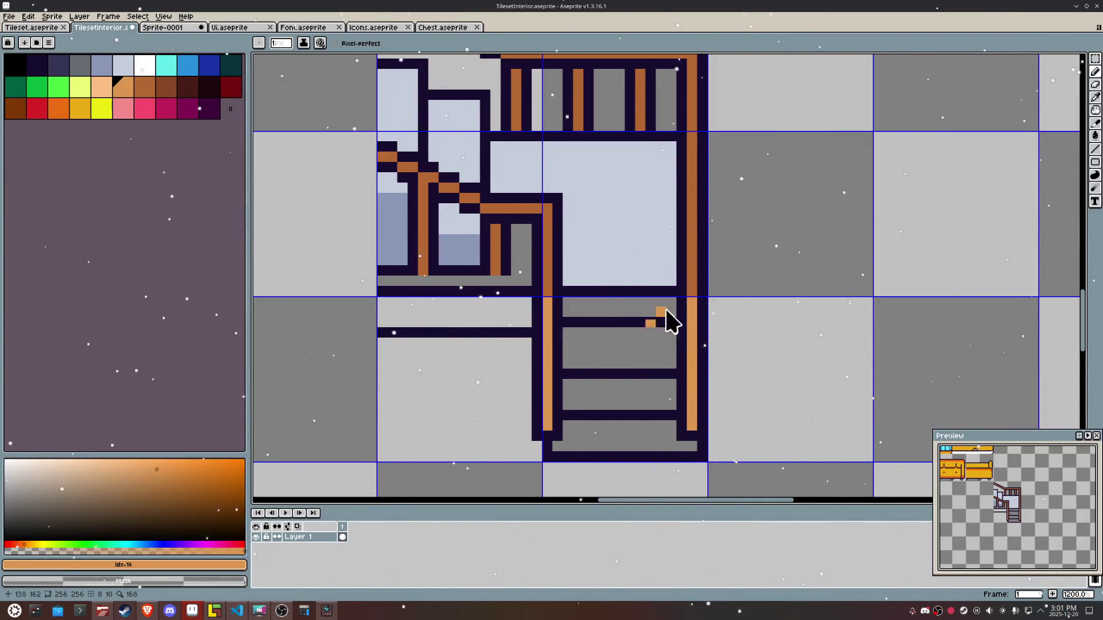
Step: Sample the dark outline colour and redraw the lower rungs of the staircase tile
key(i)
click(581, 321)
key(b)
drag(569, 330, 638, 323)
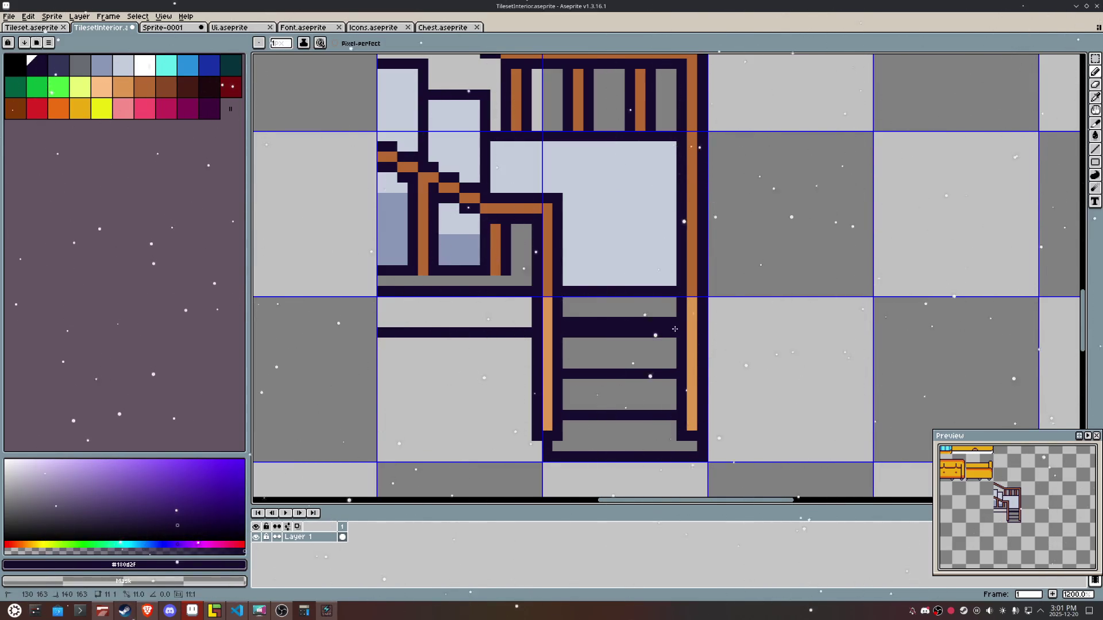
key(ctrl+z)
key(ctrl+z)
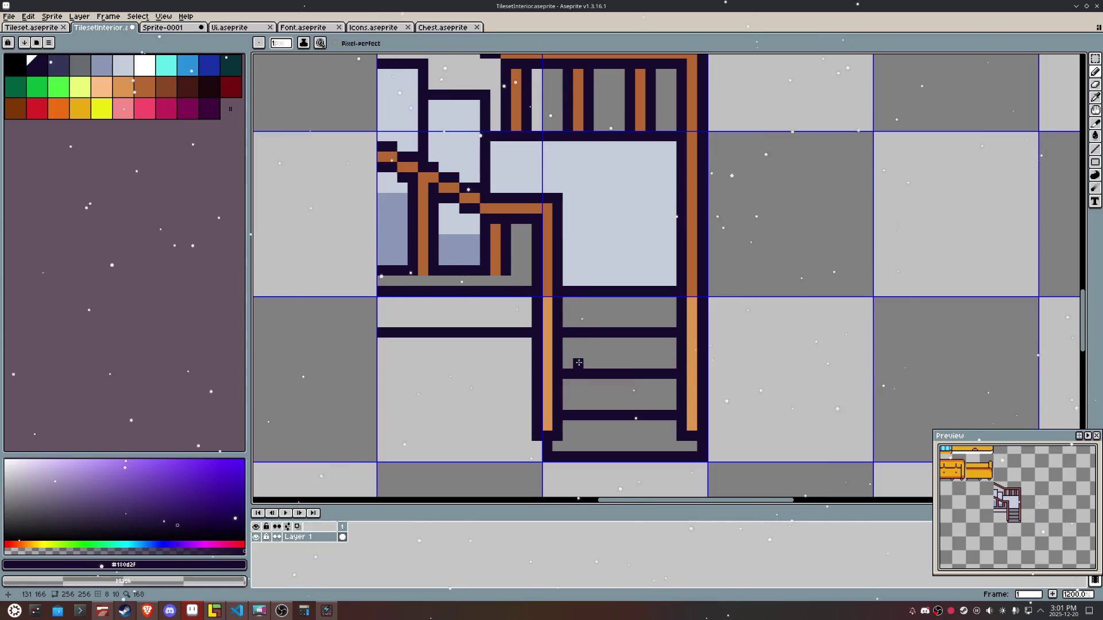
mouse_move(570, 380)
mouse_down()
mouse_move(678, 384)
mouse_move(573, 373)
mouse_up()
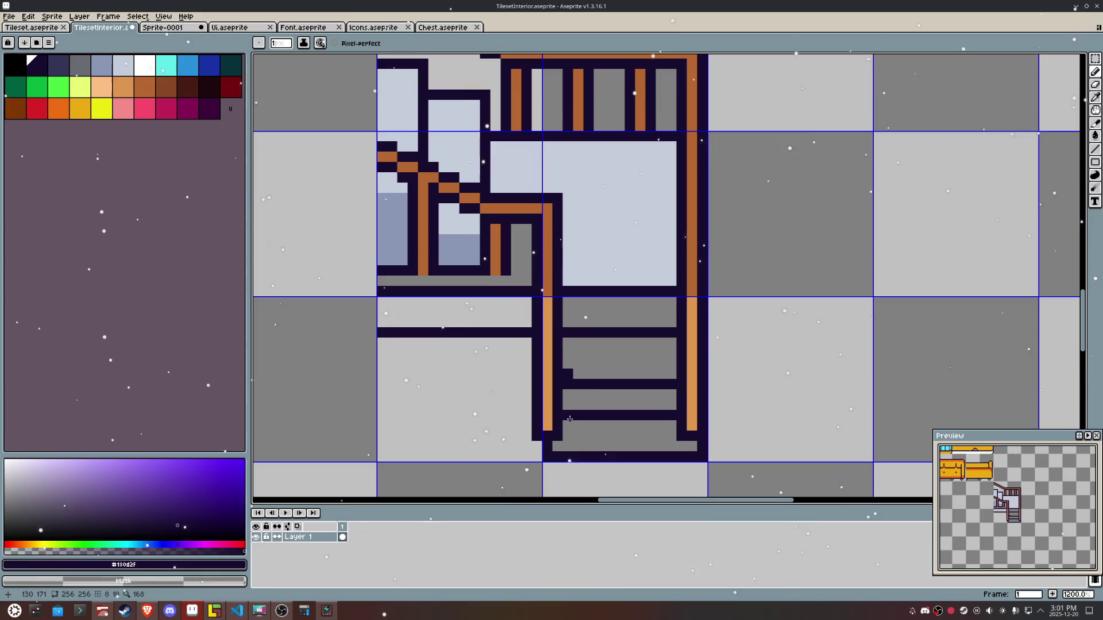
mouse_move(569, 419)
mouse_down()
mouse_move(677, 423)
mouse_move(568, 414)
mouse_up()
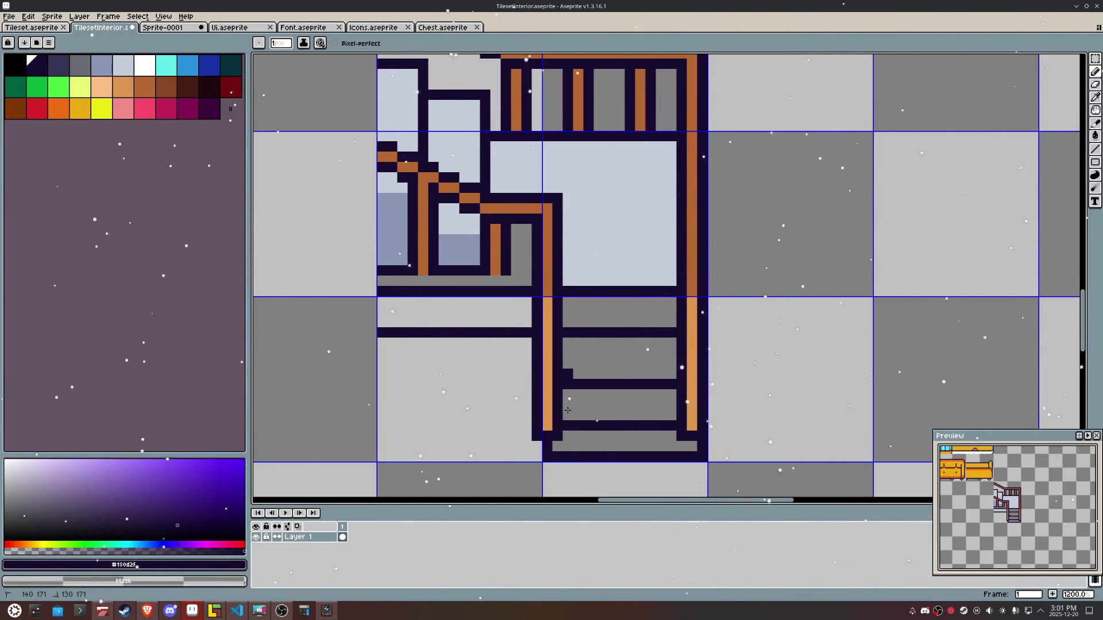
click(566, 373)
Step: Clear the dark bottom border row beneath the stairs
scroll(566, 374, down, 5)
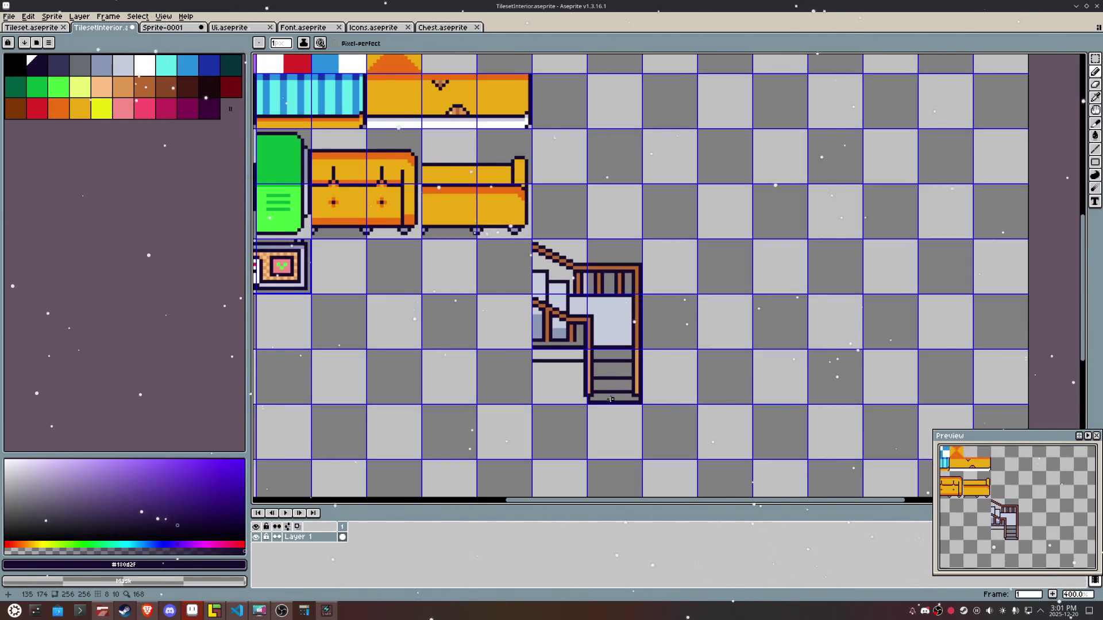
scroll(566, 385, up, 5)
mouse_move(565, 399)
mouse_down()
mouse_move(561, 412)
mouse_move(710, 406)
mouse_up()
scroll(794, 382, down, 5)
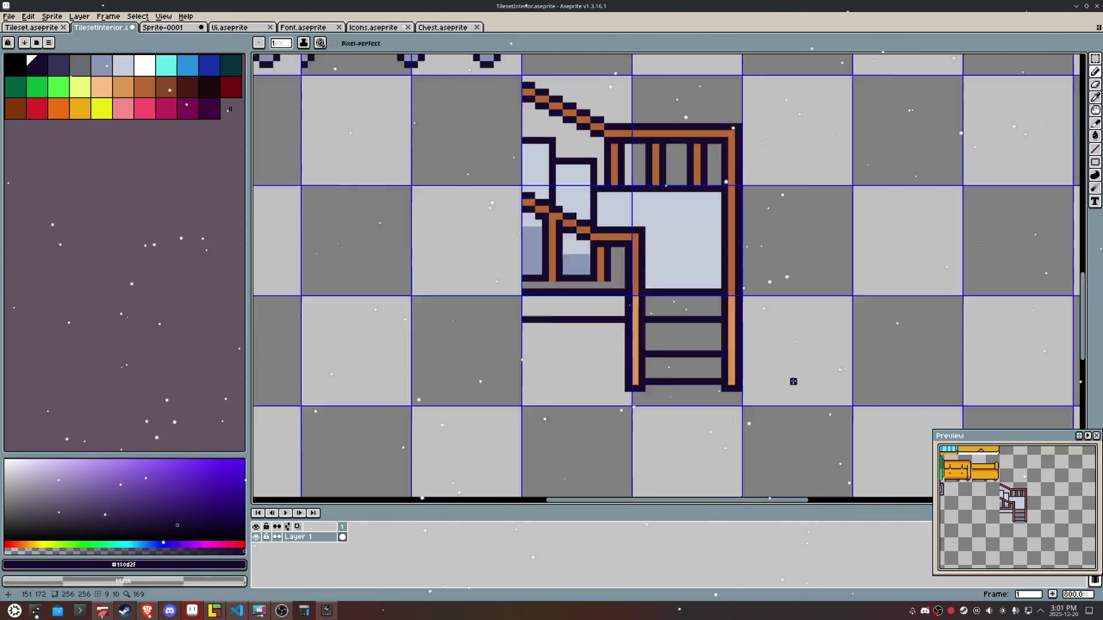
scroll(812, 369, up, 3)
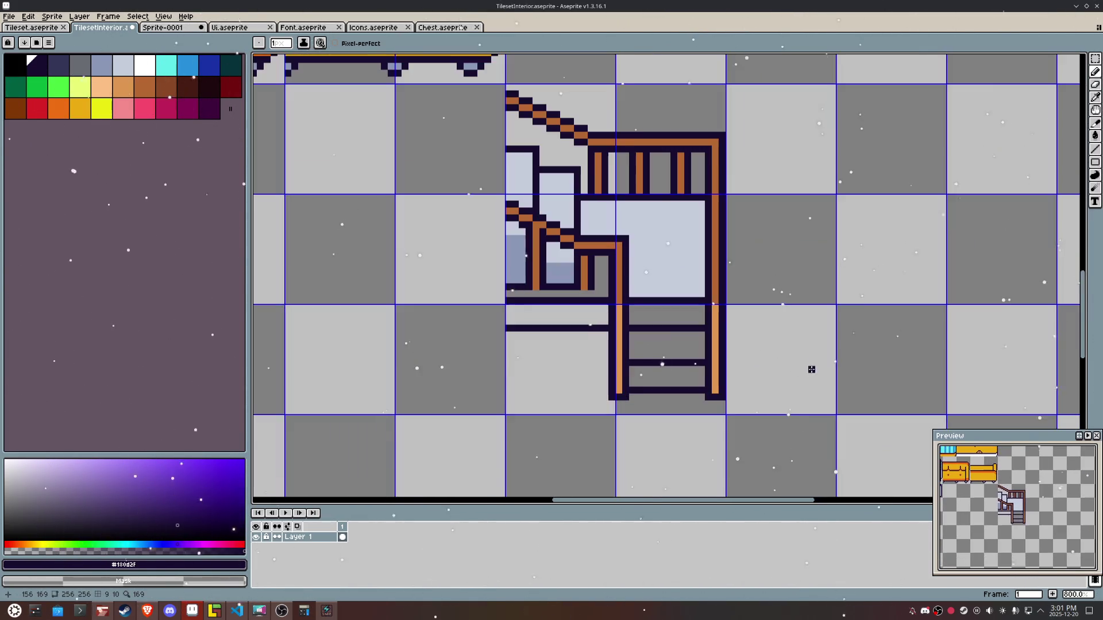
Step: Clean up stray dark pixels at the right post's foot and erase the left post's lower end
click(715, 369)
drag(709, 396, 716, 393)
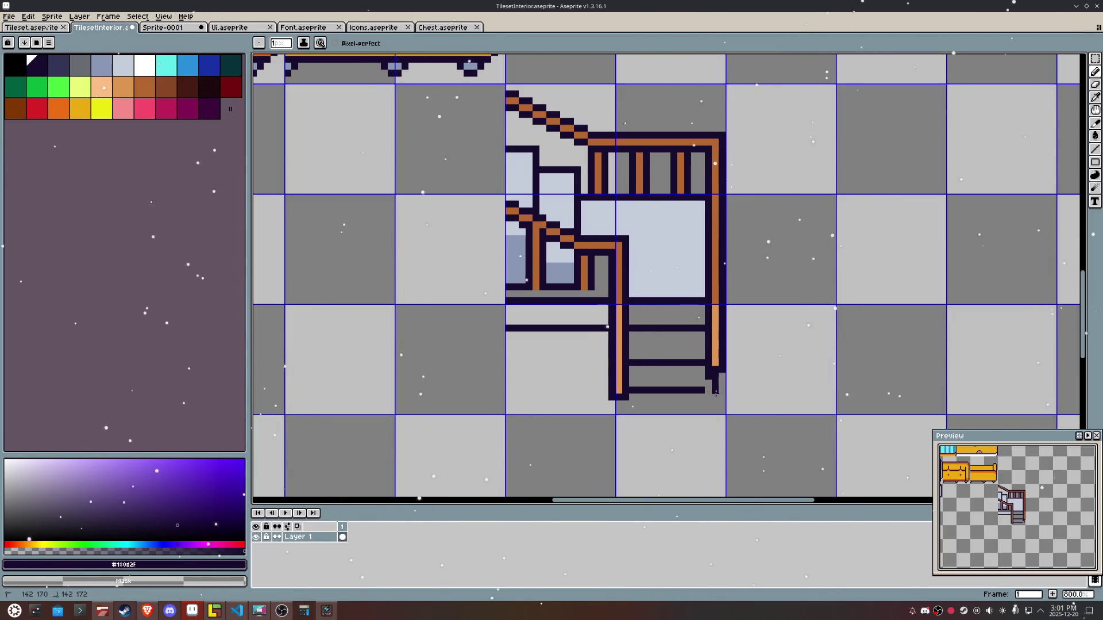
right_click(709, 398)
right_click(709, 377)
click(701, 377)
scroll(702, 377, up, 2)
right_click(704, 375)
right_click(715, 364)
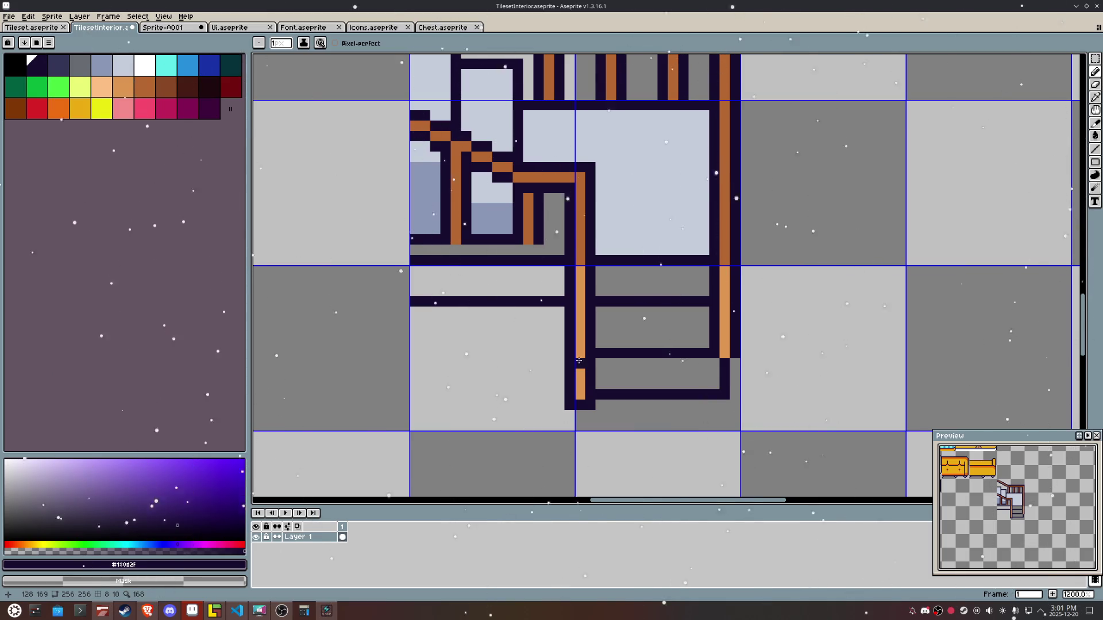
mouse_move(593, 372)
mouse_down()
mouse_move(572, 376)
mouse_move(586, 396)
mouse_move(567, 402)
mouse_move(578, 388)
mouse_up()
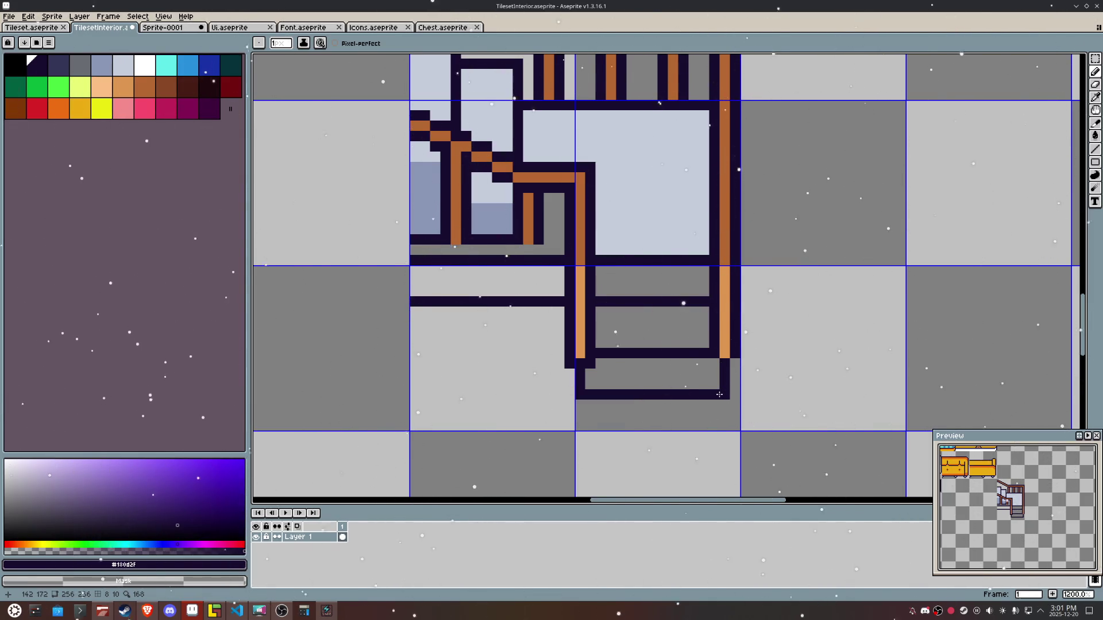
Step: Move the lower left stair post one pixel to the right
key(m)
mouse_move(602, 396)
mouse_down()
mouse_move(567, 267)
mouse_move(569, 166)
mouse_up()
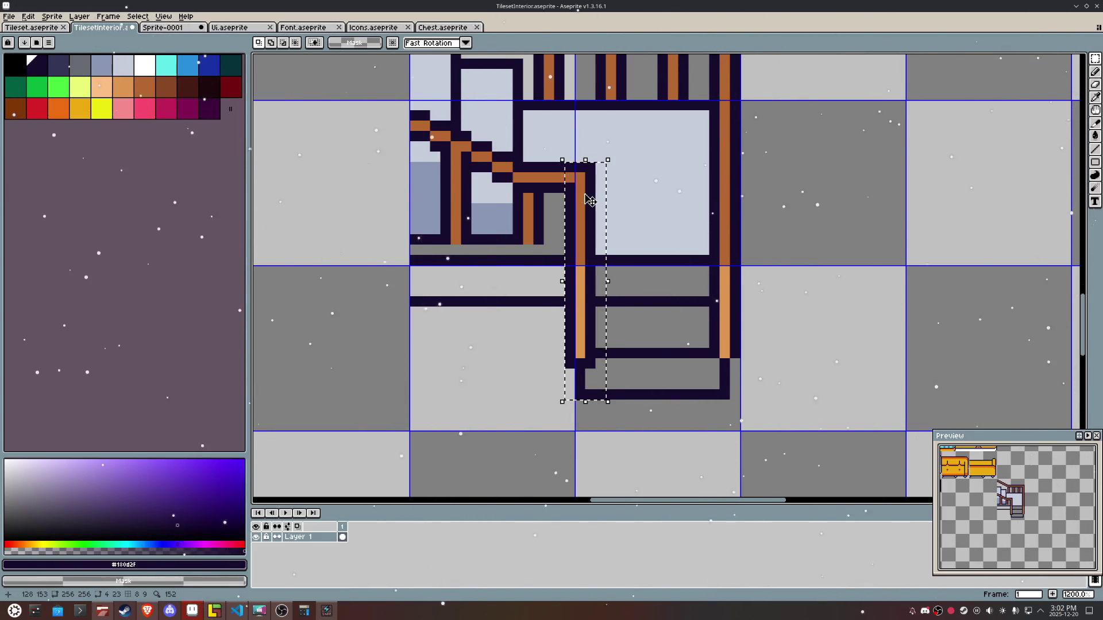
key(Right)
click(869, 300)
Step: Erase the dark corner pixel below the right post and extend the upper outline by one pixel
key(b)
right_click(724, 395)
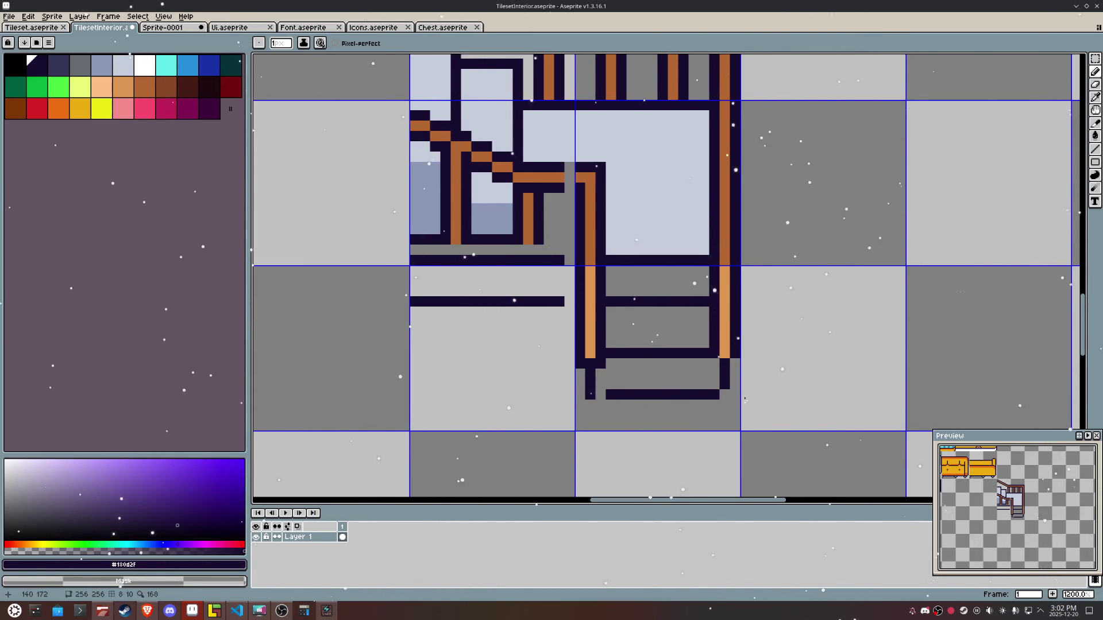
scroll(597, 394, down, 5)
scroll(682, 395, up, 6)
scroll(807, 430, down, 4)
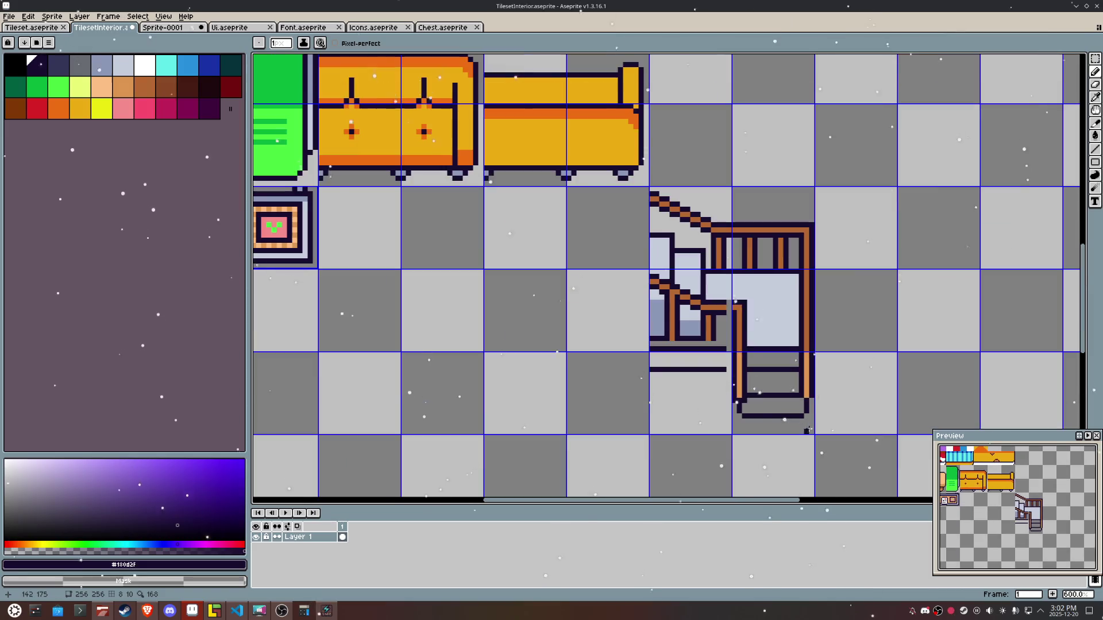
scroll(811, 420, up, 1)
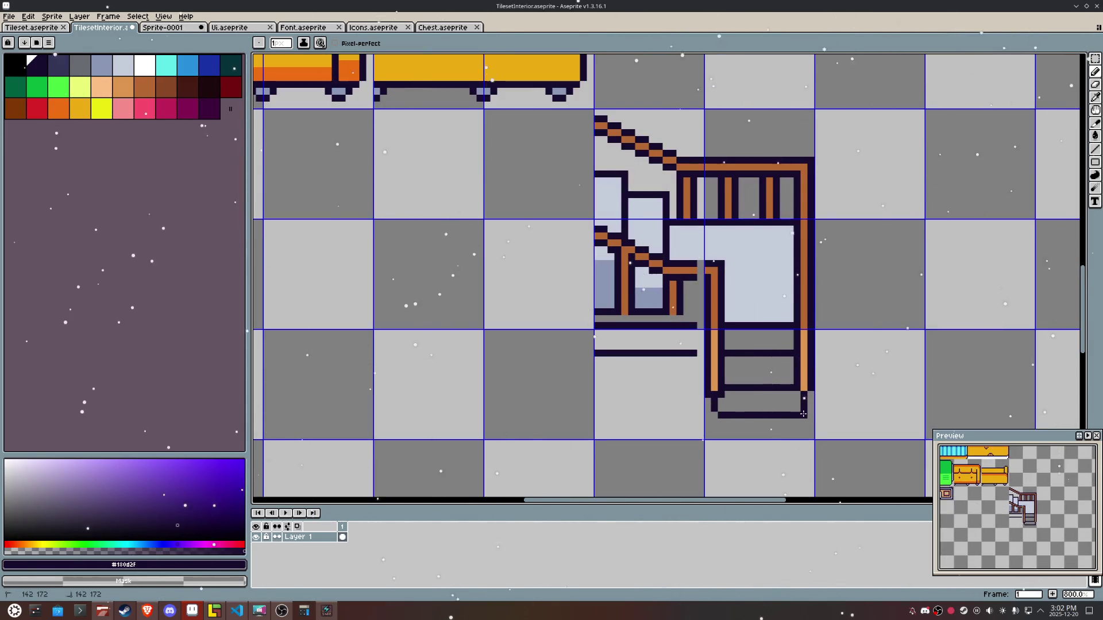
scroll(713, 414, up, 2)
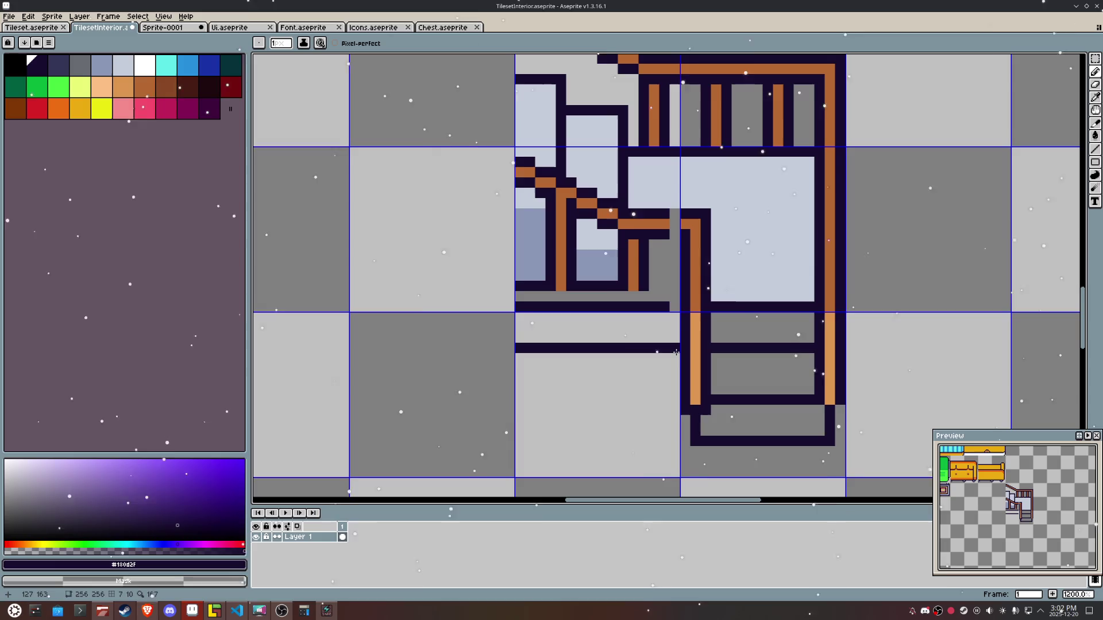
click(675, 307)
Step: Draw a dark handrail line left of the stairs with three vertical balusters hanging from it
drag(675, 348, 530, 347)
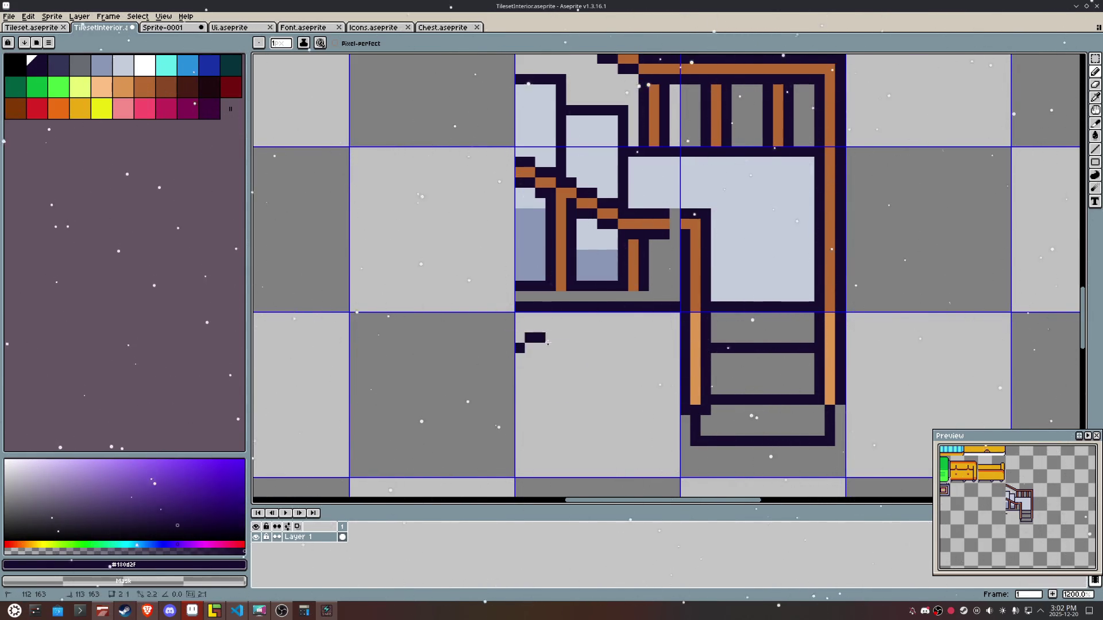
drag(516, 347, 679, 348)
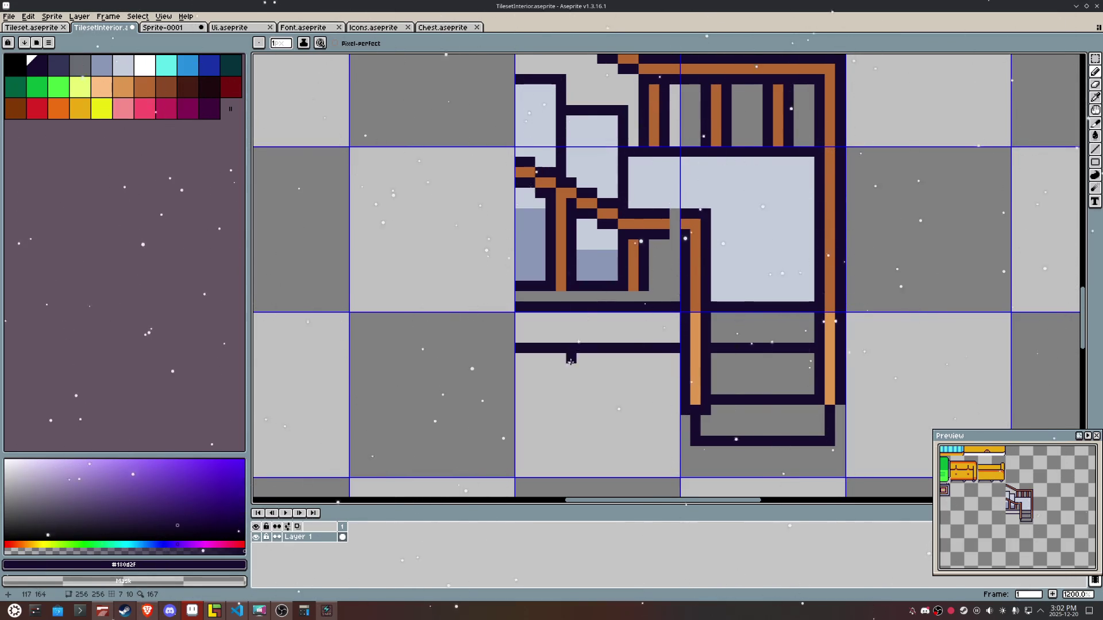
mouse_move(651, 358)
mouse_down()
mouse_move(663, 440)
mouse_move(640, 437)
mouse_up()
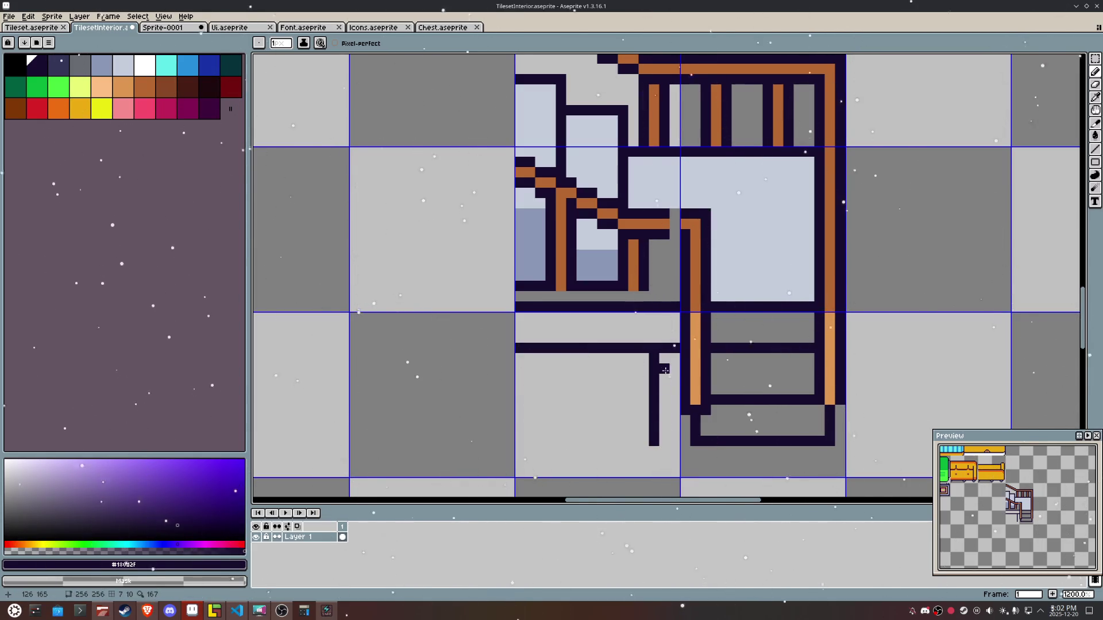
mouse_move(665, 359)
mouse_down()
mouse_move(666, 444)
mouse_move(623, 355)
mouse_move(653, 443)
mouse_up()
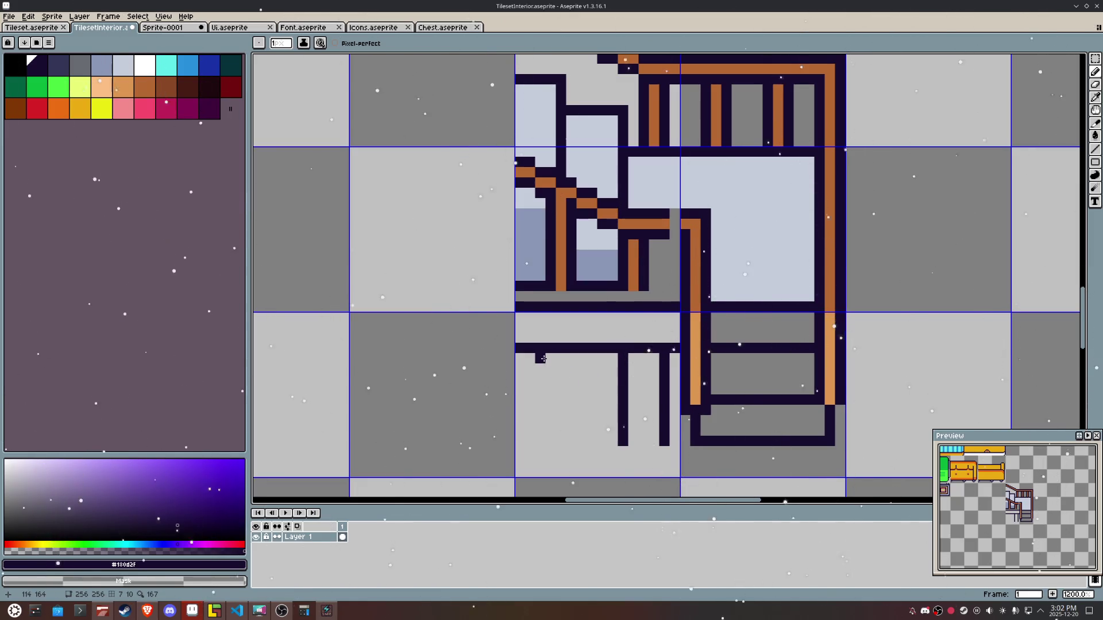
mouse_move(530, 358)
mouse_down()
mouse_move(530, 442)
mouse_move(571, 411)
mouse_move(571, 356)
mouse_up()
scroll(586, 374, down, 4)
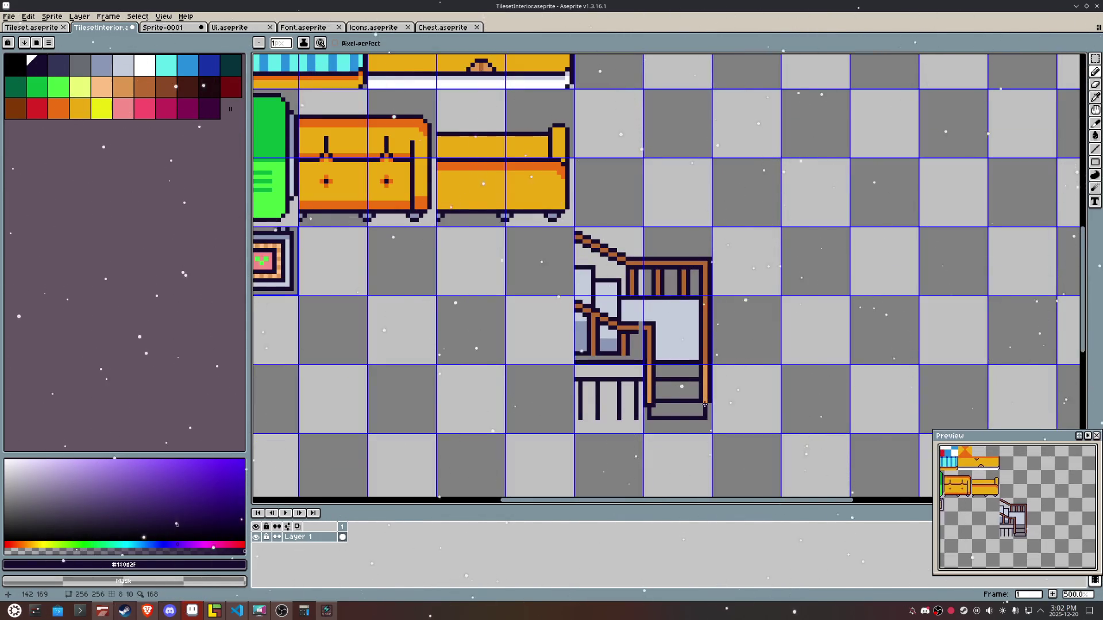
Step: Fill the strip between the railing lines with the light wall colour #c5cddb
scroll(673, 388, up, 2)
alt+click(691, 312)
key(g)
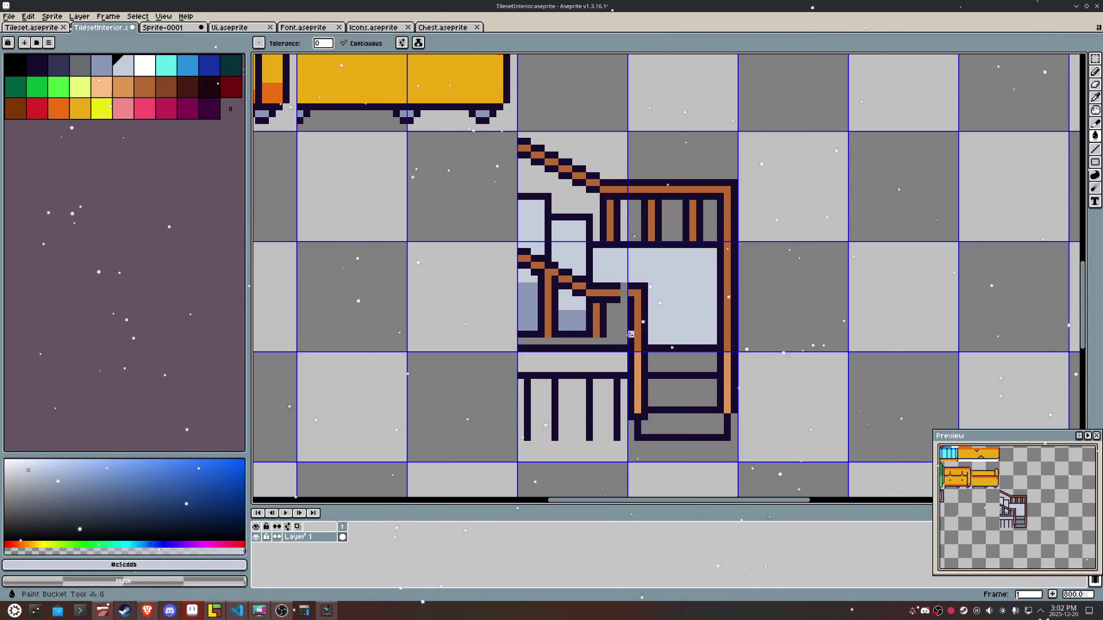
click(622, 326)
key(b)
key(ctrl+z)
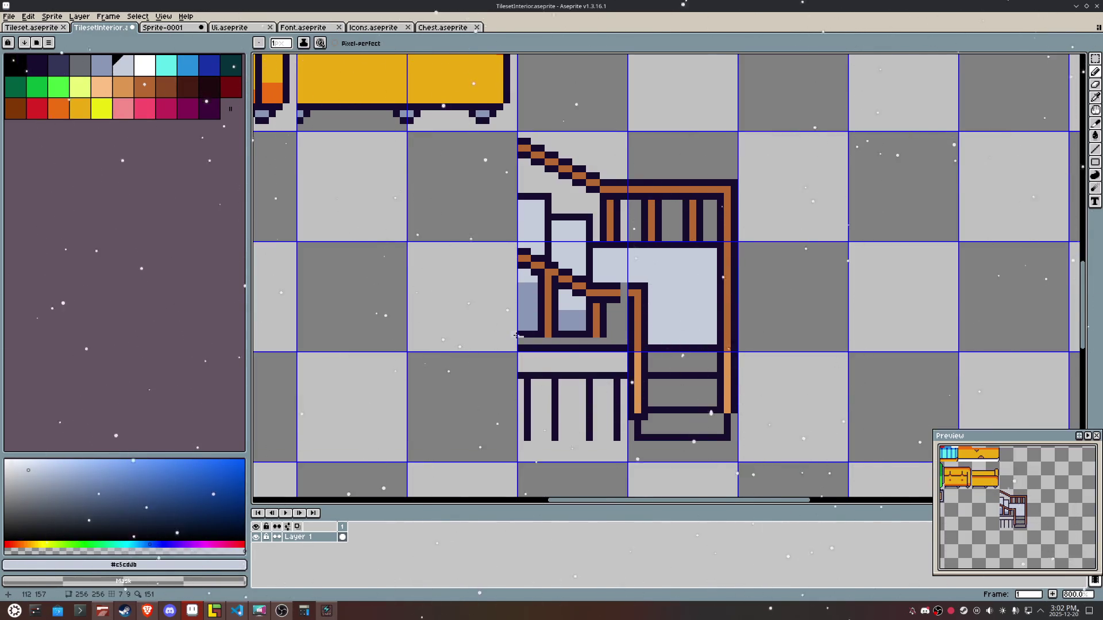
key(g)
click(615, 340)
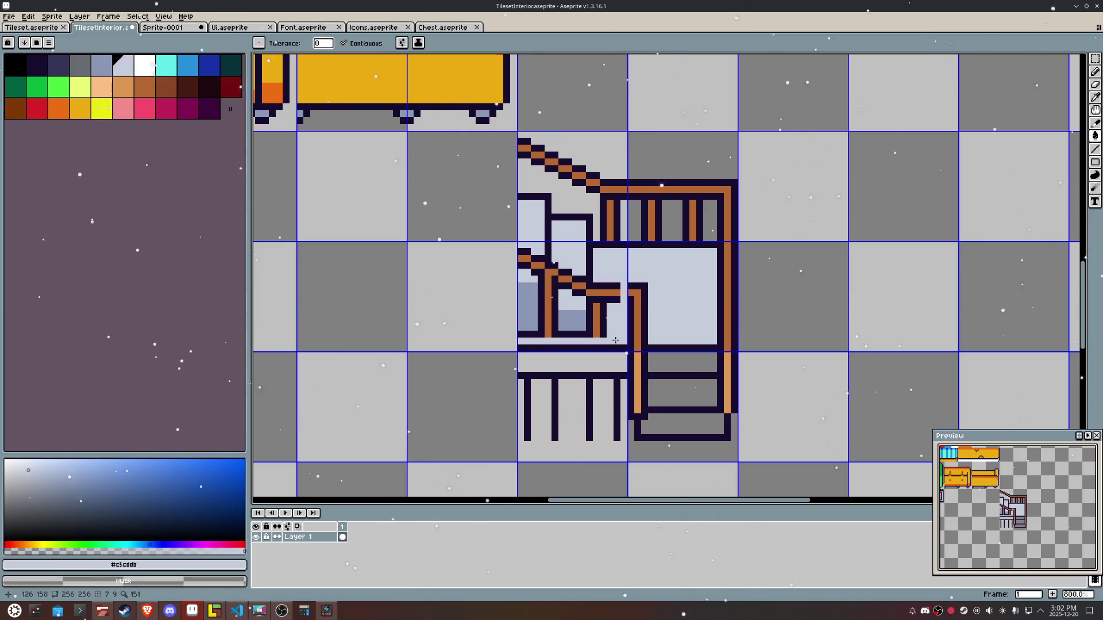
scroll(615, 340, up, 2)
Step: Close the handrail corner with dark outline pixels and an orange handrail pixel
key(i)
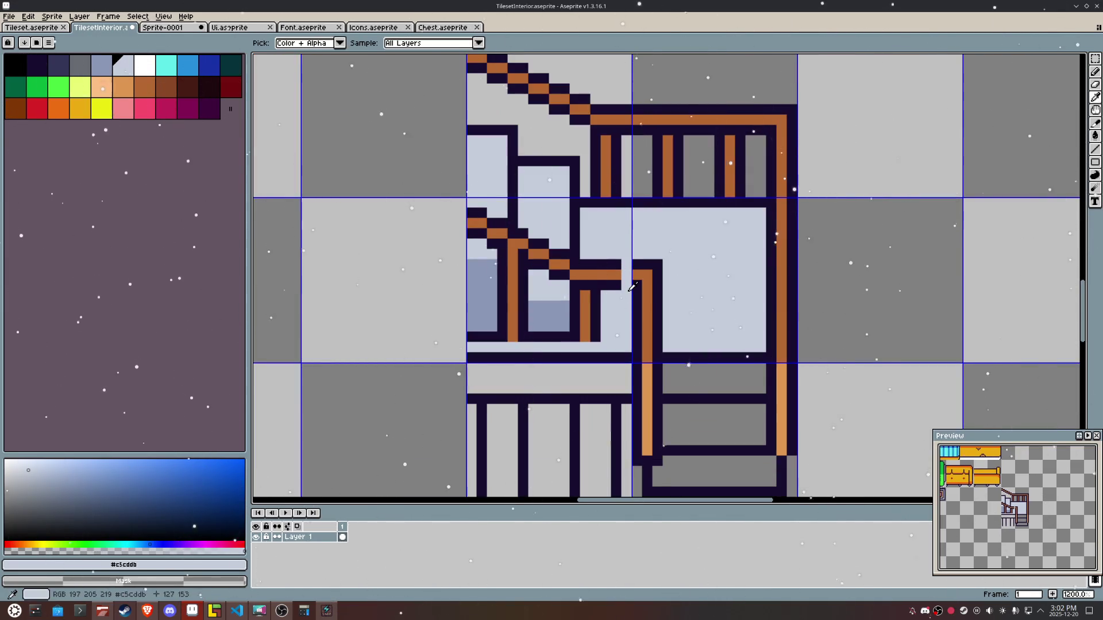
click(638, 279)
key(b)
click(628, 282)
click(627, 264)
scroll(685, 392, down, 3)
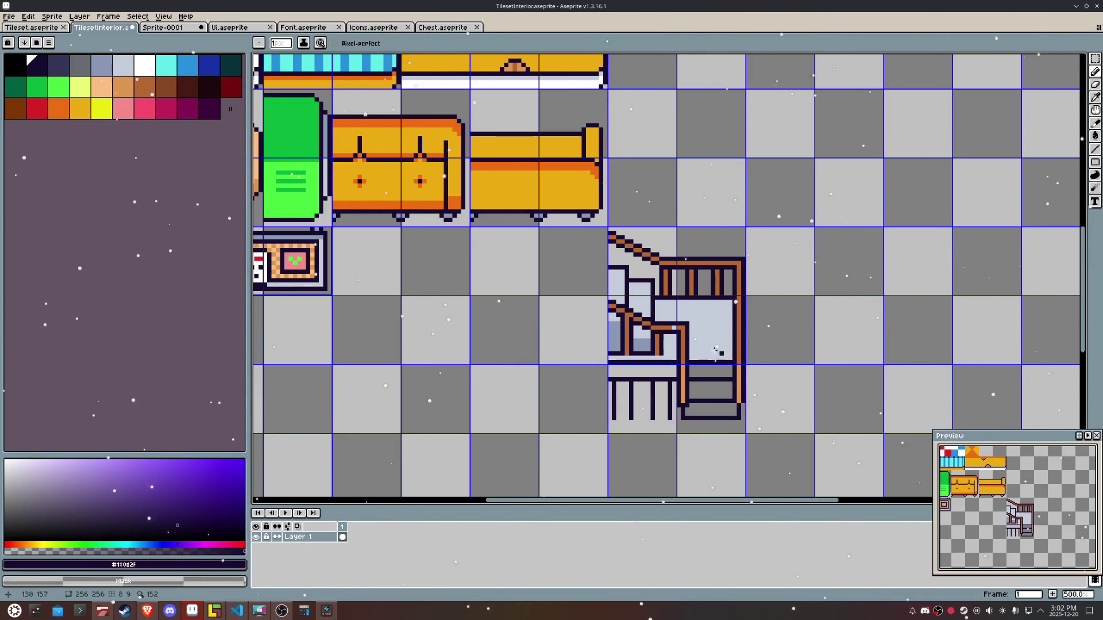
scroll(701, 347, up, 1)
scroll(700, 345, up, 3)
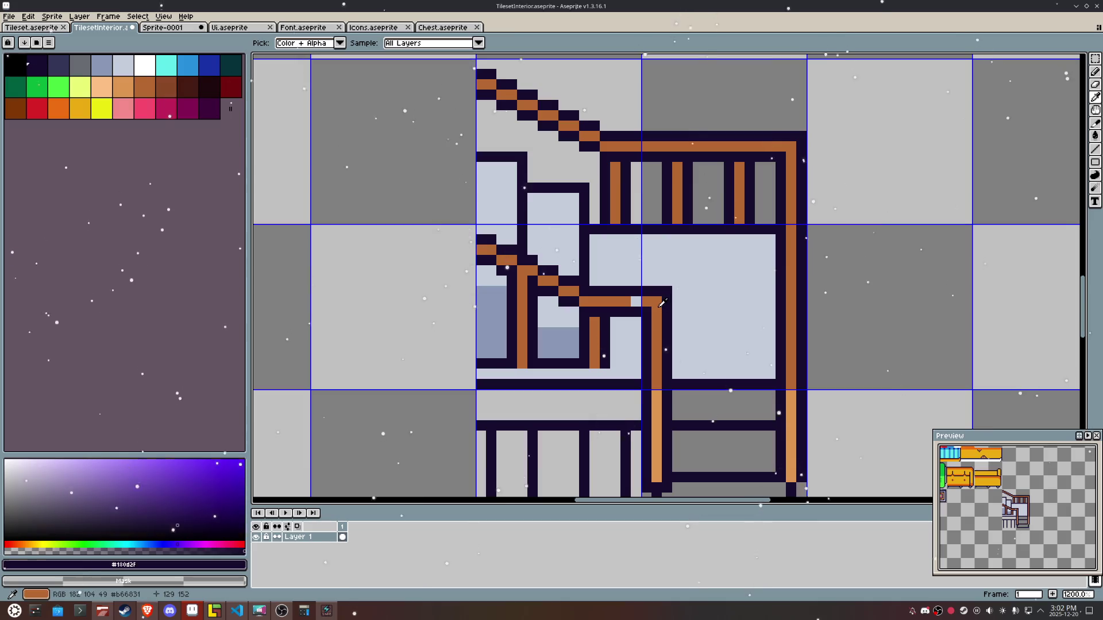
alt+click(609, 300)
click(620, 295)
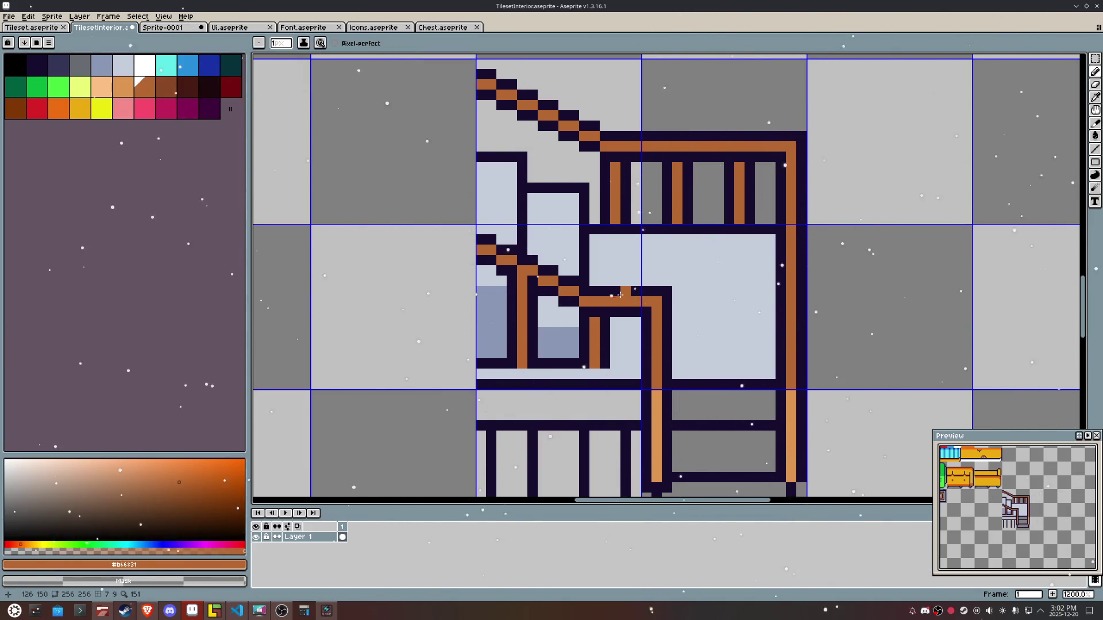
drag(739, 364, 712, 316)
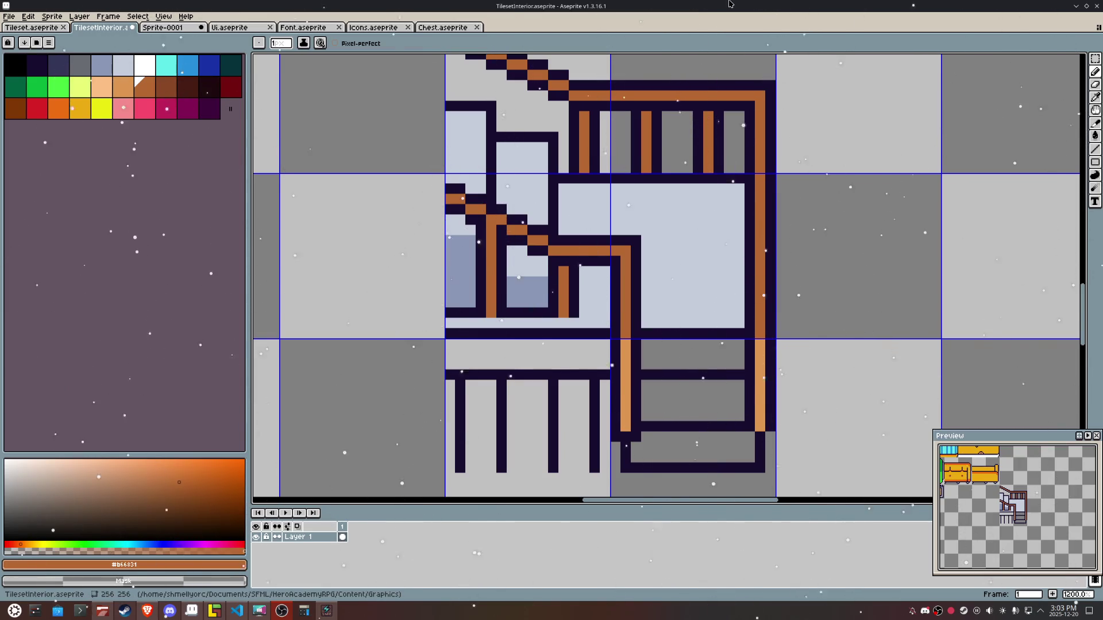
Step: Fill the upper step band blue-grey, the middle block light, and the bottom block blue-grey
key(i)
click(528, 288)
key(b)
key(g)
click(695, 361)
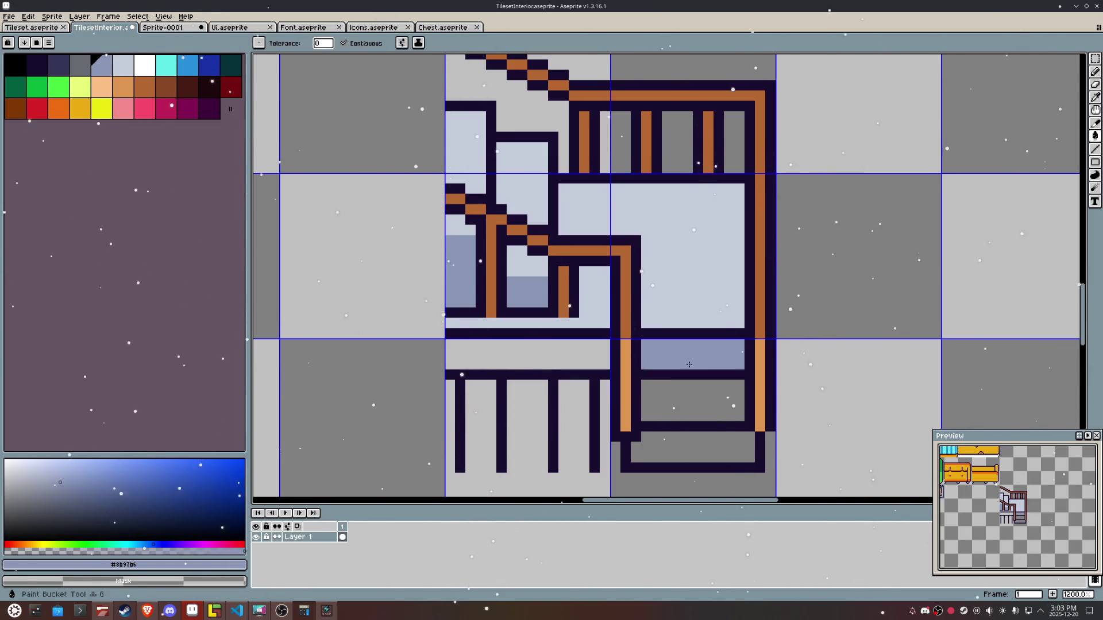
alt+click(701, 320)
click(679, 419)
alt+click(684, 352)
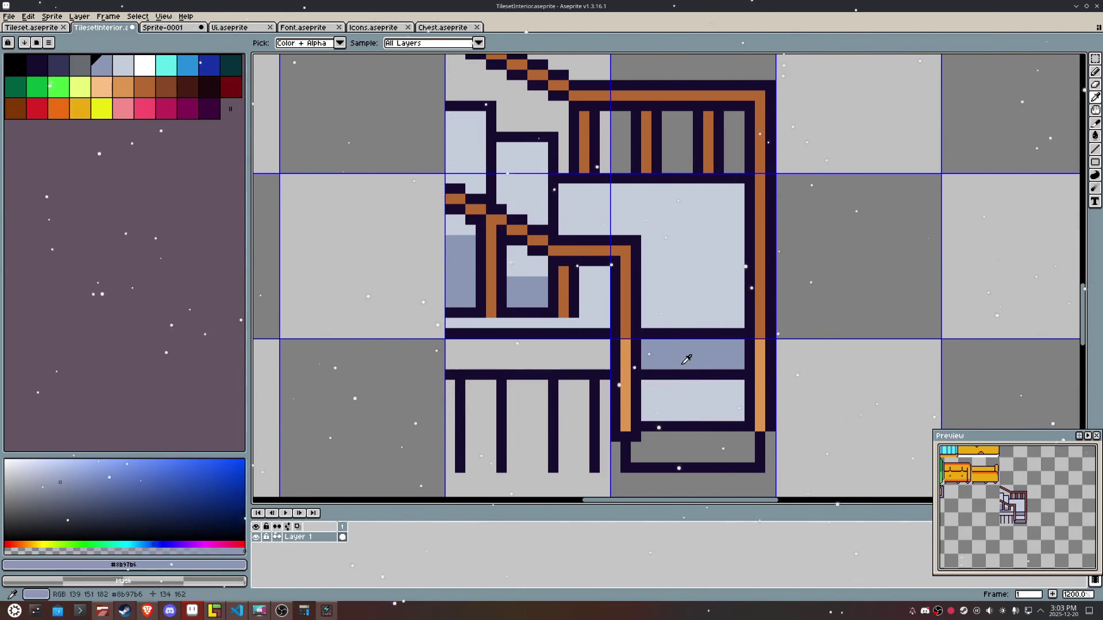
click(673, 447)
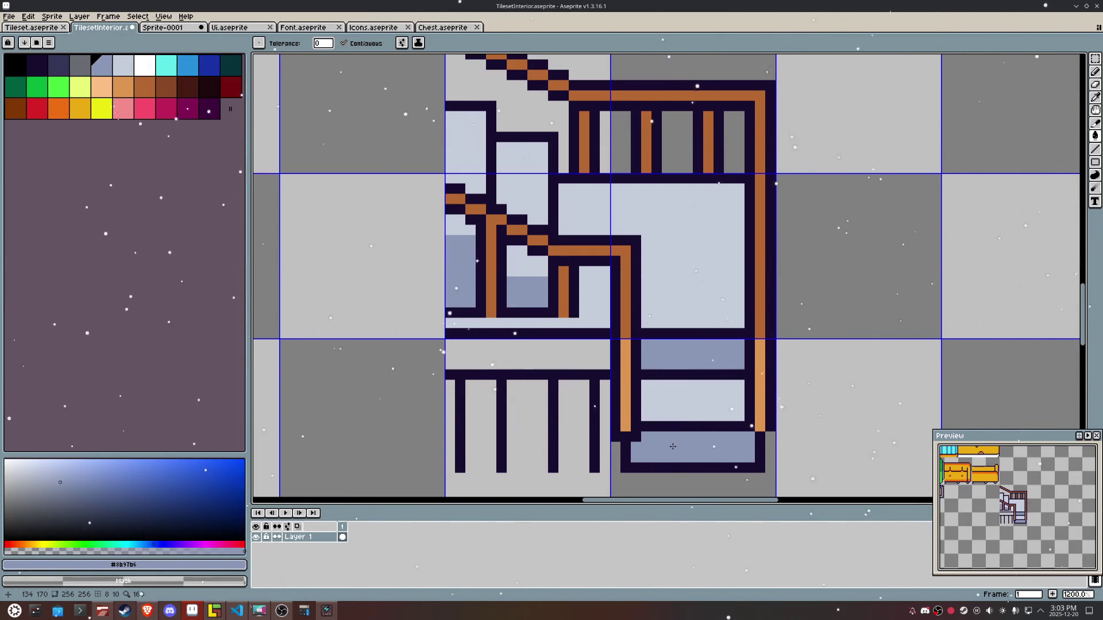
Step: Repaint the dark shelf line blue-grey, then light grey
key(b)
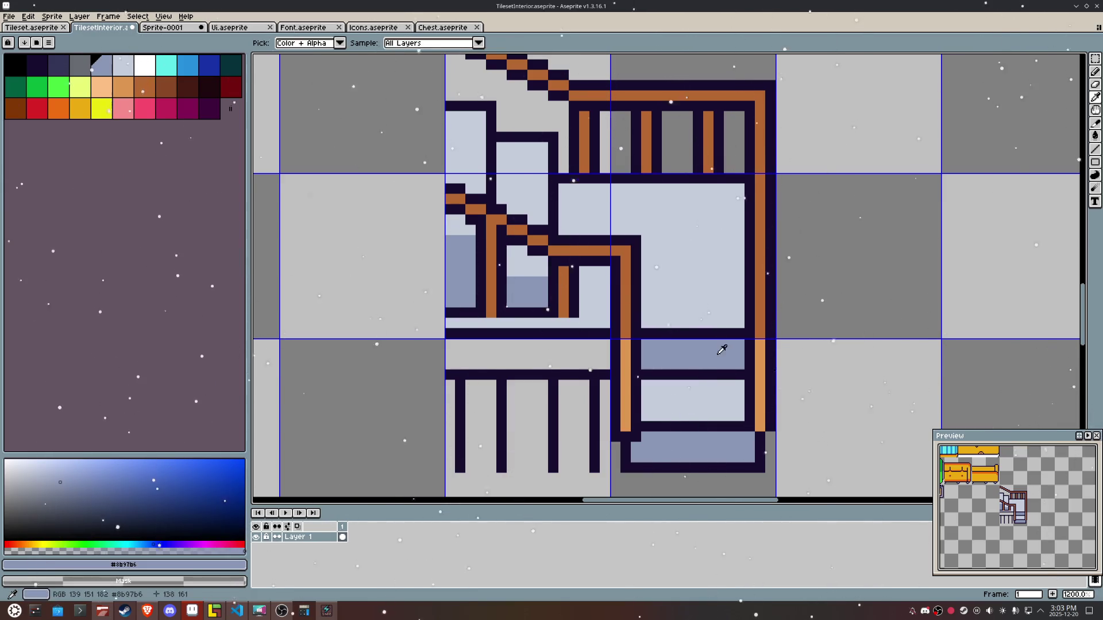
click(735, 372)
drag(735, 371, 649, 371)
mouse_move(691, 418)
mouse_down()
mouse_move(641, 378)
mouse_move(593, 384)
mouse_up()
alt+click(641, 368)
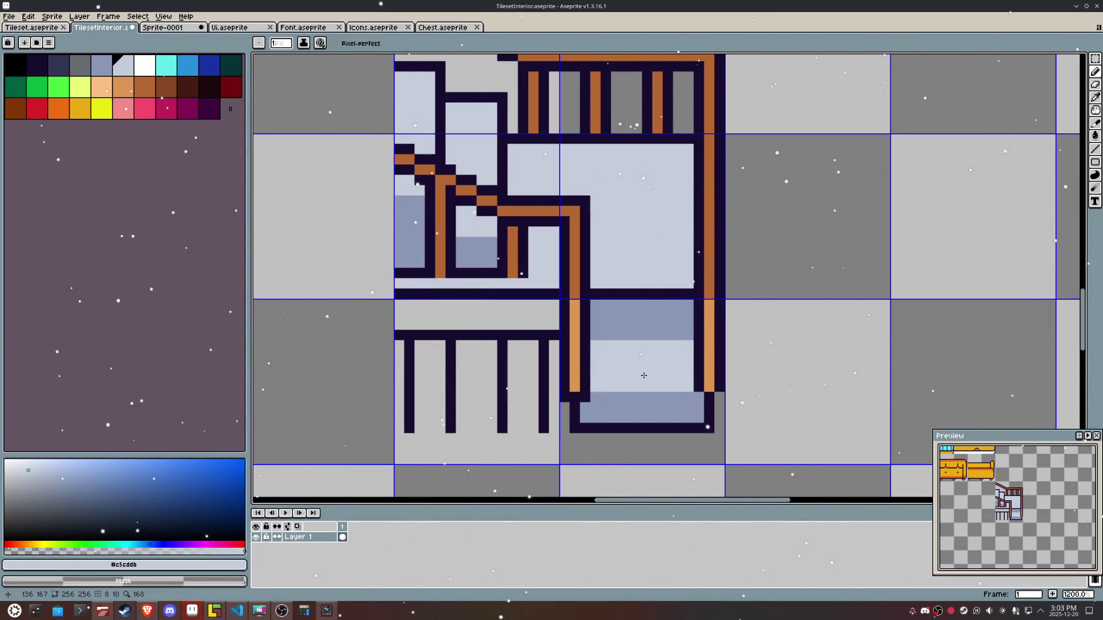
Step: Draw a dark horizontal outline line across the lower step
scroll(644, 375, down, 4)
scroll(644, 376, up, 2)
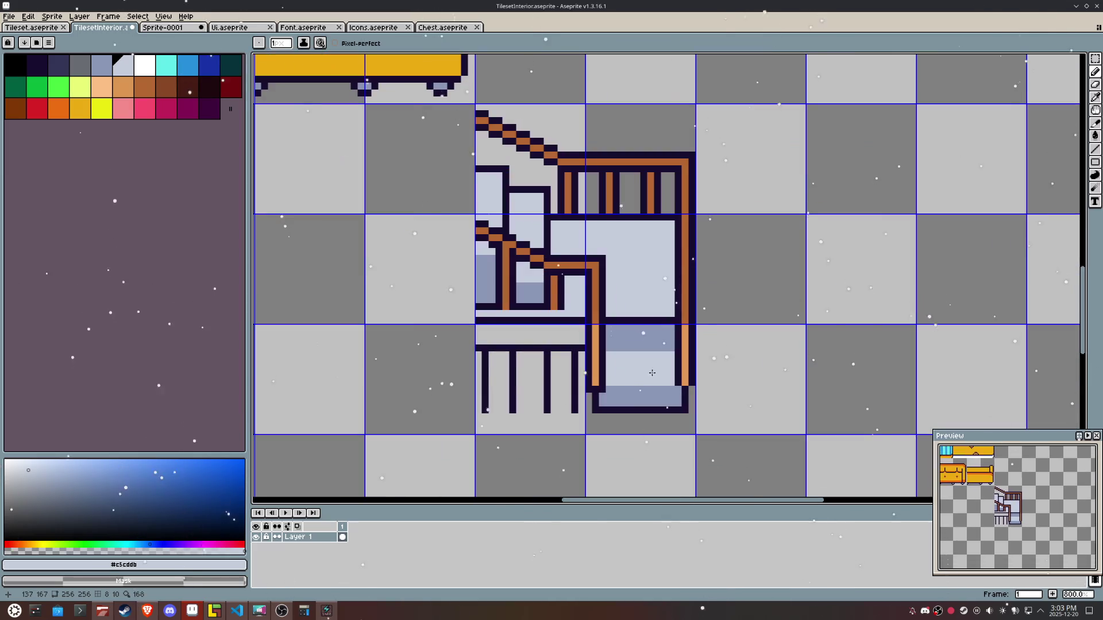
alt+click(675, 354)
drag(675, 354, 606, 355)
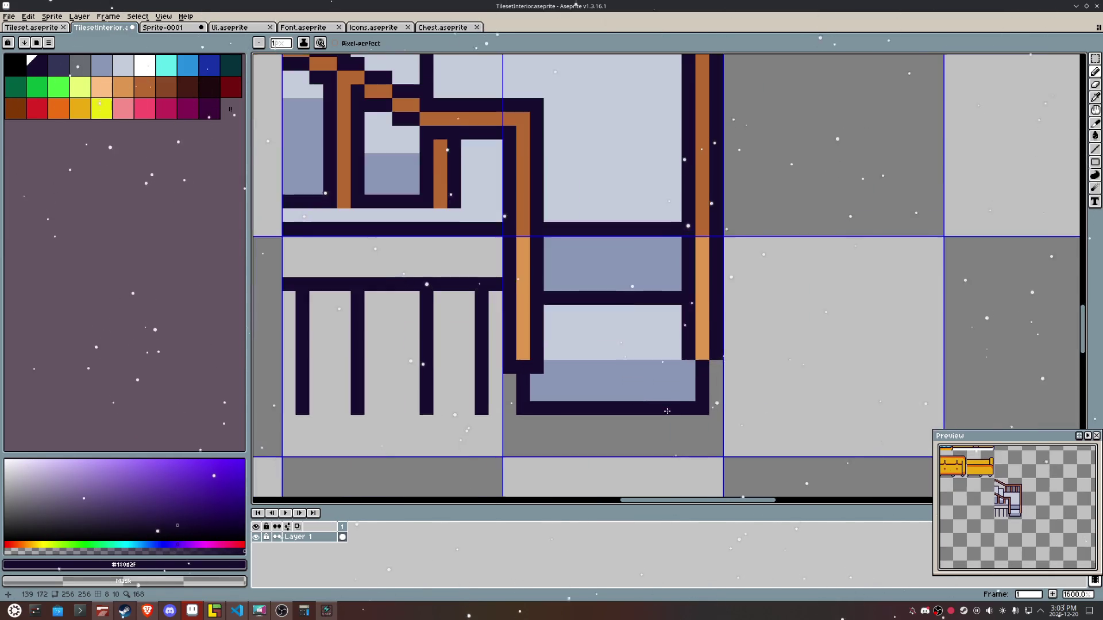
scroll(669, 413, up, 3)
alt+click(685, 402)
Step: Paint the bottom outline row blue-grey, undoing a trial light line along the step edge
drag(686, 402, 536, 409)
scroll(608, 399, down, 3)
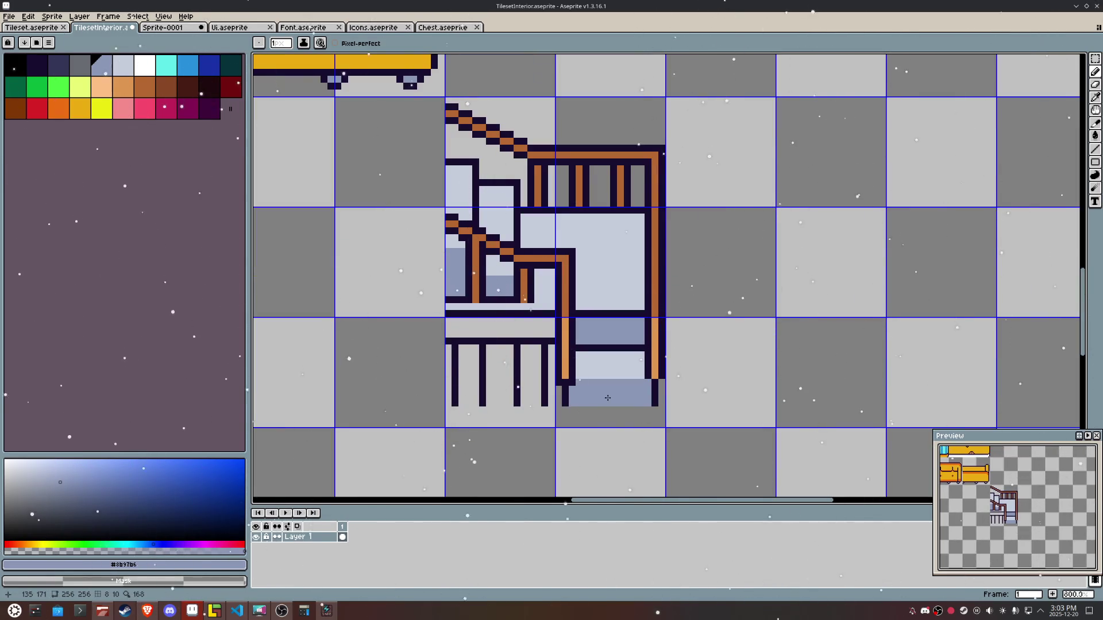
alt+click(600, 294)
drag(579, 313, 646, 314)
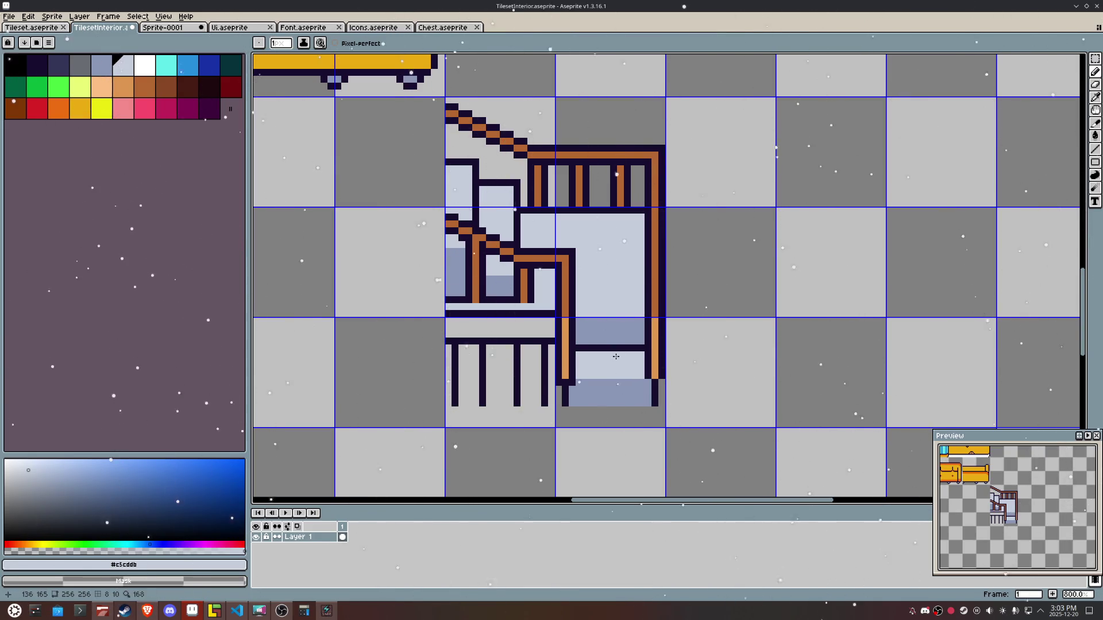
key(ctrl+z)
alt+click(592, 314)
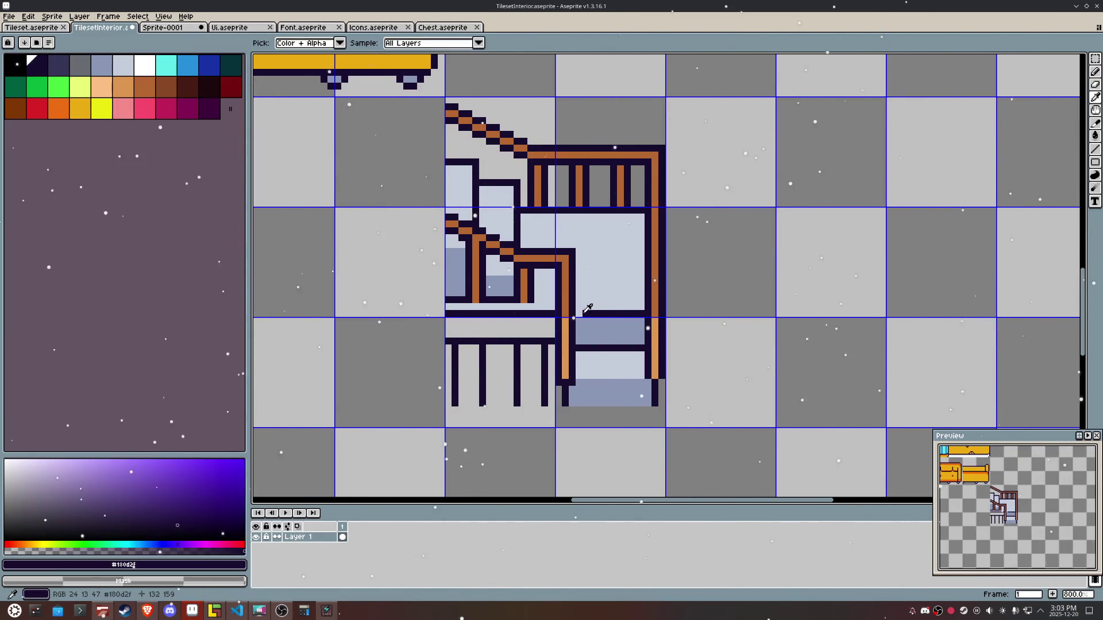
alt+click(581, 322)
key(ctrl+z)
scroll(571, 333, up, 2)
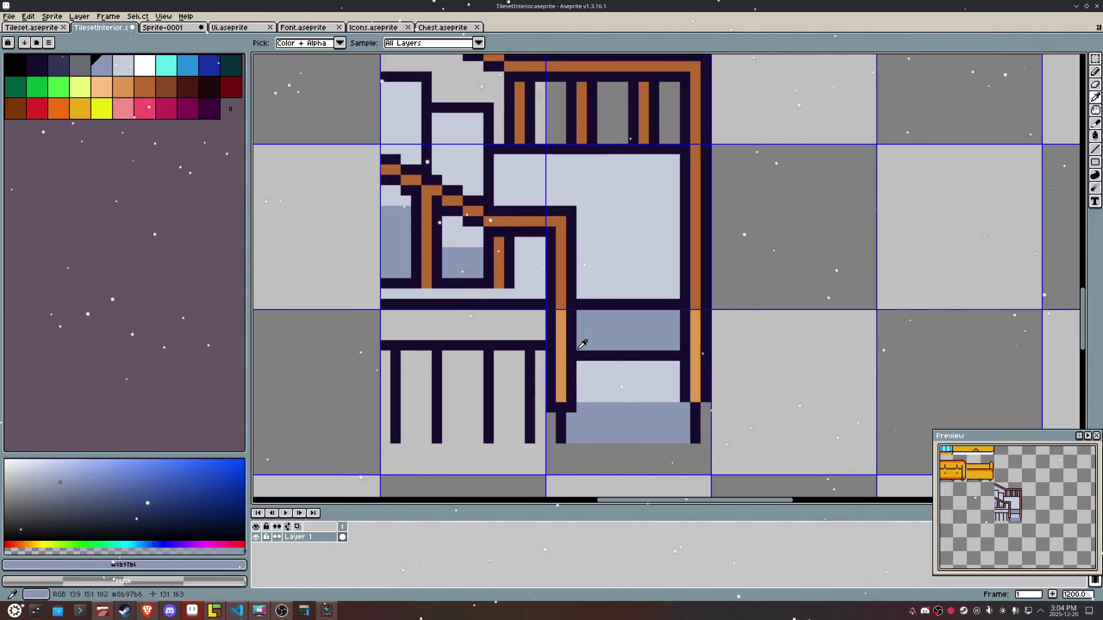
Step: Draw a new dark outline row across the step with a light pixel beneath it
alt+click(583, 354)
mouse_move(579, 346)
mouse_down()
mouse_move(650, 348)
mouse_move(578, 357)
mouse_up()
click(664, 346)
click(674, 345)
alt+click(674, 365)
click(673, 356)
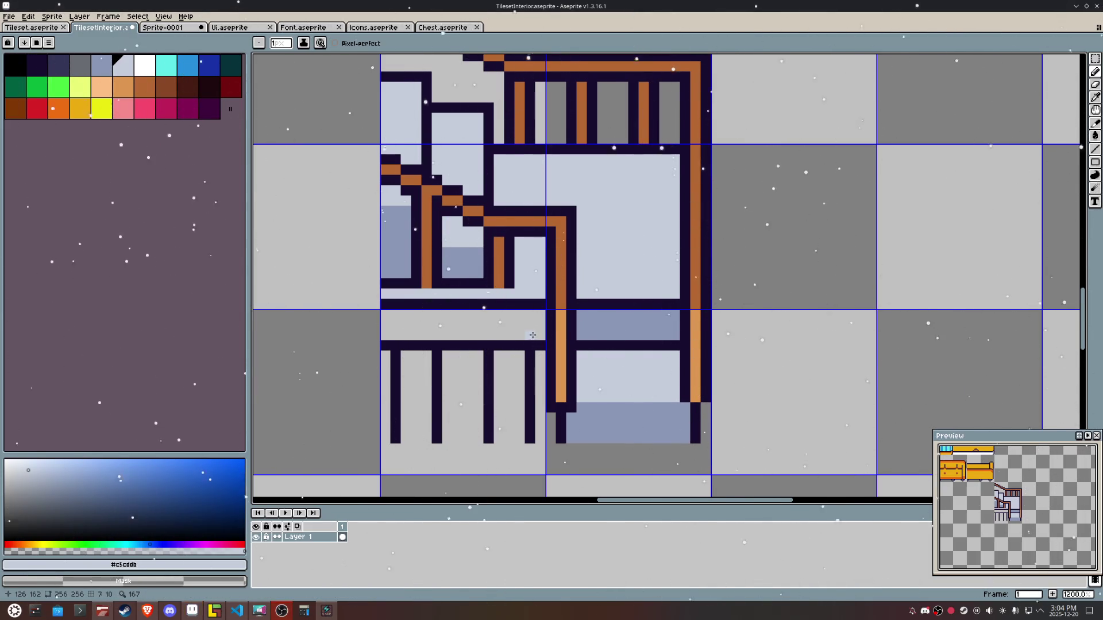
Step: Bucket-fill the light landing band with blue-grey
alt+click(587, 319)
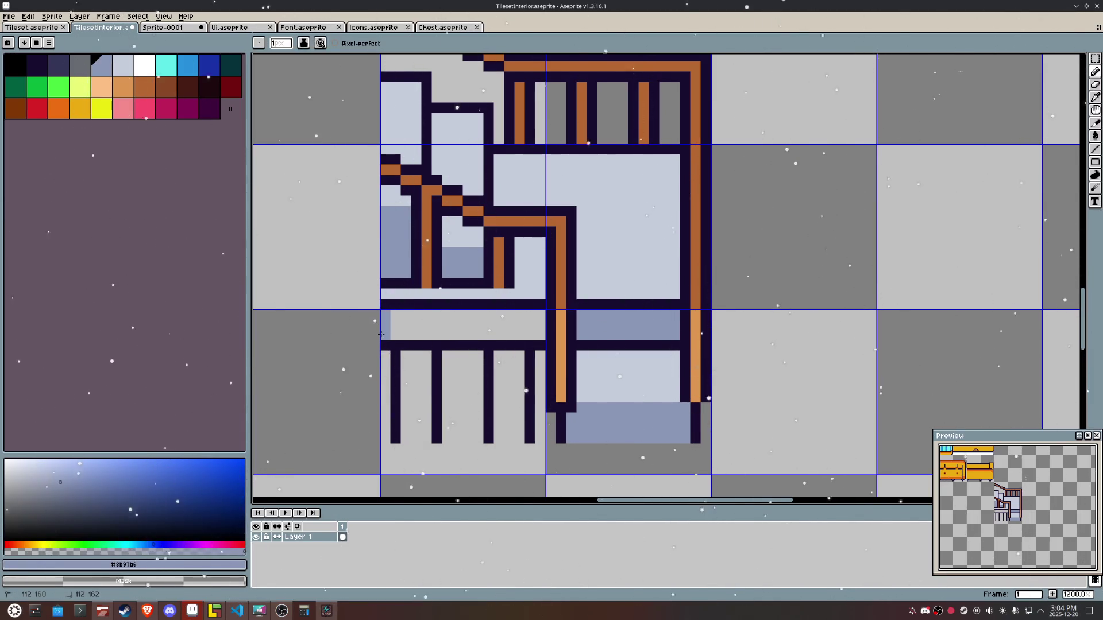
key(g)
click(397, 325)
Step: Paint the rail bottom orange and fill both lower post interiors with the orange wood colour
alt+click(569, 296)
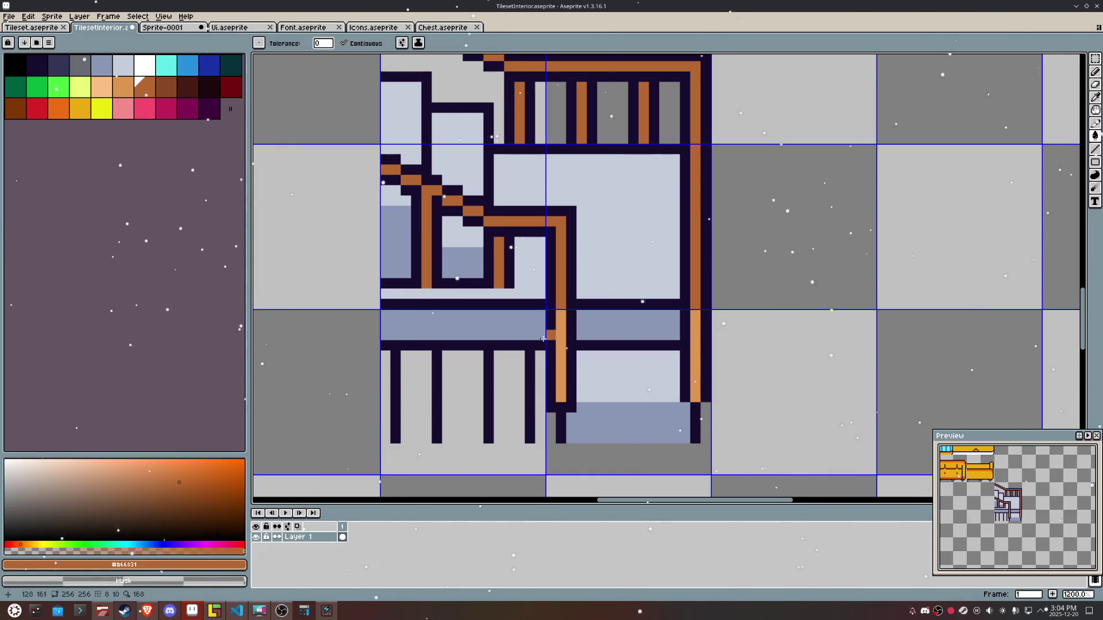
click(520, 438)
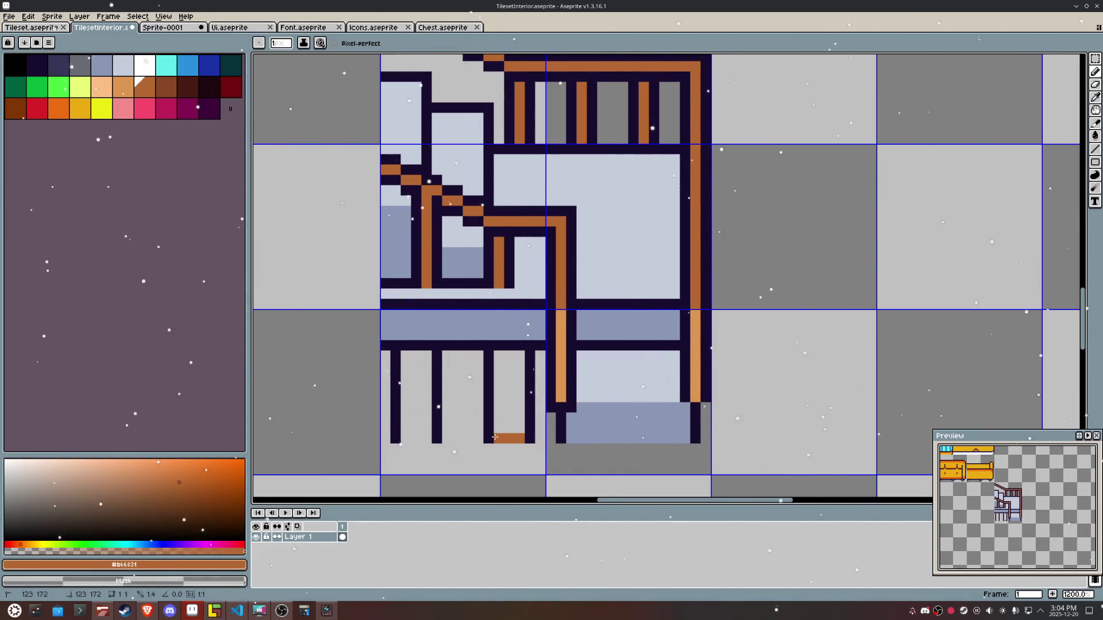
drag(426, 439, 405, 438)
click(406, 418)
key(g)
click(408, 402)
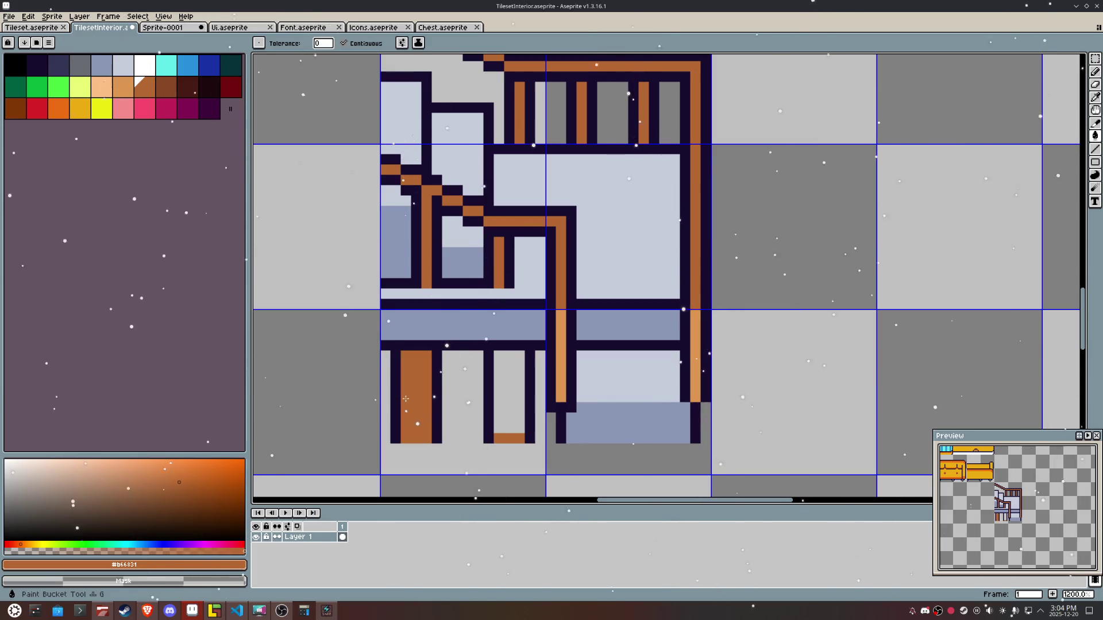
click(515, 423)
key(alt)
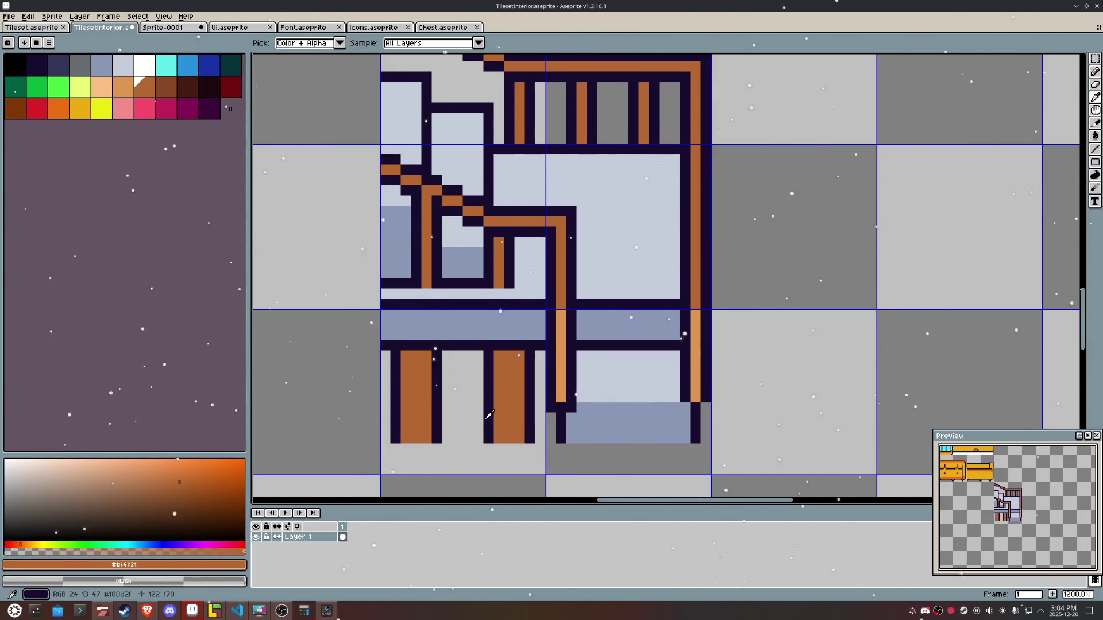
Step: Fill the lowest stair step blue-grey and draw light grey lines across it
alt+click(490, 415)
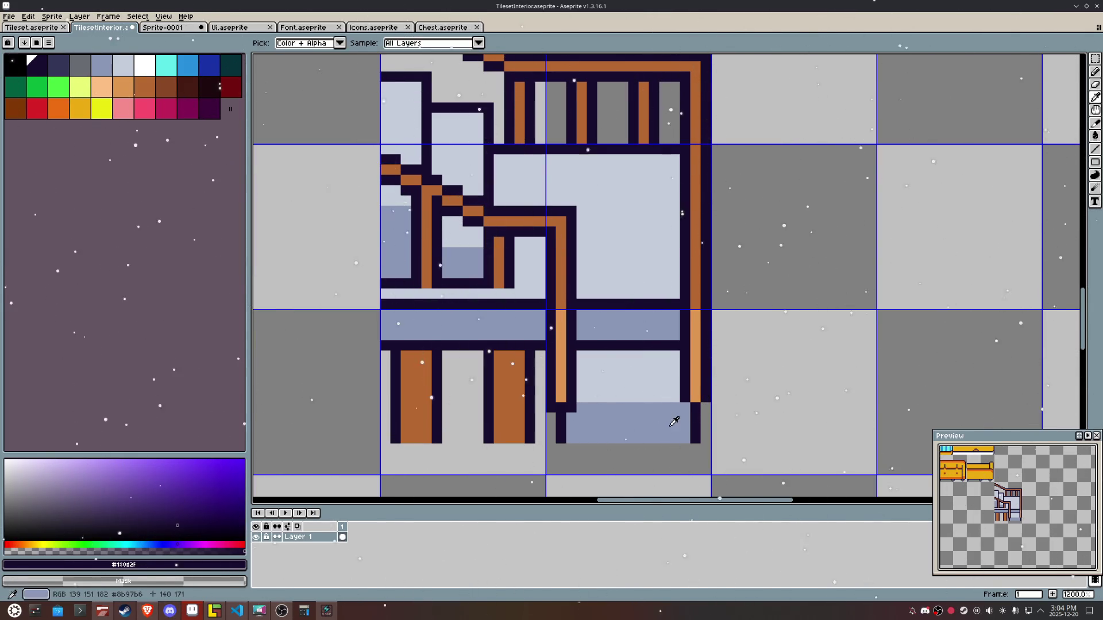
alt+click(670, 405)
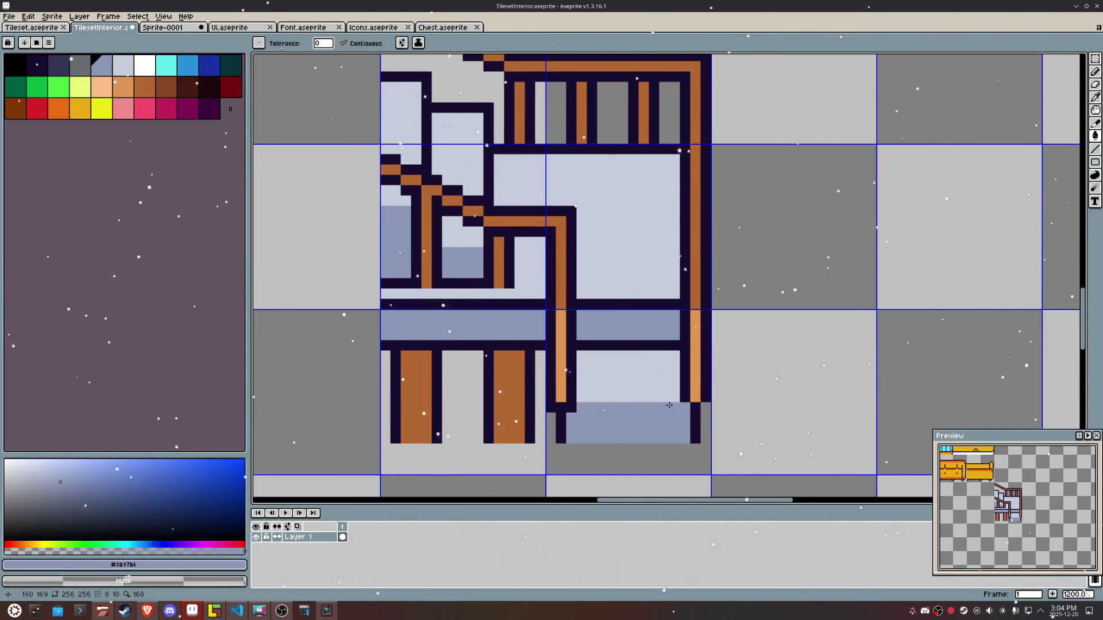
click(578, 377)
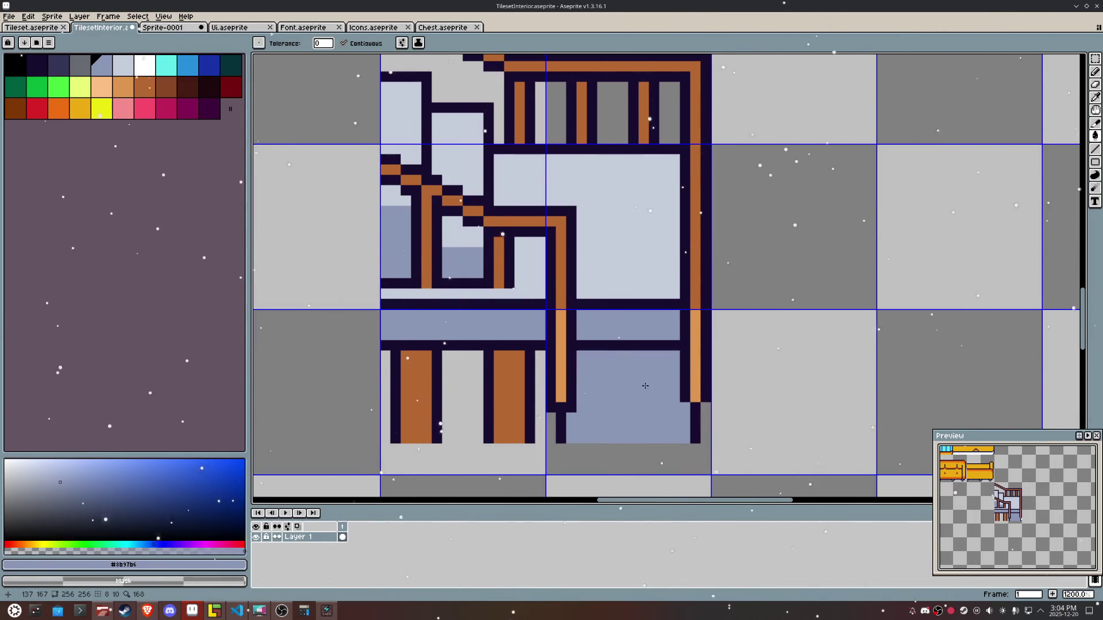
key(b)
alt+click(618, 298)
click(579, 386)
shift+click(662, 393)
drag(662, 393, 676, 387)
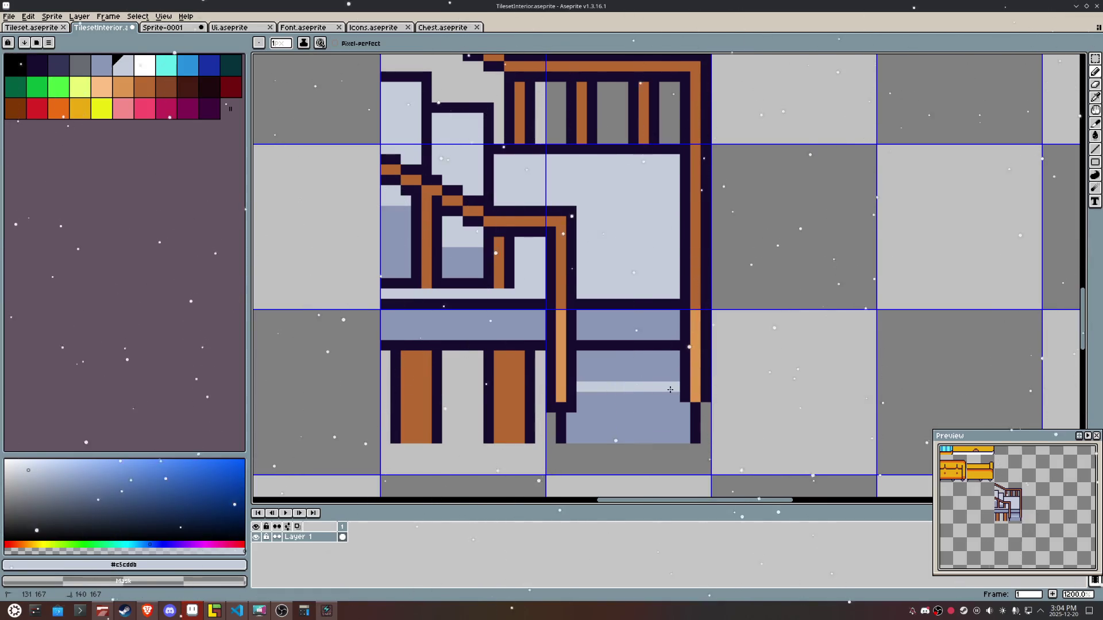
click(572, 421)
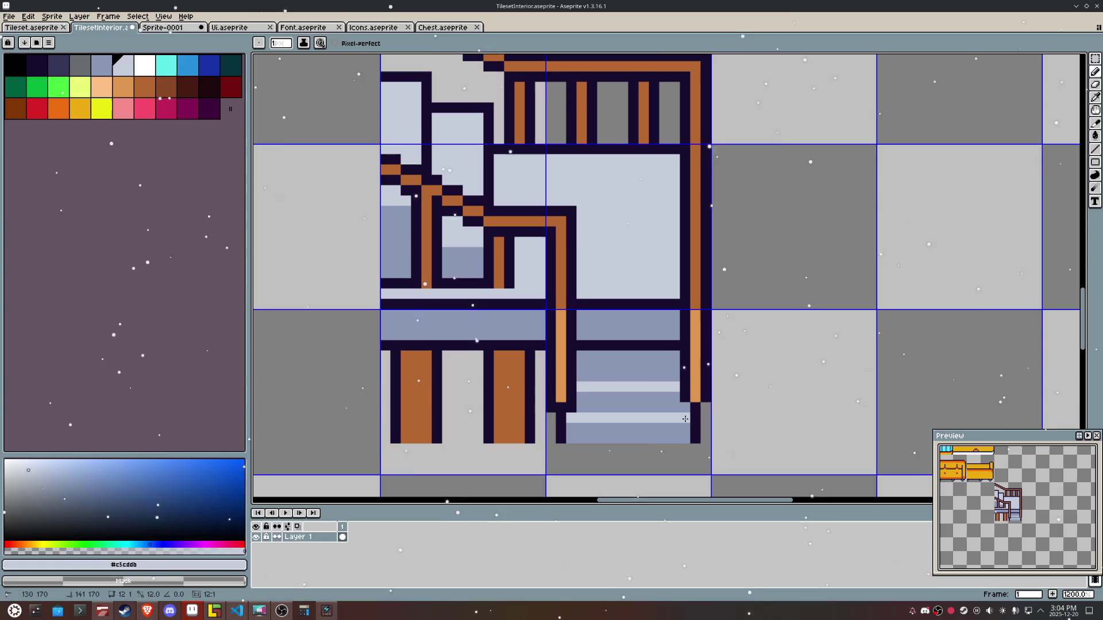
Step: Fill the band between the stair lines light, then try and undo a dark outline row
key(g)
click(641, 407)
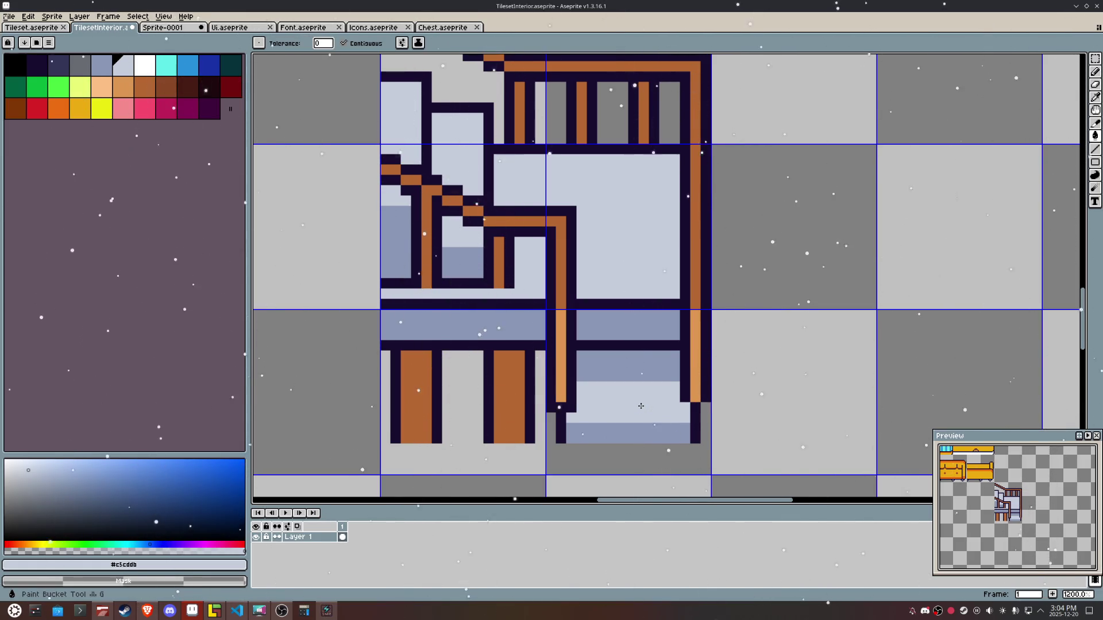
key(b)
alt+click(572, 370)
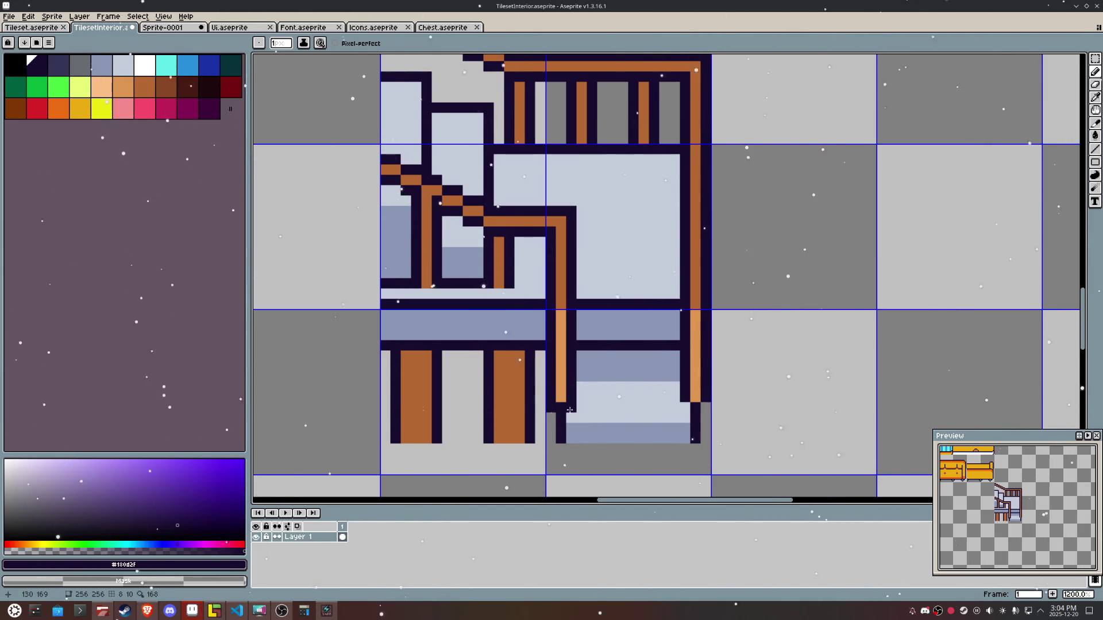
drag(570, 417, 684, 416)
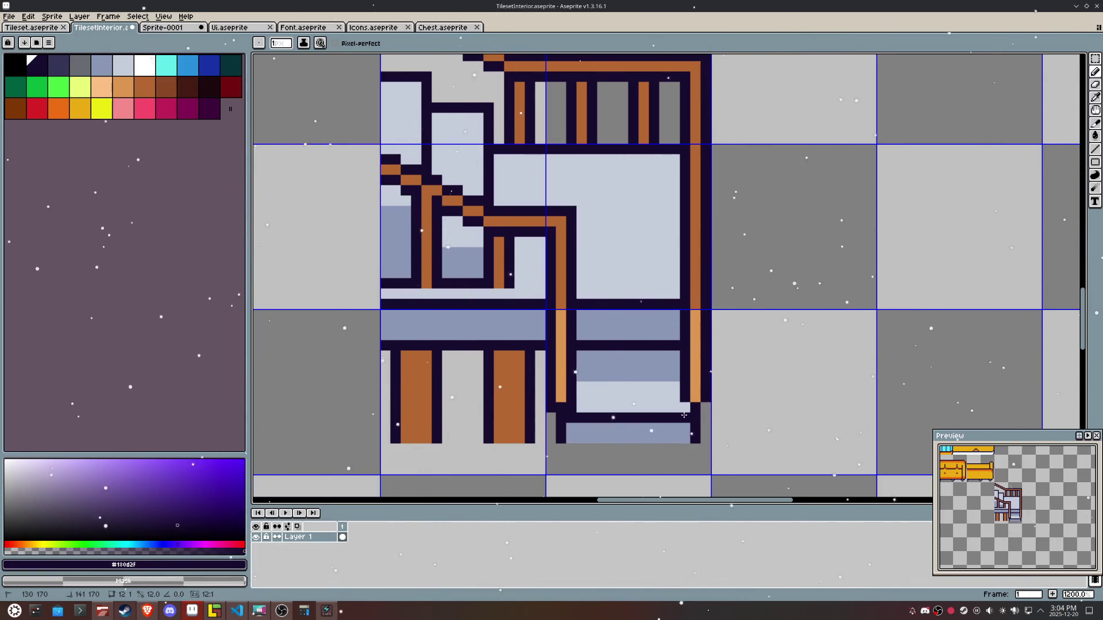
key(ctrl+z)
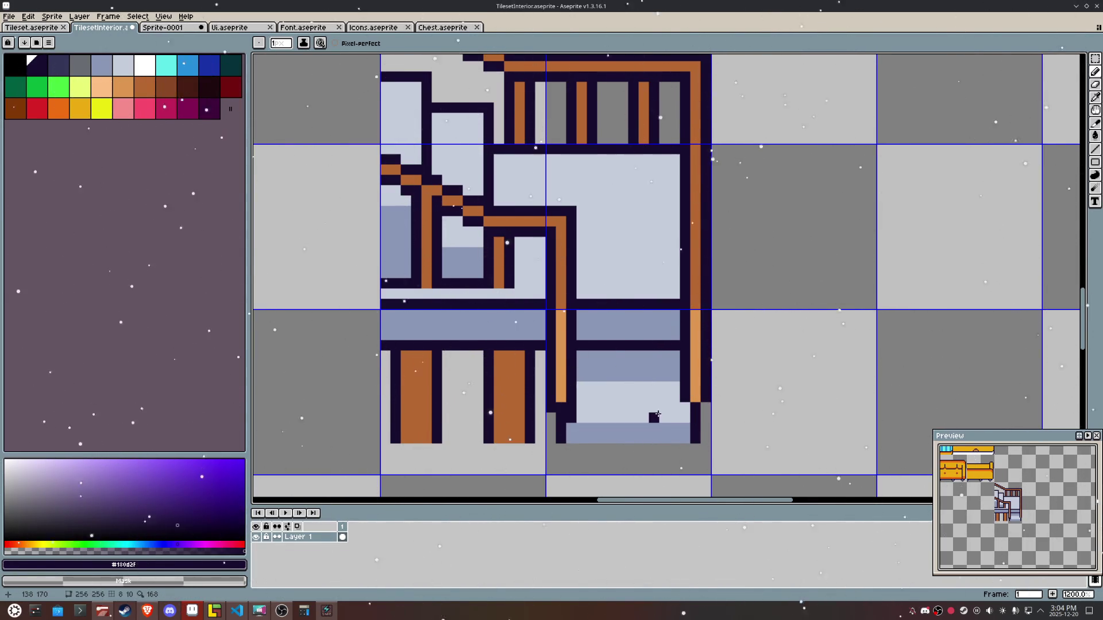
Step: Fill the upper step band light grey and draw a blue-grey line across the step
key(i)
click(631, 384)
key(g)
click(620, 365)
key(i)
click(584, 422)
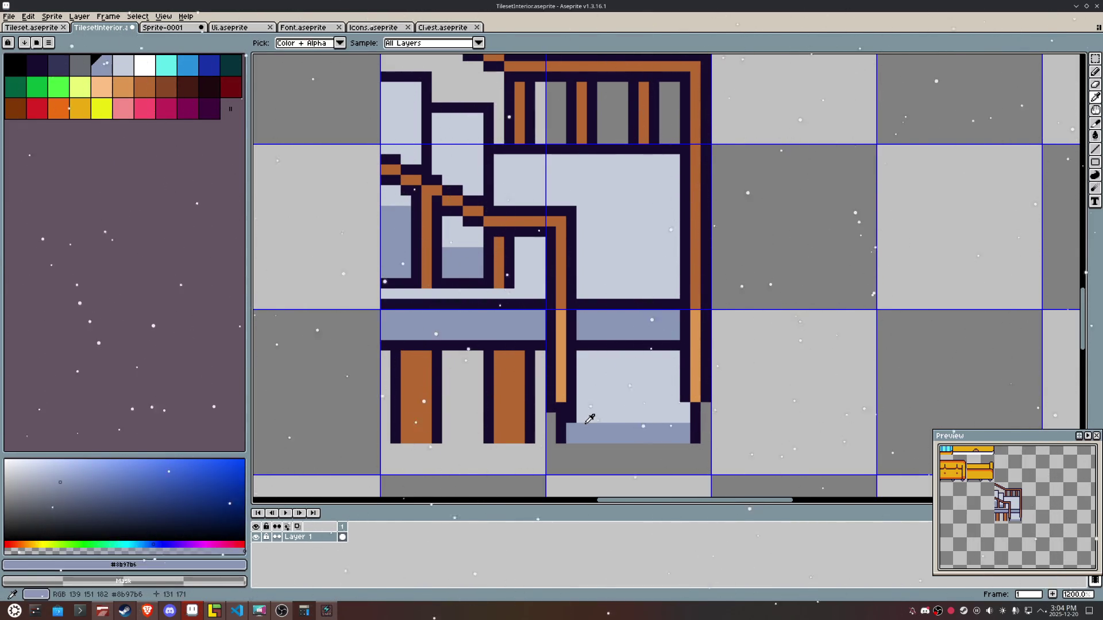
key(l)
mouse_move(584, 385)
mouse_down()
mouse_move(670, 390)
mouse_move(684, 417)
mouse_move(579, 416)
mouse_move(672, 396)
mouse_move(604, 406)
mouse_up()
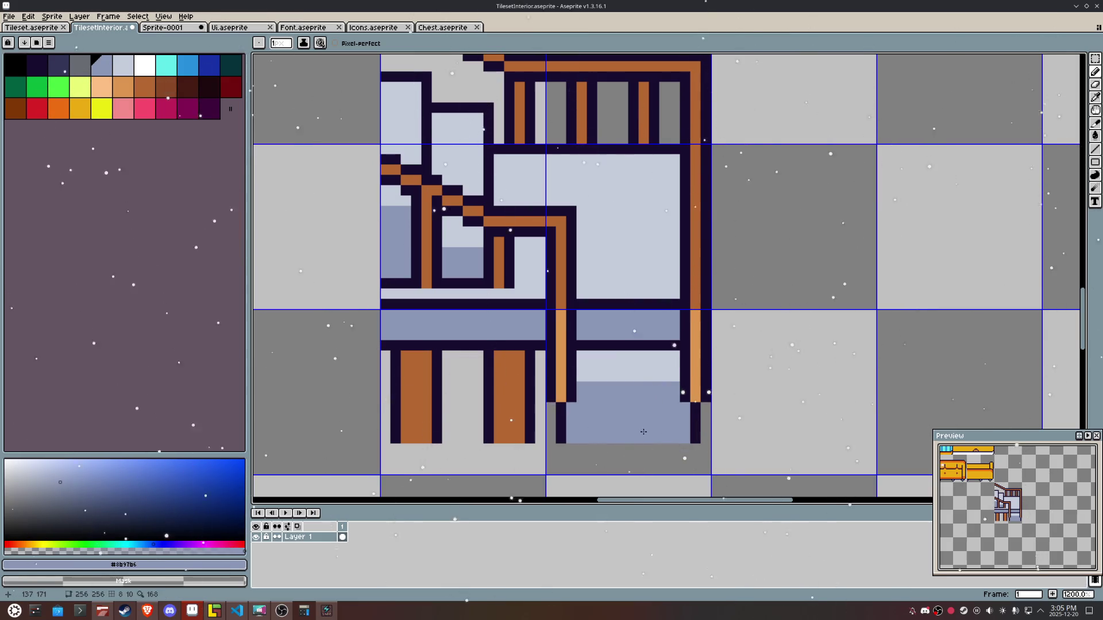
Step: Draw a light line across the blue-grey area and fill the bottom rows light
key(i)
click(659, 376)
key(l)
drag(687, 418, 566, 418)
key(g)
click(631, 436)
Step: Draw a one-pixel dark outline line across the stair step
key(i)
scroll(585, 373, down, 3)
scroll(585, 373, up, 3)
key(x)
key(b)
click(580, 377)
drag(580, 387, 675, 386)
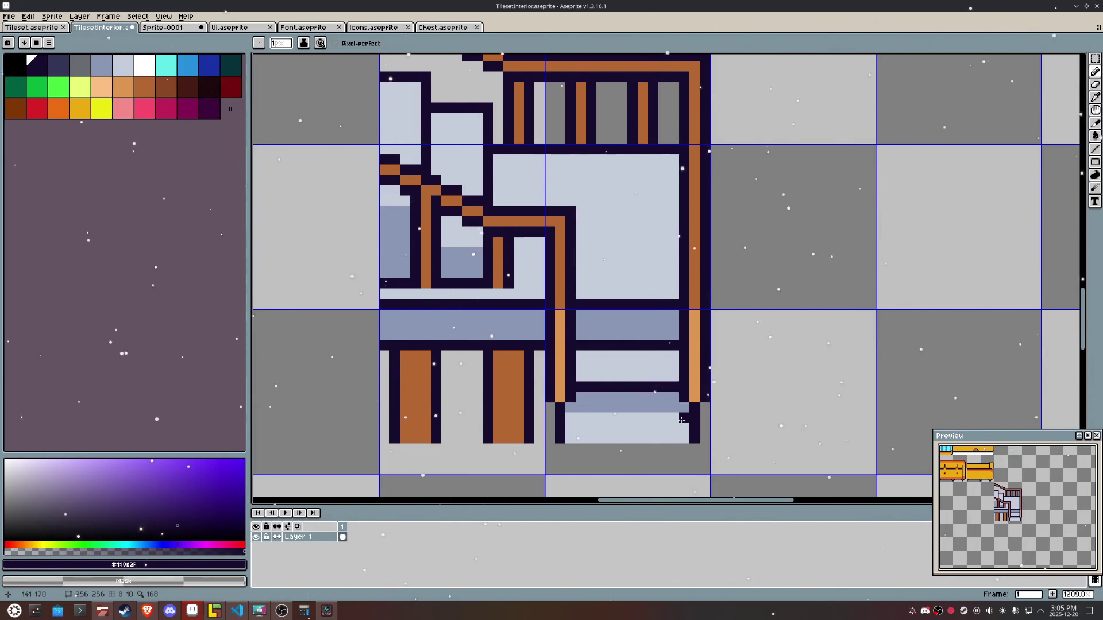
scroll(682, 420, down, 4)
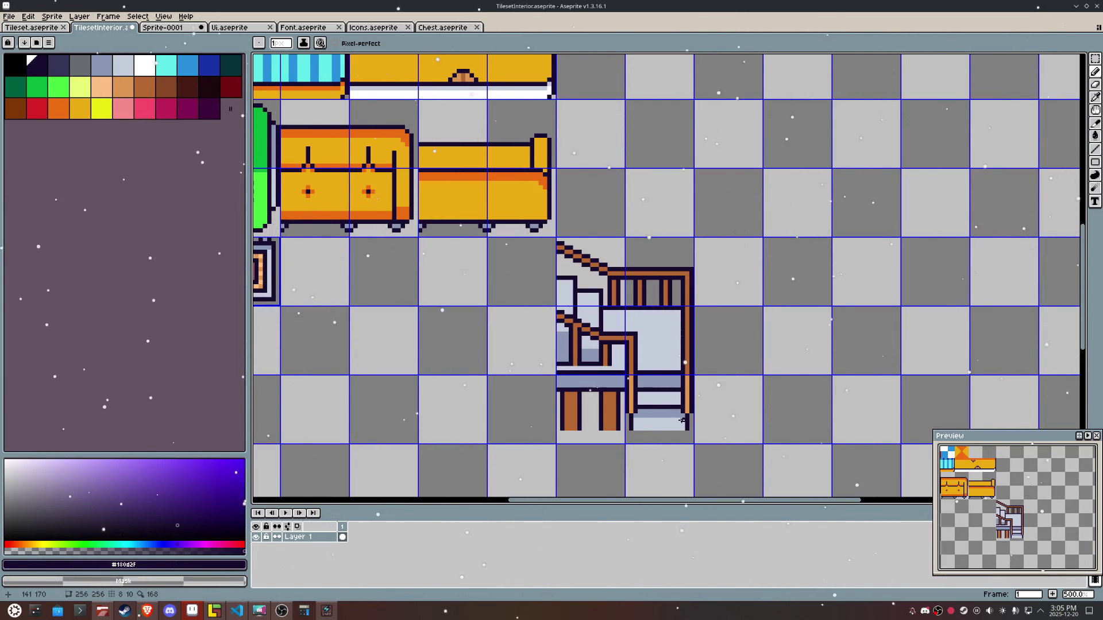
Step: Draw a dark line along the bottom step edge and turn one dark pixel light
scroll(681, 420, up, 2)
mouse_move(682, 425)
mouse_down()
mouse_move(605, 425)
mouse_move(681, 421)
mouse_move(628, 397)
mouse_up()
alt+click(631, 403)
alt+click(674, 392)
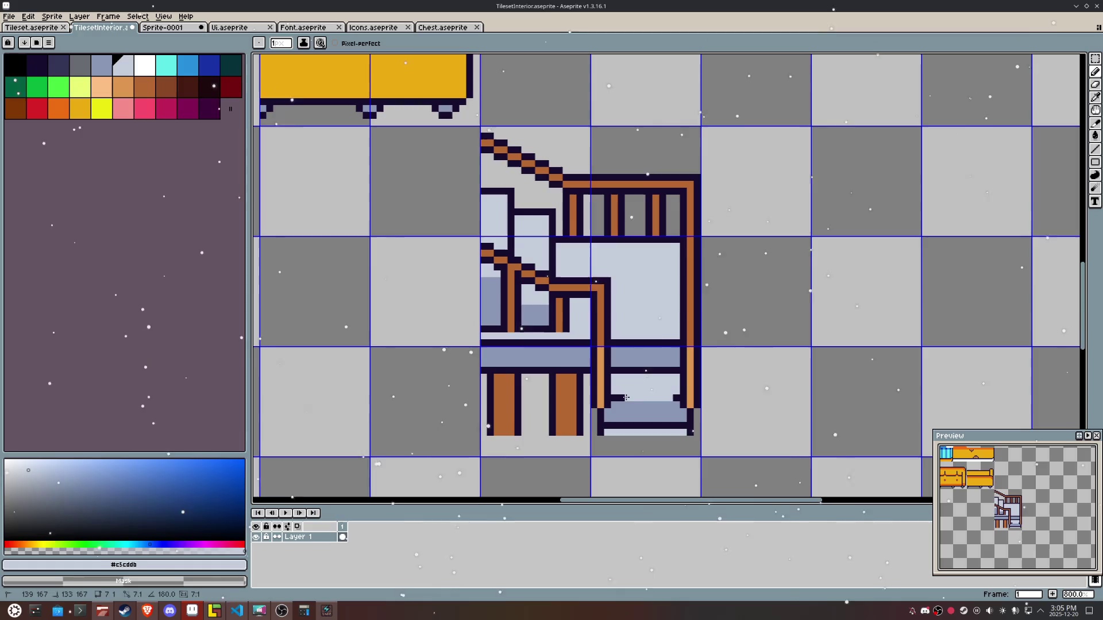
click(616, 398)
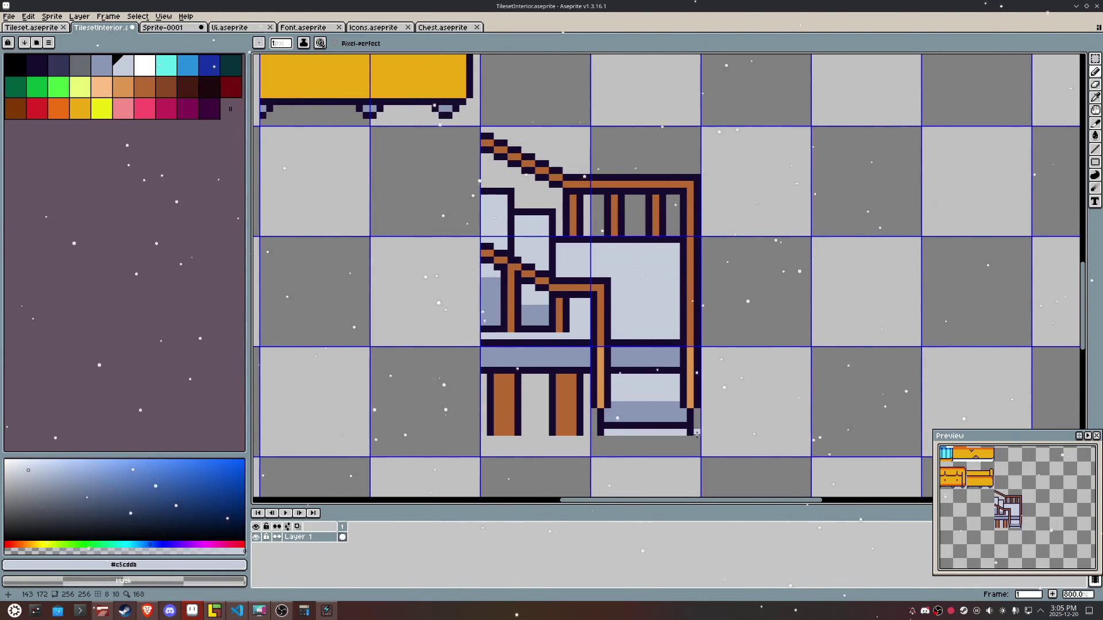
Step: Repaint the bottom row blue-grey and cover part of the dark line with light pixels
alt+click(683, 429)
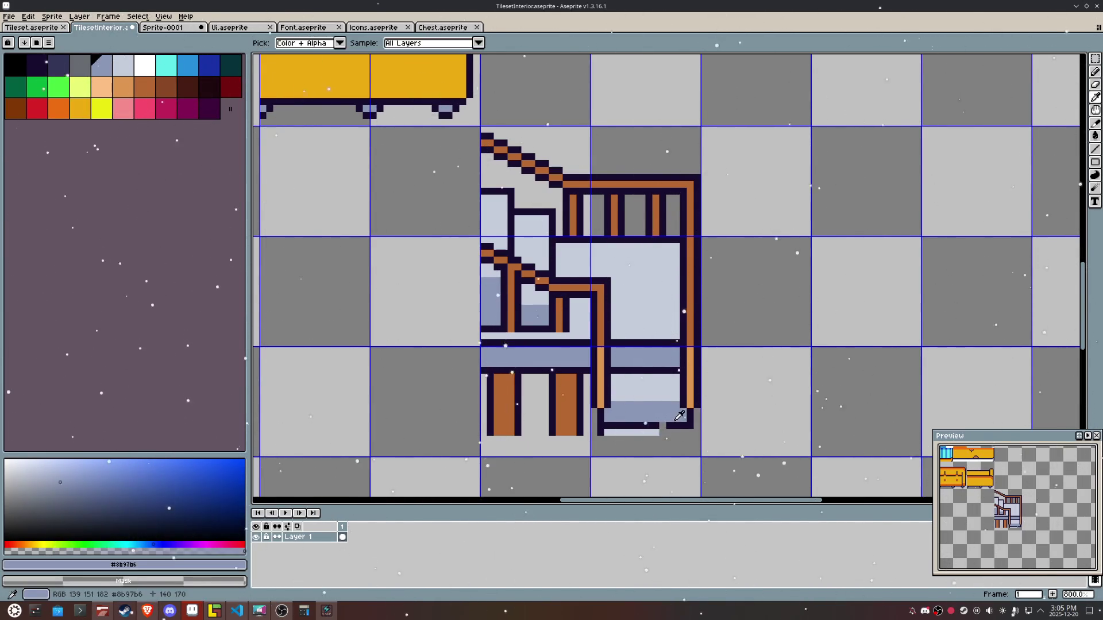
mouse_move(684, 432)
mouse_down()
mouse_move(604, 428)
mouse_move(658, 426)
mouse_up()
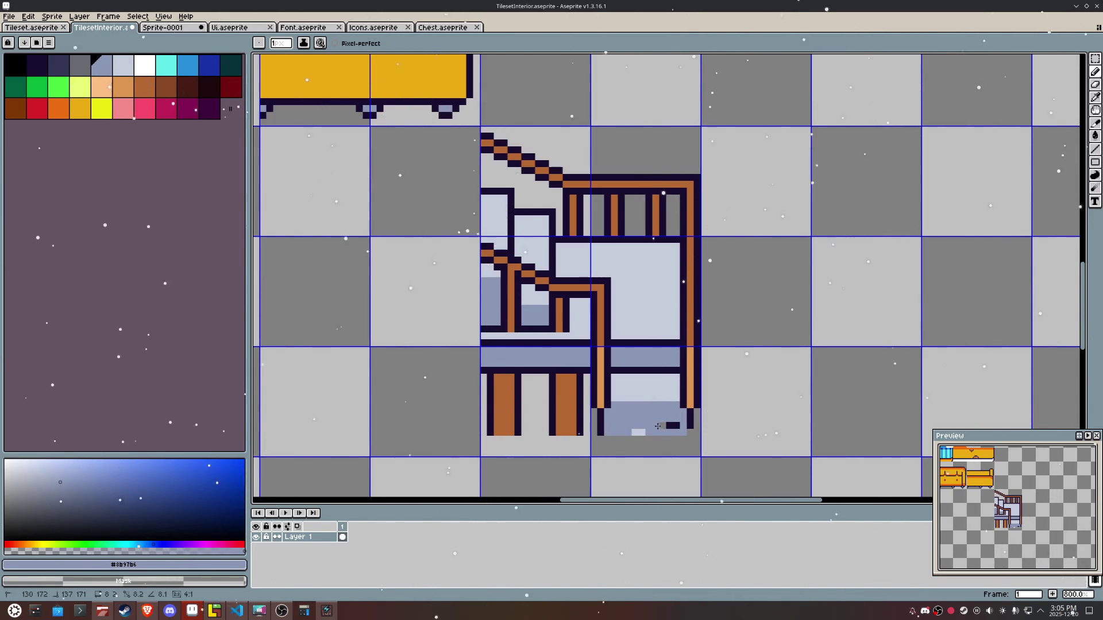
alt+click(690, 418)
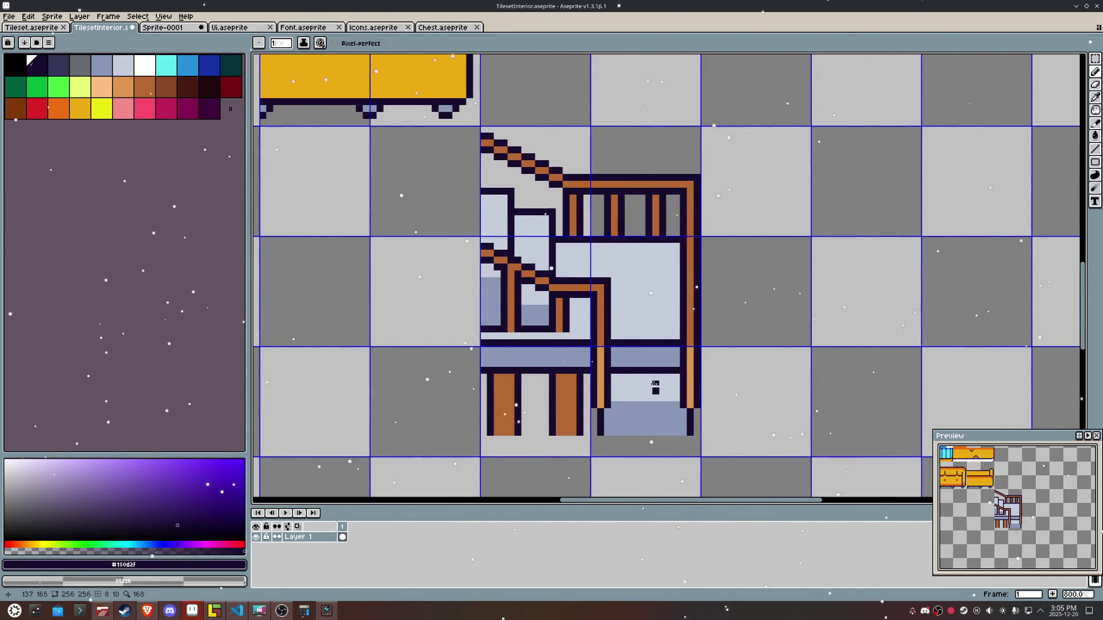
alt+click(663, 327)
drag(613, 343, 674, 343)
scroll(663, 349, down, 2)
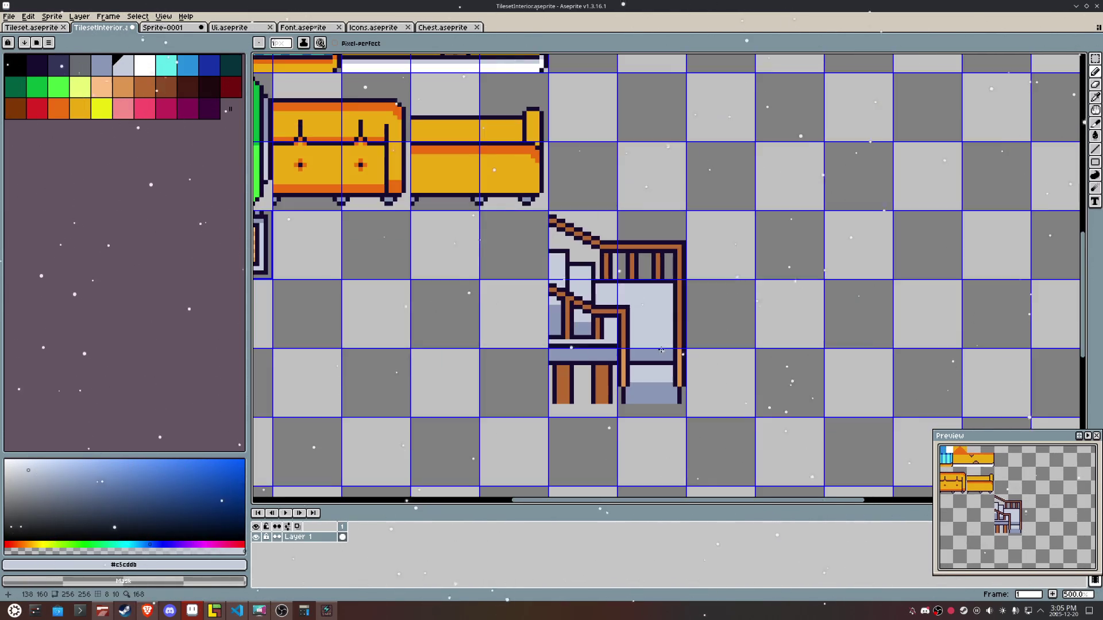
scroll(644, 366, up, 4)
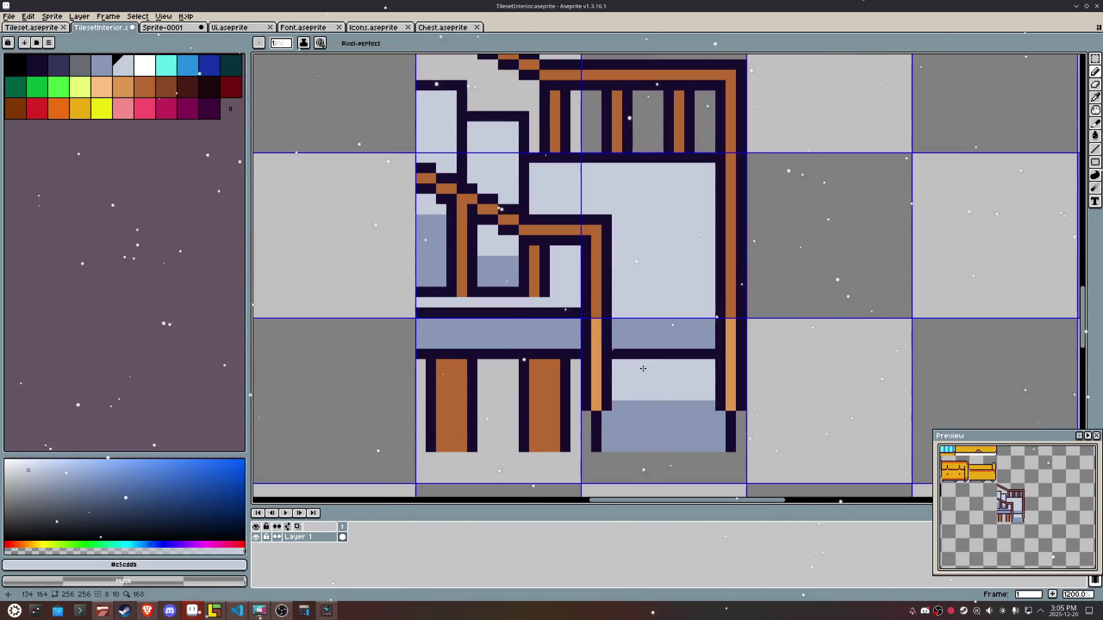
alt+click(618, 404)
Step: Draw a dark outline row above the bottom step and a grey-blue line across the landing
drag(618, 404, 710, 409)
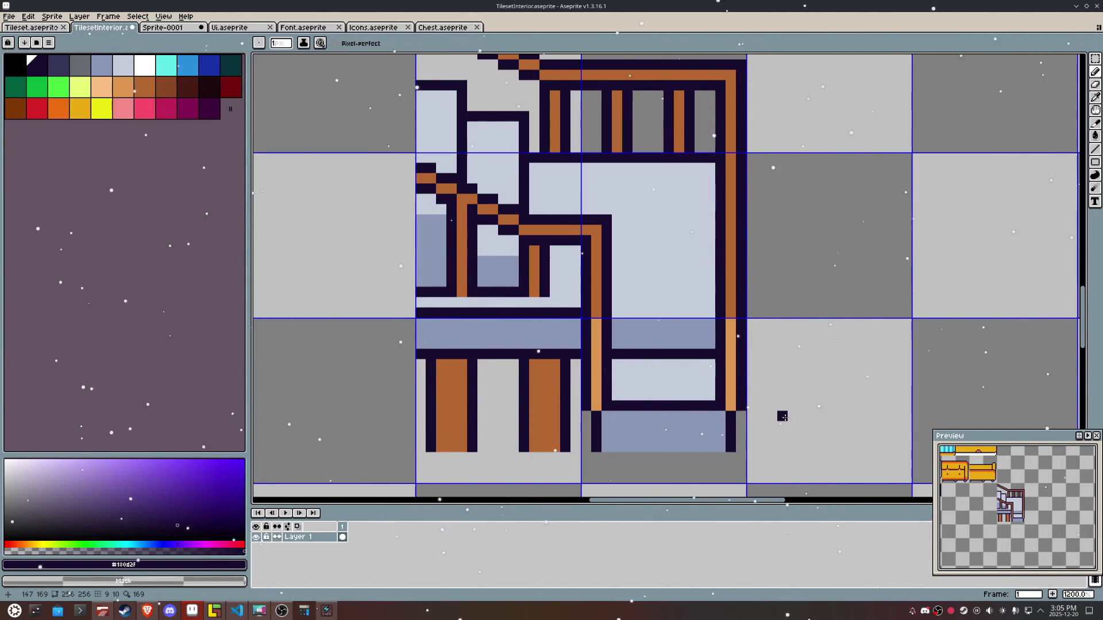
alt+click(575, 301)
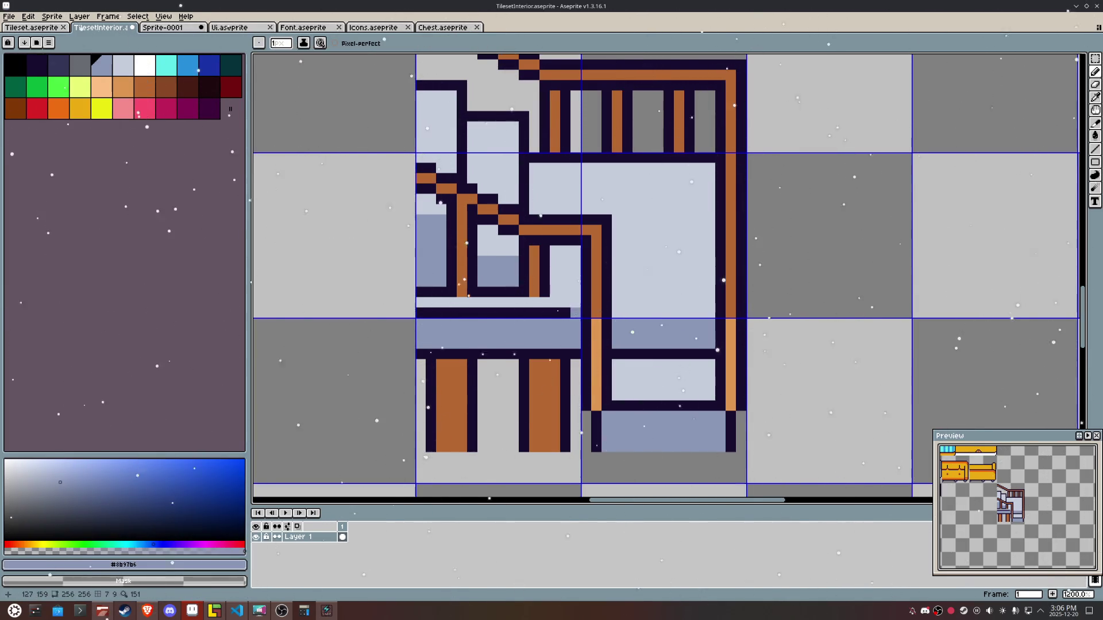
click(421, 313)
click(619, 313)
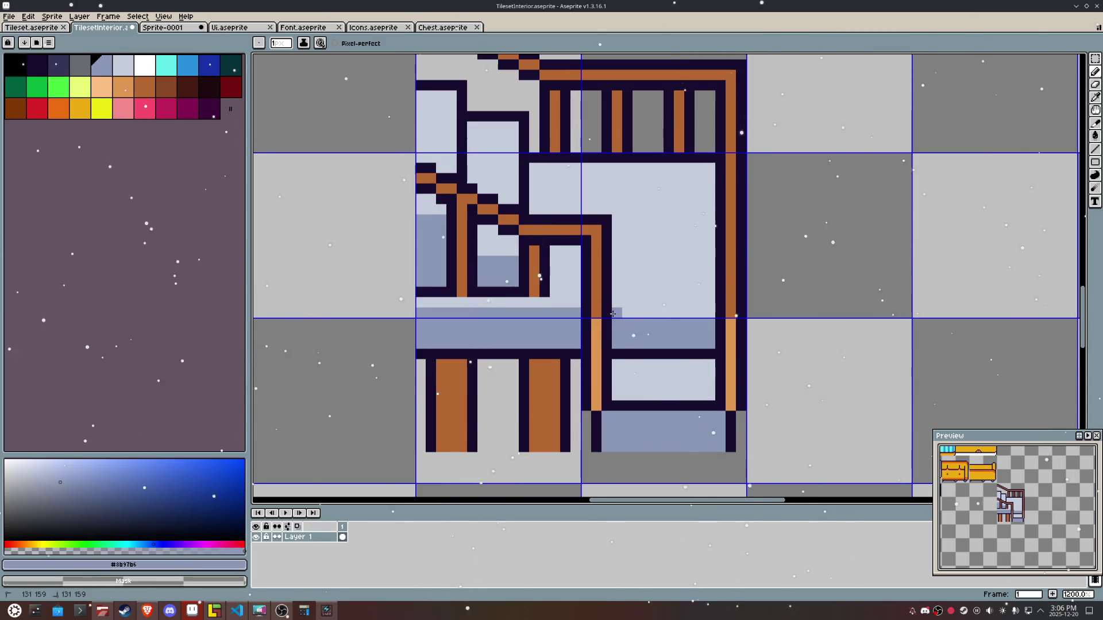
click(717, 321)
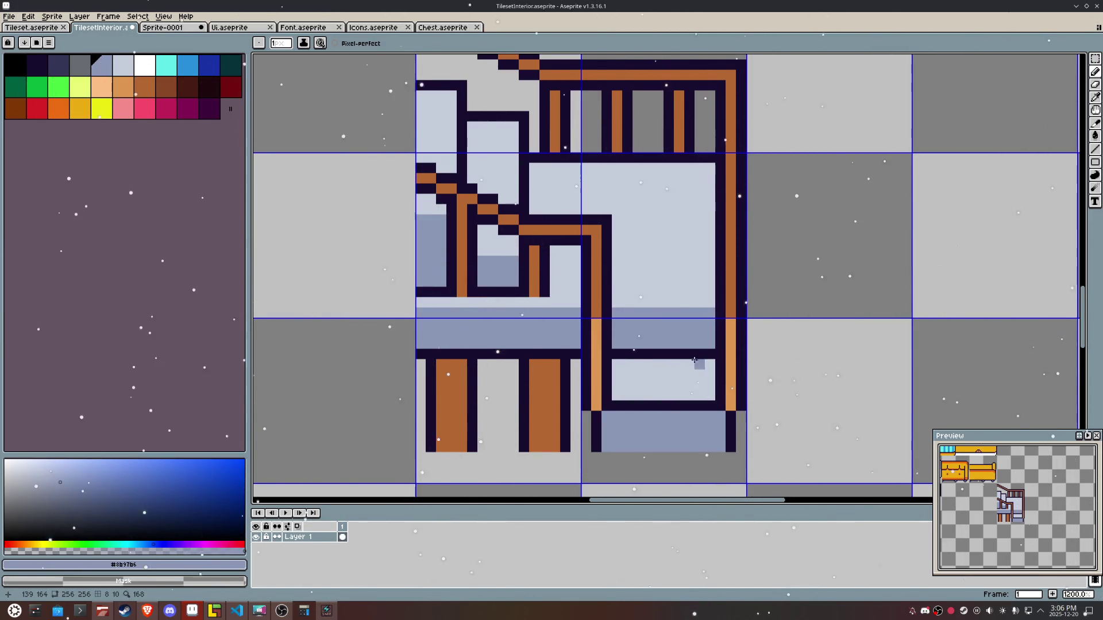
Step: Add darker grey shadow lines under the landing and along the bottom step
key(i)
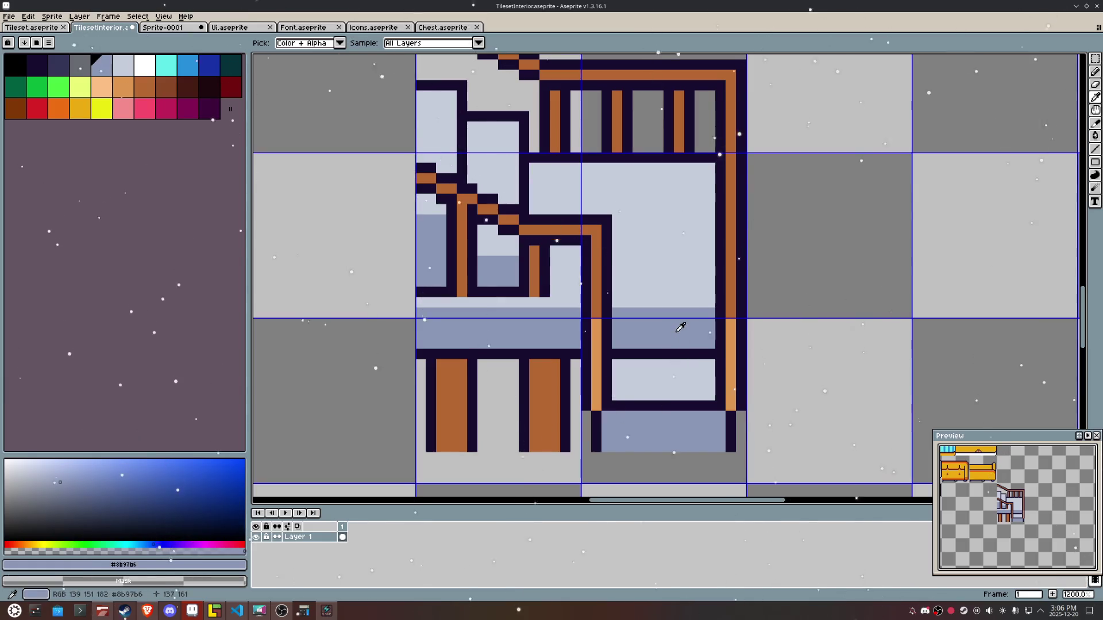
drag(58, 480, 56, 503)
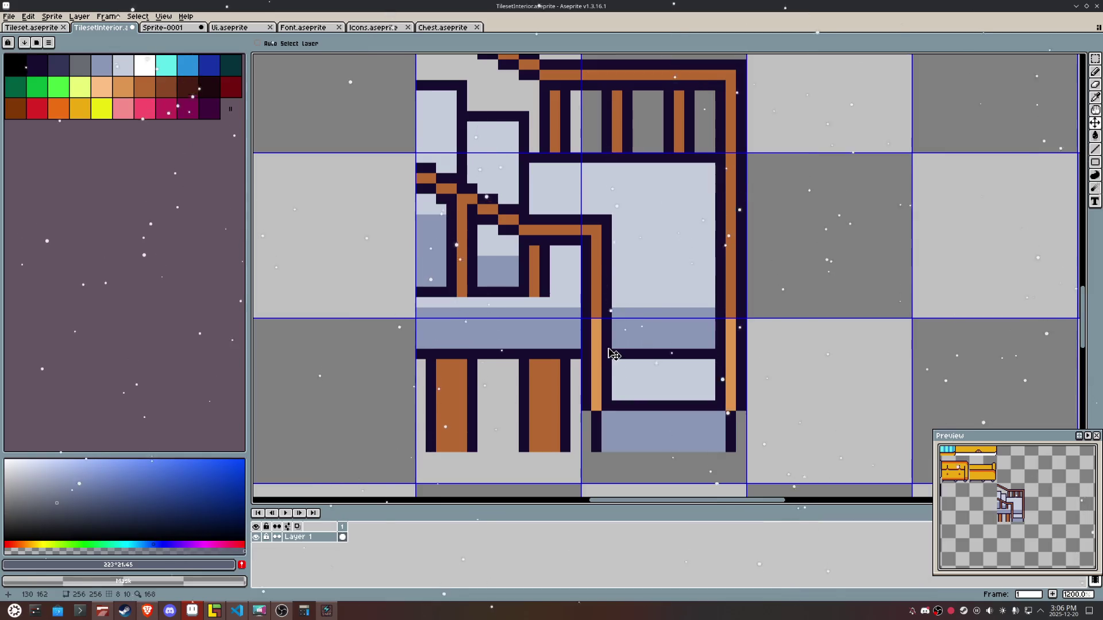
key(b)
drag(615, 354, 707, 357)
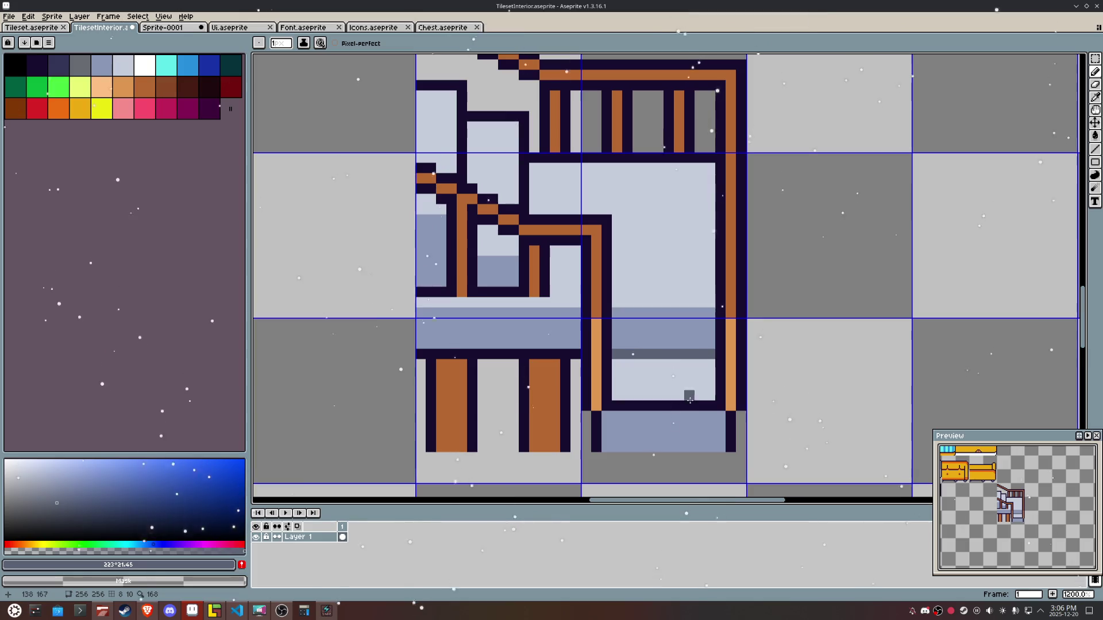
drag(607, 447, 716, 443)
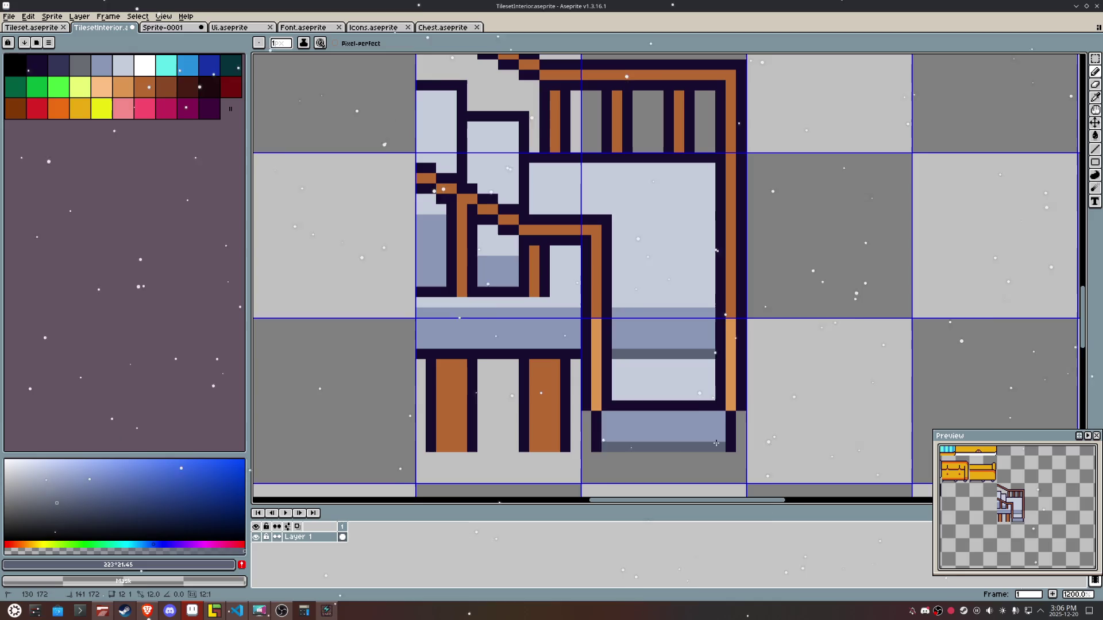
Step: Paint pale highlight lines along the bottom step and the landing's top edge
scroll(689, 438, down, 4)
scroll(690, 434, up, 2)
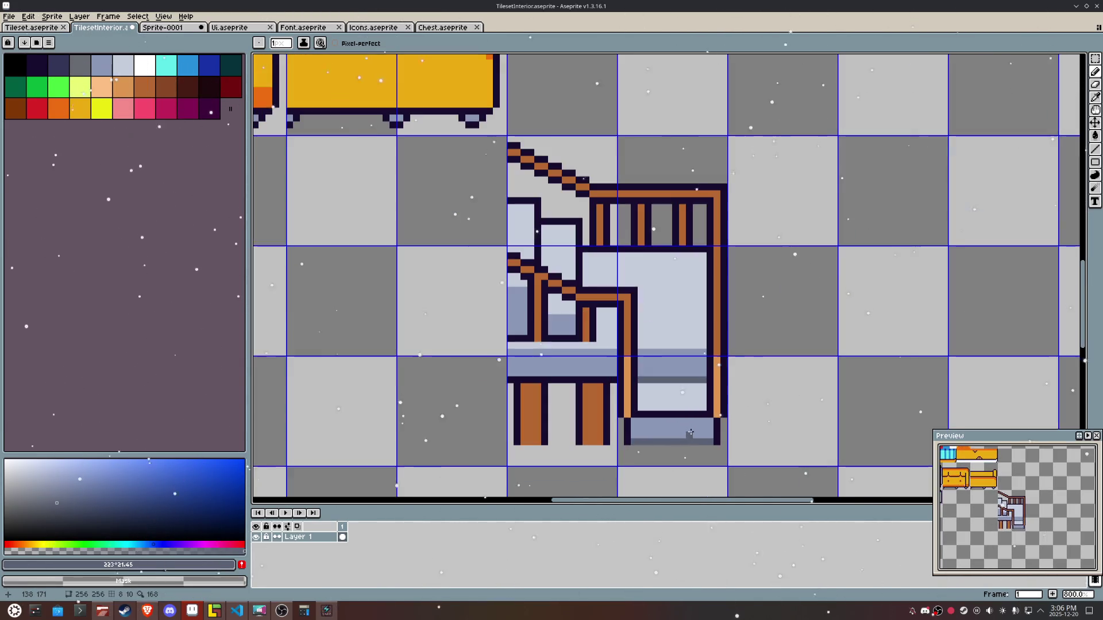
scroll(689, 433, up, 1)
key(i)
click(689, 387)
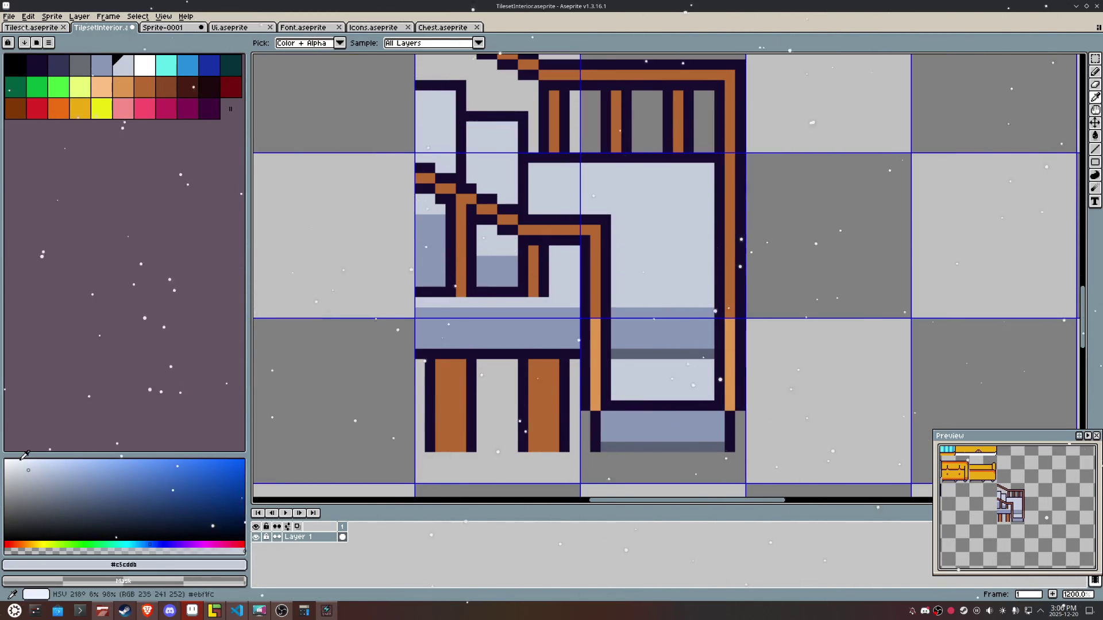
key(b)
click(608, 396)
key(ctrl+z)
drag(615, 405, 713, 405)
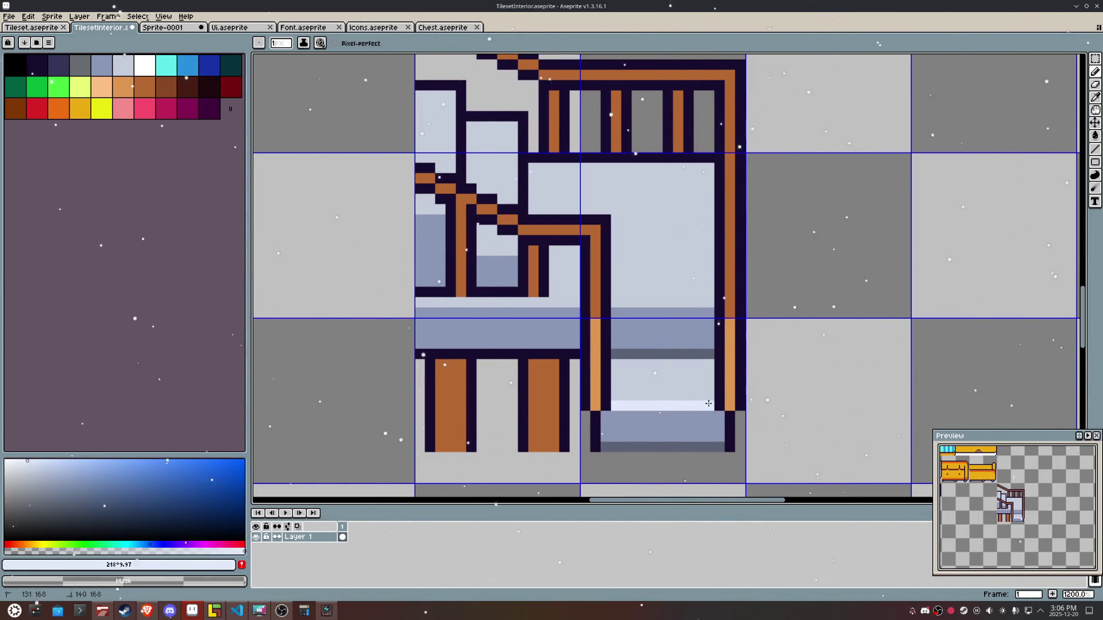
mouse_move(702, 303)
mouse_down()
mouse_move(612, 304)
mouse_move(702, 310)
mouse_up()
key(ctrl+z)
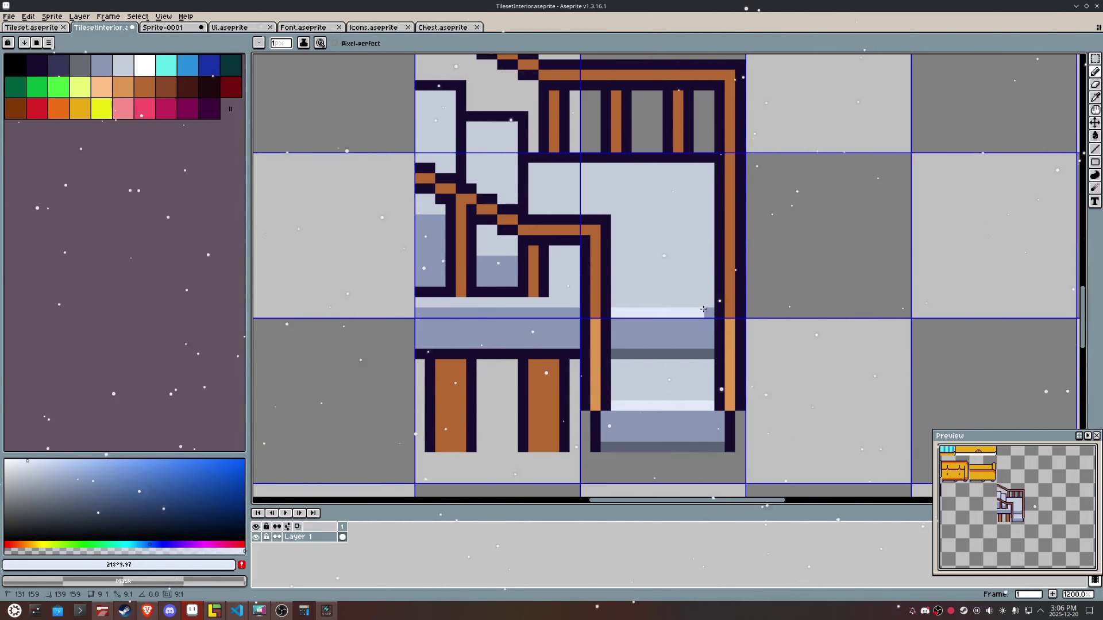
drag(567, 310, 414, 310)
scroll(430, 309, down, 5)
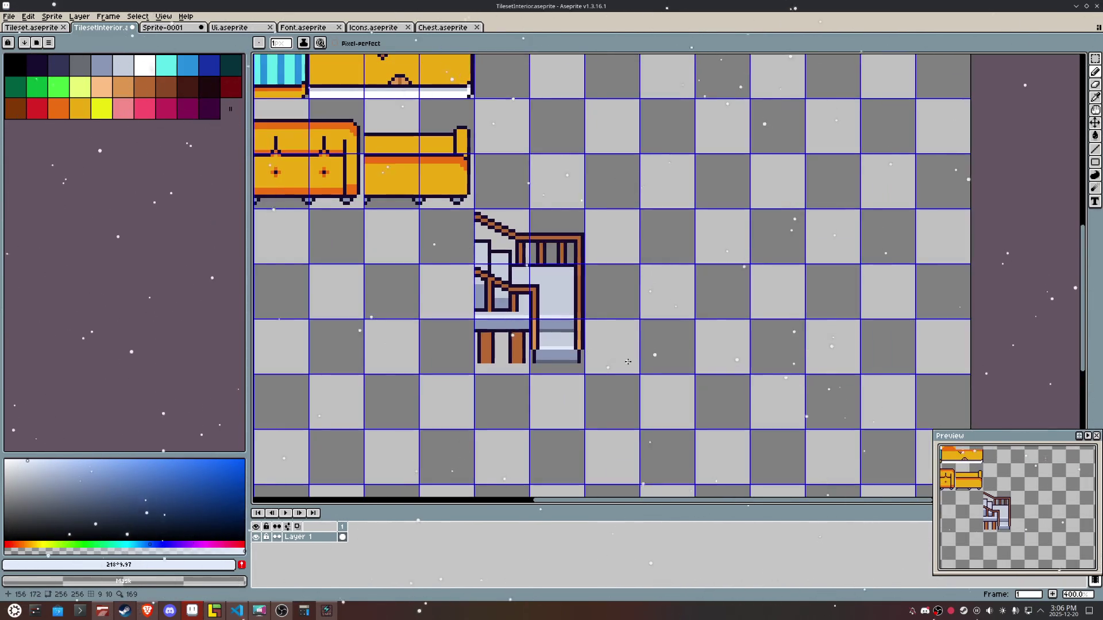
Step: Add a light orange highlight pixel on the rail post and extend the dark bottom outline
scroll(462, 334, up, 1)
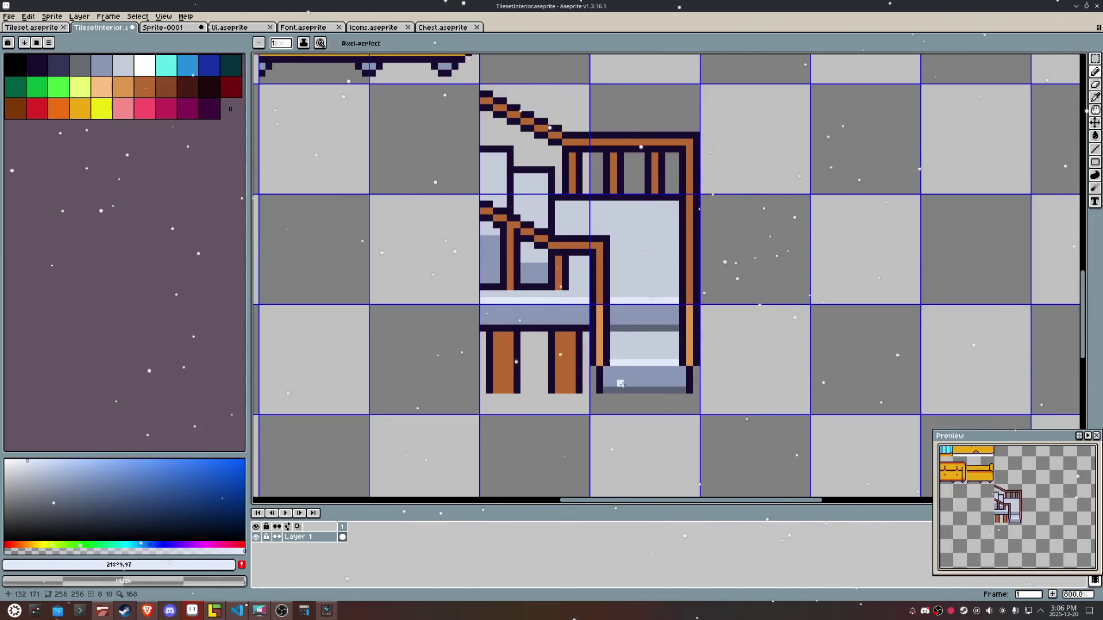
scroll(622, 384, up, 2)
alt+click(601, 349)
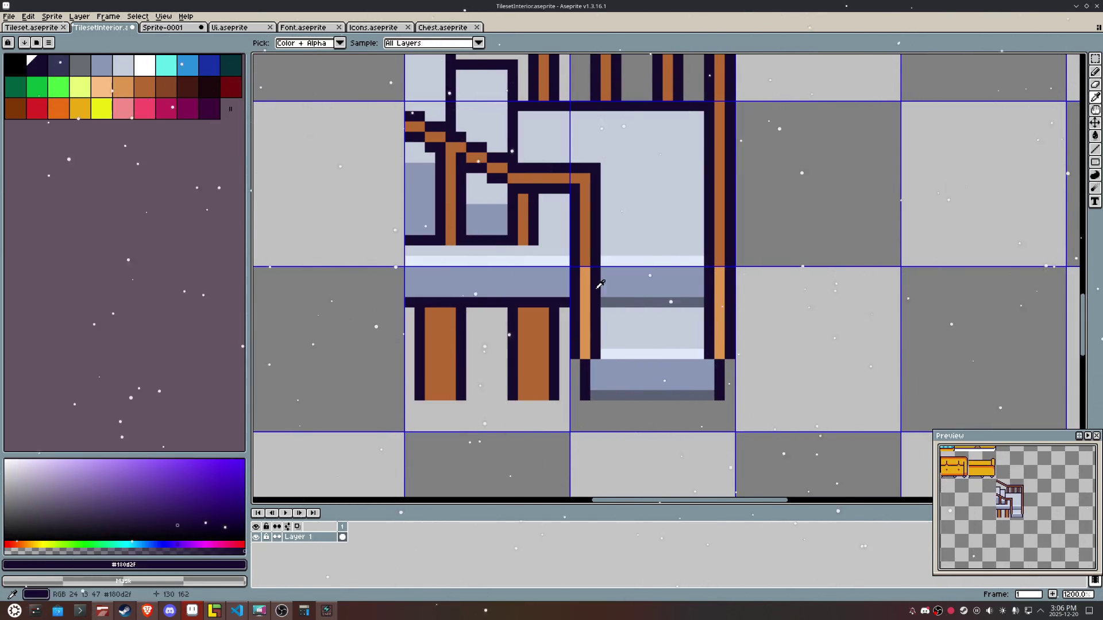
alt+click(587, 266)
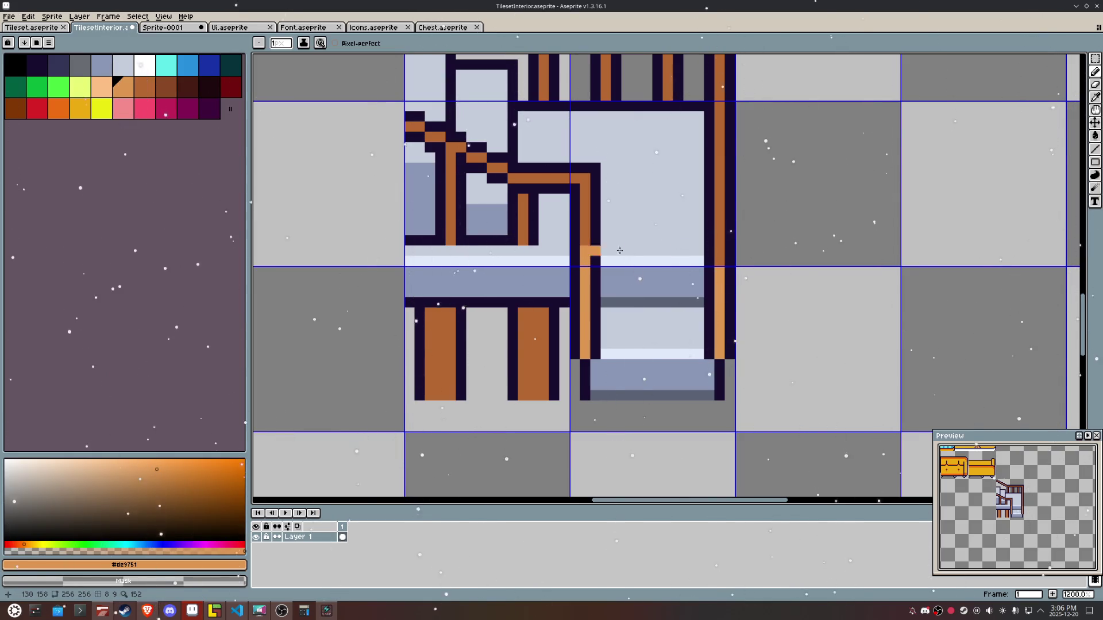
click(716, 252)
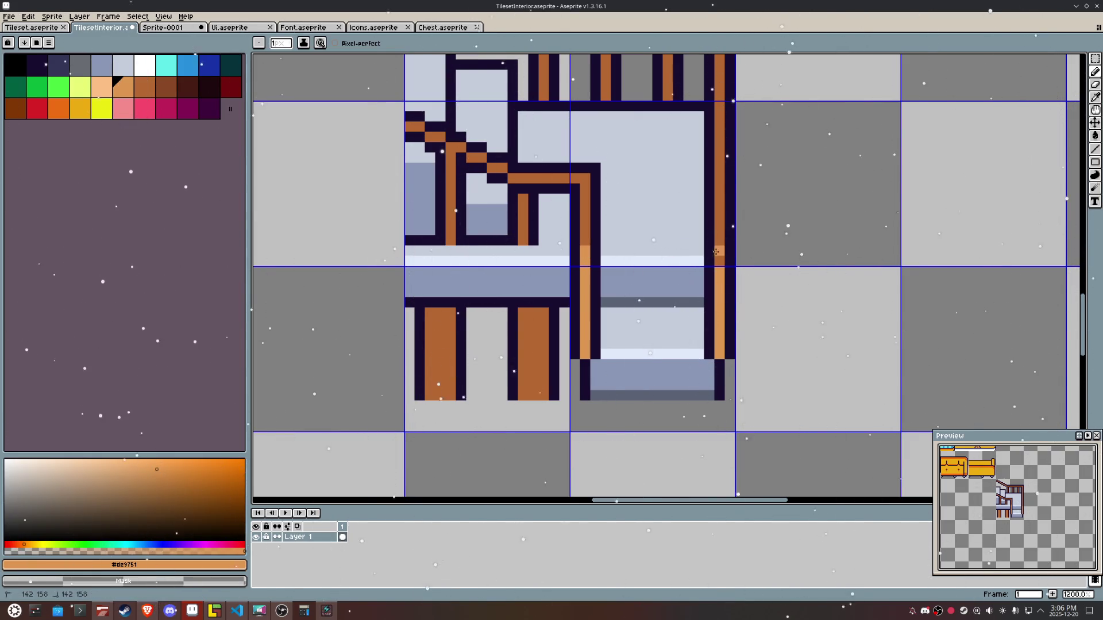
alt+click(597, 358)
drag(596, 364, 574, 364)
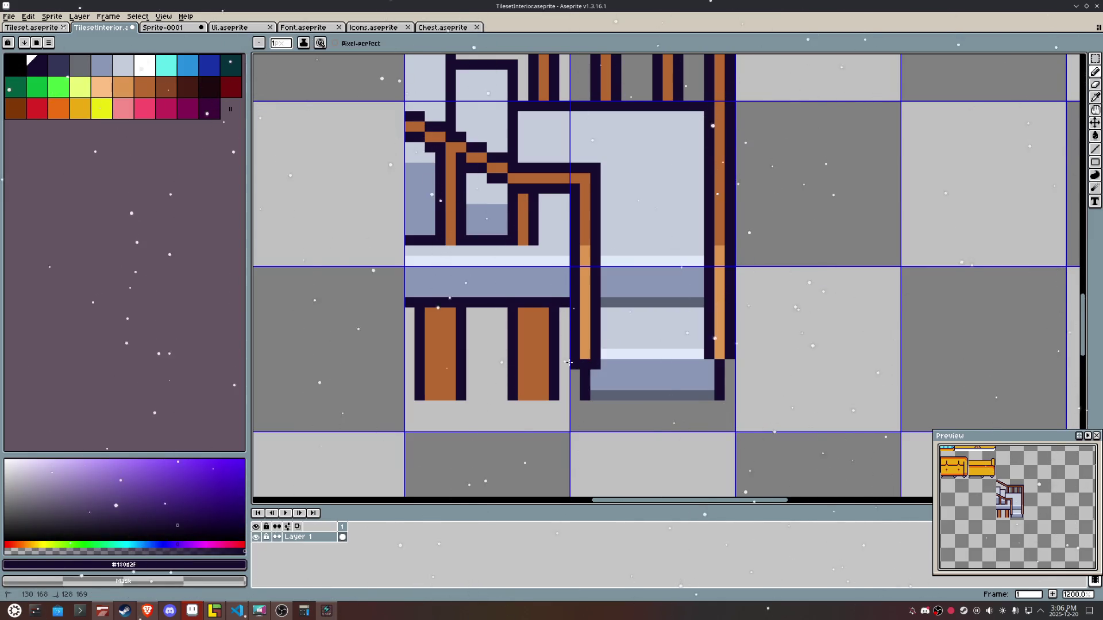
click(730, 364)
Step: Erase and repaint the railing's top-right corner pixels in dark outline and orange
scroll(792, 394, down, 1)
scroll(798, 379, up, 1)
scroll(801, 345, down, 1)
scroll(756, 273, up, 2)
right_click(651, 312)
click(630, 332)
click(658, 304)
right_click(673, 298)
right_click(671, 290)
right_click(658, 290)
alt+click(644, 319)
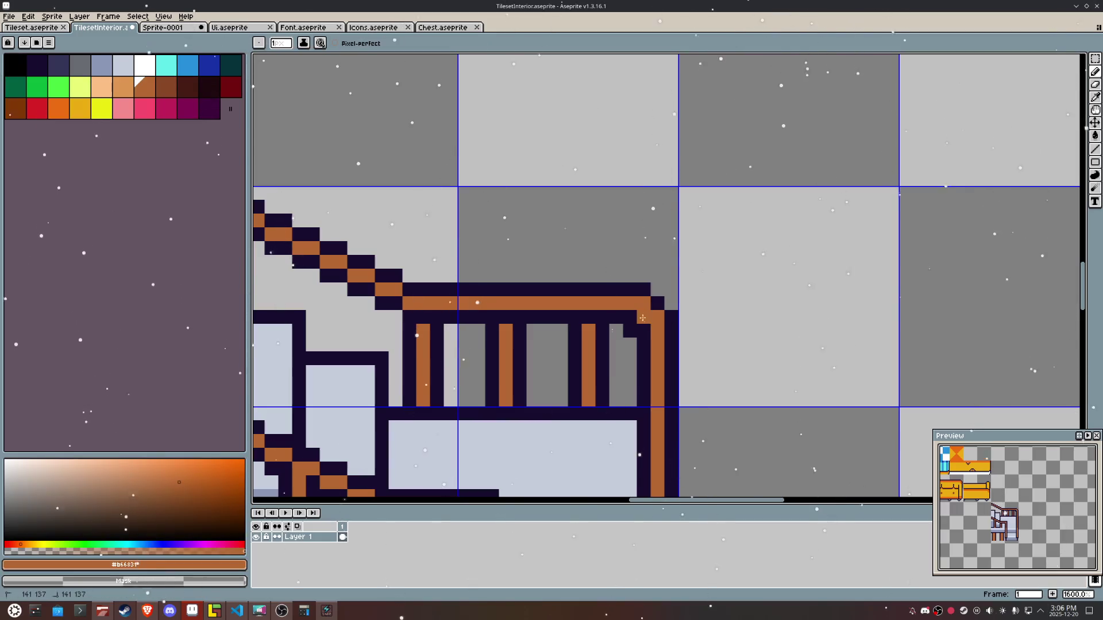
click(643, 327)
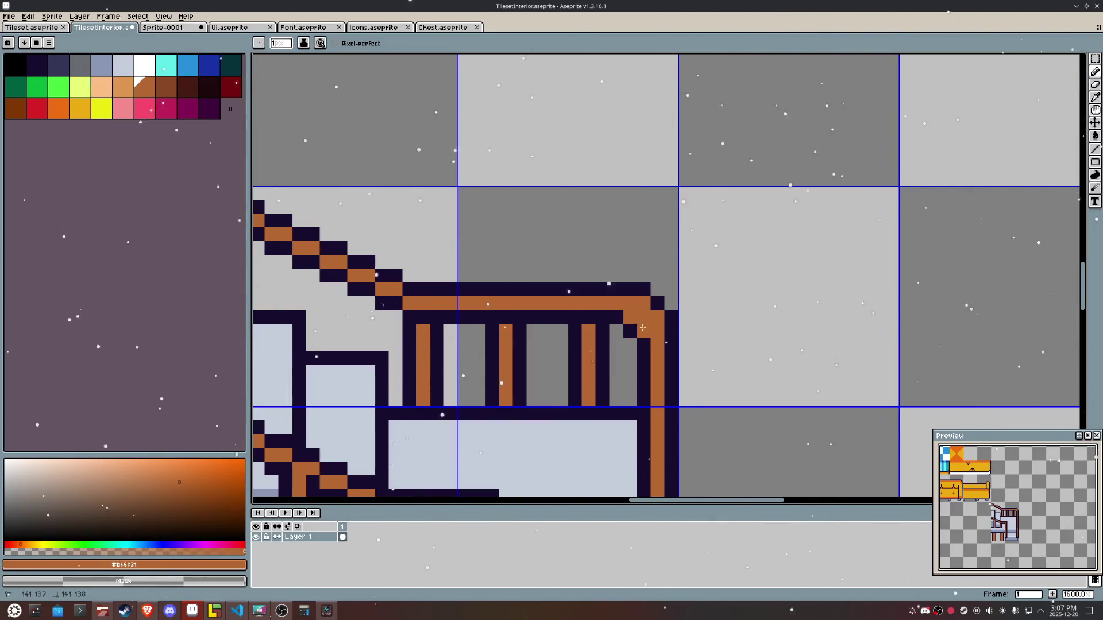
Step: Clear dark pixels off the railing corner and paint inner corner pixels pale and orange
alt+click(671, 316)
drag(644, 290, 671, 306)
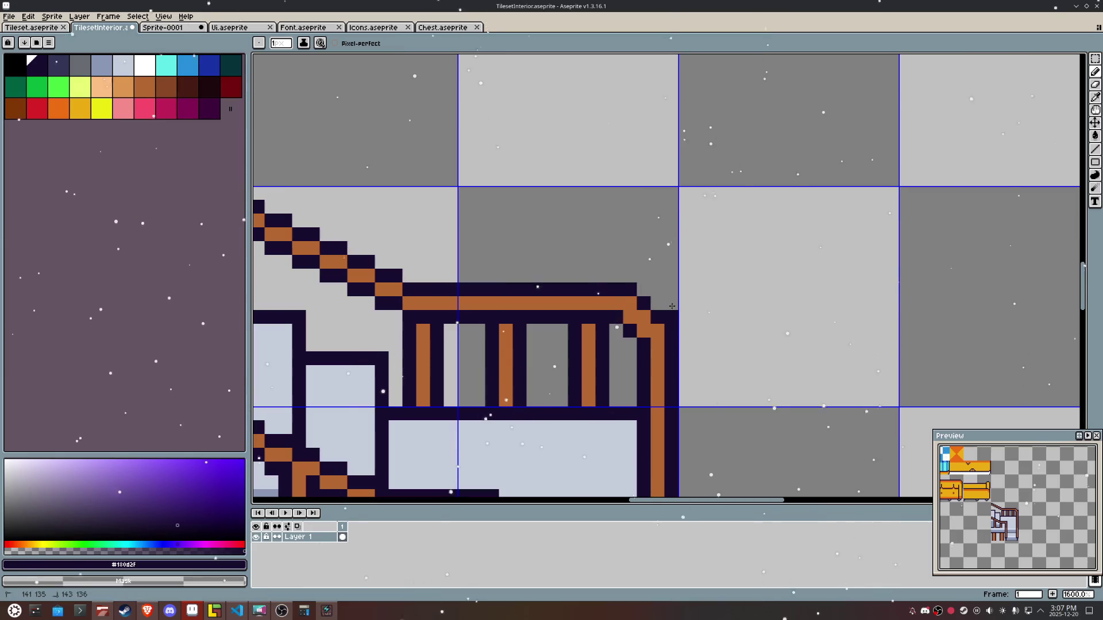
scroll(674, 316, down, 5)
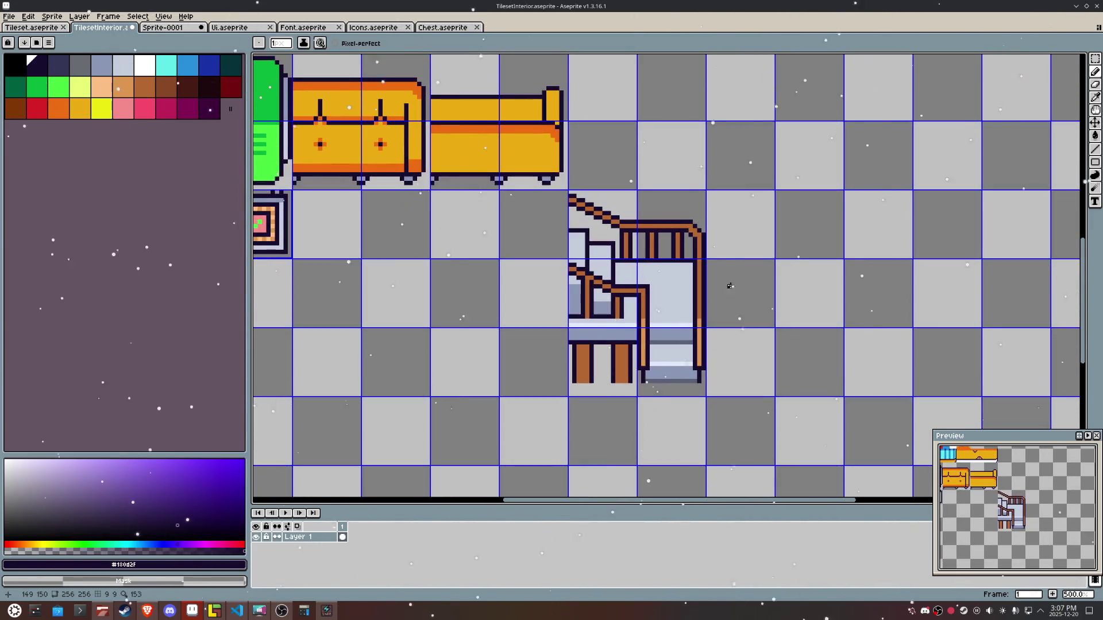
scroll(686, 291, up, 4)
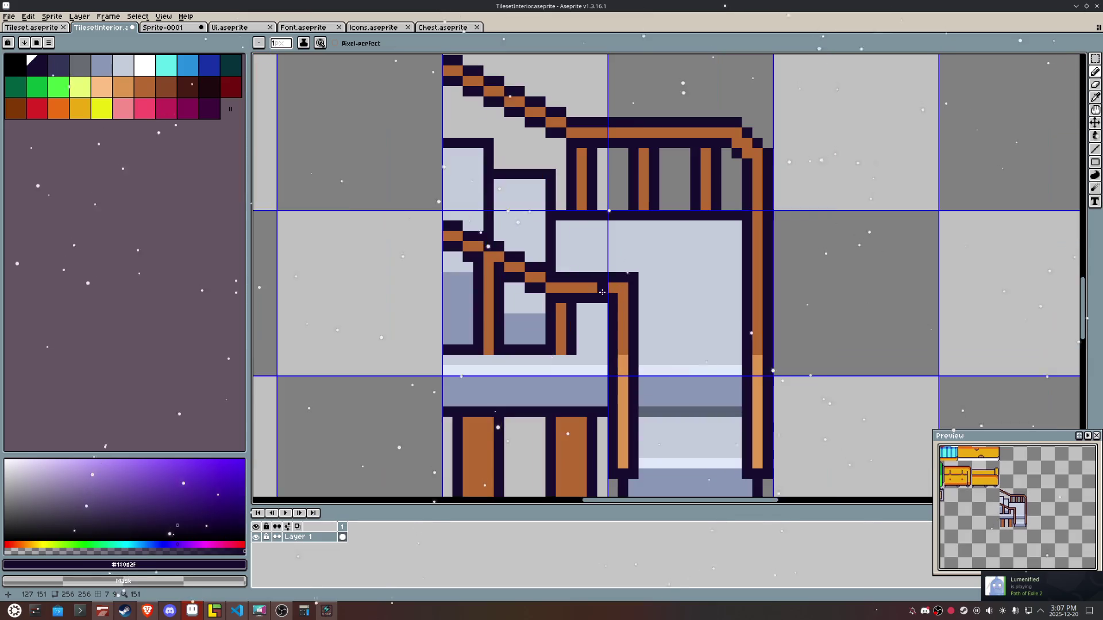
key(alt)
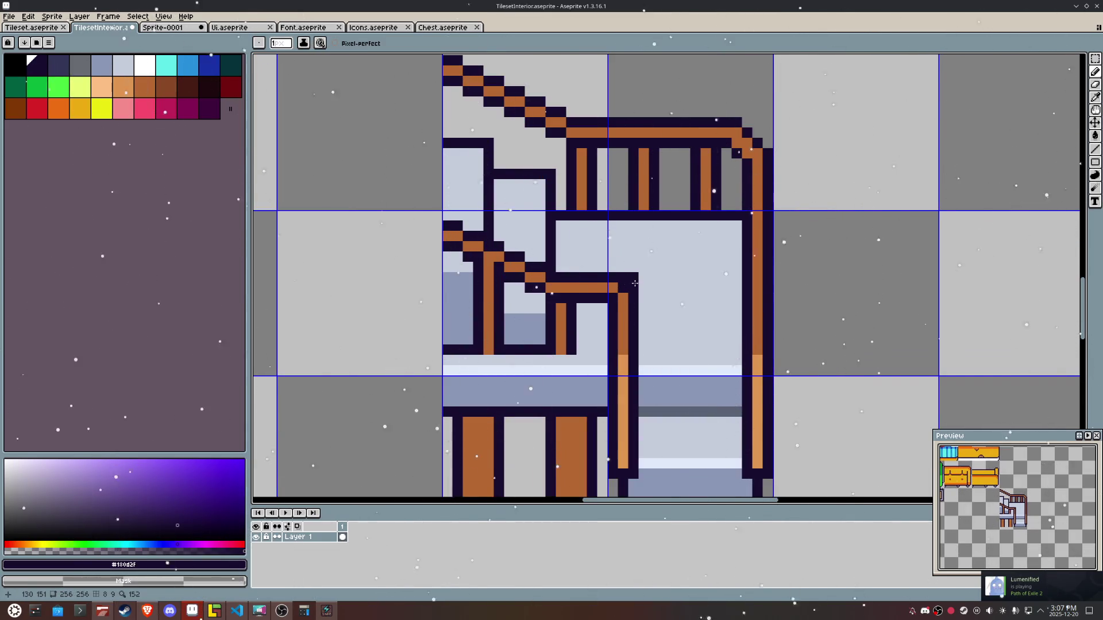
alt+click(645, 284)
drag(633, 288, 621, 274)
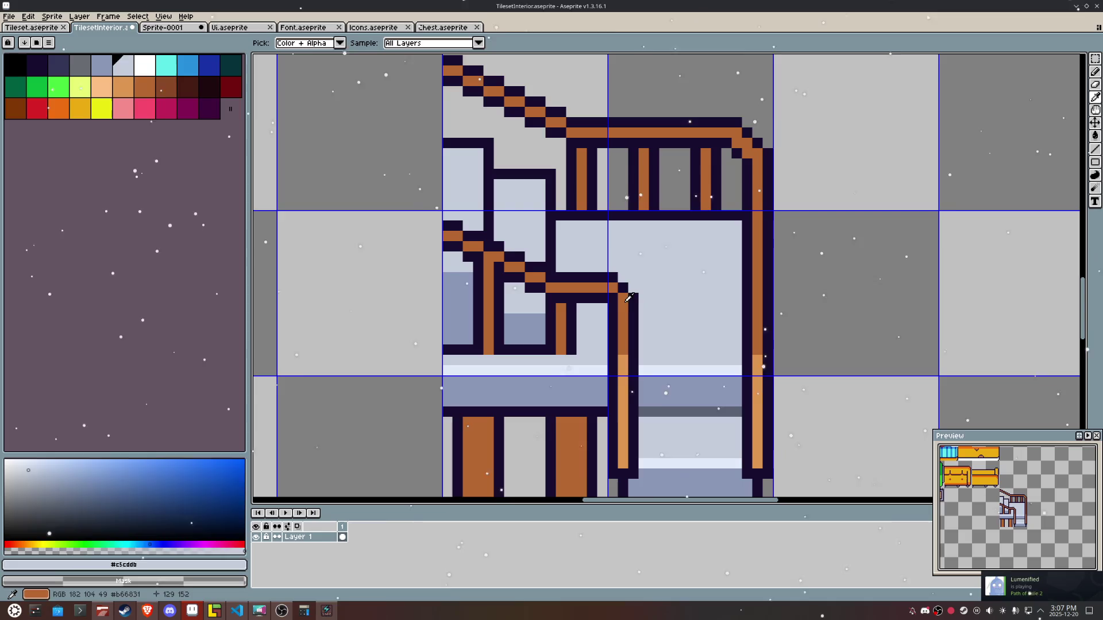
alt+click(627, 299)
click(604, 298)
alt+click(616, 309)
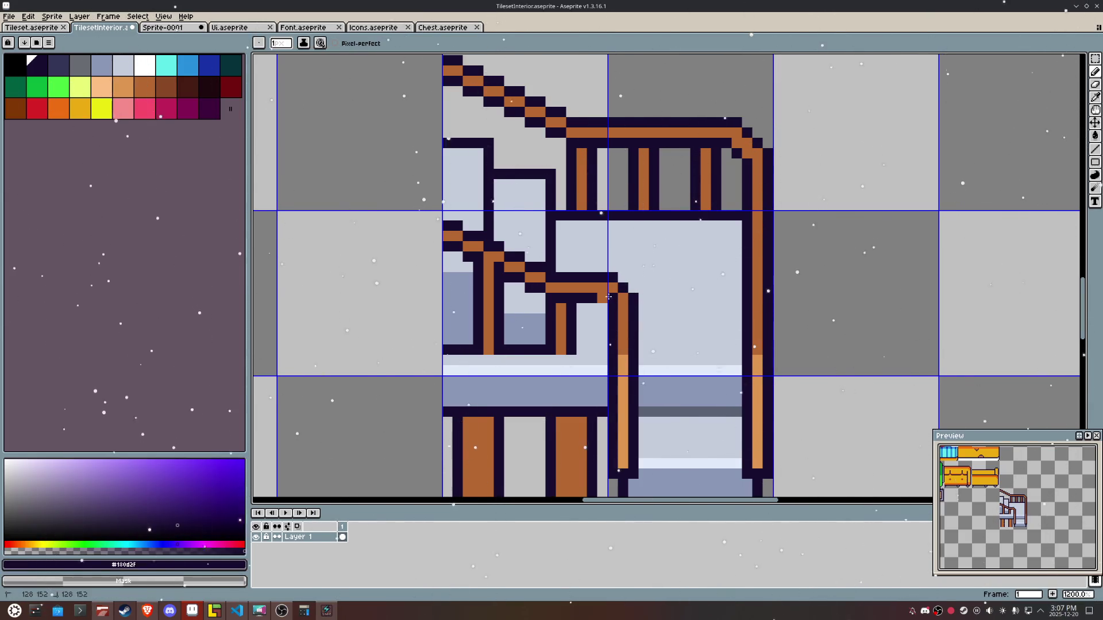
alt+click(603, 290)
click(695, 278)
key(ctrl+z)
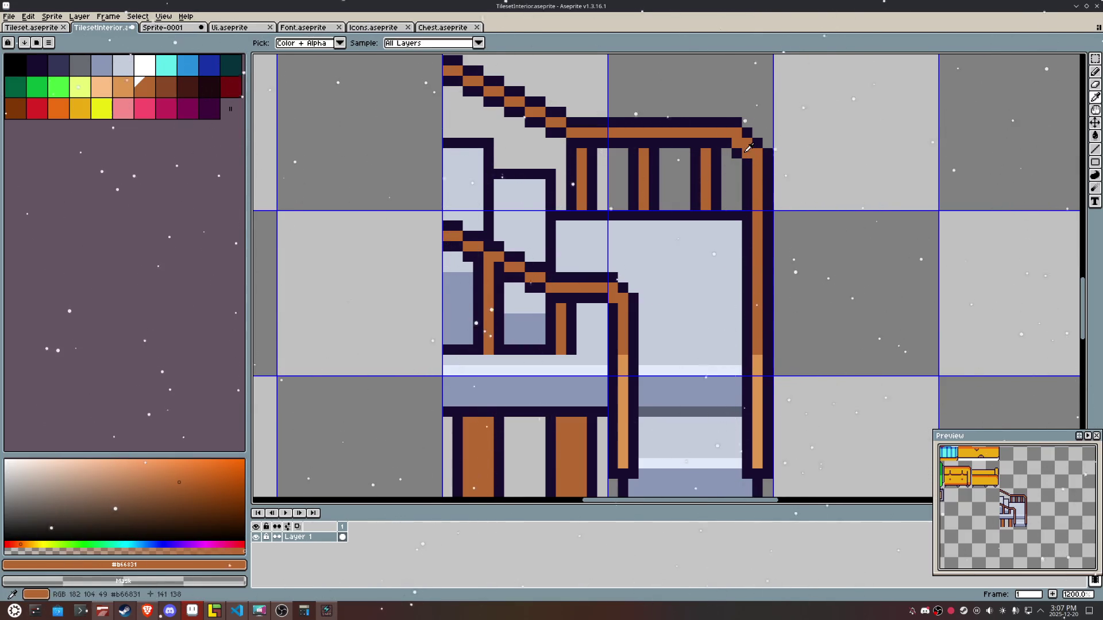
Step: Redraw the top-right railing corner with a dark outline and orange fill
alt+click(747, 156)
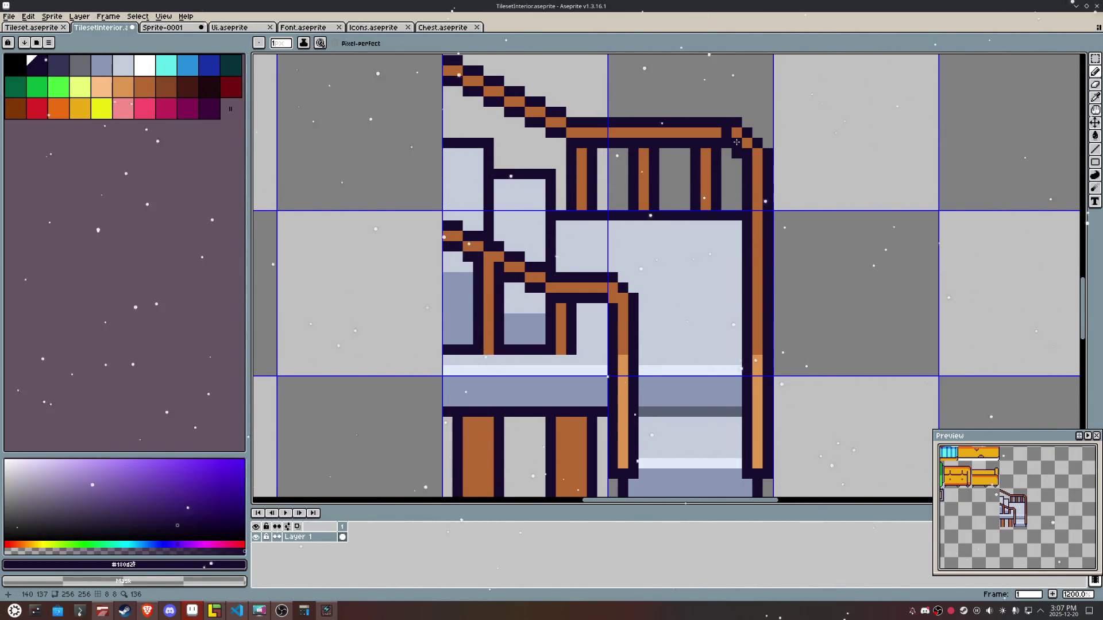
key(alt)
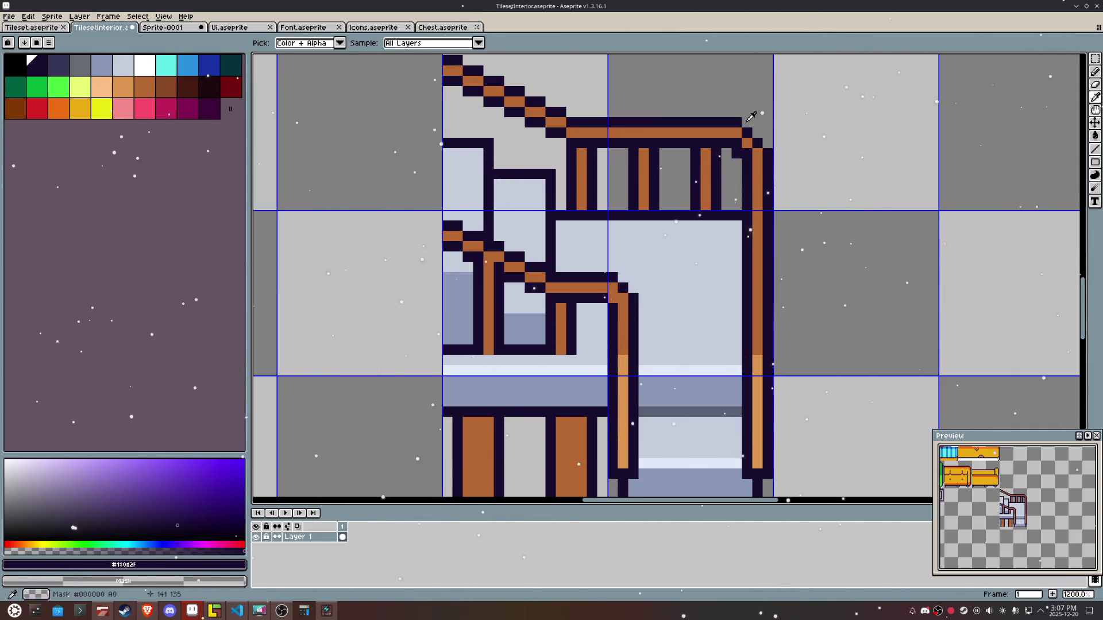
drag(757, 132, 768, 143)
alt+click(747, 143)
click(746, 133)
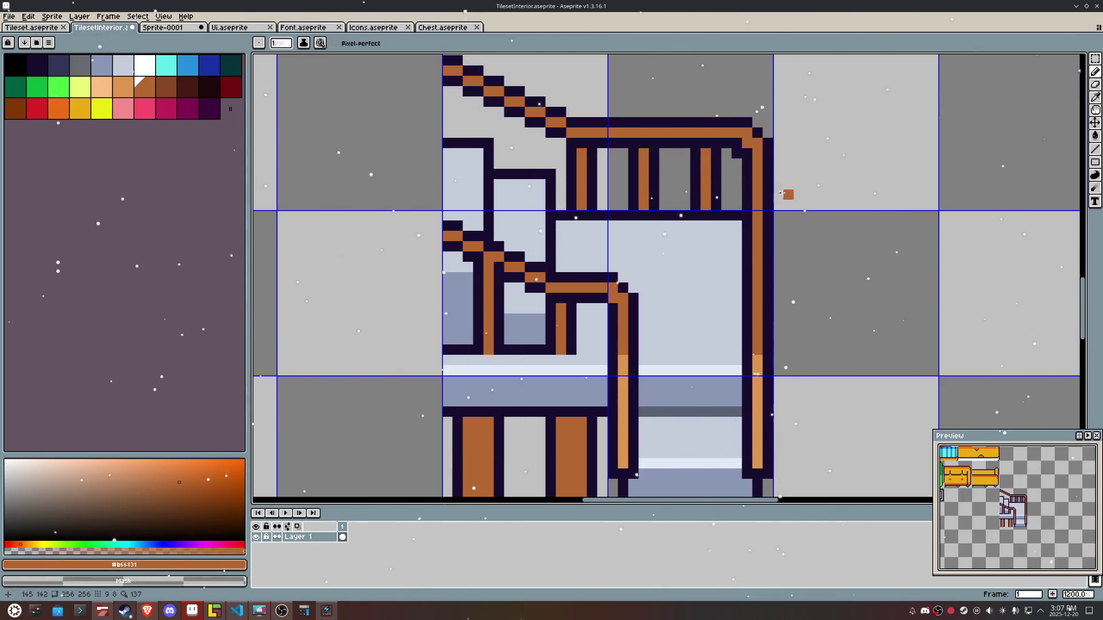
scroll(829, 276, down, 4)
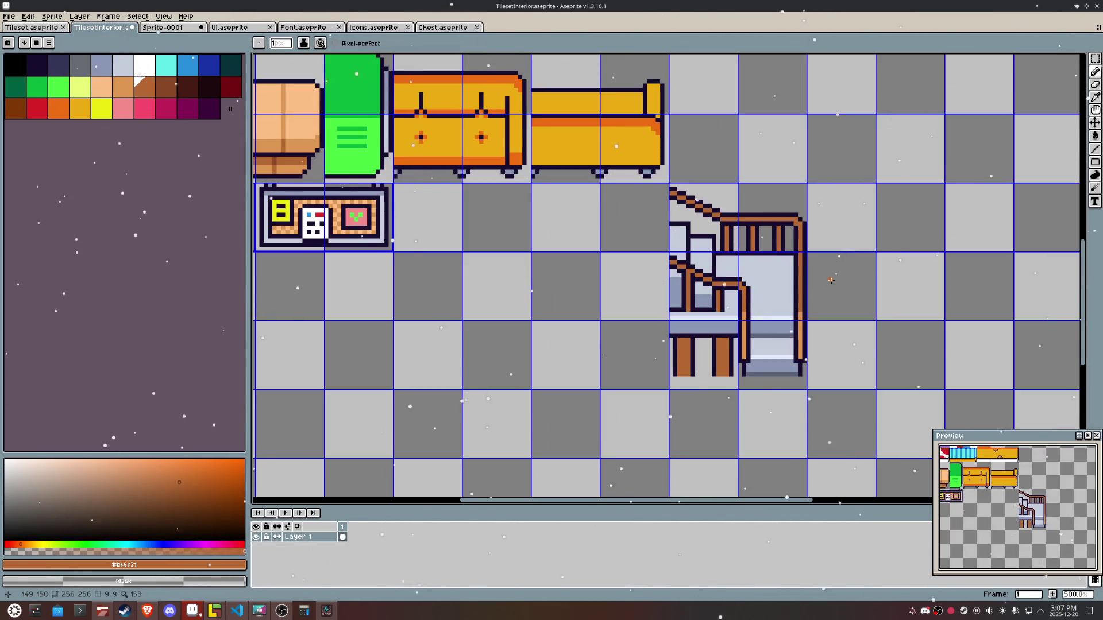
Step: Draw dark brown rows across both stair legs and bucket-fill their tops dark brown
scroll(660, 385, up, 4)
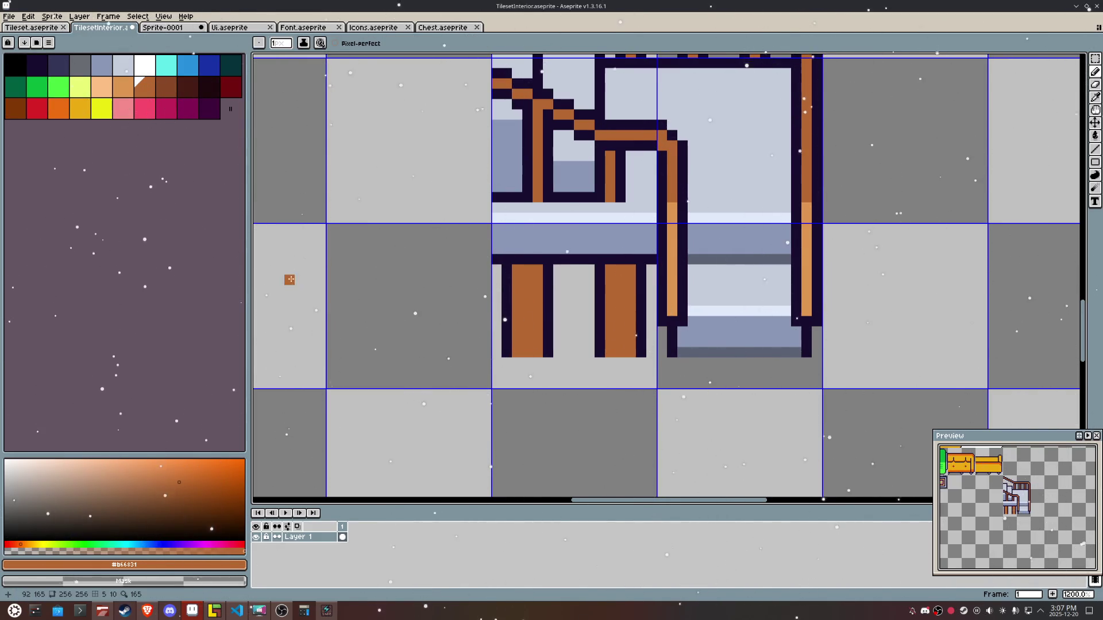
click(173, 498)
click(631, 280)
shift+click(604, 280)
click(538, 280)
shift+click(517, 280)
key(g)
click(531, 268)
click(623, 269)
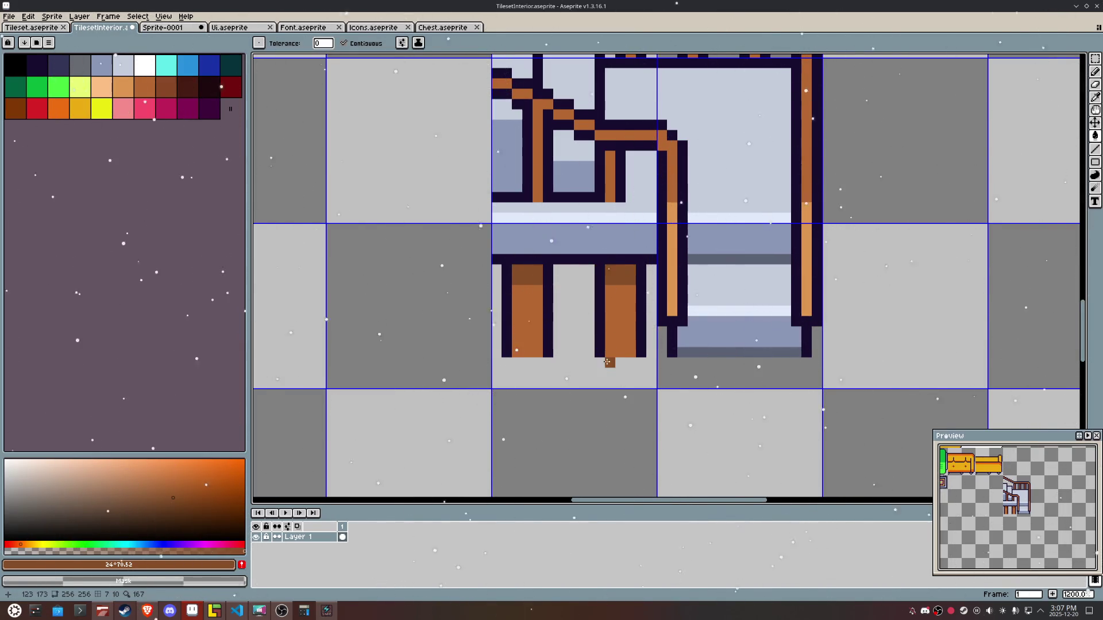
scroll(607, 363, down, 3)
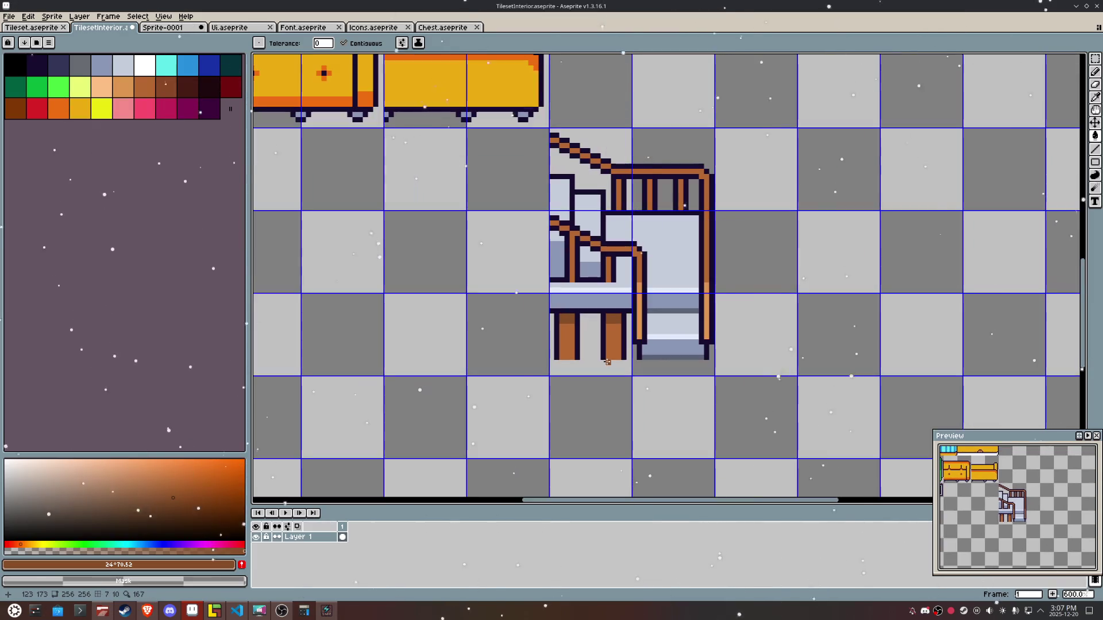
Step: Erase a stray outline corner pixel and redraw the railing's dark outline
key(b)
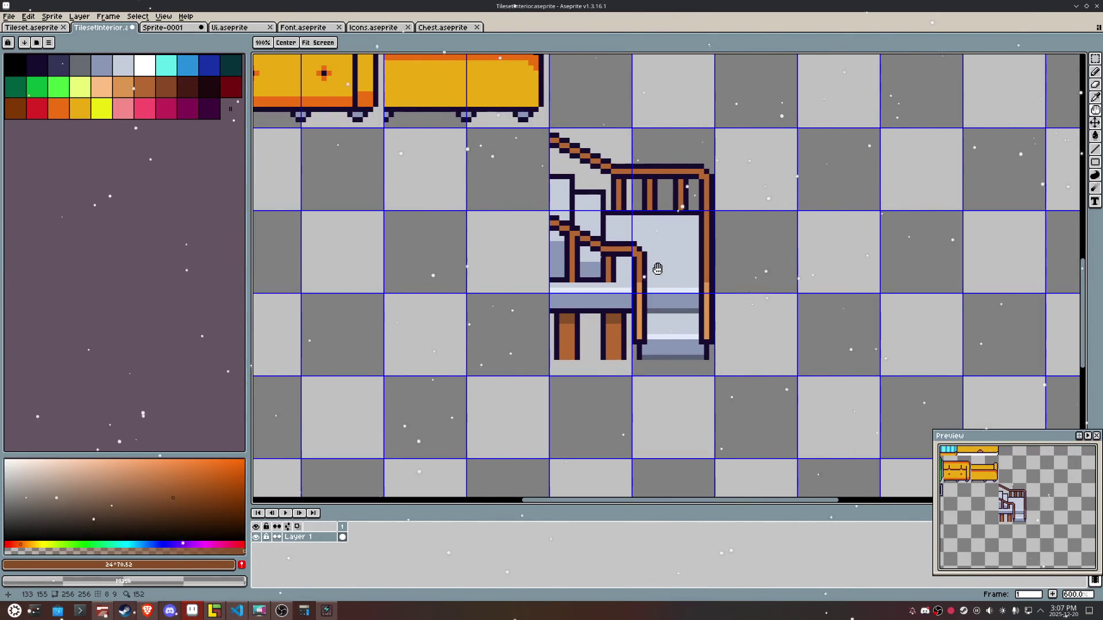
scroll(639, 153, up, 3)
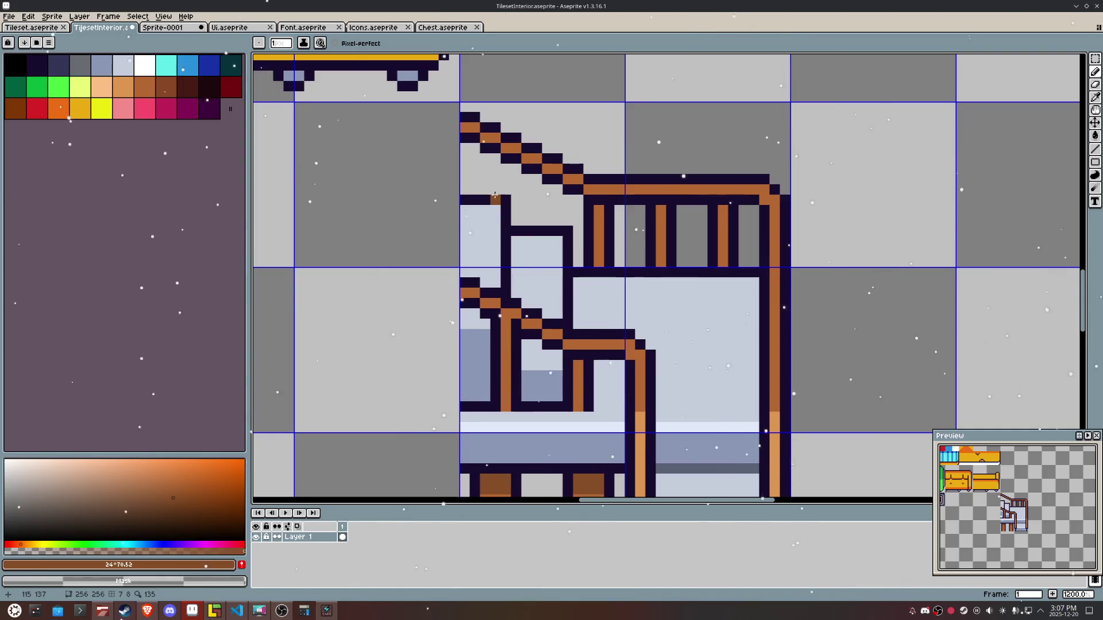
right_click(564, 226)
alt+click(507, 210)
click(494, 189)
mouse_move(492, 189)
mouse_down()
mouse_move(465, 189)
mouse_move(486, 202)
mouse_up()
alt+click(481, 224)
Step: Repaint the dark row under the stairs in blue-grey #8b97b6 and light #c5cddb
scroll(692, 282, down, 4)
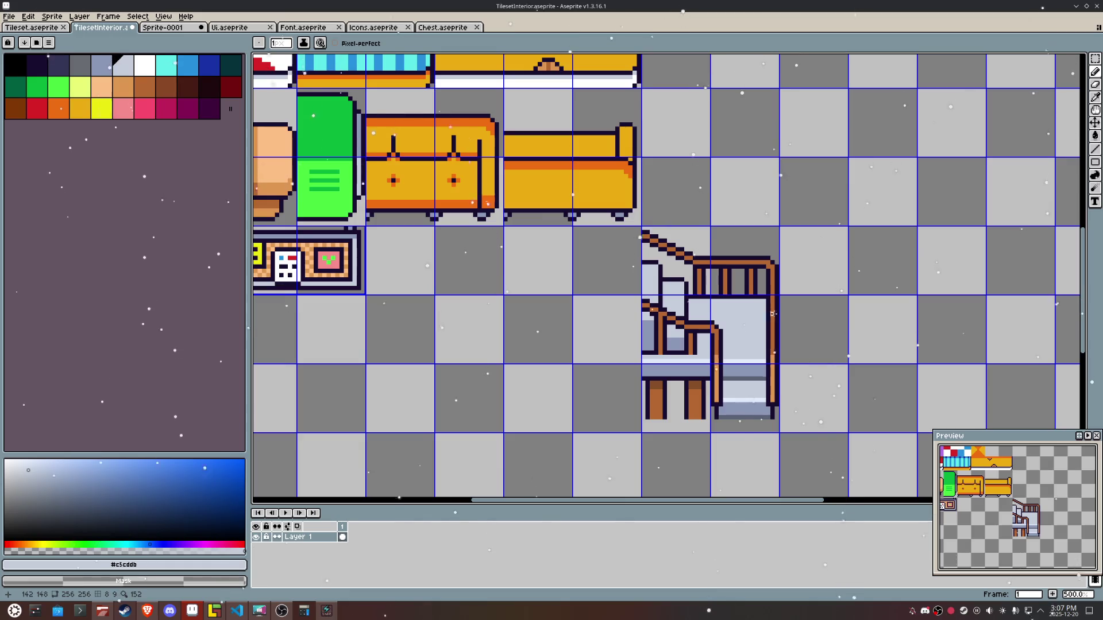
drag(775, 314, 681, 299)
scroll(702, 315, up, 4)
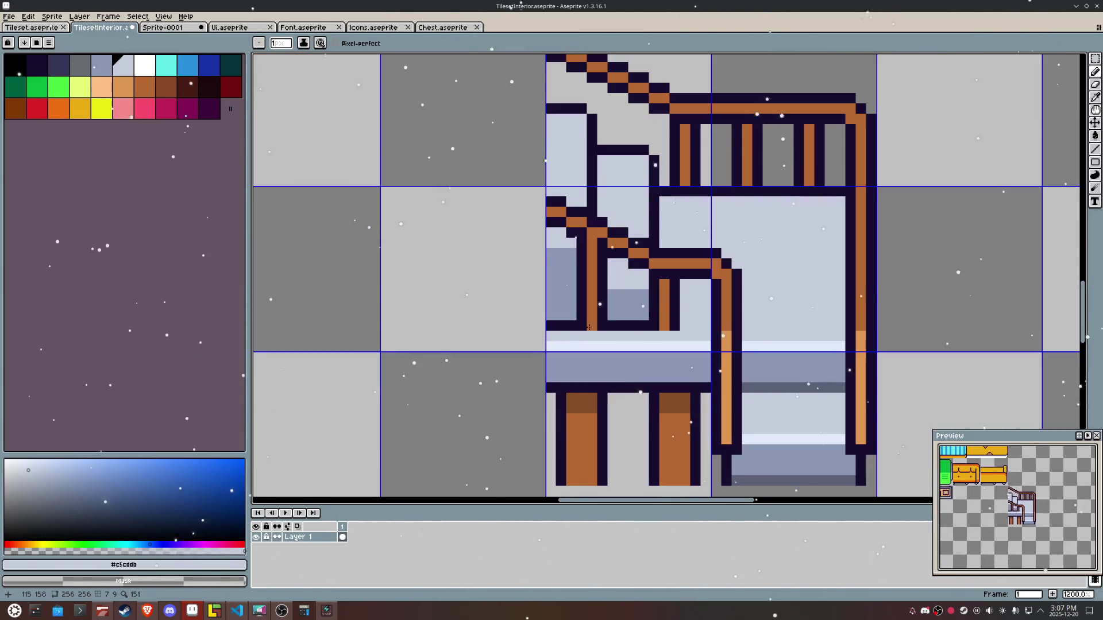
drag(627, 323, 552, 323)
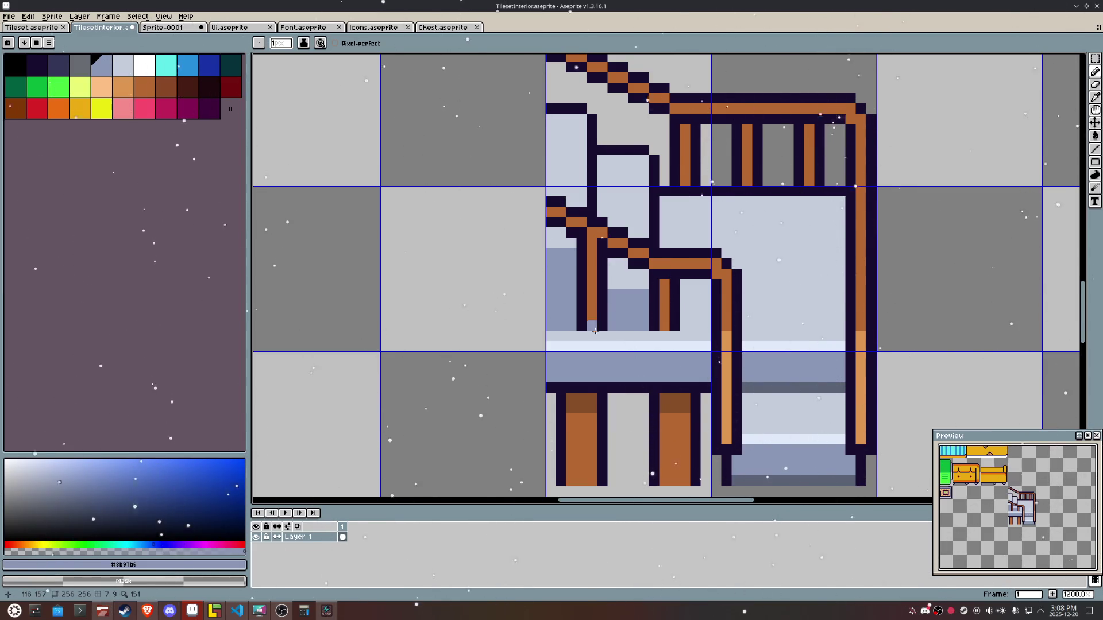
alt+click(633, 339)
drag(644, 325, 562, 324)
scroll(549, 323, down, 4)
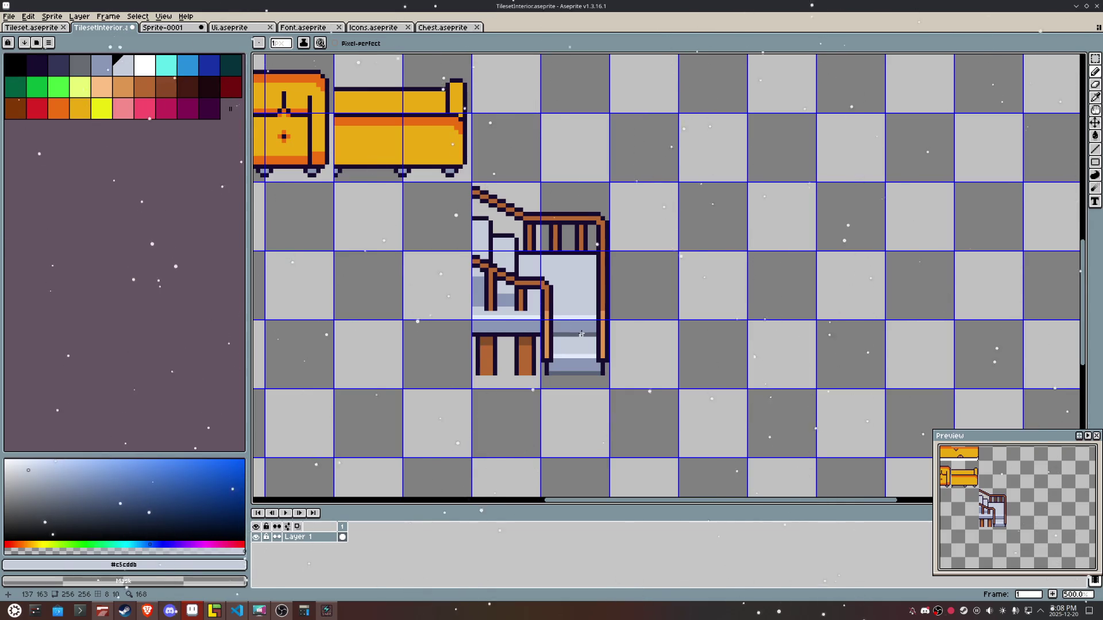
Step: Move the staircase tile block to the sheet's left edge, lower down at y 208
key(m)
scroll(609, 336, down, 2)
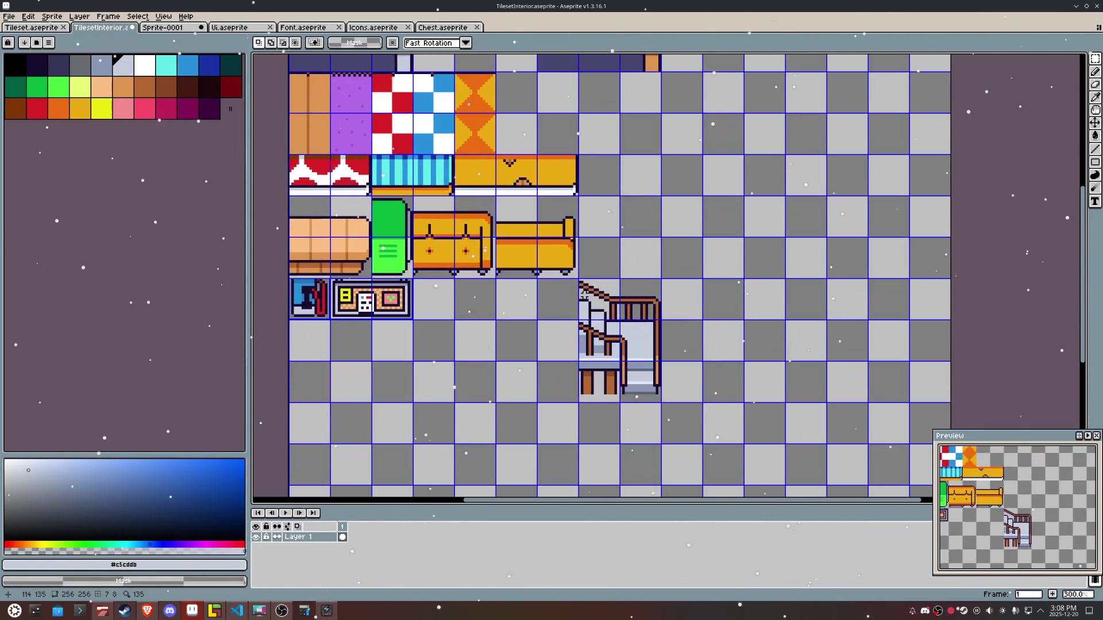
drag(583, 294, 660, 401)
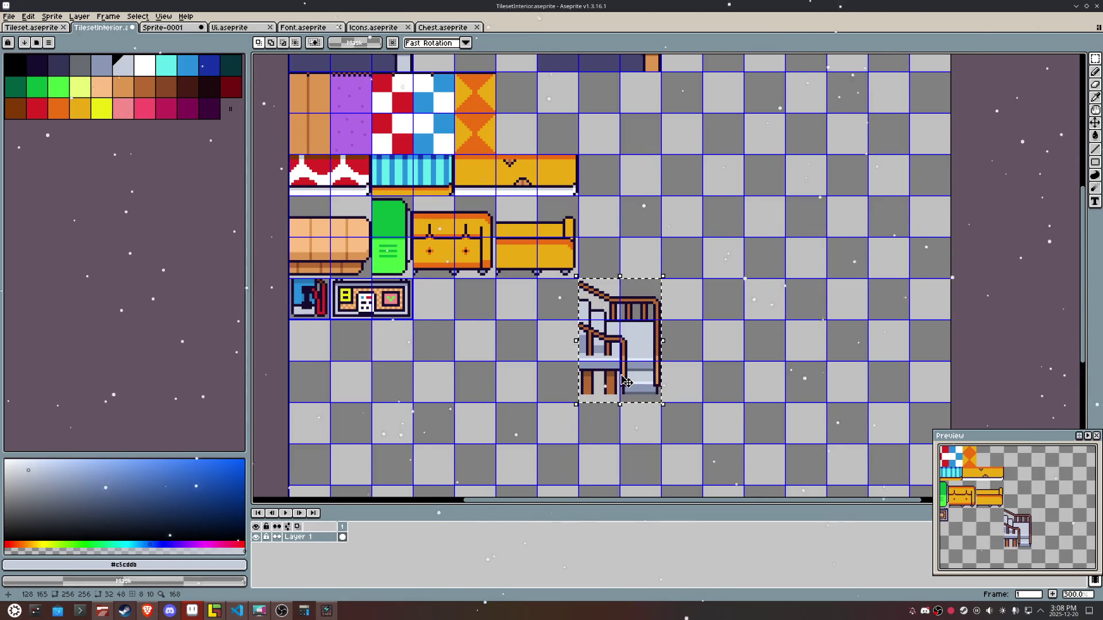
key(shift+Up)
key(shift+Up)
key(shift+Up)
key(shift+Down)
key(shift+Down)
key(shift+Down)
key(shift+Left)
key(shift+Left)
key(shift+Left)
key(shift+Up)
key(shift+Left)
key(shift+Left)
key(shift+Left)
key(shift+Left)
key(shift+Down)
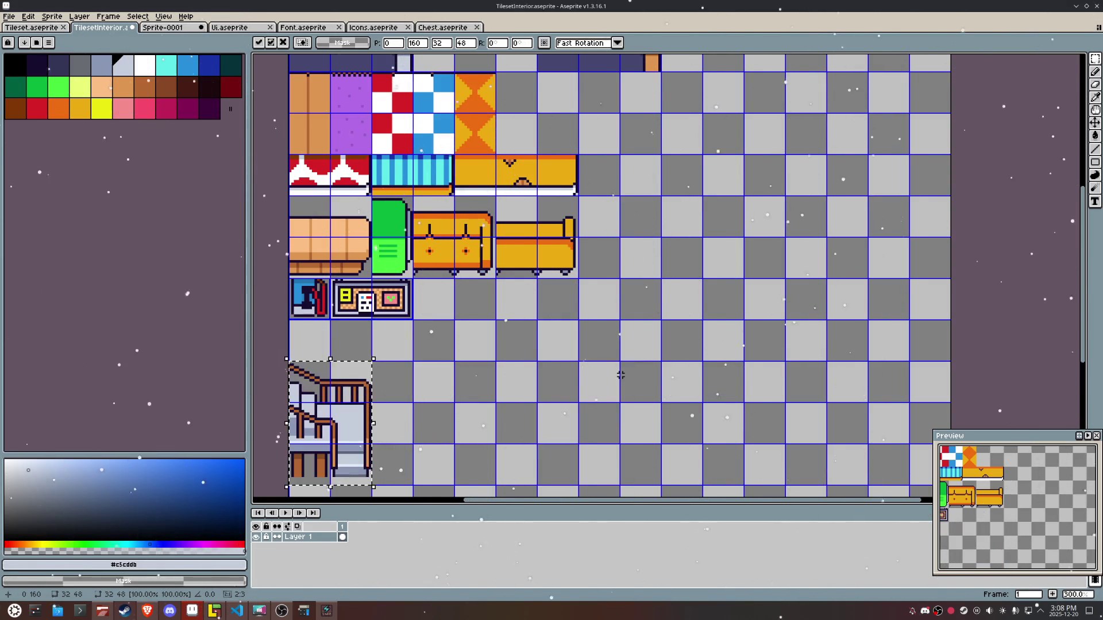
mouse_move(433, 396)
mouse_down()
mouse_move(476, 173)
mouse_move(446, 259)
mouse_up()
key(shift+Down)
key(shift+Down)
key(shift+Down)
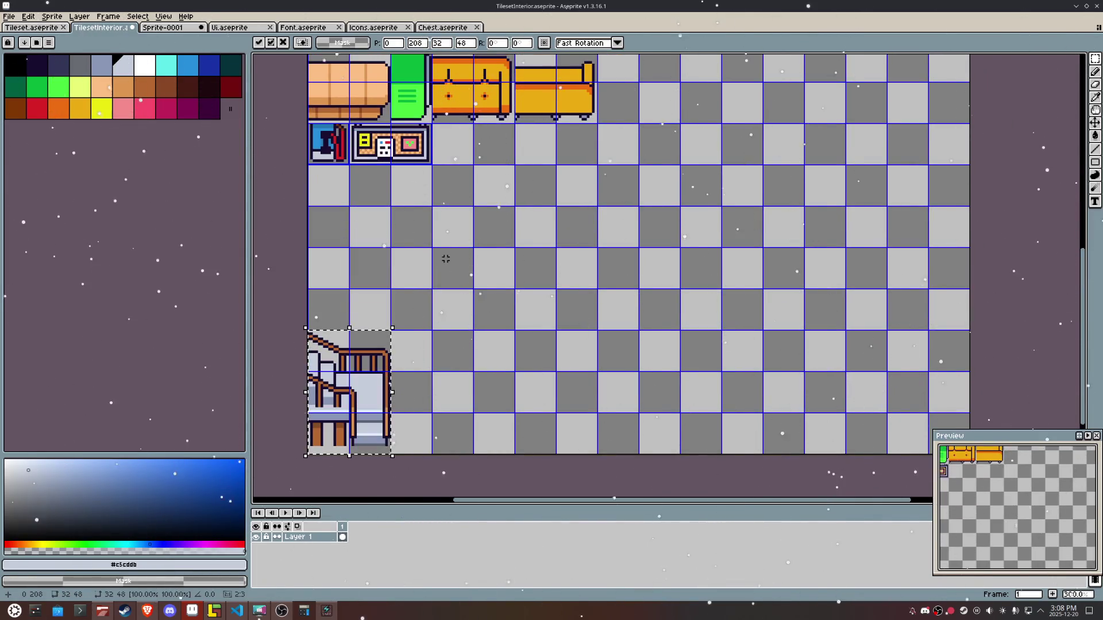
click(632, 340)
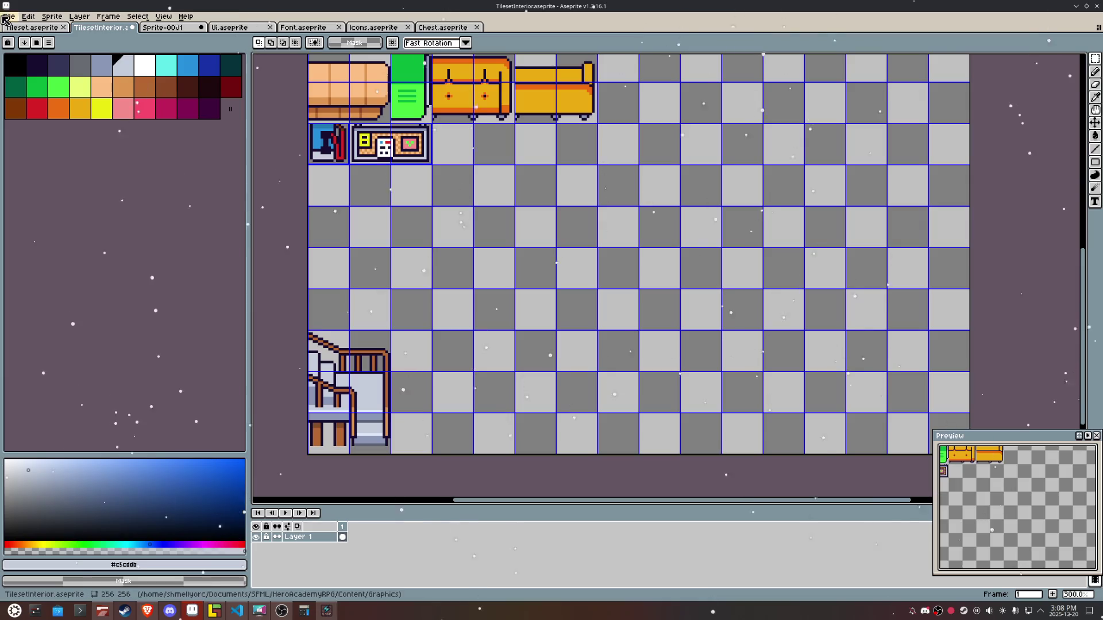
Step: Pick palette black as the drawing colour and set its alpha to 255
click(16, 65)
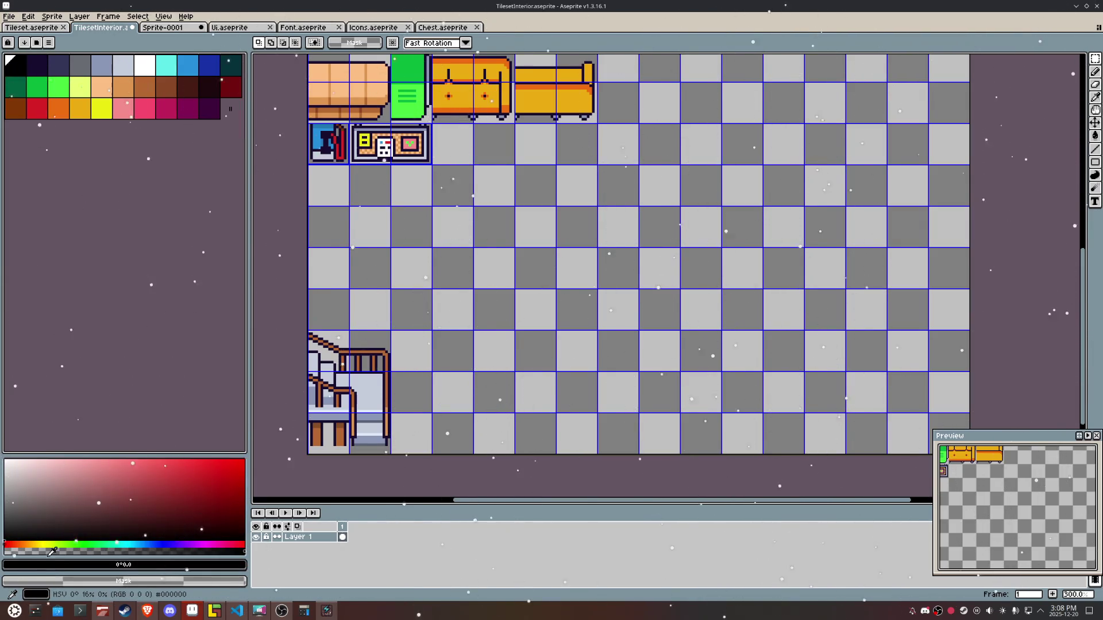
click(172, 565)
click(235, 551)
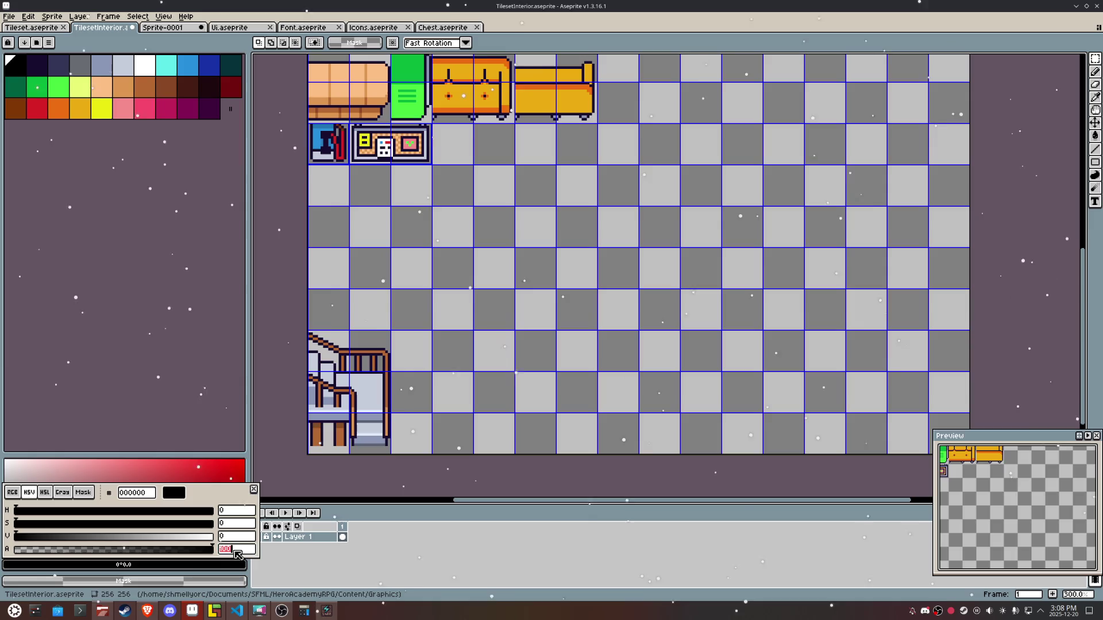
text(255)
key(Return)
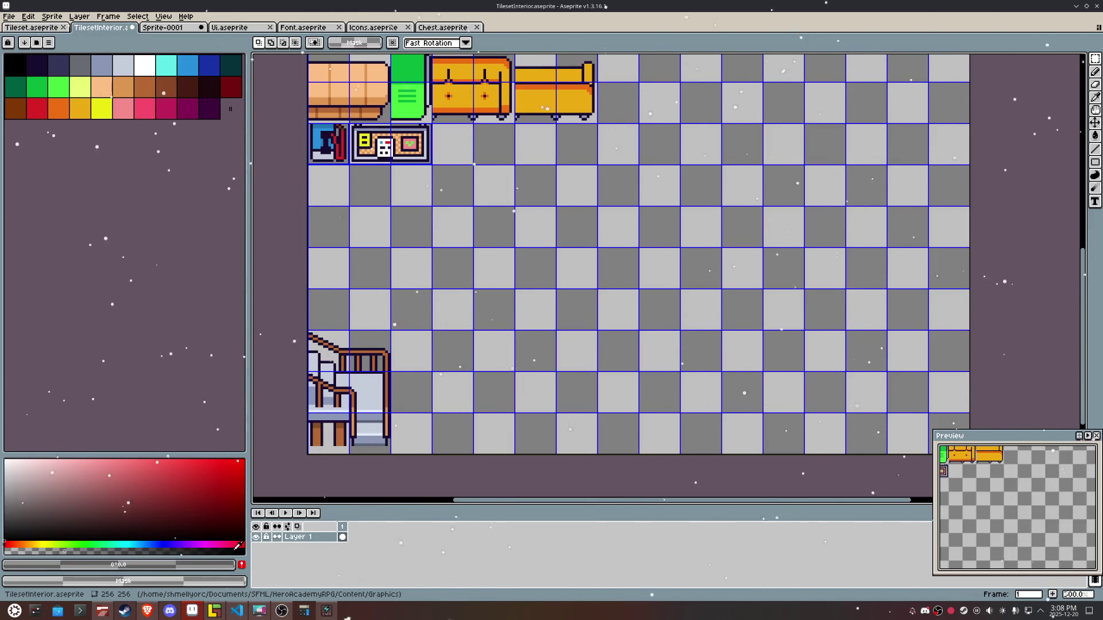
key(b)
scroll(434, 411, up, 7)
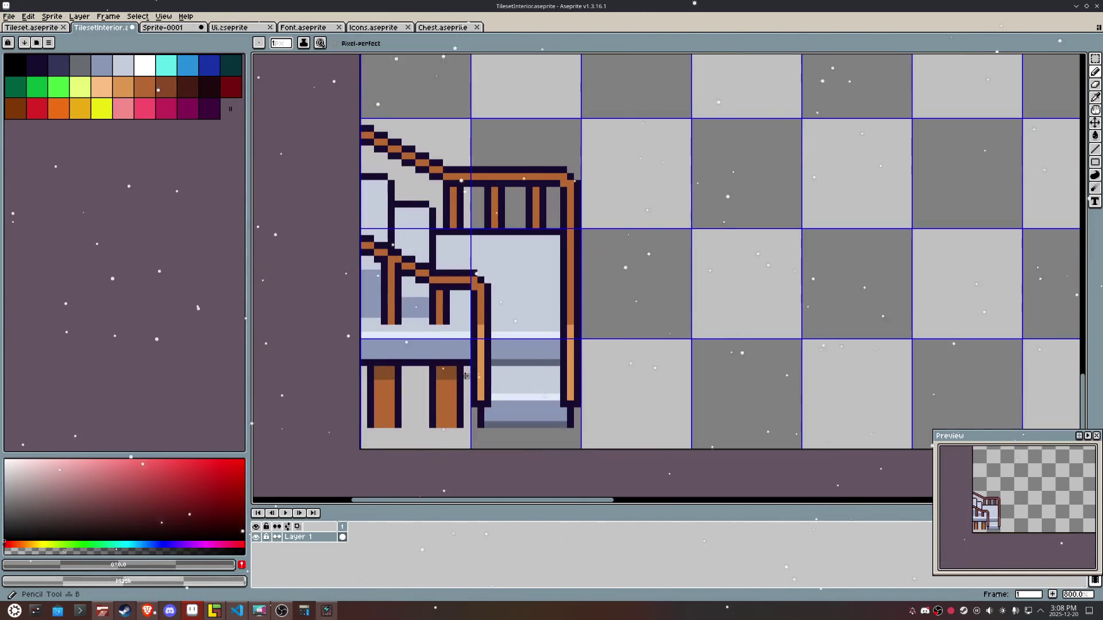
Step: Pencil a grey shadow stroke beneath the stairs
scroll(434, 411, up, 2)
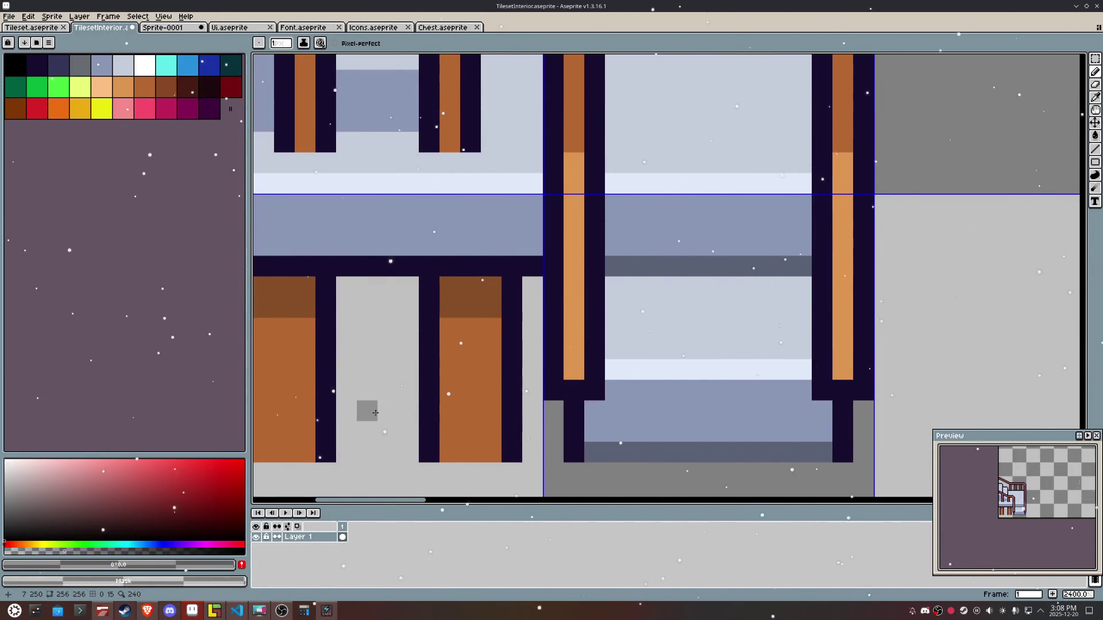
mouse_move(394, 412)
mouse_down()
mouse_move(345, 412)
mouse_move(416, 411)
mouse_up()
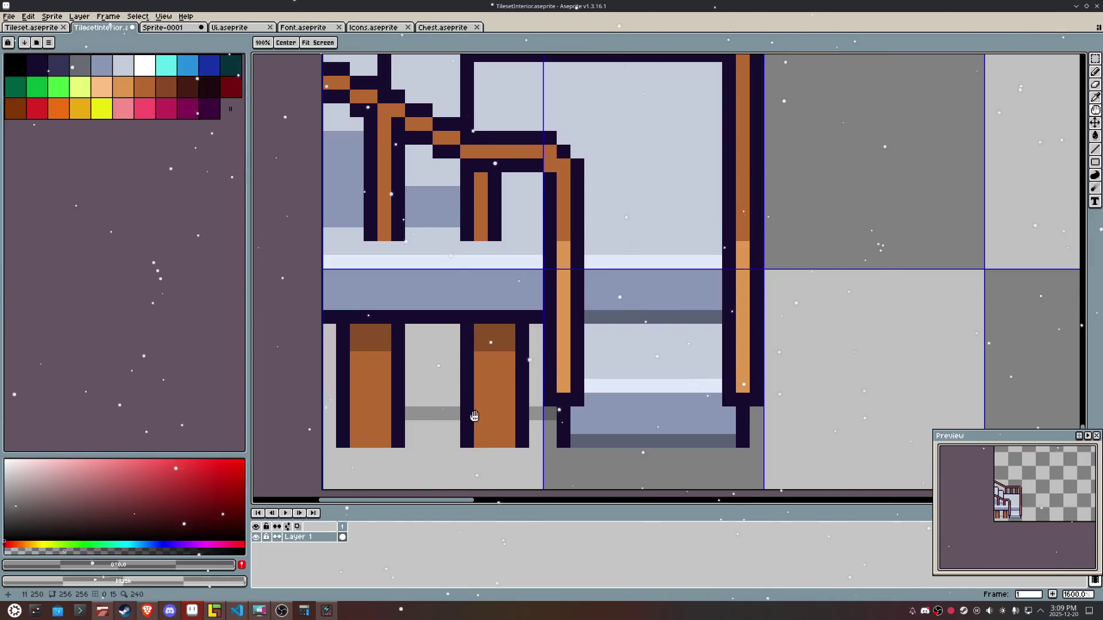
scroll(538, 419, down, 2)
Step: Bucket-fill the light gaps between and beside the legs, undoing the stray fill under the stairs
key(g)
click(329, 400)
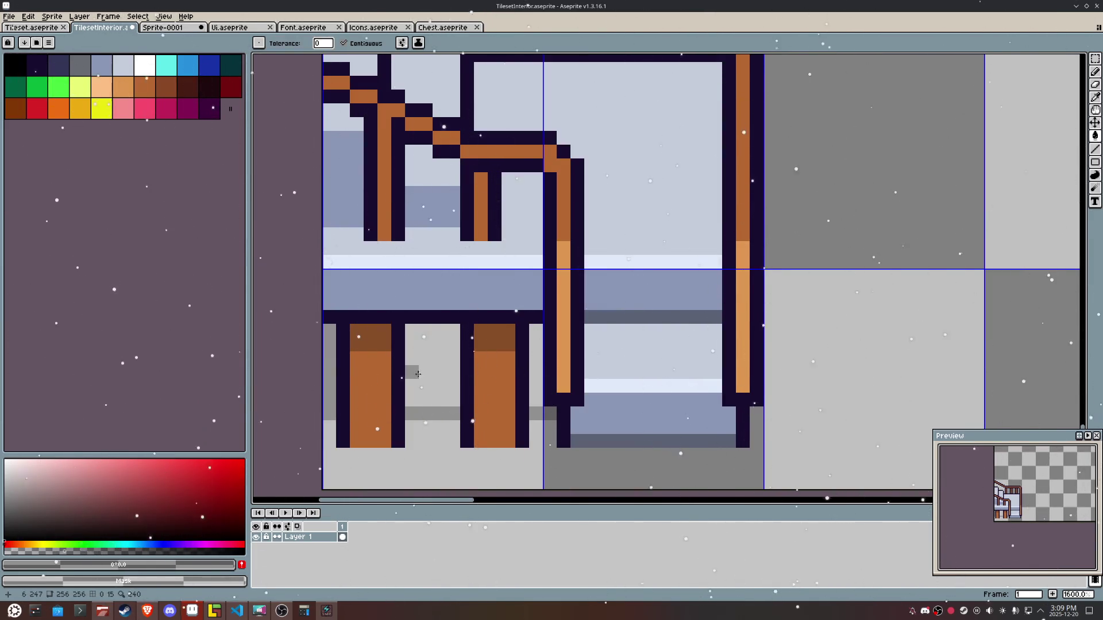
click(422, 374)
click(538, 356)
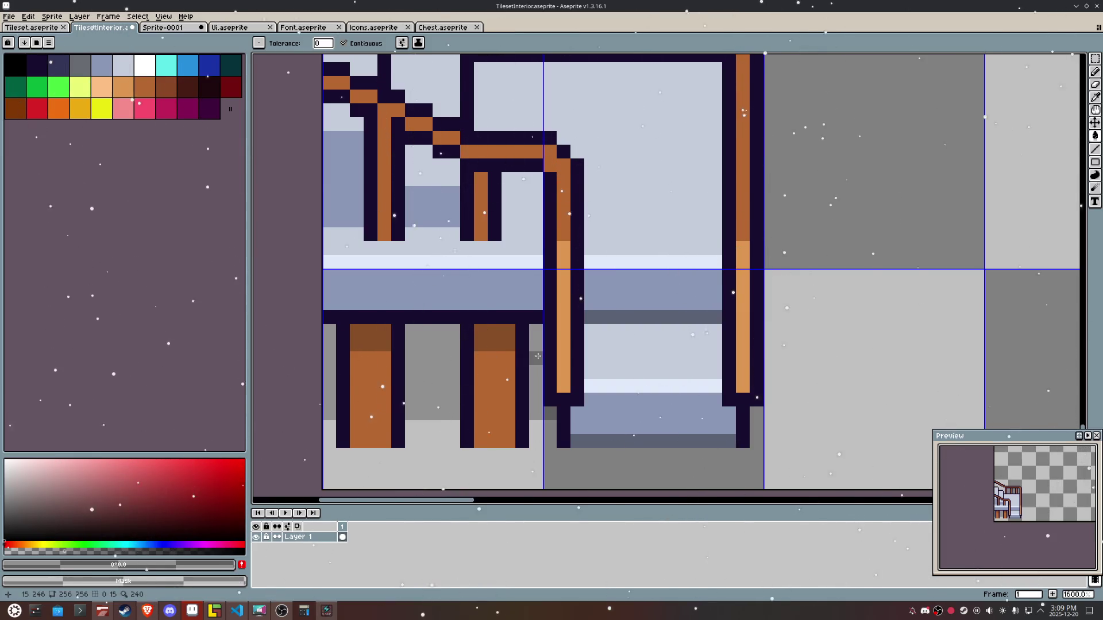
click(758, 415)
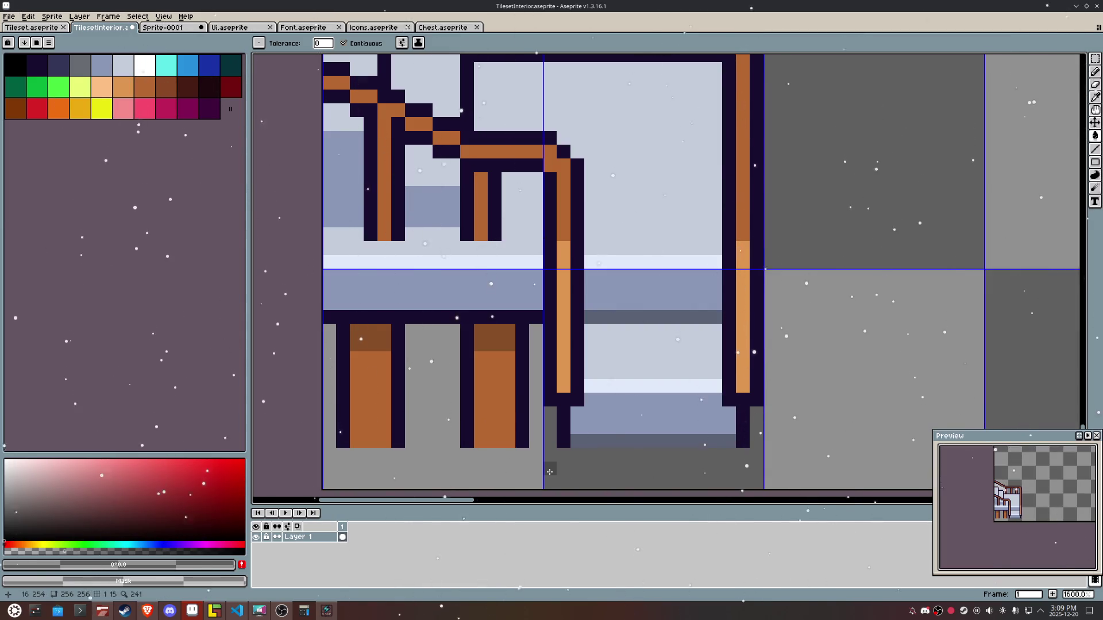
key(ctrl+z)
scroll(666, 359, down, 2)
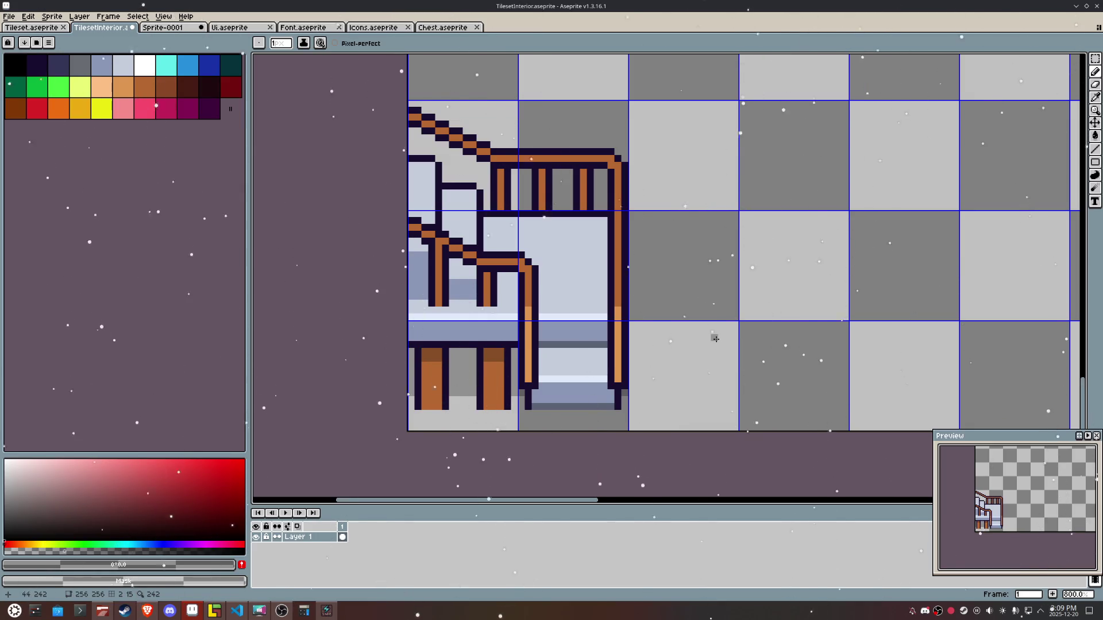
Step: Paint grey pixels along the bottom floor row beside the staircase legs
scroll(460, 382, up, 2)
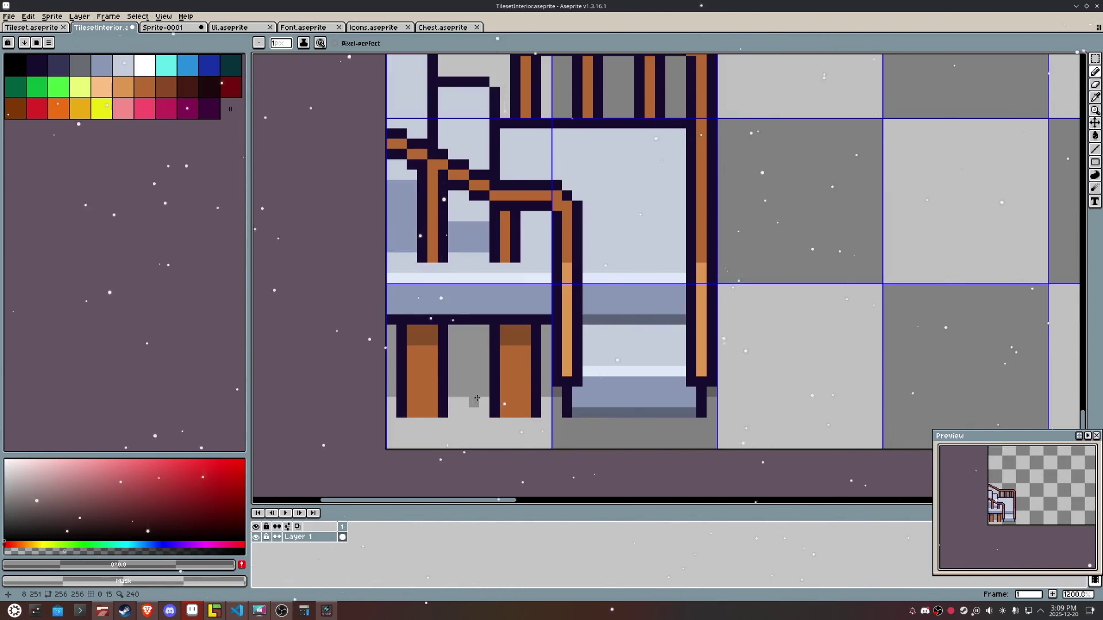
drag(481, 400, 452, 401)
click(391, 402)
click(548, 403)
click(711, 402)
scroll(794, 362, down, 1)
drag(795, 362, 754, 376)
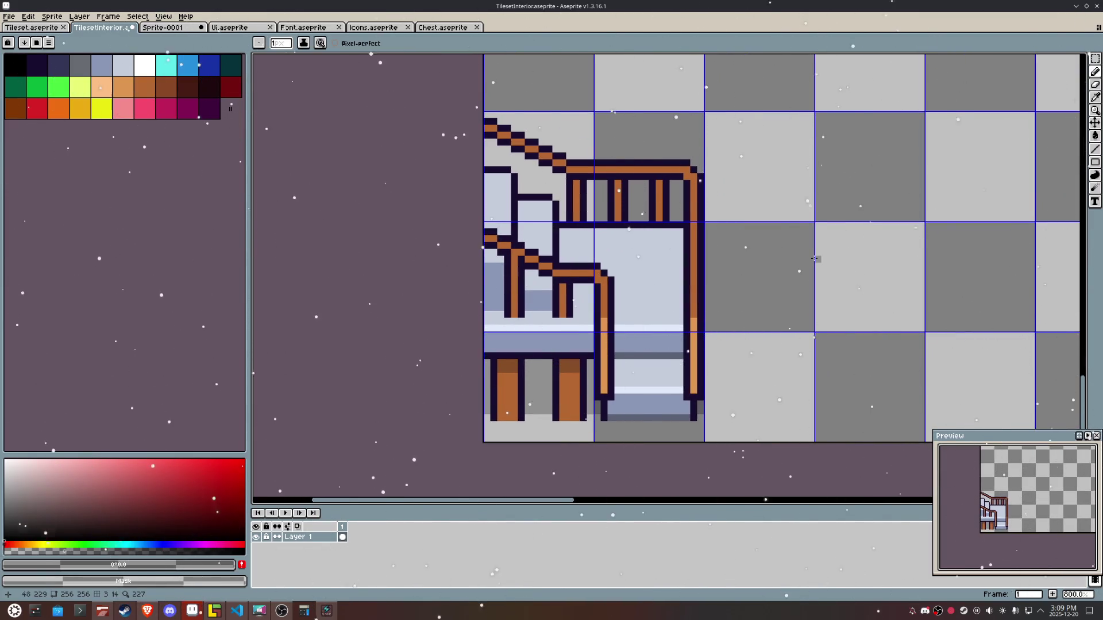
Step: Paint blue-grey rows under the railings and ledges, adding a short dark outline segment
alt+click(644, 336)
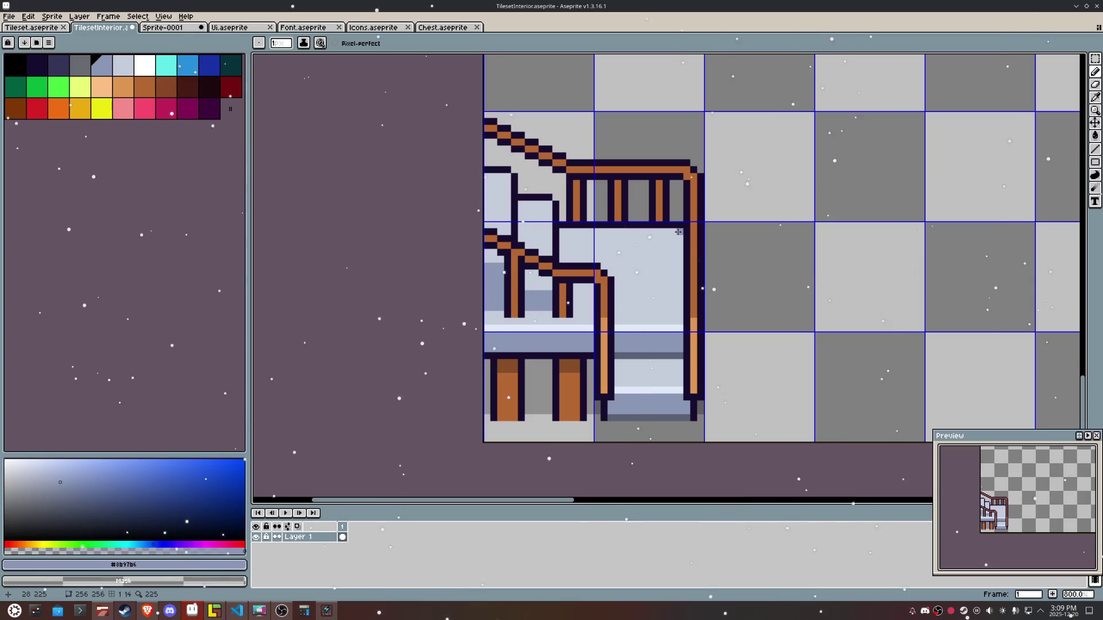
mouse_move(679, 232)
mouse_down()
mouse_move(561, 234)
mouse_move(672, 241)
mouse_up()
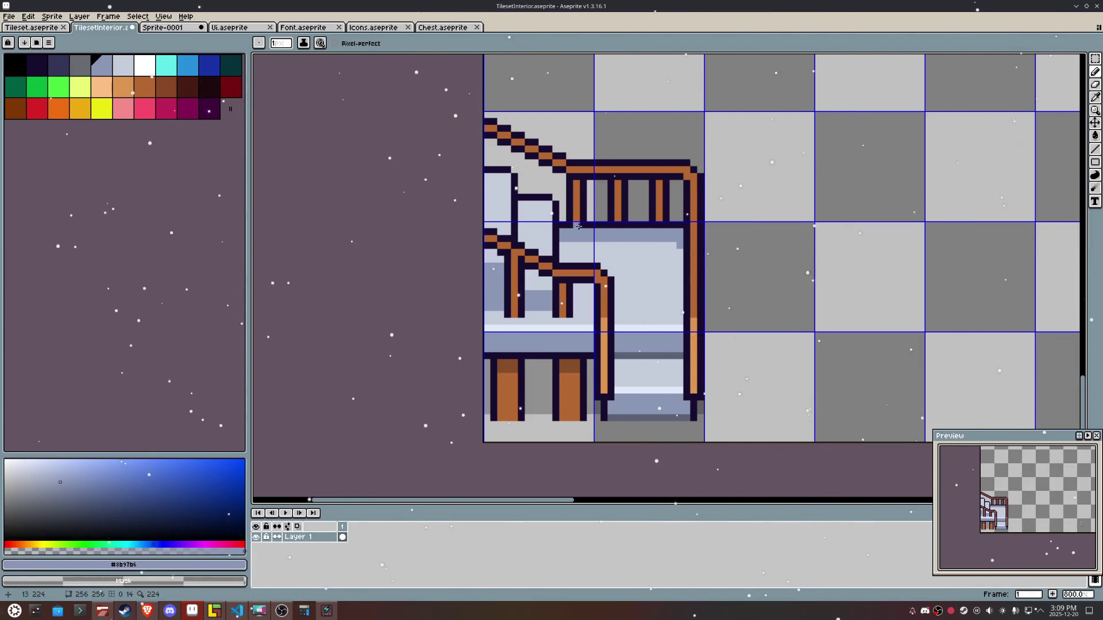
drag(555, 207, 528, 212)
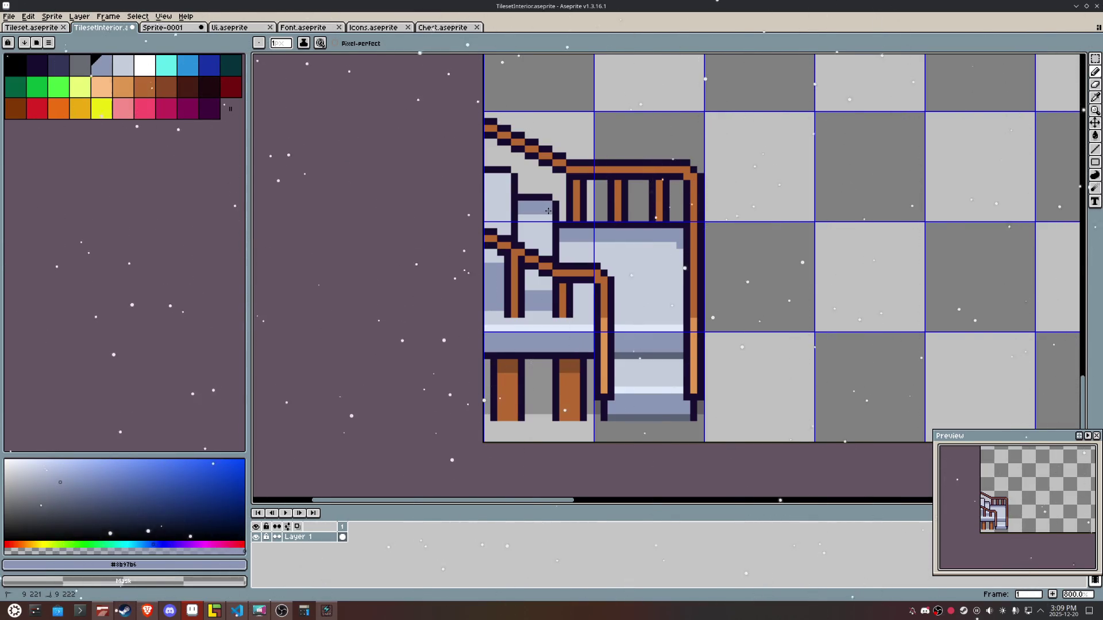
mouse_move(495, 175)
mouse_down()
mouse_move(486, 176)
mouse_move(509, 183)
mouse_up()
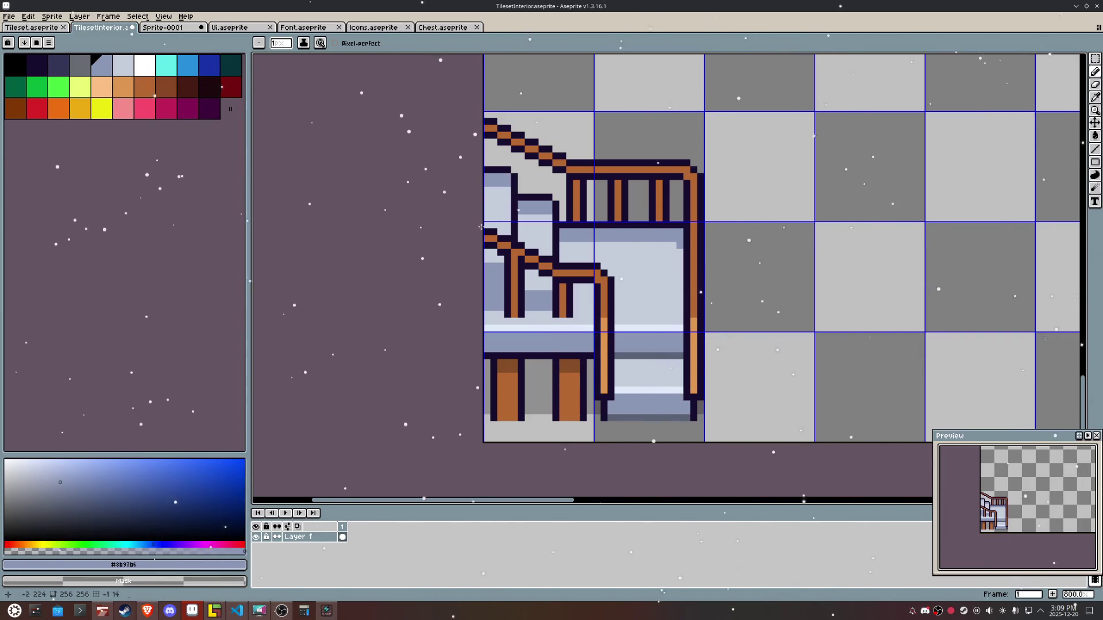
drag(591, 314, 537, 307)
alt+click(555, 309)
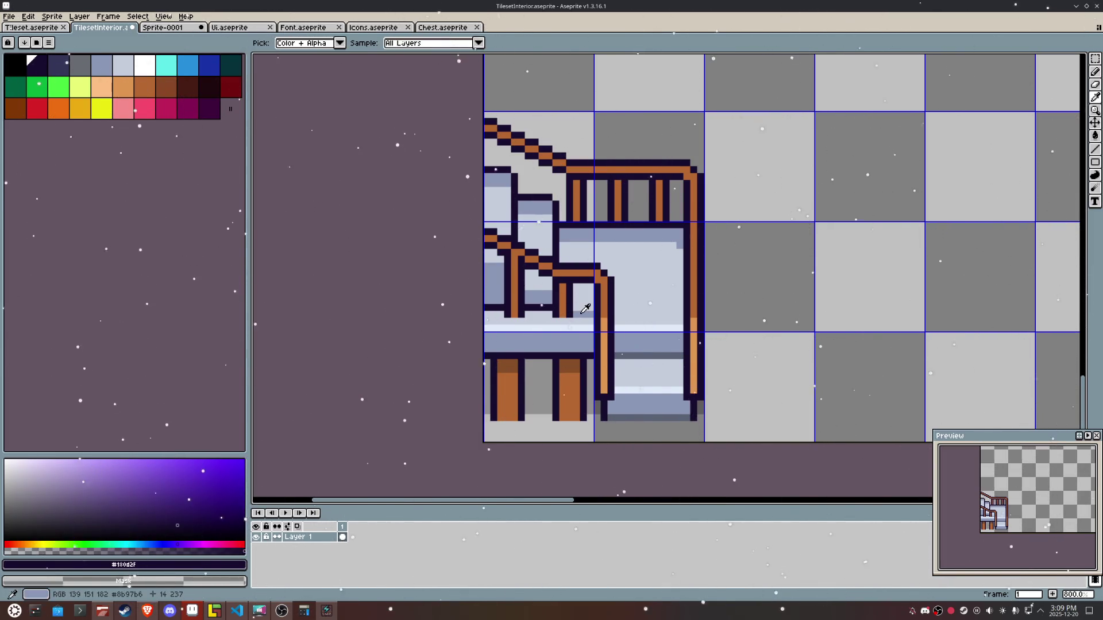
Step: Eyedrop the light grey-blue #c5cddb and repaint the darker landing row with it
alt+click(551, 310)
drag(549, 313, 530, 310)
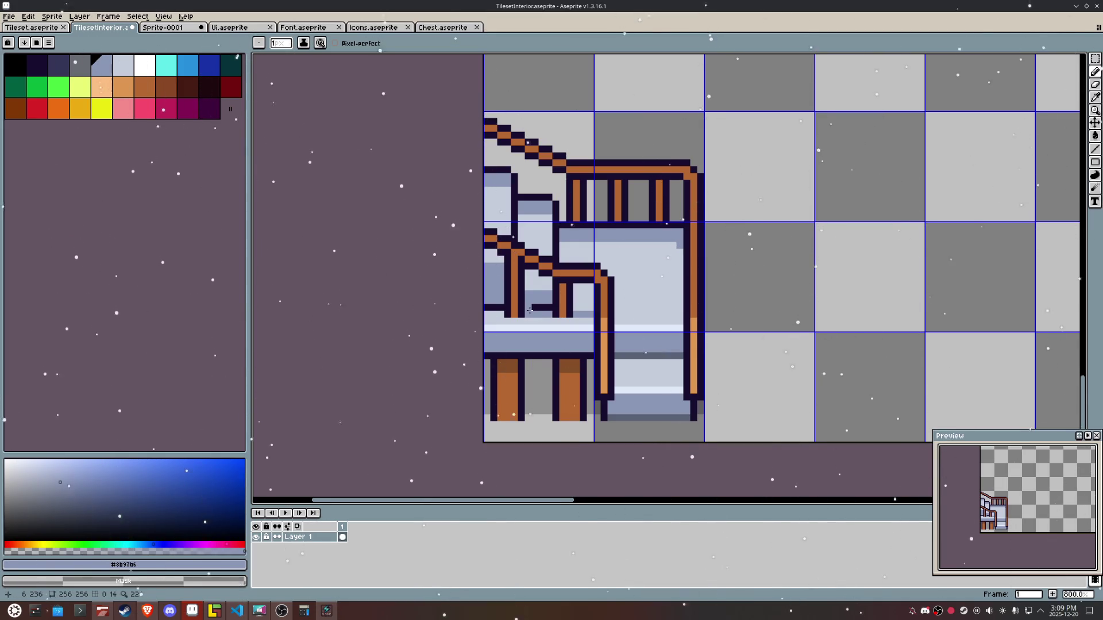
alt+click(540, 309)
alt+click(533, 313)
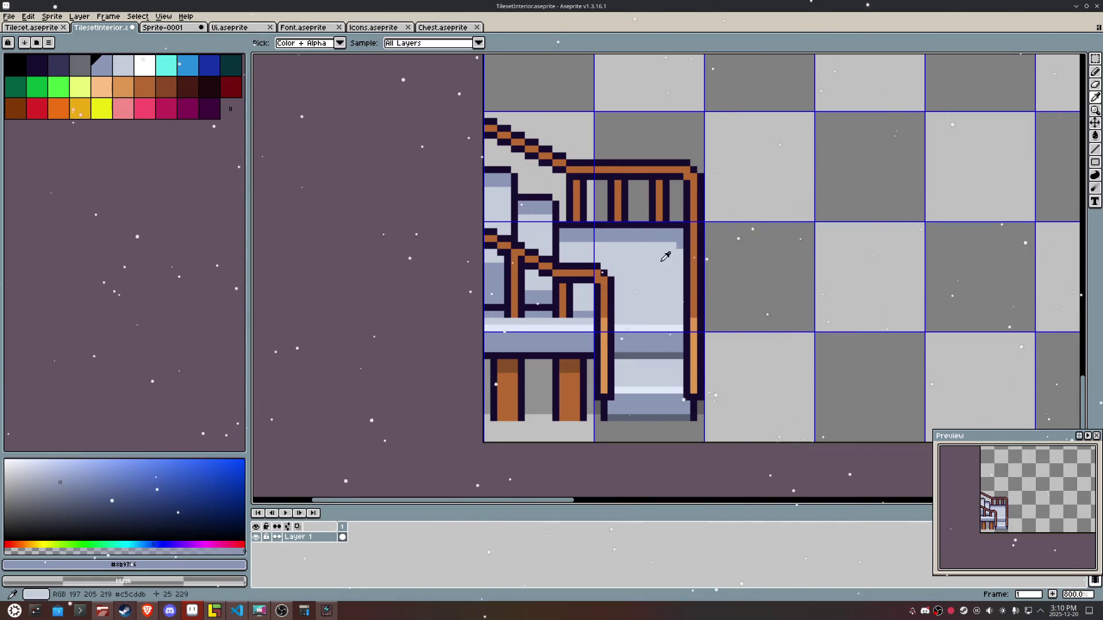
alt+click(677, 250)
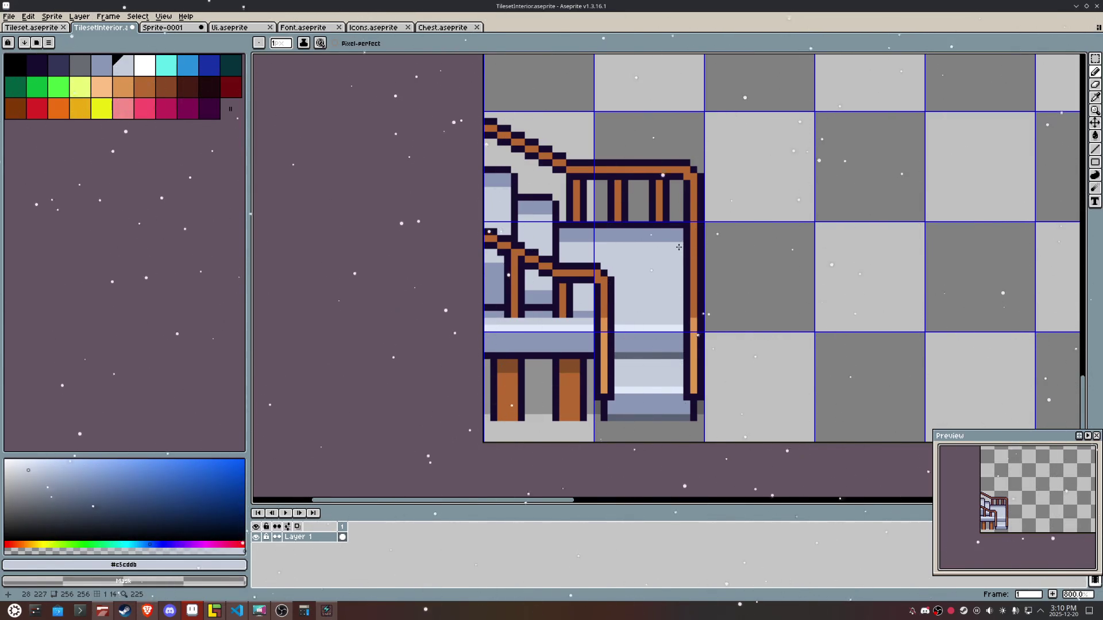
mouse_move(679, 238)
mouse_down()
mouse_move(561, 238)
mouse_move(544, 211)
mouse_move(523, 211)
mouse_move(485, 184)
mouse_up()
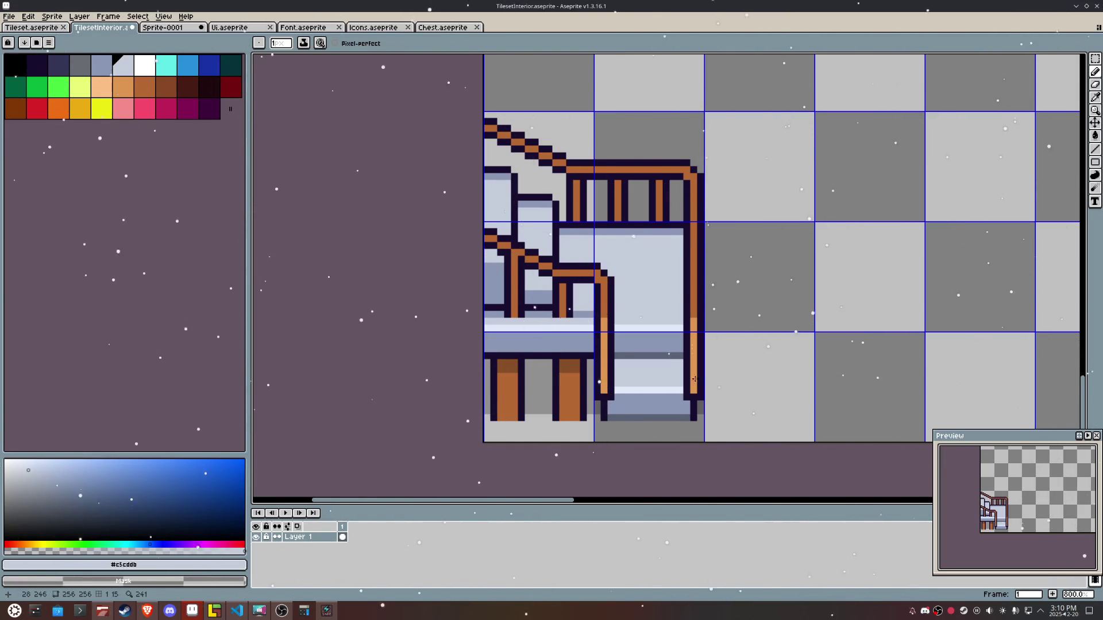
Step: Erase stray pixels beside the post and add dark shadow pixels under both stair posts
scroll(729, 379, up, 4)
scroll(798, 345, left, 2)
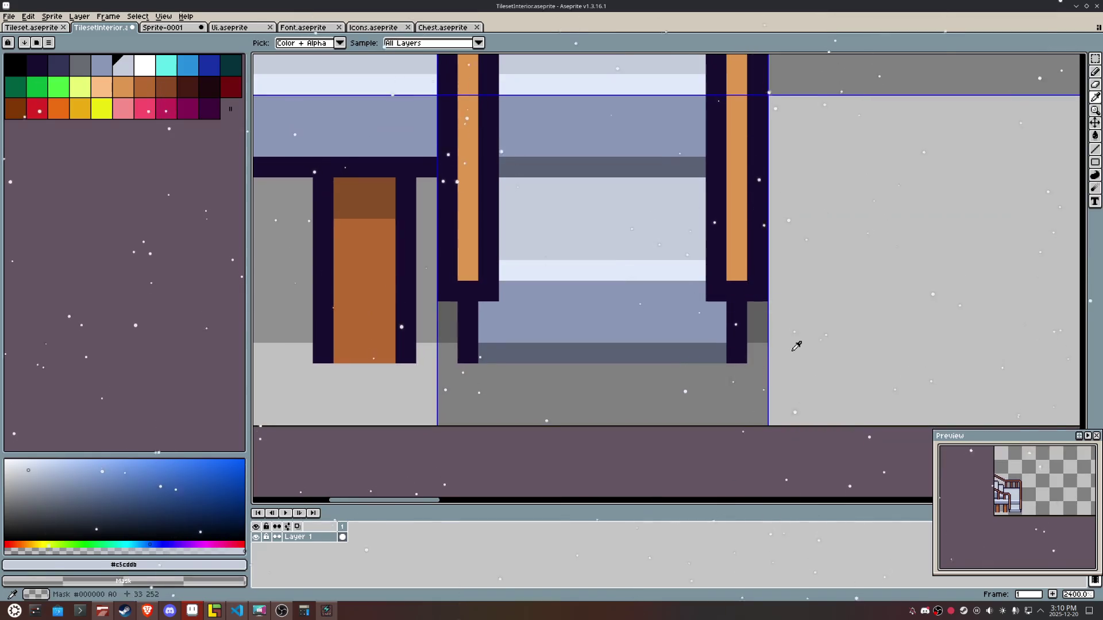
alt+click(798, 345)
drag(757, 374, 744, 371)
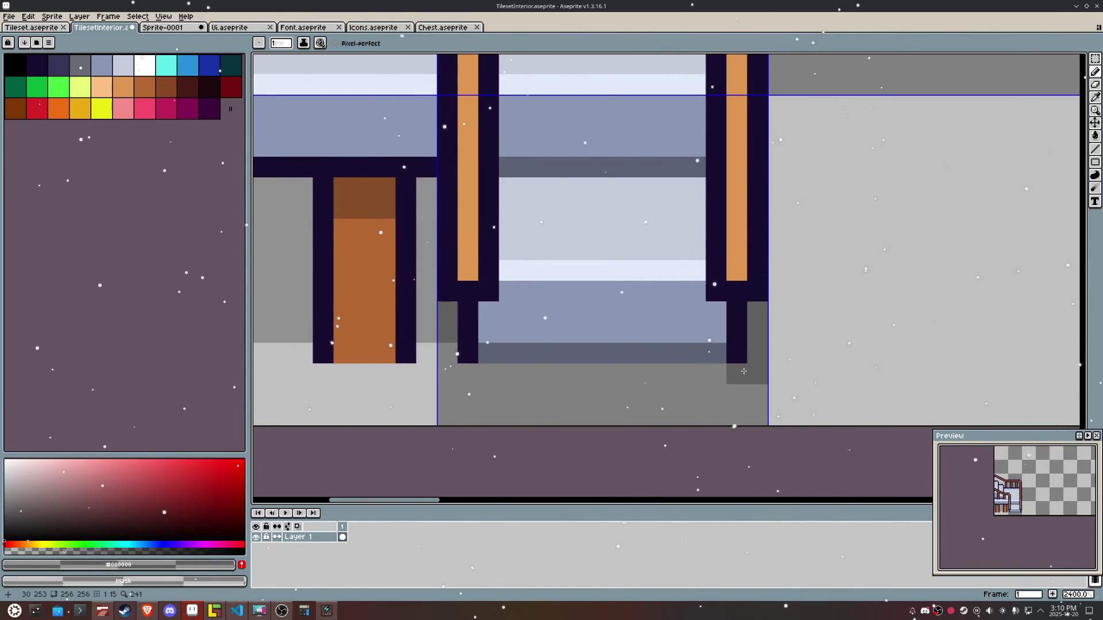
click(716, 374)
click(489, 374)
click(462, 379)
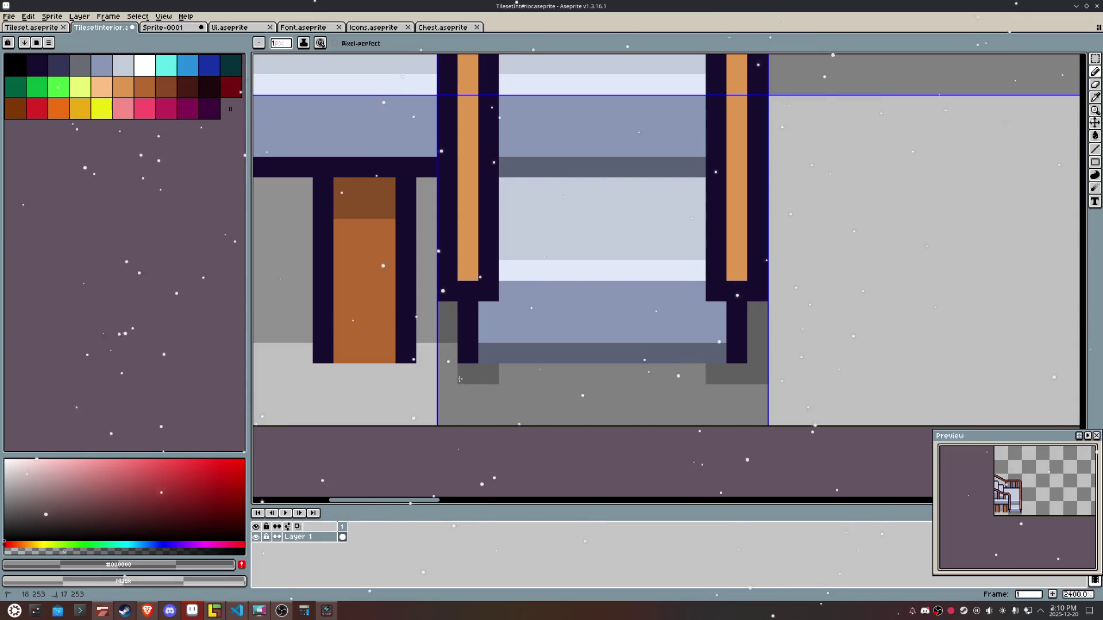
click(448, 374)
click(448, 354)
scroll(653, 367, down, 4)
scroll(612, 368, up, 4)
click(612, 367)
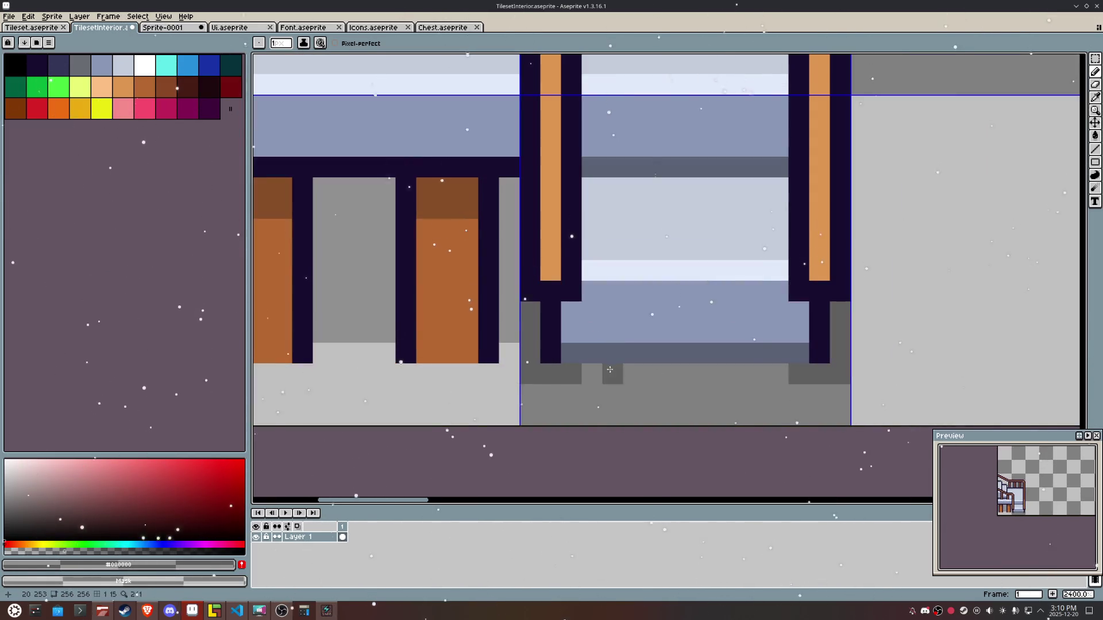
Step: Eyedrop the dark and light slate shades and retouch the pixels above the bottom step
key(i)
click(598, 347)
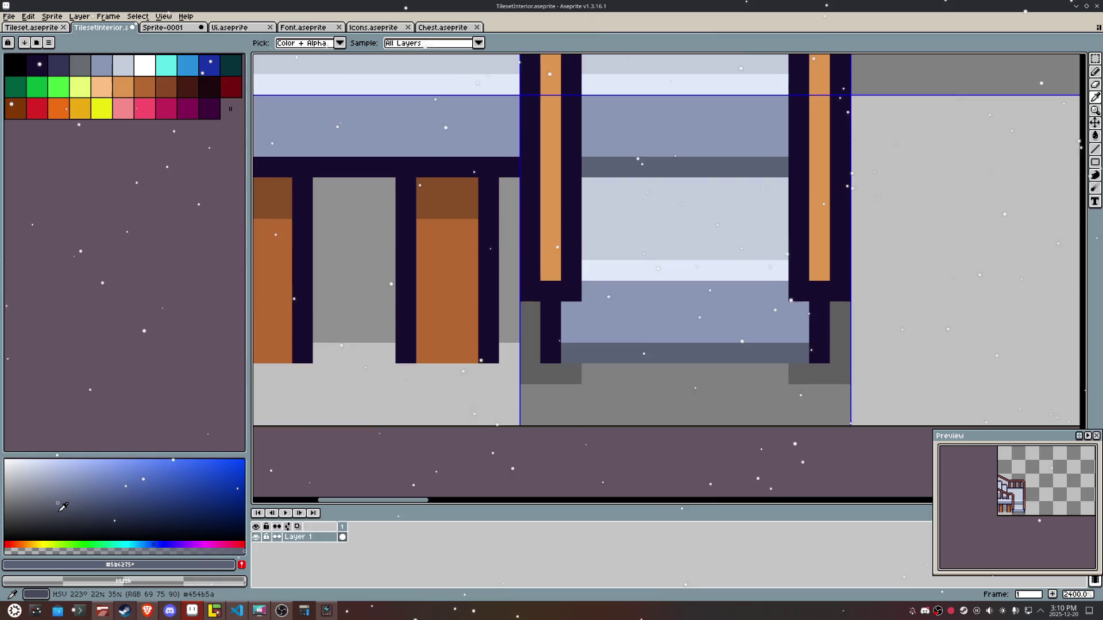
key(b)
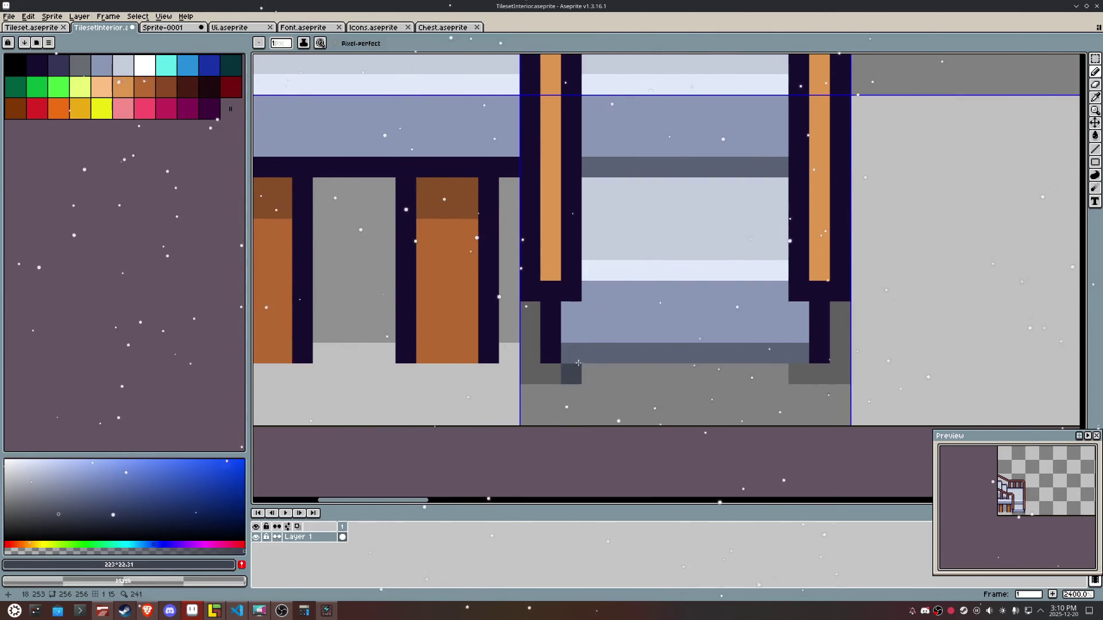
key(i)
click(678, 322)
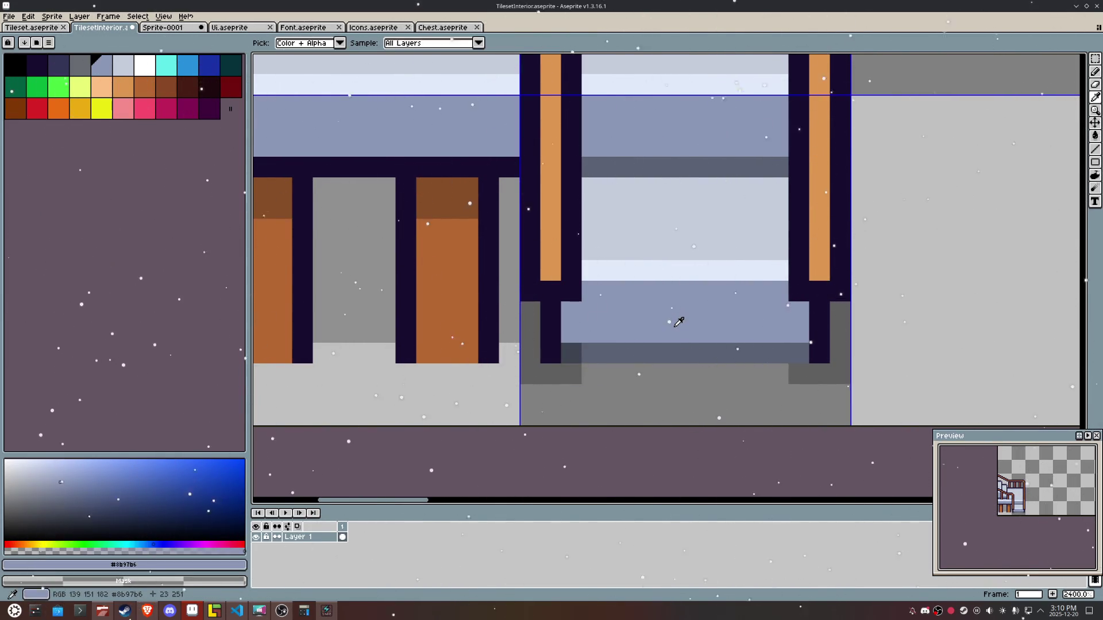
scroll(574, 242, down, 1)
scroll(591, 246, up, 1)
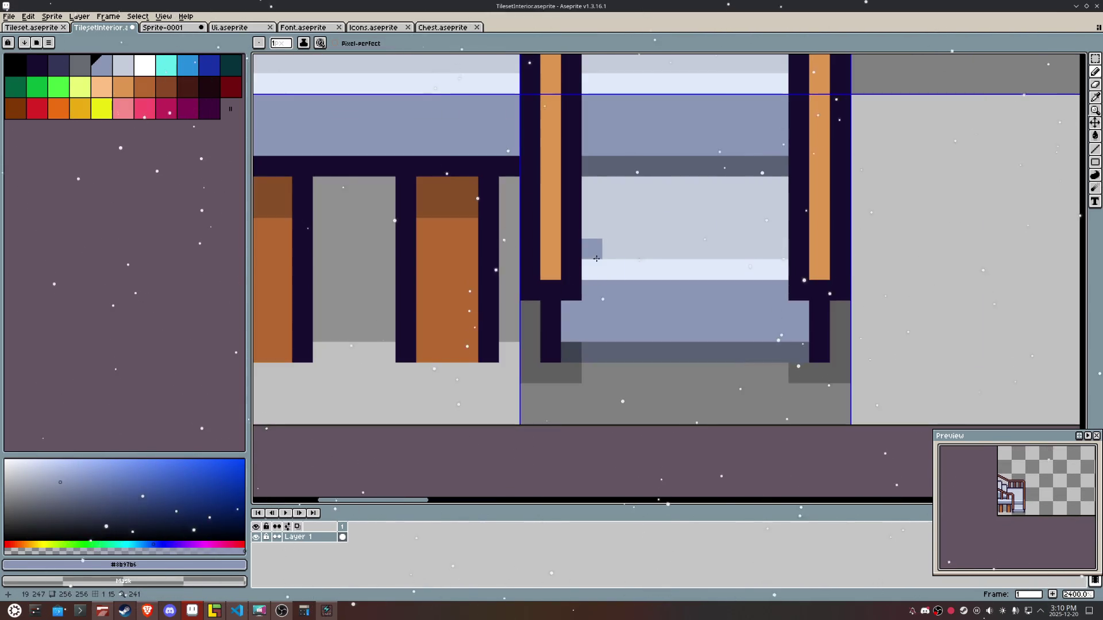
click(580, 349)
key(b)
mouse_move(571, 332)
mouse_down()
mouse_move(582, 316)
mouse_move(571, 310)
mouse_up()
alt+click(637, 322)
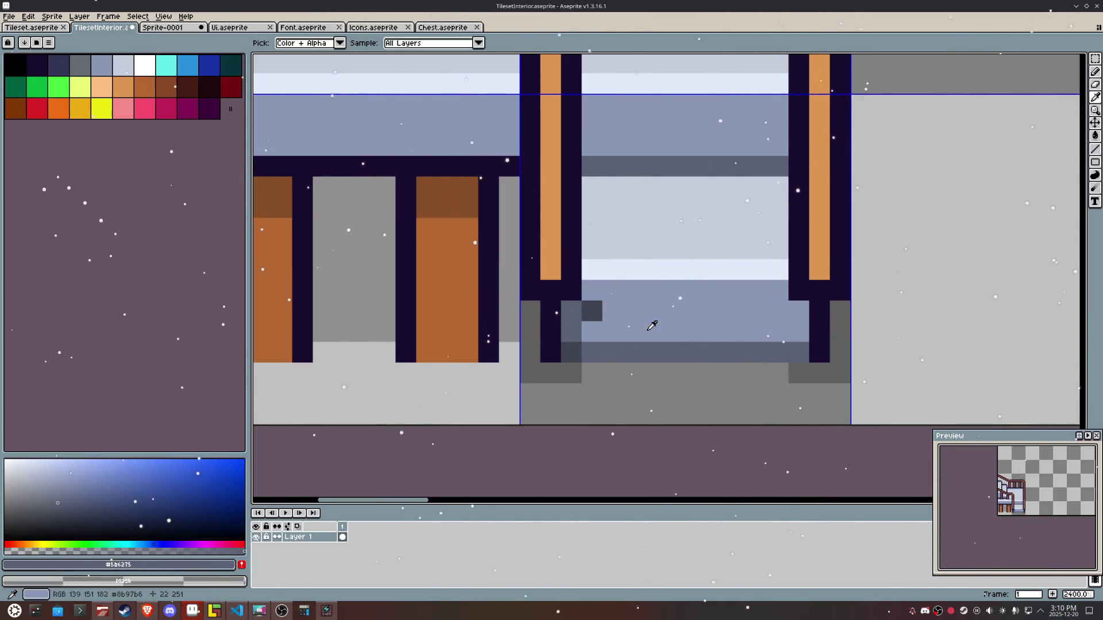
click(592, 318)
Step: Paint two dark slate pixels left of the right post, then choose the #3f4451 shade
alt+click(572, 321)
drag(799, 311, 796, 323)
alt+click(574, 349)
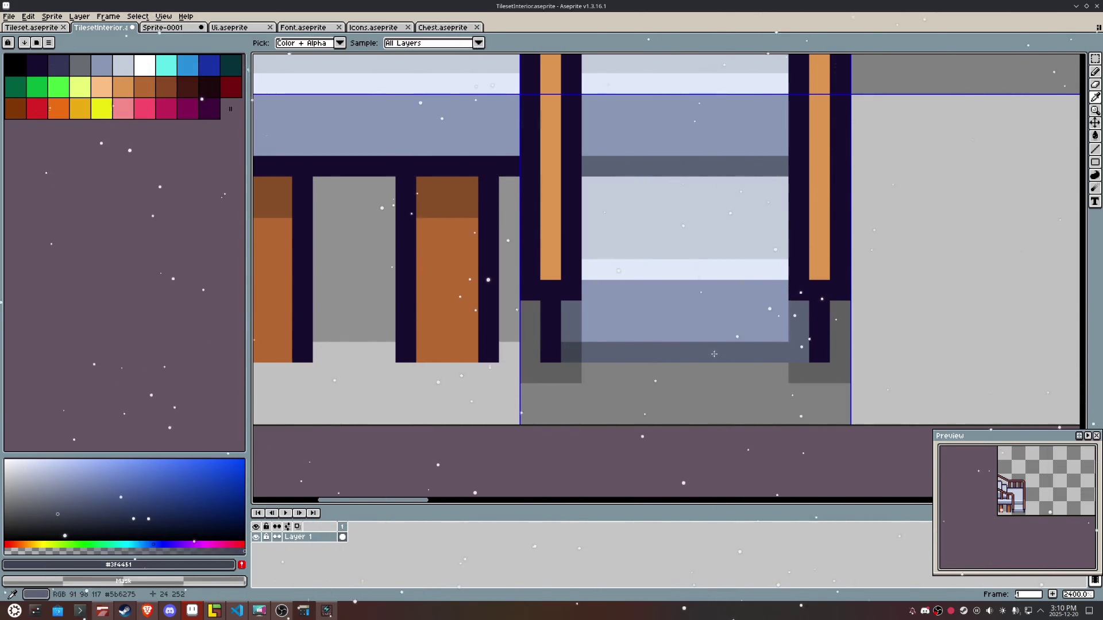
scroll(796, 355, down, 6)
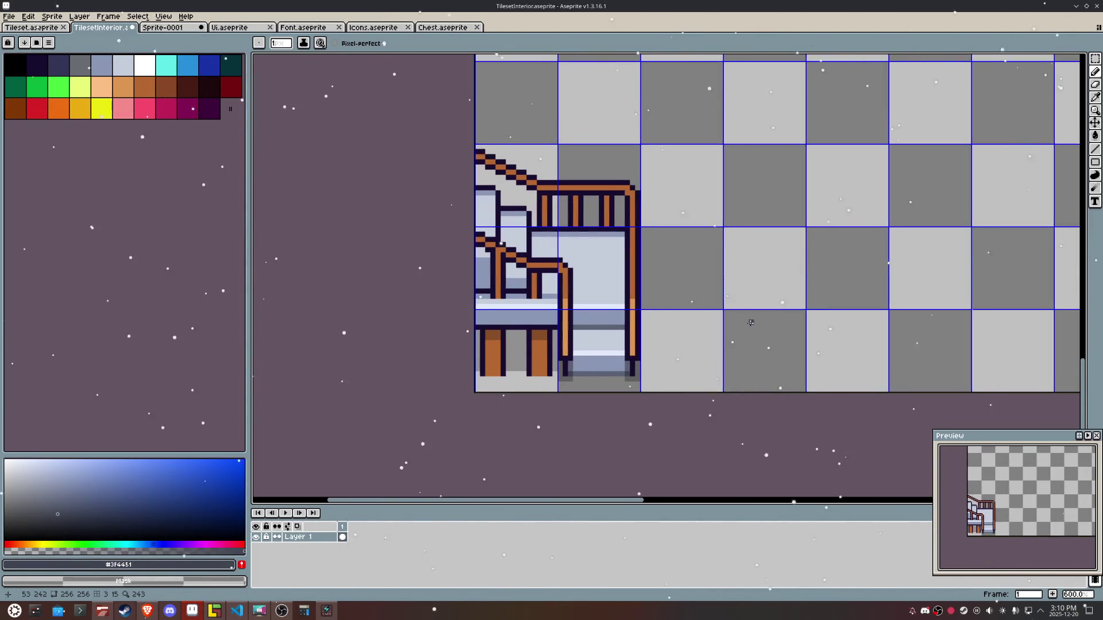
Step: Eyedrop the rail orange, switch to palette peach for the railing, and save TilesetInterior
scroll(602, 382, up, 3)
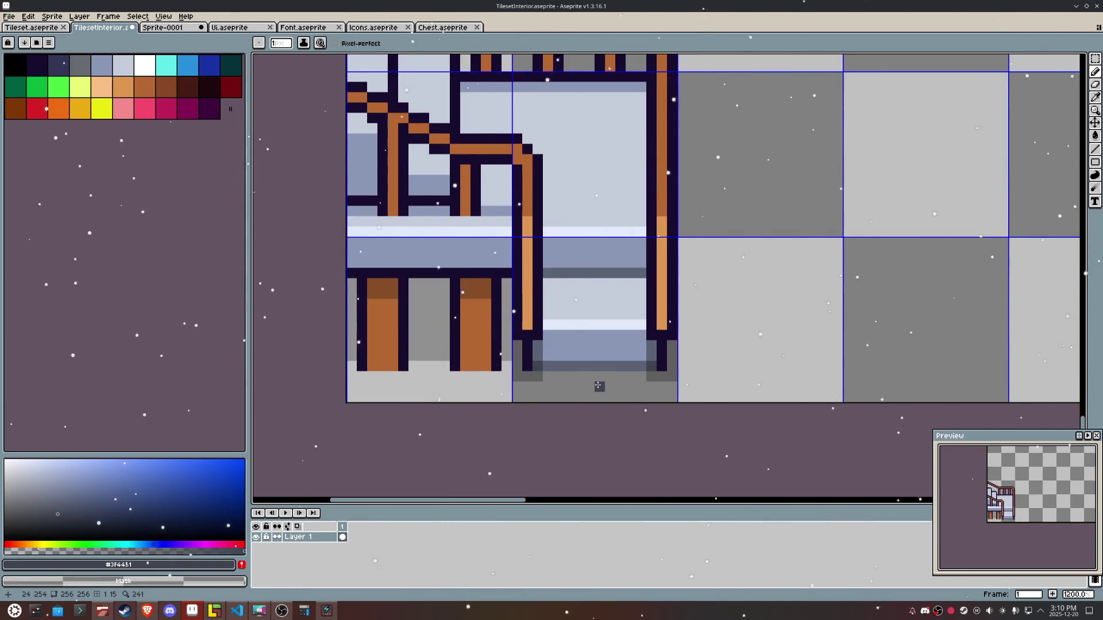
scroll(600, 377, down, 2)
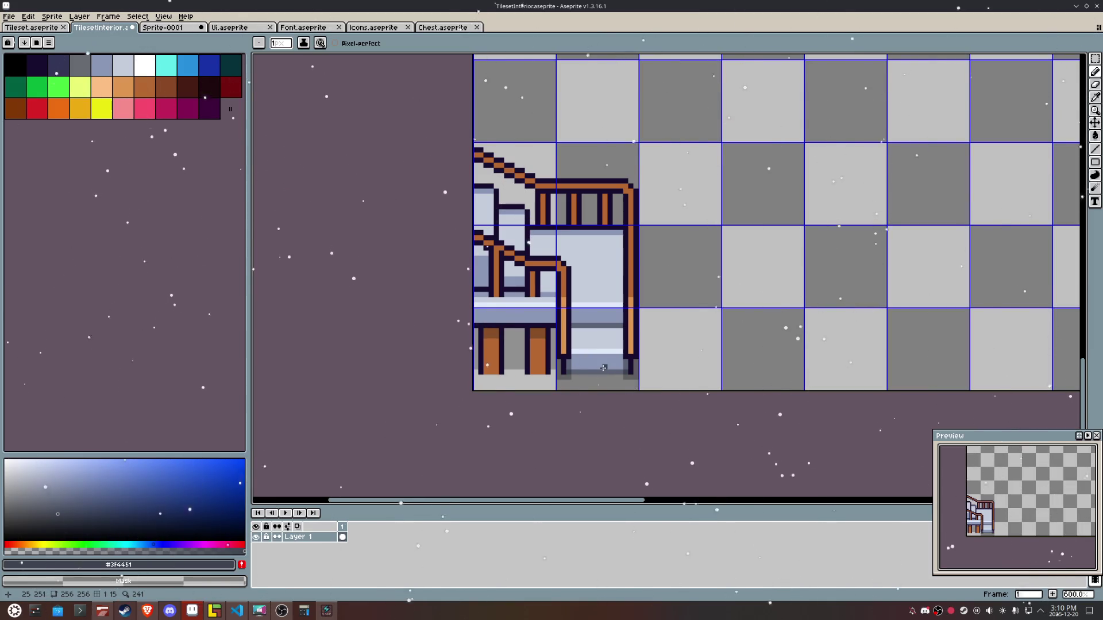
scroll(603, 368, up, 2)
key(i)
click(547, 316)
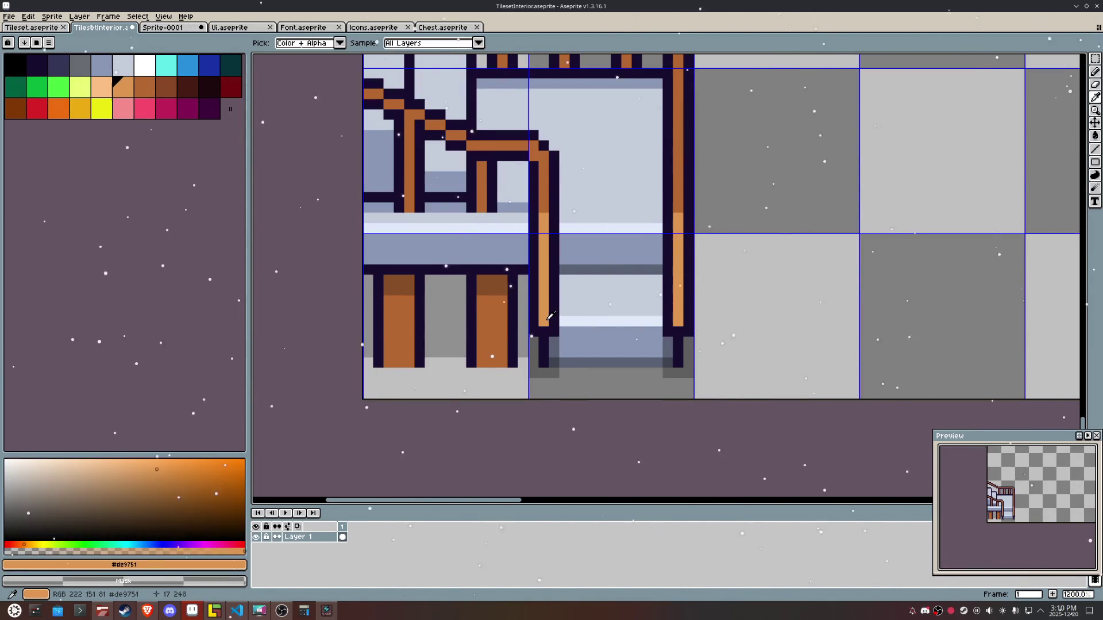
click(101, 86)
key(b)
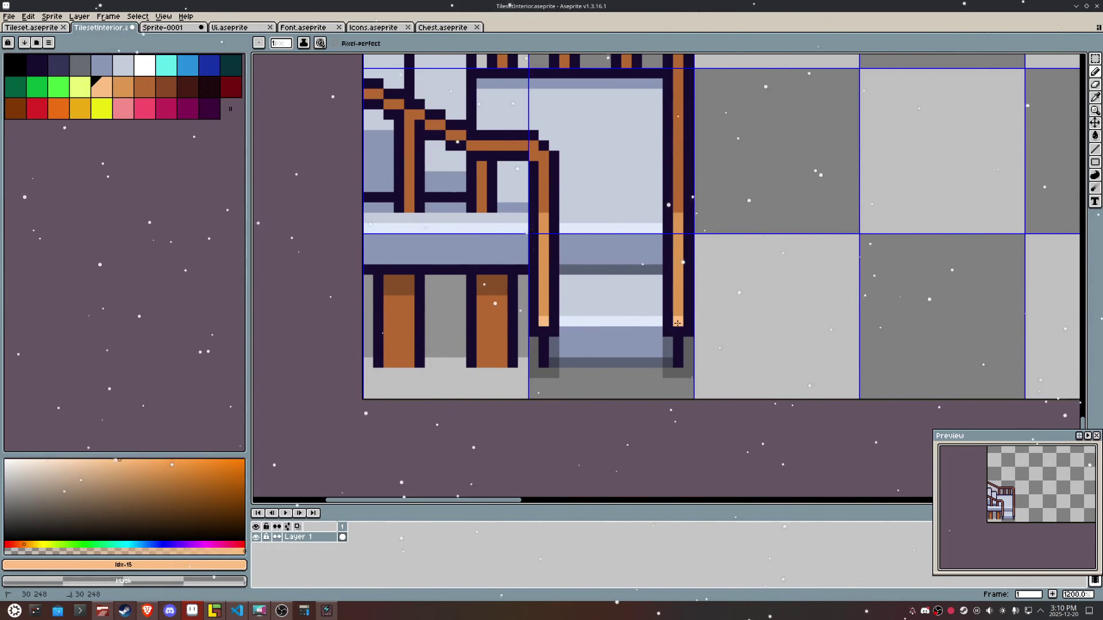
scroll(738, 315, down, 3)
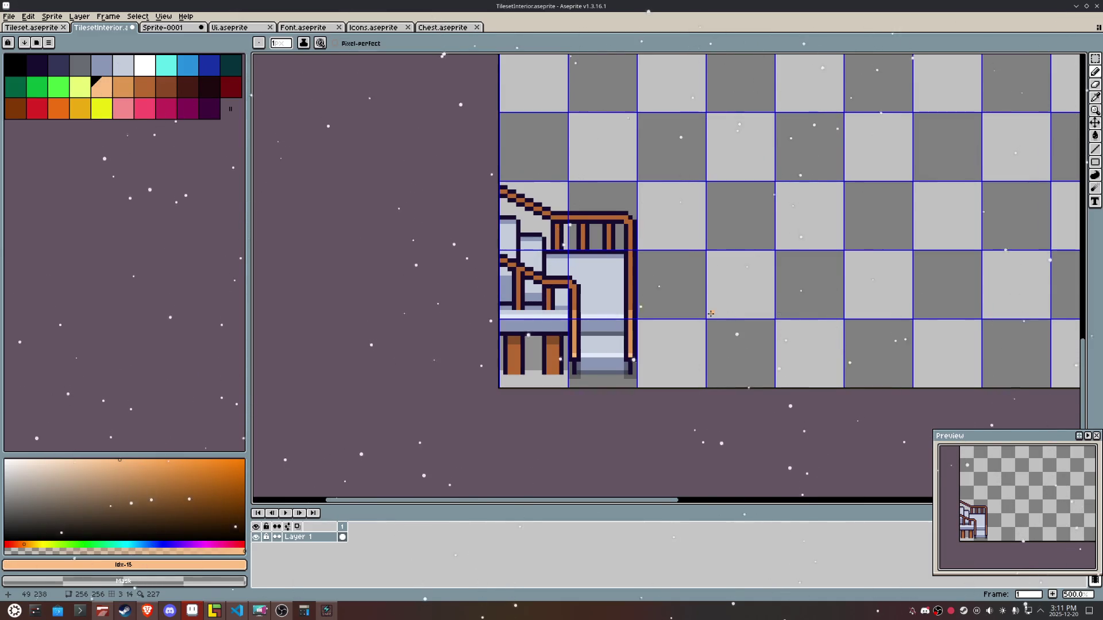
scroll(712, 314, up, 1)
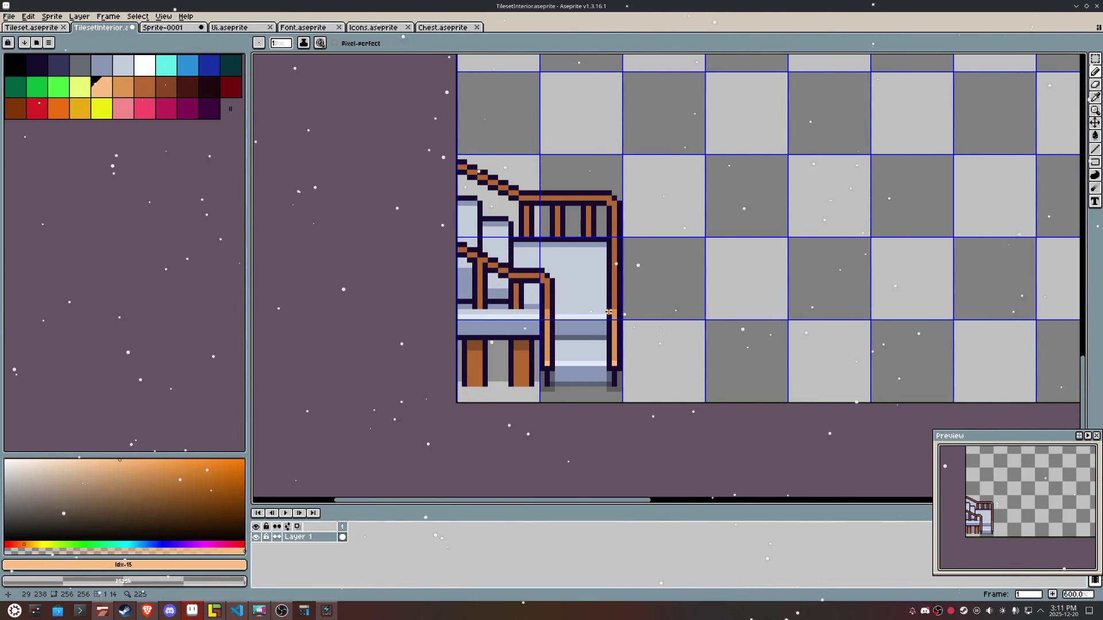
key(ctrl+s)
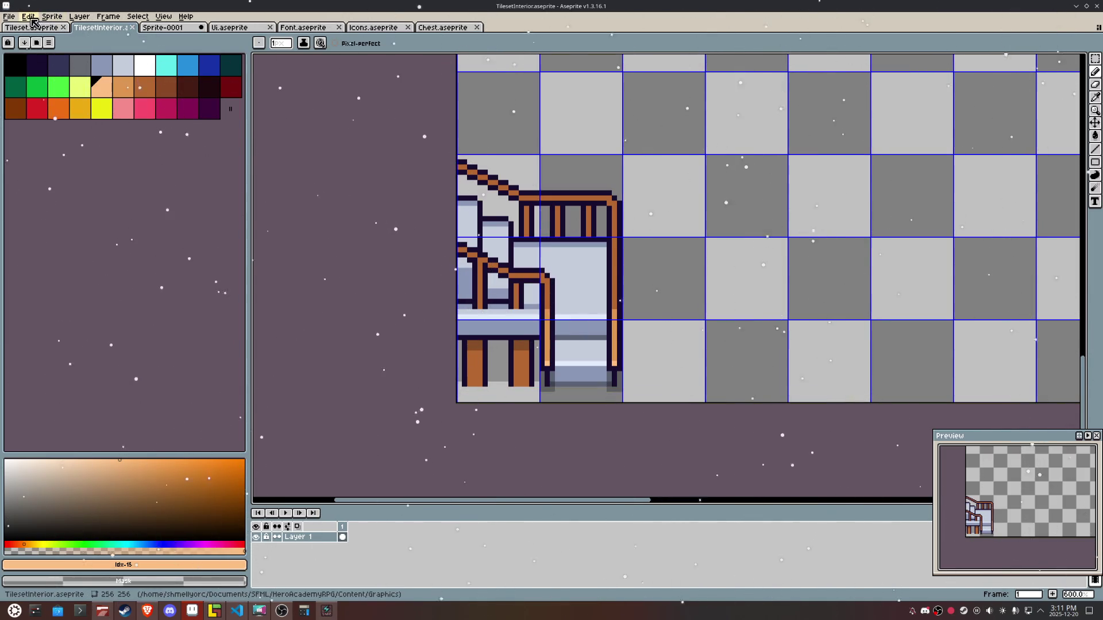
Step: Export the sprite as TilesetInterior.png at 100% scale via File > Export As
click(9, 16)
mouse_move(95, 103)
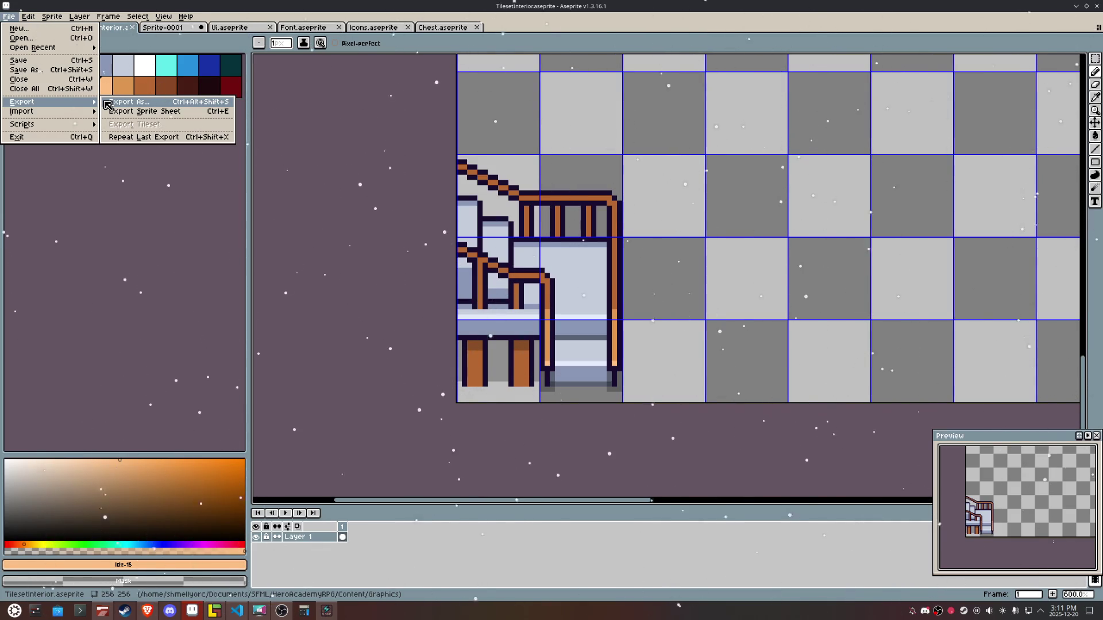
click(107, 104)
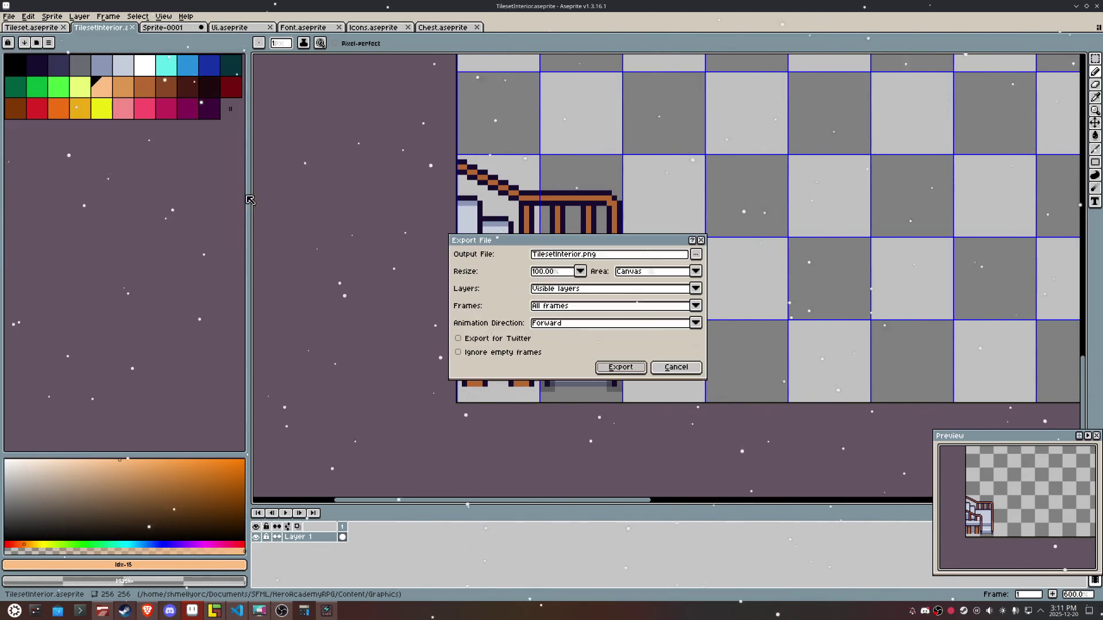
click(638, 371)
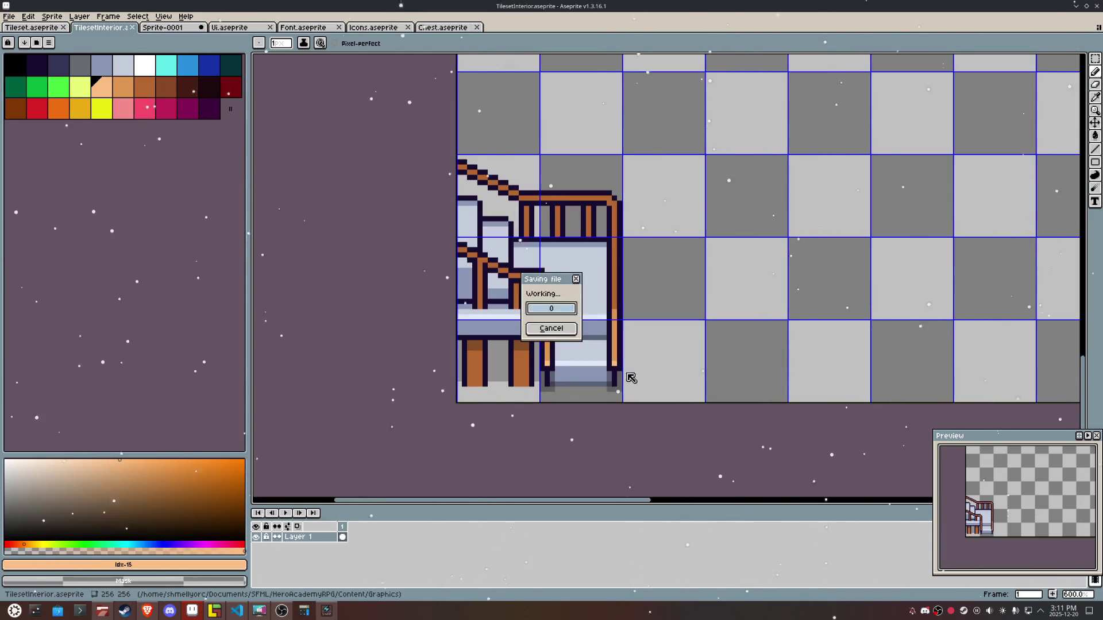
click(238, 613)
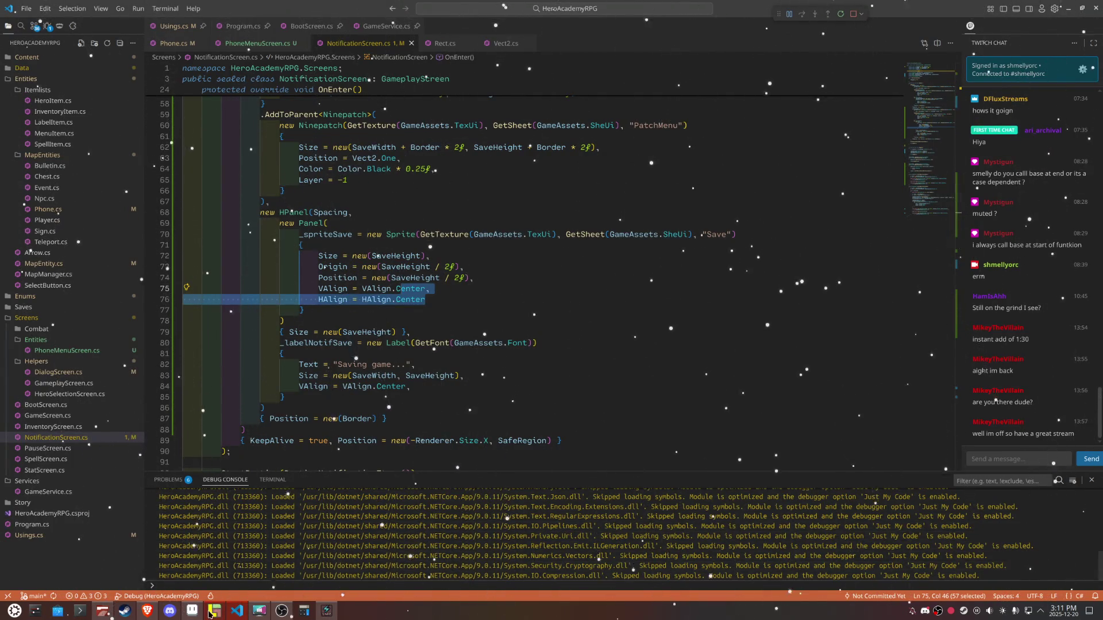
Step: Back in LDtk, zoom out to the world view and add a new level above Map_12
key(alt+Tab)
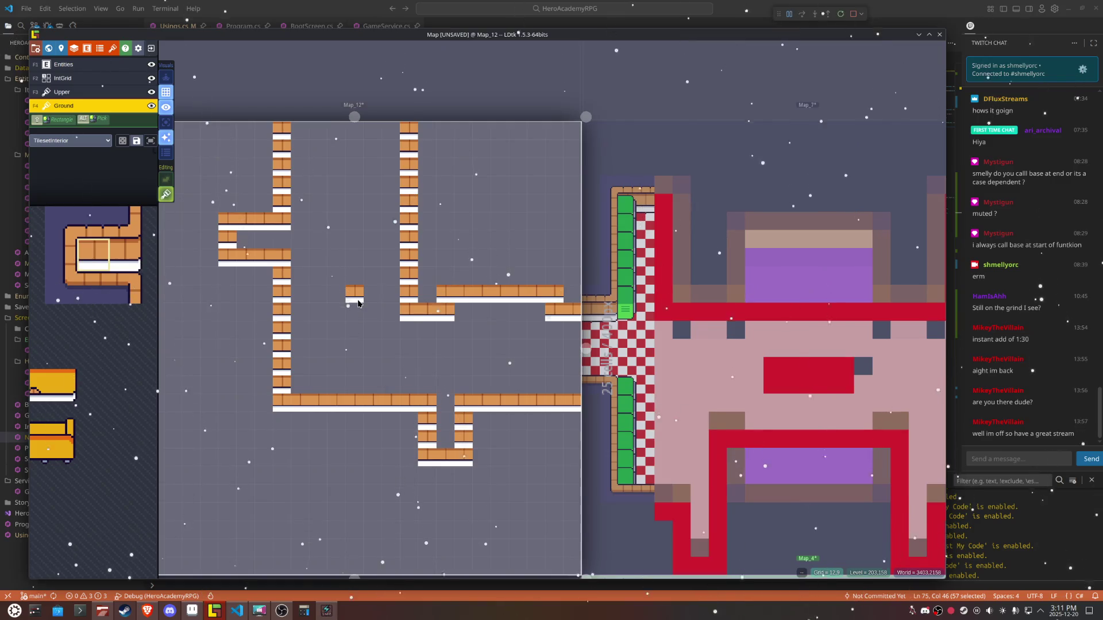
scroll(356, 299, down, 5)
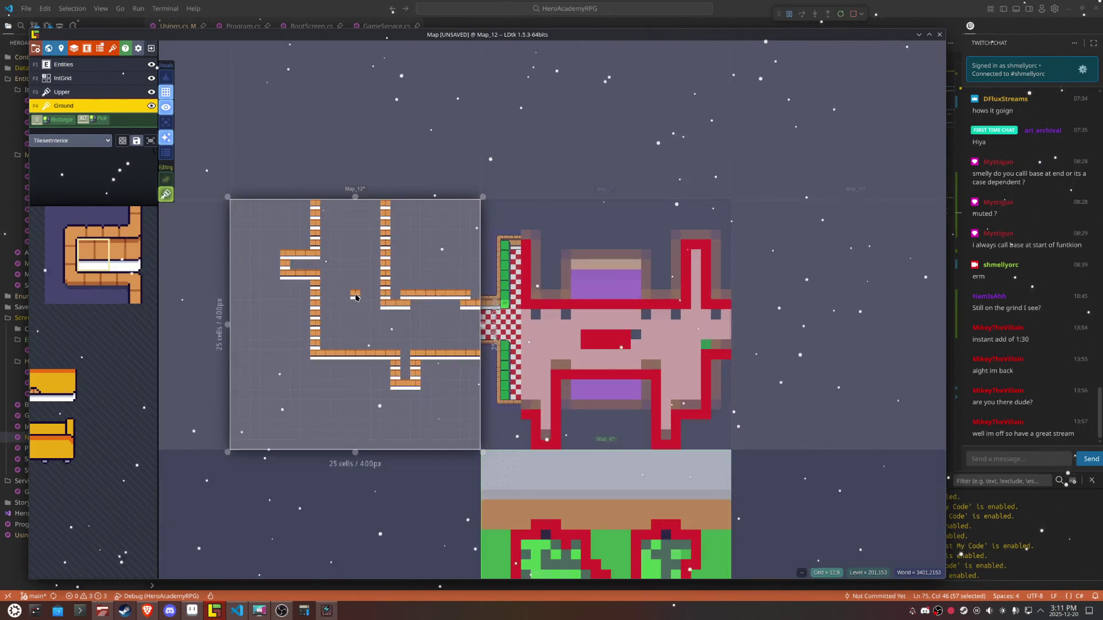
scroll(293, 263, down, 2)
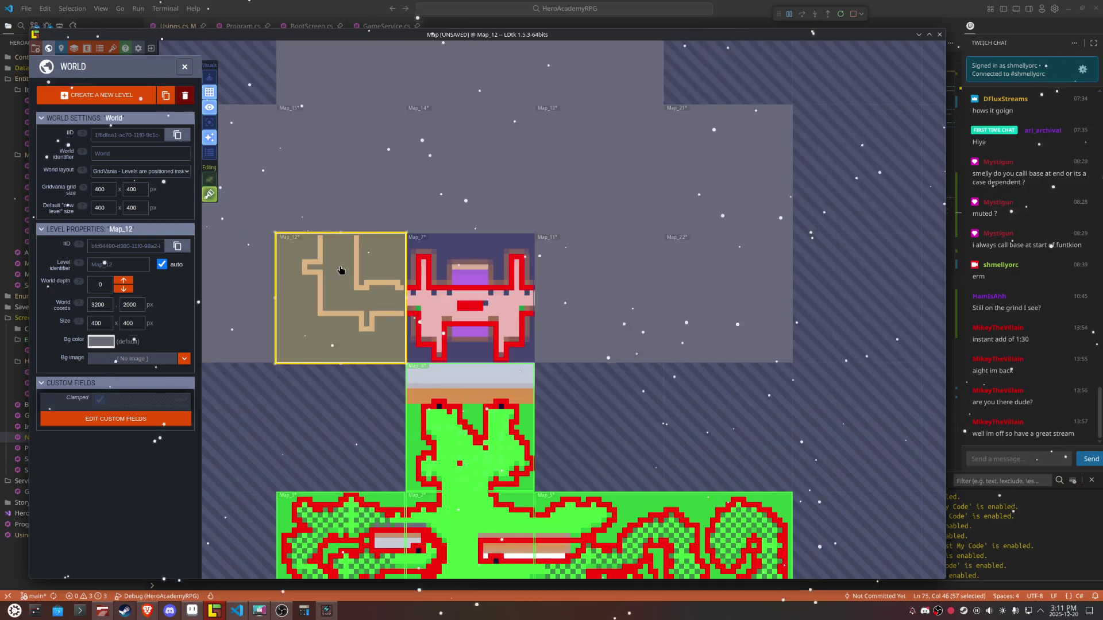
click(350, 209)
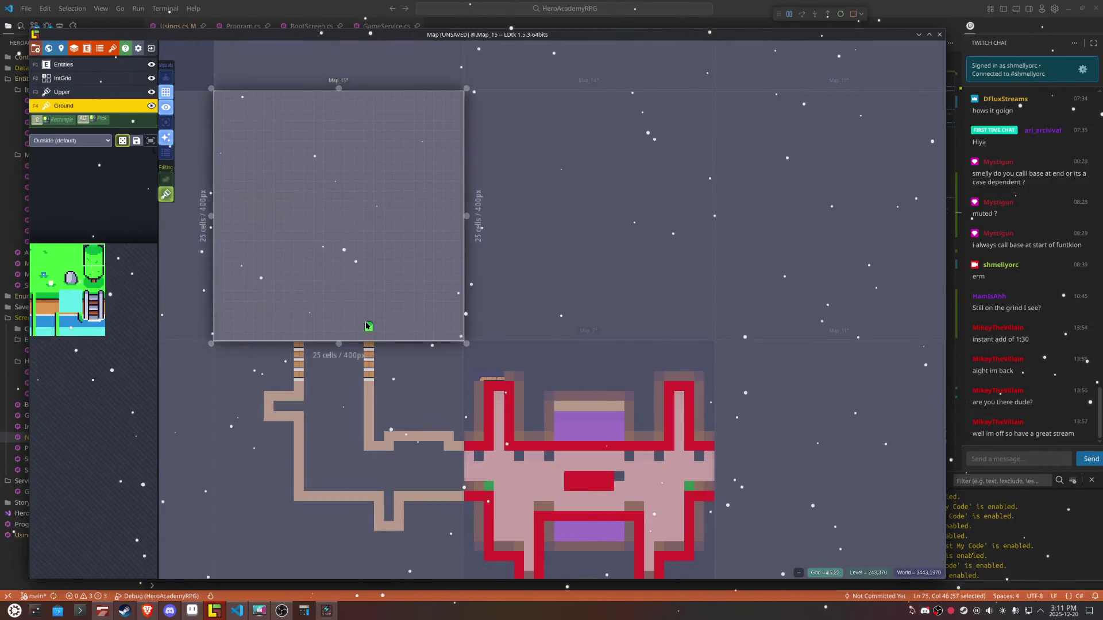
Step: Erase the ladder tiles at Map_12's path tops, then return to editing Map_15
click(365, 346)
right_click(364, 364)
click(371, 328)
click(369, 344)
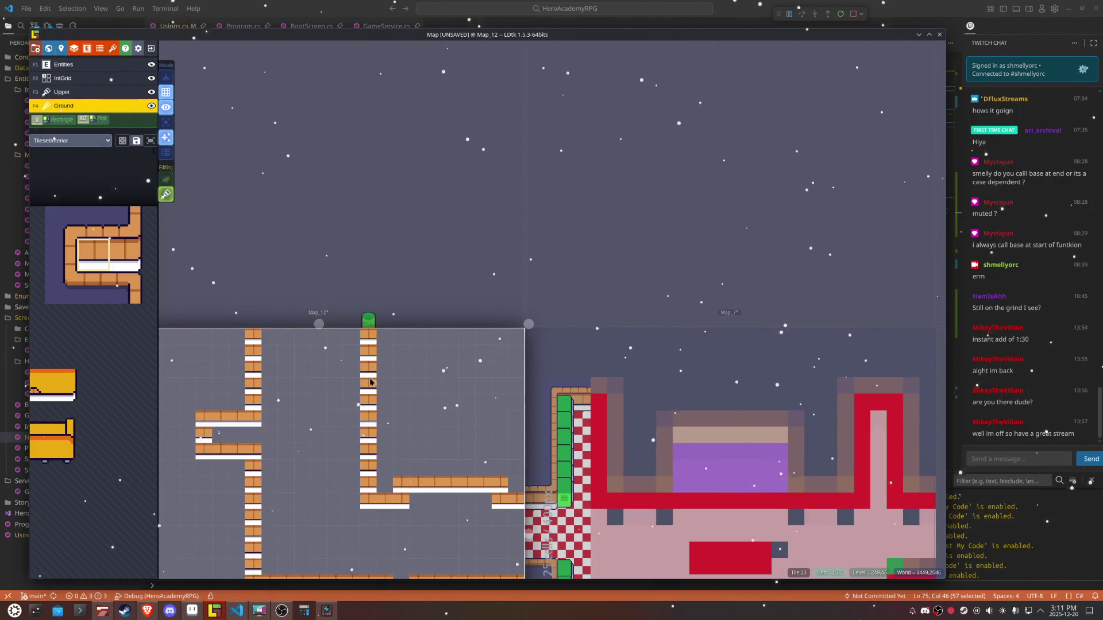
click(373, 287)
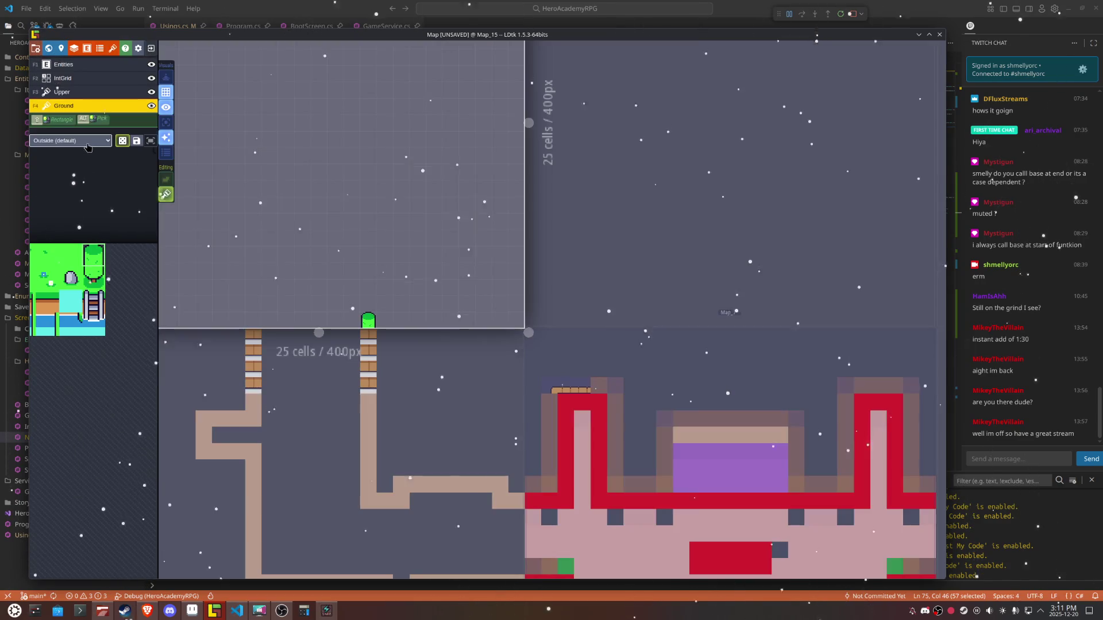
click(88, 147)
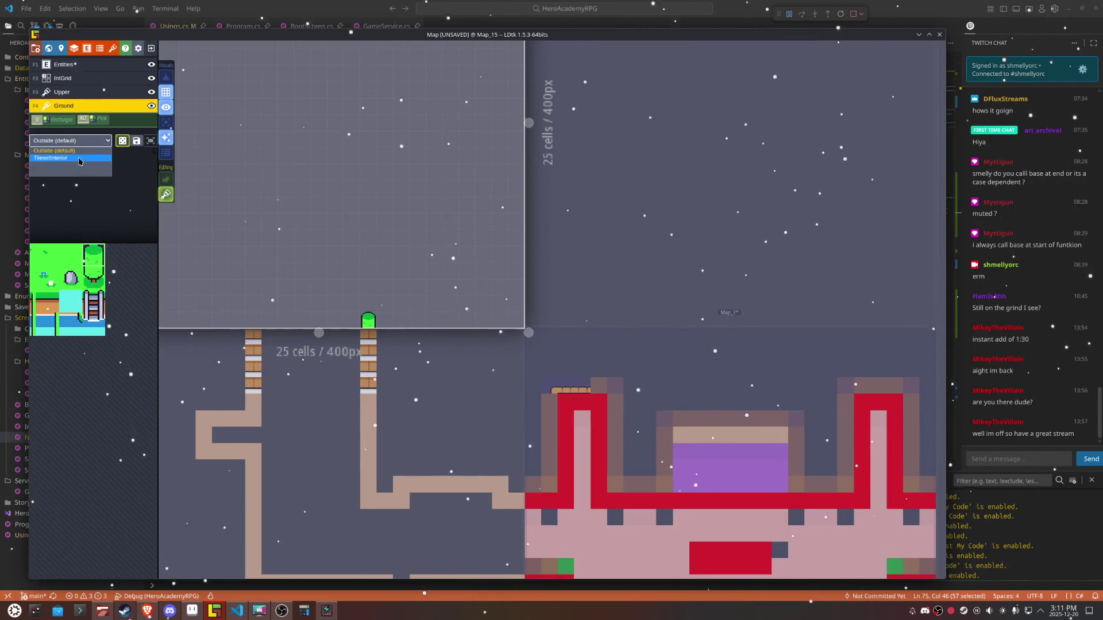
Step: Switch the Ground layer to TilesetInterior and paint a brick column up Map_15
click(83, 164)
click(370, 316)
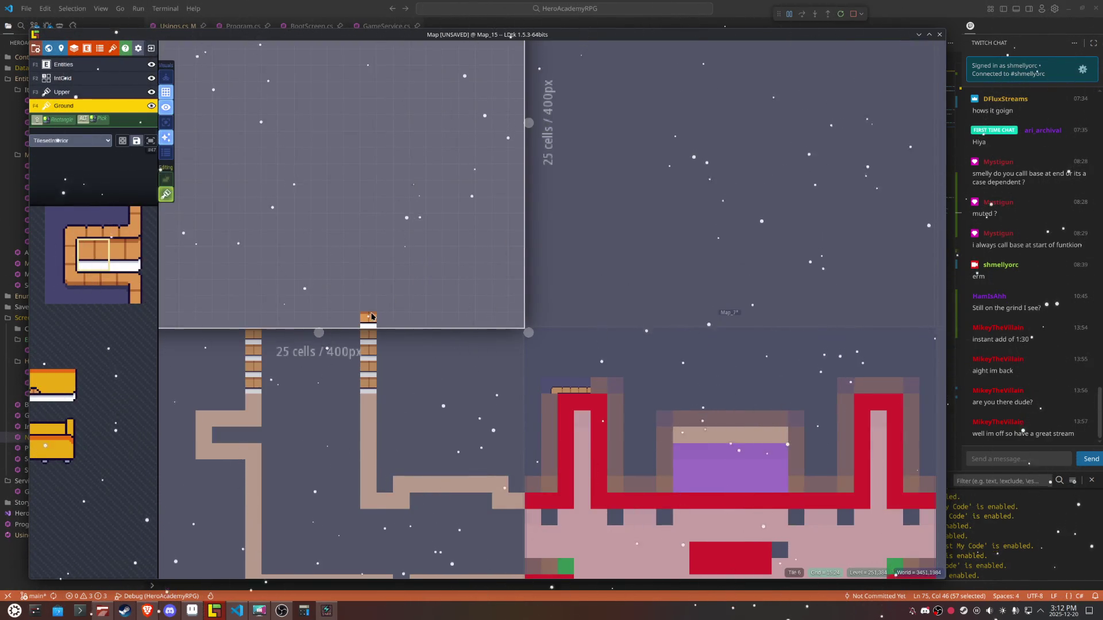
drag(374, 302, 374, 251)
scroll(375, 252, down, 2)
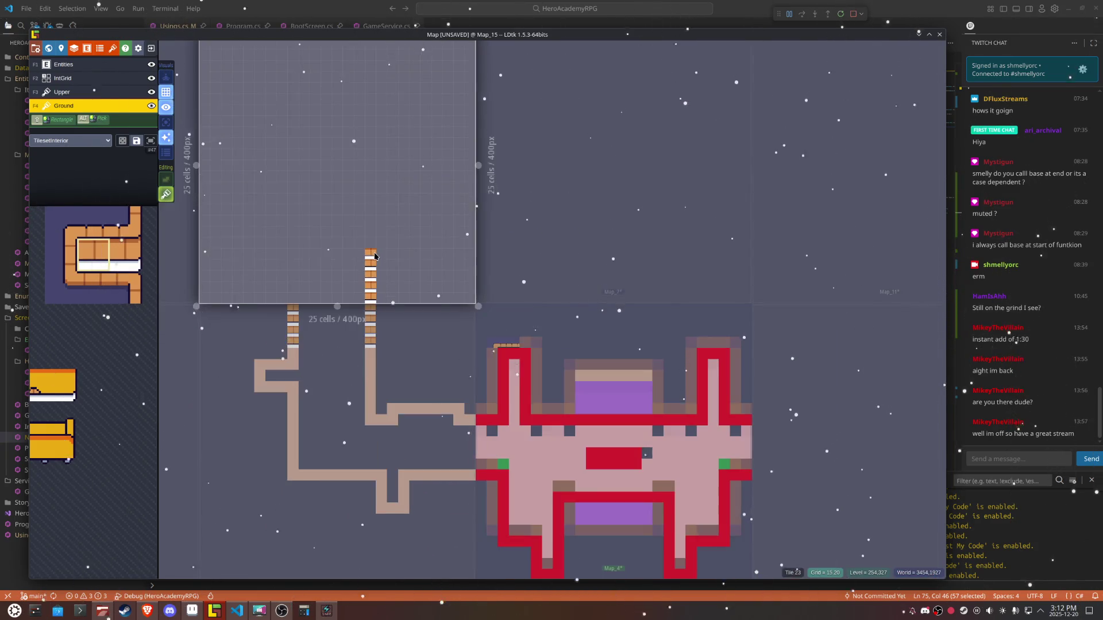
click(388, 314)
click(387, 292)
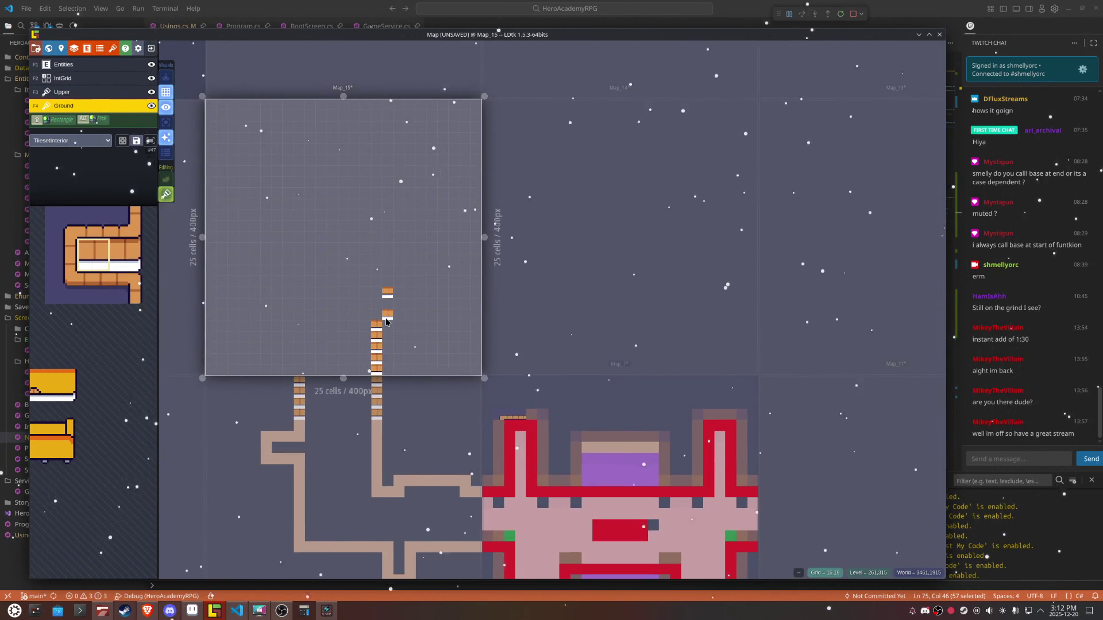
key(ctrl+z)
key(ctrl+z)
drag(376, 314, 375, 274)
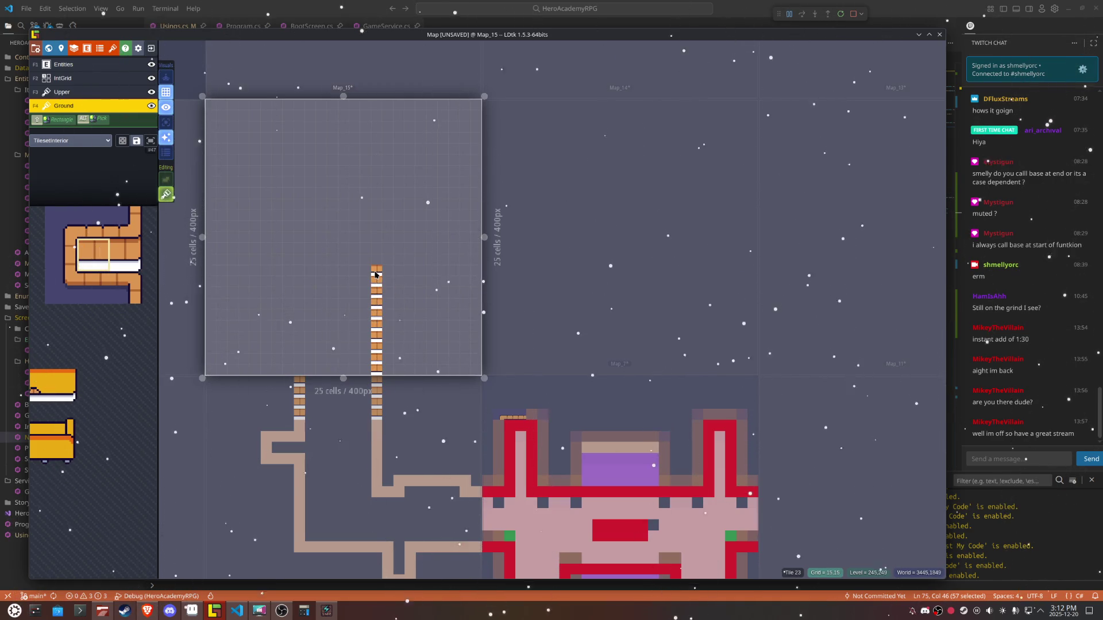
Step: Set Map_14's layer tileset to TilesetInterior as well
click(653, 278)
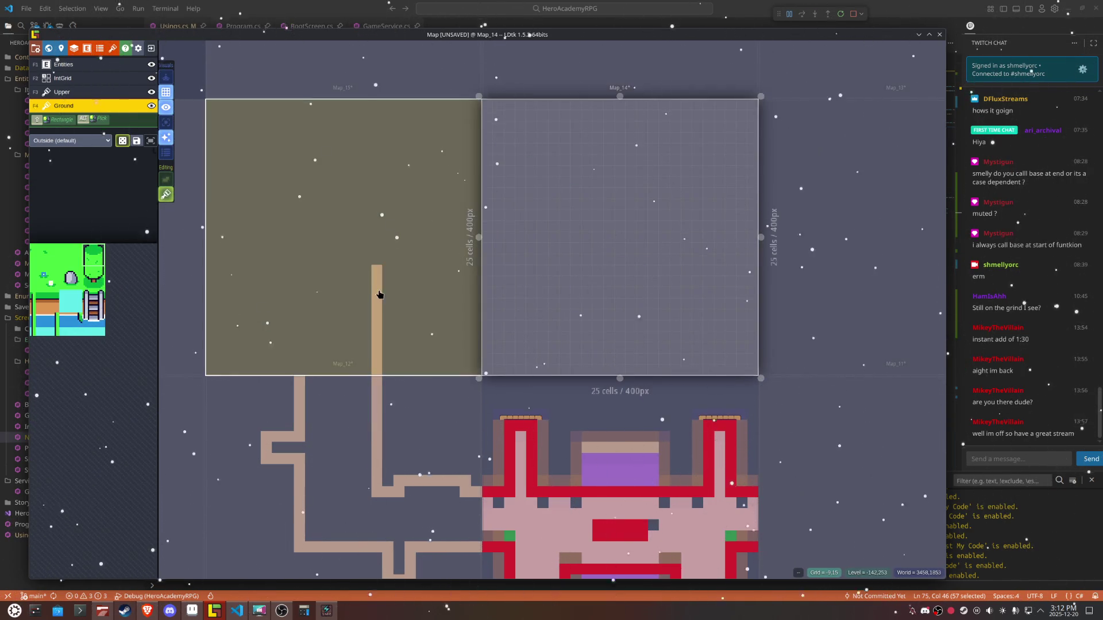
mouse_move(138, 253)
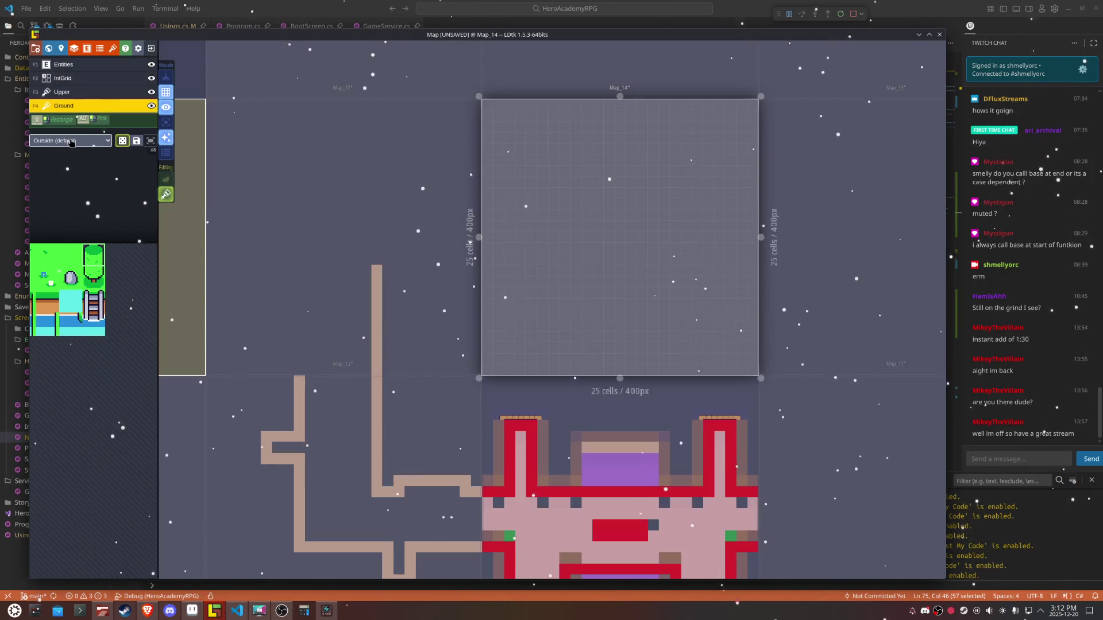
click(71, 143)
click(63, 160)
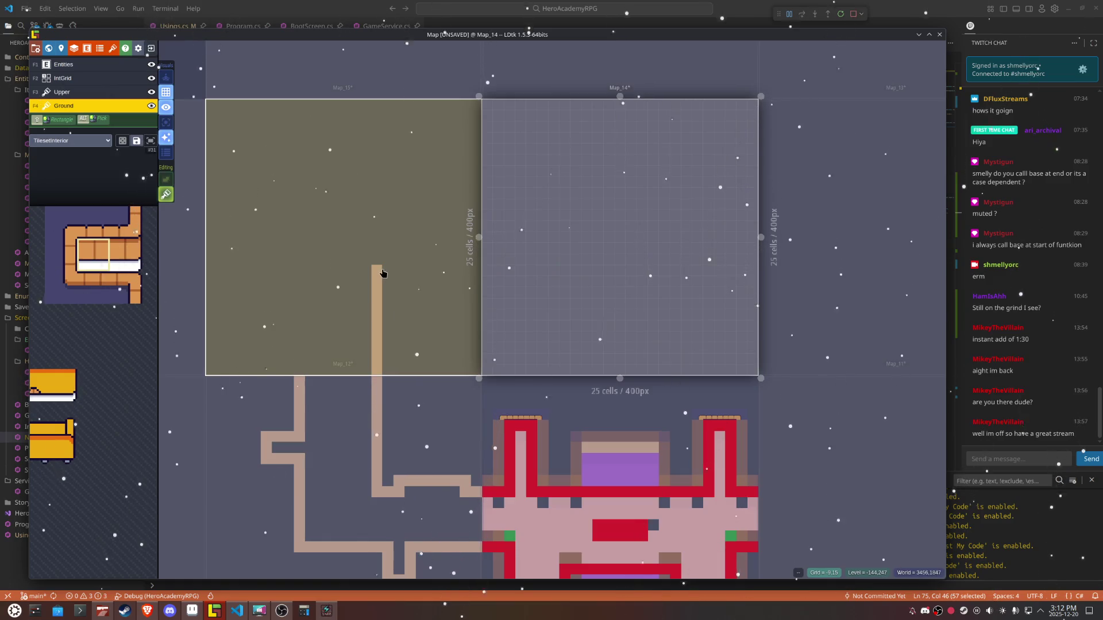
Step: Paint a brick row rightward across Map_15 and on into Map_14
click(378, 271)
drag(379, 271, 475, 274)
click(517, 282)
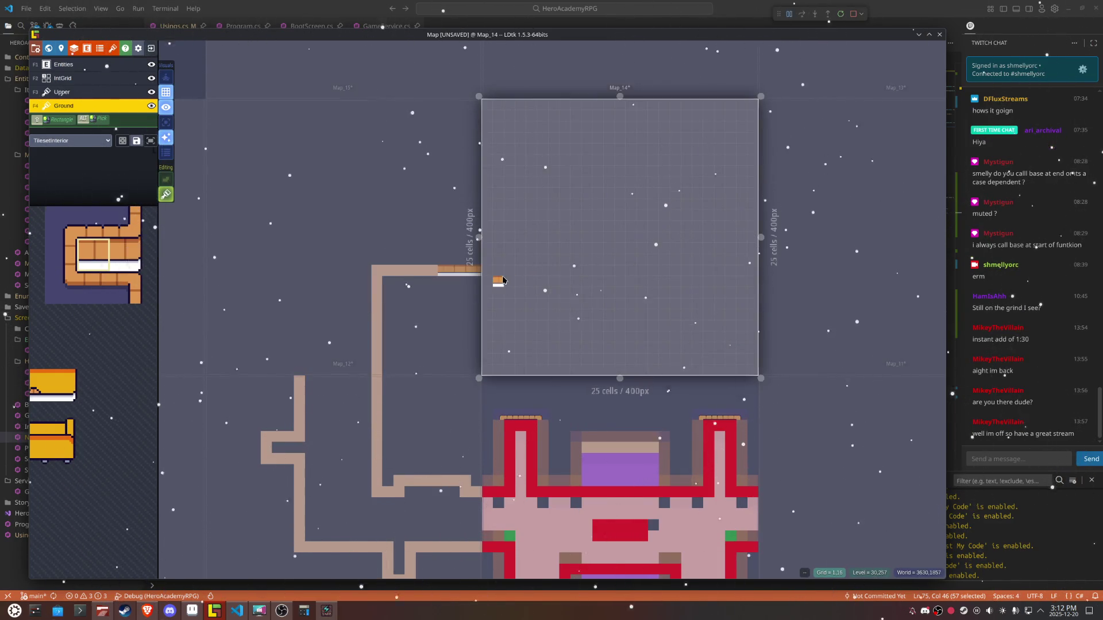
mouse_move(489, 275)
mouse_down()
mouse_move(602, 273)
mouse_move(607, 303)
mouse_move(632, 270)
mouse_move(753, 269)
mouse_up()
Step: Paint stepped brick rows leftward and a column up from Map_15's bottom, erasing strays
click(407, 173)
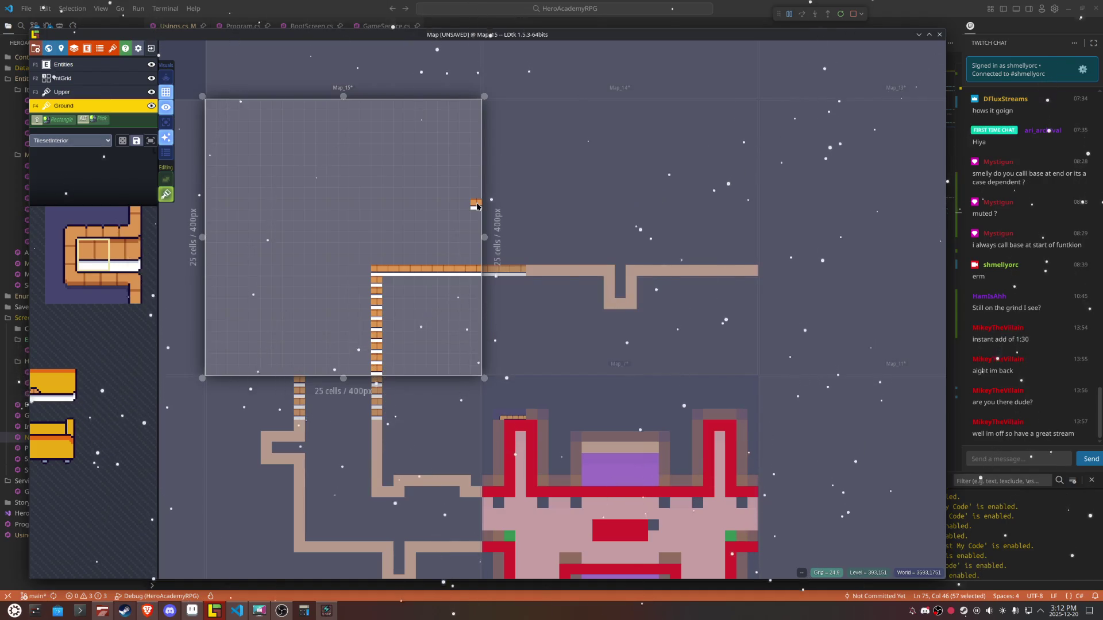
drag(475, 207, 328, 205)
click(287, 359)
mouse_move(298, 372)
mouse_down()
mouse_move(309, 210)
mouse_move(308, 266)
mouse_move(303, 257)
mouse_up()
click(254, 359)
right_click(256, 359)
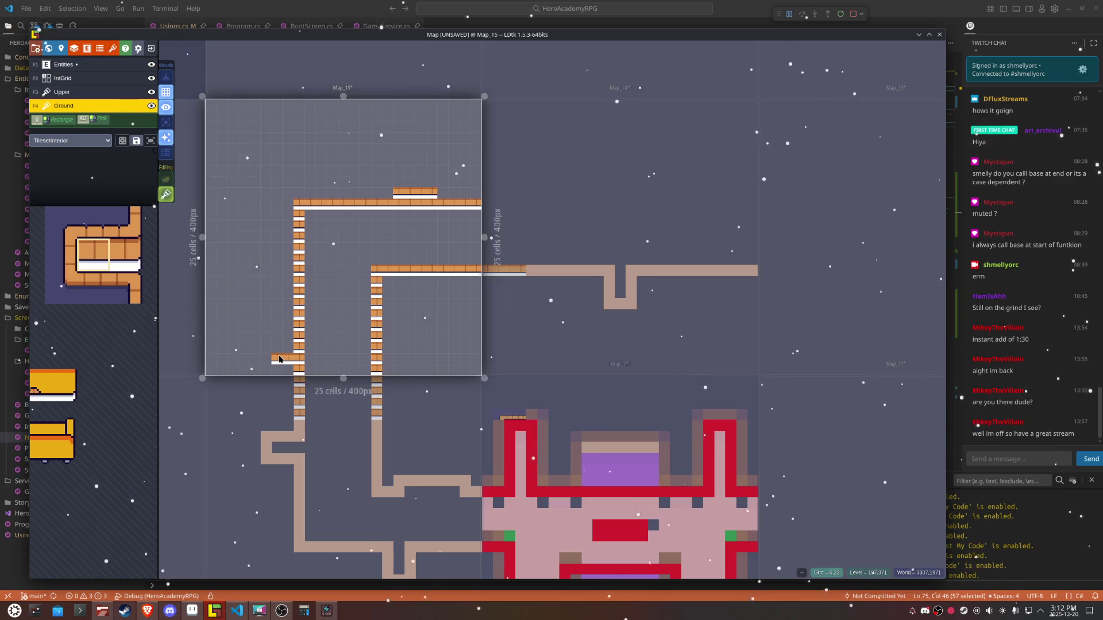
right_click(440, 197)
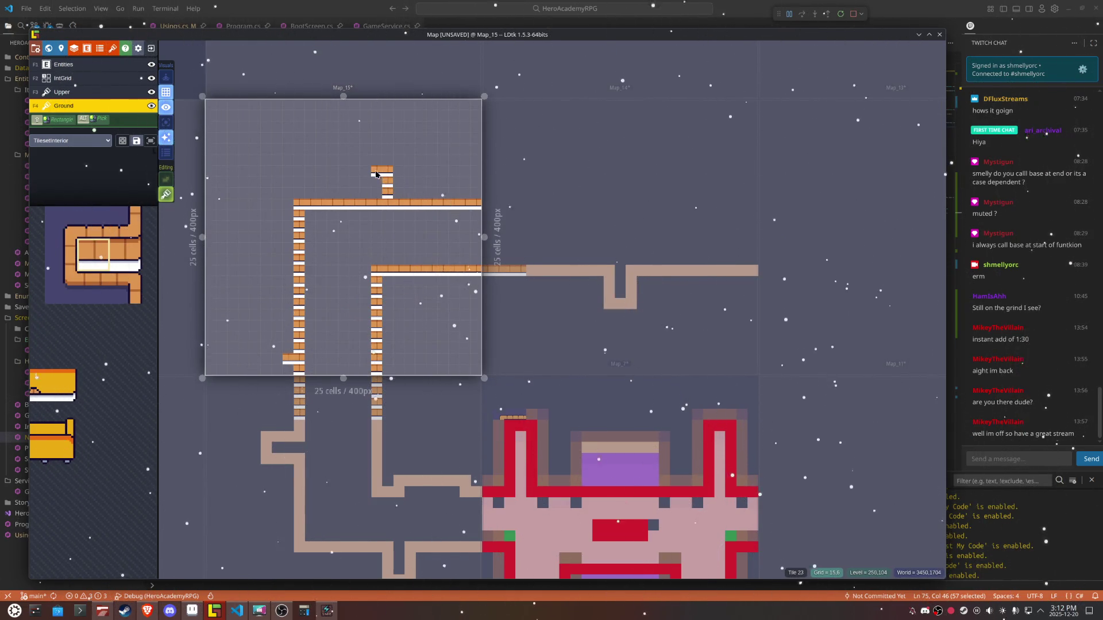
Step: Add a brick arch, a small left ledge loop, and raise the brick stub one cell
drag(368, 174, 367, 196)
right_click(378, 204)
click(310, 260)
click(272, 265)
mouse_move(263, 268)
mouse_down()
mouse_move(265, 280)
mouse_move(292, 282)
mouse_up()
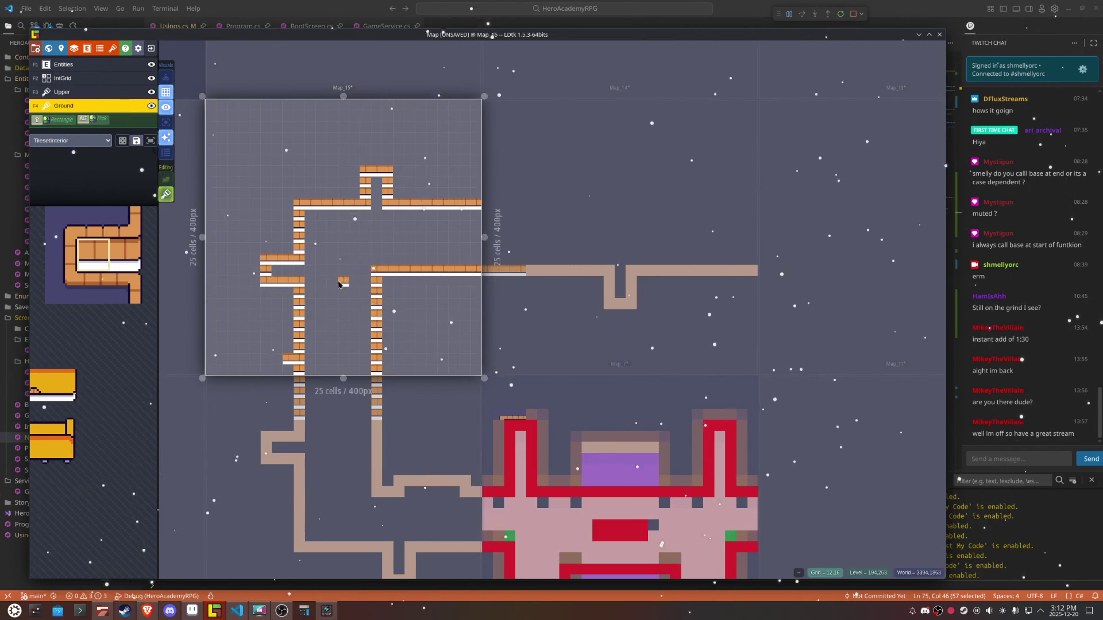
click(288, 347)
right_click(288, 354)
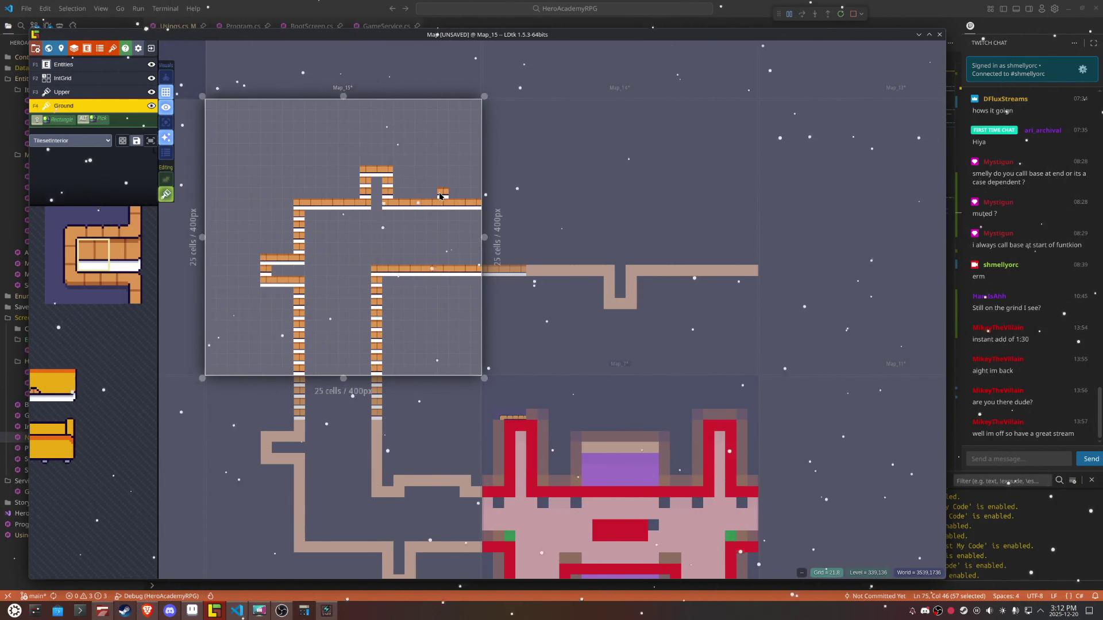
click(490, 202)
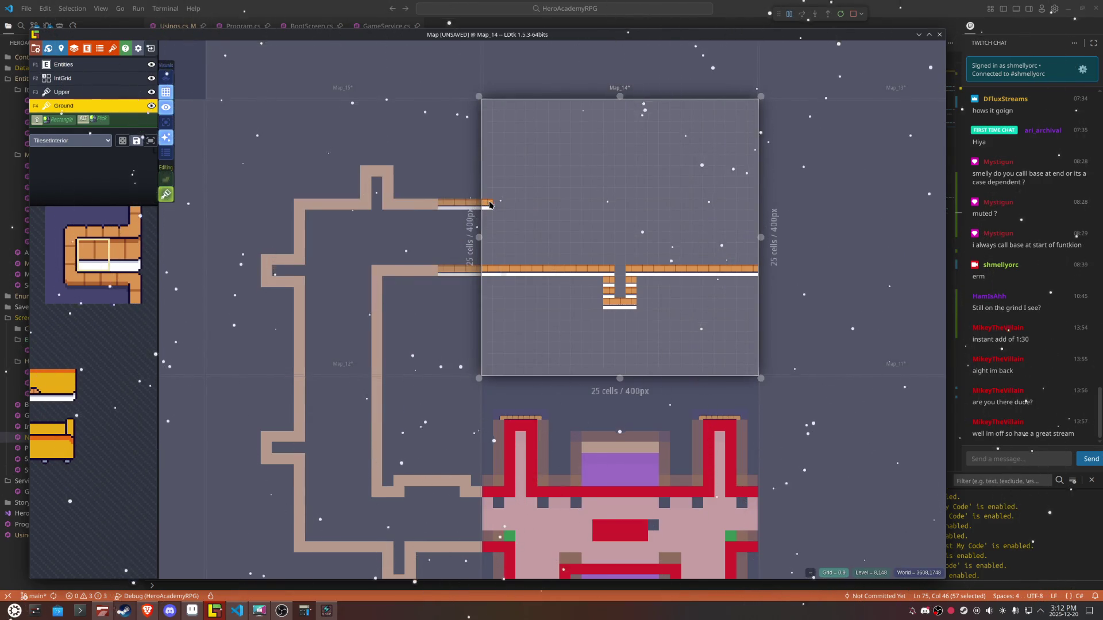
Step: Paint Map_14's upper brick wall rightward with two raised bays, trimming extra cells
mouse_move(519, 172)
mouse_down()
mouse_move(574, 173)
mouse_move(595, 197)
mouse_move(643, 201)
mouse_up()
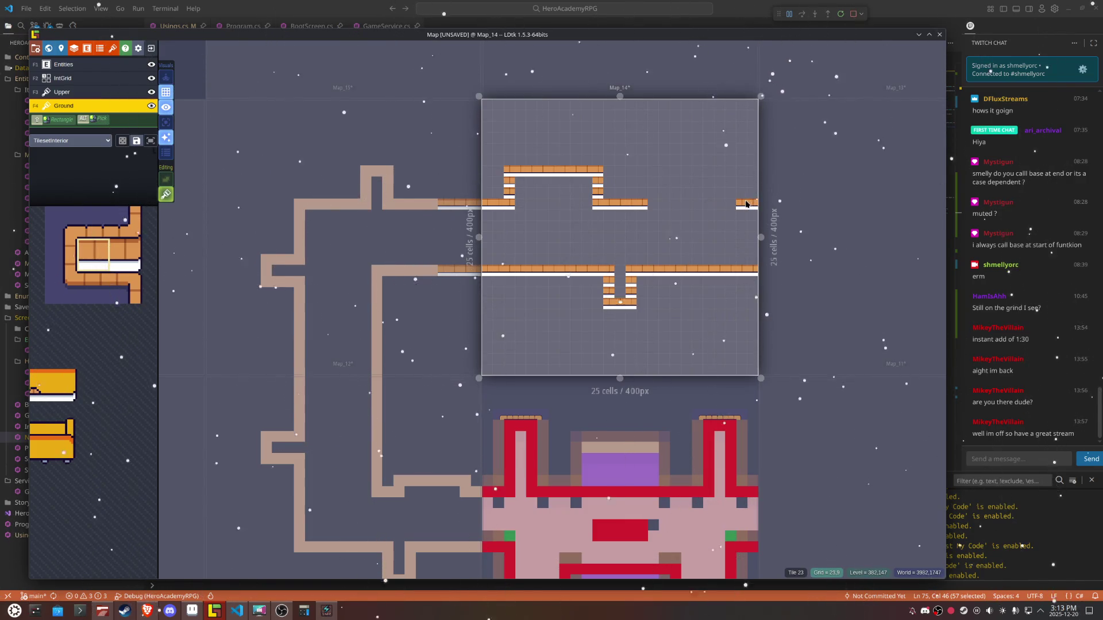
mouse_move(742, 184)
mouse_down()
mouse_move(742, 171)
mouse_move(690, 175)
mouse_move(660, 208)
mouse_move(676, 170)
mouse_move(685, 218)
mouse_move(664, 172)
mouse_move(674, 210)
mouse_up()
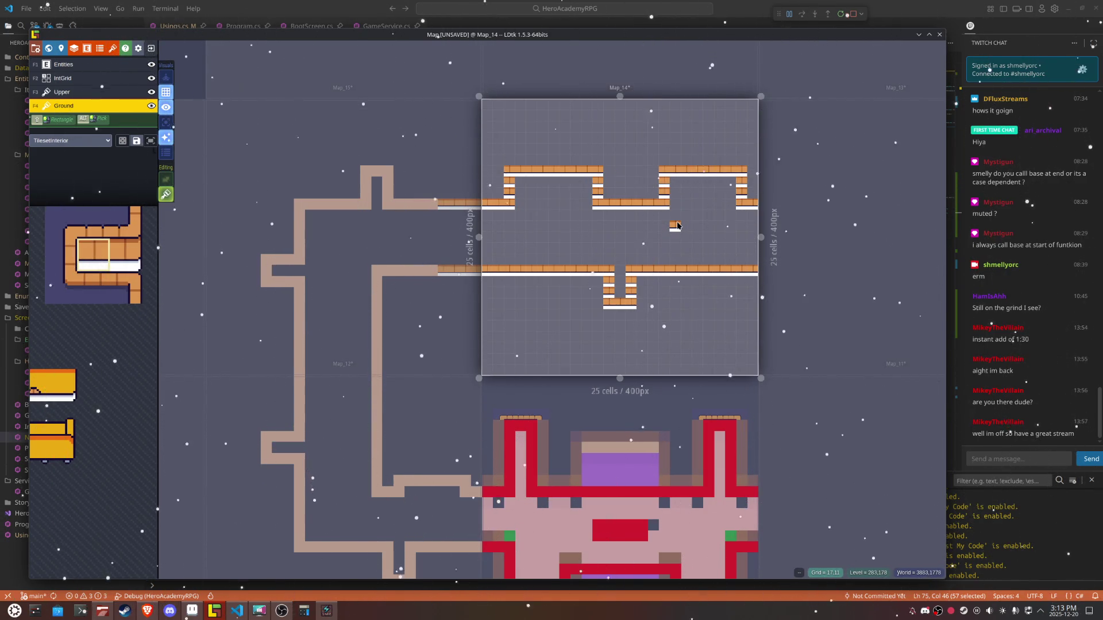
scroll(677, 226, up, 2)
drag(661, 172, 659, 212)
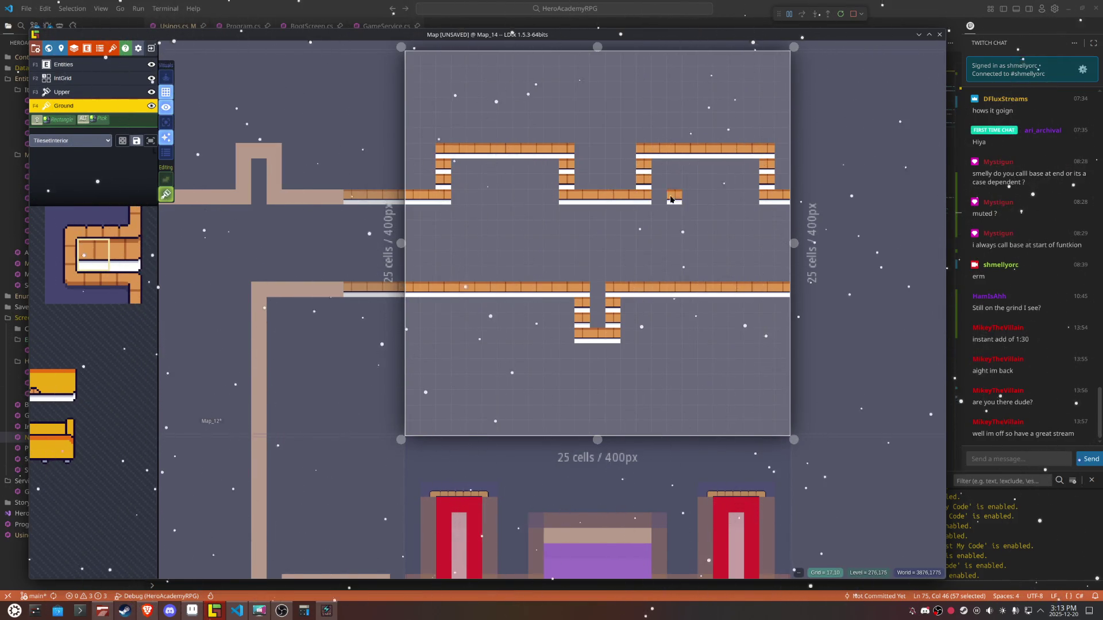
scroll(671, 193, down, 5)
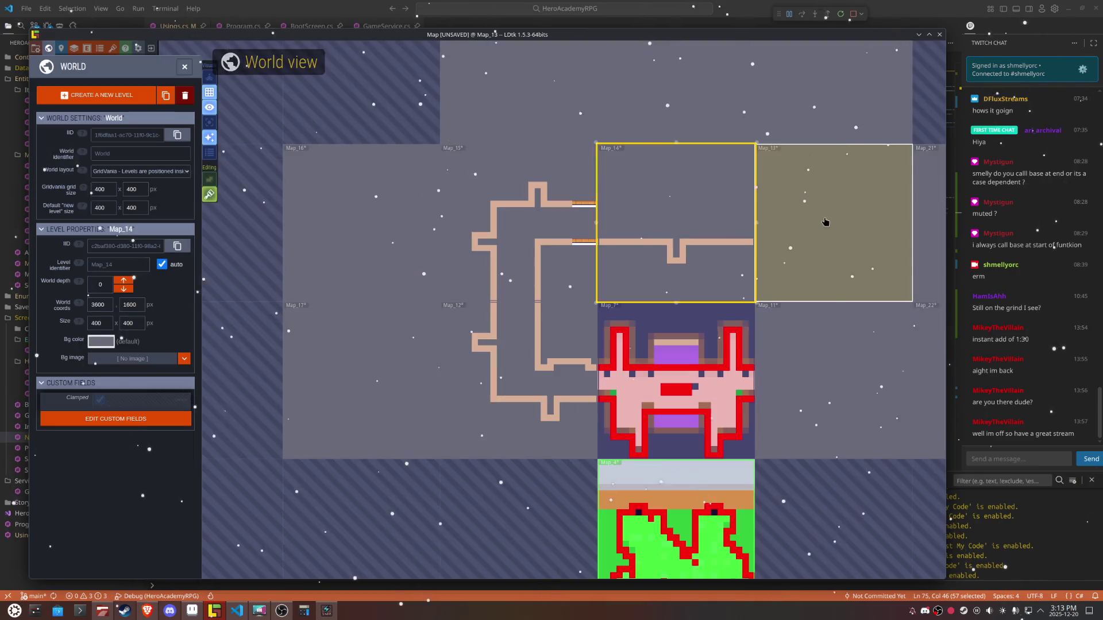
Step: Delete the empty Map_13 level from the world
click(816, 223)
drag(820, 227, 557, 216)
scroll(534, 230, up, 1)
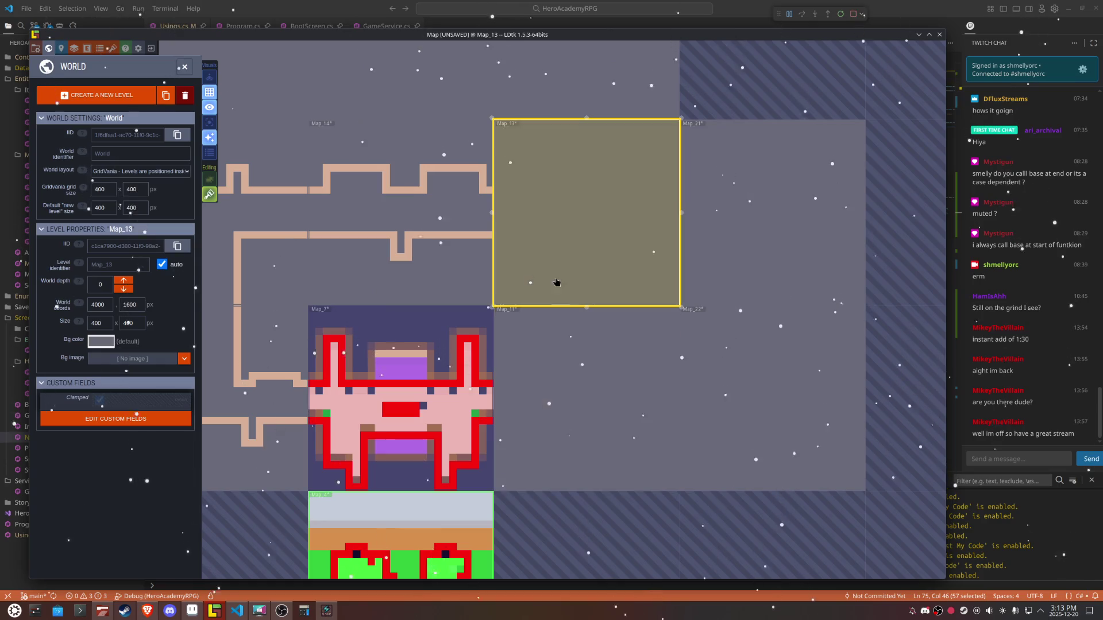
double_click(526, 193)
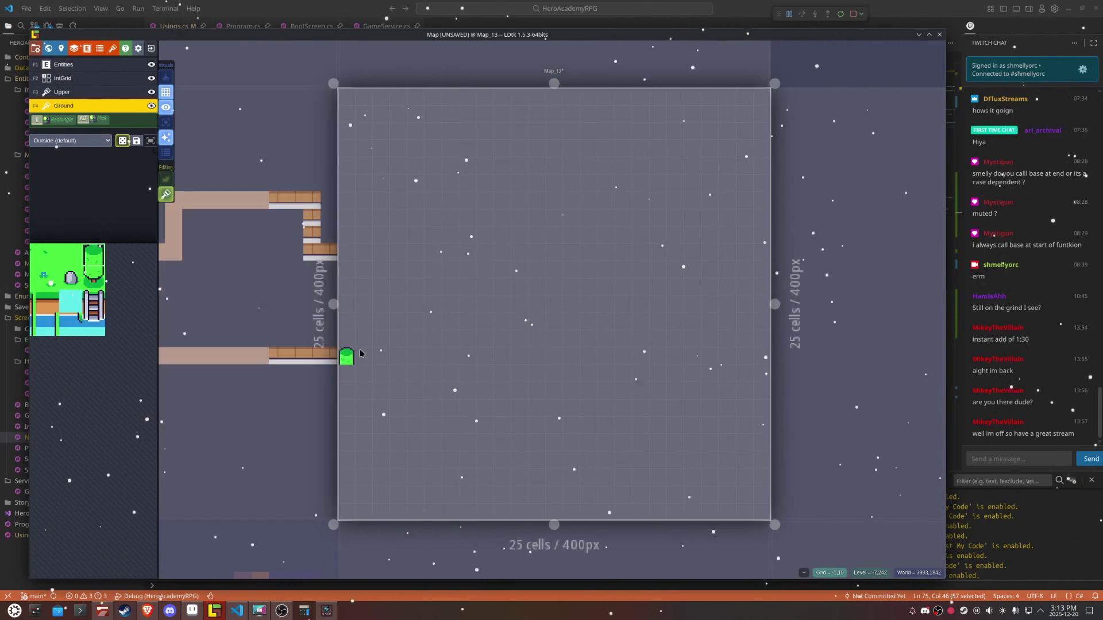
key(w)
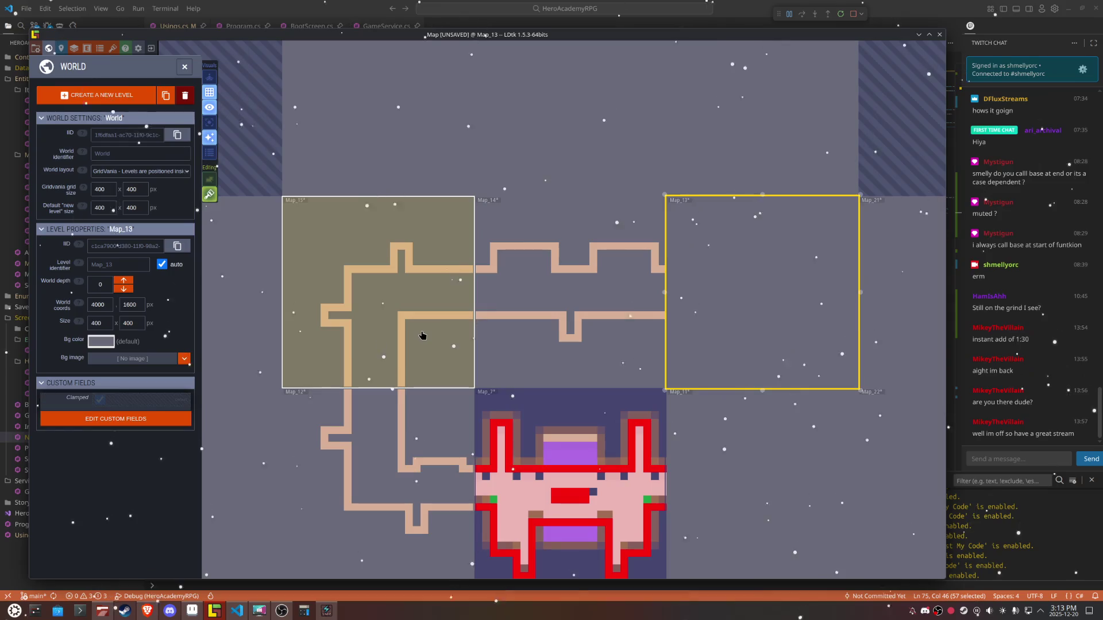
scroll(423, 335, down, 3)
right_click(598, 327)
click(575, 359)
click(578, 360)
Step: Duplicate Map_14 and move the copy, Map_15, into the empty slot at 4000, 1600
right_click(468, 236)
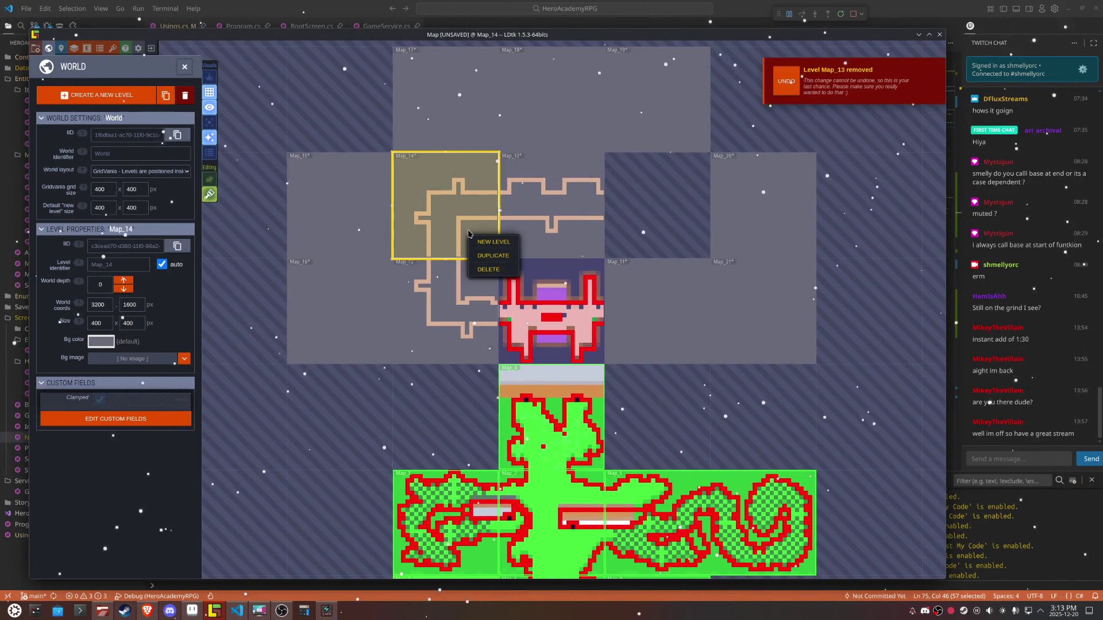
click(504, 264)
drag(458, 230, 656, 227)
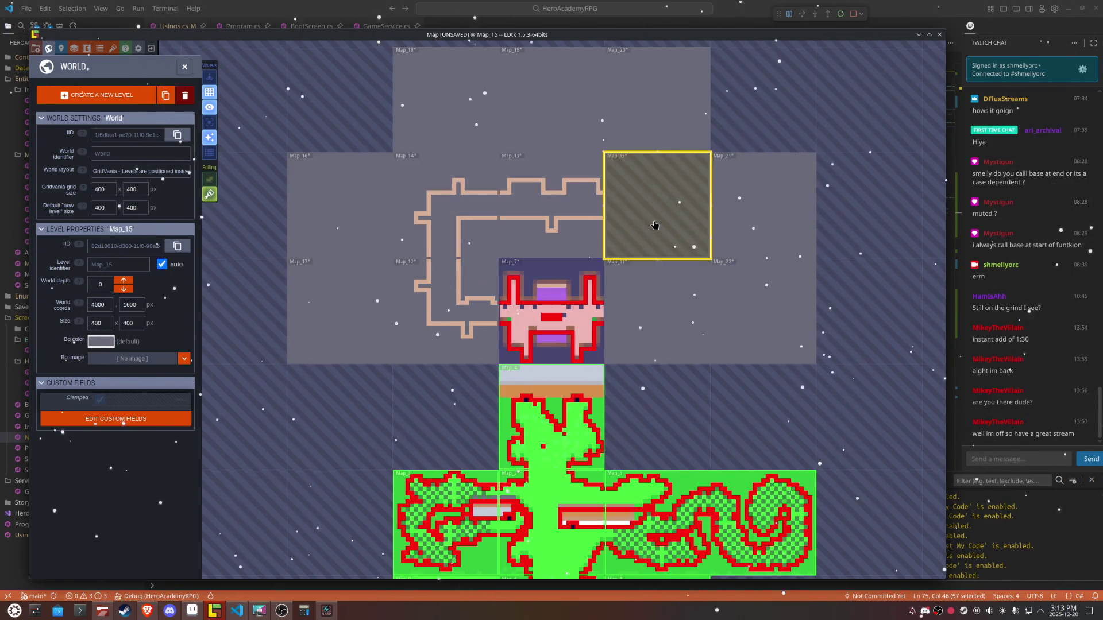
double_click(665, 223)
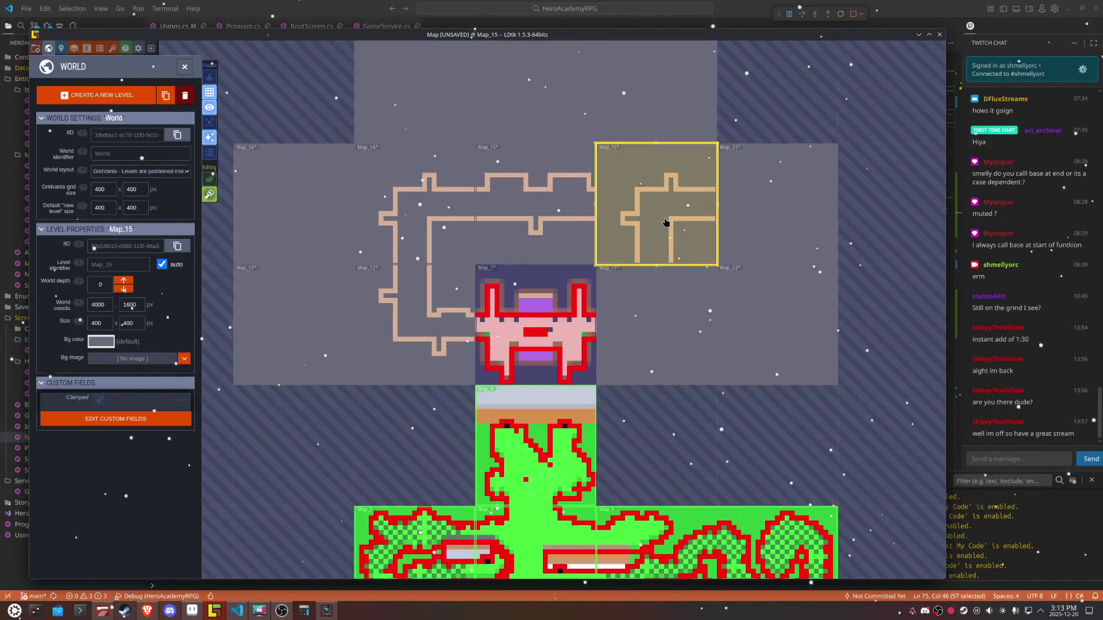
Step: Paint two brick rows and a brick column in Map_15 to meet the neighbouring corridors
scroll(594, 176, up, 3)
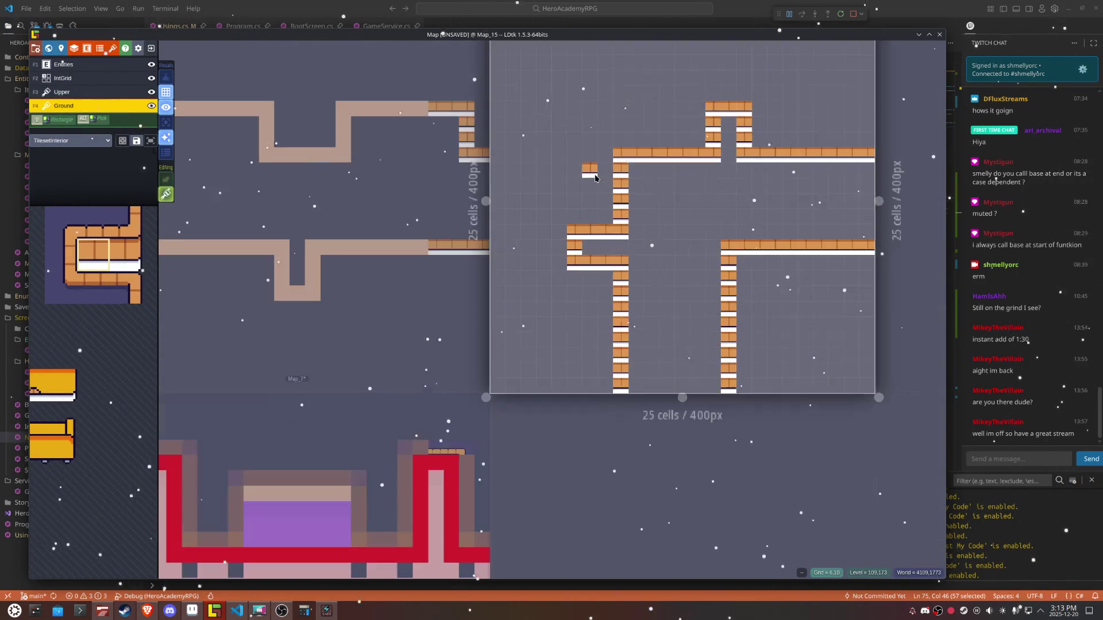
drag(492, 155, 601, 157)
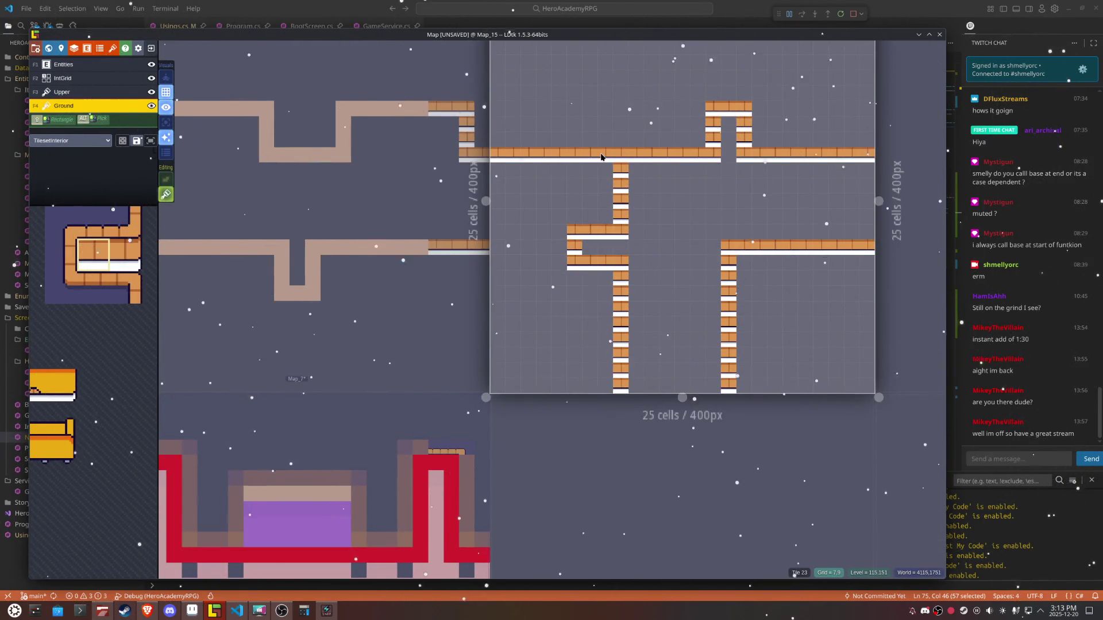
click(498, 248)
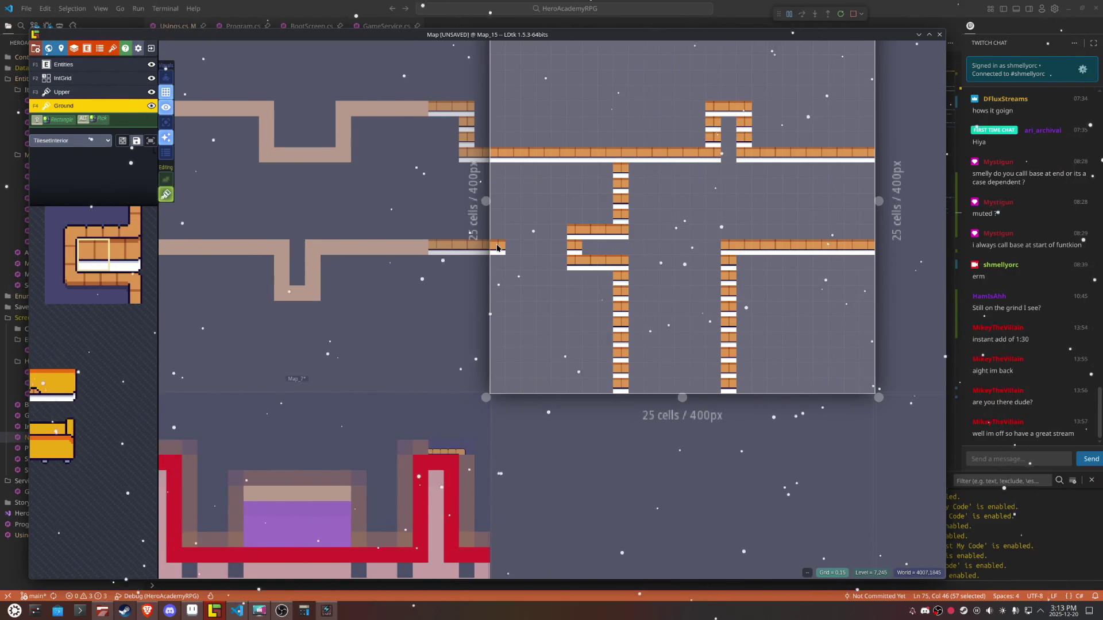
mouse_move(497, 248)
mouse_down()
mouse_move(619, 253)
mouse_move(573, 234)
mouse_move(633, 215)
mouse_move(621, 165)
mouse_up()
click(731, 187)
mouse_move(735, 187)
mouse_down()
mouse_move(729, 124)
mouse_move(728, 221)
mouse_move(724, 167)
mouse_up()
mouse_move(736, 218)
mouse_down()
mouse_move(734, 184)
mouse_move(716, 172)
mouse_move(714, 151)
mouse_move(784, 137)
mouse_move(683, 80)
mouse_up()
Step: Erase stray bricks along the right side and under the middle row, patching the gaps
mouse_move(771, 185)
mouse_down()
mouse_move(741, 154)
mouse_move(744, 305)
mouse_move(763, 245)
mouse_move(885, 259)
mouse_move(870, 256)
mouse_move(869, 160)
mouse_move(752, 158)
mouse_up()
right_click(759, 155)
click(713, 156)
right_click(605, 263)
right_click(575, 263)
click(565, 270)
right_click(565, 269)
right_click(589, 263)
click(600, 306)
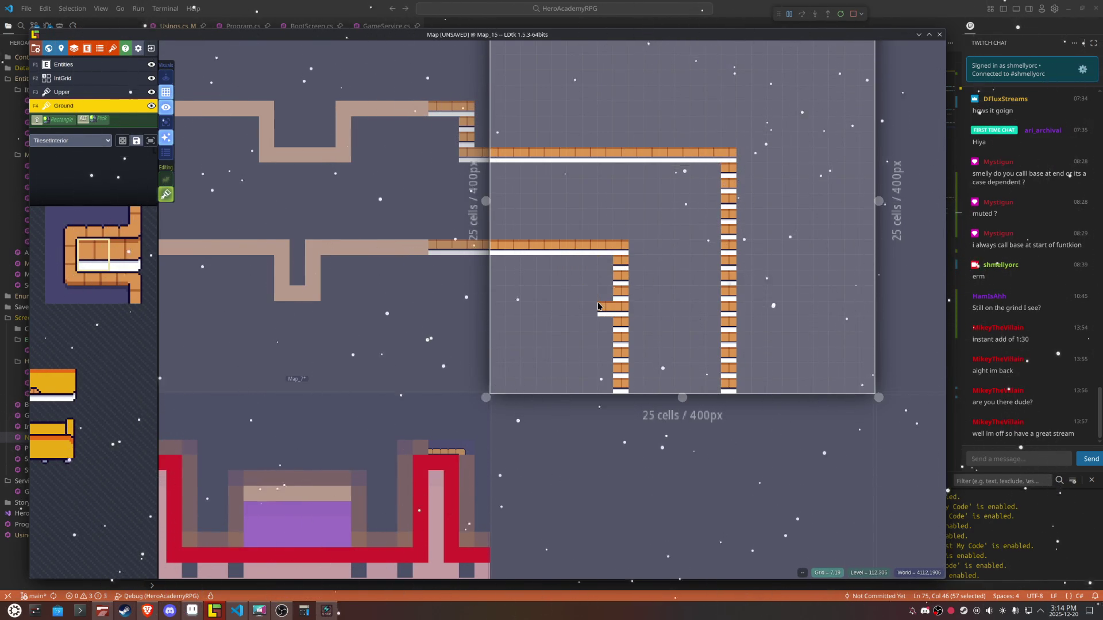
Step: Add a brick row off the right column and a column above the top wall
mouse_move(745, 185)
mouse_down()
mouse_move(776, 185)
mouse_move(756, 219)
mouse_up()
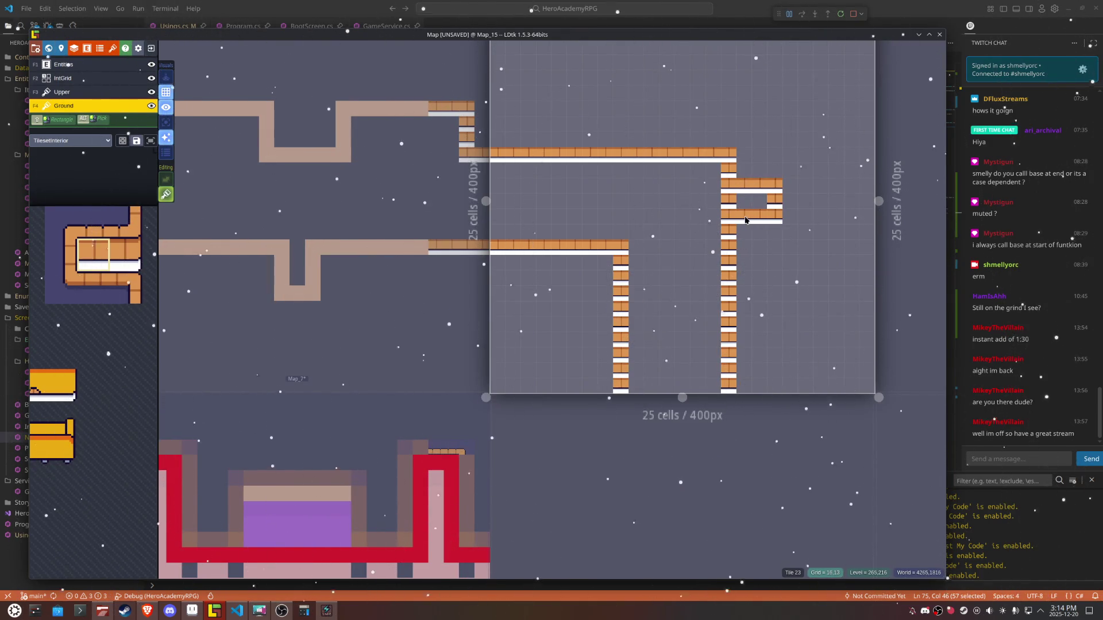
mouse_move(620, 144)
mouse_down()
mouse_move(620, 111)
mouse_move(641, 112)
mouse_move(651, 141)
mouse_move(652, 110)
mouse_up()
right_click(635, 153)
right_click(728, 201)
click(698, 278)
right_click(698, 278)
Step: Build two short brick ledges off the right column and trim the lower stubs
mouse_move(744, 310)
mouse_down()
mouse_move(776, 310)
mouse_move(744, 340)
mouse_move(772, 340)
mouse_up()
right_click(758, 329)
right_click(728, 326)
mouse_move(726, 201)
mouse_down()
mouse_move(776, 192)
mouse_move(773, 221)
mouse_move(758, 172)
mouse_move(744, 225)
mouse_up()
click(747, 263)
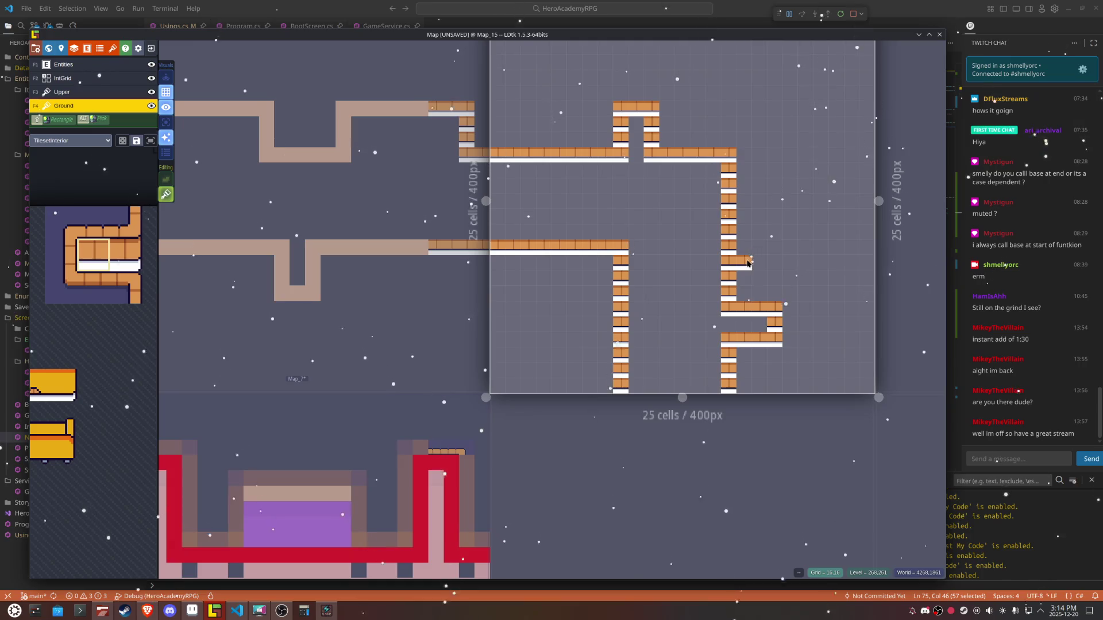
right_click(748, 263)
mouse_move(744, 294)
mouse_down()
mouse_move(765, 294)
mouse_move(728, 323)
mouse_move(749, 339)
mouse_move(783, 339)
mouse_move(745, 310)
mouse_move(728, 311)
mouse_up()
click(630, 167)
Step: Open Map_11 and switch its Ground layer to the TilesetInterior tiles
key(w)
double_click(659, 310)
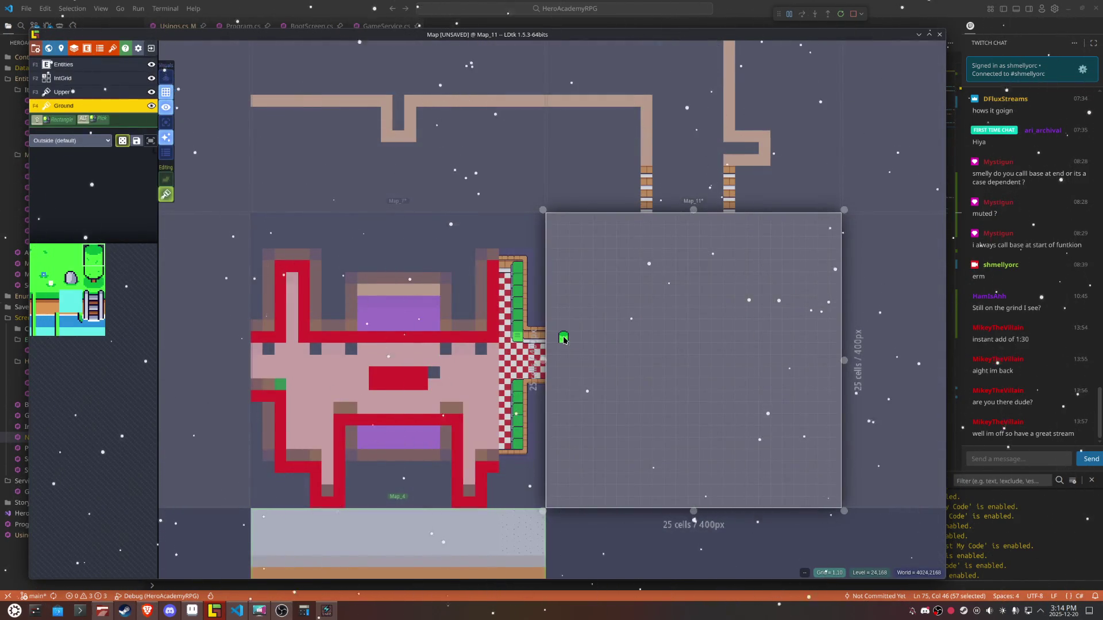
click(70, 140)
click(75, 158)
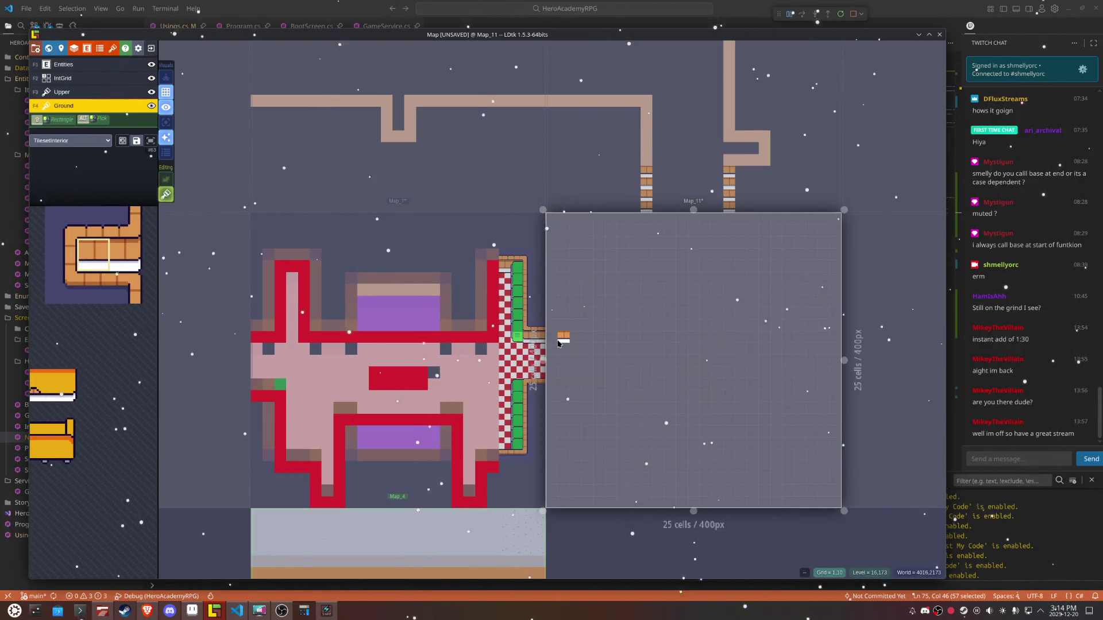
Step: Paint brick interior walls across Map_11, including horizontal walls, columns and a wall stub
drag(548, 343, 610, 341)
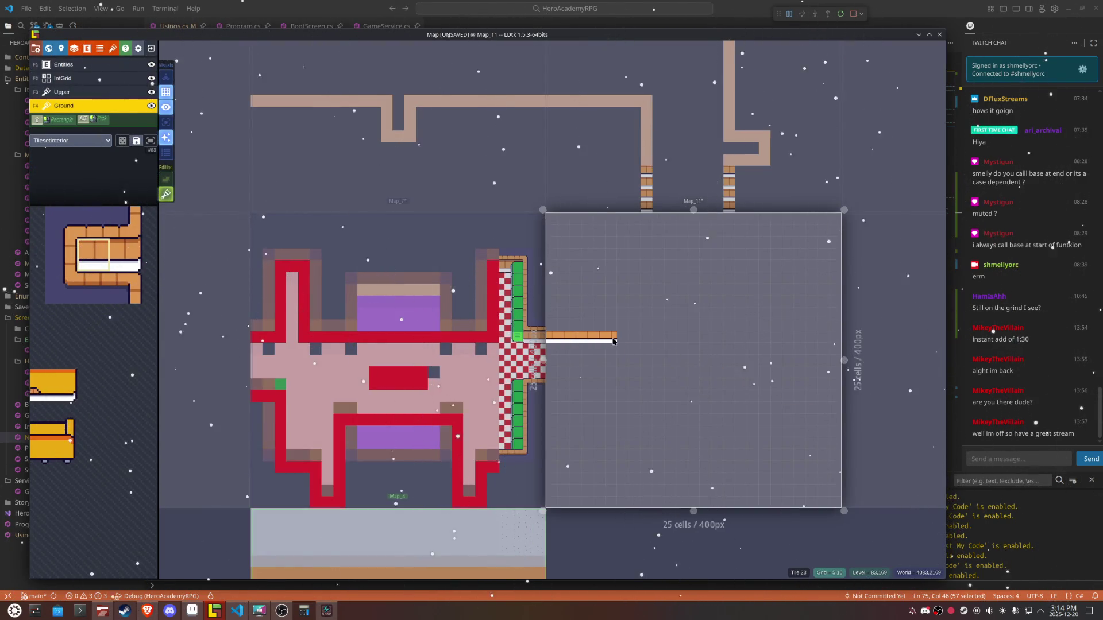
mouse_move(644, 232)
mouse_down()
mouse_move(633, 281)
mouse_move(646, 295)
mouse_move(646, 338)
mouse_up()
right_click(636, 264)
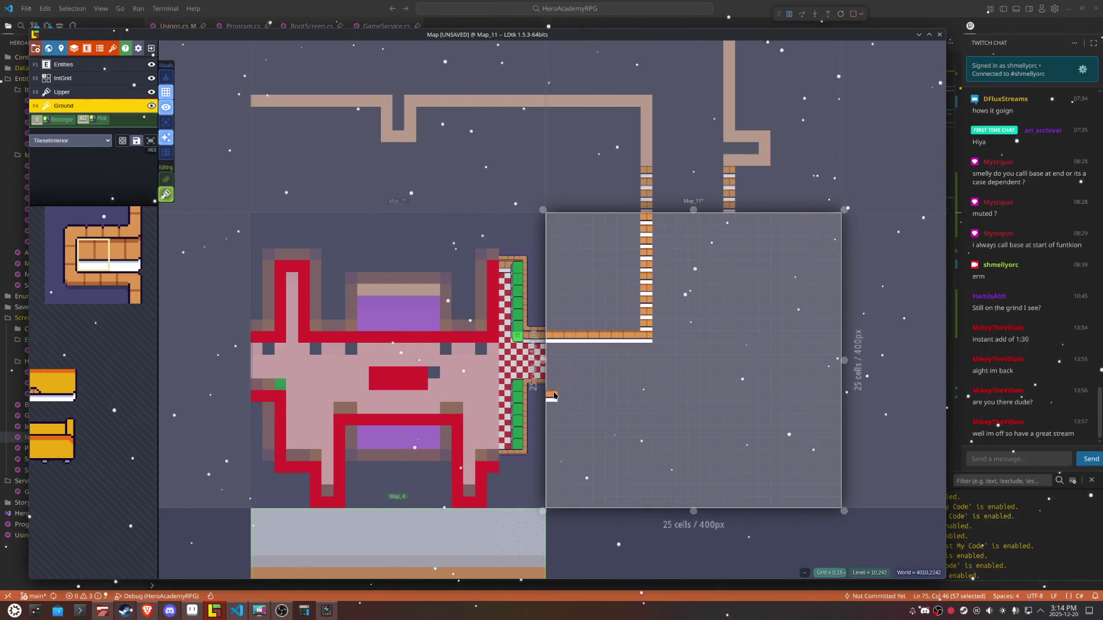
drag(553, 394, 696, 396)
mouse_move(729, 216)
mouse_down()
mouse_move(724, 392)
mouse_move(717, 279)
mouse_up()
mouse_move(741, 323)
mouse_down()
mouse_move(759, 324)
mouse_move(757, 347)
mouse_up()
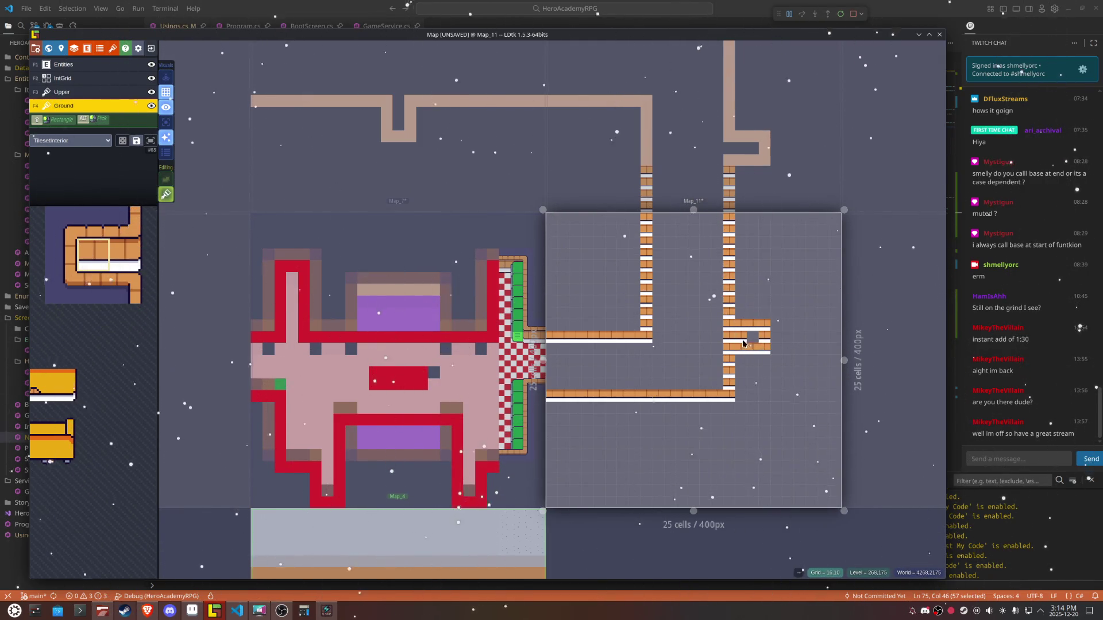
drag(645, 404, 644, 440)
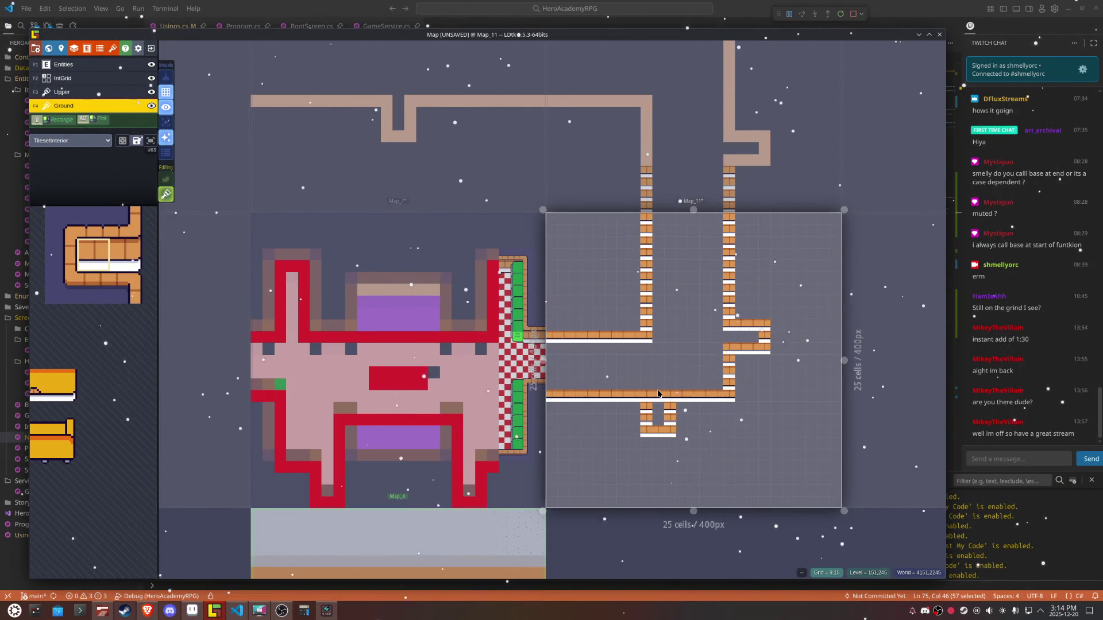
click(693, 292)
key(w)
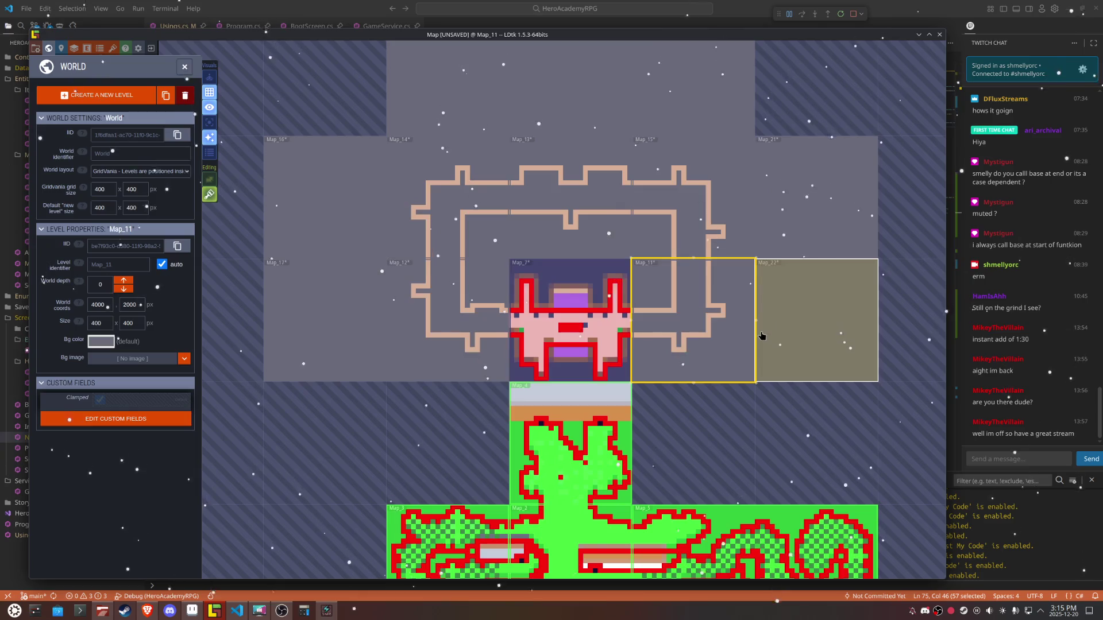
Step: On Map_11, extend the wall stub into a horizontal row and erase misplaced wall tiles
double_click(746, 323)
drag(668, 268, 694, 270)
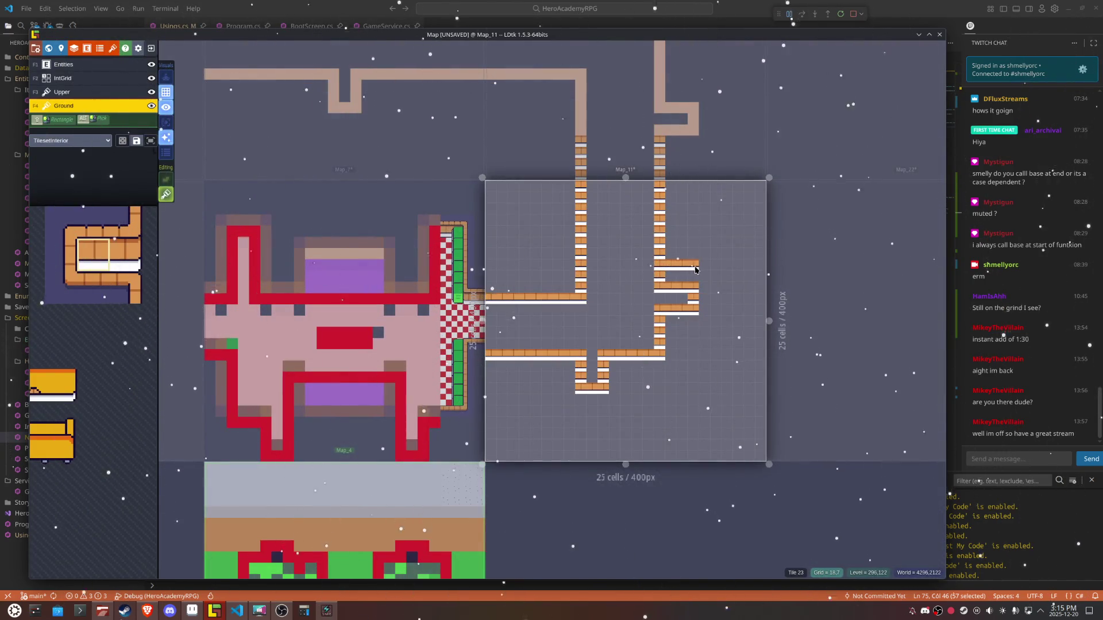
right_click(692, 276)
right_click(659, 277)
mouse_move(686, 296)
mouse_down()
mouse_move(665, 299)
mouse_move(701, 308)
mouse_up()
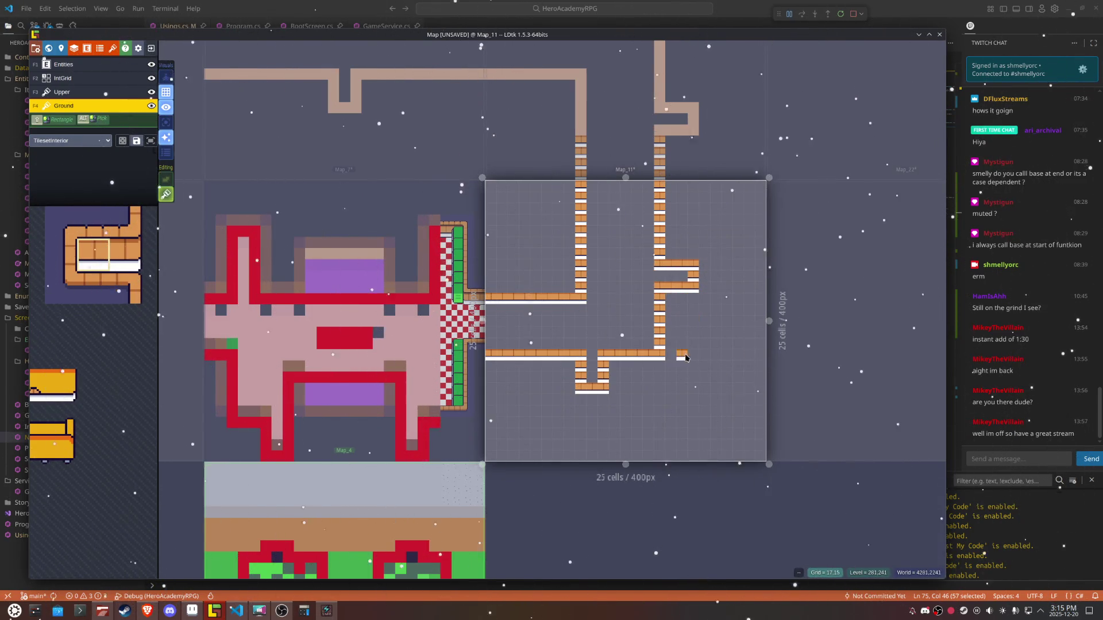
key(w)
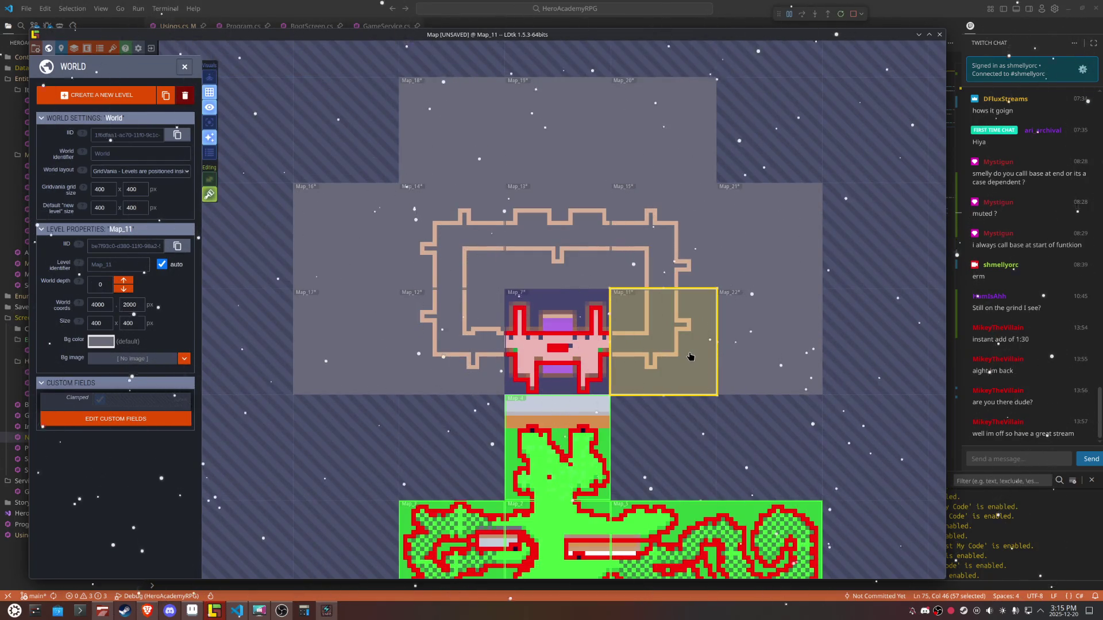
Step: On Map_15, fill the wall block's gap and erase its bottom row and middle tiles
double_click(704, 262)
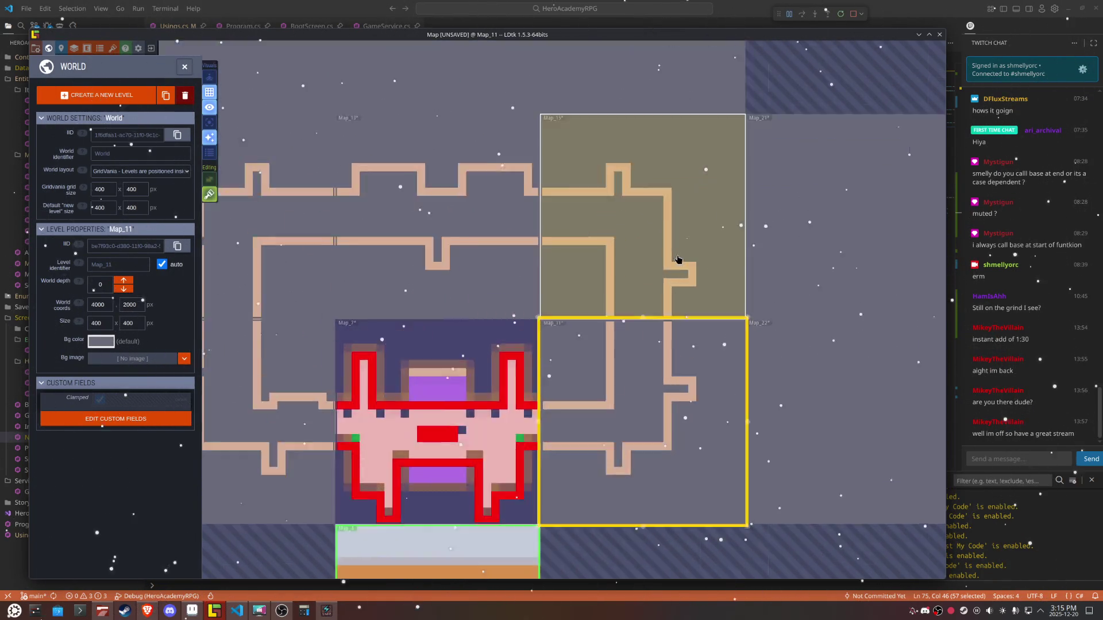
drag(689, 281, 664, 285)
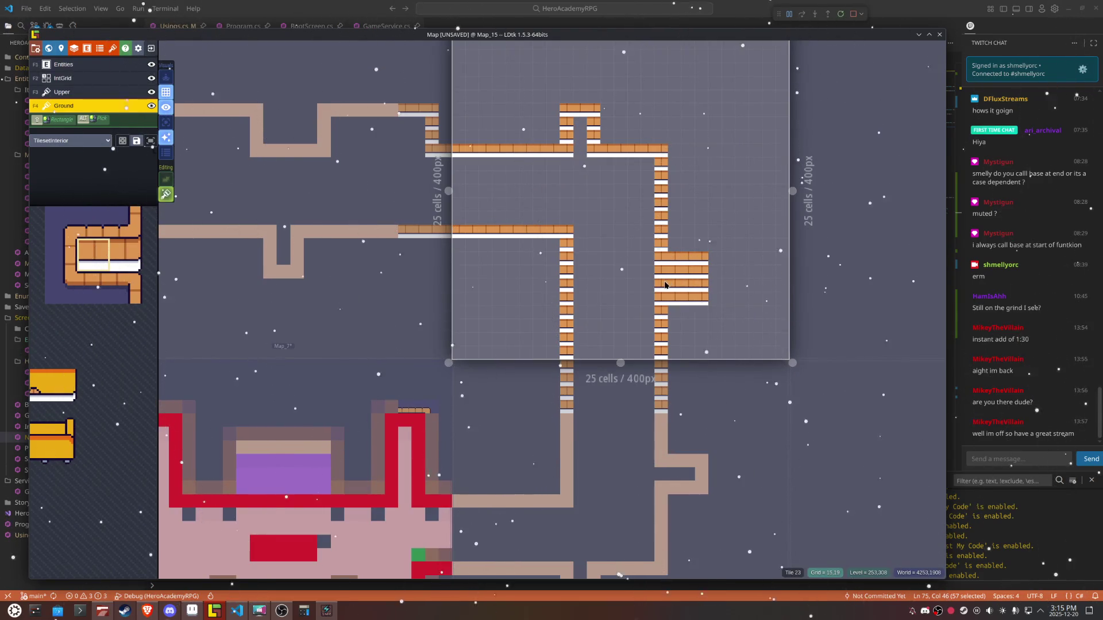
right_click(674, 301)
right_click(687, 273)
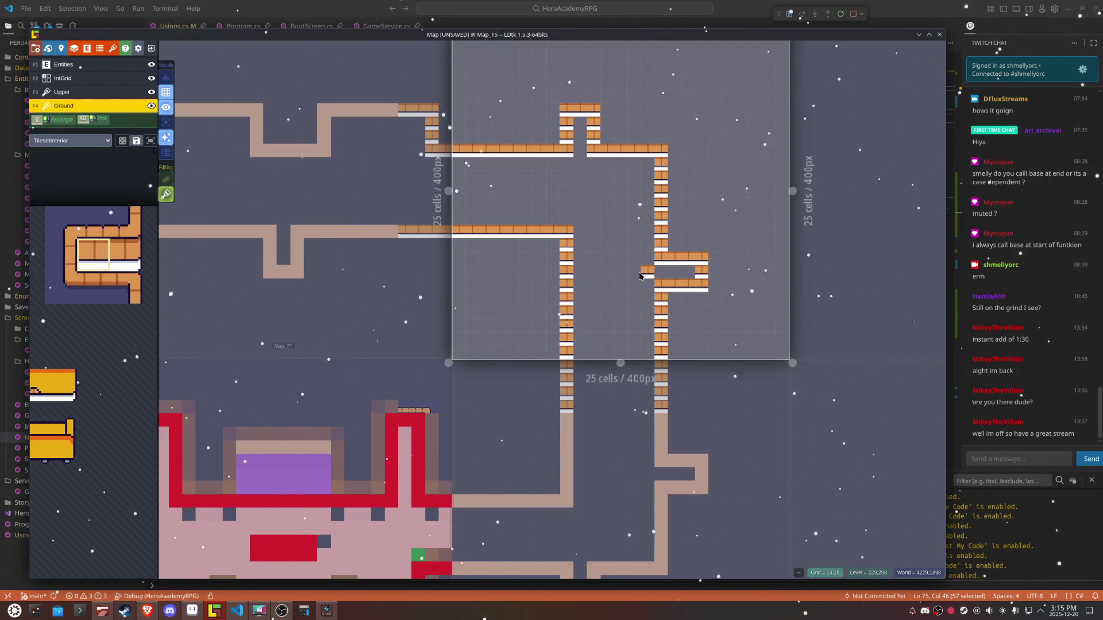
key(w)
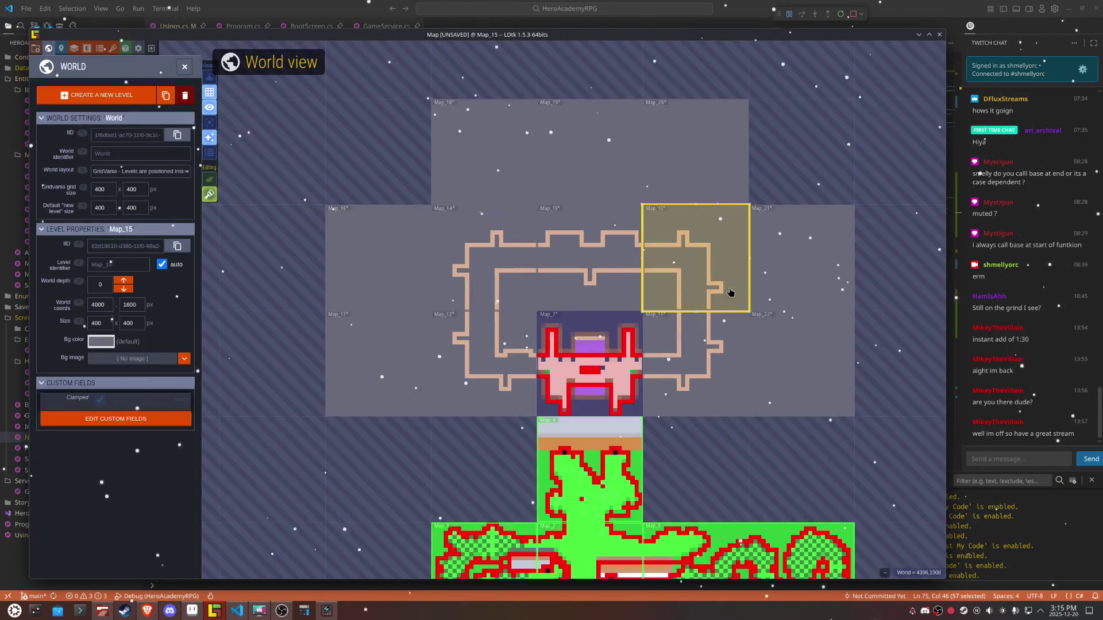
click(455, 363)
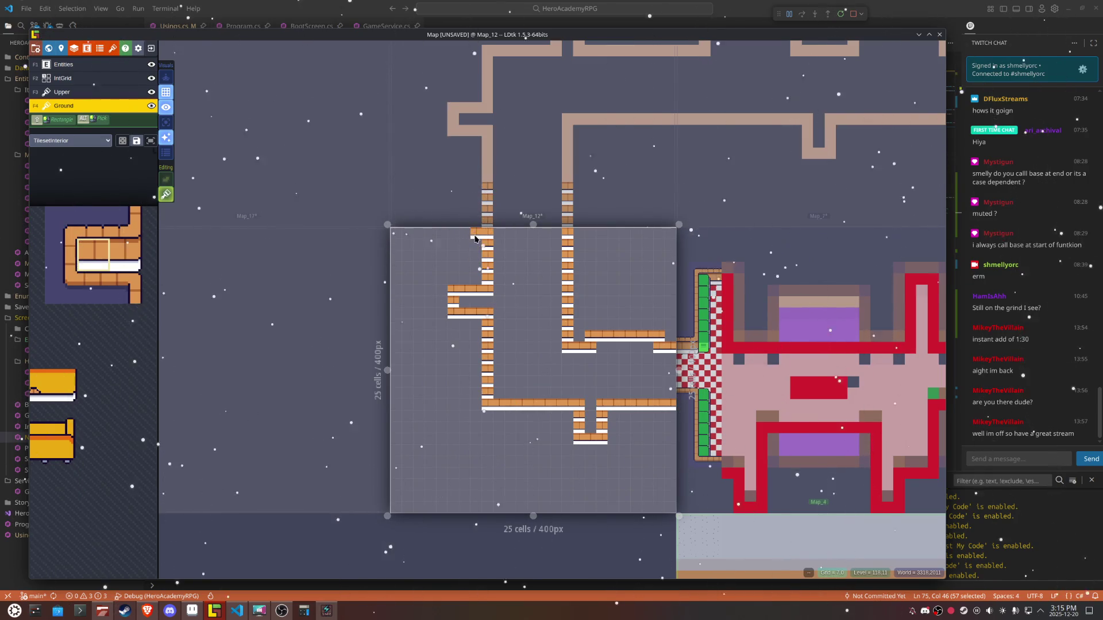
Step: On Map_11, paint a short wall row off the right wall and complete the partial brick row
key(w)
click(648, 291)
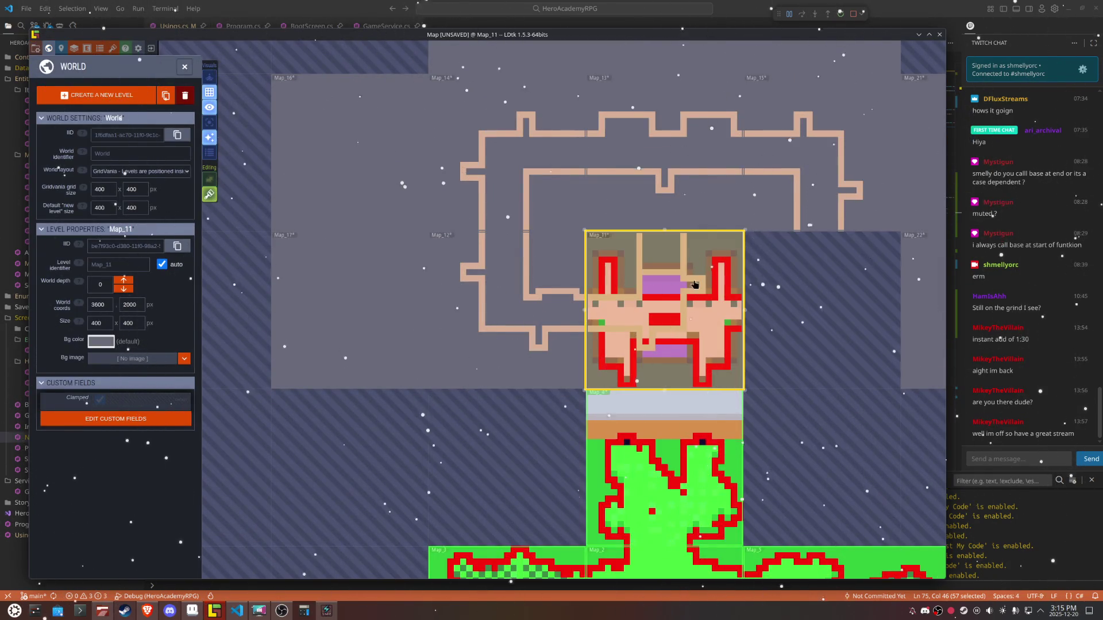
click(652, 308)
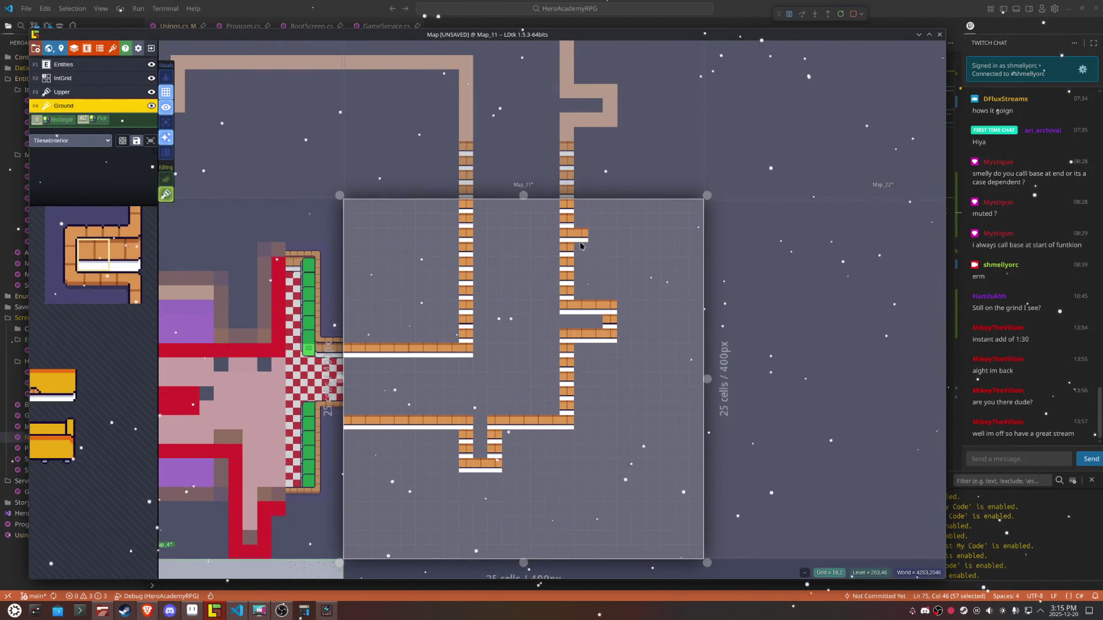
mouse_move(580, 262)
mouse_down()
mouse_move(613, 265)
mouse_move(610, 286)
mouse_move(585, 295)
mouse_move(581, 345)
mouse_move(582, 333)
mouse_move(609, 322)
mouse_move(585, 312)
mouse_move(590, 284)
mouse_move(552, 278)
mouse_up()
key(w)
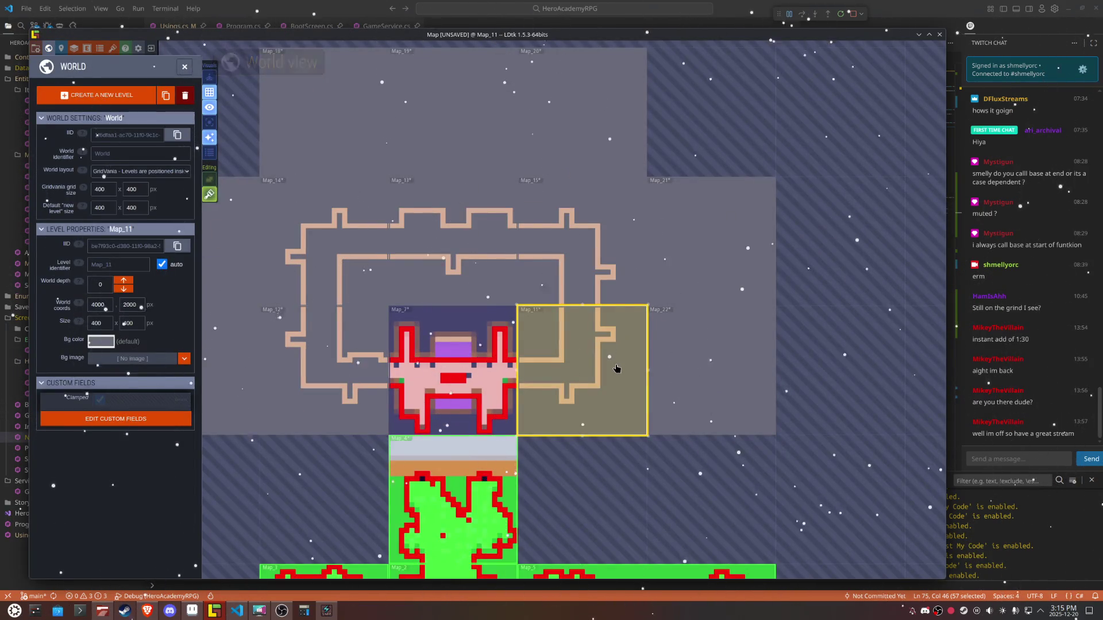
key(w)
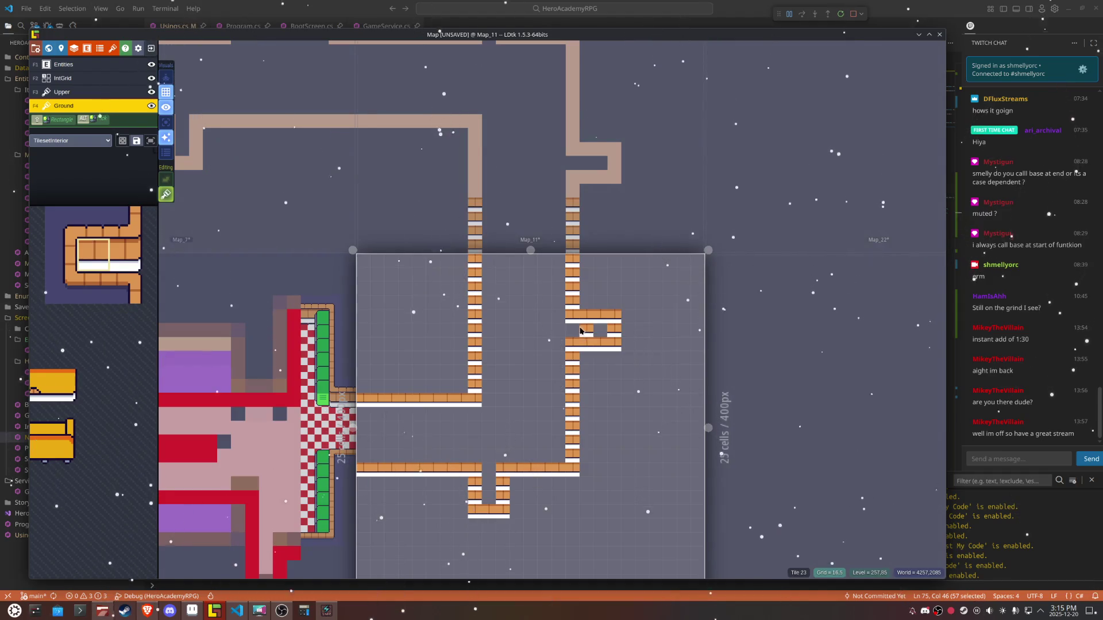
drag(592, 355, 610, 346)
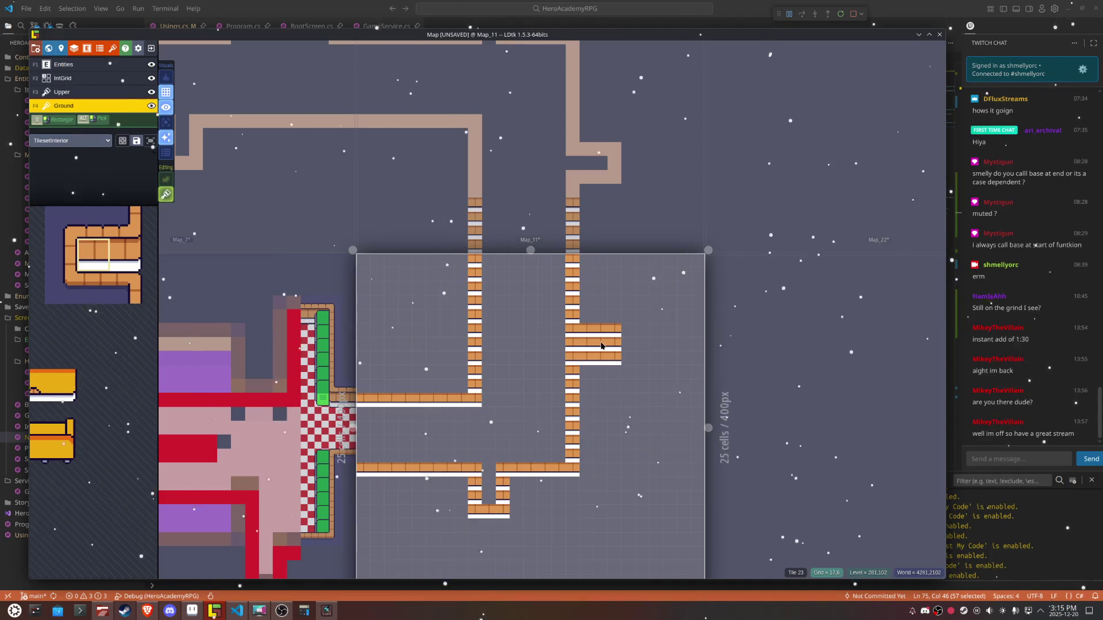
Step: Erase the right column of the small block below Map_11's lower wall, then open Map_15
scroll(639, 412, down, 5)
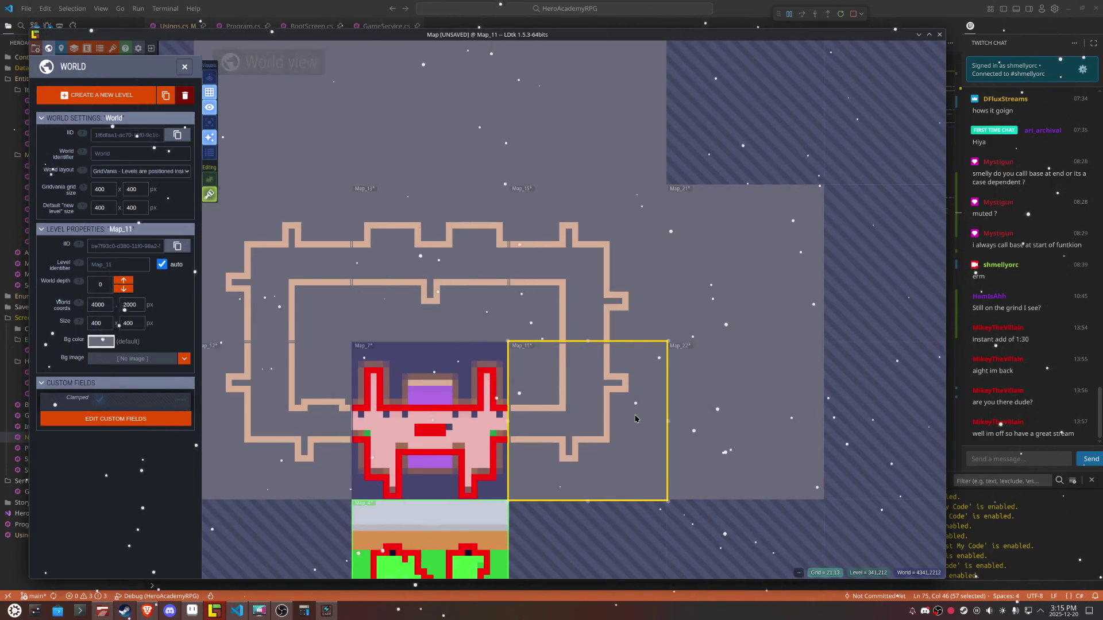
scroll(635, 418, down, 1)
mouse_move(636, 416)
mouse_down()
mouse_move(665, 389)
mouse_move(714, 374)
mouse_up()
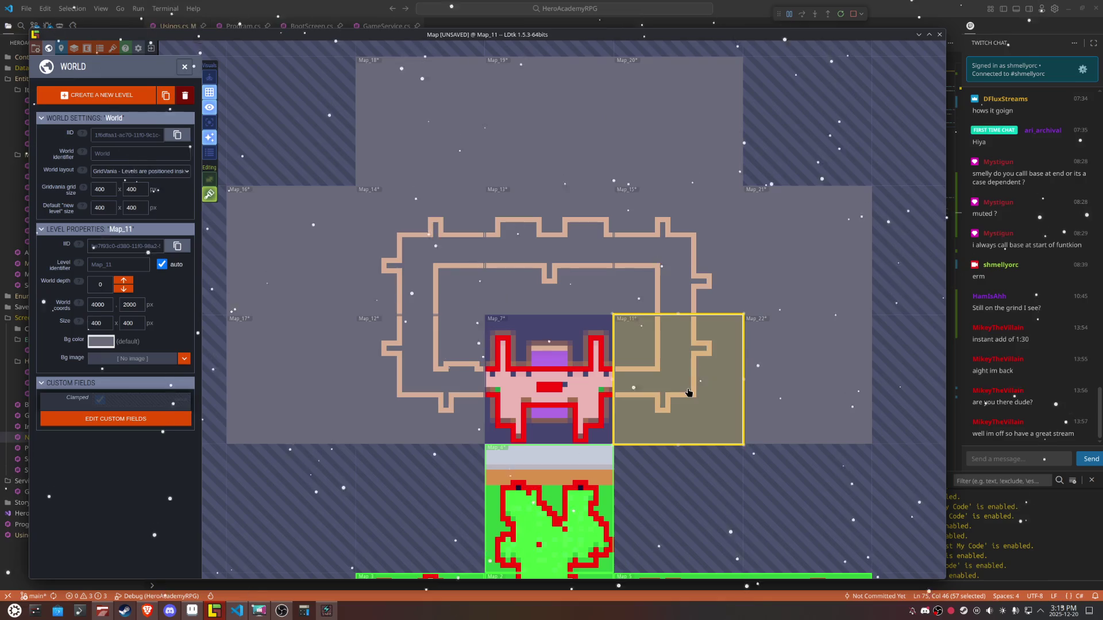
scroll(671, 415, up, 5)
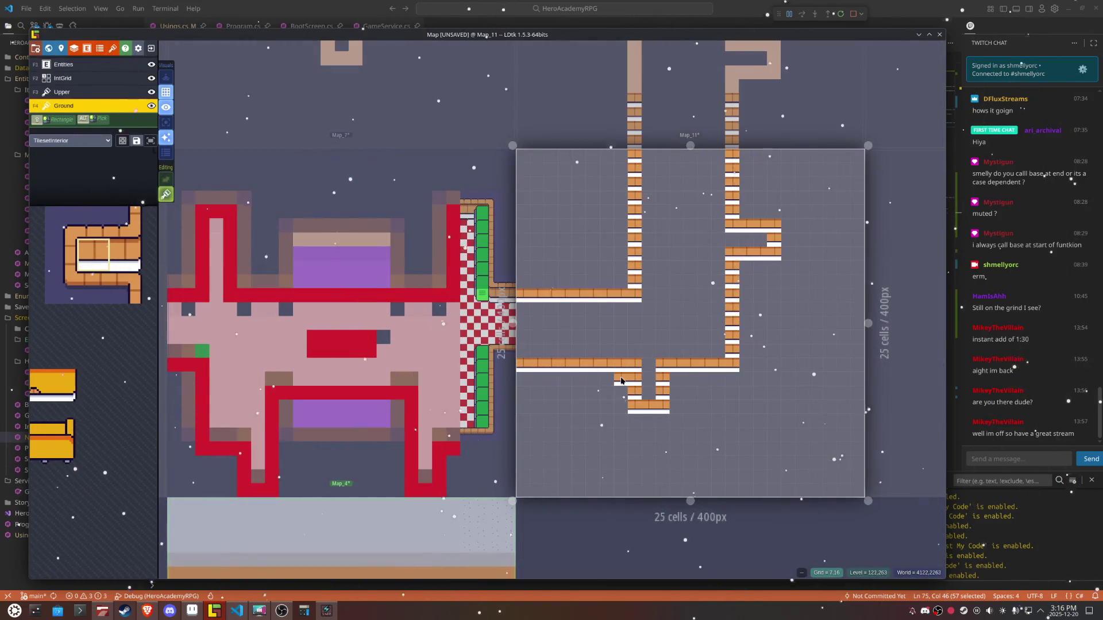
right_click(662, 383)
scroll(704, 378, down, 5)
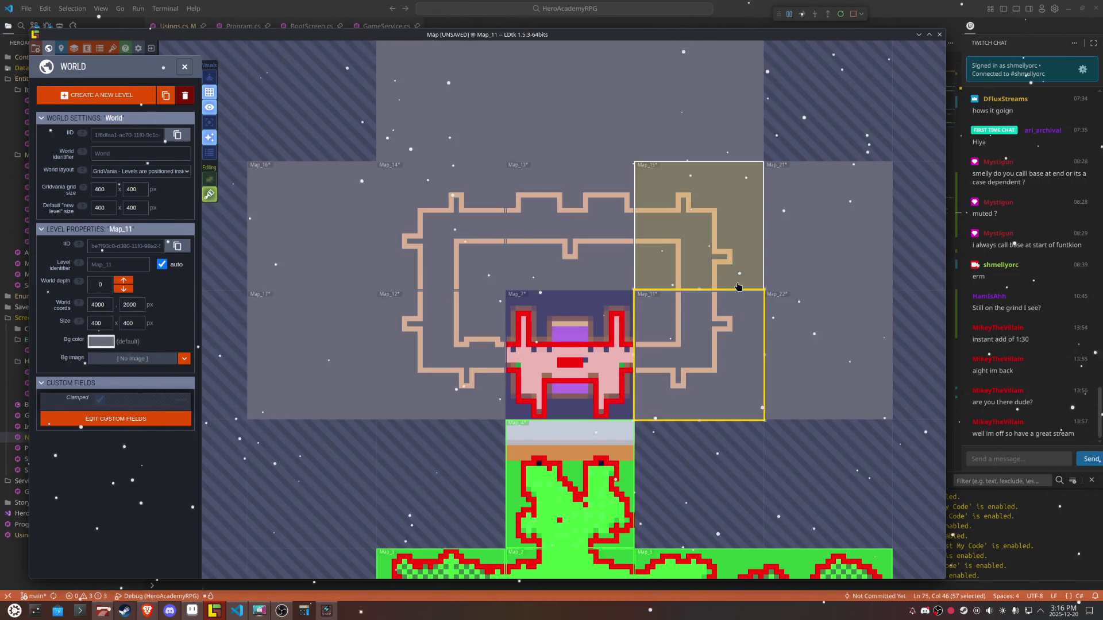
double_click(681, 284)
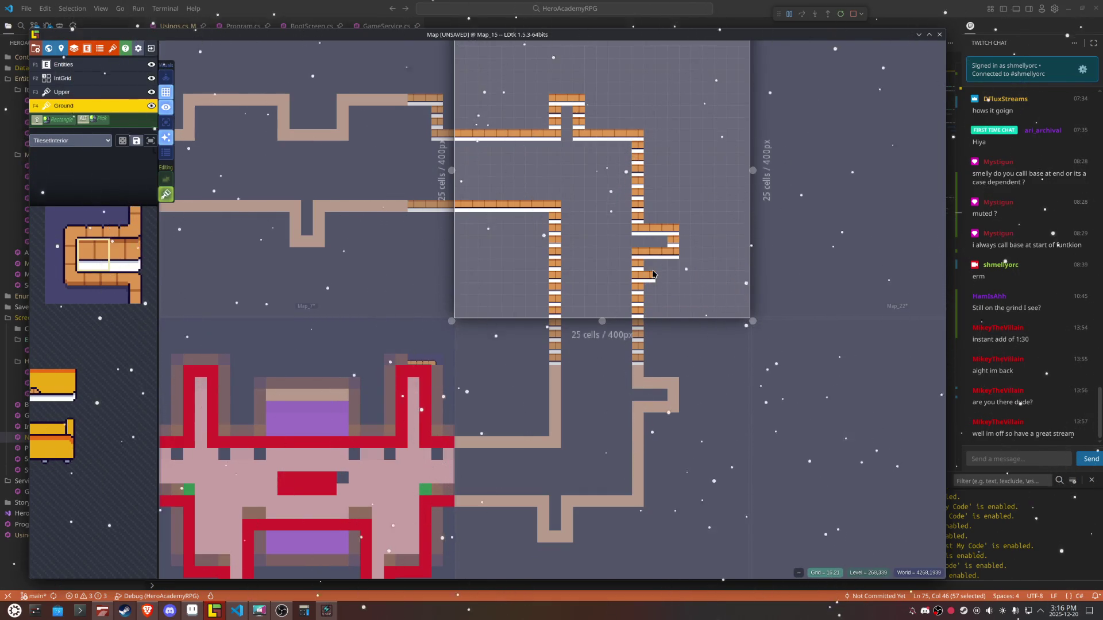
scroll(652, 267, down, 5)
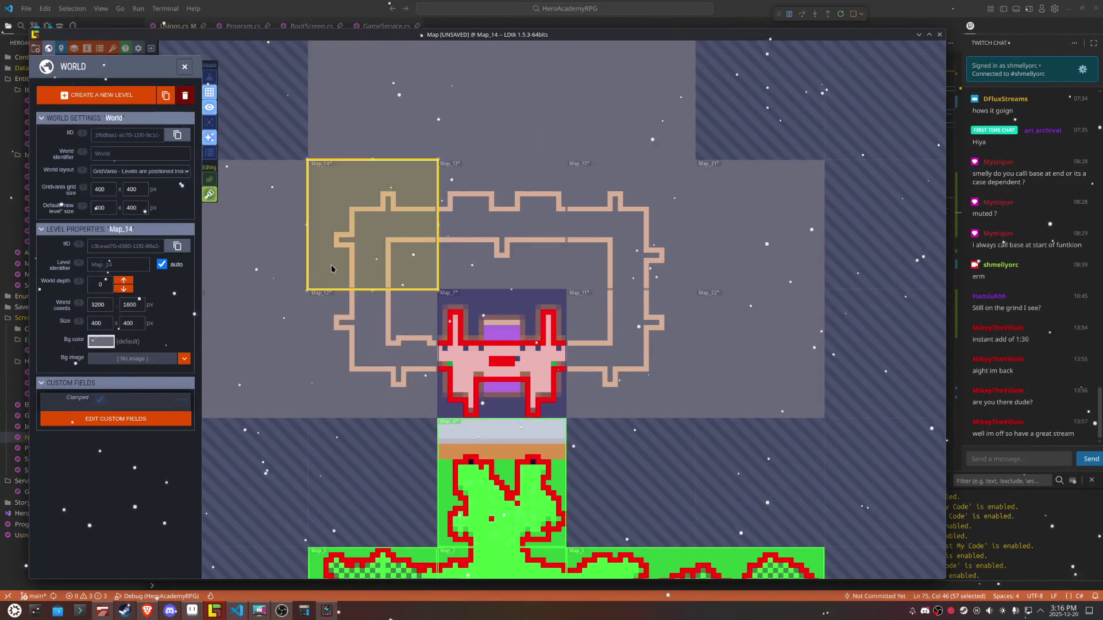
Step: On Map_14, paint a new five-cell brick ledge and fill the gaps in the brick rows
double_click(332, 270)
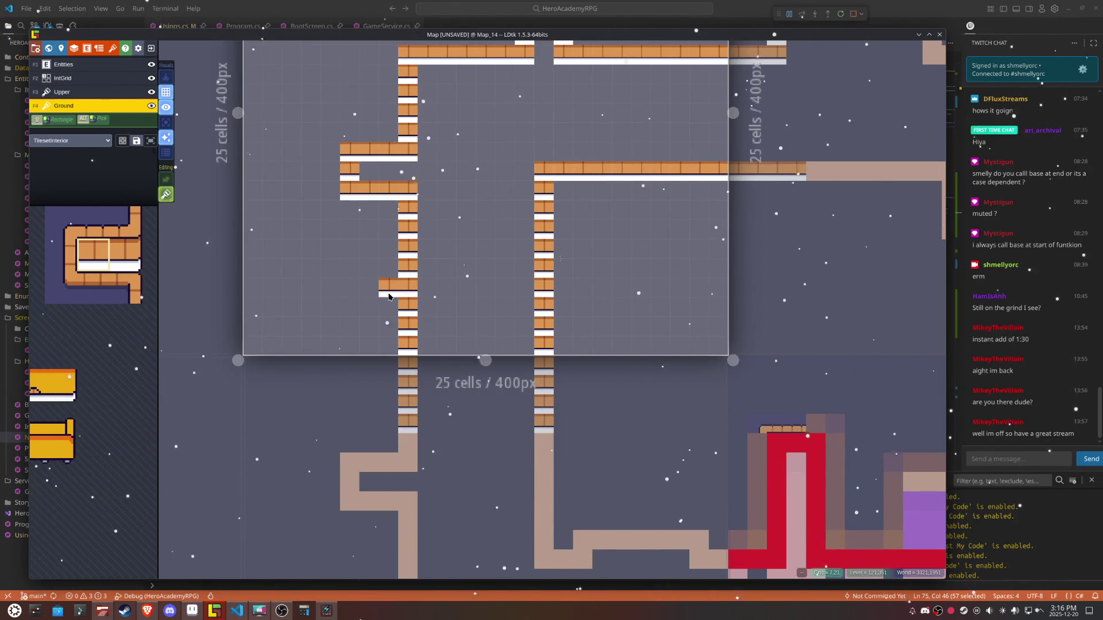
drag(388, 249, 333, 249)
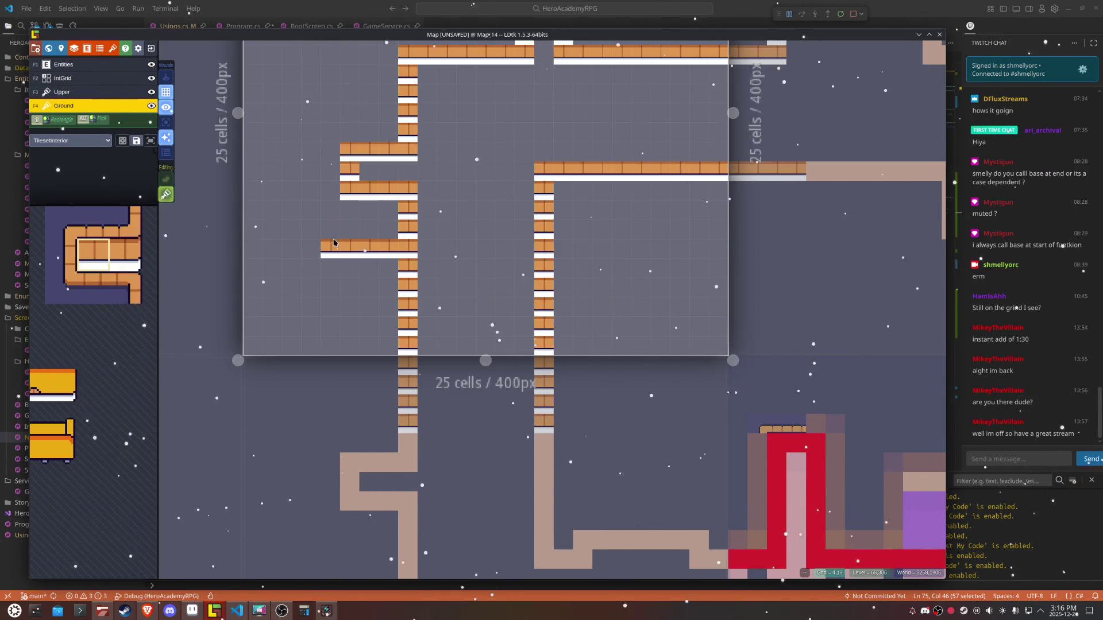
mouse_move(371, 212)
mouse_down()
mouse_move(363, 174)
mouse_move(361, 197)
mouse_move(388, 146)
mouse_move(368, 189)
mouse_move(424, 228)
mouse_up()
key(Tab)
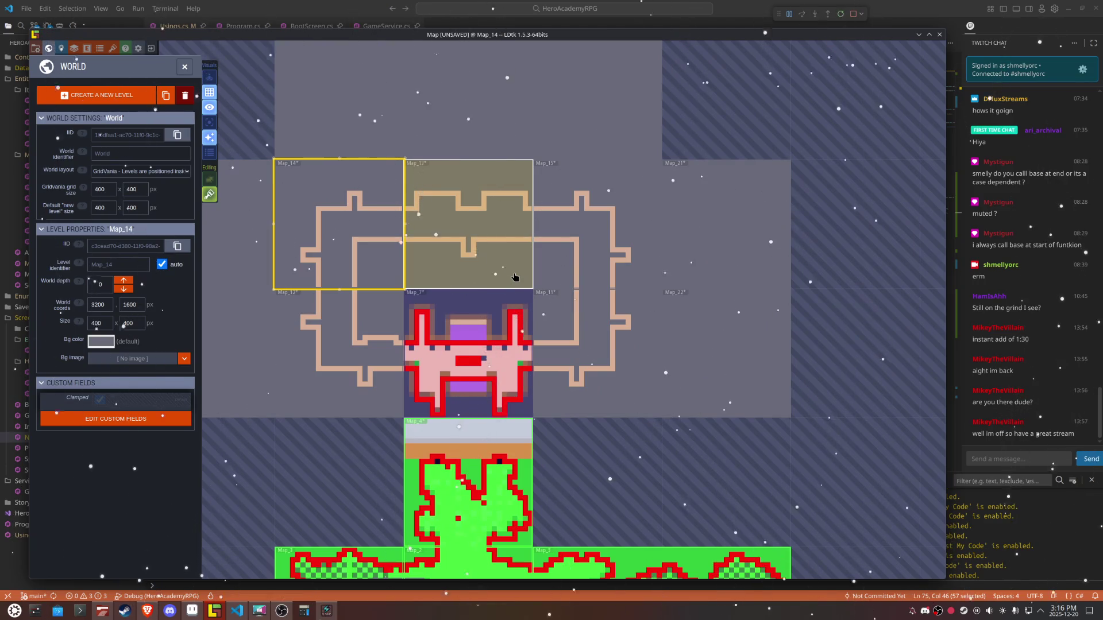
Step: On Map_13, erase the structure's extra right column and undo a stray painted column
double_click(512, 228)
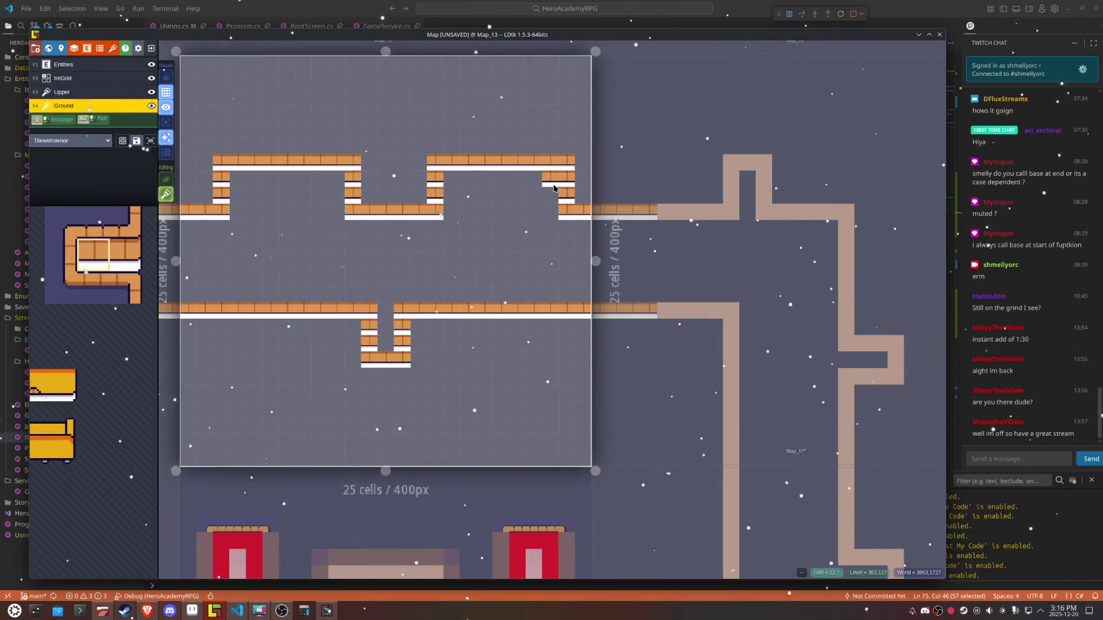
drag(565, 196, 571, 163)
drag(384, 230, 446, 283)
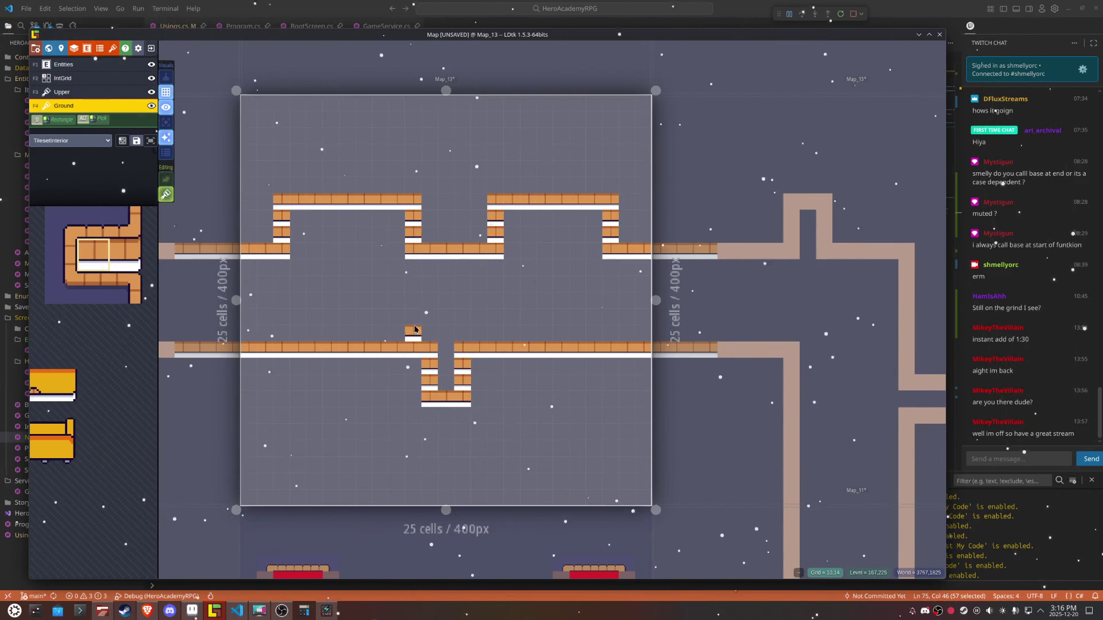
mouse_move(387, 250)
mouse_down()
mouse_move(388, 224)
mouse_move(413, 215)
mouse_move(409, 188)
mouse_up()
key(ctrl+z)
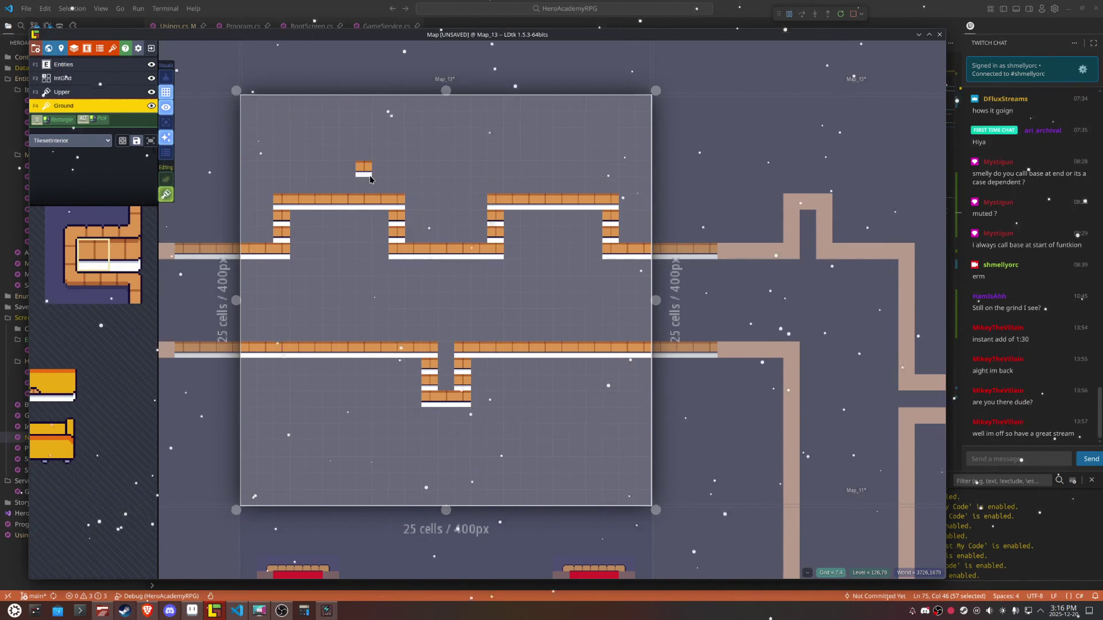
Step: Pick the stairs tile from the interior tileset to stamp into the right bay
mouse_move(92, 259)
scroll(231, 387, up, 3)
drag(181, 376, 239, 453)
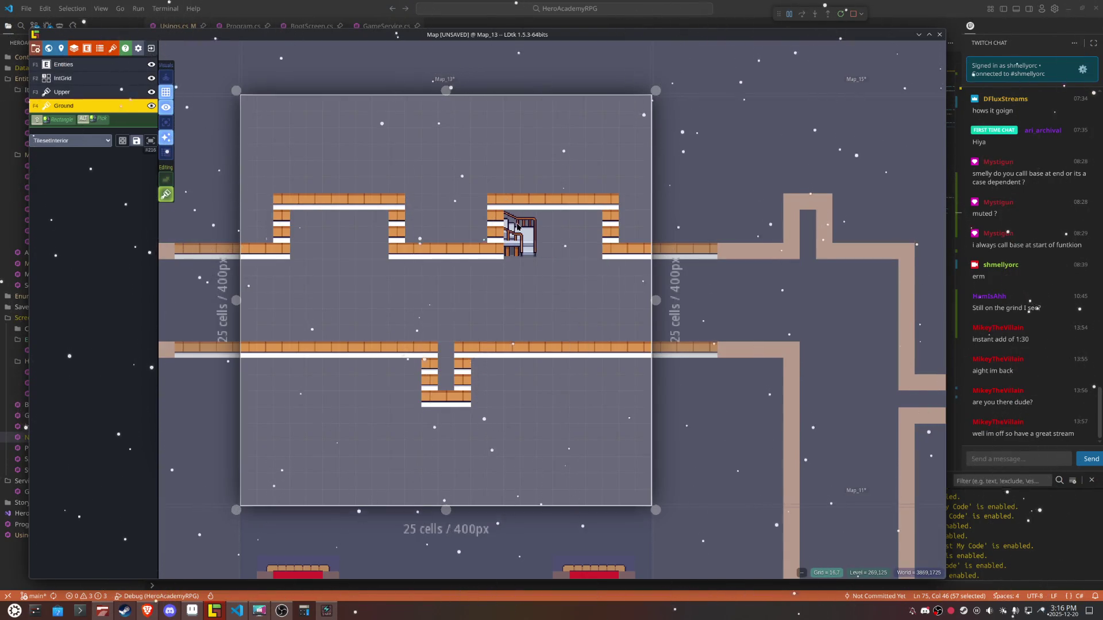
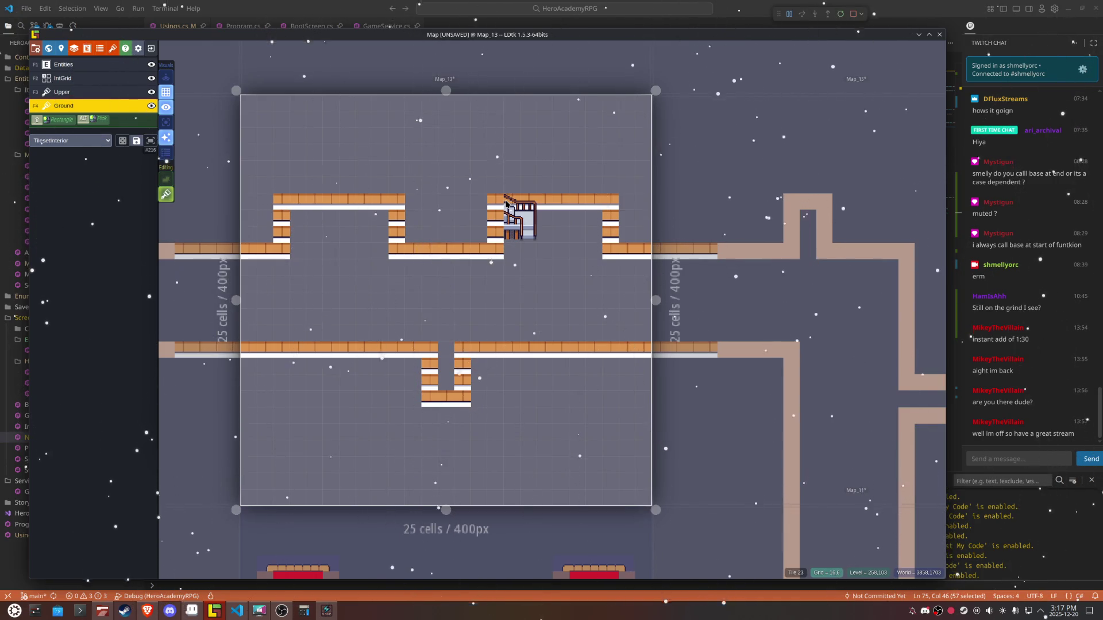
Step: Place mirrored corner wall tiles along the upper wall at both alcove structures
mouse_move(145, 226)
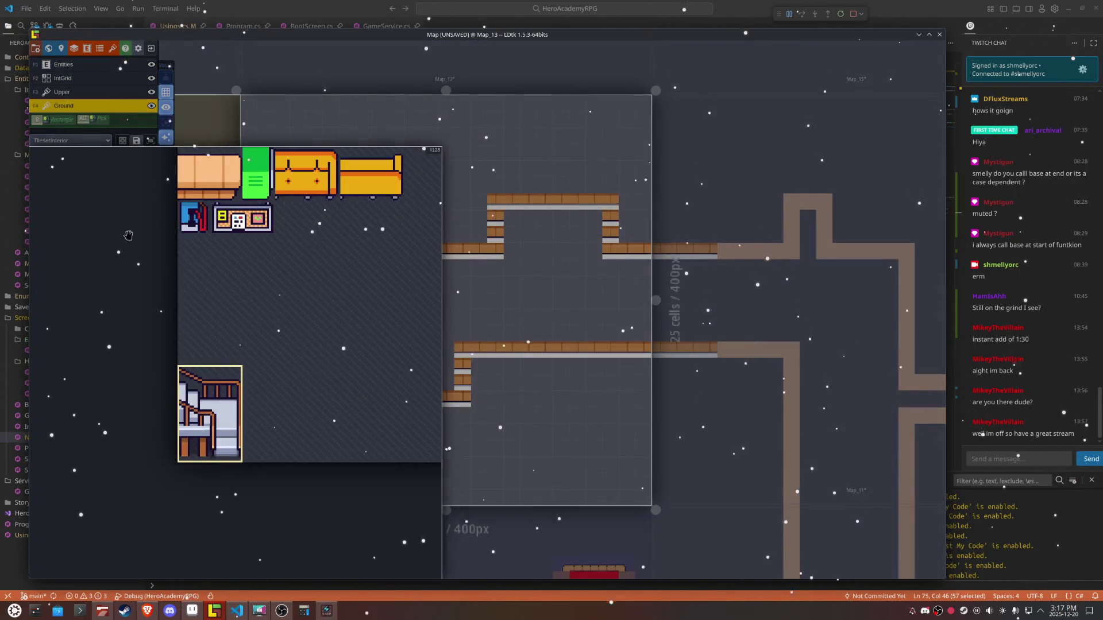
scroll(276, 414, up, 3)
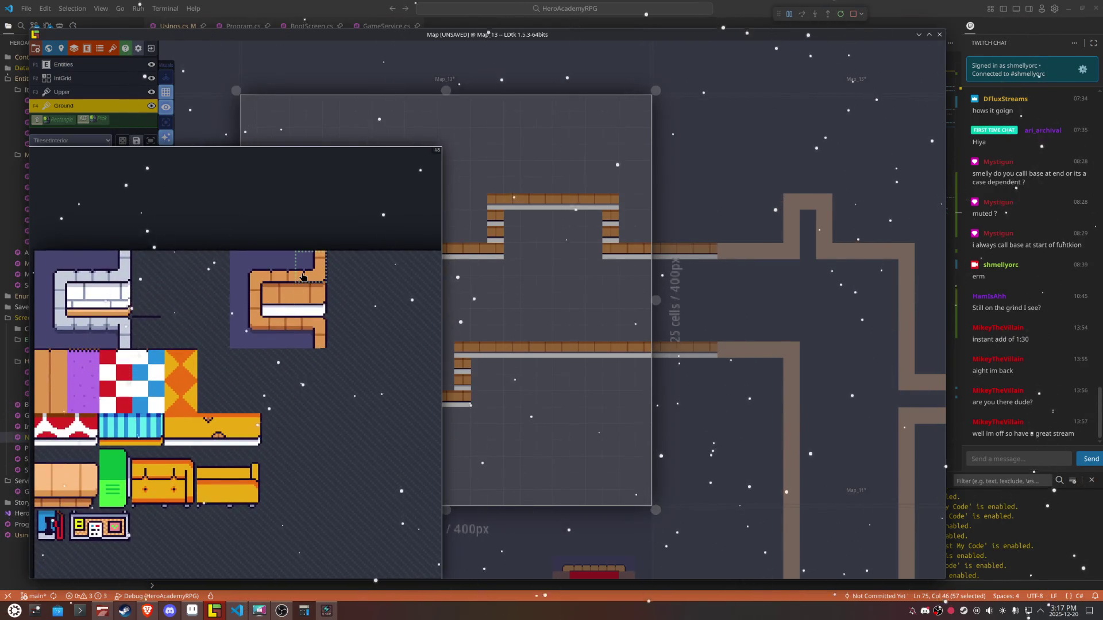
click(303, 276)
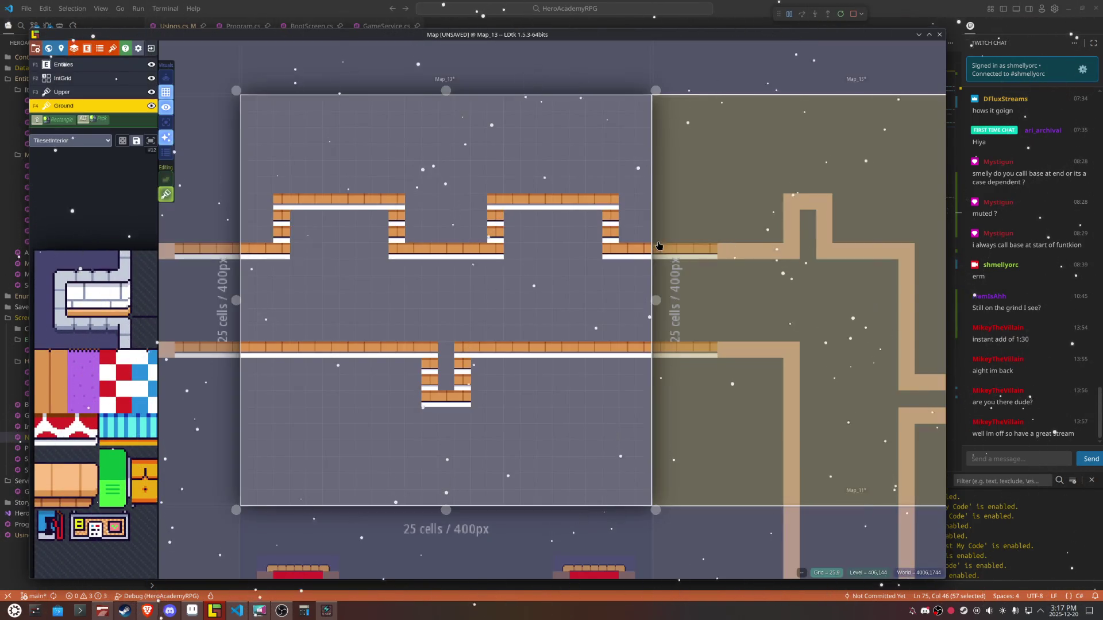
key(x)
key(x)
click(494, 233)
key(x)
click(396, 234)
key(x)
click(281, 234)
Step: Paint dark wall tile strips above both alcoves and along the wall
click(56, 265)
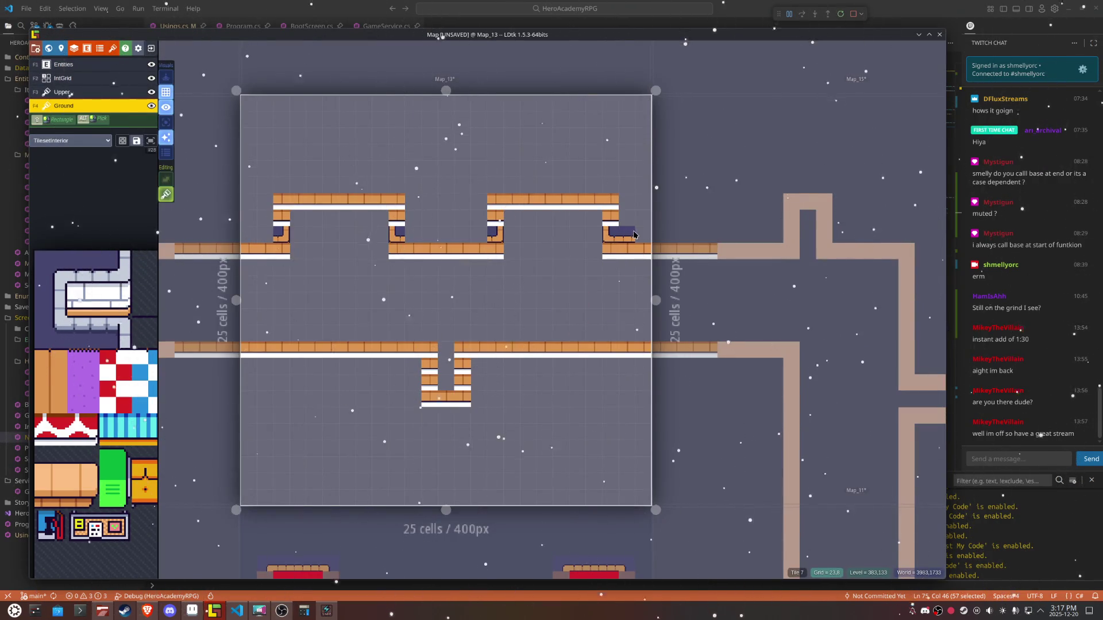
click(642, 234)
drag(592, 184, 514, 184)
drag(380, 184, 301, 183)
click(165, 194)
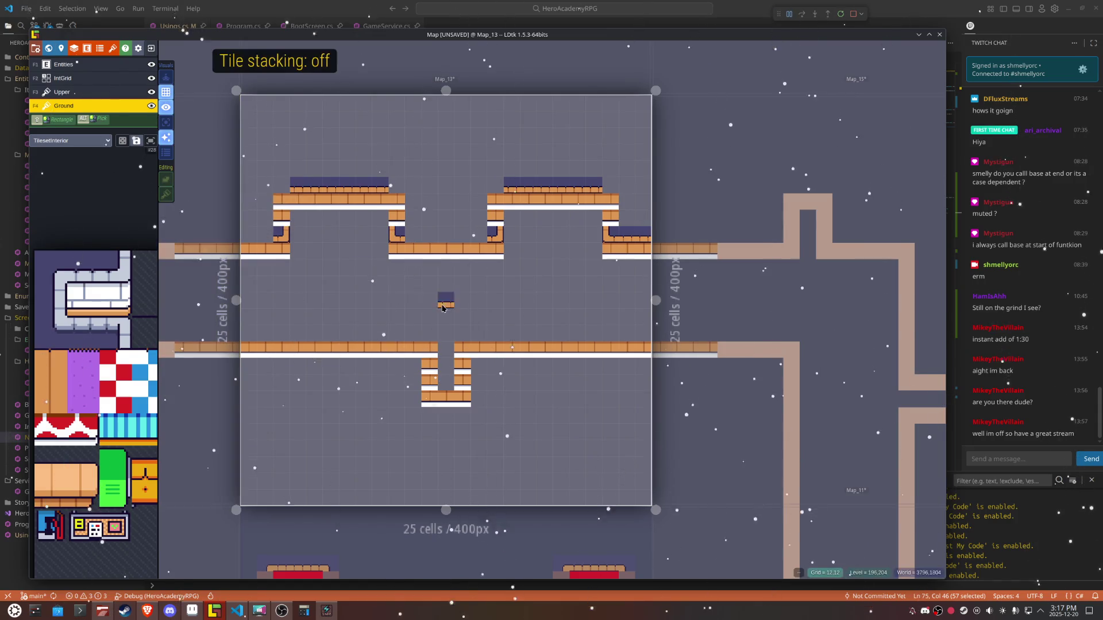
drag(282, 233, 248, 236)
Step: Paint dark wall edges on both sides of the left alcove, mirroring the edge tile
mouse_move(144, 270)
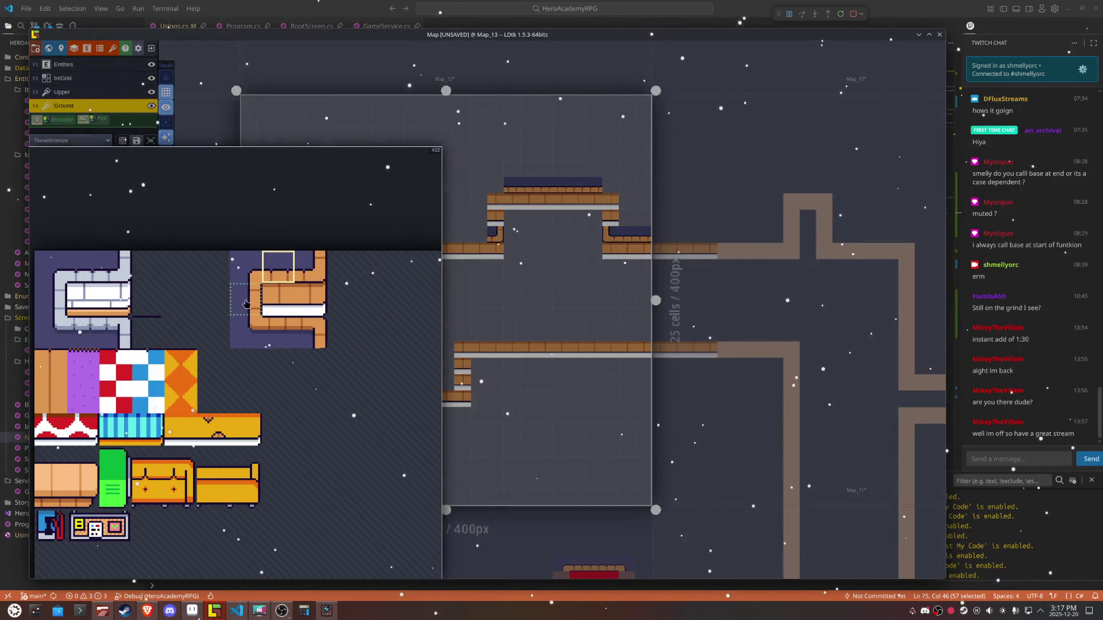
drag(256, 304, 285, 310)
key(x)
mouse_move(144, 298)
key(x)
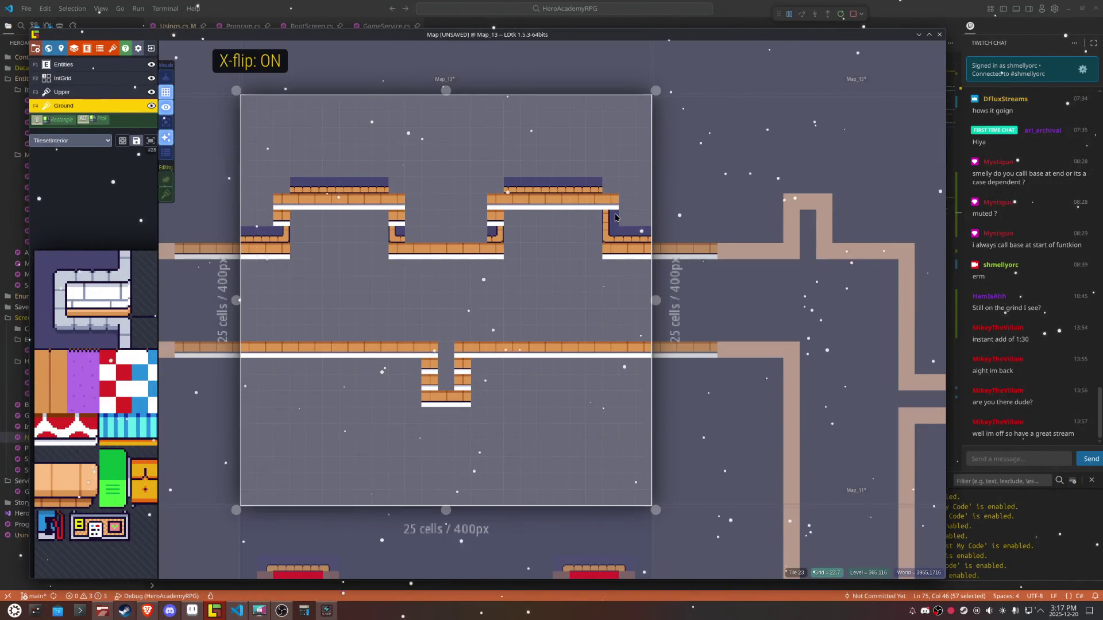
key(x)
click(495, 211)
key(x)
click(402, 206)
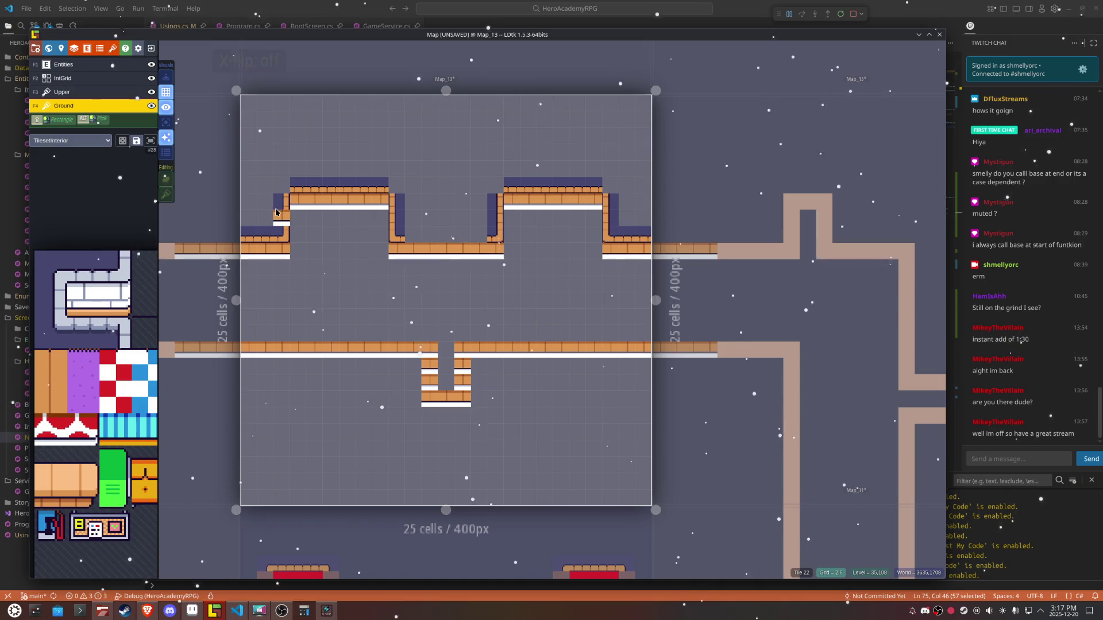
Step: Cap the top-left and top-right corners of both alcoves with mirrored outer corner tiles
mouse_move(197, 283)
click(237, 259)
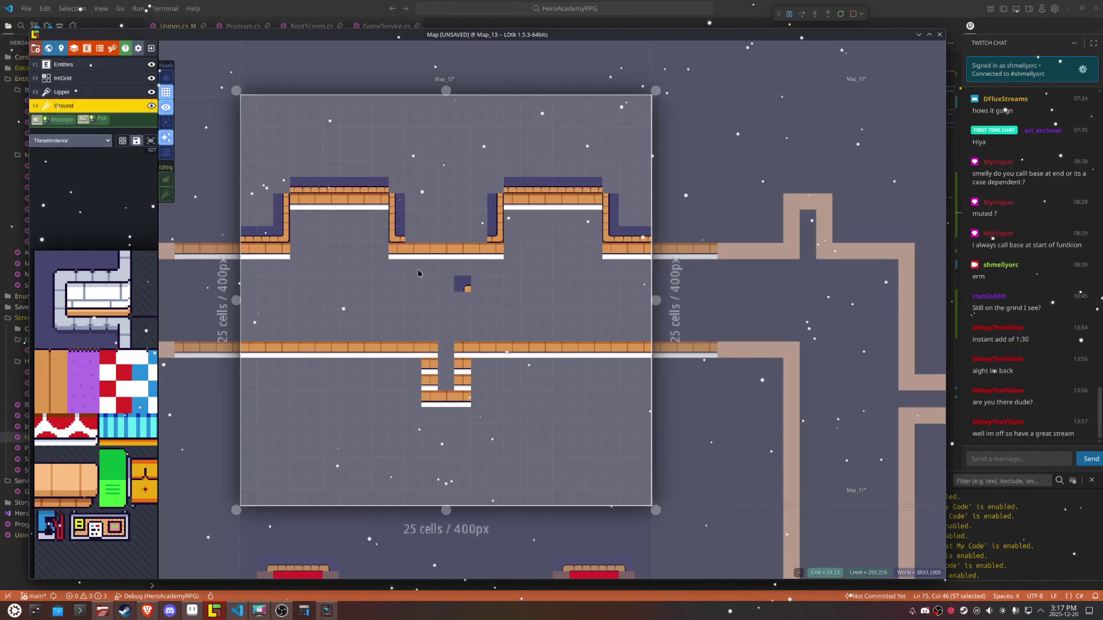
click(275, 179)
key(x)
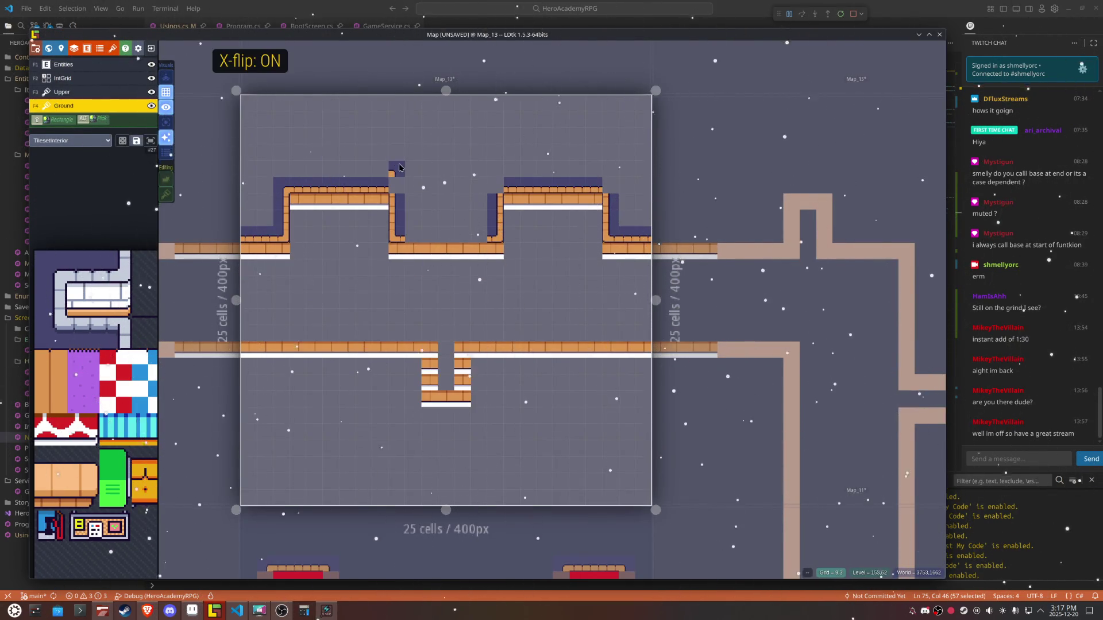
click(397, 185)
key(x)
click(496, 185)
key(x)
click(611, 184)
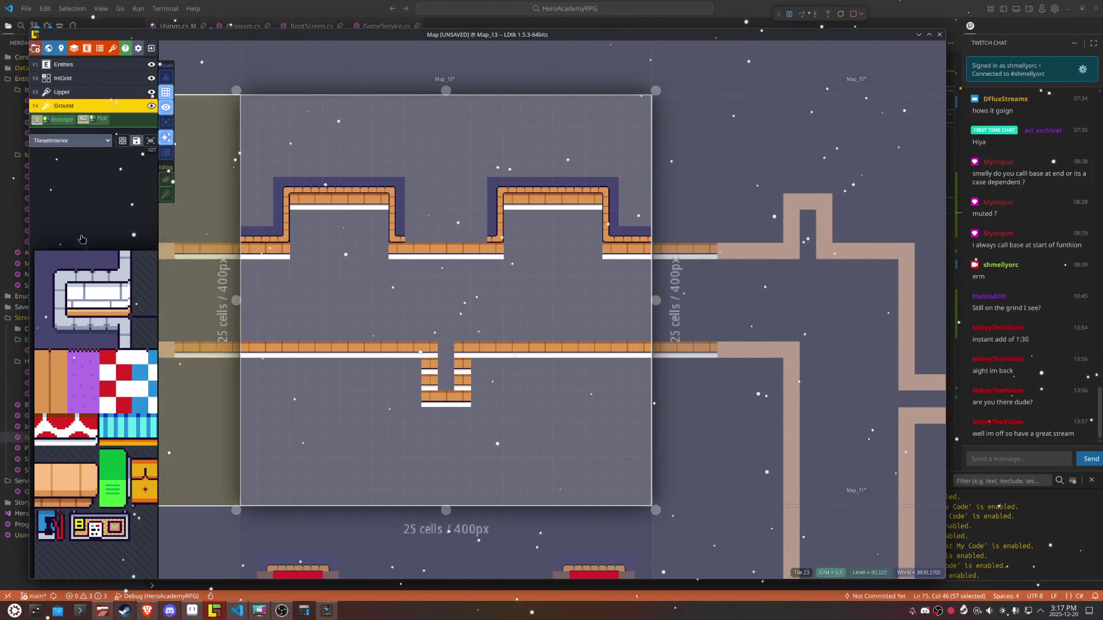
Step: Replace a brick in the wall row with dark tile and pick the brick-over-white edge tile
mouse_move(249, 294)
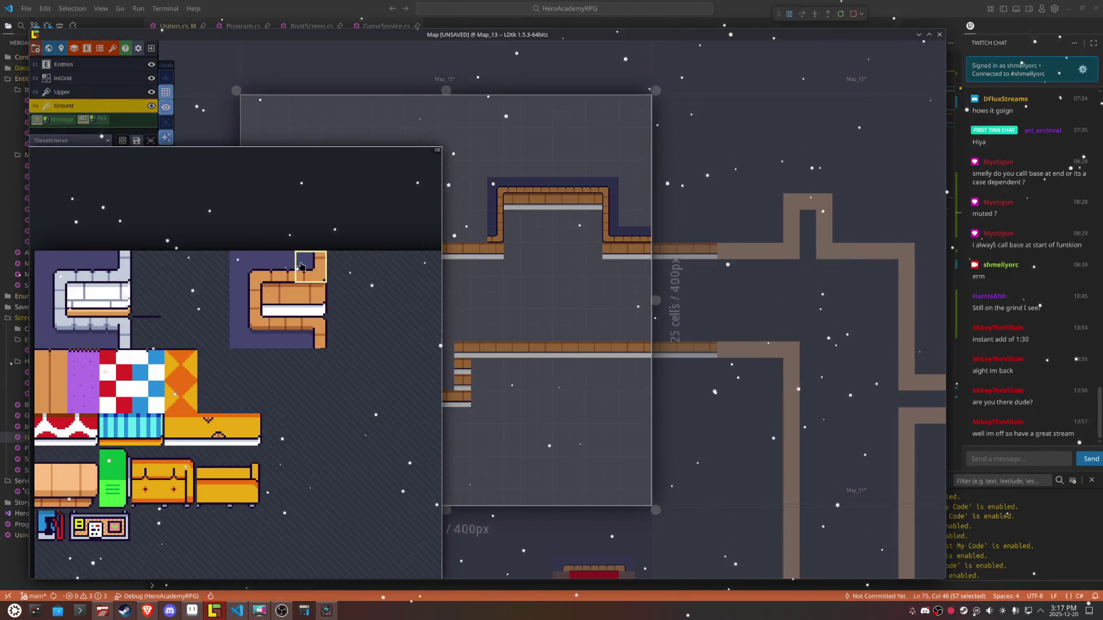
click(278, 266)
click(479, 253)
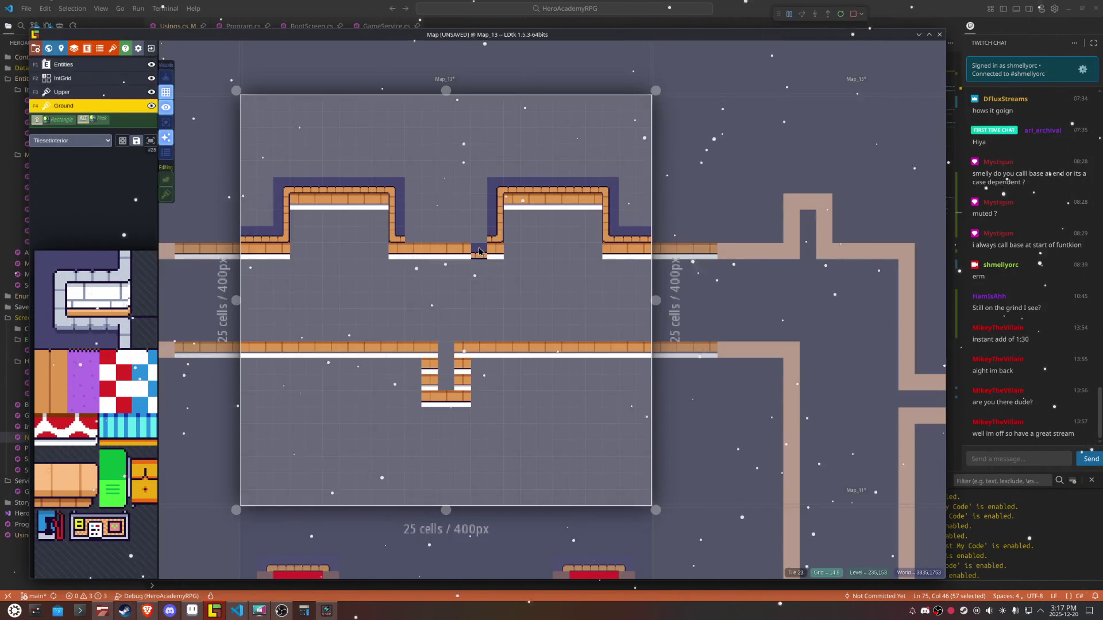
mouse_move(258, 317)
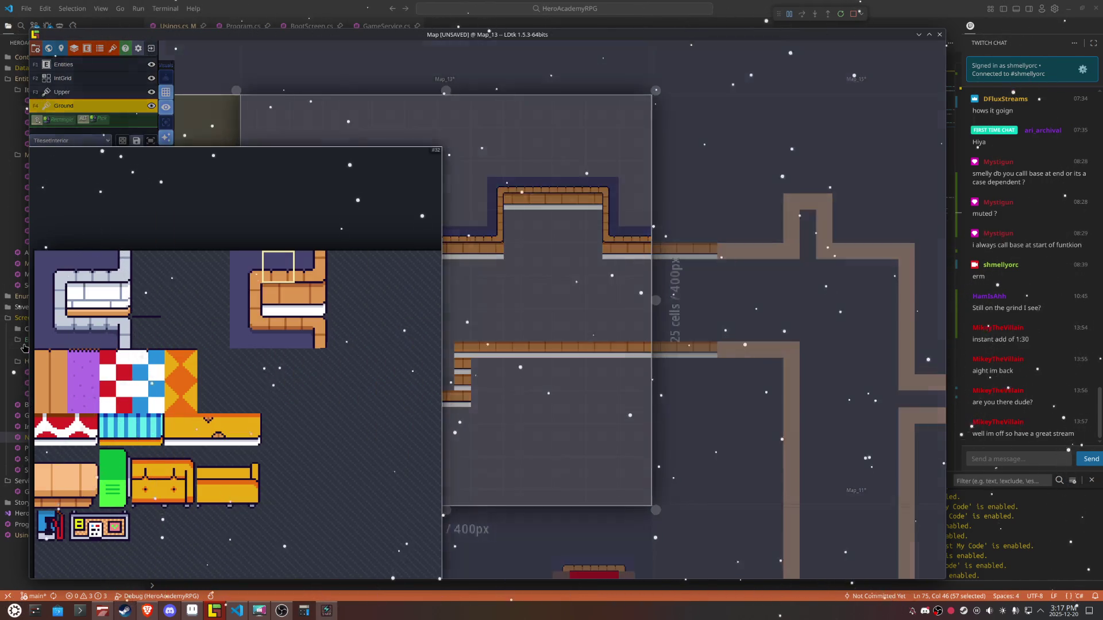
click(315, 300)
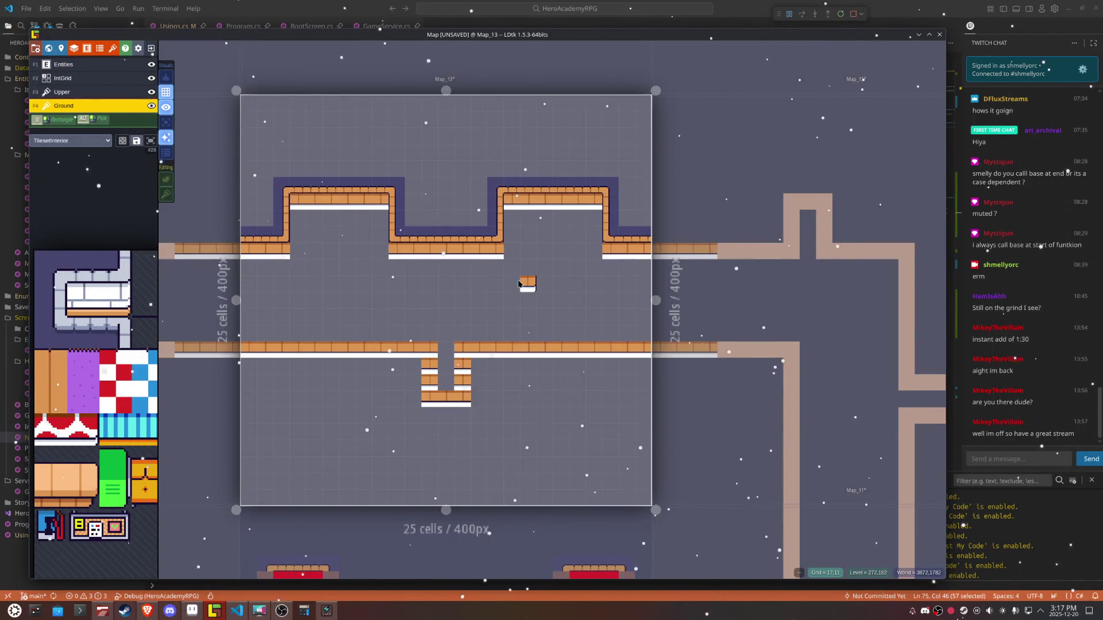
key(x)
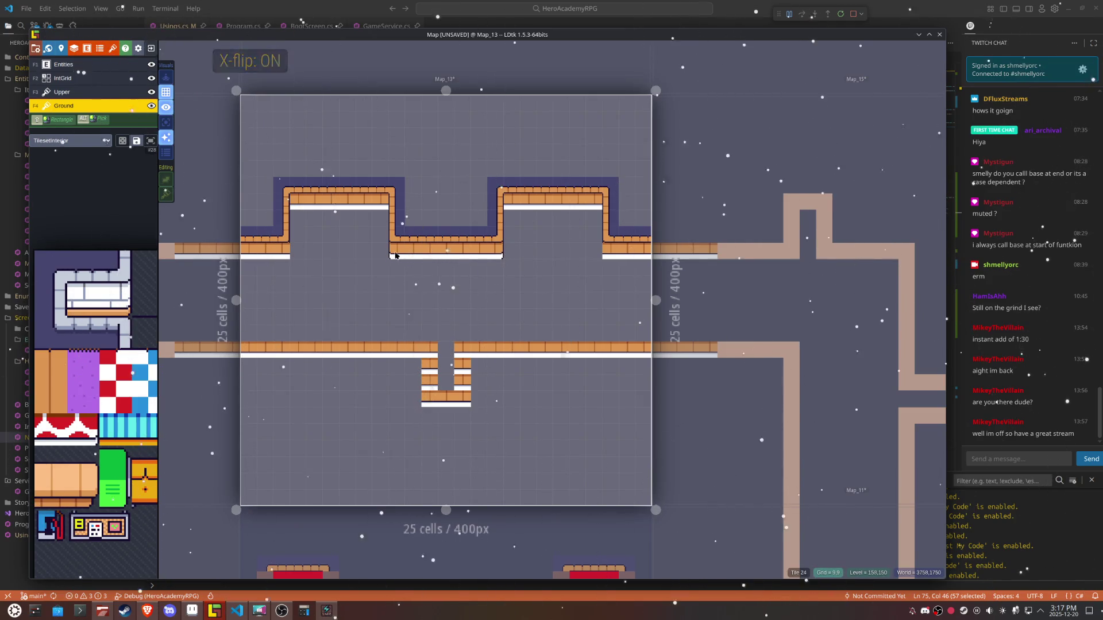
key(x)
key(x)
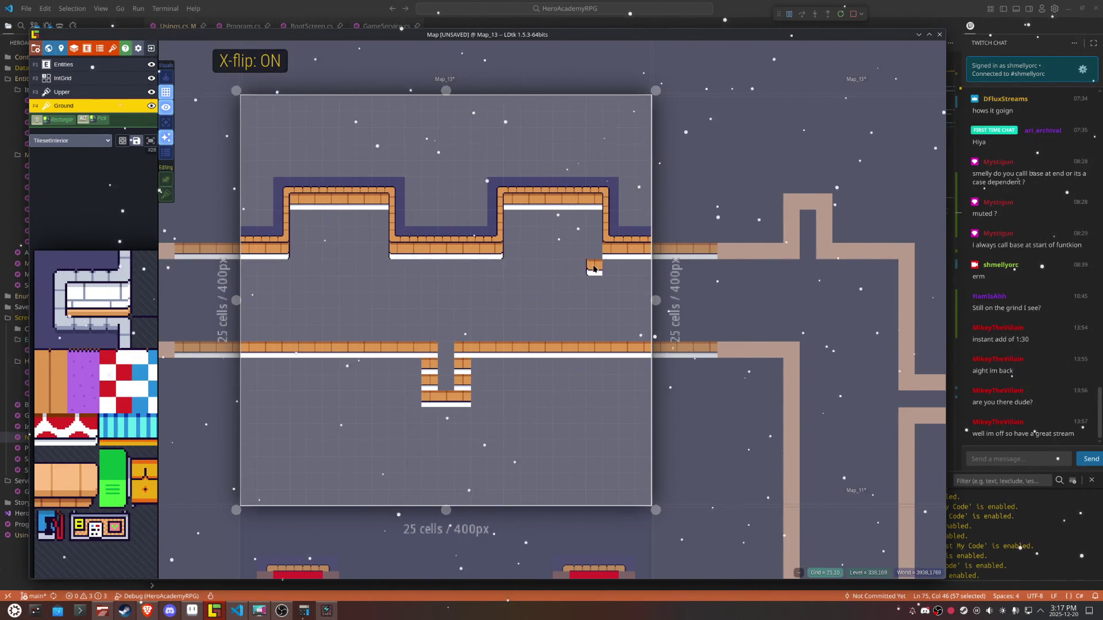
scroll(545, 278, down, 5)
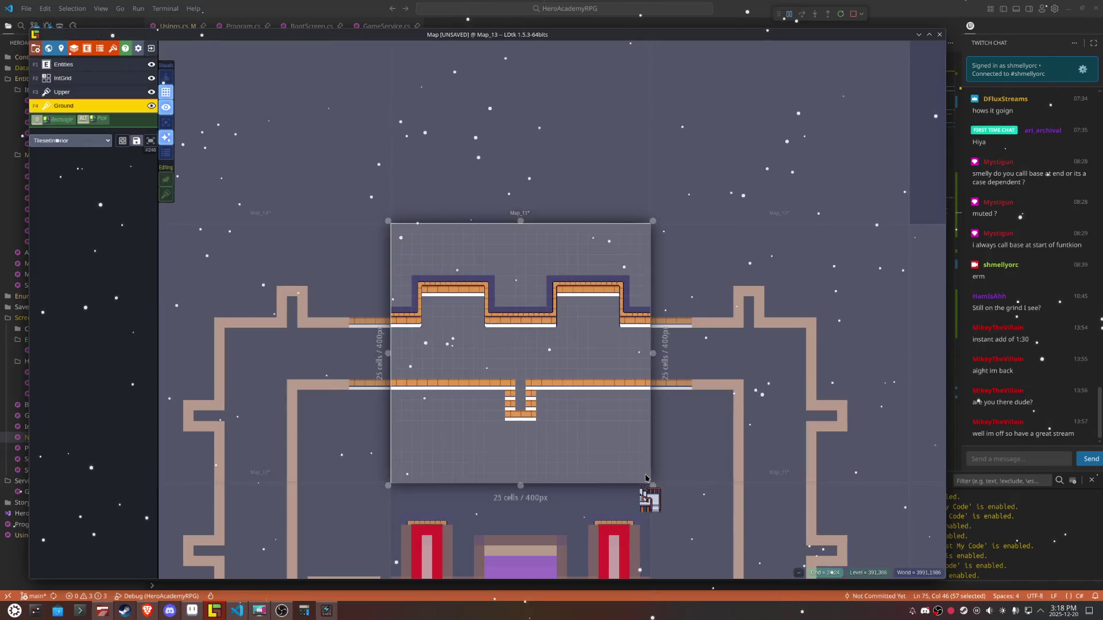
Step: Open Map_13 for editing from the world overview
click(549, 372)
click(549, 372)
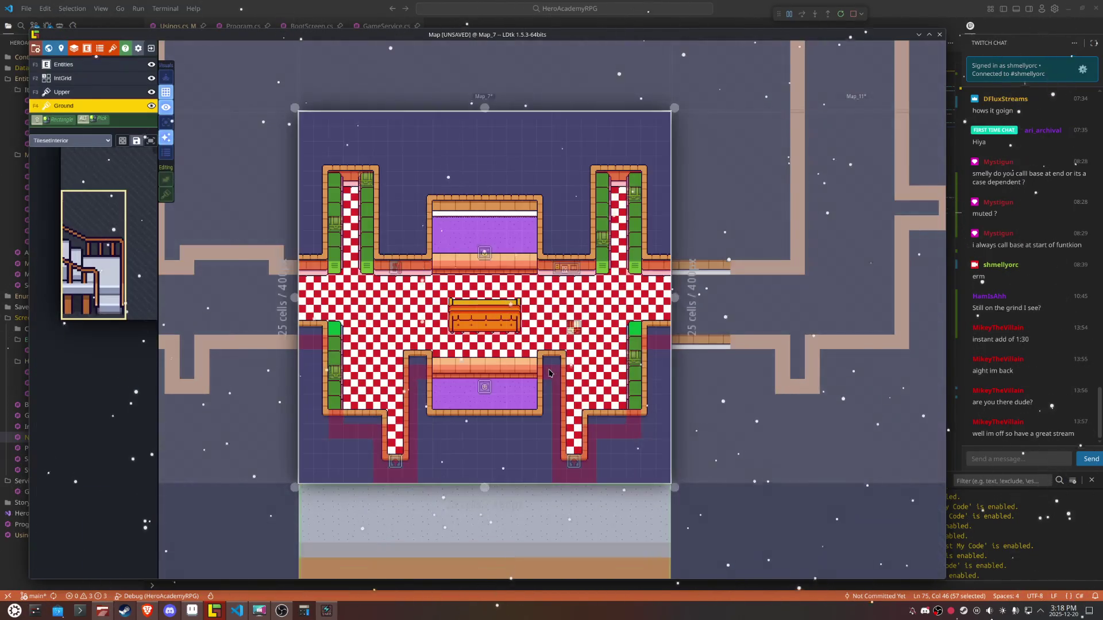
key(w)
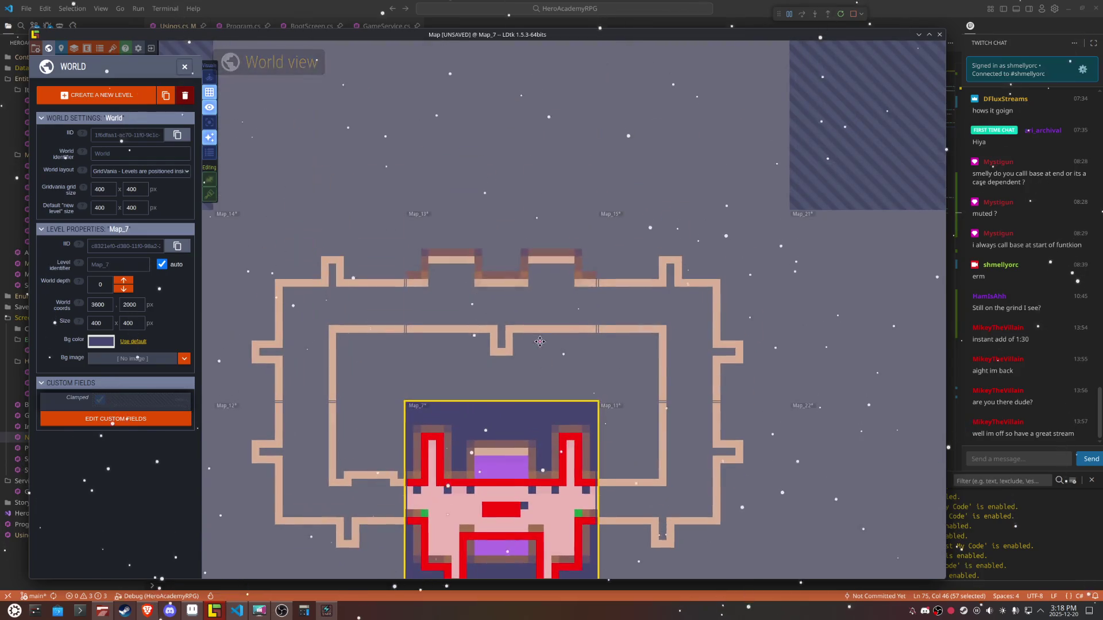
double_click(529, 283)
Step: Flood the corridor floor with the checker tile and extend it into the stair opening
alt+shift+click(538, 335)
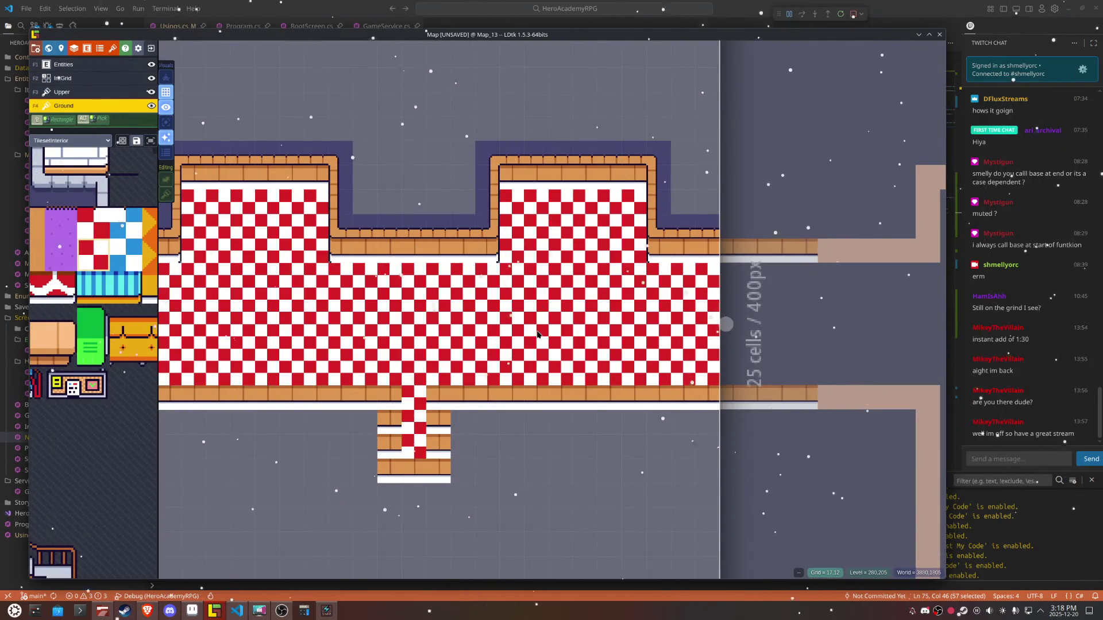
scroll(417, 386, up, 2)
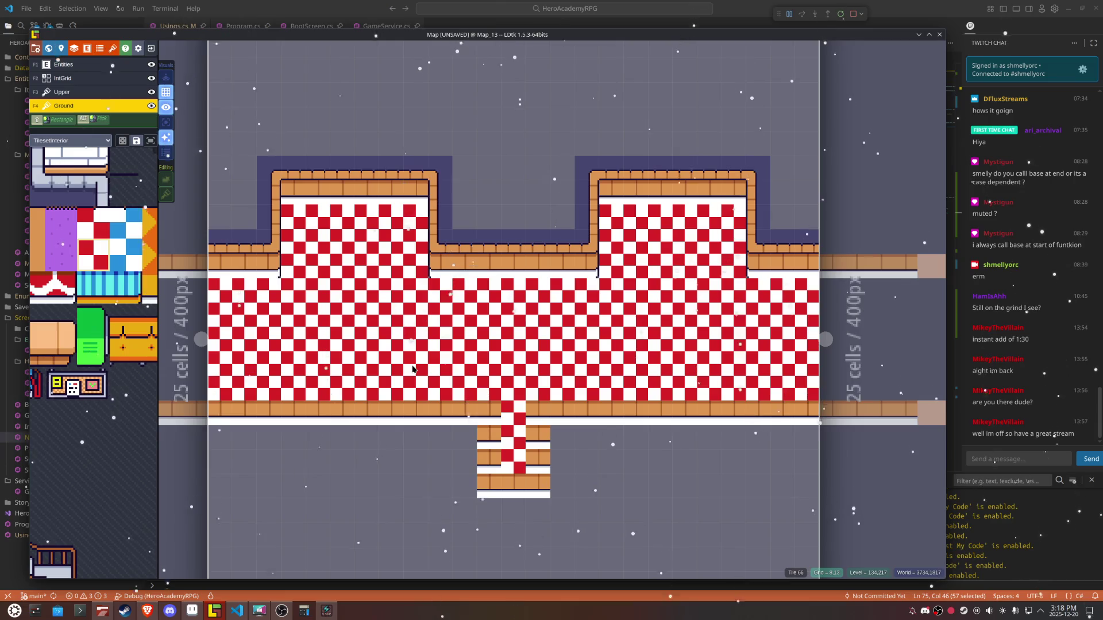
click(467, 418)
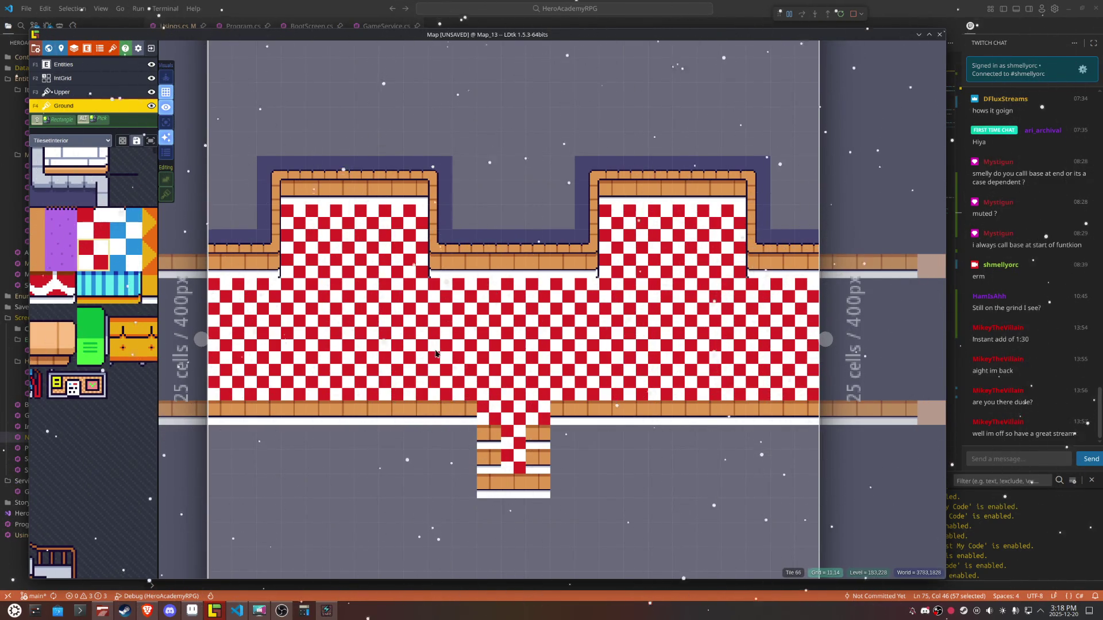
mouse_move(113, 347)
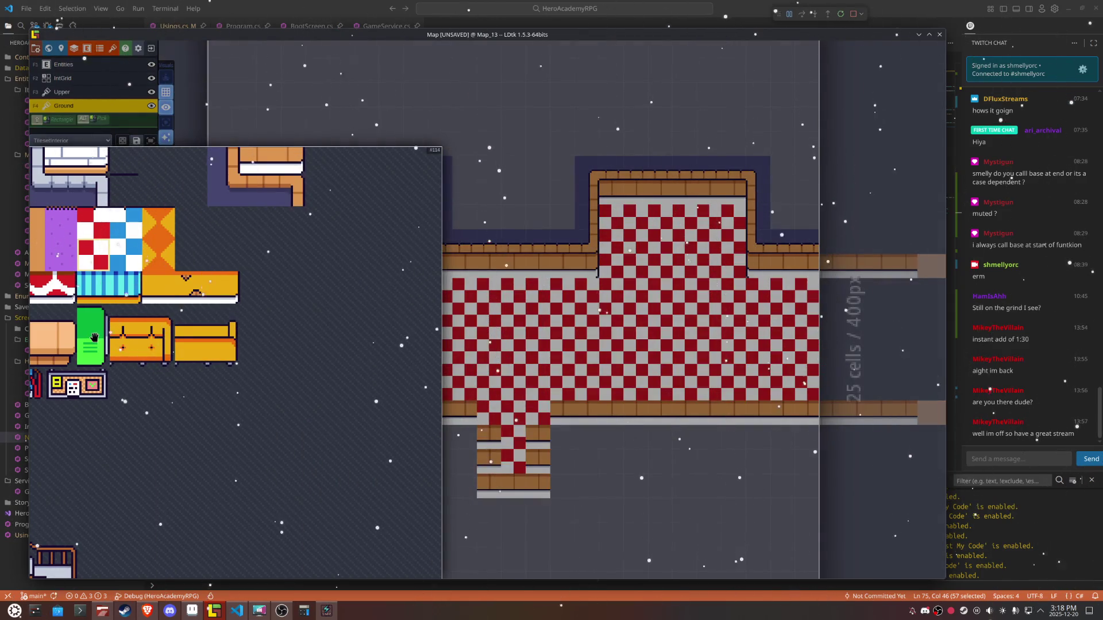
click(196, 365)
scroll(523, 384, down, 3)
Step: Replace the left and right bottom wall rows of Map_13 with checker floor
drag(523, 383, 522, 119)
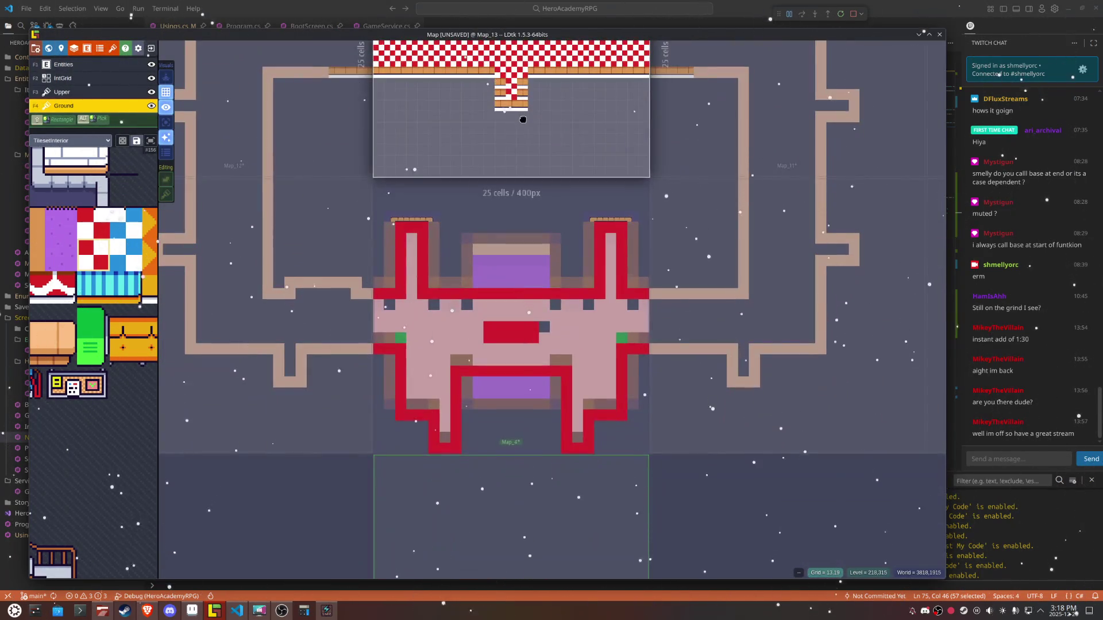
click(583, 363)
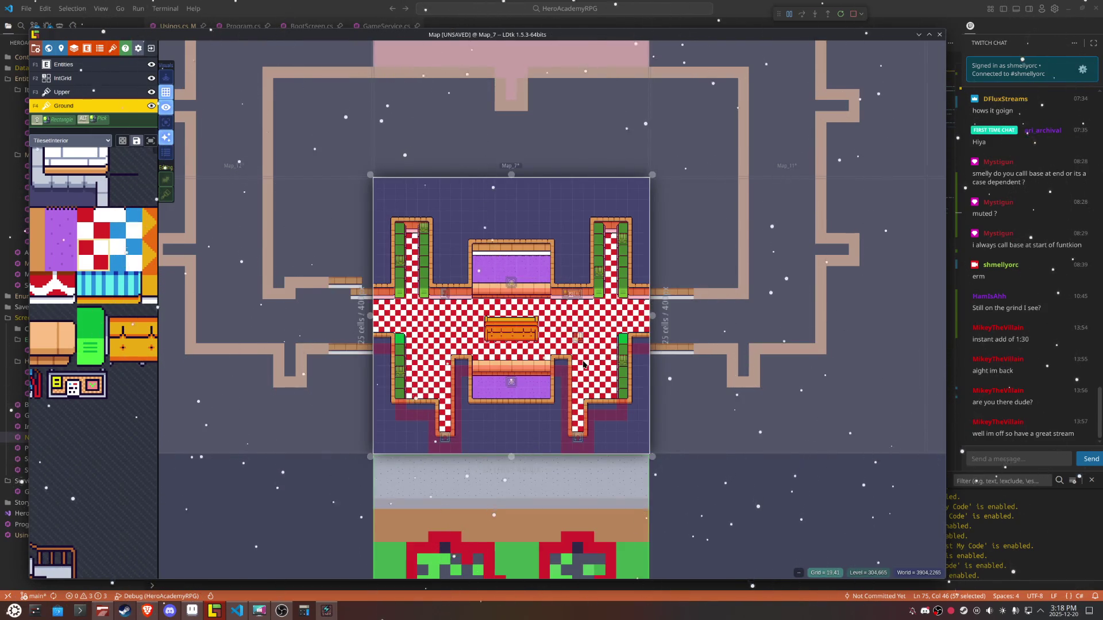
click(521, 131)
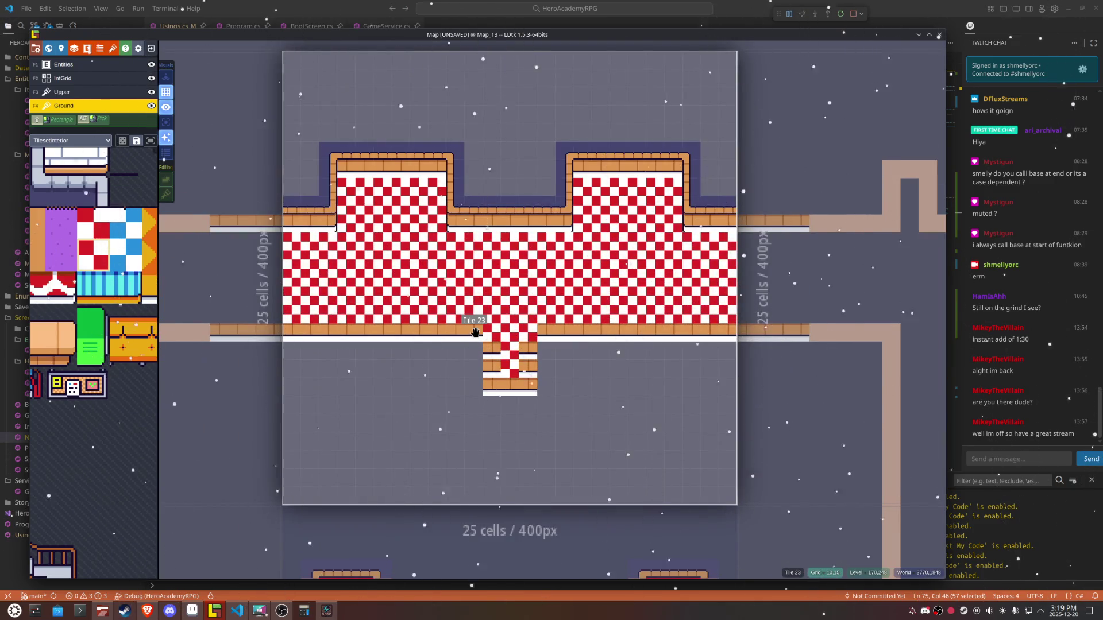
drag(477, 332, 304, 332)
drag(546, 329, 706, 328)
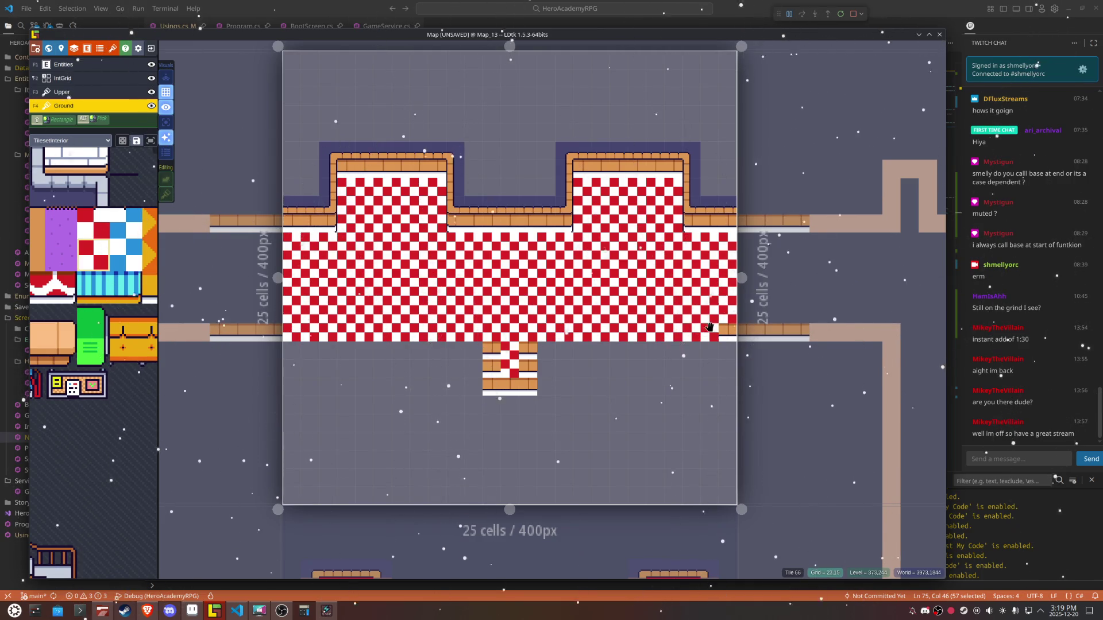
Step: Add wall pieces beside the stairway and paint checker tiles down the stair column
alt+click(525, 384)
click(529, 403)
click(491, 405)
alt+click(510, 356)
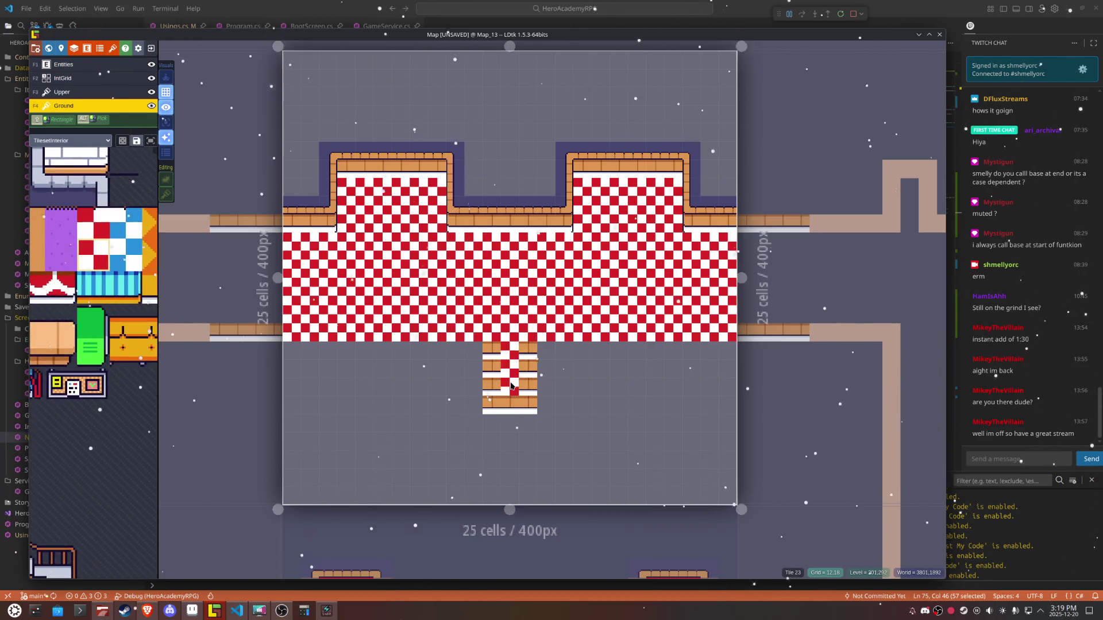
click(511, 386)
scroll(560, 384, up, 2)
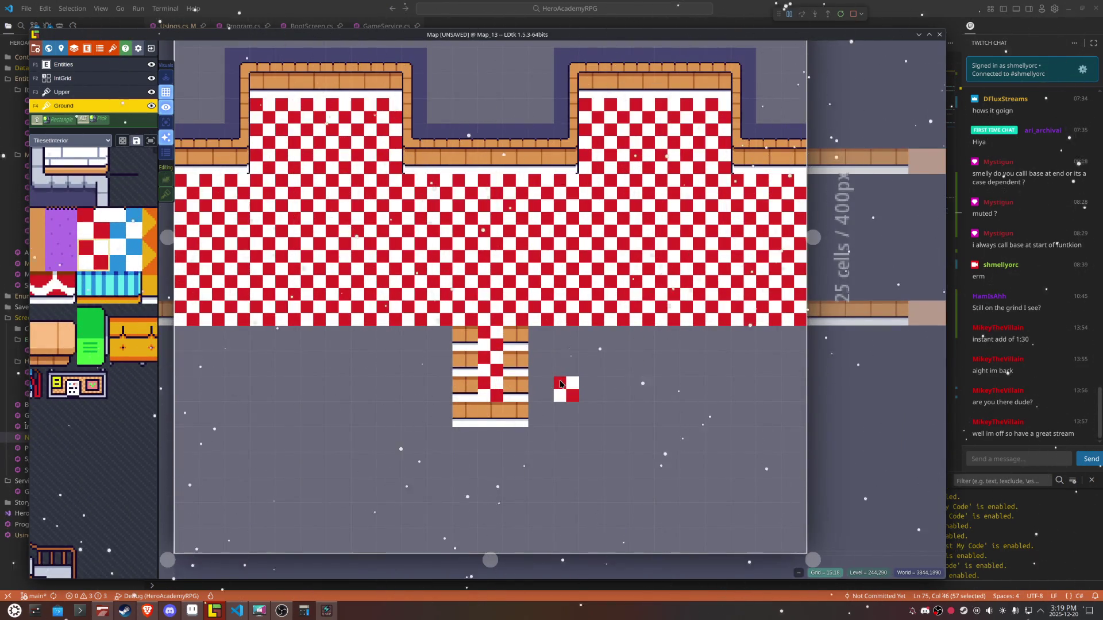
mouse_move(134, 307)
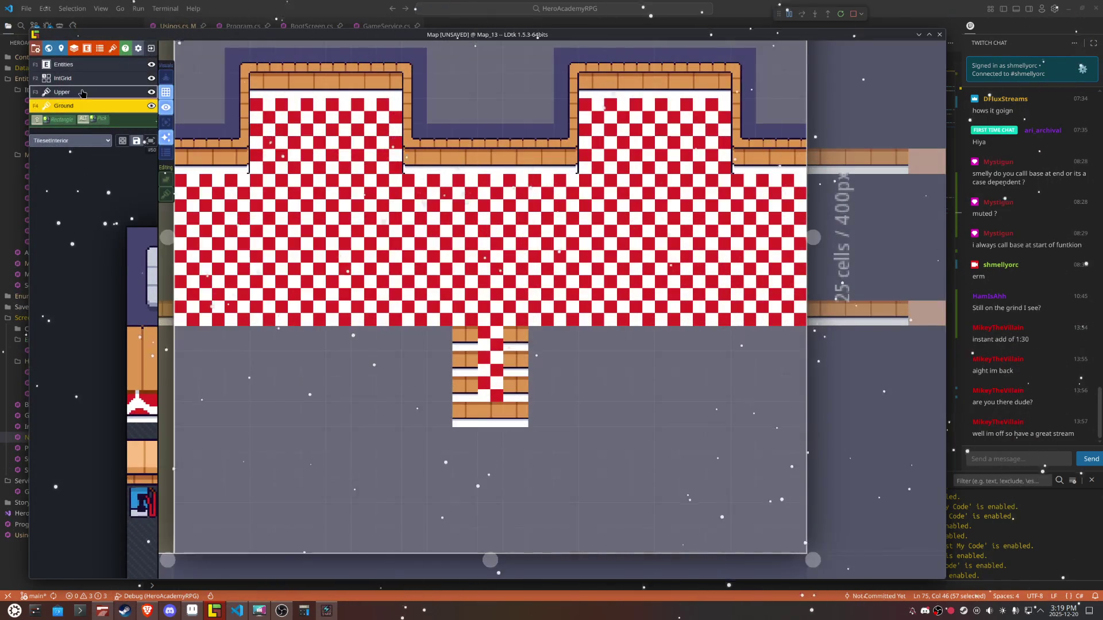
Step: On the Upper layer with TilesetInterior, place dark wall tiles at the corridor top, undoing a misplaced one
click(82, 93)
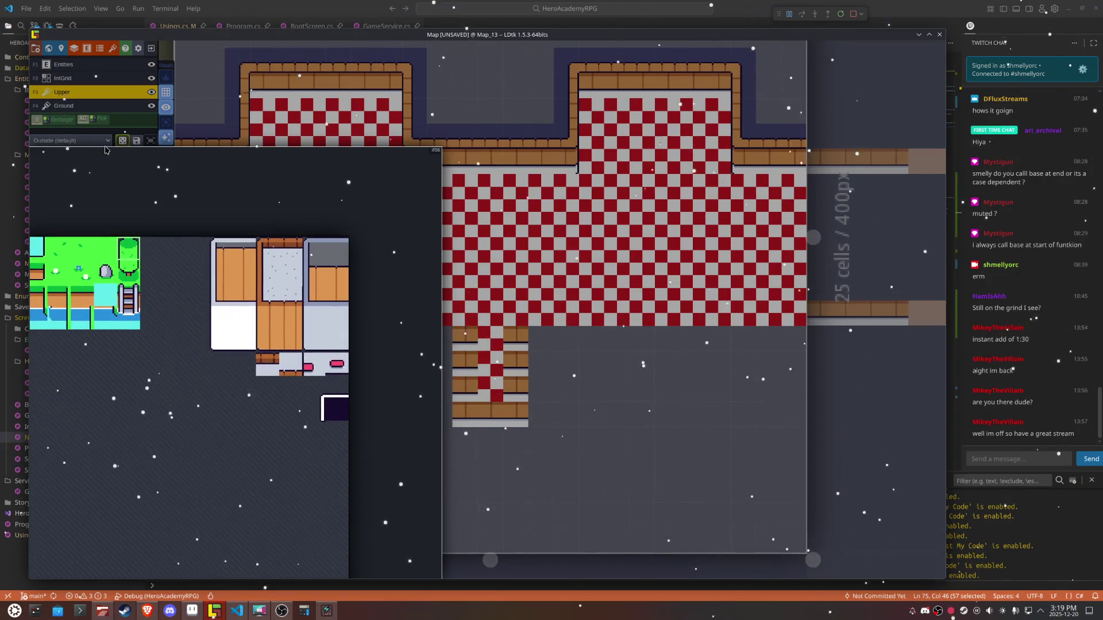
click(86, 140)
click(69, 162)
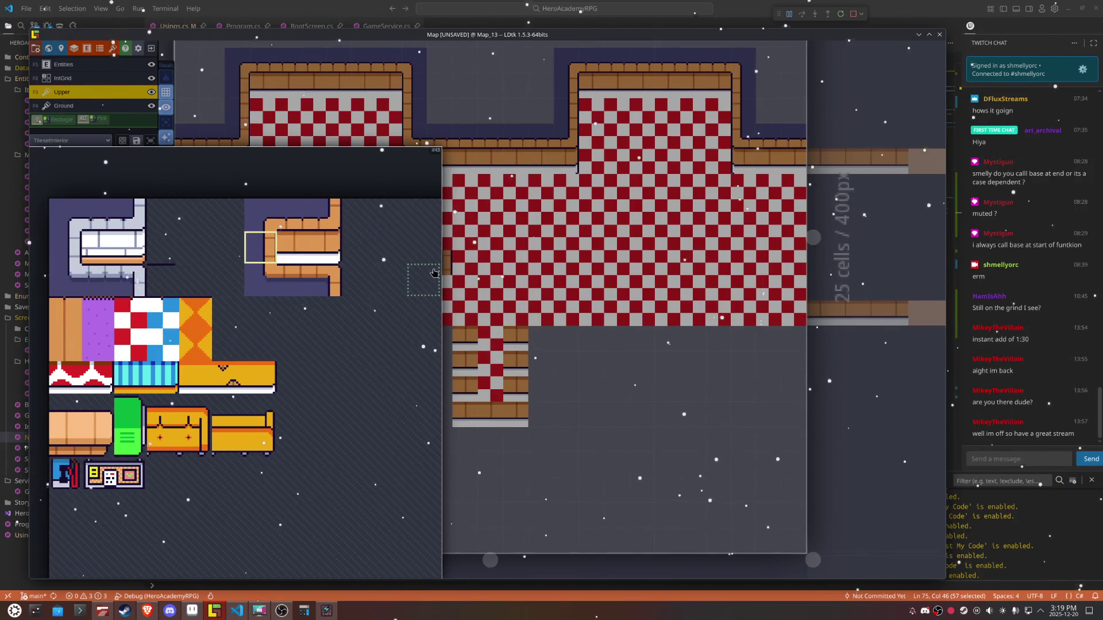
click(261, 214)
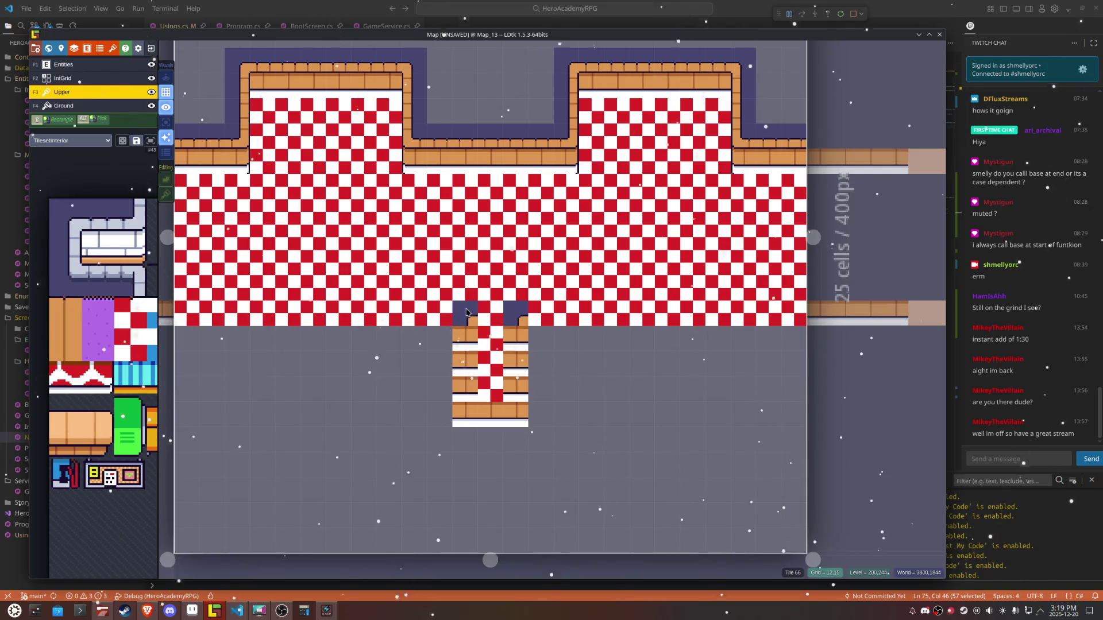
click(242, 201)
click(381, 317)
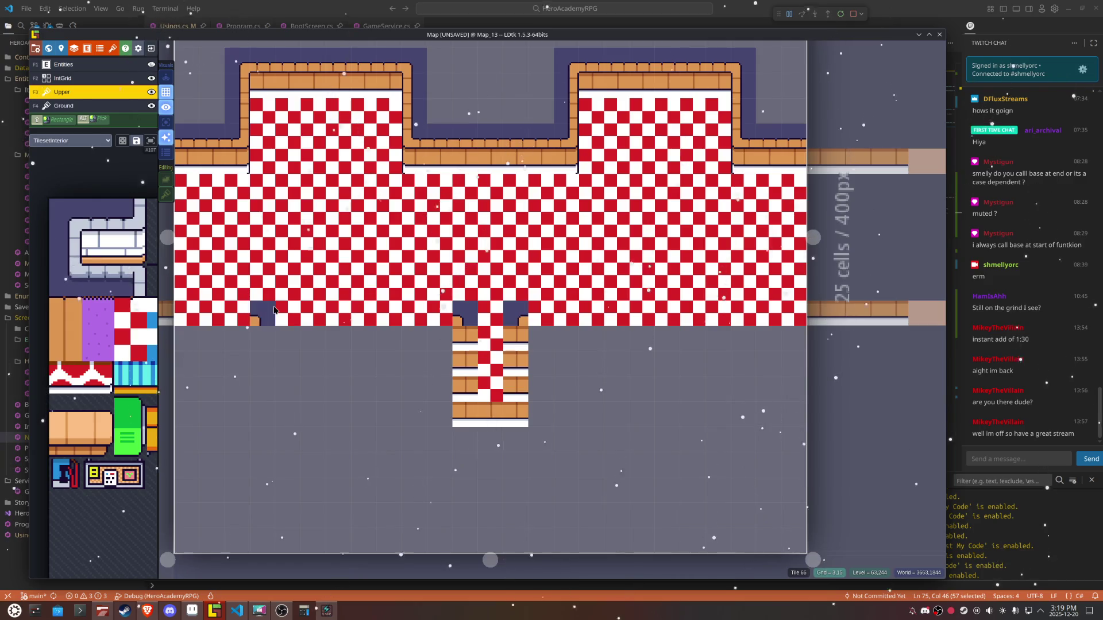
key(ctrl+z)
key(ctrl+z)
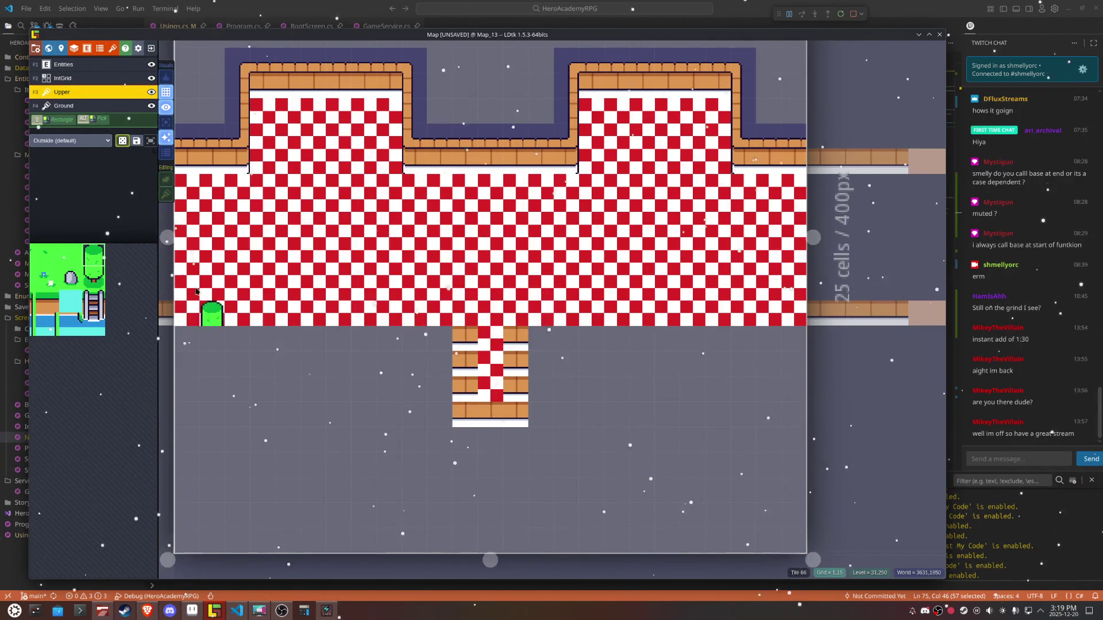
Step: Cap the top of the corridor's left wall with the X-flipped wall corner tile
mouse_move(99, 186)
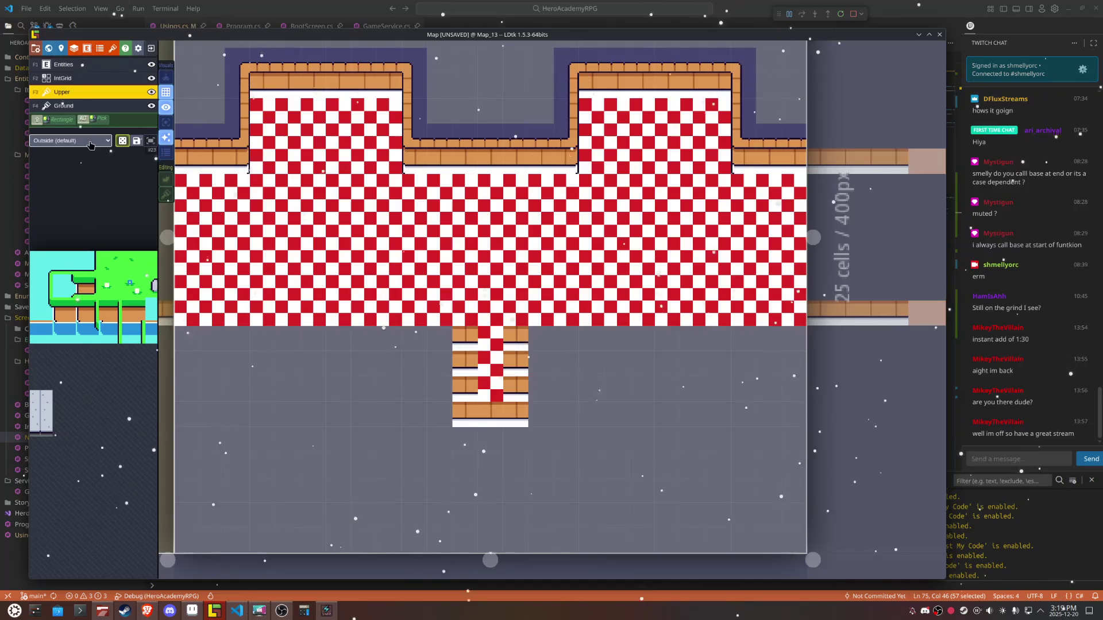
click(69, 140)
click(69, 158)
mouse_move(145, 315)
mouse_down()
mouse_move(280, 317)
mouse_move(271, 325)
mouse_up()
click(282, 330)
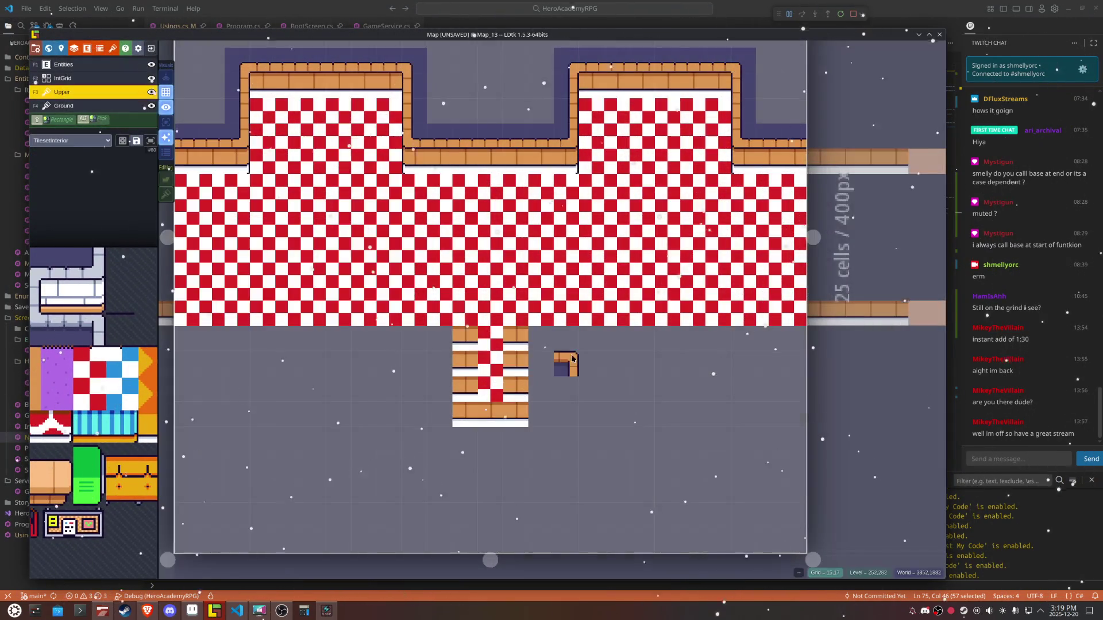
key(x)
scroll(522, 313, up, 2)
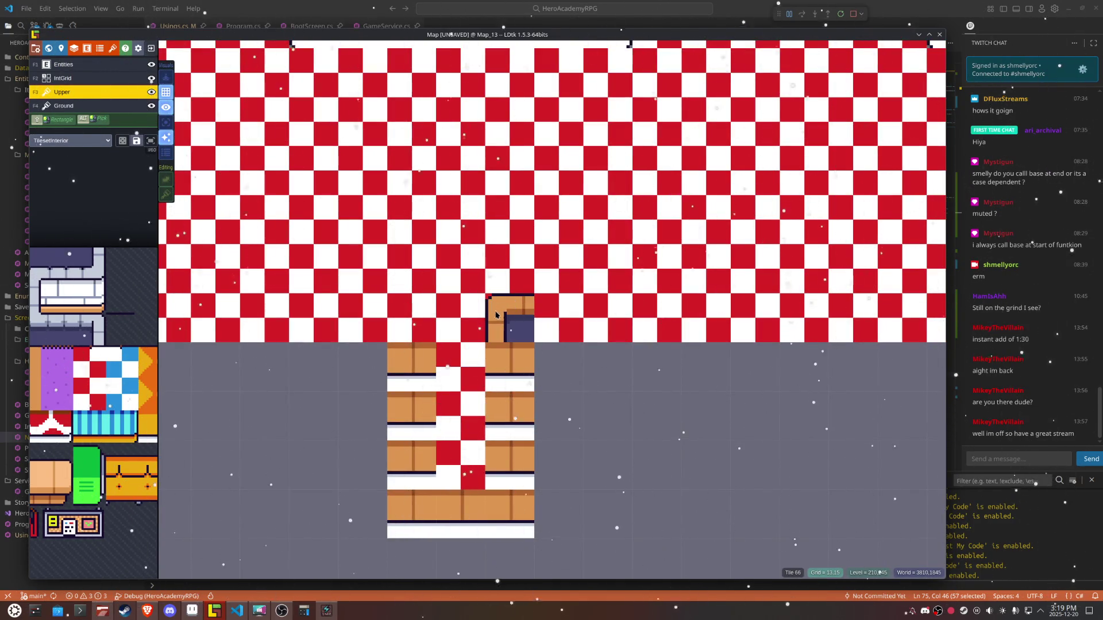
key(x)
click(411, 317)
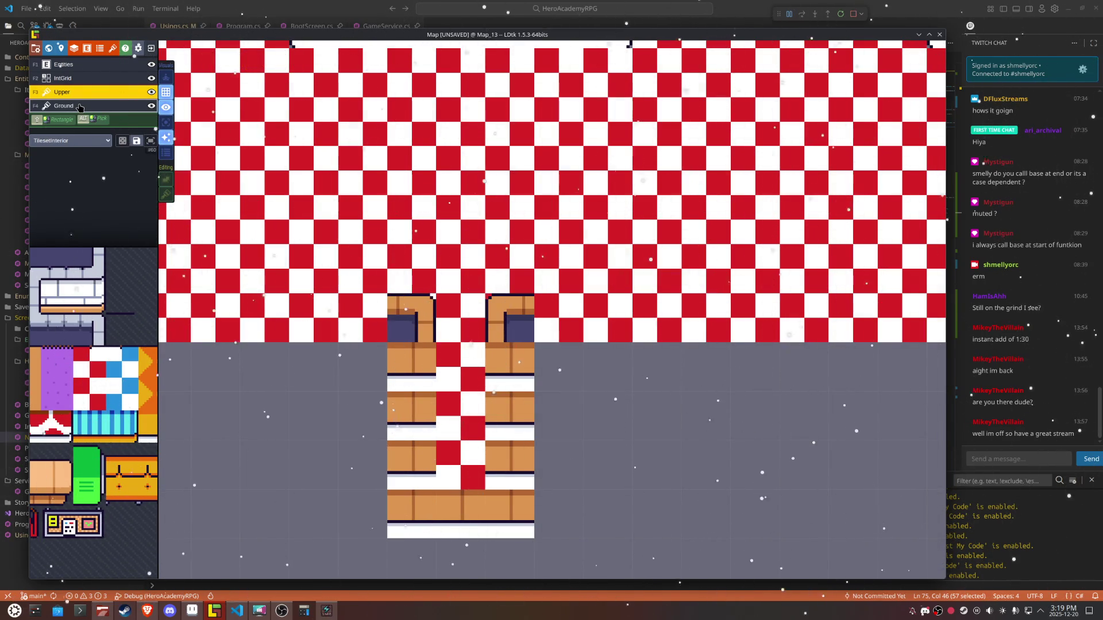
click(80, 107)
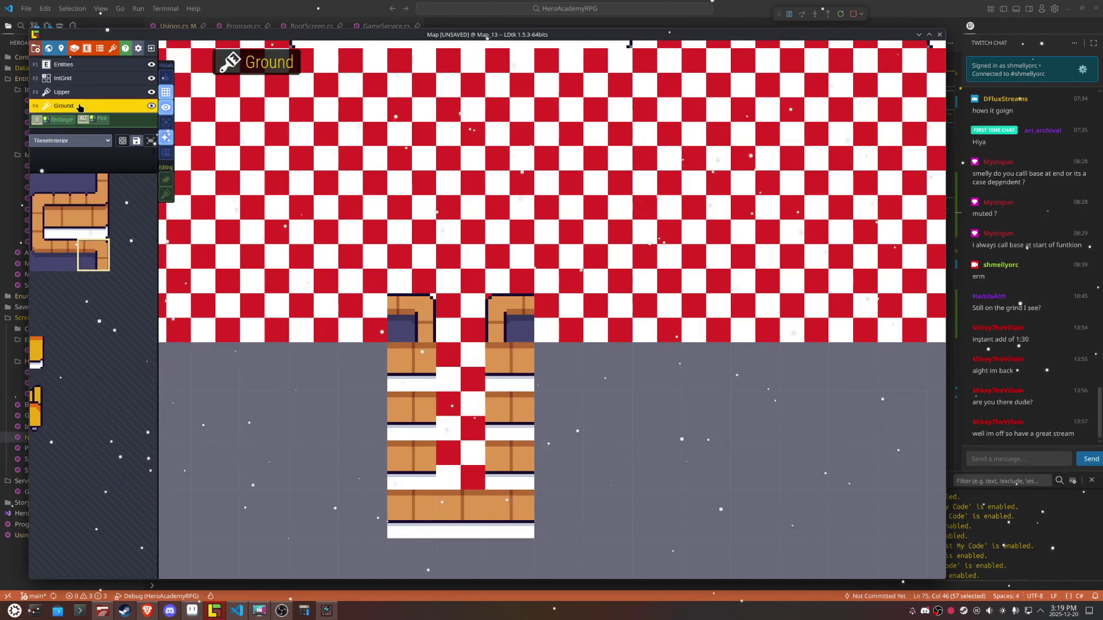
Step: Erase the bottom row of checkered floor on the Ground layer
scroll(681, 397, down, 1)
scroll(677, 388, up, 1)
drag(463, 373, 807, 374)
scroll(701, 468, down, 1)
scroll(598, 479, up, 1)
mouse_move(411, 368)
mouse_down()
mouse_move(447, 345)
mouse_move(276, 336)
mouse_move(253, 338)
mouse_move(374, 349)
mouse_move(198, 348)
mouse_up()
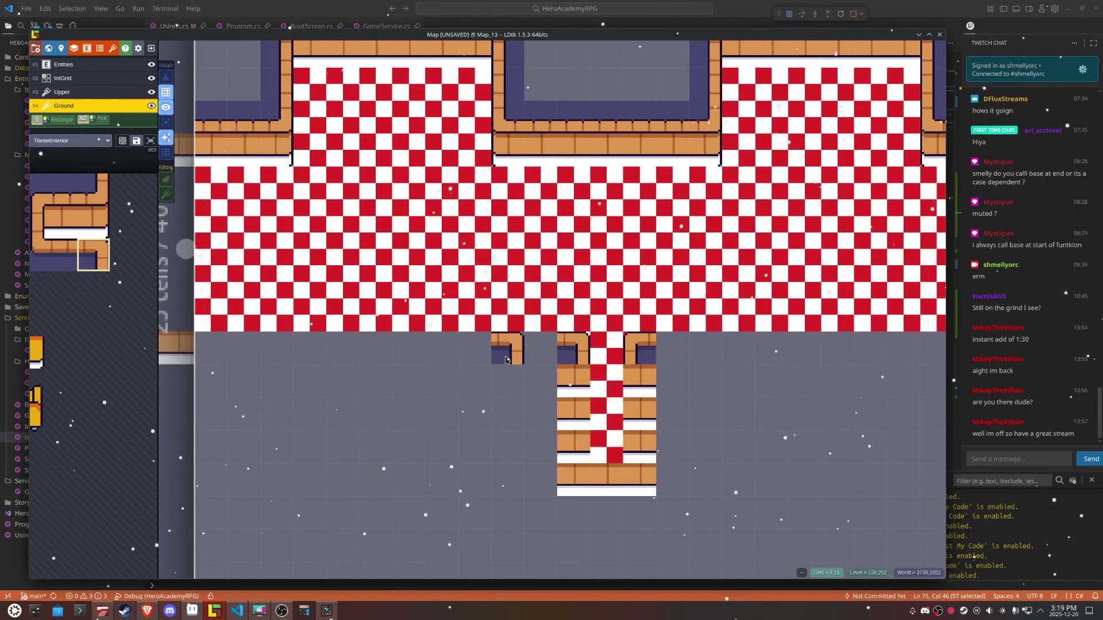
Step: On the Upper layer, paint a wall edge strip along the floor's bottom edge
click(77, 96)
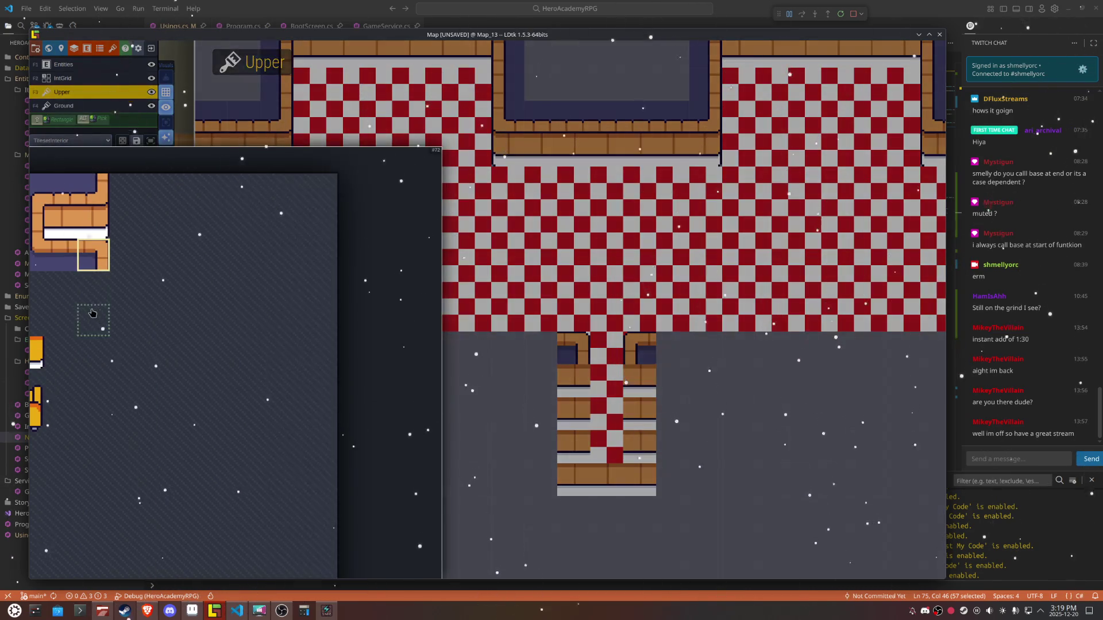
click(60, 254)
drag(530, 352, 198, 350)
drag(825, 452, 659, 444)
drag(459, 339, 835, 348)
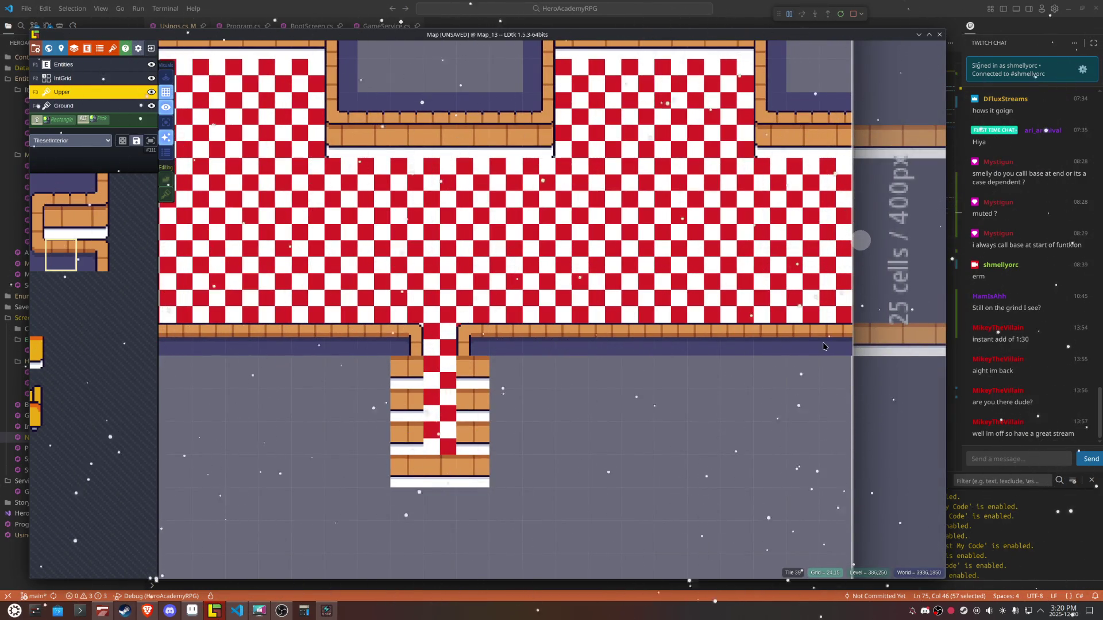
Step: Paint vertical wall tiles down both corridor sides, mirrored on the right side
mouse_move(53, 242)
click(45, 223)
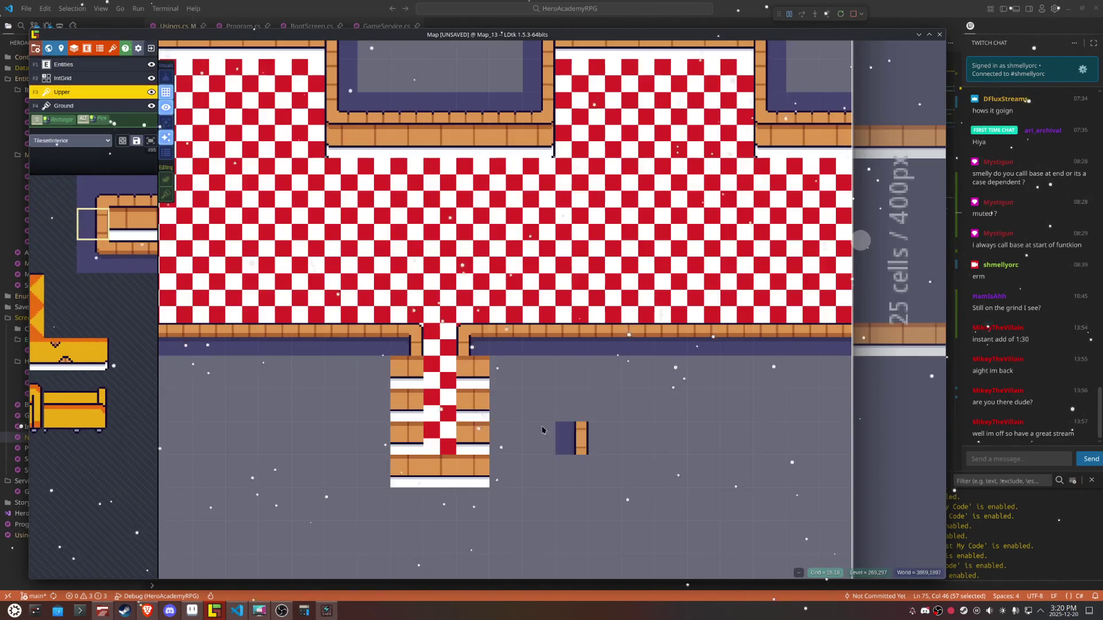
key(x)
drag(460, 381, 461, 439)
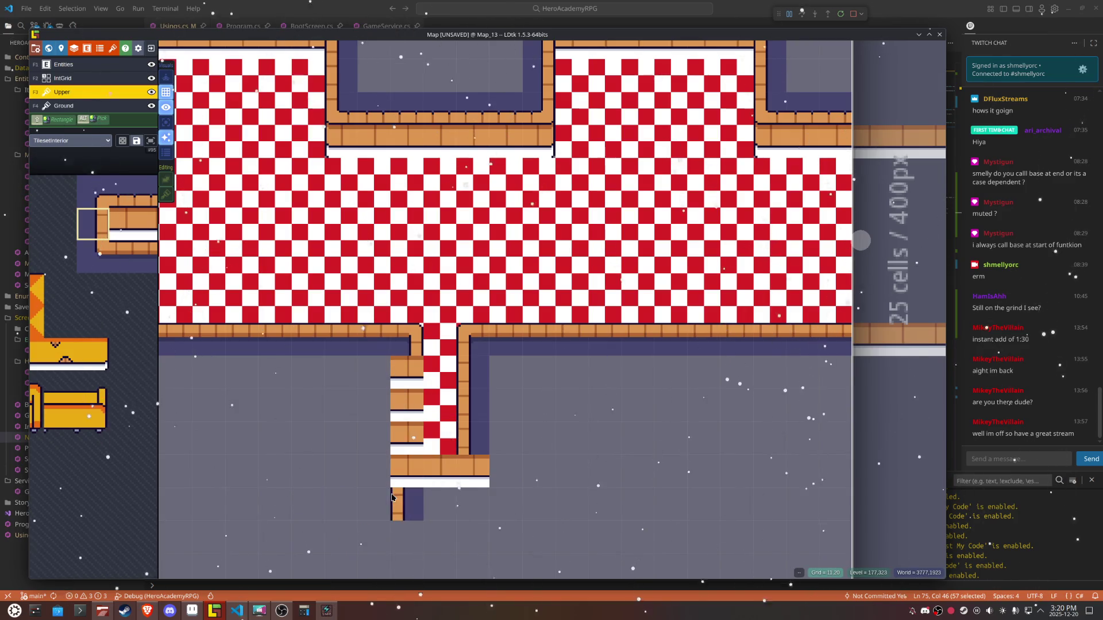
key(x)
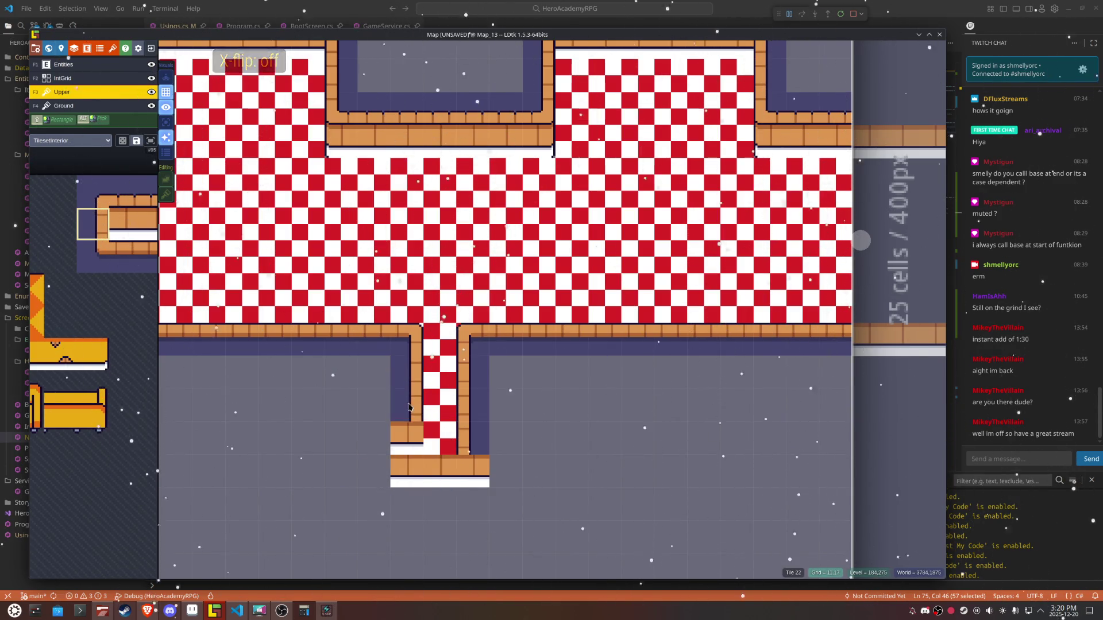
drag(415, 441, 408, 371)
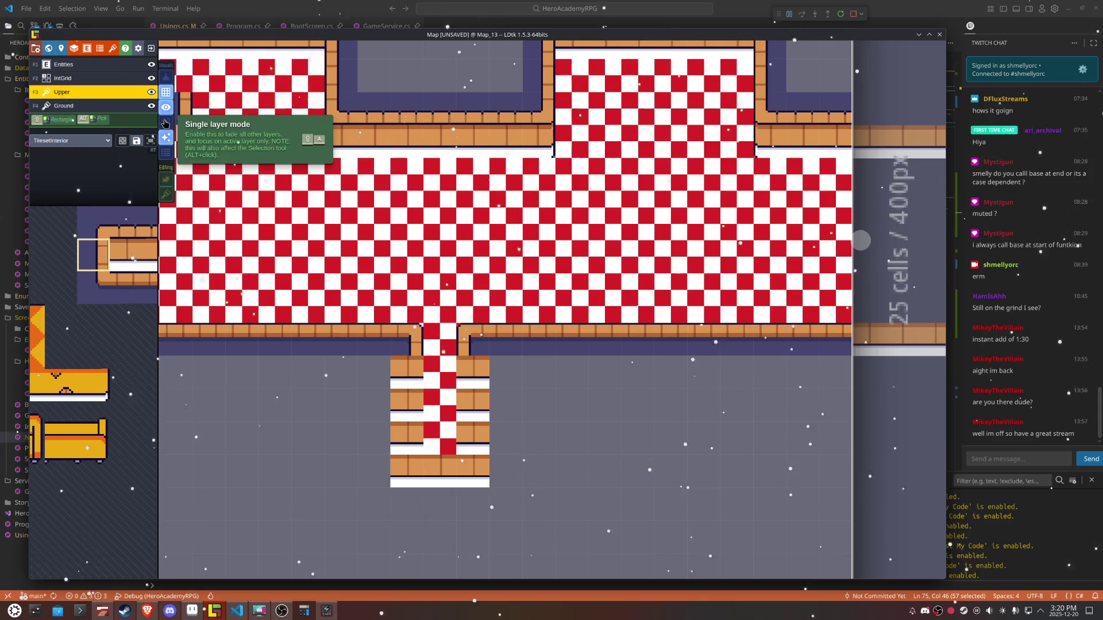
click(165, 123)
click(165, 123)
Step: Repaint both corridor columns as vertical wall on the Ground layer, mirroring the right one
click(63, 106)
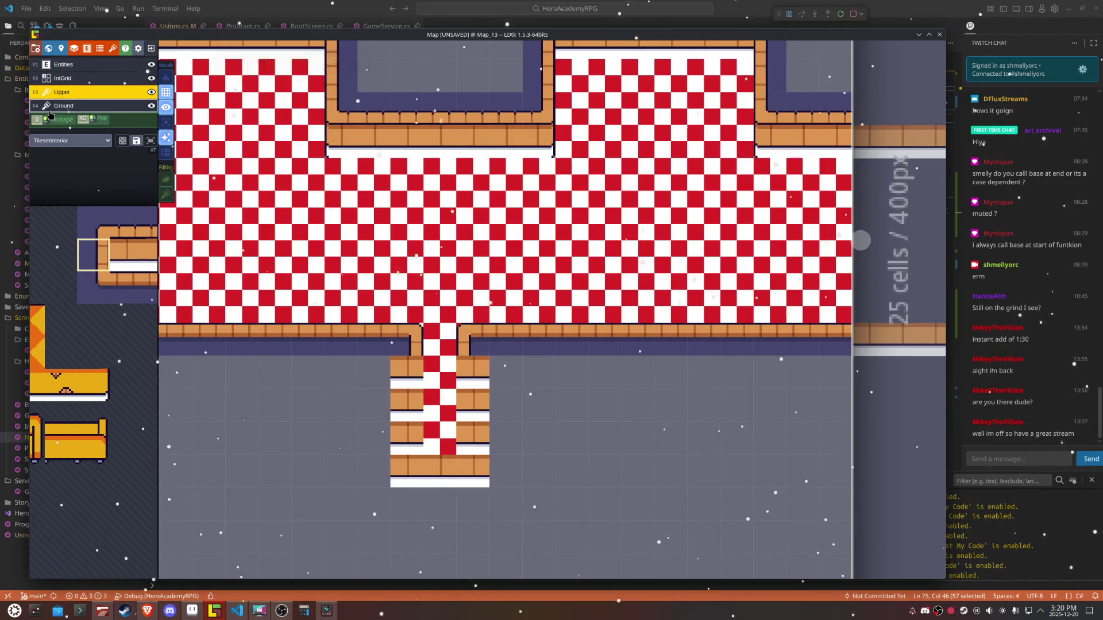
key(x)
drag(474, 368, 473, 438)
key(x)
drag(402, 368, 401, 426)
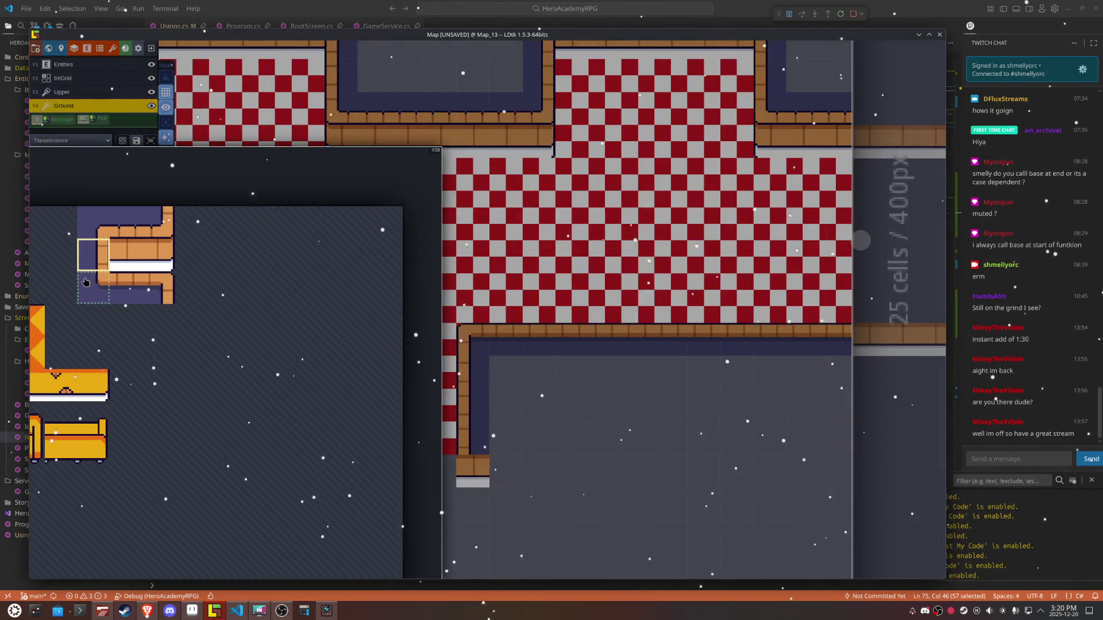
Step: Place mirrored wall corner tiles at the bottom ends of both corridor walls
click(93, 287)
click(409, 474)
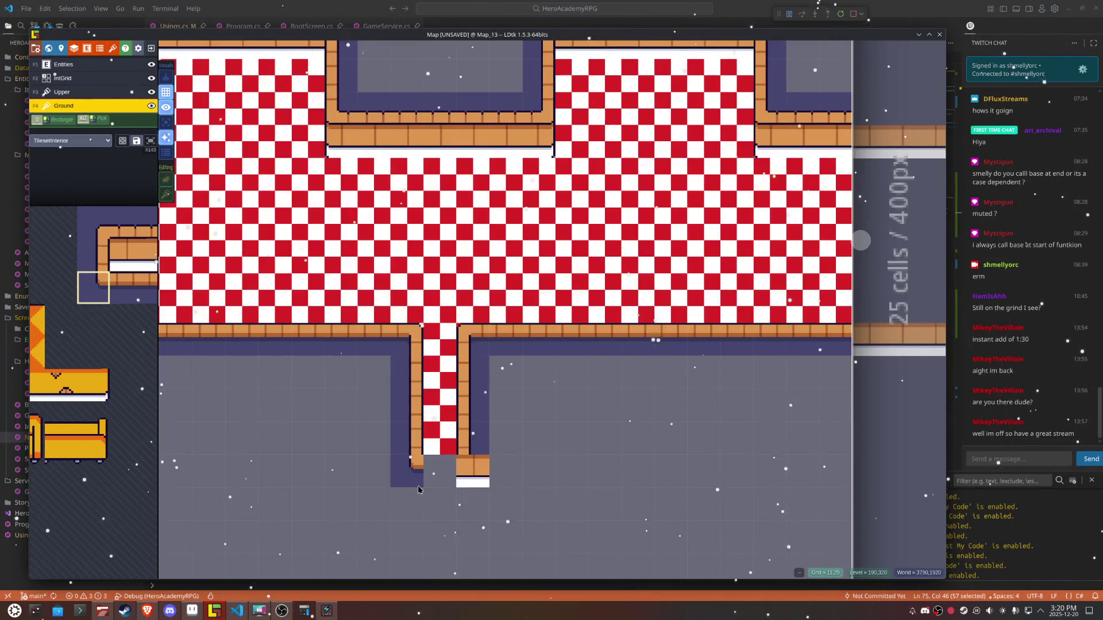
key(x)
click(472, 474)
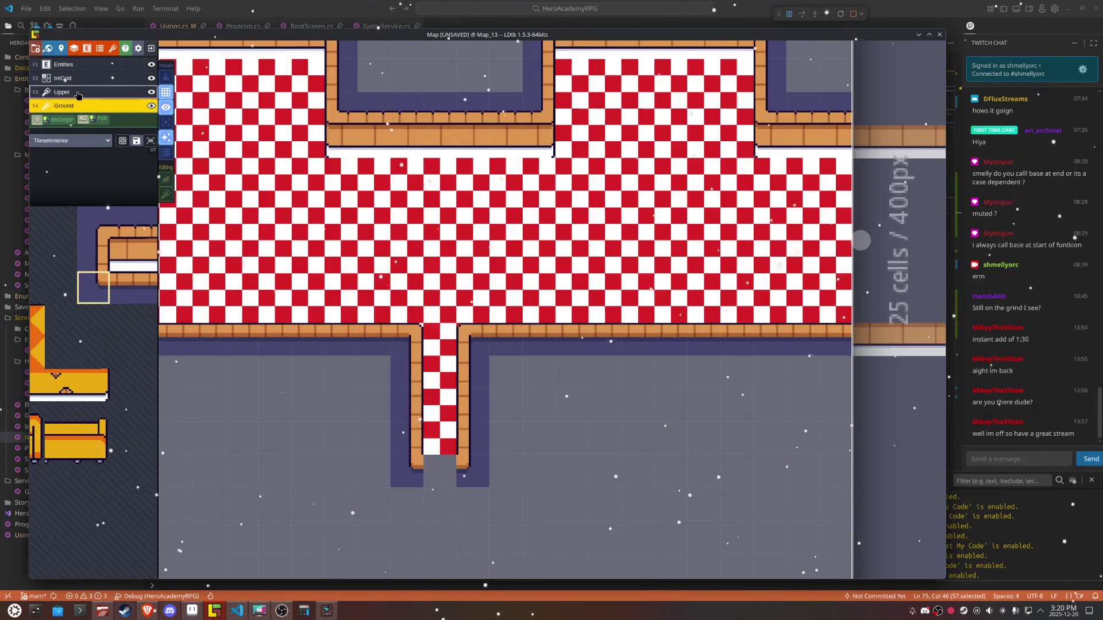
Step: Close the corridor's bottom with a wall end tile on the Upper layer and erase a stray piece
click(78, 94)
mouse_move(109, 241)
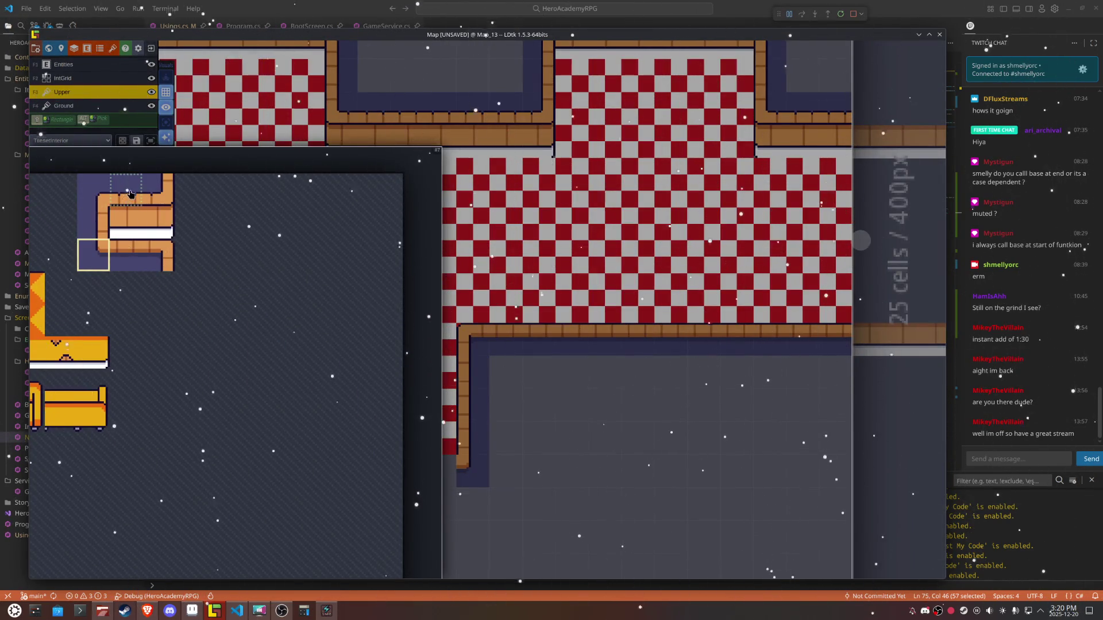
click(131, 194)
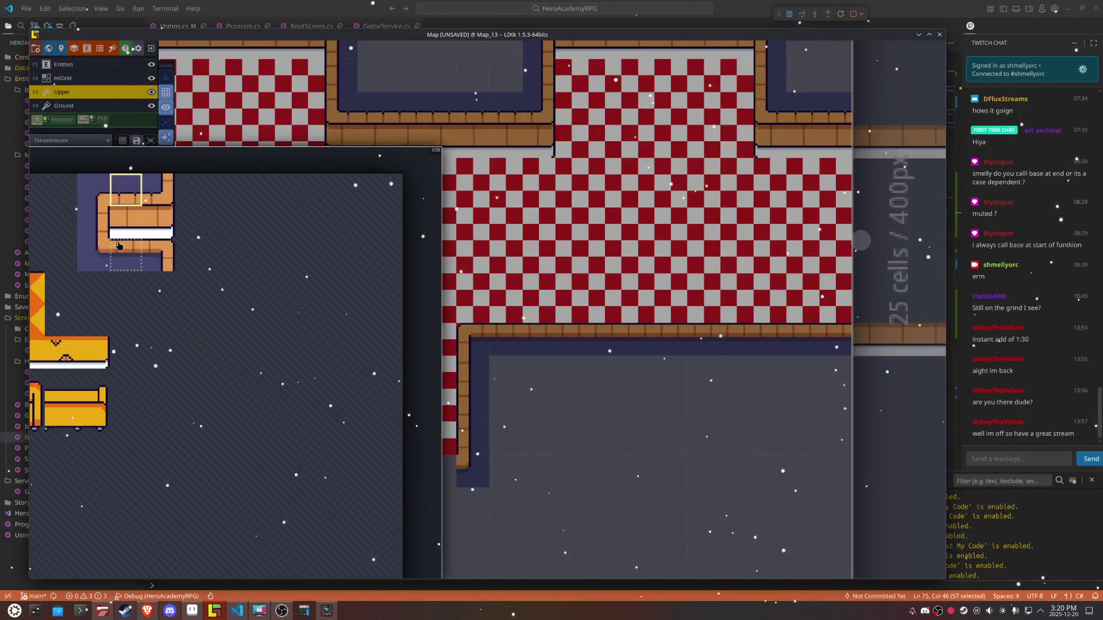
click(117, 253)
click(445, 480)
scroll(609, 437, down, 3)
scroll(442, 431, up, 2)
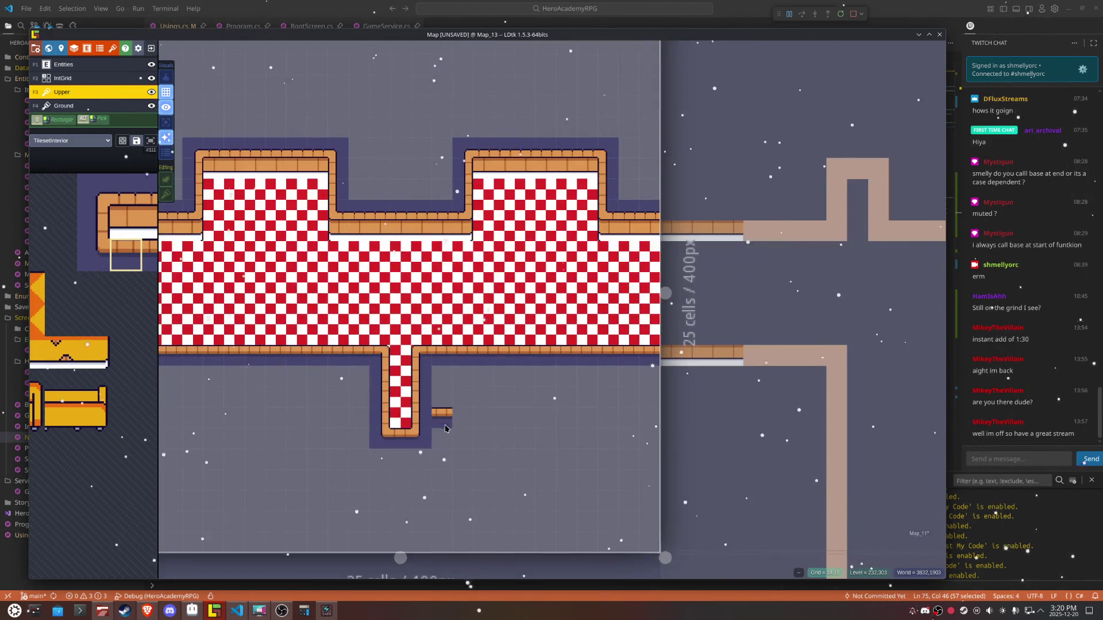
right_click(452, 424)
Step: Set Map_13's level background colour to a recently used dark blue-purple swatch
click(61, 48)
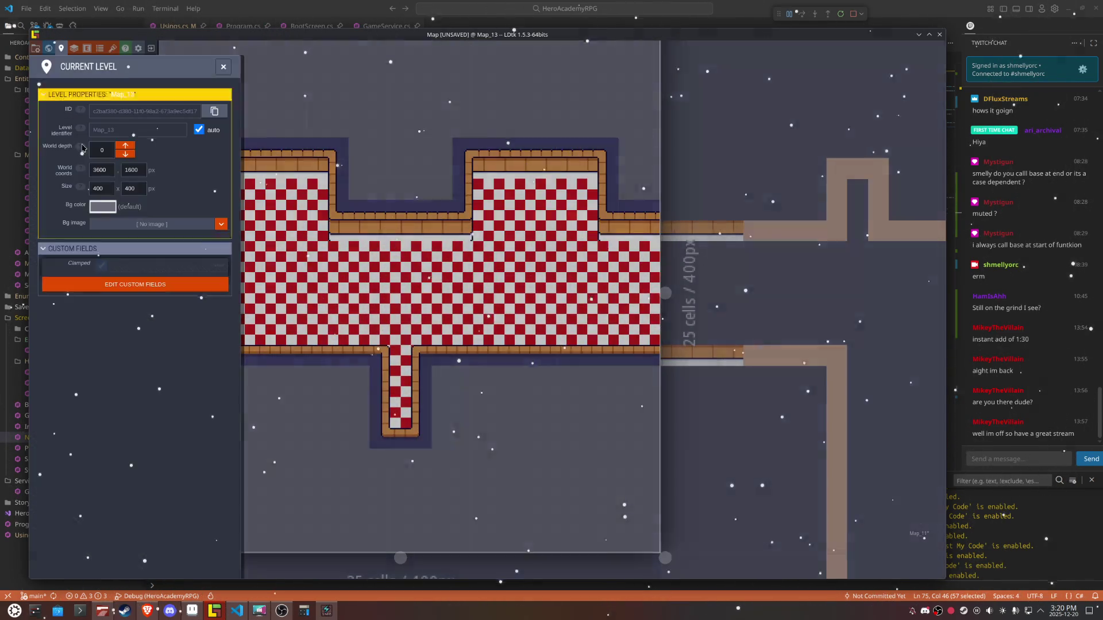
click(103, 208)
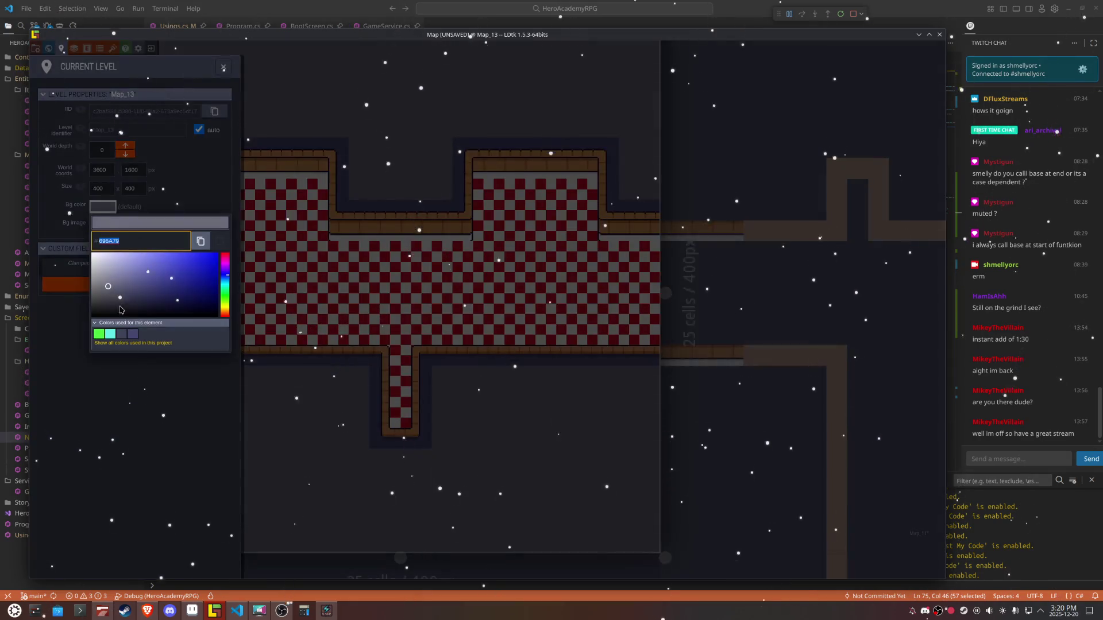
click(125, 338)
click(486, 455)
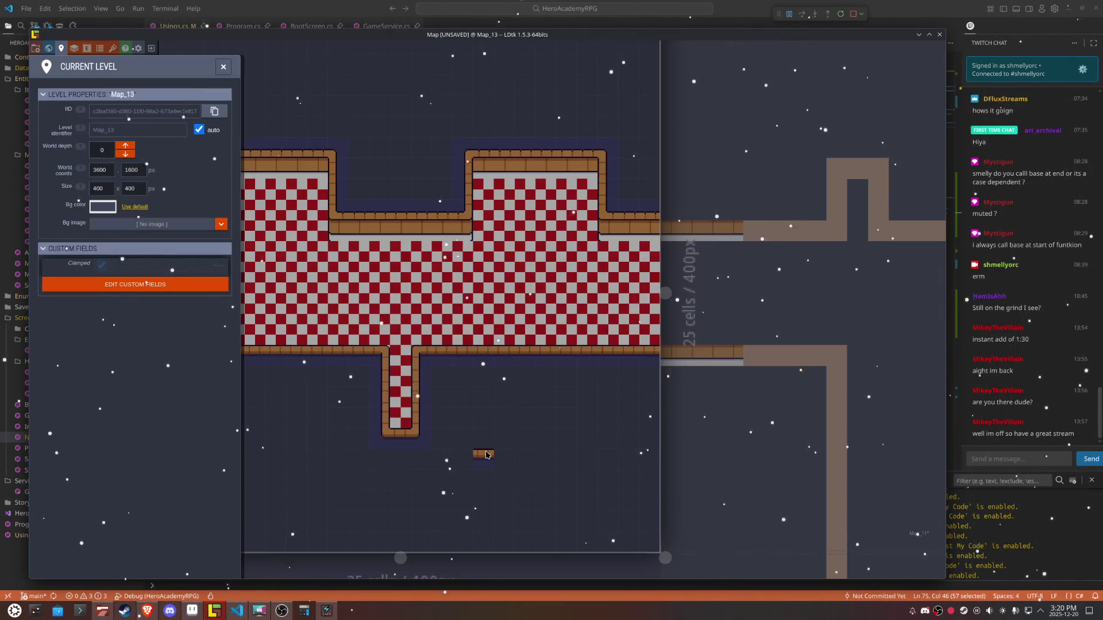
click(103, 207)
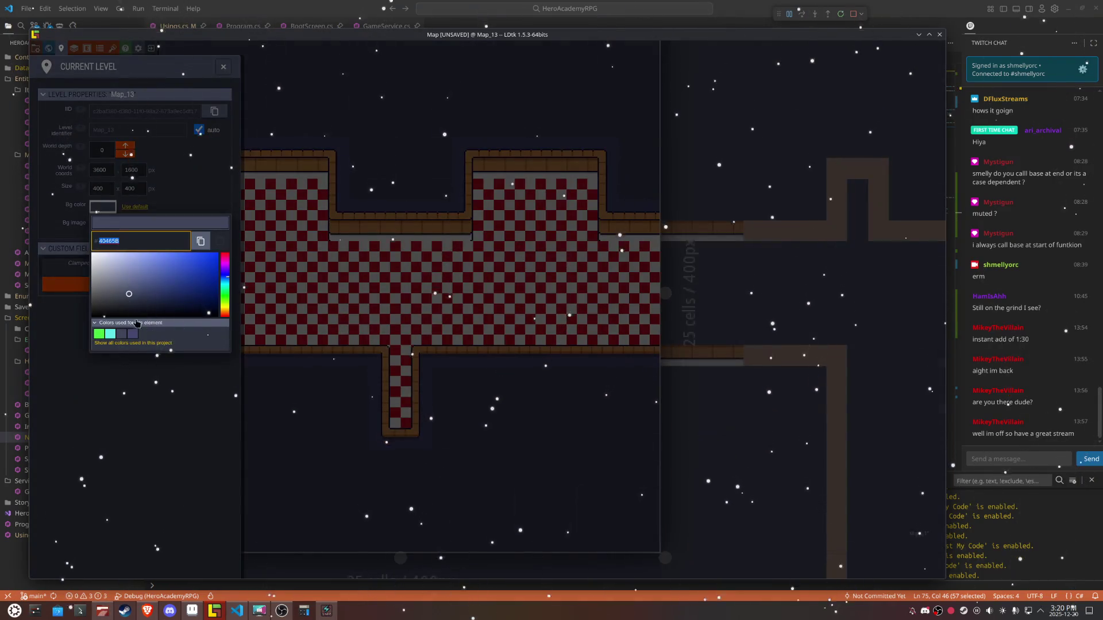
click(132, 334)
click(508, 437)
key(Escape)
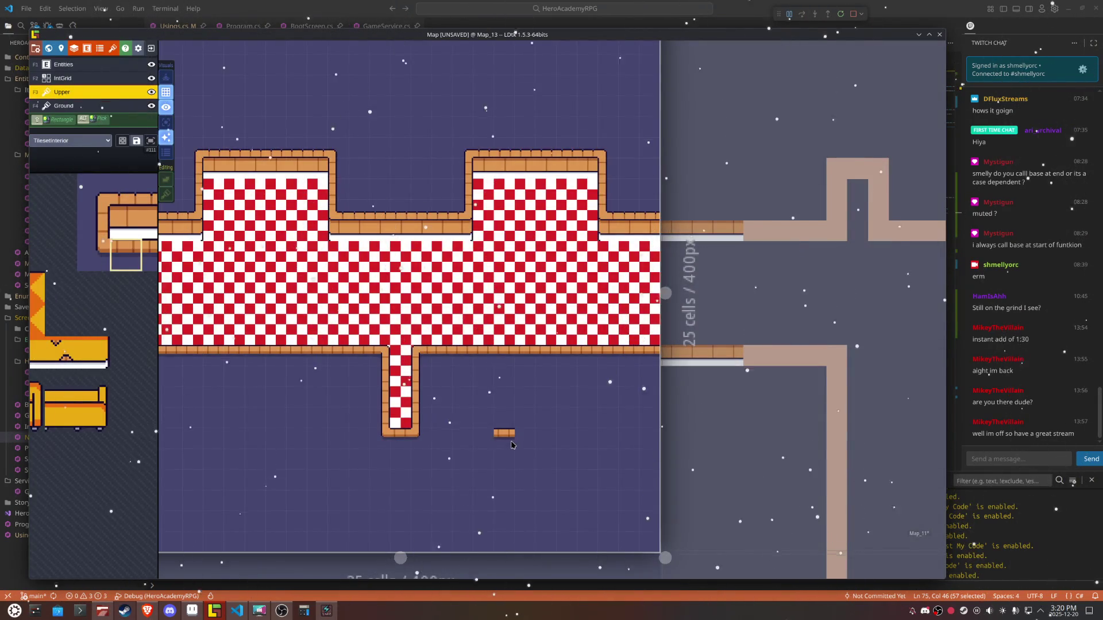
Step: Erase the Ground tile beside the counter using the F4 Ground layer shortcut
drag(461, 269, 514, 325)
scroll(468, 314, up, 3)
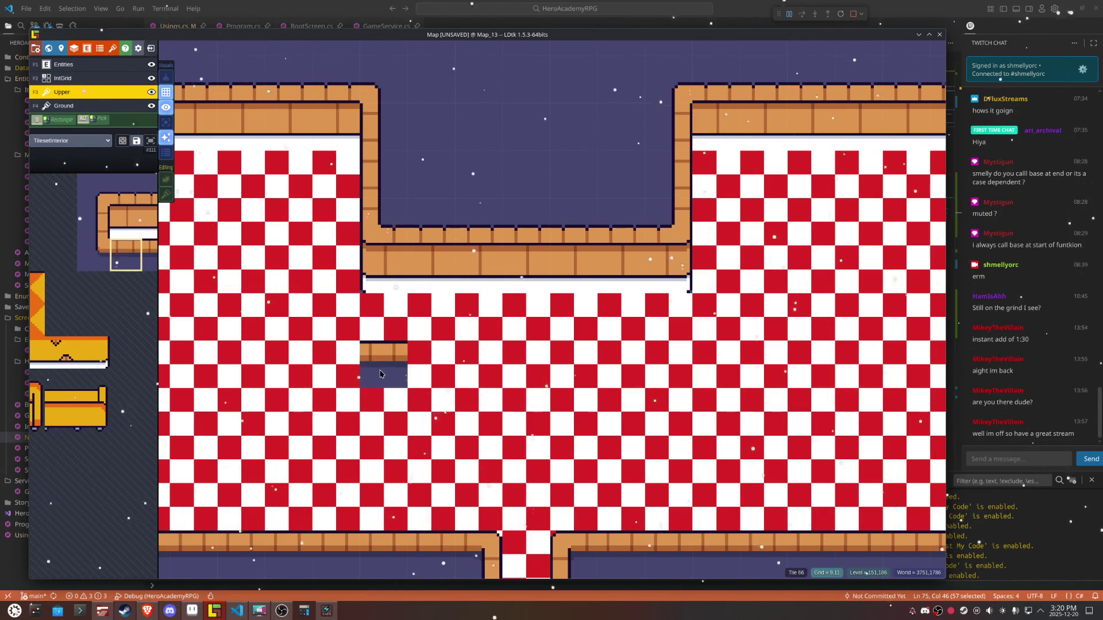
scroll(391, 353, up, 3)
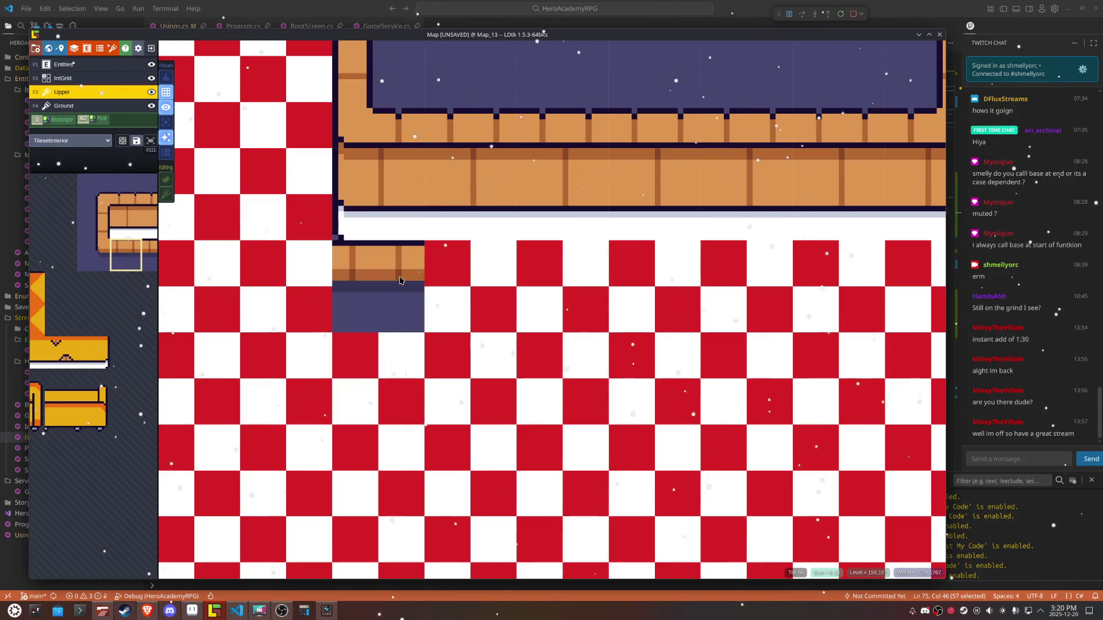
key(F4)
scroll(609, 380, down, 2)
drag(609, 379, 527, 405)
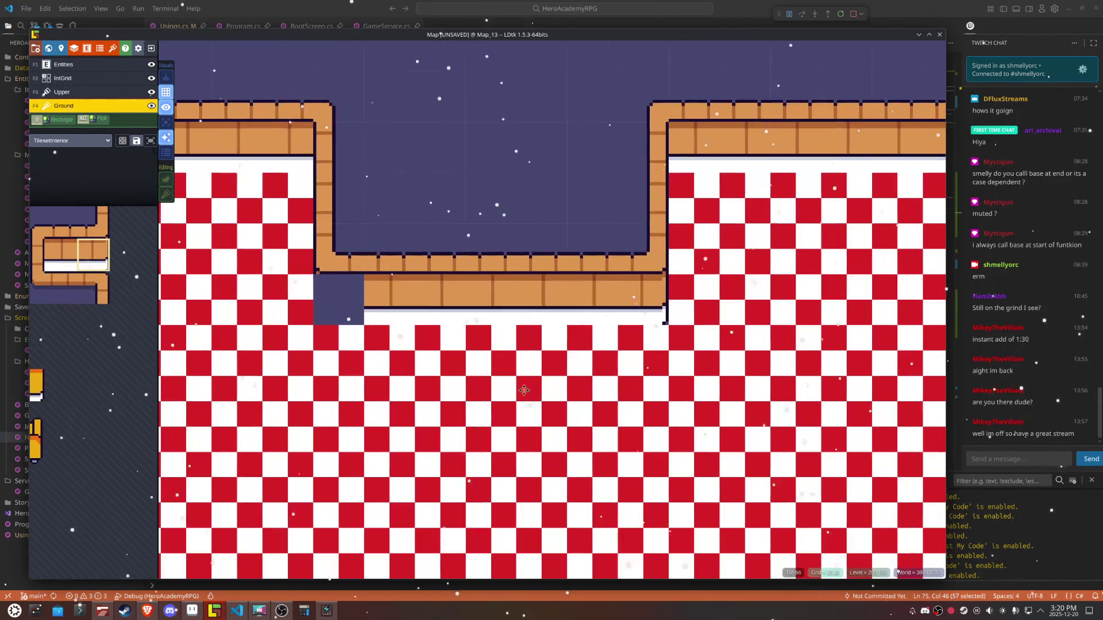
right_click(643, 300)
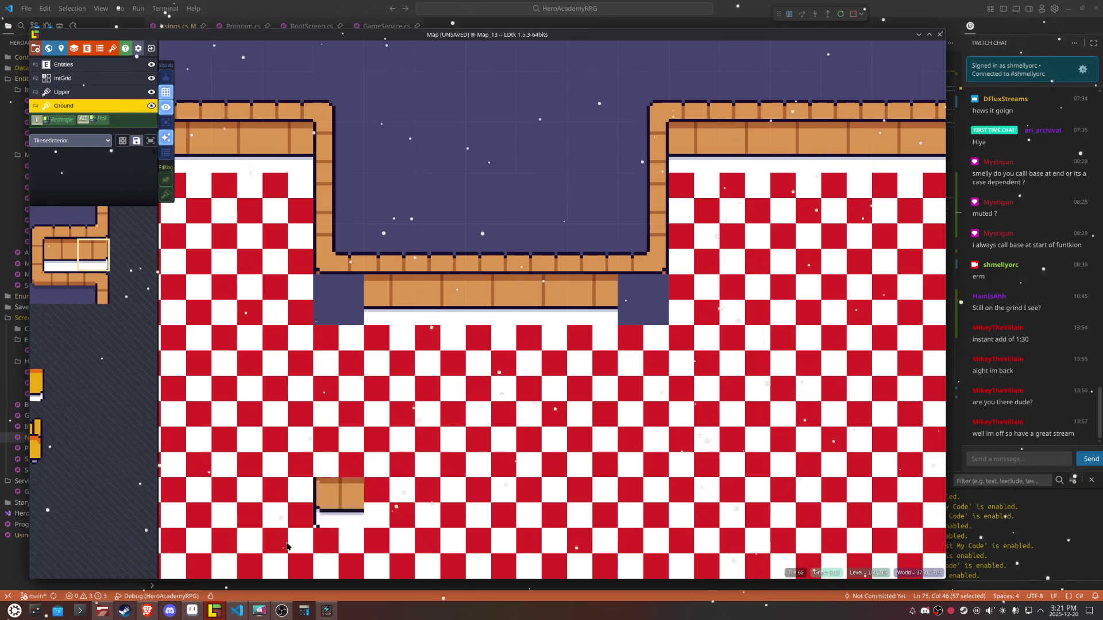
Step: Switch to TilesetInterior.aseprite in Aseprite and choose the rectangular selection tool
key(alt+Tab)
key(m)
scroll(466, 403, down, 5)
scroll(545, 189, up, 4)
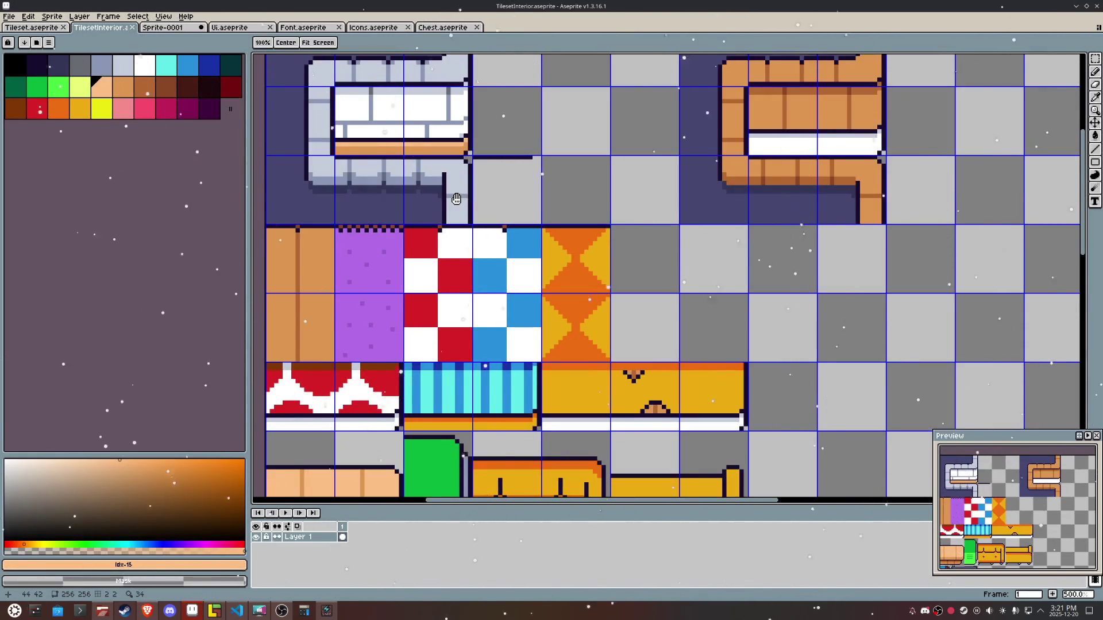
Step: Raise the white-brick bench's seat one pixel and redraw a dark outline across it
scroll(517, 275, up, 2)
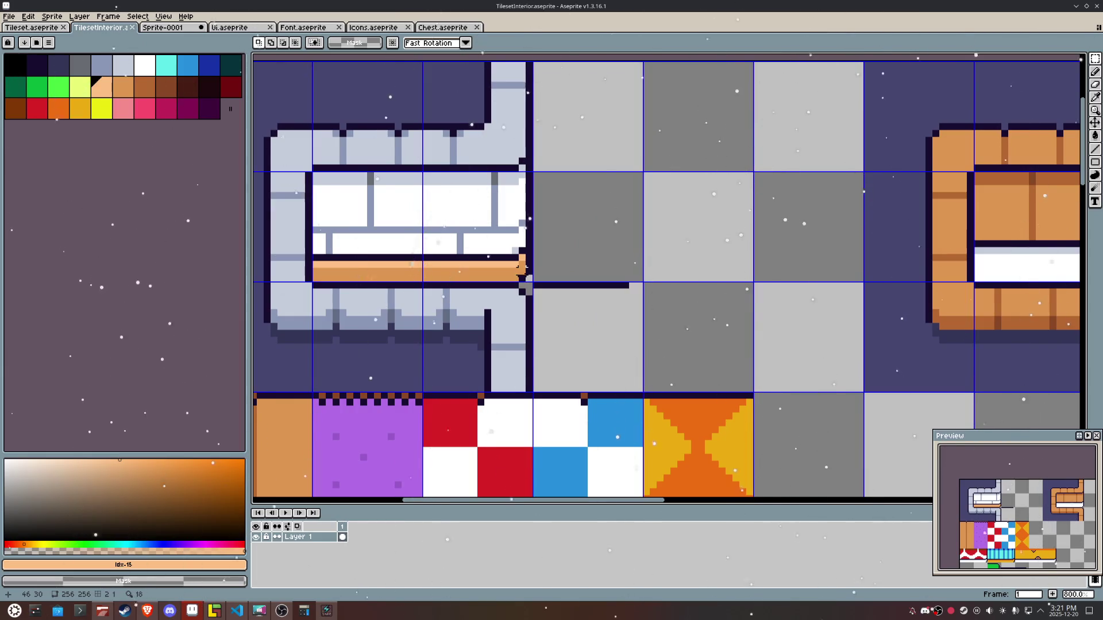
mouse_move(529, 281)
mouse_down()
mouse_move(339, 232)
mouse_move(311, 212)
mouse_up()
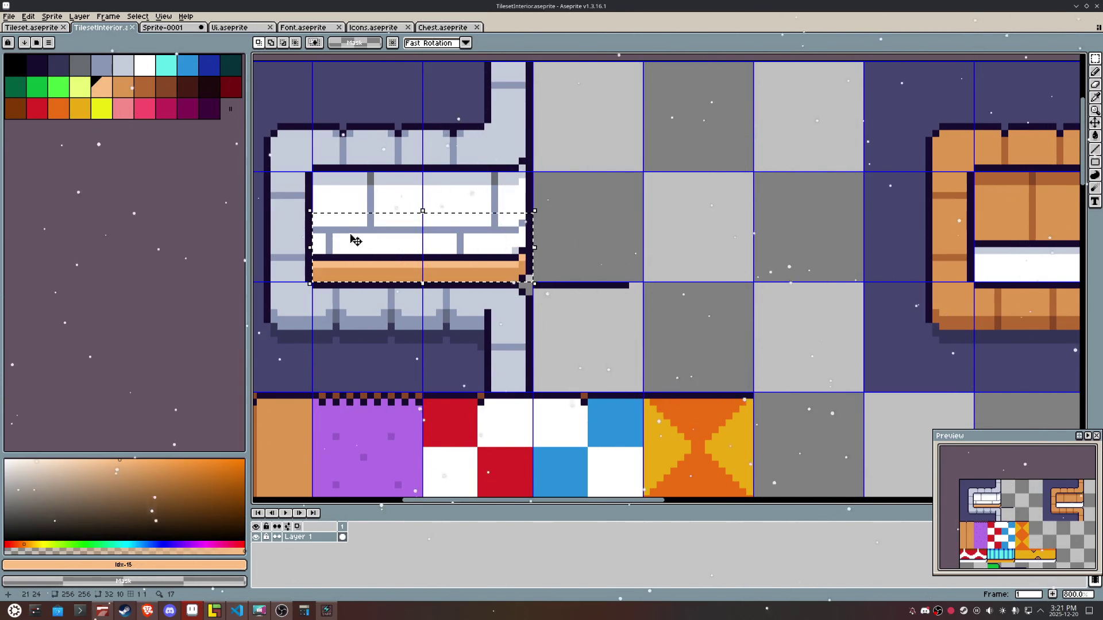
drag(376, 251, 377, 246)
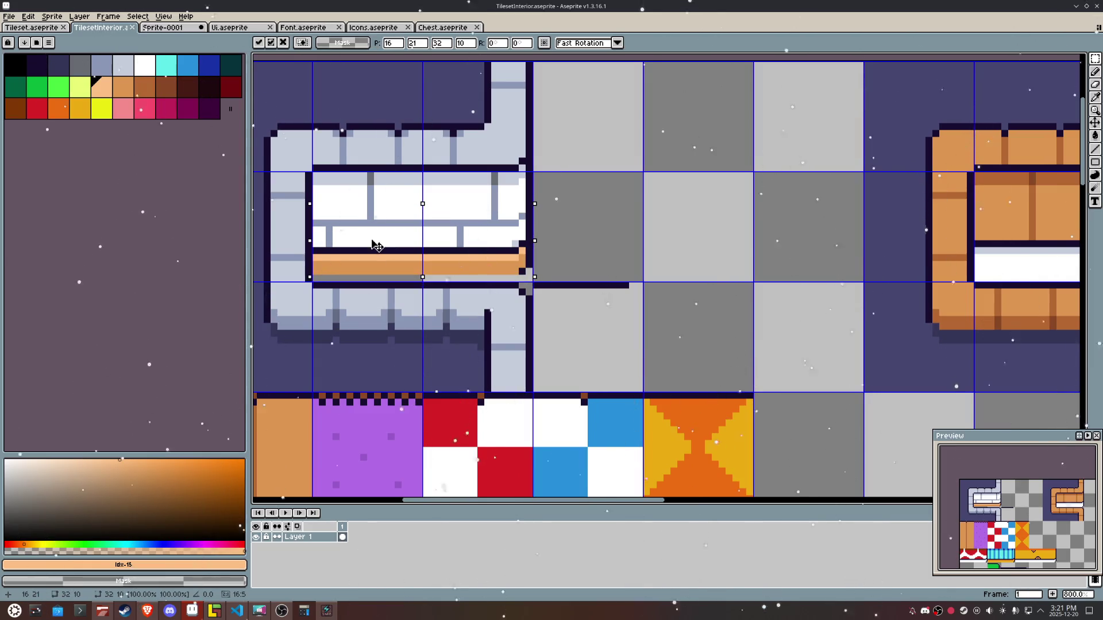
key(ctrl+d)
key(b)
alt+click(524, 276)
mouse_move(522, 278)
mouse_down()
mouse_move(418, 266)
mouse_move(341, 277)
mouse_up()
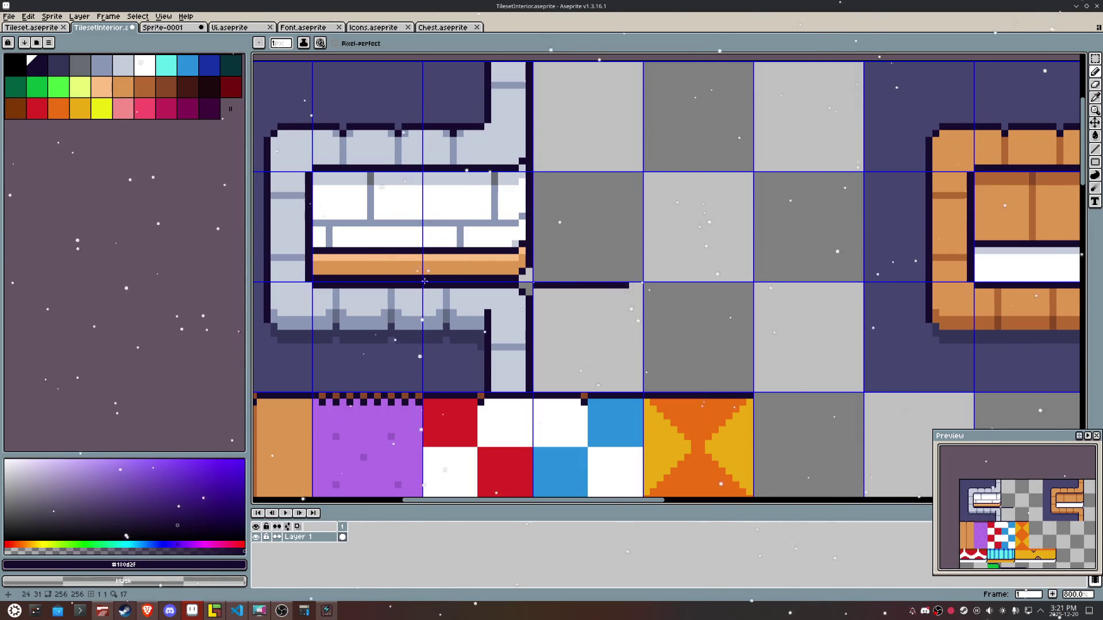
scroll(404, 280, down, 2)
scroll(682, 303, up, 1)
Step: Raise the orange counter's seat one pixel and draw a dark line under the white seat
key(m)
scroll(685, 303, up, 1)
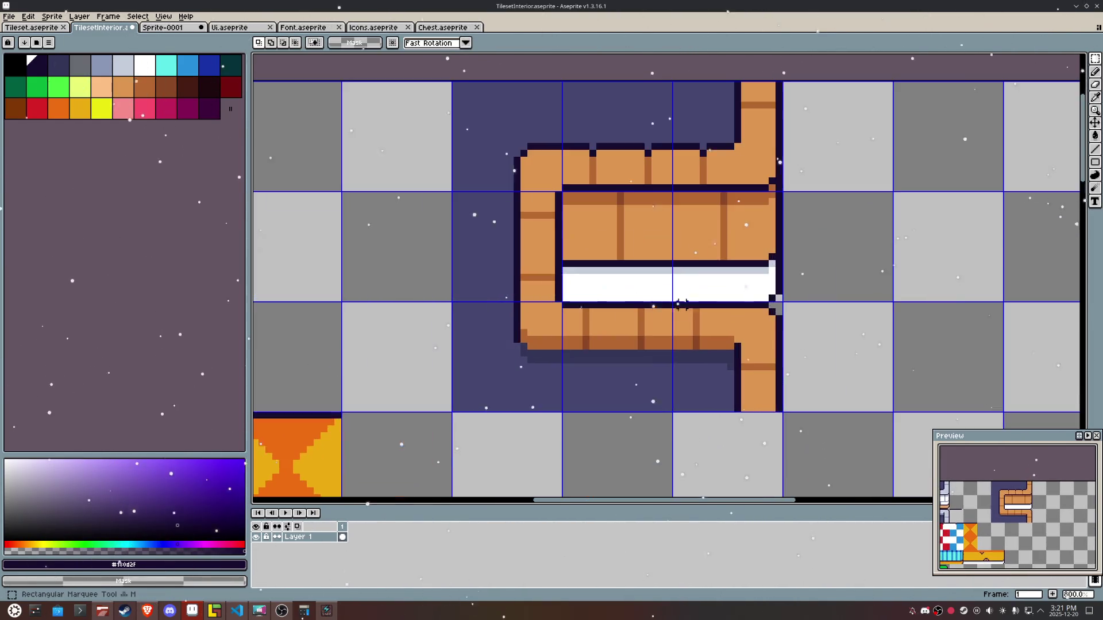
drag(779, 298, 561, 238)
click(621, 284)
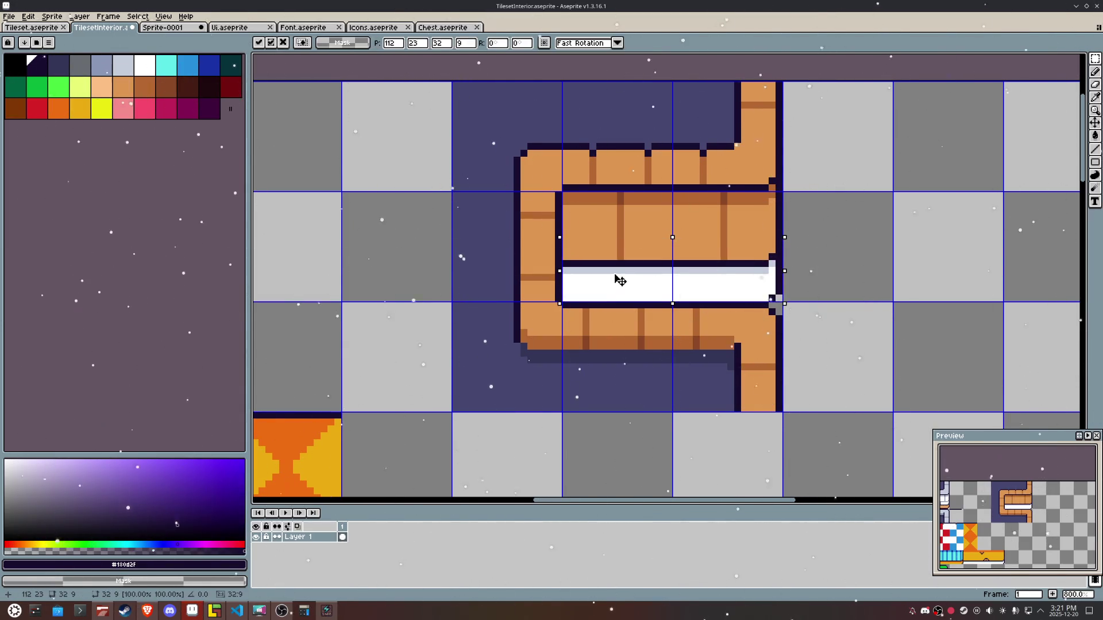
drag(619, 280, 621, 274)
key(ctrl+d)
alt+click(763, 297)
key(b)
alt+click(772, 293)
drag(771, 295, 564, 297)
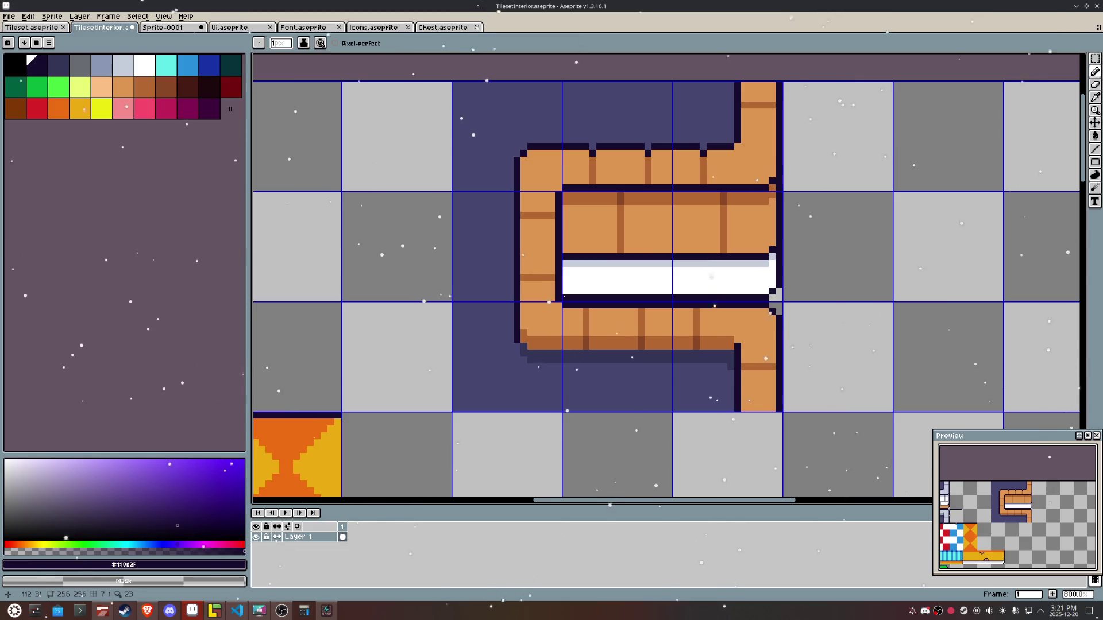
Step: Remove the duplicate row of floor tiles from the tileset
key(m)
scroll(564, 296, down, 5)
scroll(378, 281, up, 3)
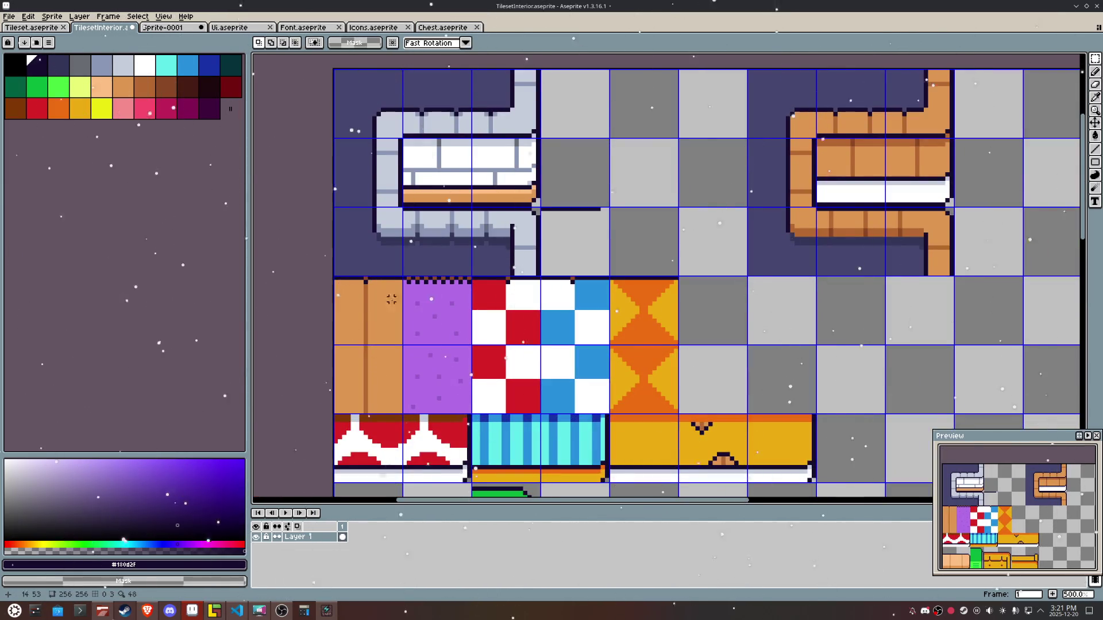
scroll(349, 286, up, 2)
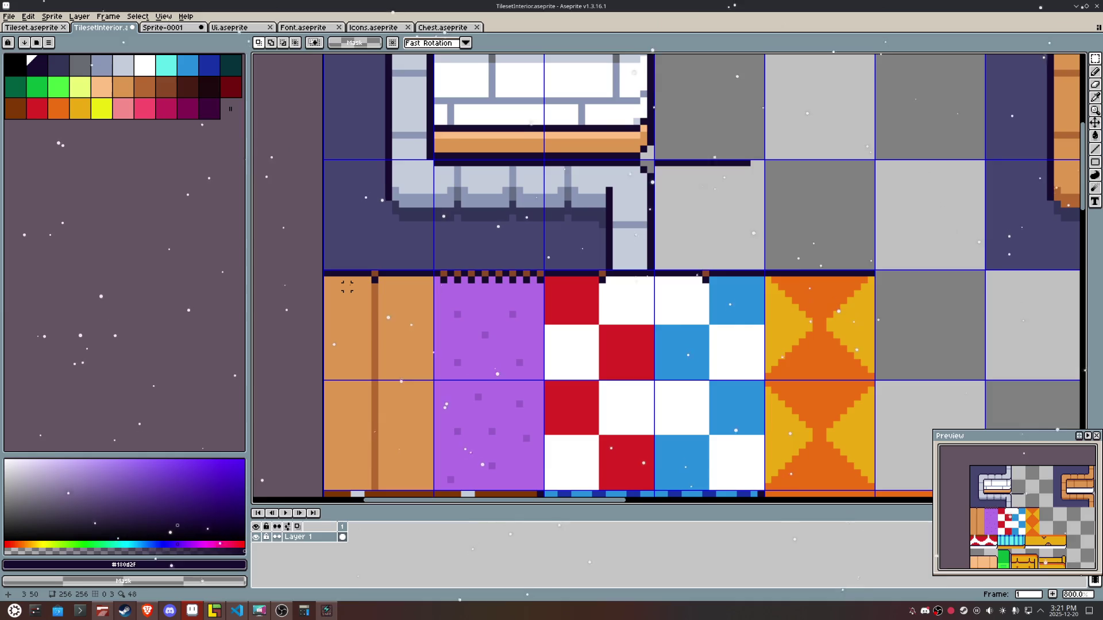
mouse_move(360, 300)
mouse_down()
mouse_move(428, 339)
mouse_move(862, 339)
mouse_up()
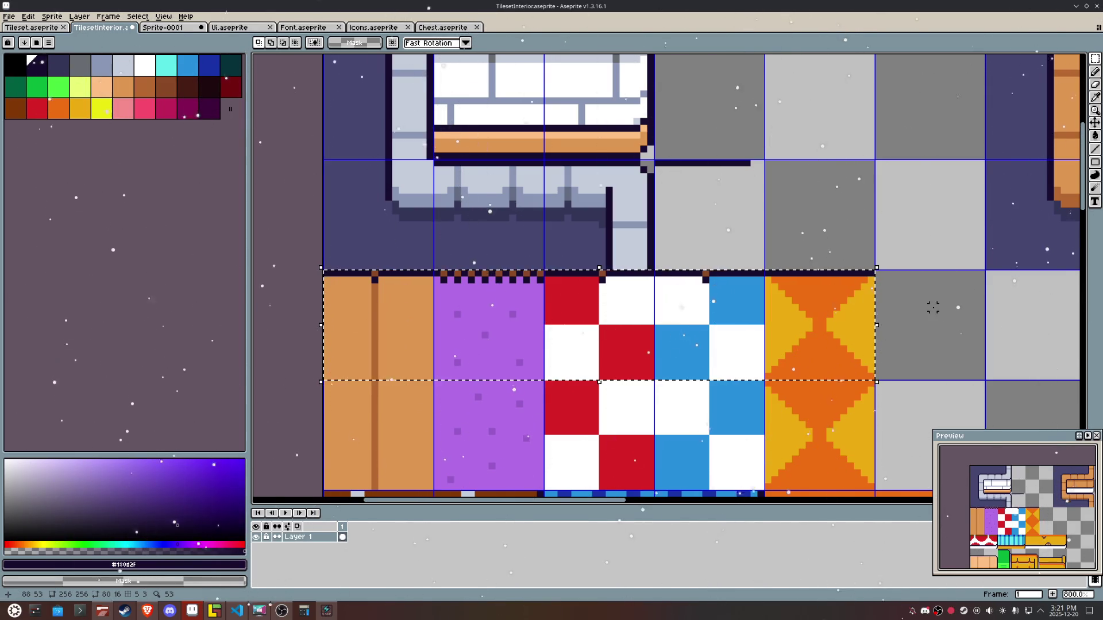
click(839, 337)
key(ctrl+x)
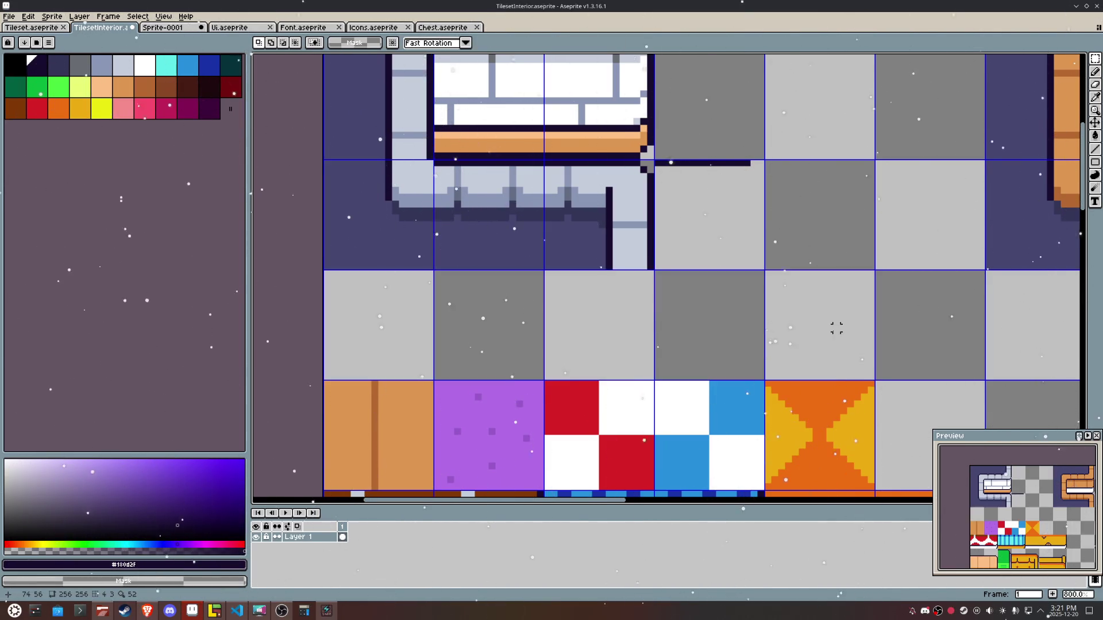
scroll(870, 314, down, 3)
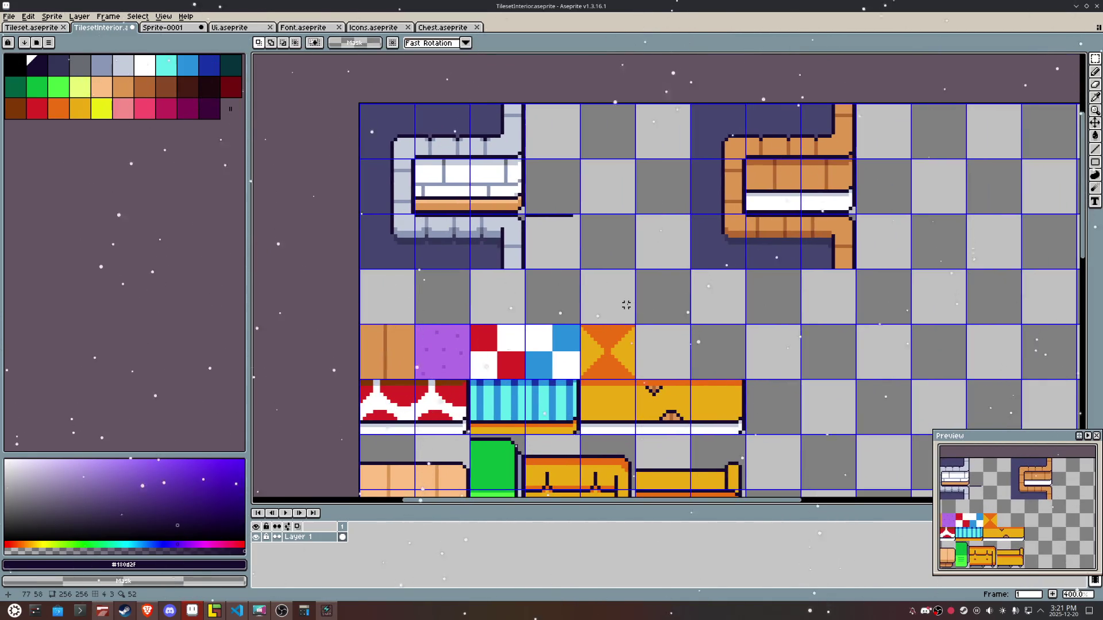
drag(623, 301, 385, 302)
key(ctrl+z)
Step: Export the sheet as TilesetInterior.png and return to LDtk
click(13, 21)
mouse_move(57, 102)
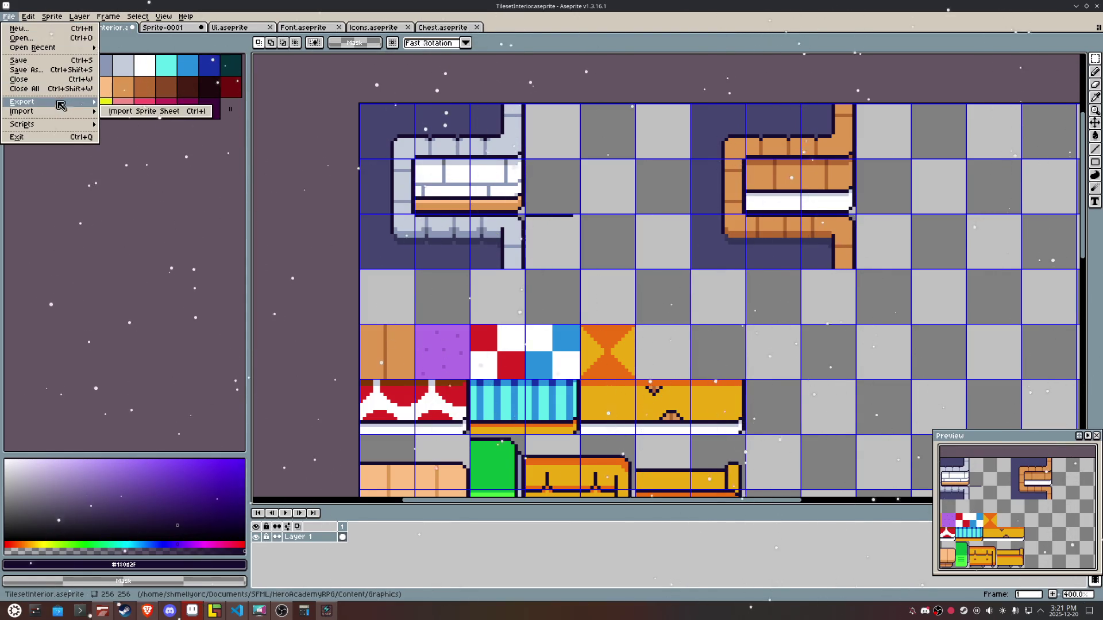
click(149, 108)
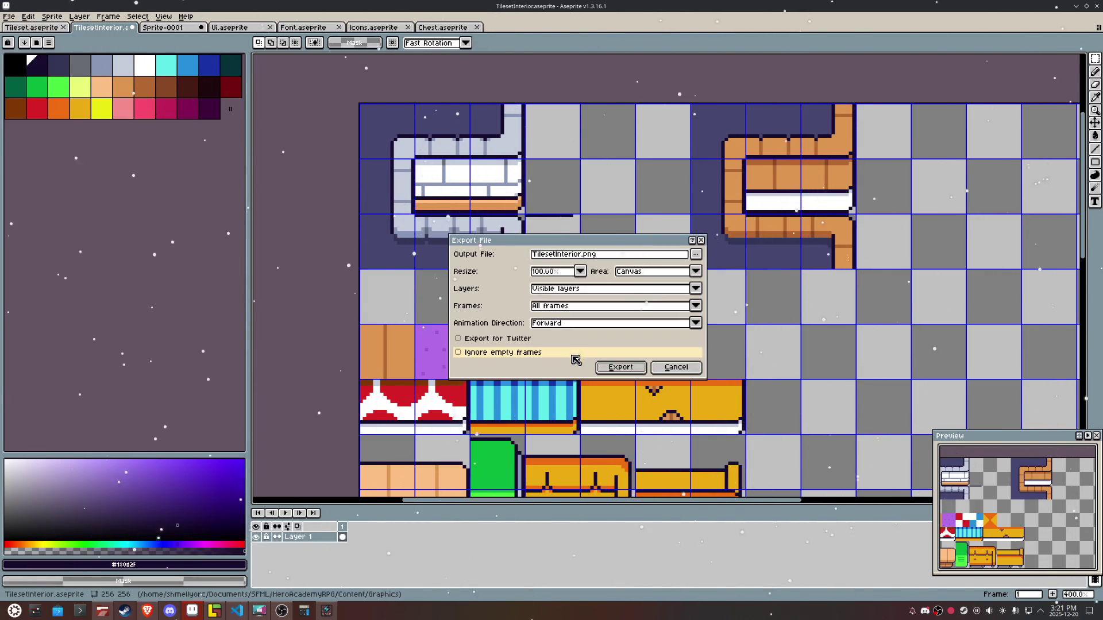
click(632, 369)
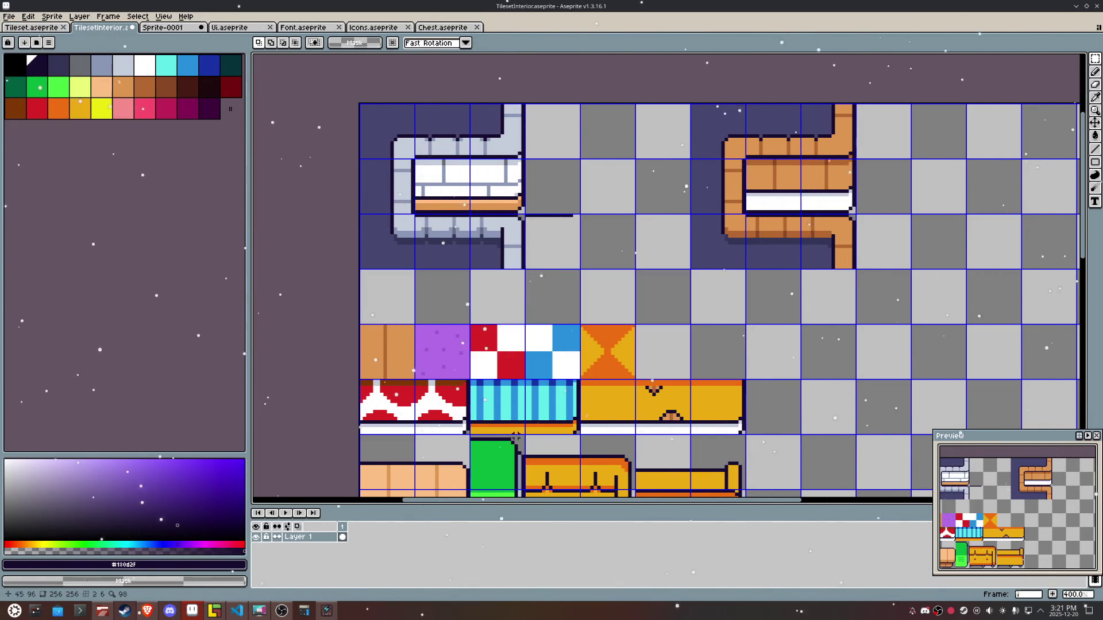
click(281, 611)
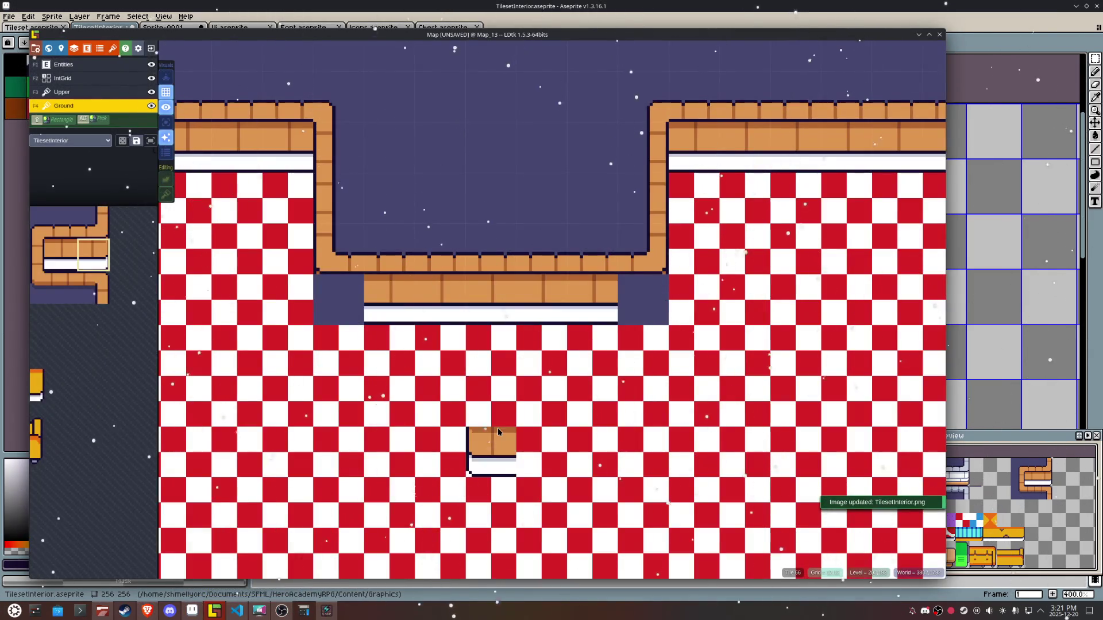
Step: Fill both gaps beside the counter with checker floor and stack a counter tile at its end
alt+click(689, 315)
click(643, 300)
click(352, 308)
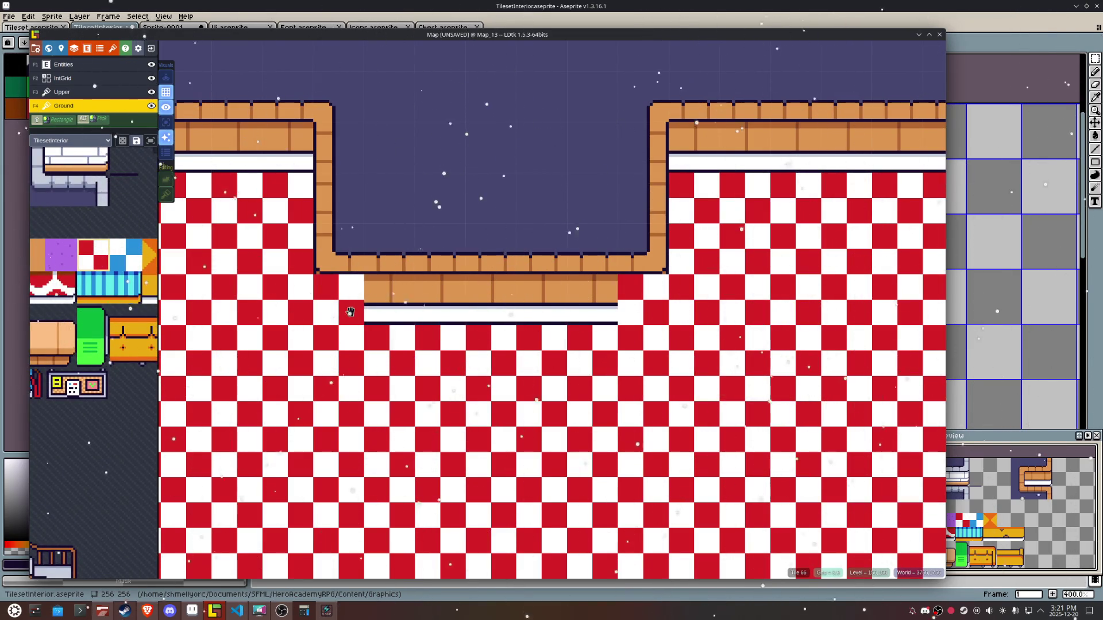
key(s)
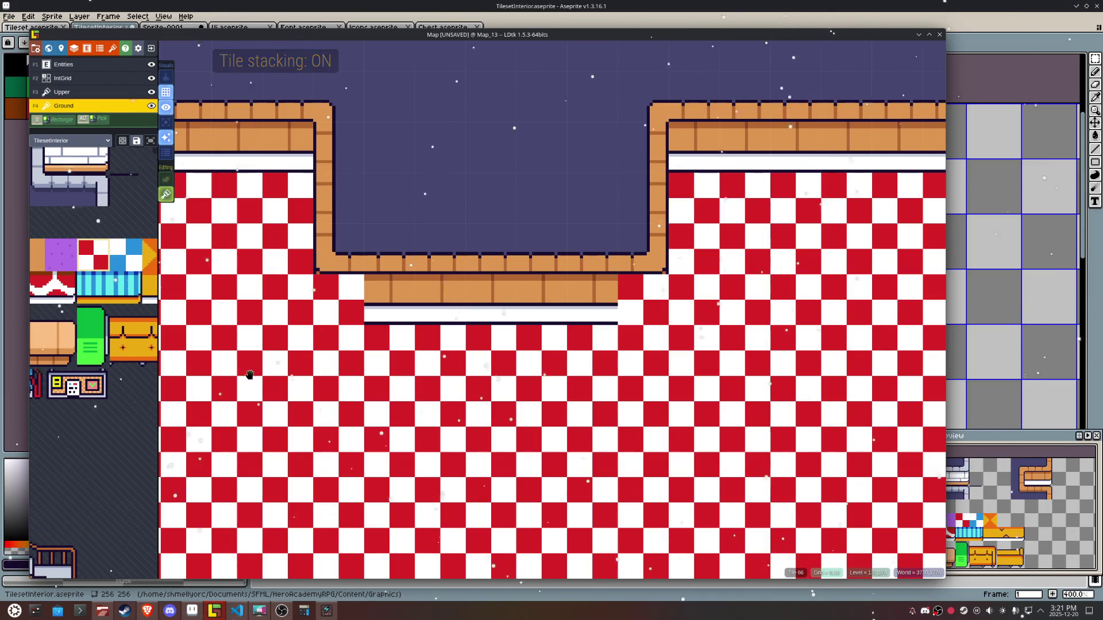
mouse_move(154, 377)
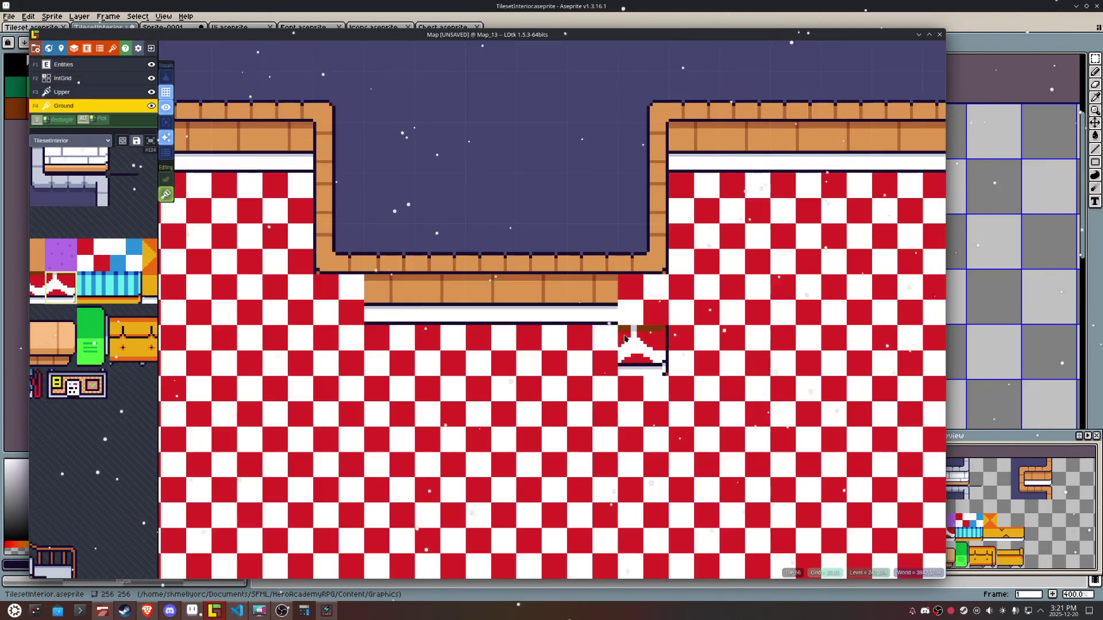
click(634, 316)
mouse_move(215, 397)
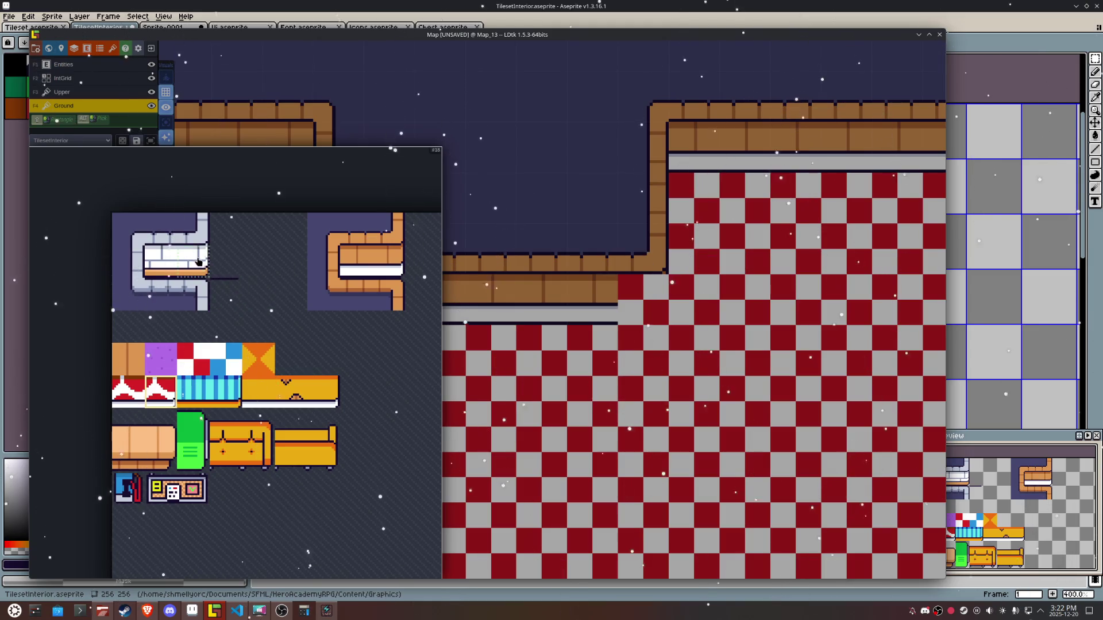
click(639, 320)
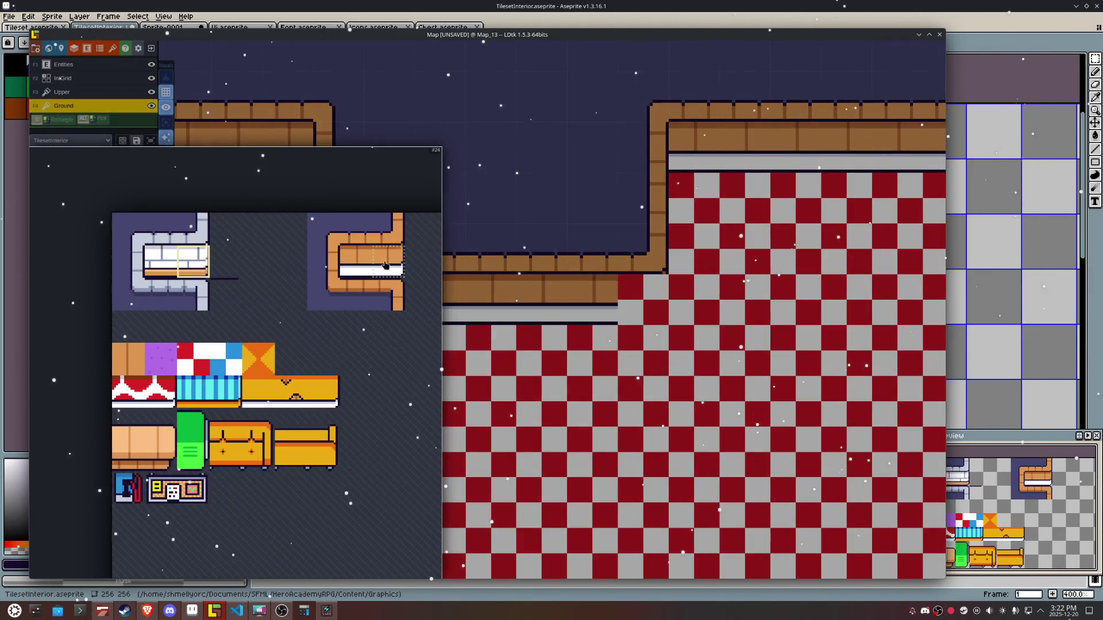
Step: Shift the counter end one tile left and add an X-flipped end on its left side
click(388, 262)
click(668, 325)
click(653, 311)
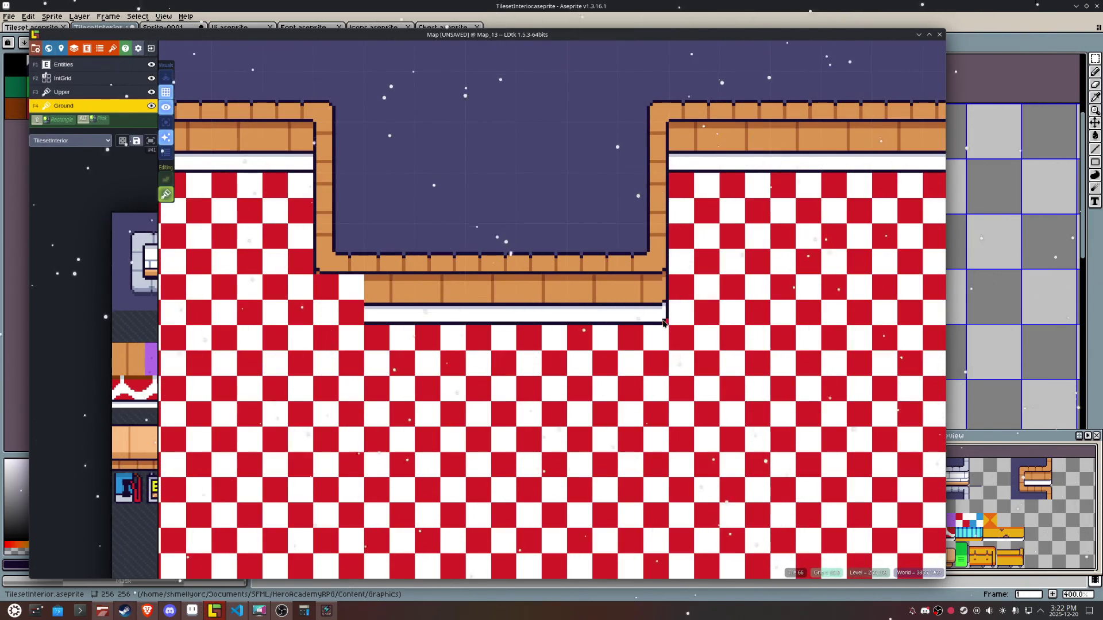
key(x)
click(319, 294)
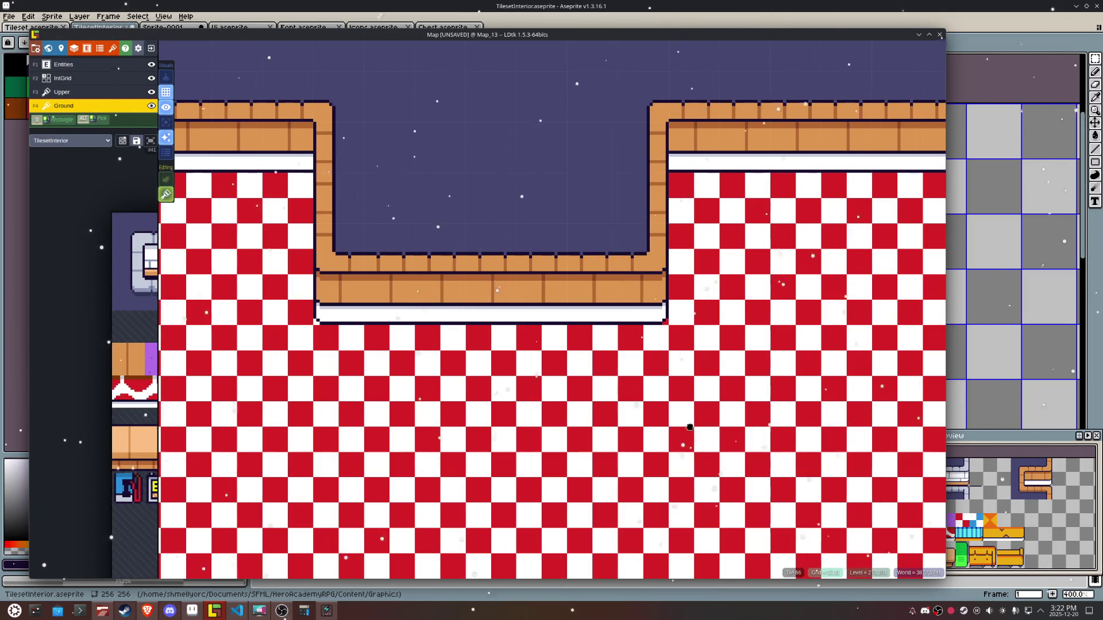
Step: With tile stacking off, paint checker floor over the wall corner where the floor juts in
drag(869, 371, 510, 392)
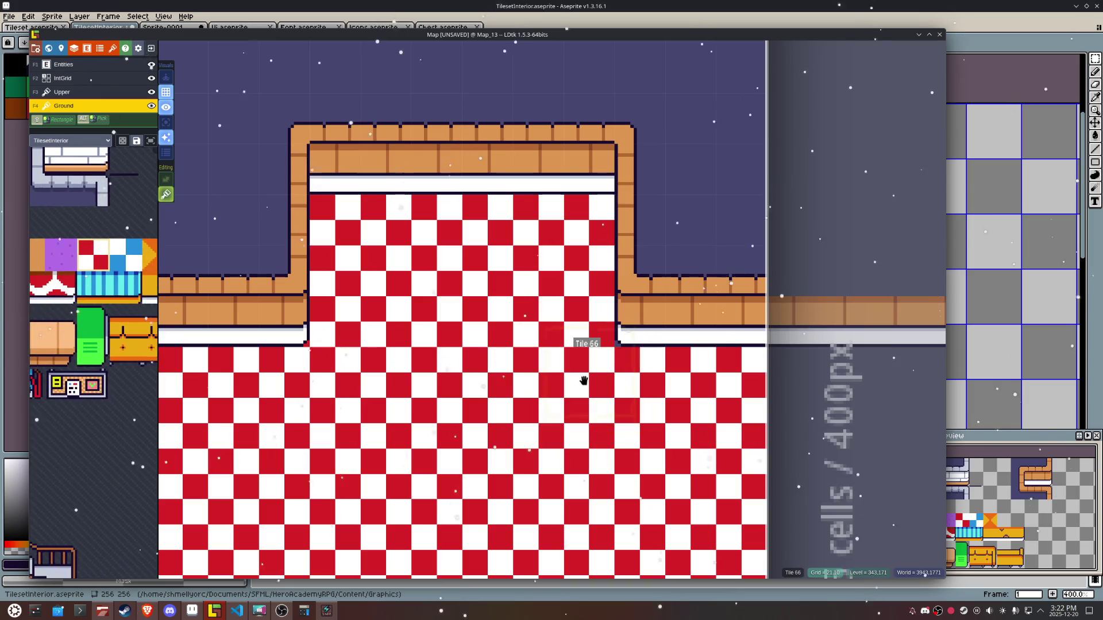
key(s)
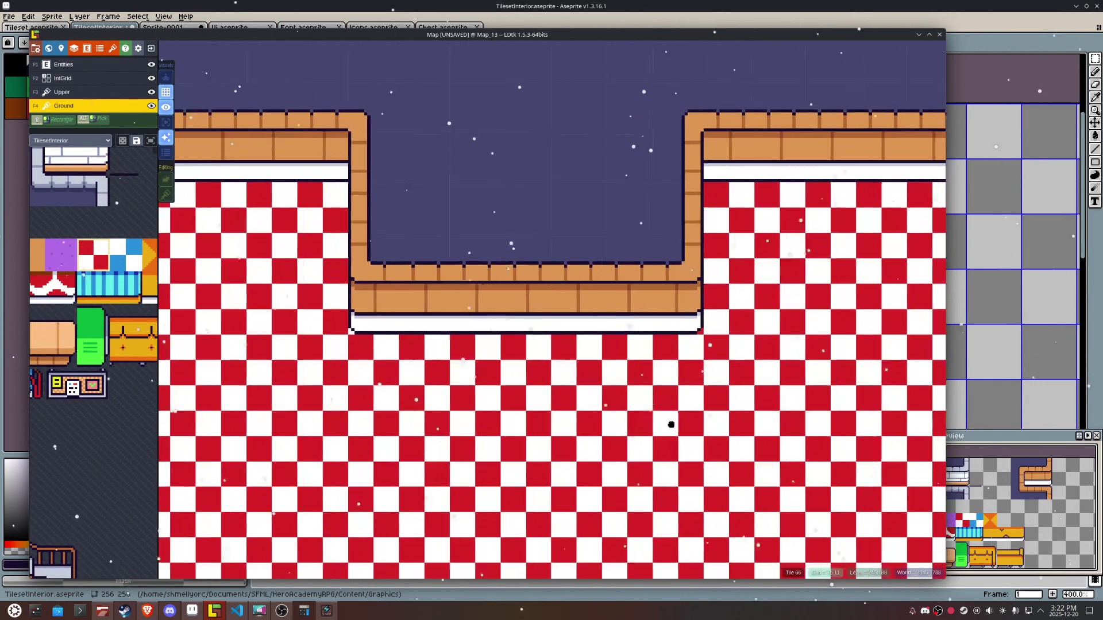
drag(671, 424, 408, 440)
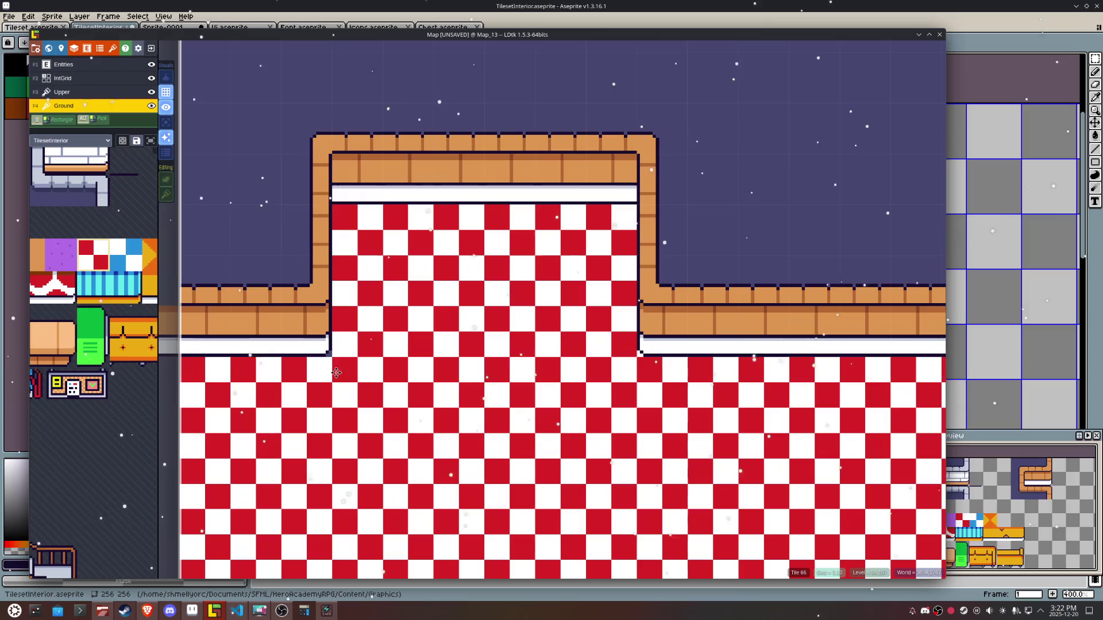
click(320, 349)
key(ctrl+z)
click(315, 343)
Step: Undo the stray wall tiles on the floor and paint a mirrored wall tile on the room's left side
drag(374, 454, 447, 426)
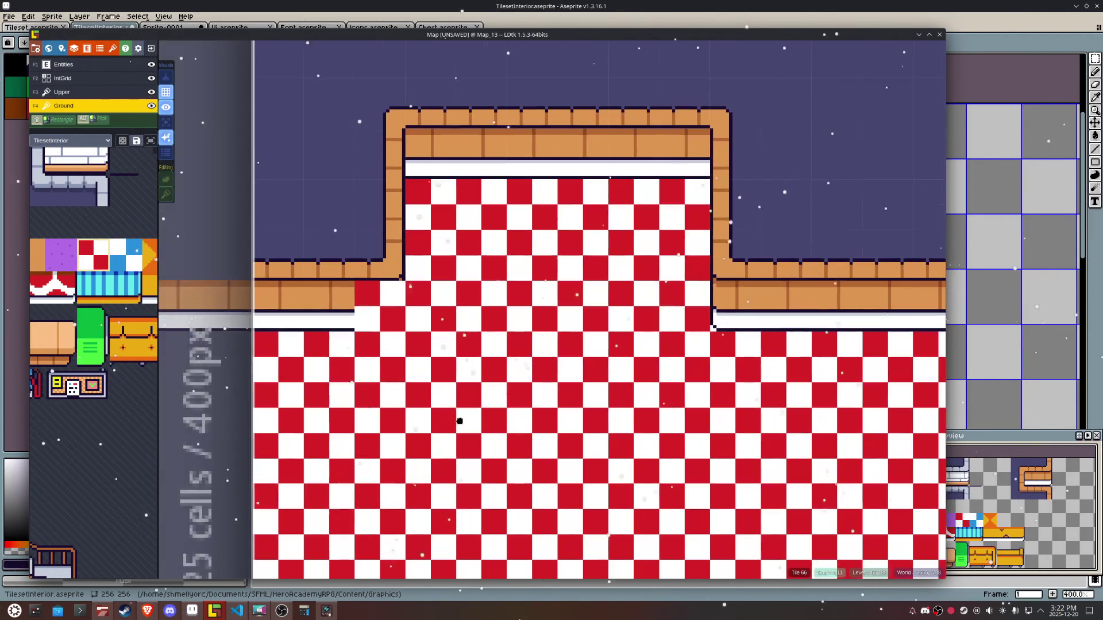
alt+click(730, 310)
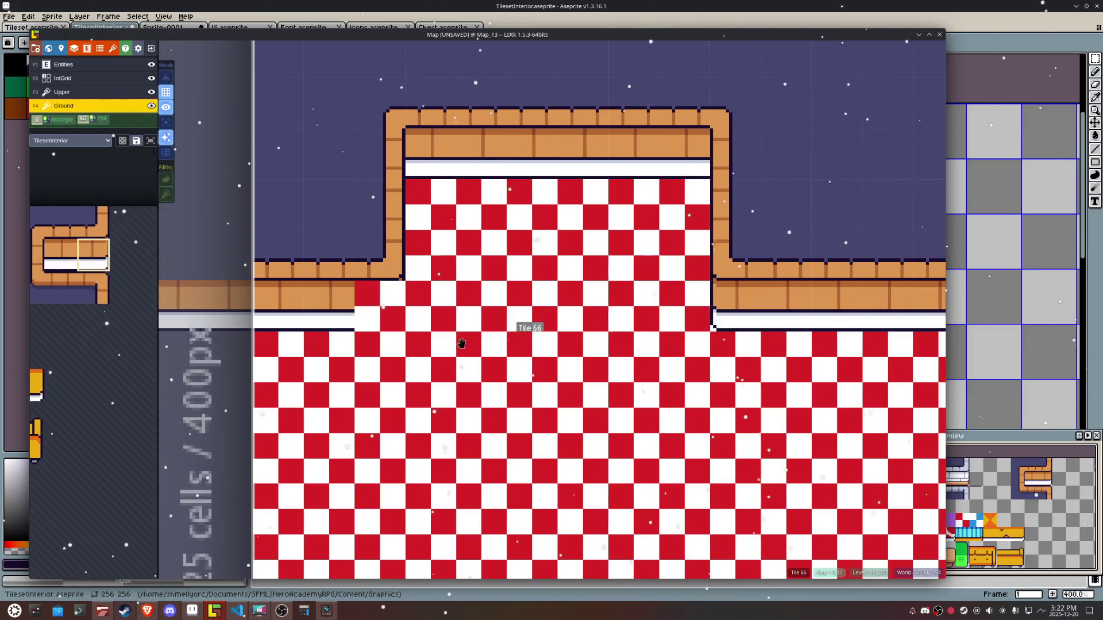
click(392, 360)
key(t)
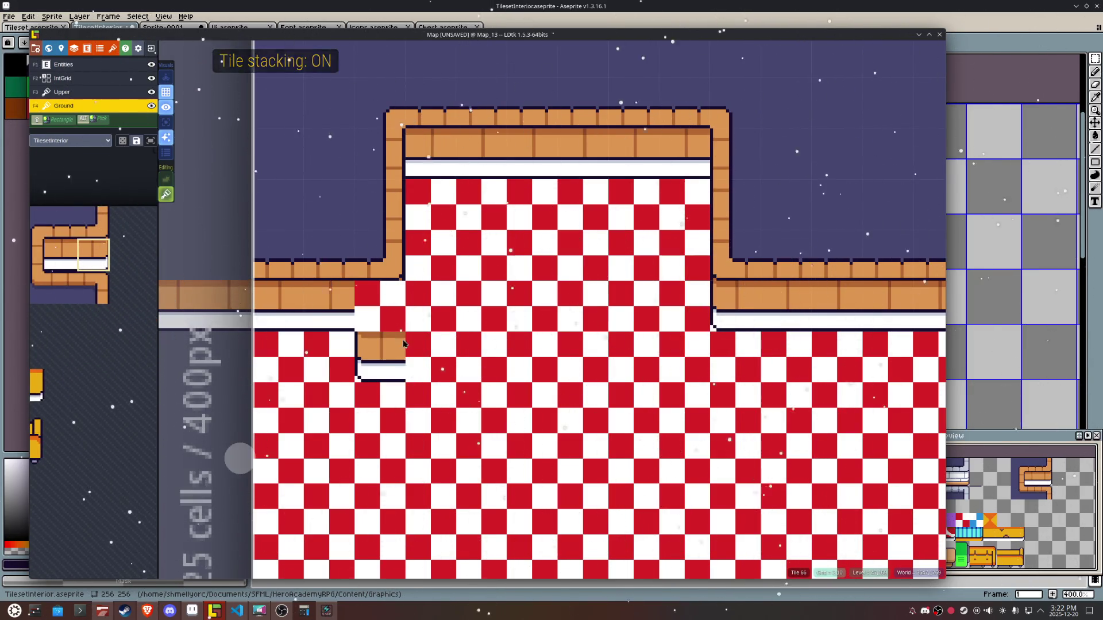
key(ctrl+z)
key(ctrl+z)
drag(784, 369, 285, 357)
key(x)
click(859, 311)
scroll(700, 365, down, 3)
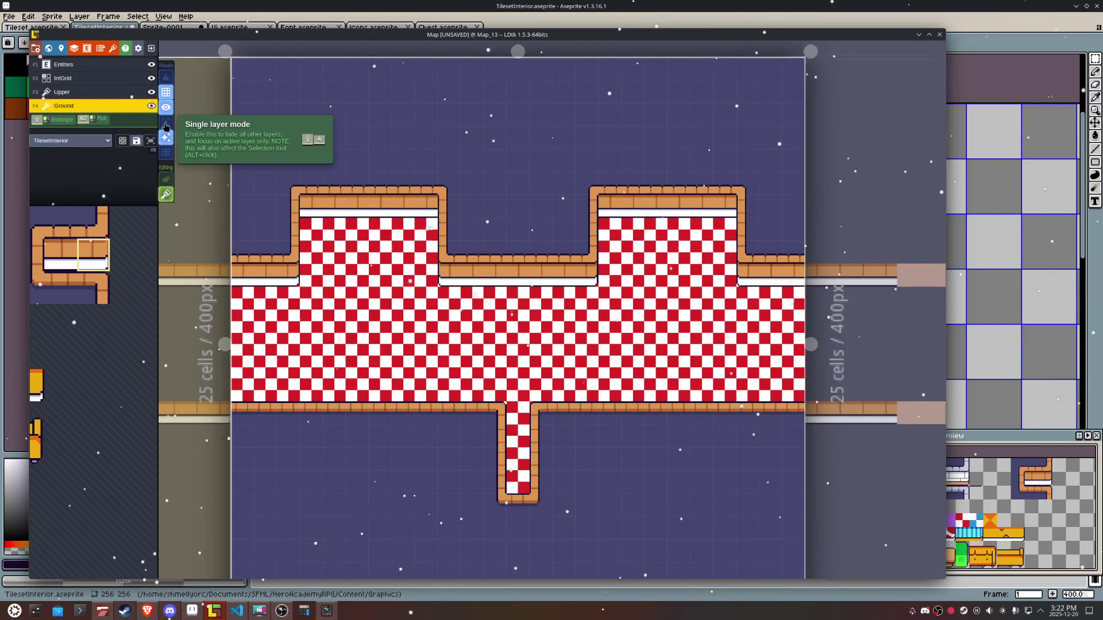
Step: In single layer mode, compare the Upper and Ground layers' walls, picking the wall tile from the map
click(165, 124)
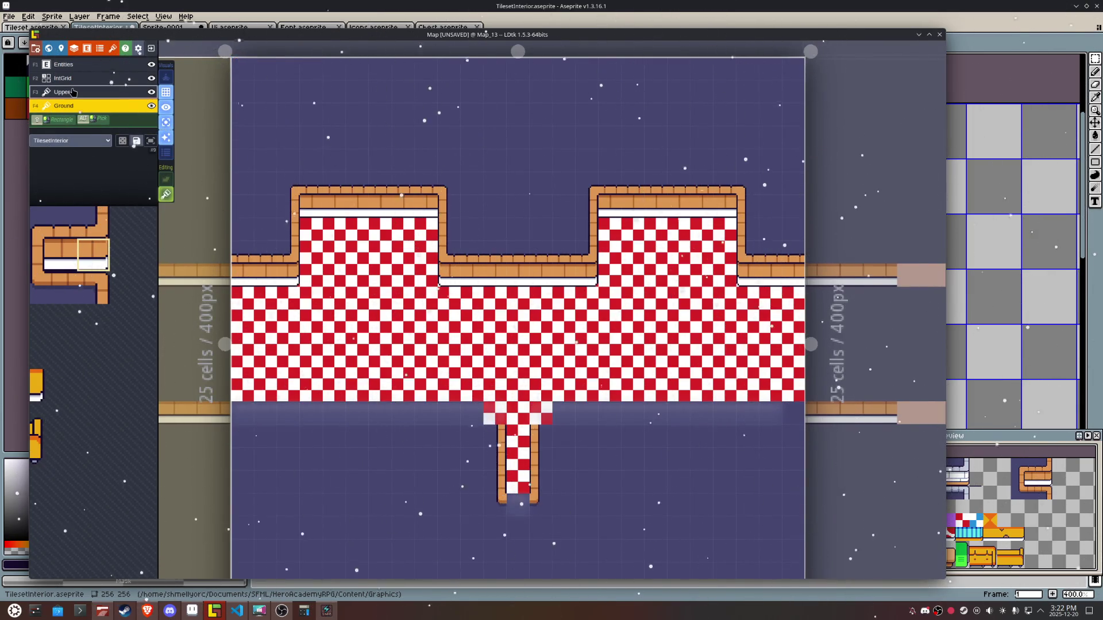
click(63, 92)
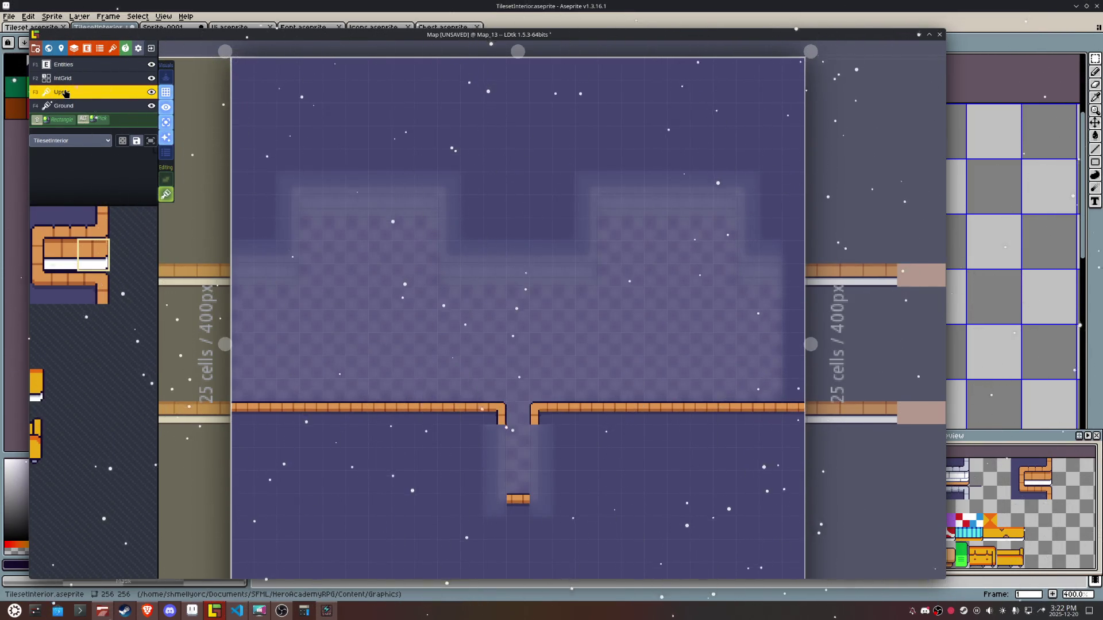
click(62, 106)
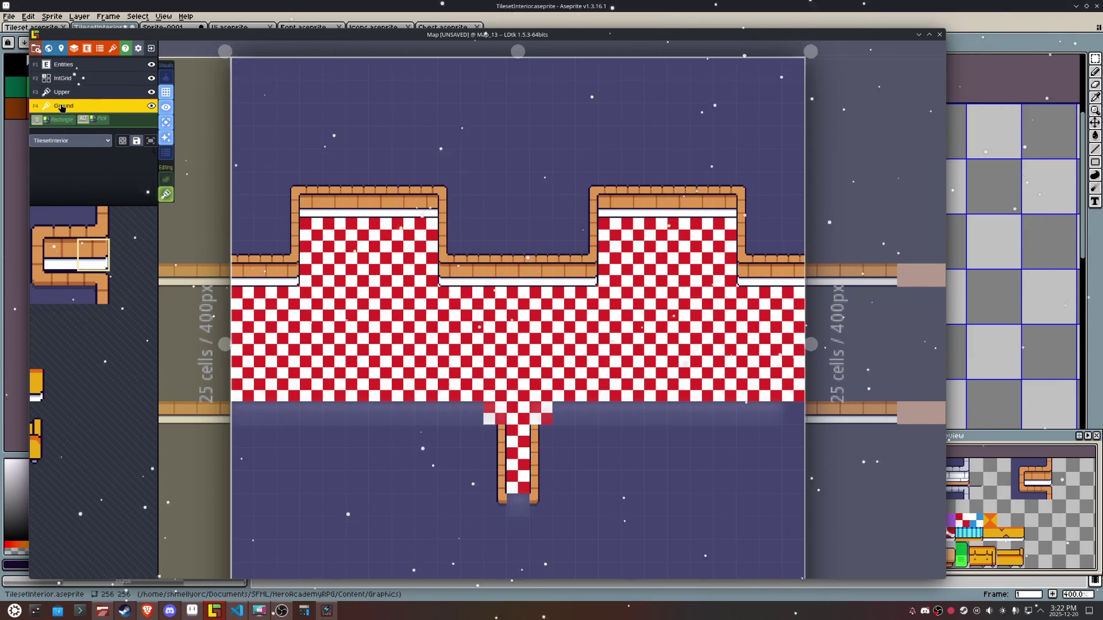
click(63, 92)
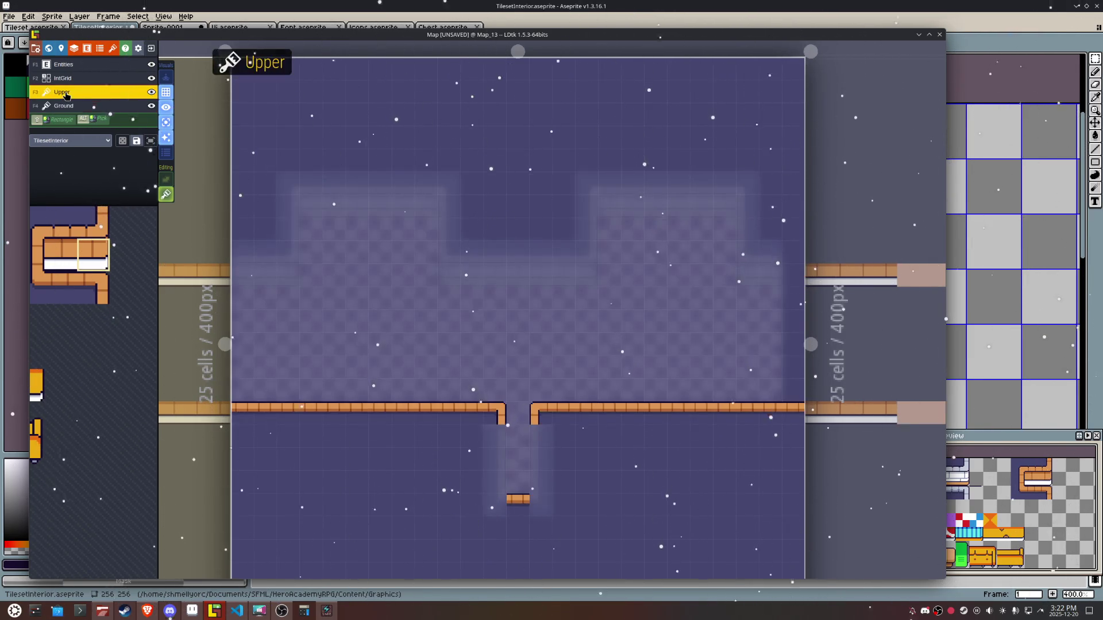
alt+click(788, 406)
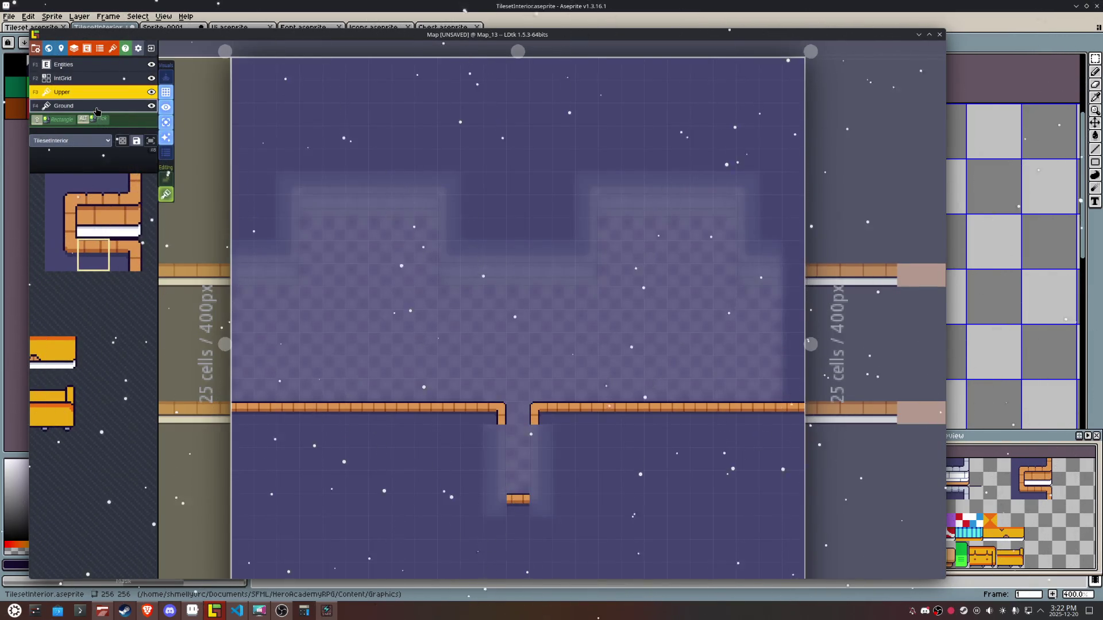
click(98, 106)
mouse_move(708, 523)
mouse_down()
mouse_move(670, 480)
mouse_move(635, 389)
mouse_move(623, 446)
mouse_move(623, 436)
mouse_up()
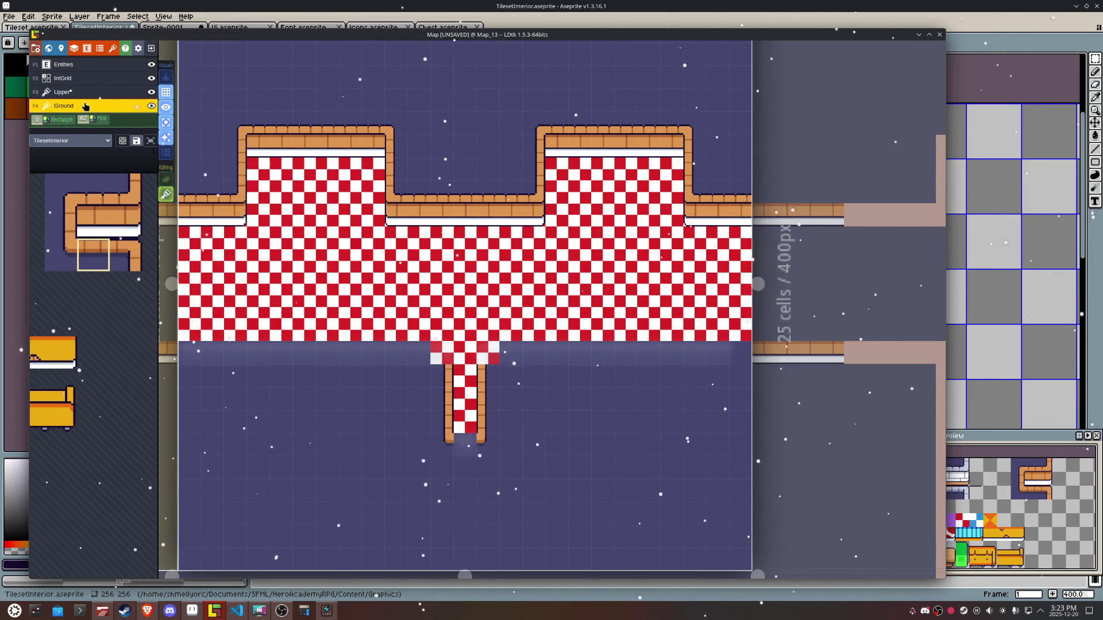
Step: Place the staircase tile X-flipped in the left top alcove so it faces the right one
mouse_move(86, 218)
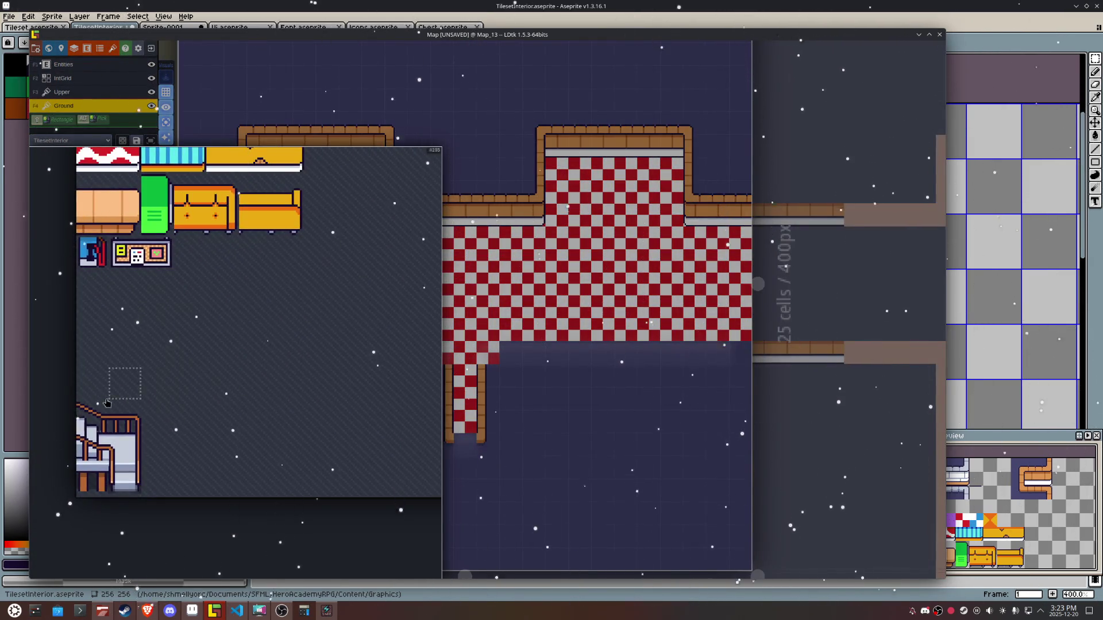
click(118, 464)
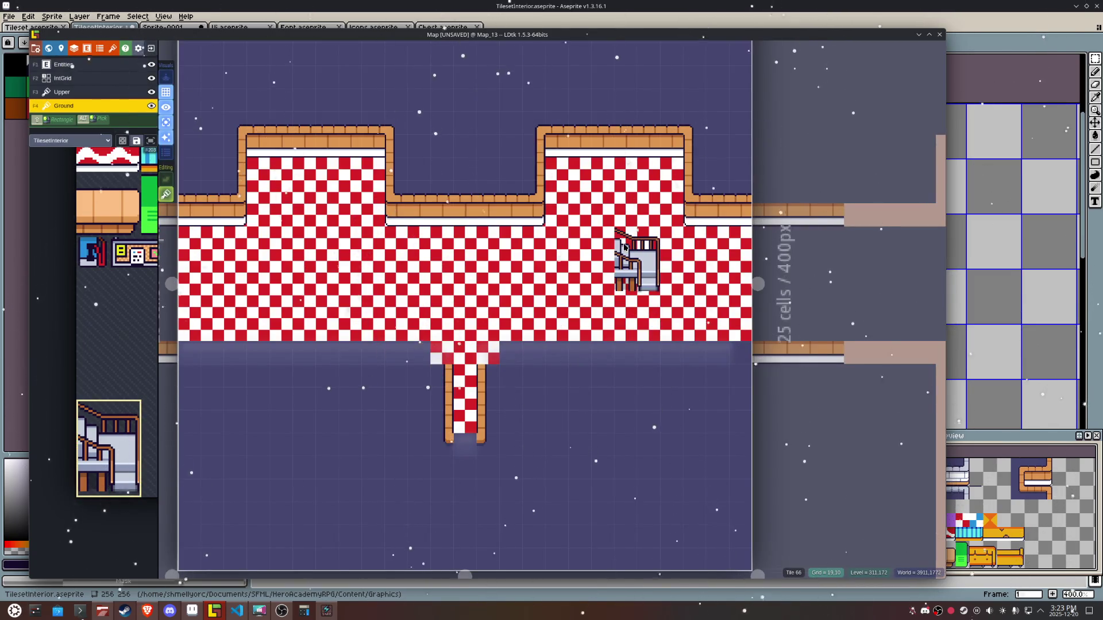
scroll(563, 155, up, 2)
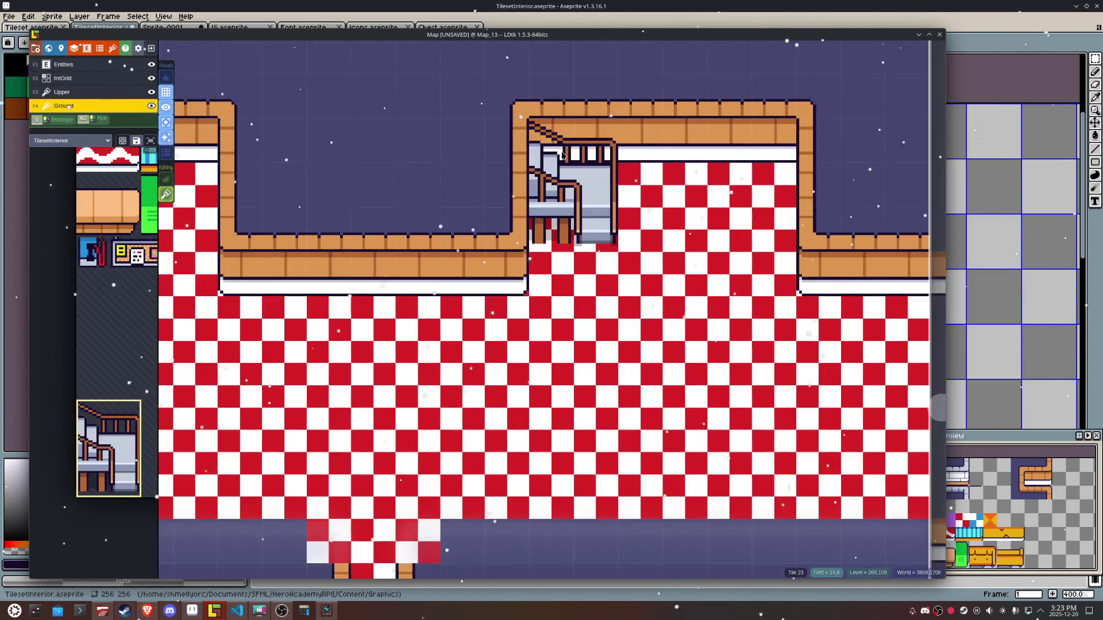
scroll(563, 155, up, 2)
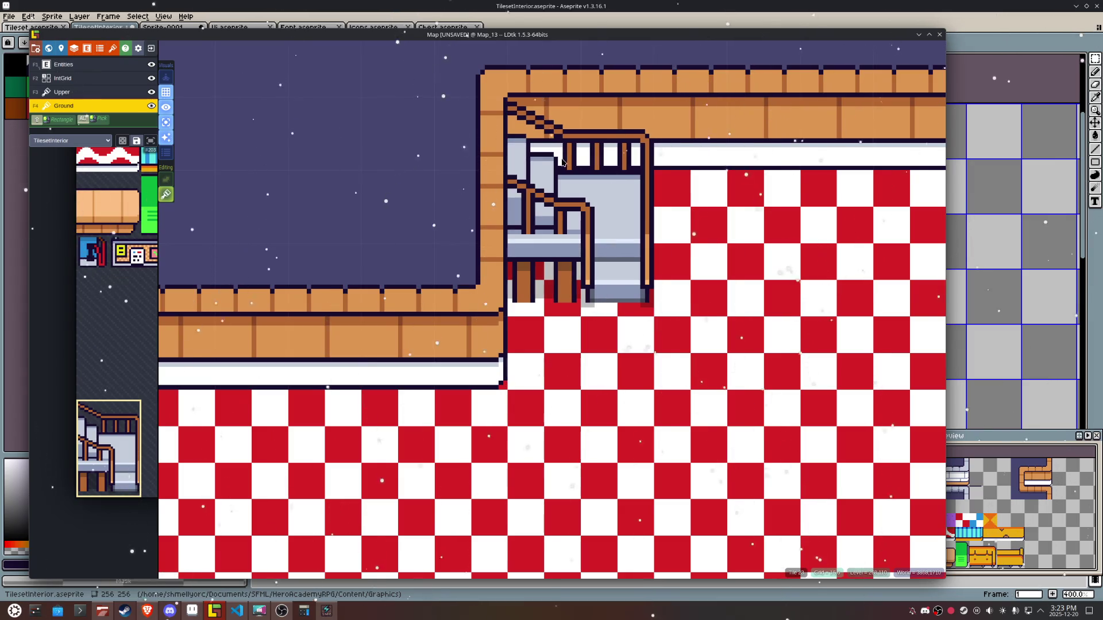
scroll(563, 162, down, 5)
key(x)
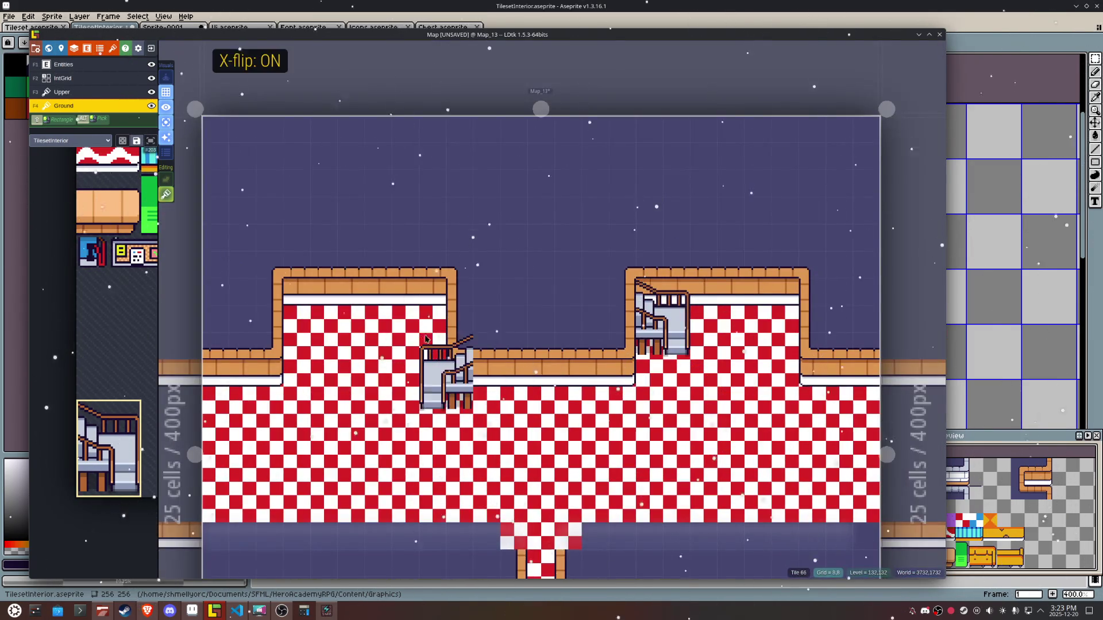
click(409, 290)
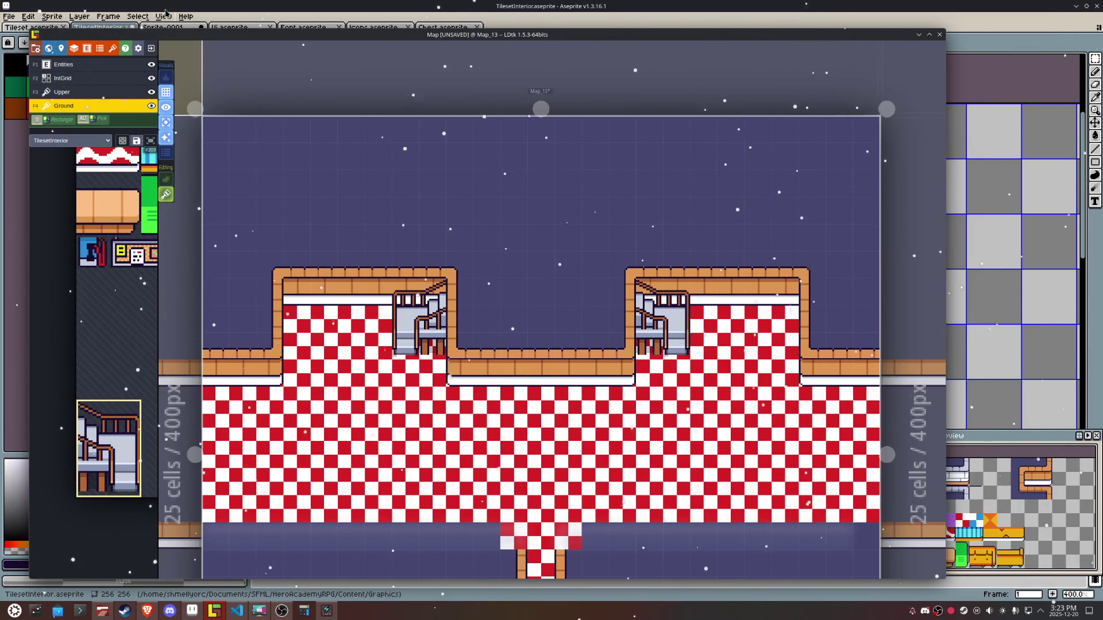
Step: Toggle single layer mode while checking the Ground layer, ending on the IntGrid layer
click(64, 78)
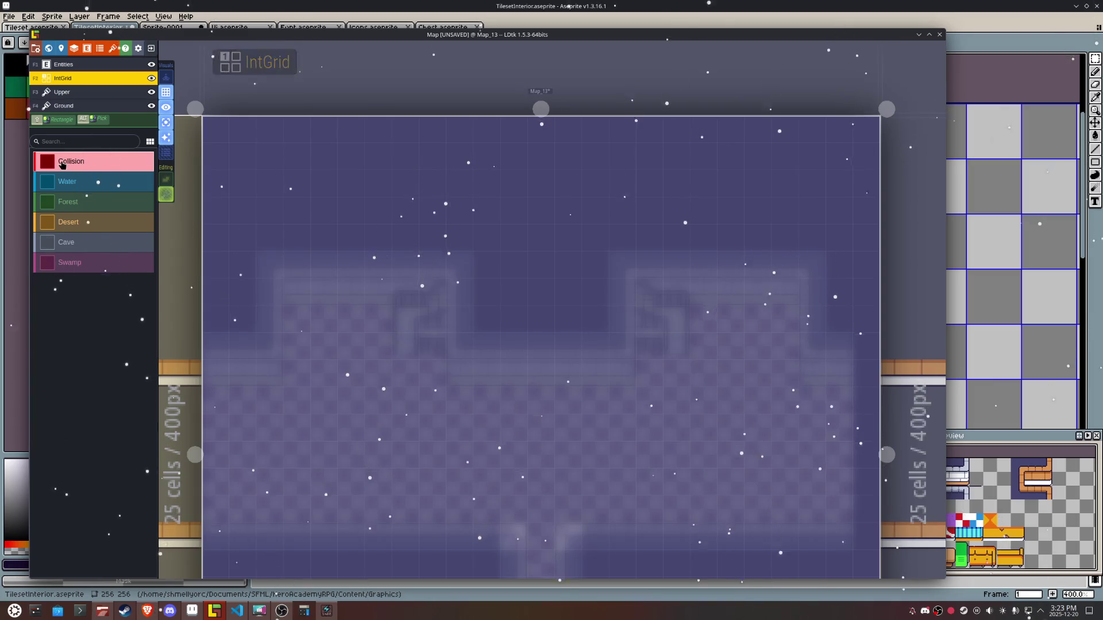
click(161, 127)
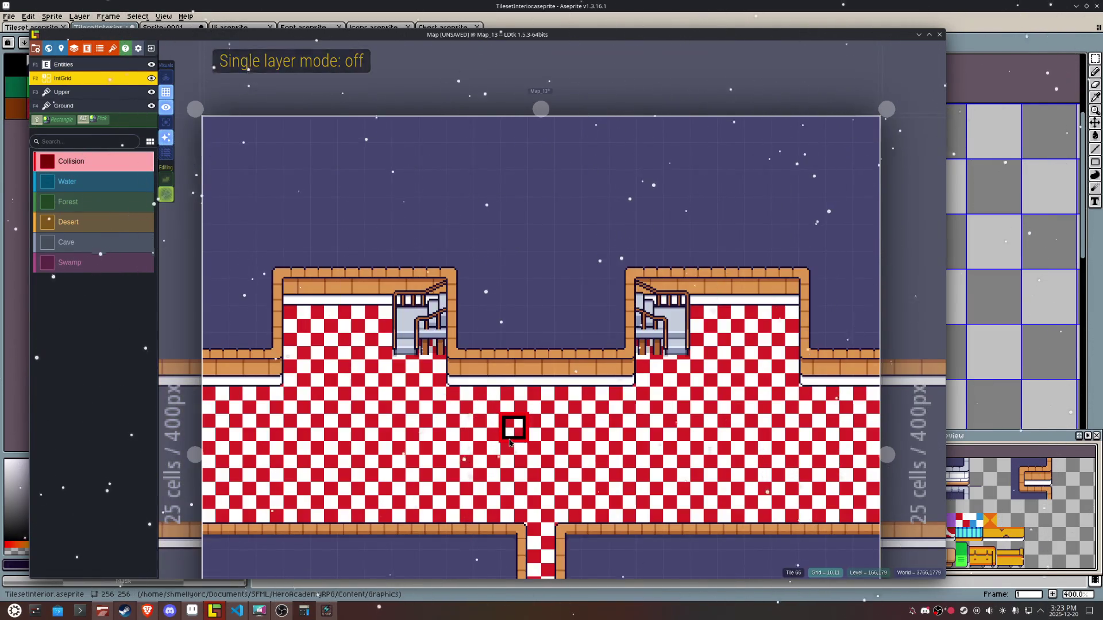
click(93, 108)
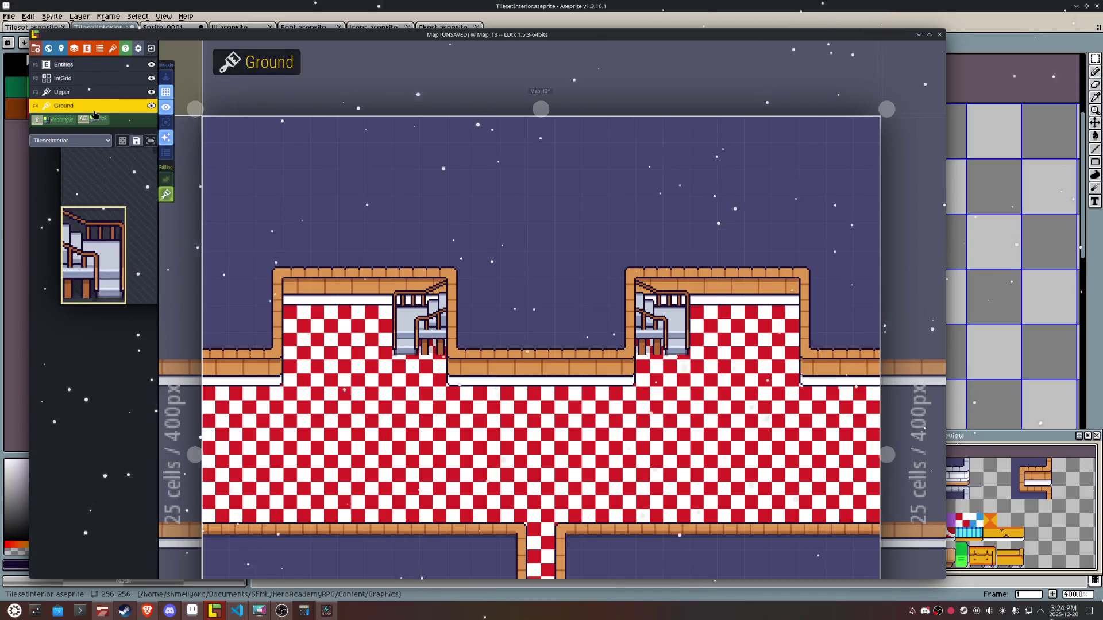
click(166, 123)
click(169, 126)
click(169, 126)
click(169, 126)
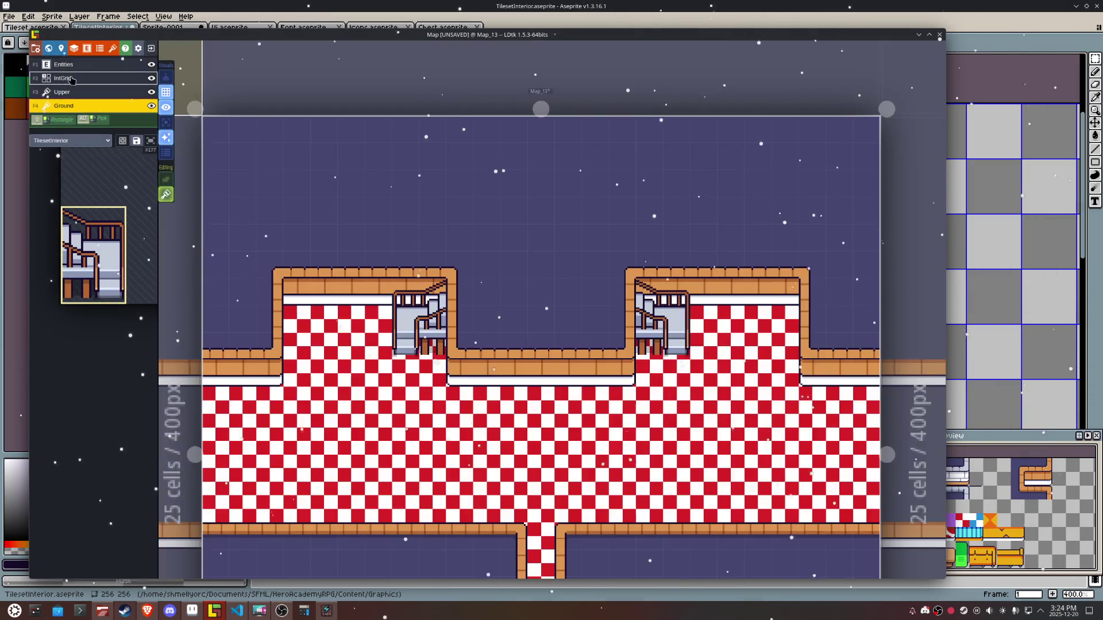
click(71, 80)
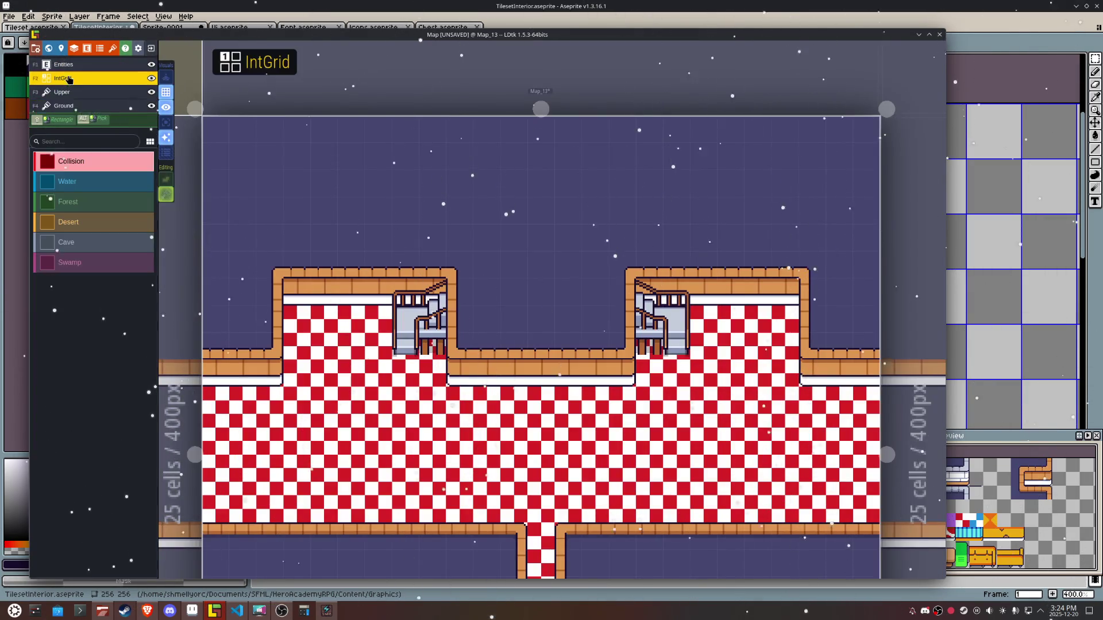
Step: Paint Collision along the right wall, below the room and the lower wall, then save
mouse_move(862, 374)
mouse_down()
mouse_move(840, 372)
mouse_move(809, 301)
mouse_move(651, 276)
mouse_move(677, 320)
mouse_move(648, 336)
mouse_move(651, 357)
mouse_move(604, 363)
mouse_move(563, 399)
mouse_move(412, 399)
mouse_move(339, 363)
mouse_move(308, 310)
mouse_move(427, 261)
mouse_move(249, 248)
mouse_move(241, 362)
mouse_move(299, 344)
mouse_move(228, 338)
mouse_move(711, 343)
mouse_move(443, 293)
mouse_up()
scroll(672, 284, up, 2)
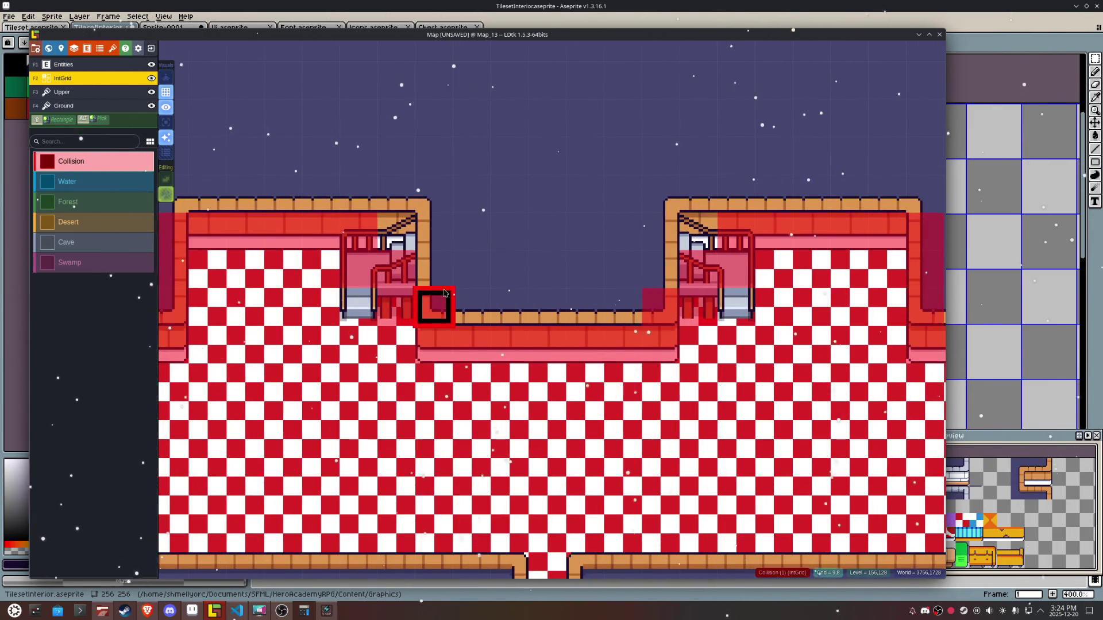
scroll(508, 300, down, 3)
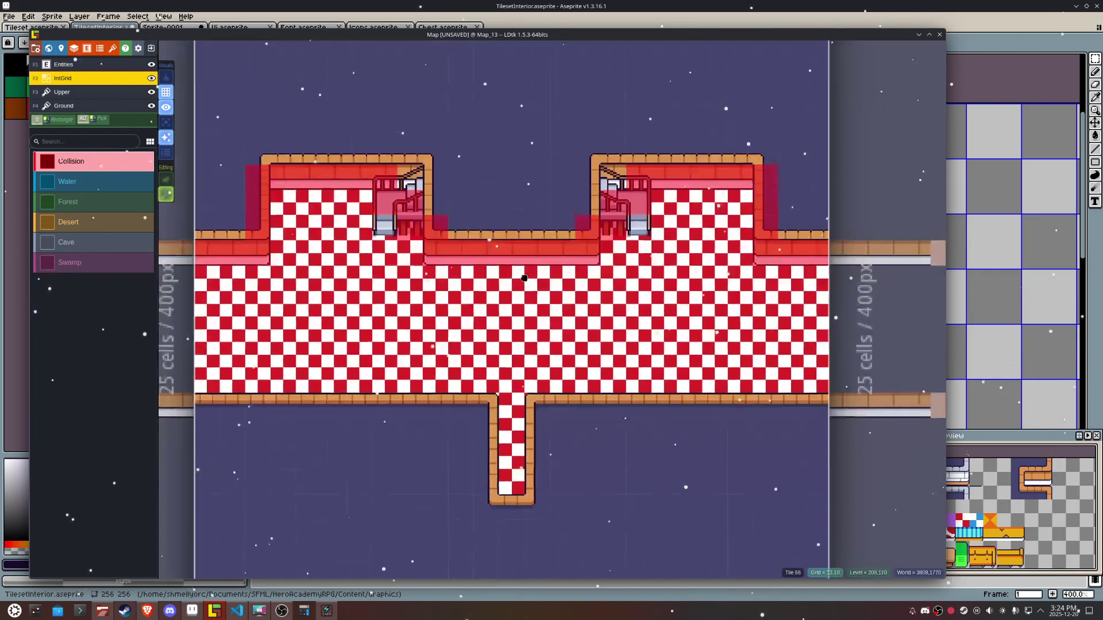
mouse_move(784, 391)
mouse_down()
mouse_move(529, 387)
mouse_move(527, 493)
mouse_move(480, 493)
mouse_move(505, 391)
mouse_up()
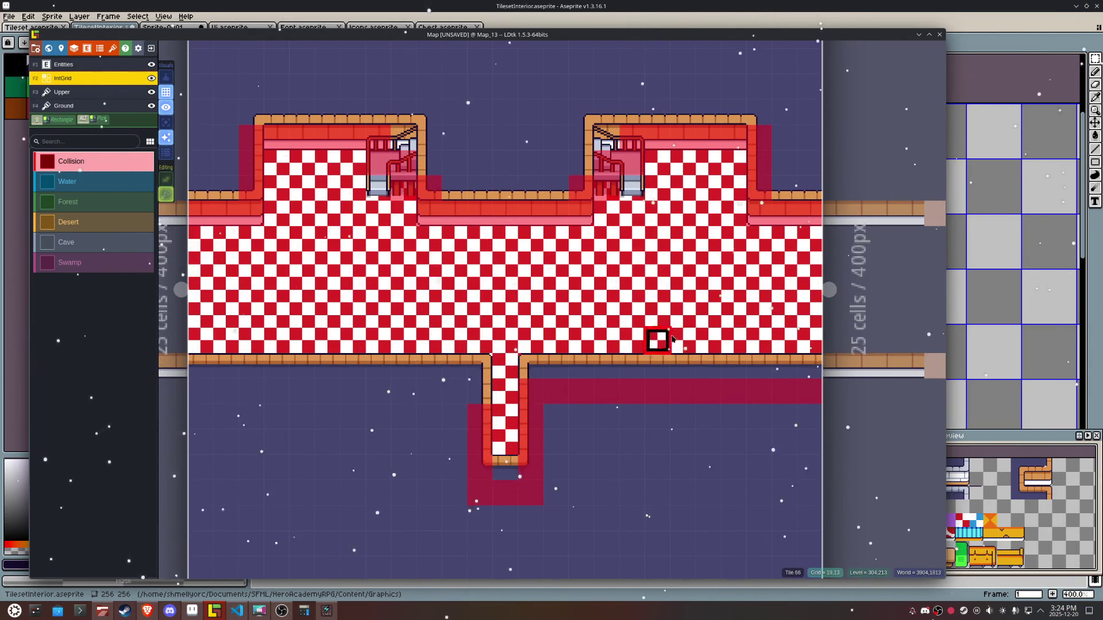
mouse_move(810, 371)
mouse_down()
mouse_move(529, 364)
mouse_move(805, 365)
mouse_up()
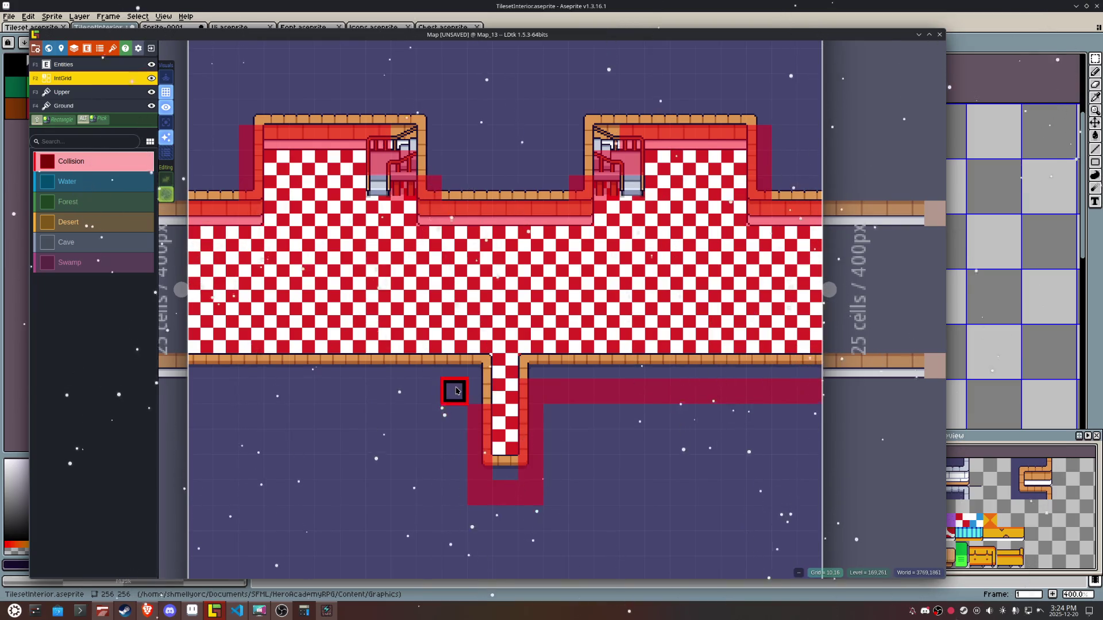
drag(466, 394, 212, 391)
key(ctrl+s)
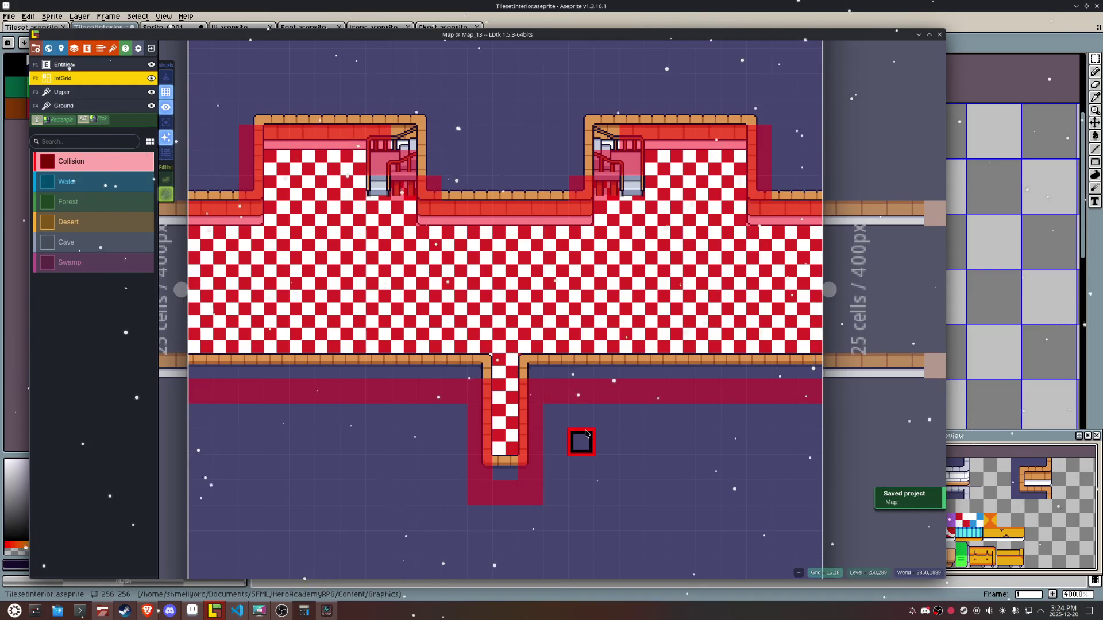
scroll(586, 433, down, 3)
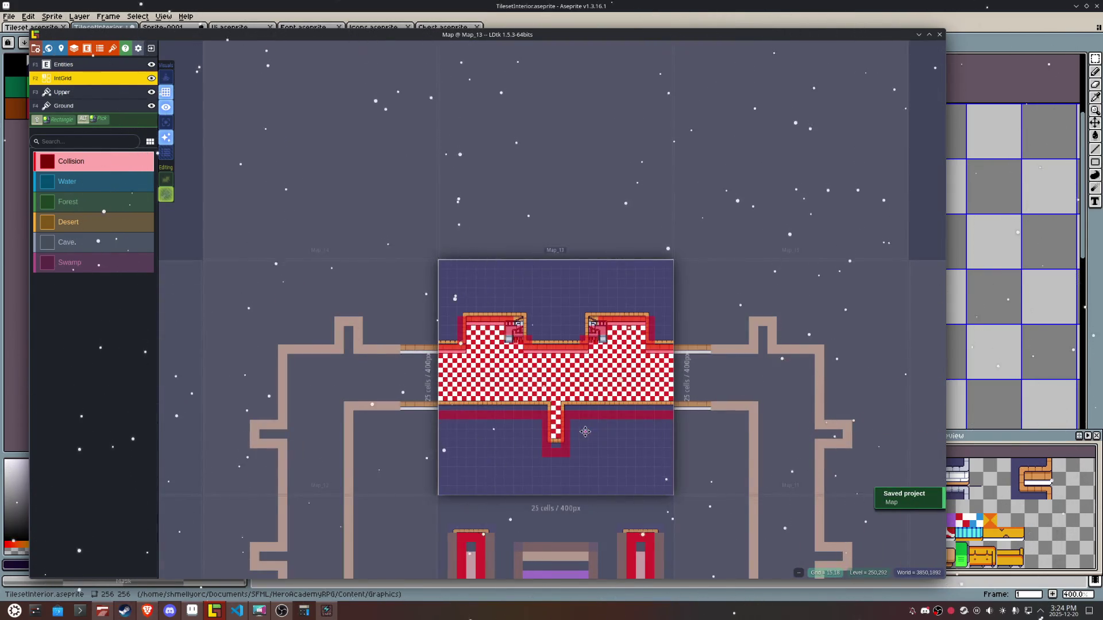
Step: Open Map_11 and paint Collision along its corridor wall rows, undoing a mistaken stroke
drag(585, 432, 539, 226)
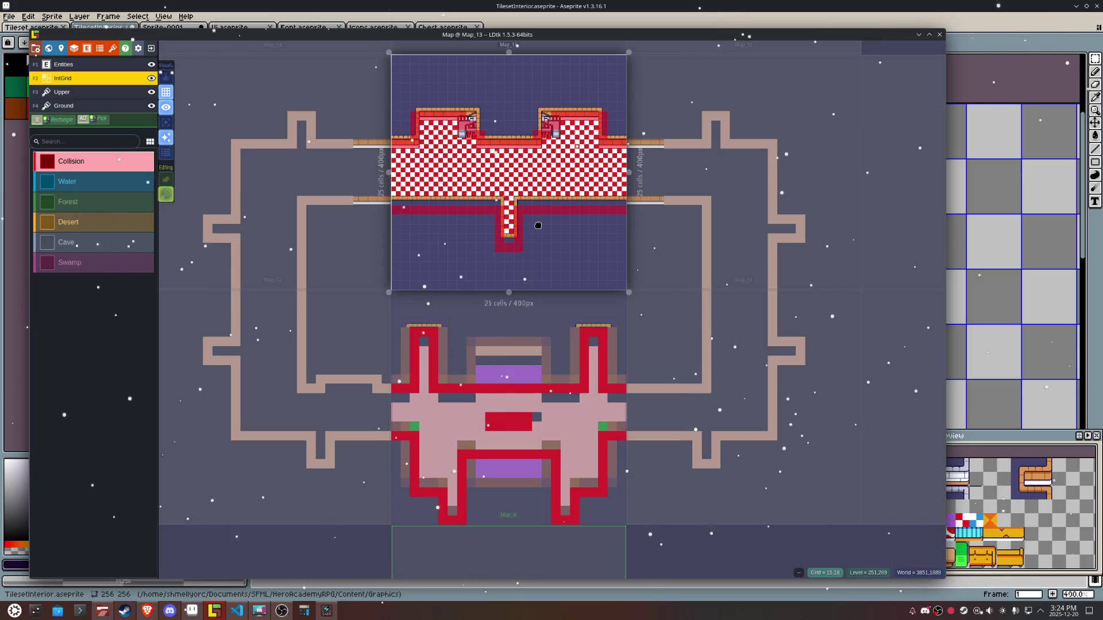
click(644, 353)
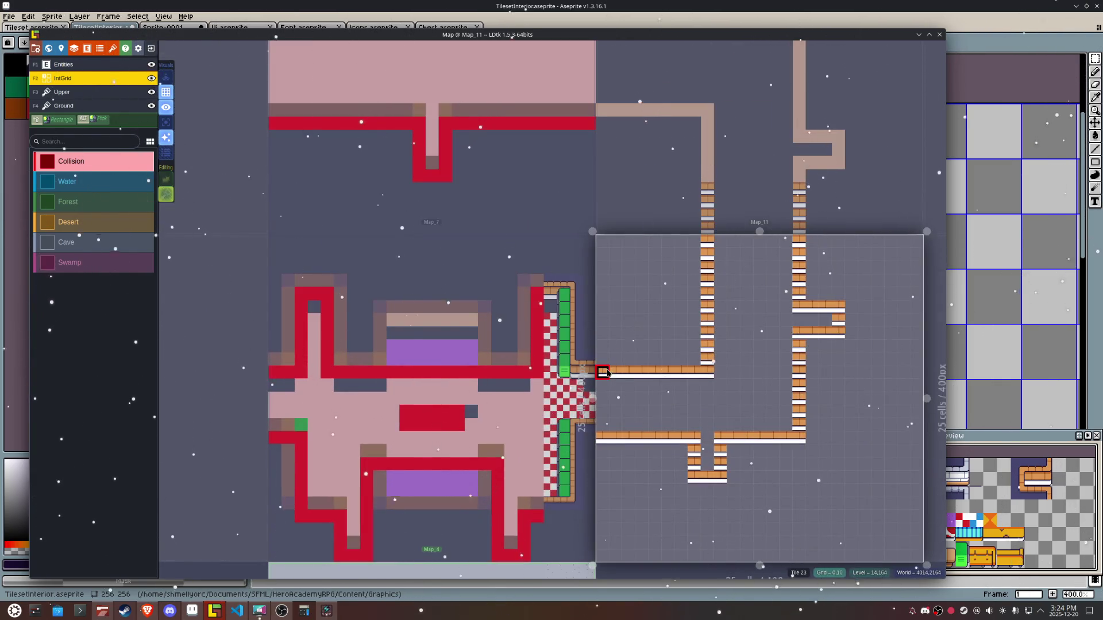
drag(606, 372, 687, 372)
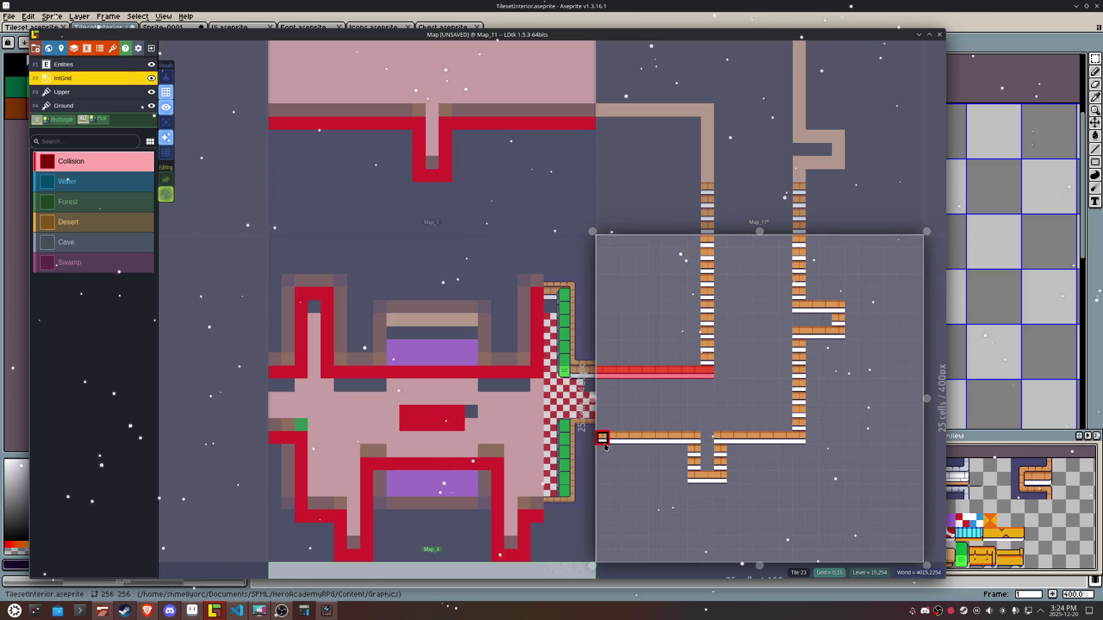
scroll(600, 450, up, 5)
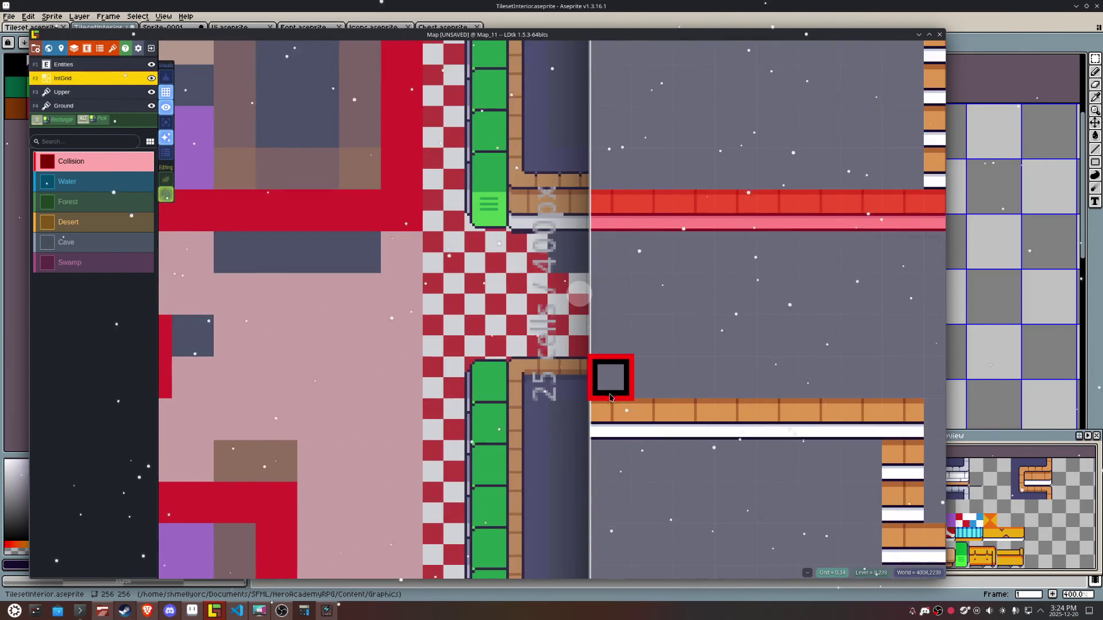
mouse_move(610, 395)
mouse_down()
mouse_move(698, 405)
mouse_move(833, 397)
mouse_move(562, 377)
mouse_up()
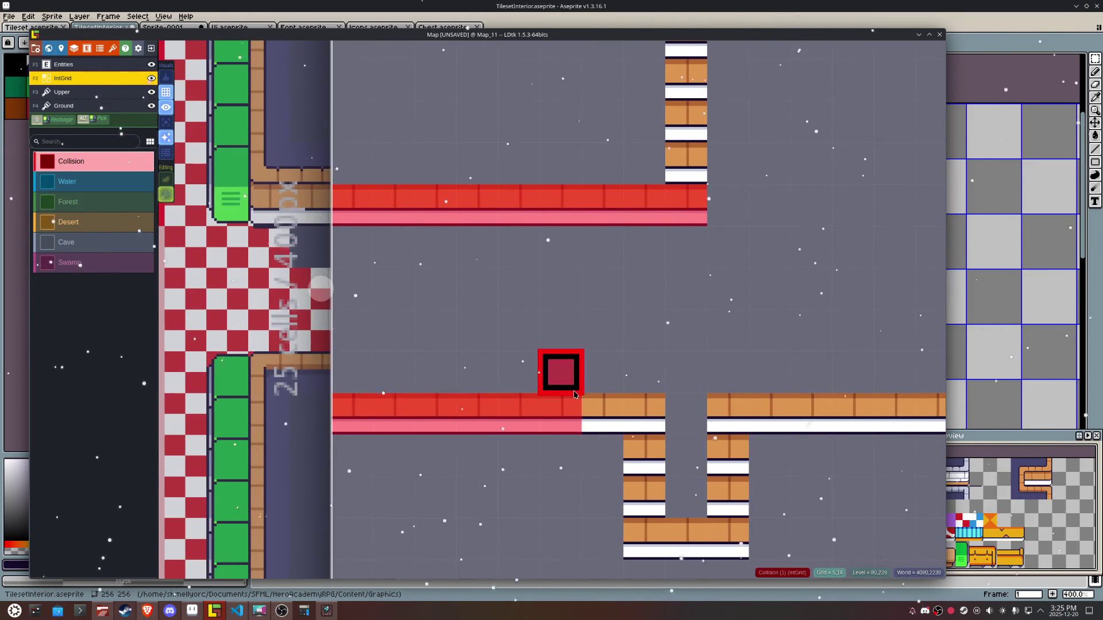
mouse_move(603, 412)
mouse_down()
mouse_move(643, 412)
mouse_move(644, 564)
mouse_move(723, 553)
mouse_move(729, 508)
mouse_move(618, 474)
mouse_move(617, 511)
mouse_move(615, 391)
mouse_move(865, 389)
mouse_move(863, 210)
mouse_move(577, 424)
mouse_up()
key(ctrl+z)
scroll(863, 388, down, 3)
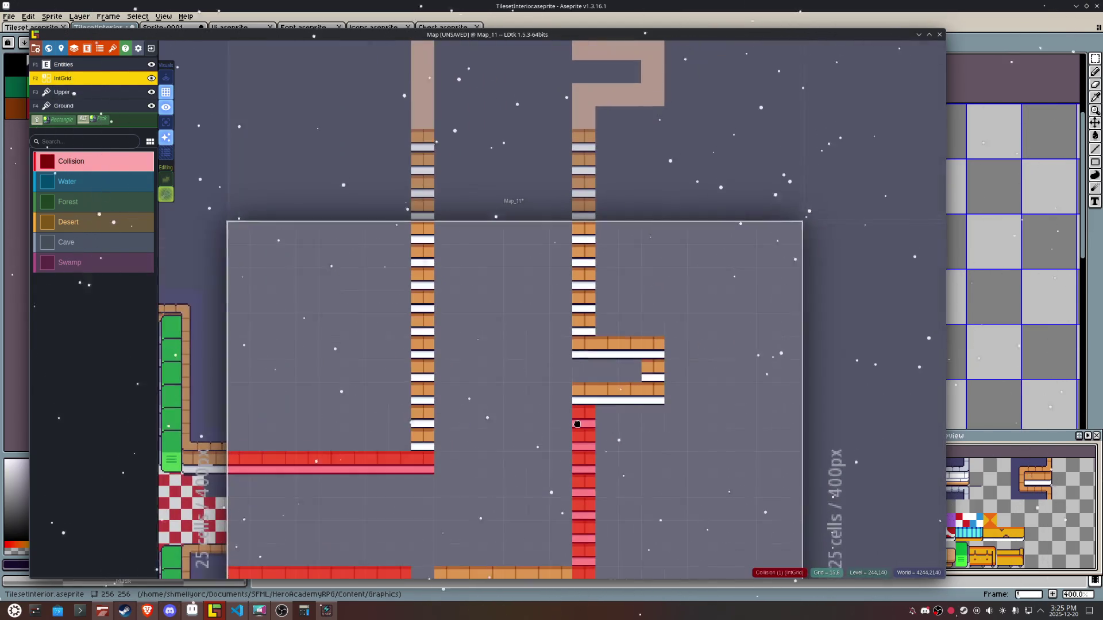
Step: Paint Collision up the short wall column and the vertical corridor wall
key(F4)
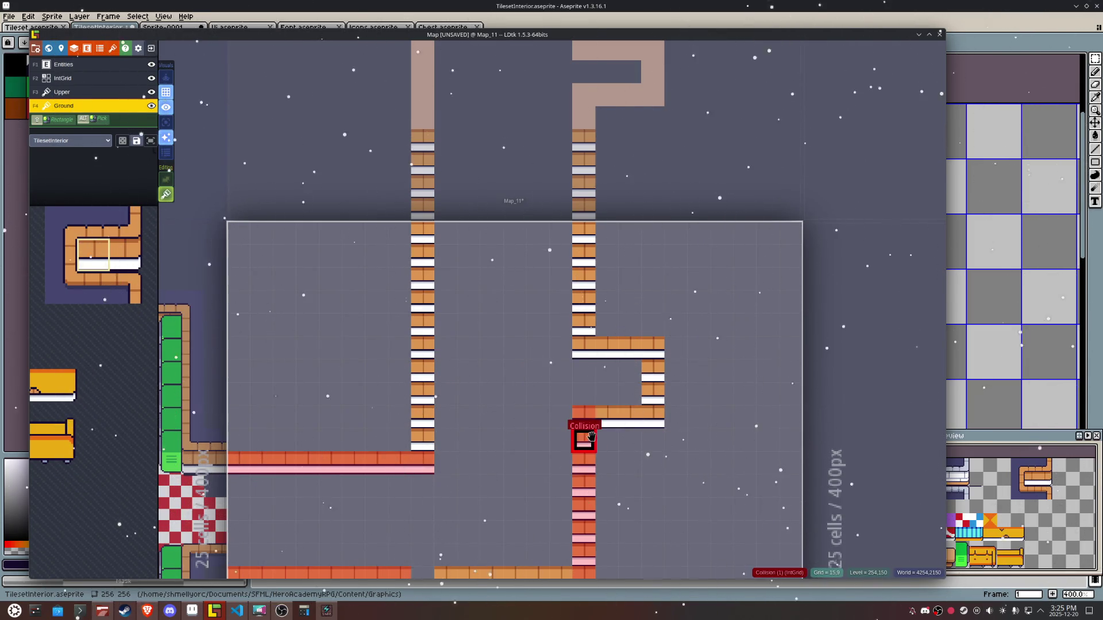
key(F2)
mouse_move(653, 395)
mouse_down()
mouse_move(651, 362)
mouse_move(583, 370)
mouse_move(583, 227)
mouse_up()
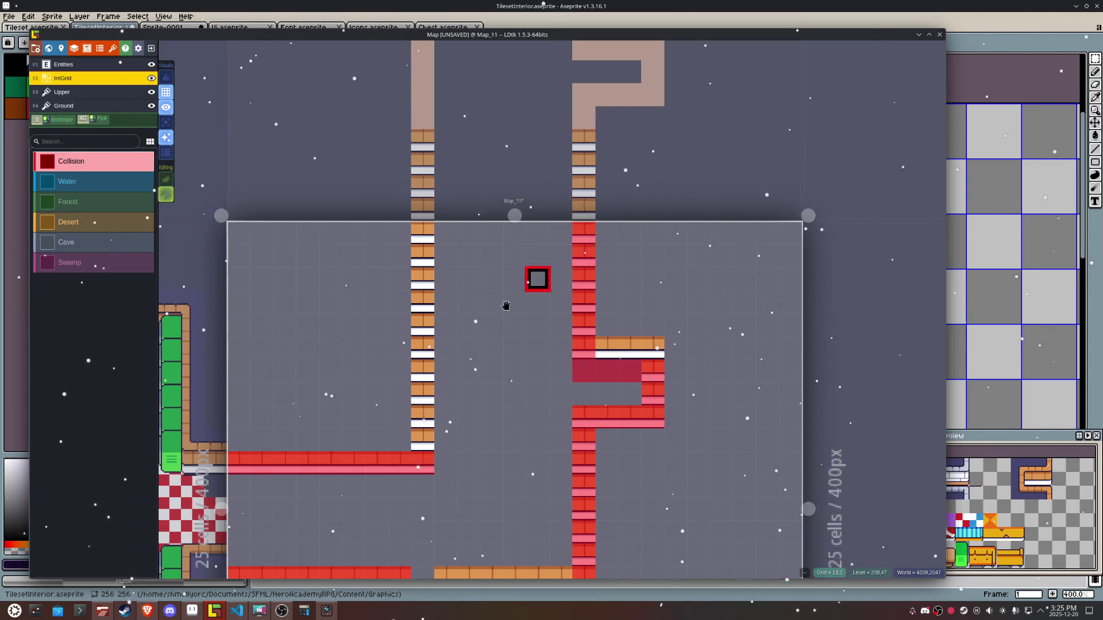
drag(423, 429, 423, 231)
scroll(492, 438, down, 4)
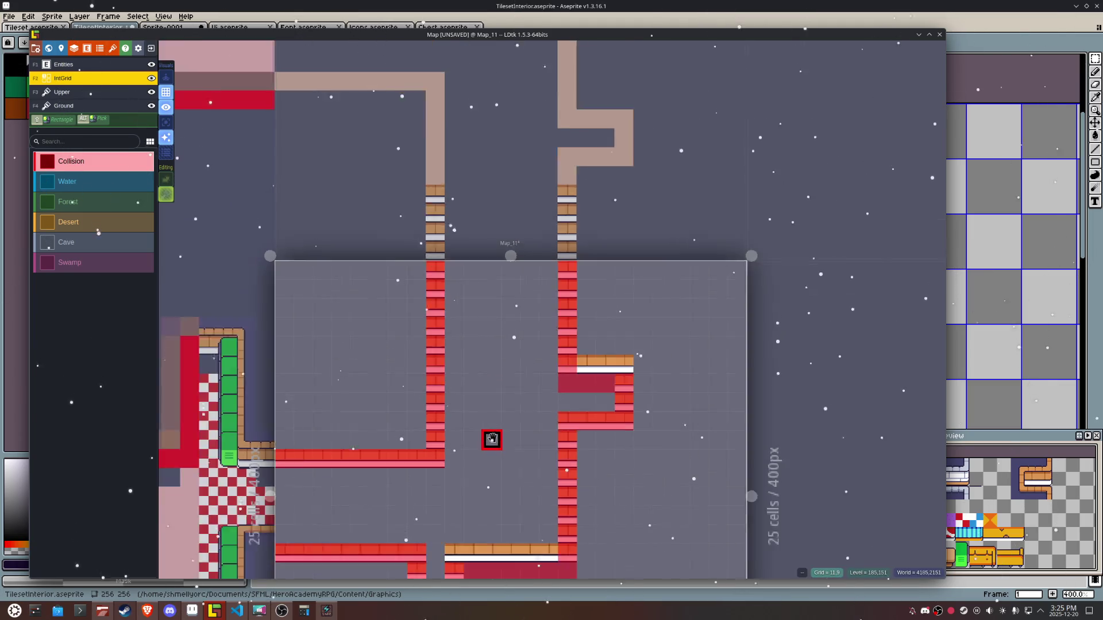
Step: Fill the inner corner block of the right-hand wall branch with Collision
drag(492, 440, 615, 356)
scroll(700, 325, up, 2)
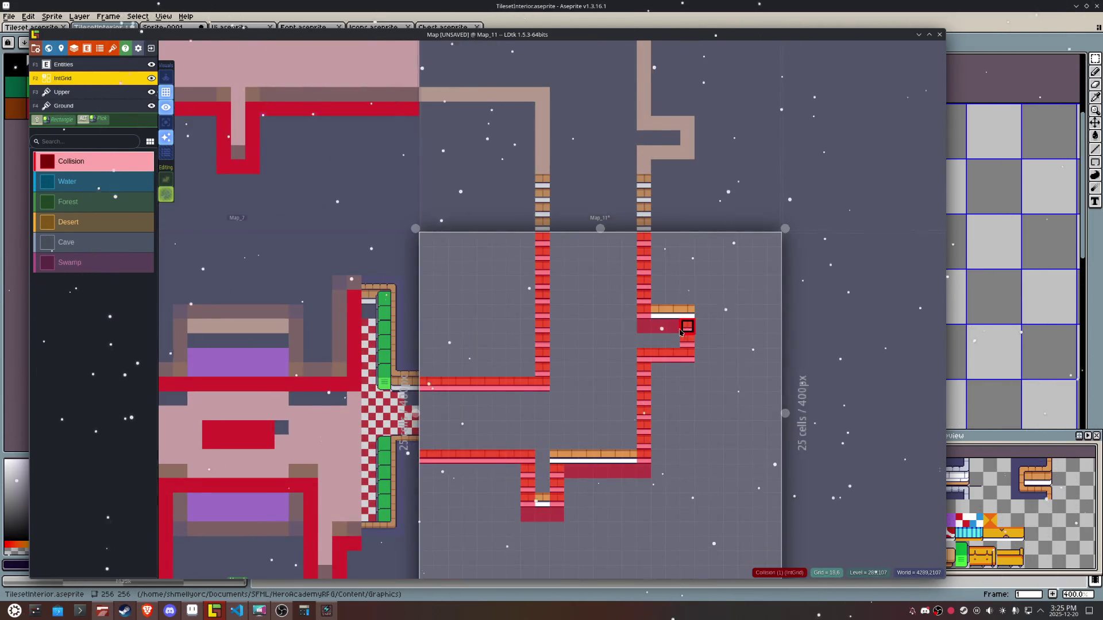
scroll(637, 328, up, 2)
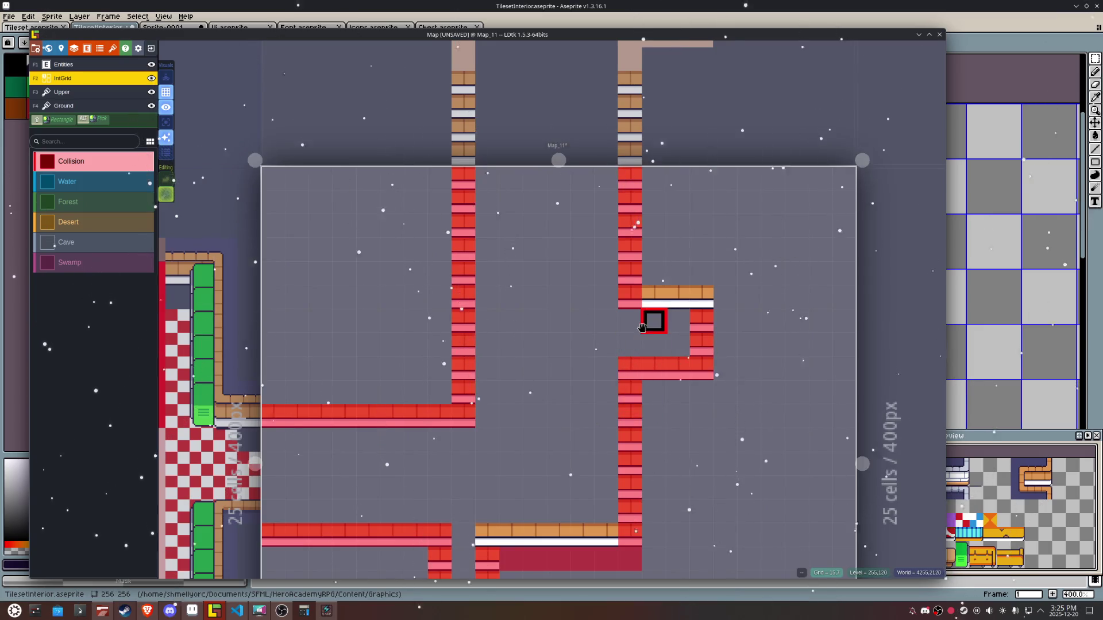
mouse_move(606, 320)
mouse_down()
mouse_move(673, 315)
mouse_move(581, 320)
mouse_move(603, 320)
mouse_move(559, 345)
mouse_move(700, 320)
mouse_up()
scroll(772, 414, down, 1)
scroll(758, 374, down, 1)
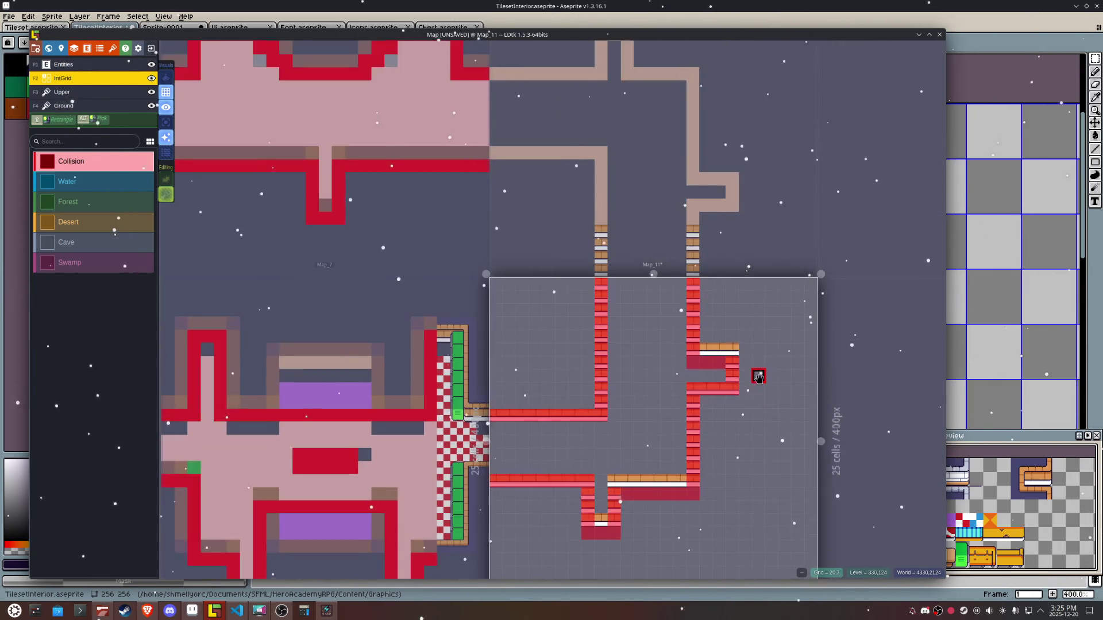
scroll(733, 389, up, 1)
scroll(737, 394, down, 1)
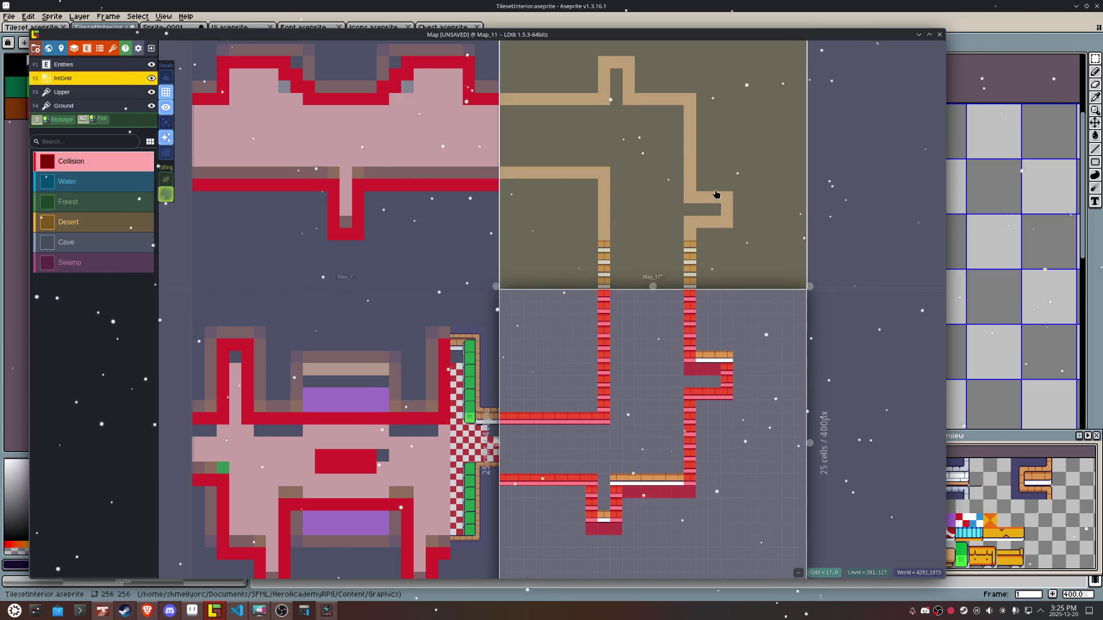
Step: Open Map_15 and extend its Ground wall row leftward
click(715, 189)
alt+click(740, 182)
drag(740, 181, 694, 184)
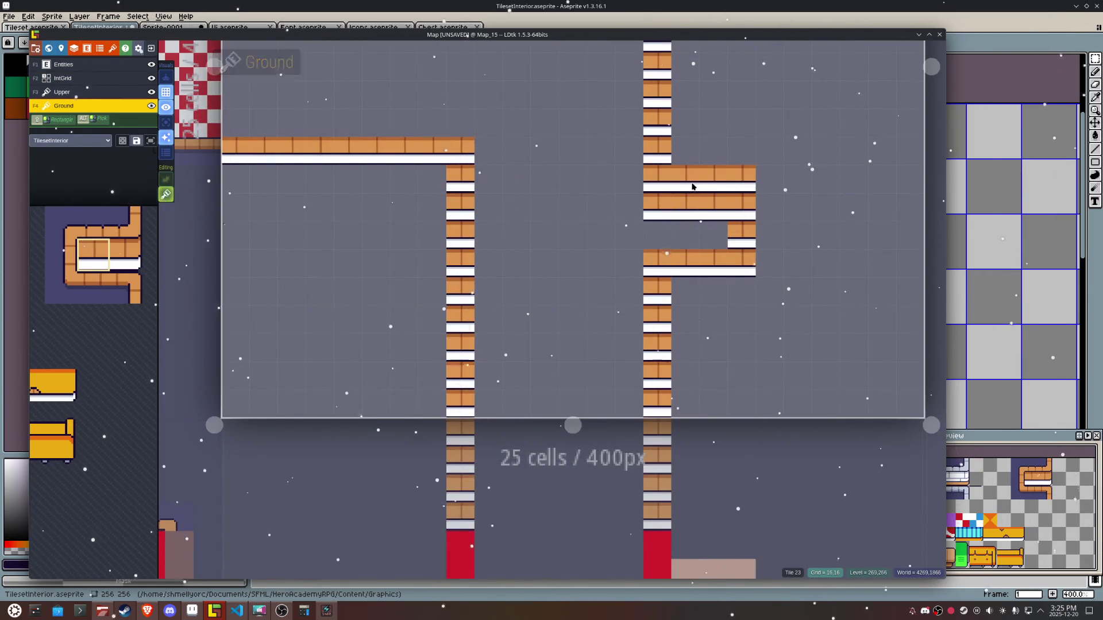
Step: Return via the world view to Map_11 and show its level properties (4000, 2000, 400×400)
scroll(741, 276, down, 3)
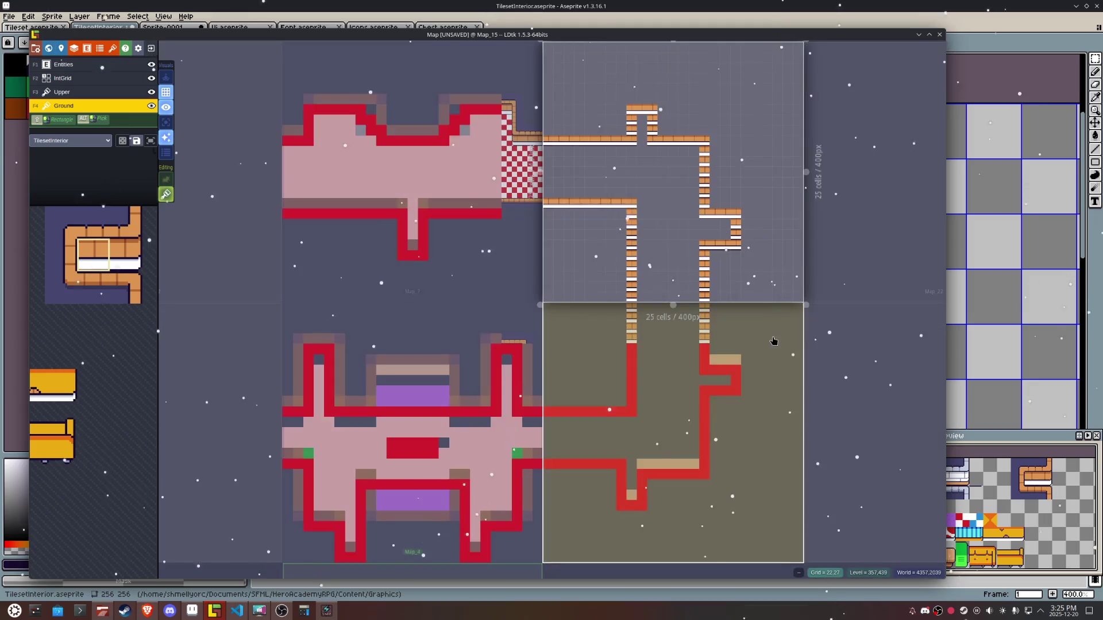
key(w)
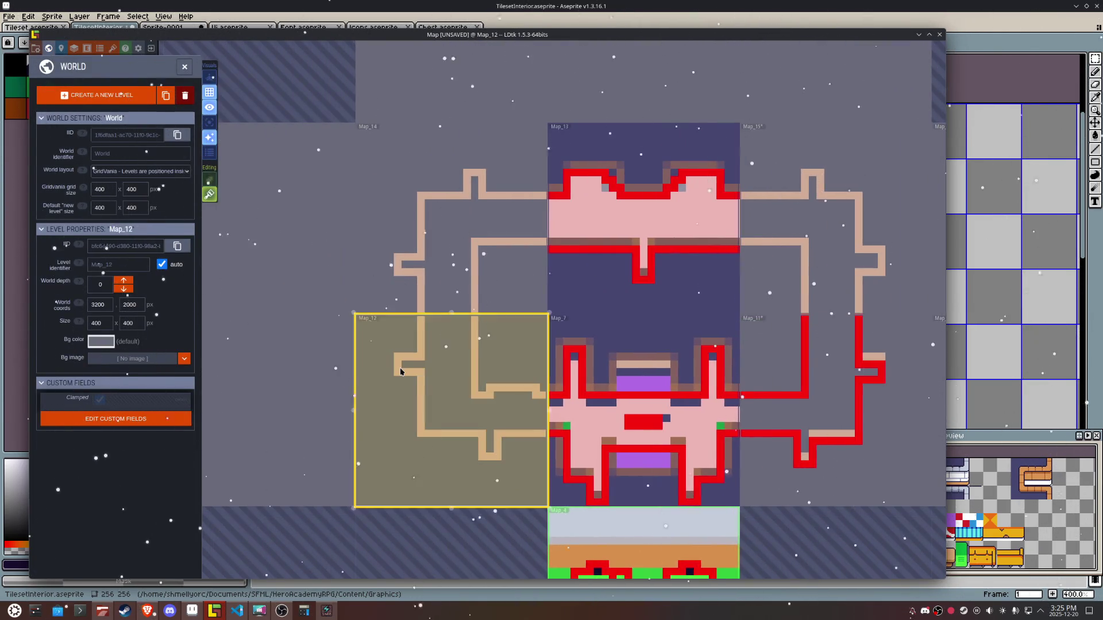
double_click(450, 384)
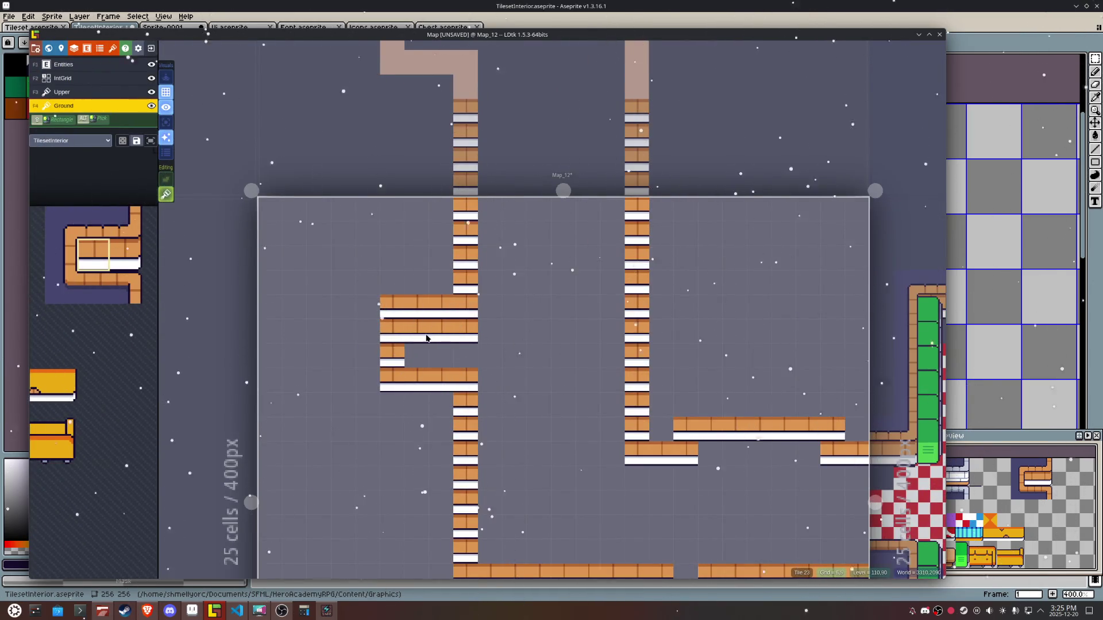
scroll(510, 347, down, 3)
click(470, 272)
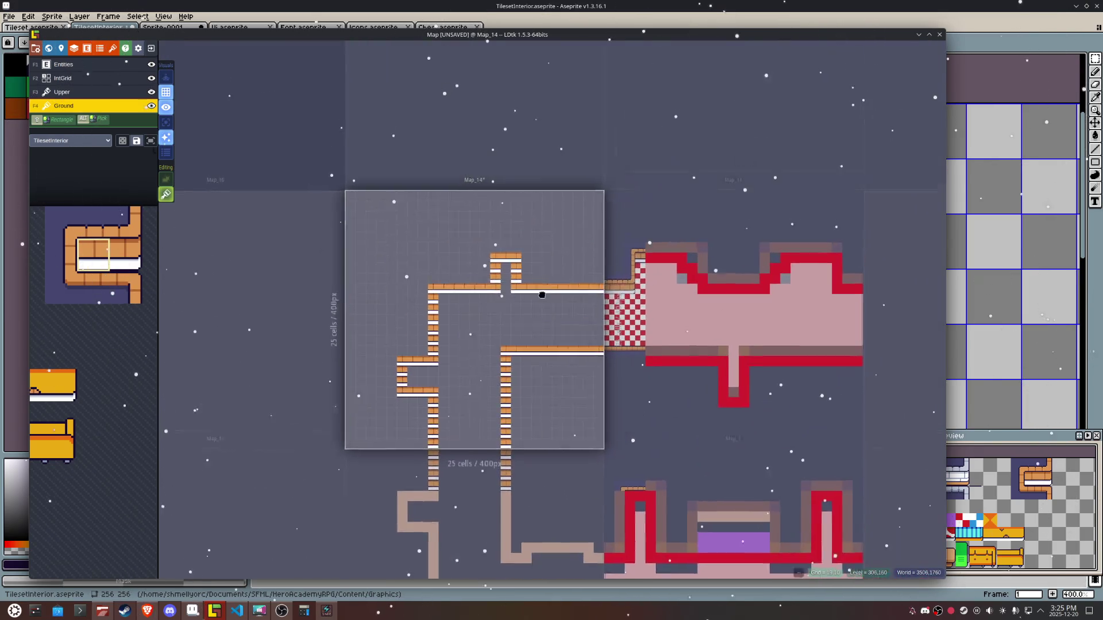
drag(693, 338, 452, 292)
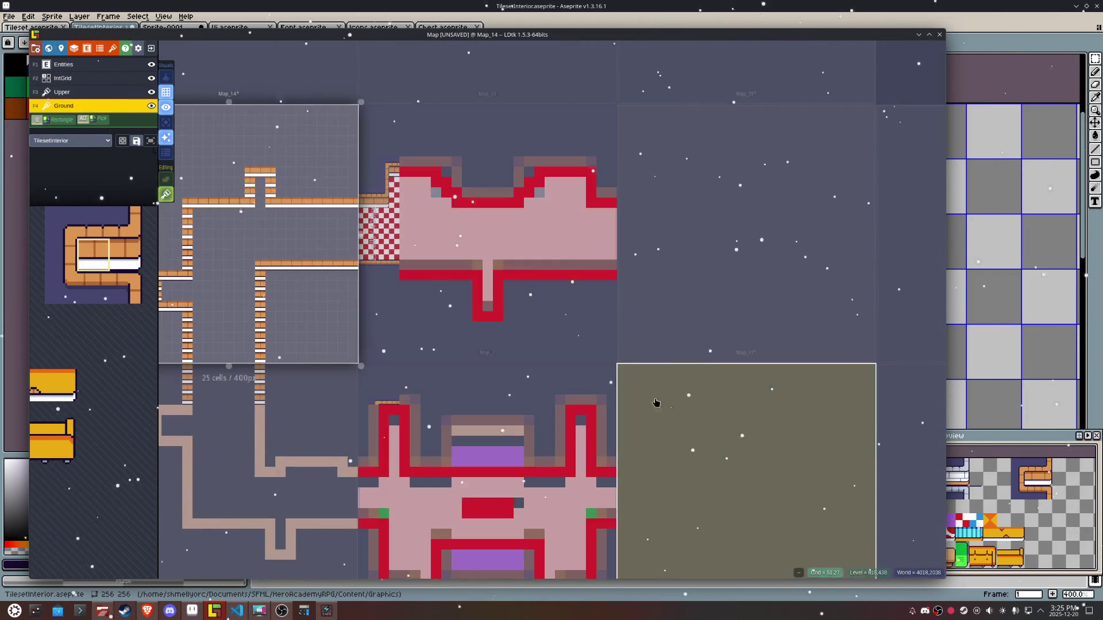
click(636, 394)
scroll(540, 325, up, 4)
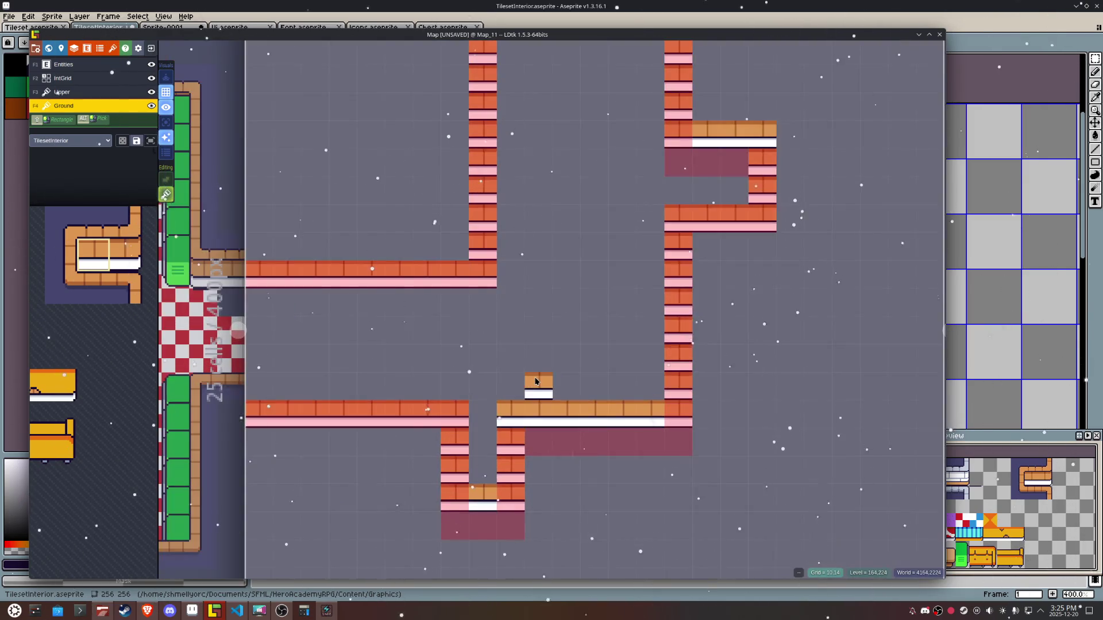
click(61, 48)
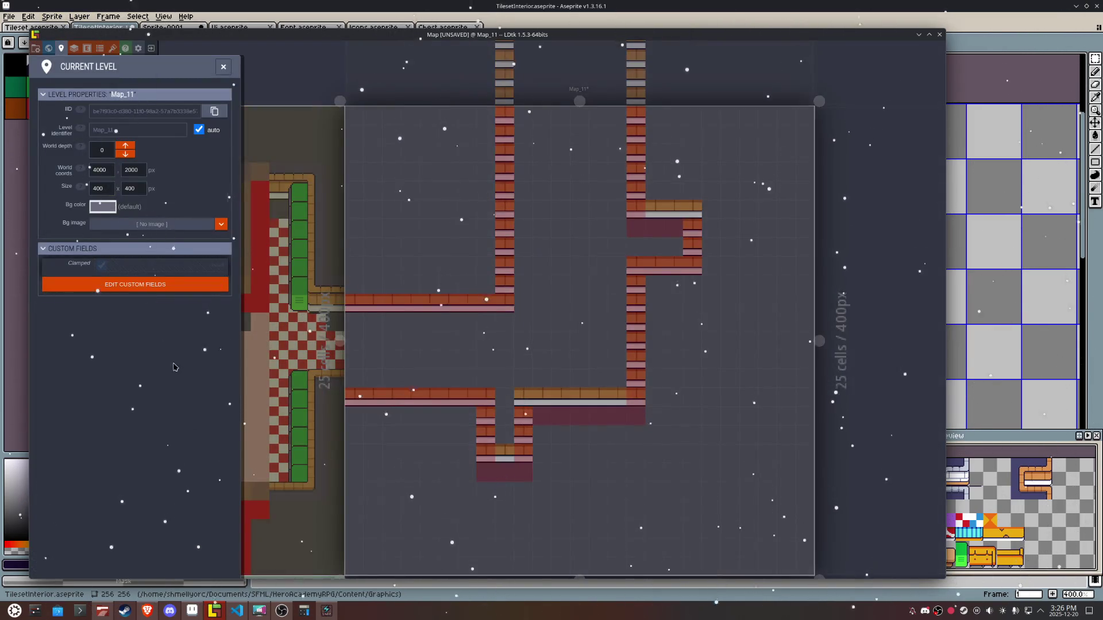
Step: Set Map_11's level background to the purple colour swatch
click(103, 206)
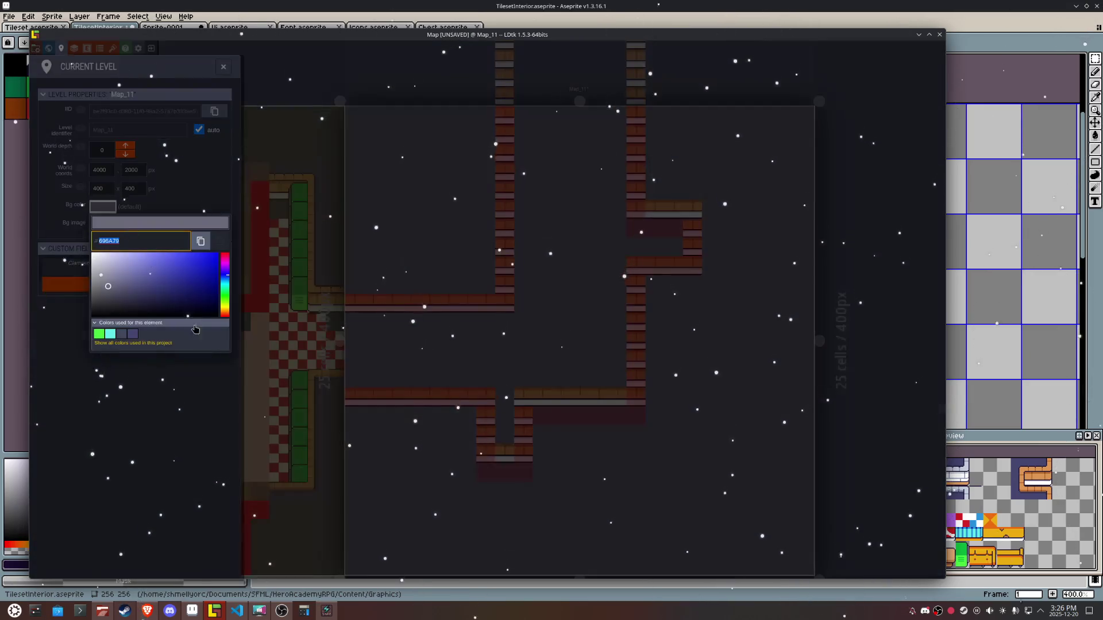
click(133, 333)
click(311, 522)
click(310, 522)
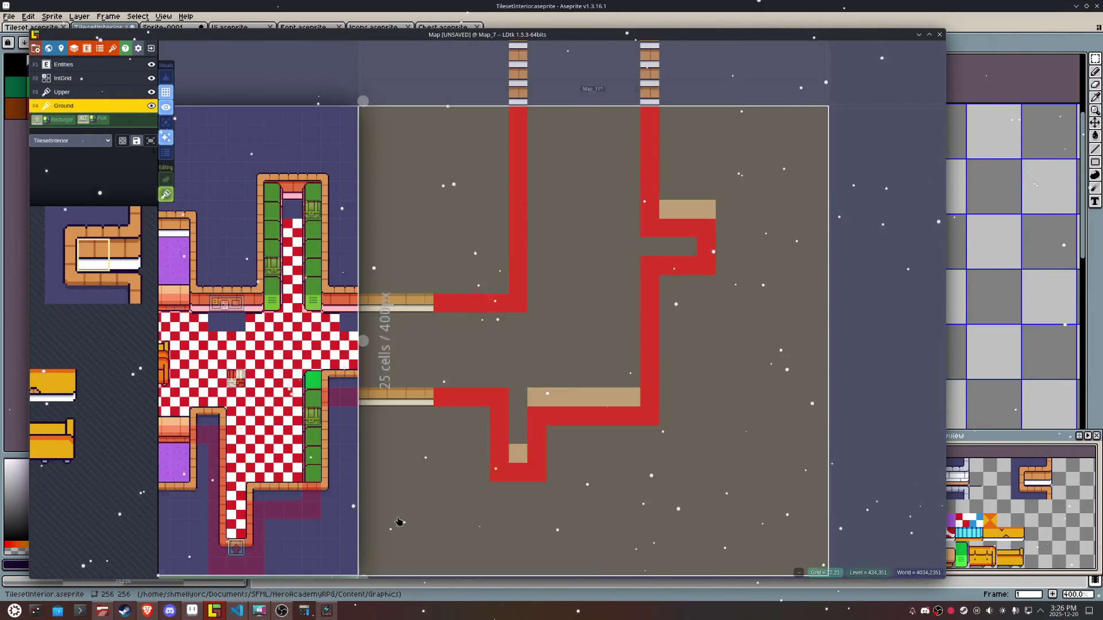
click(397, 519)
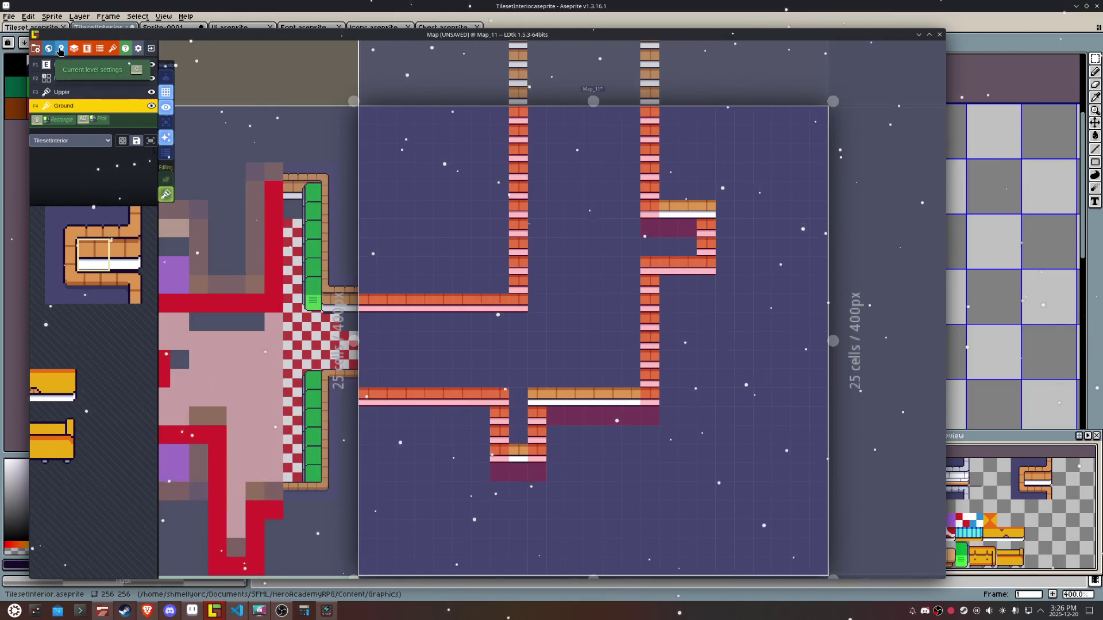
click(61, 51)
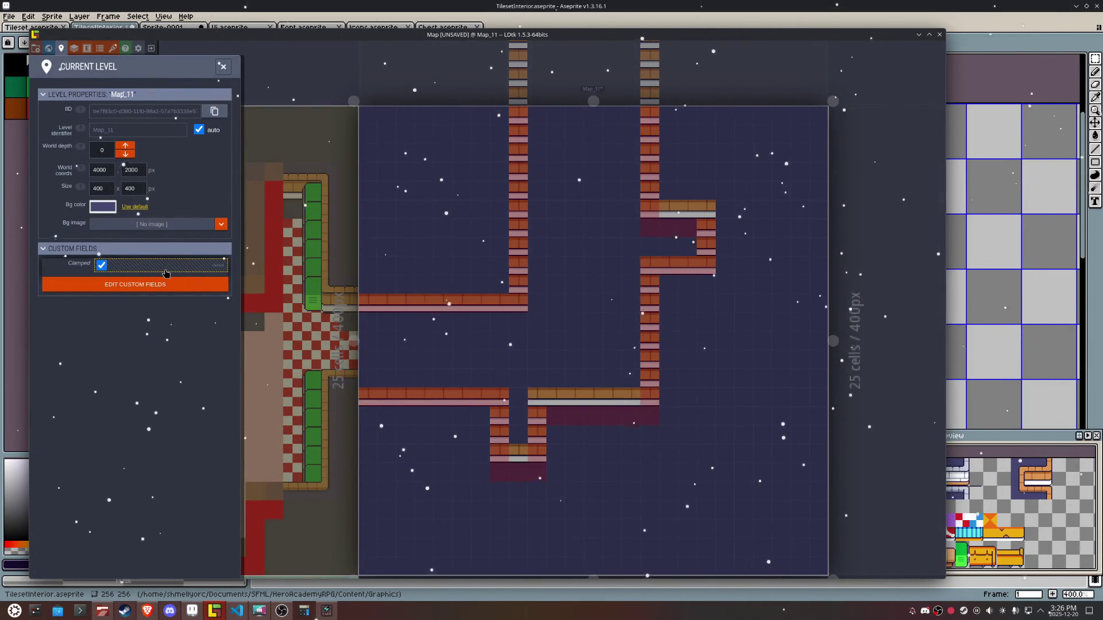
key(Escape)
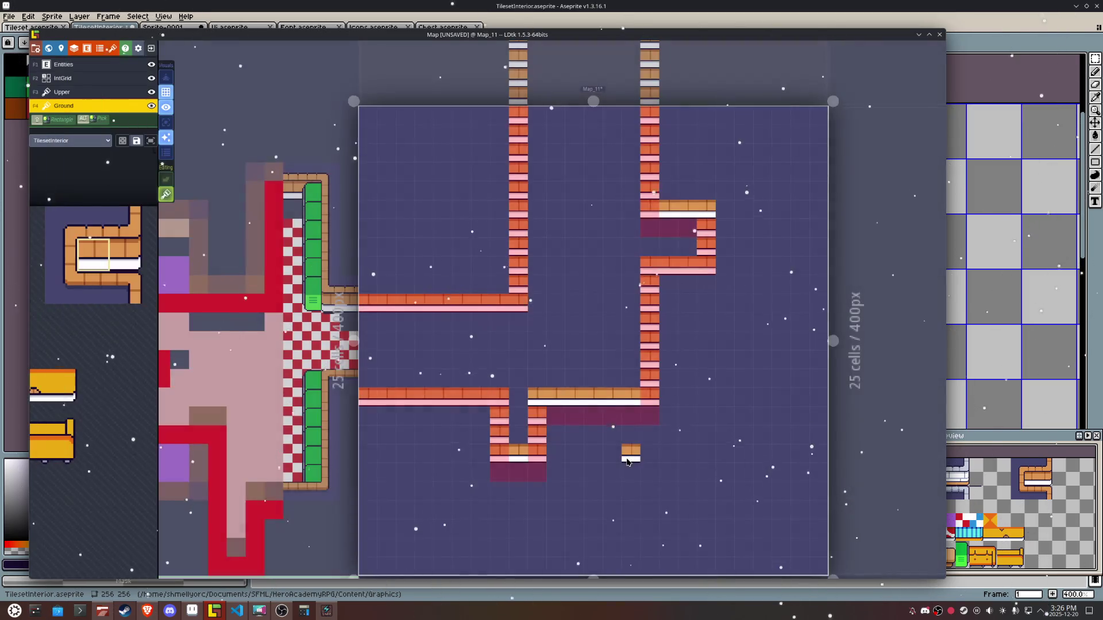
Step: Erase the stray lone tile below Map_11's corridor and switch to the collision layer
right_click(628, 458)
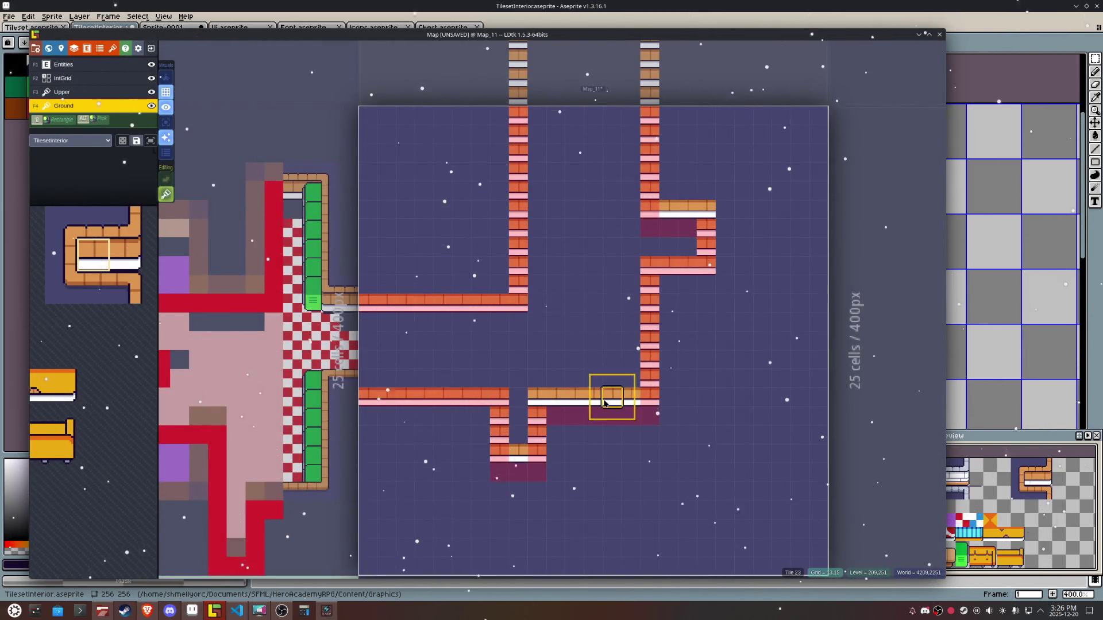
key(F2)
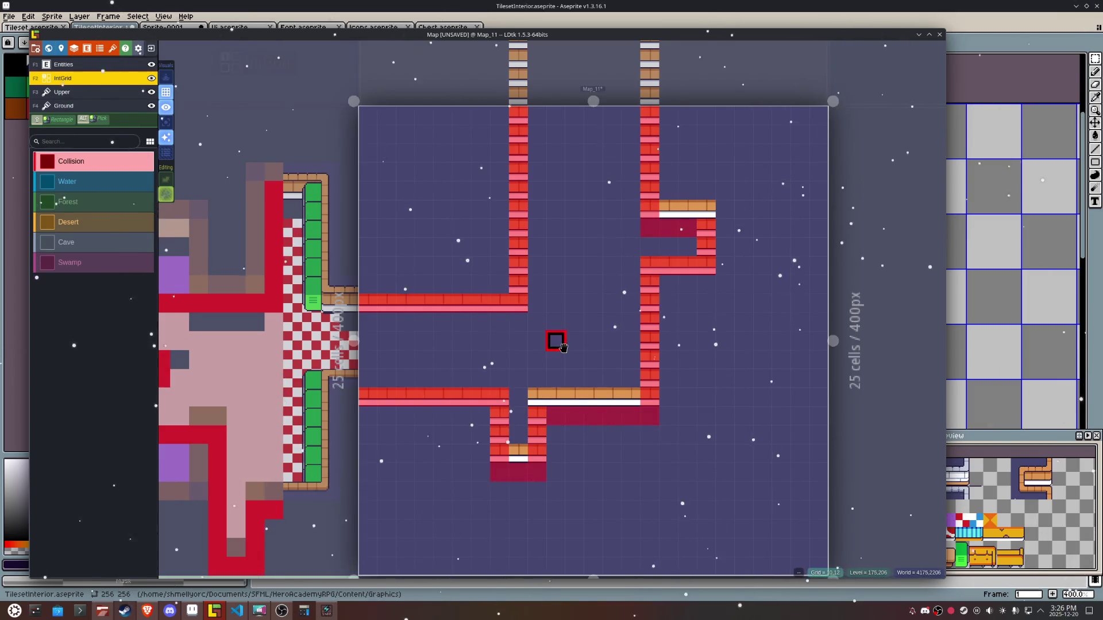
scroll(562, 346, down, 3)
scroll(561, 347, down, 2)
Step: Give Map_15 the dark blue-purple level background
click(554, 337)
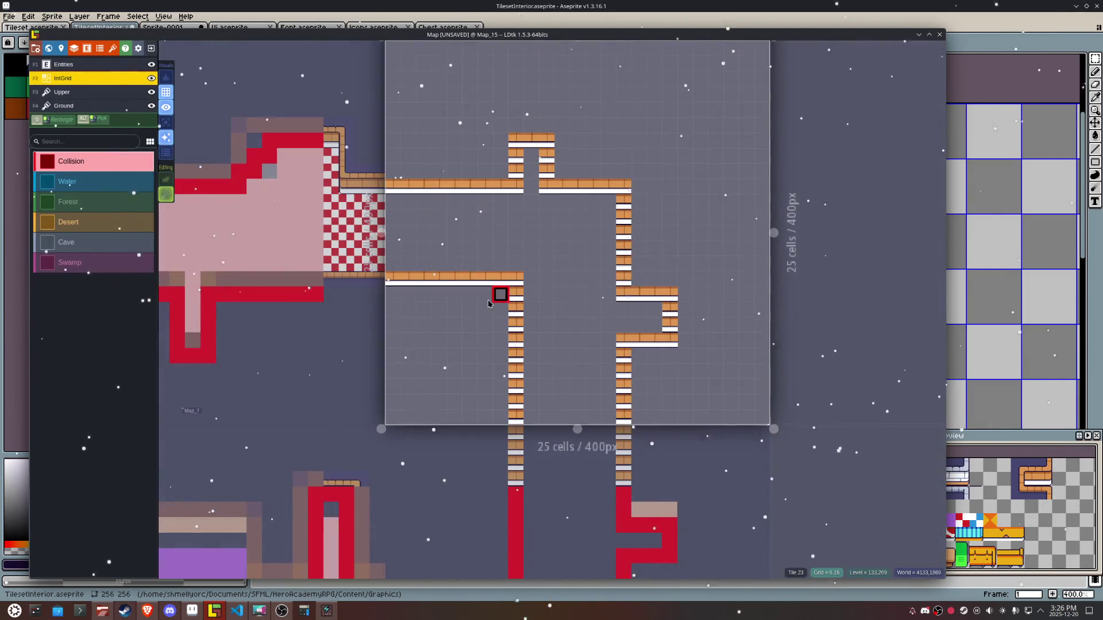
click(60, 48)
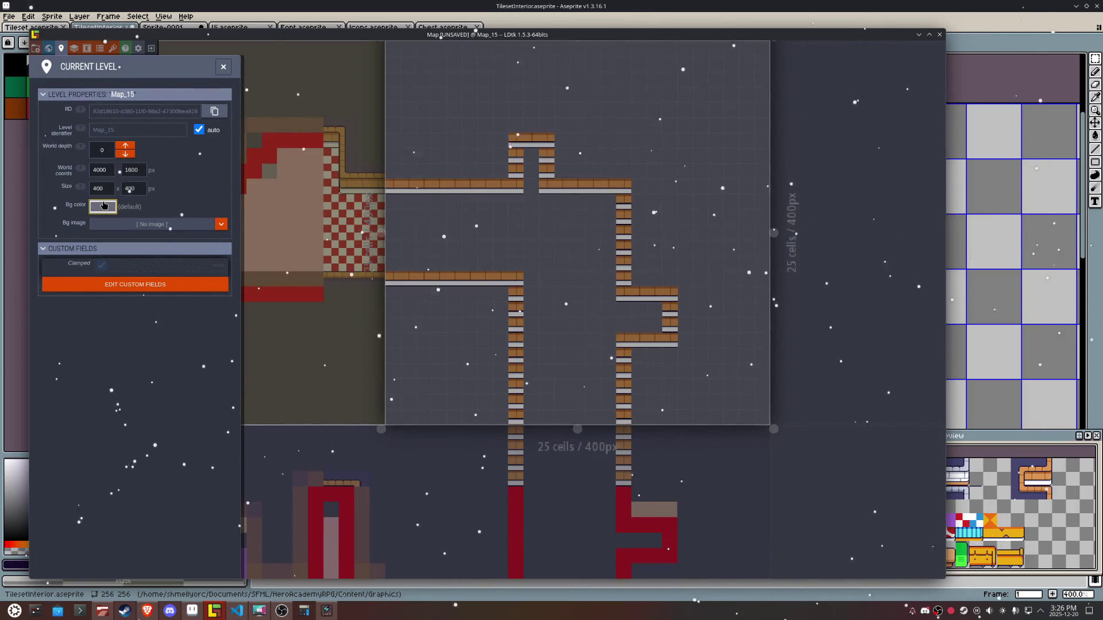
click(104, 205)
click(133, 337)
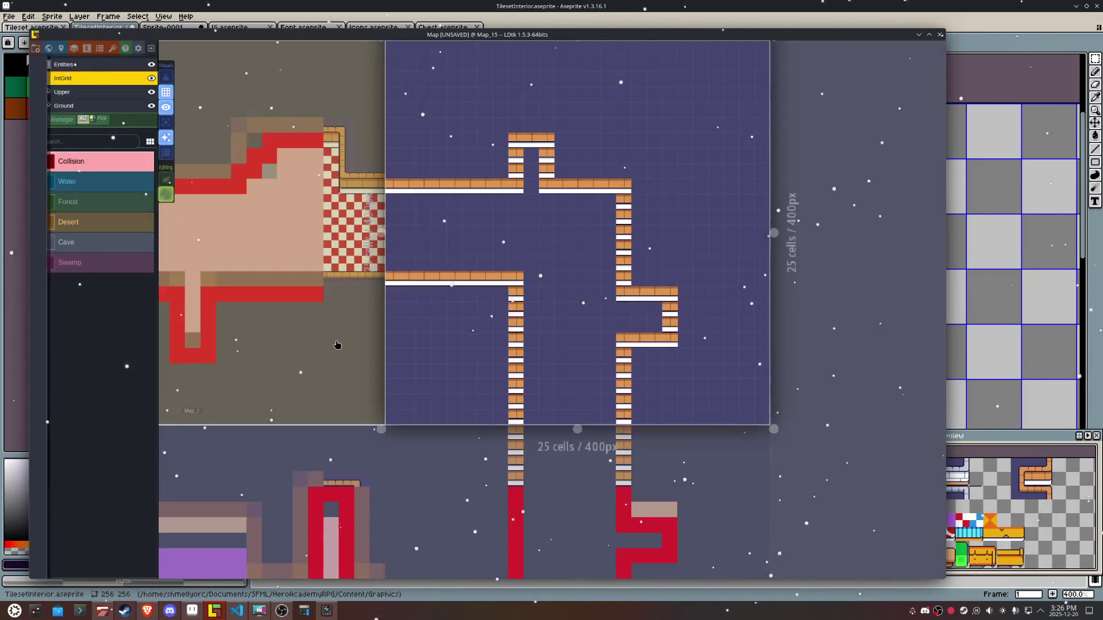
click(345, 230)
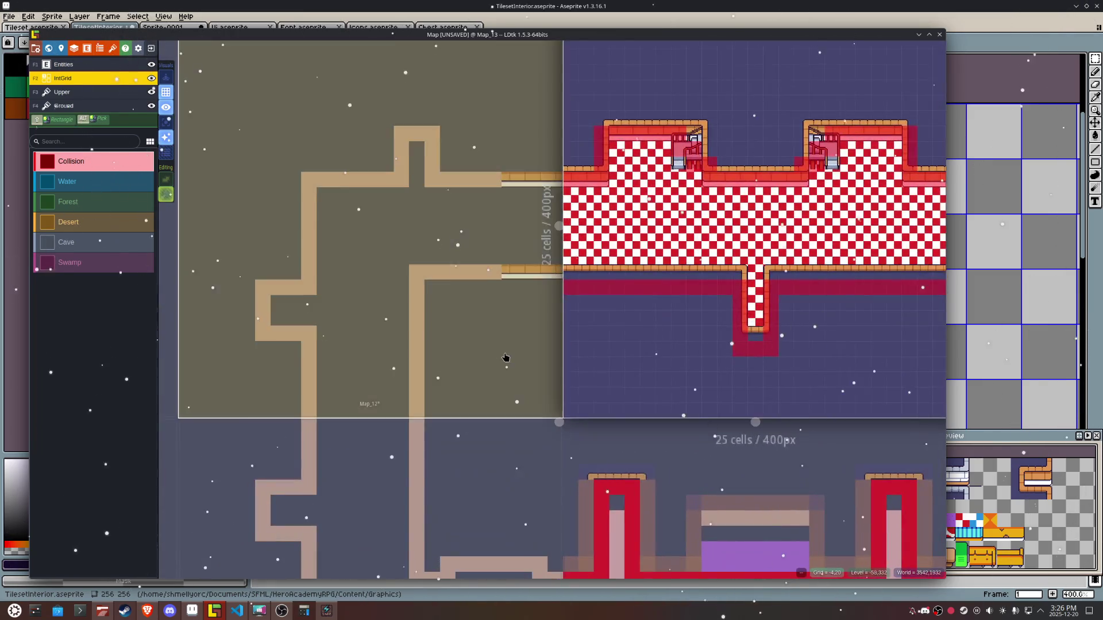
Step: Give Map_14 the same purple level background
click(506, 357)
click(61, 48)
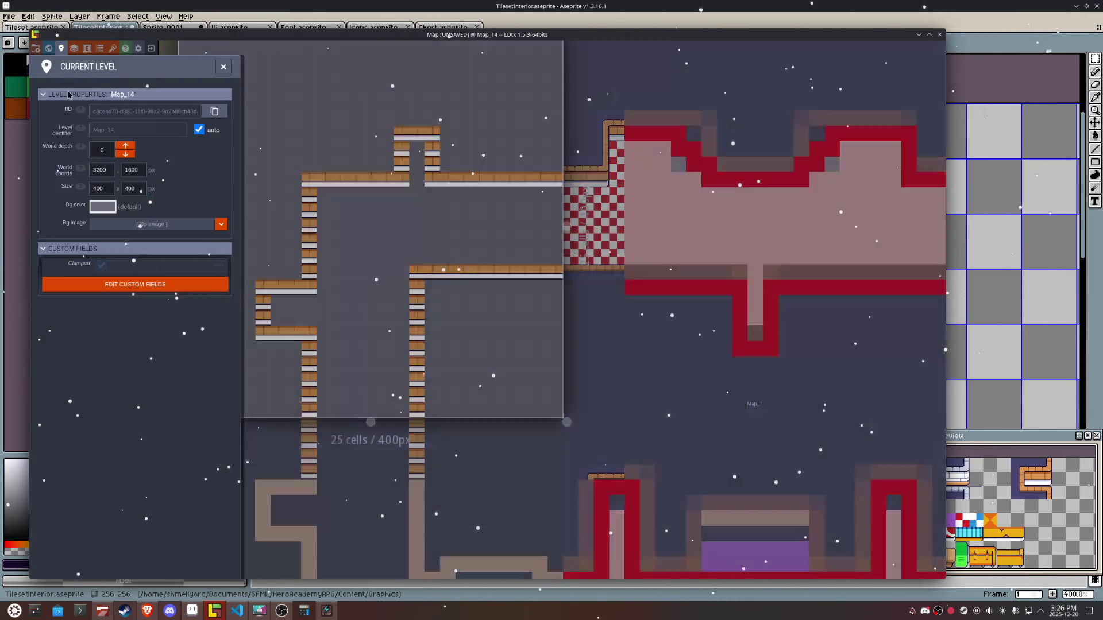
click(103, 207)
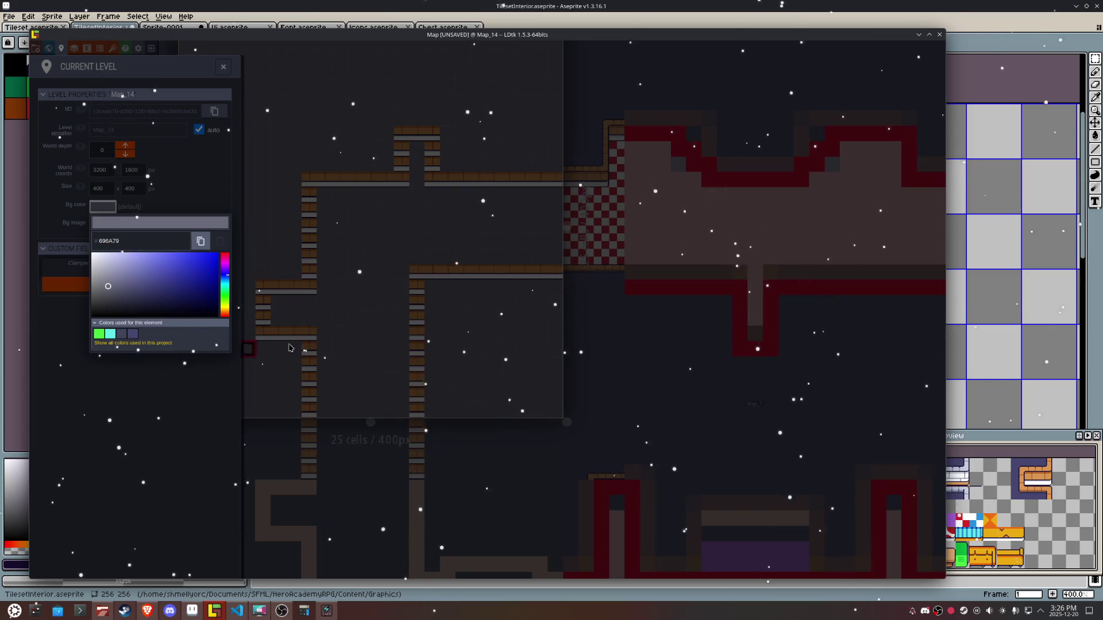
click(134, 334)
click(480, 357)
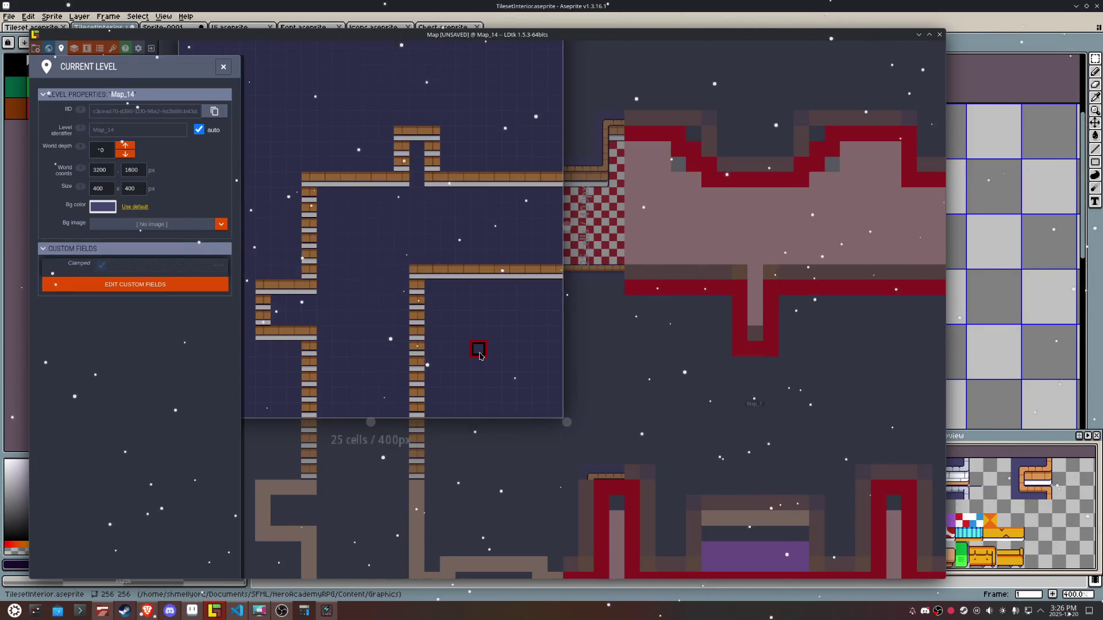
Step: Return to the world overview and select Map_12
key(Escape)
scroll(517, 230, down, 3)
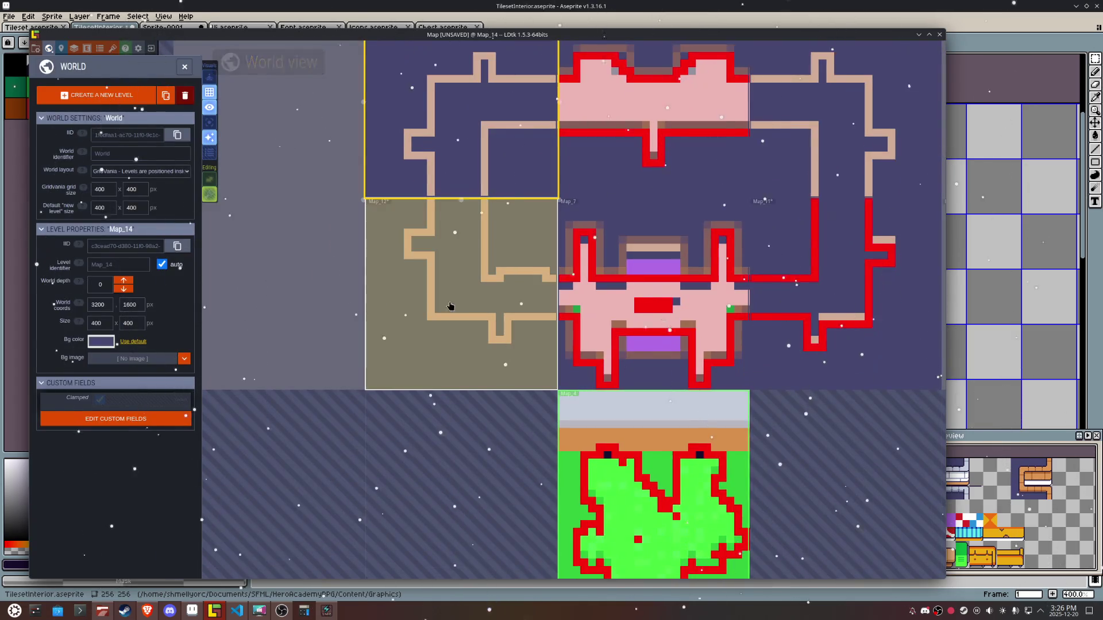
click(384, 332)
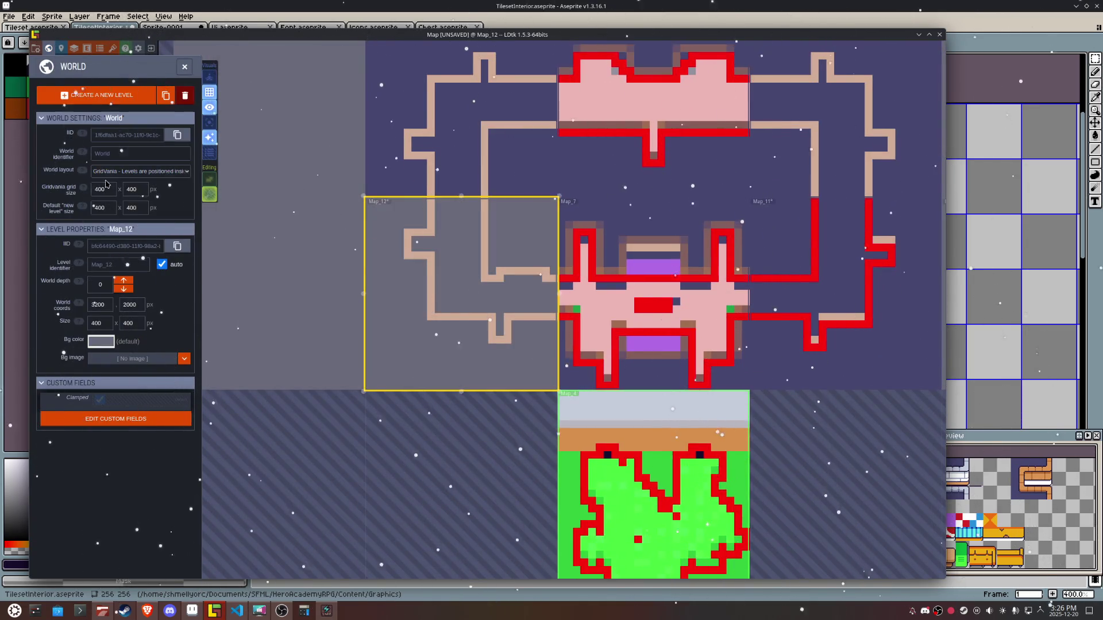
Step: Give Map_12 the purple background and save the project
click(101, 341)
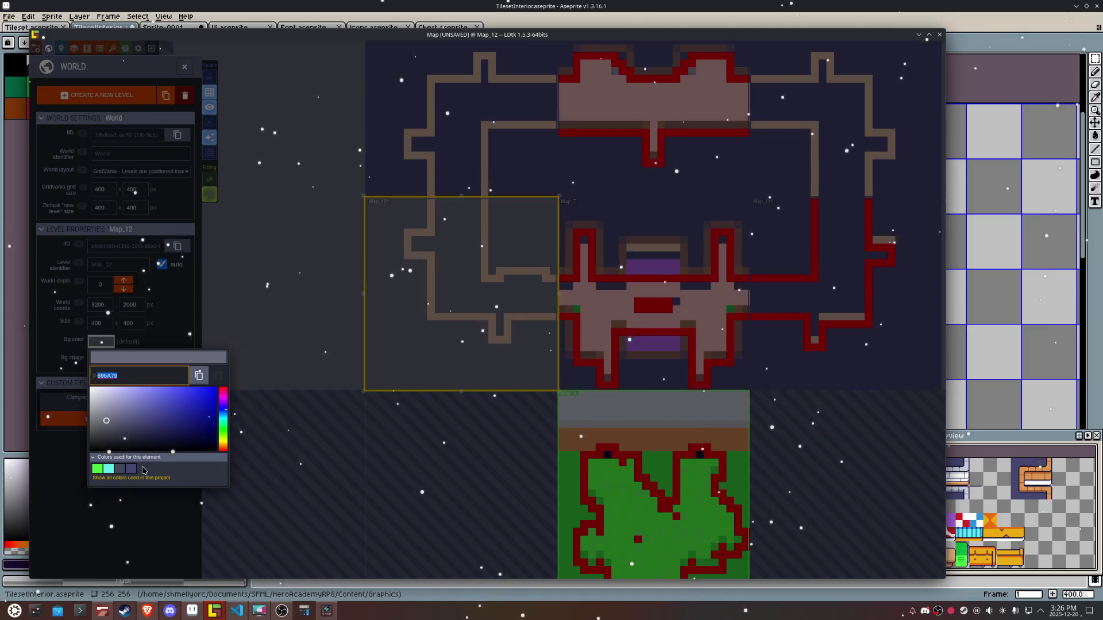
click(453, 360)
double_click(454, 360)
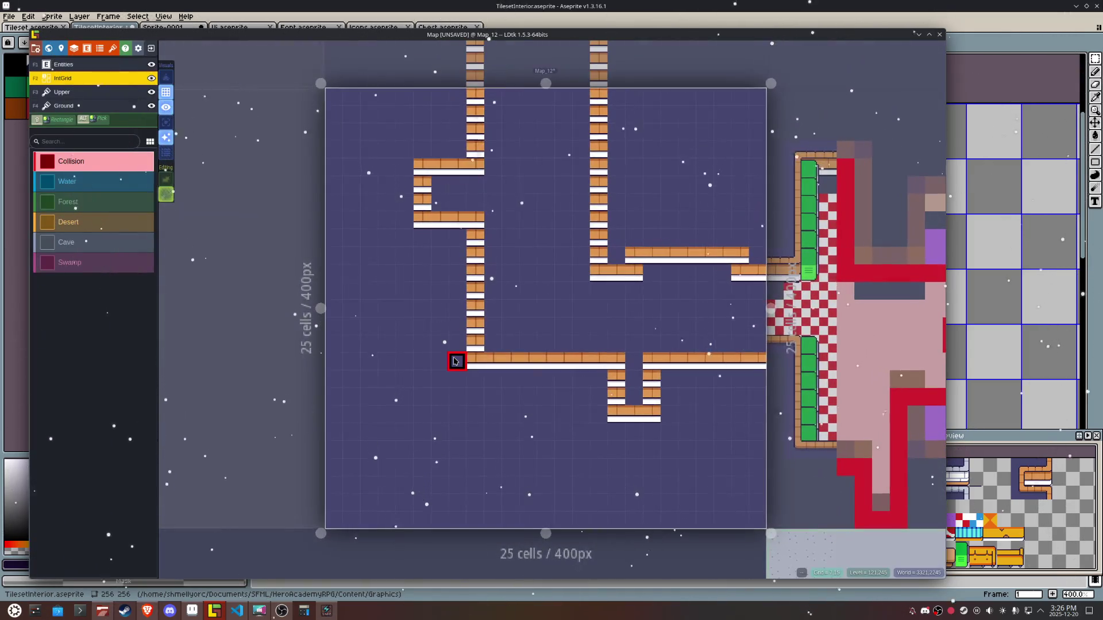
key(w)
key(ctrl+s)
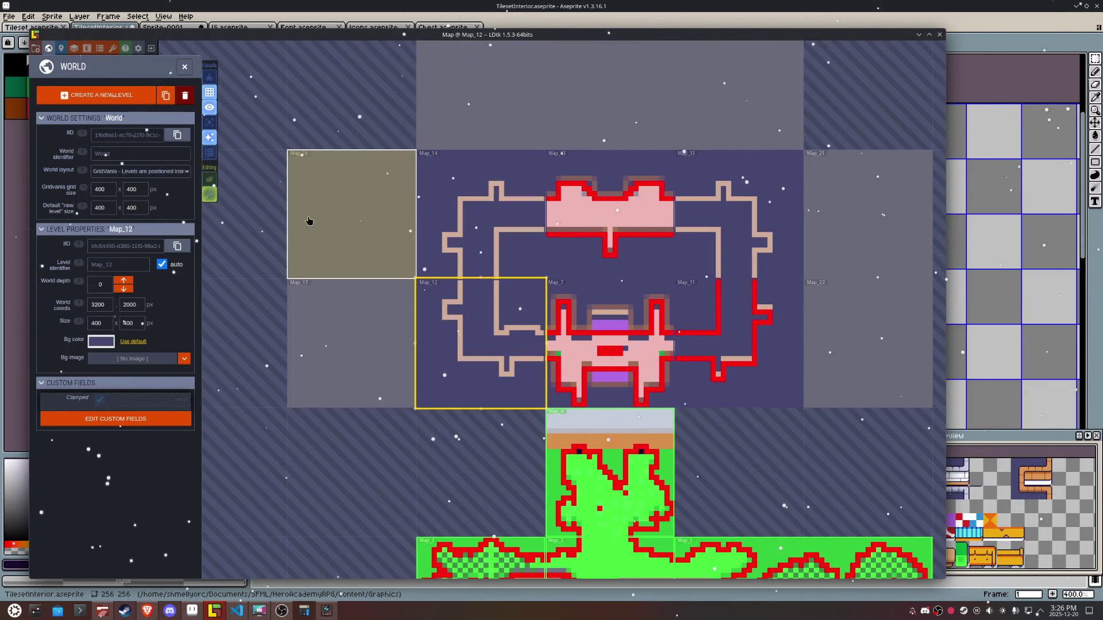
Step: Add a new level Map_19 above Map_13, then delete it
click(505, 77)
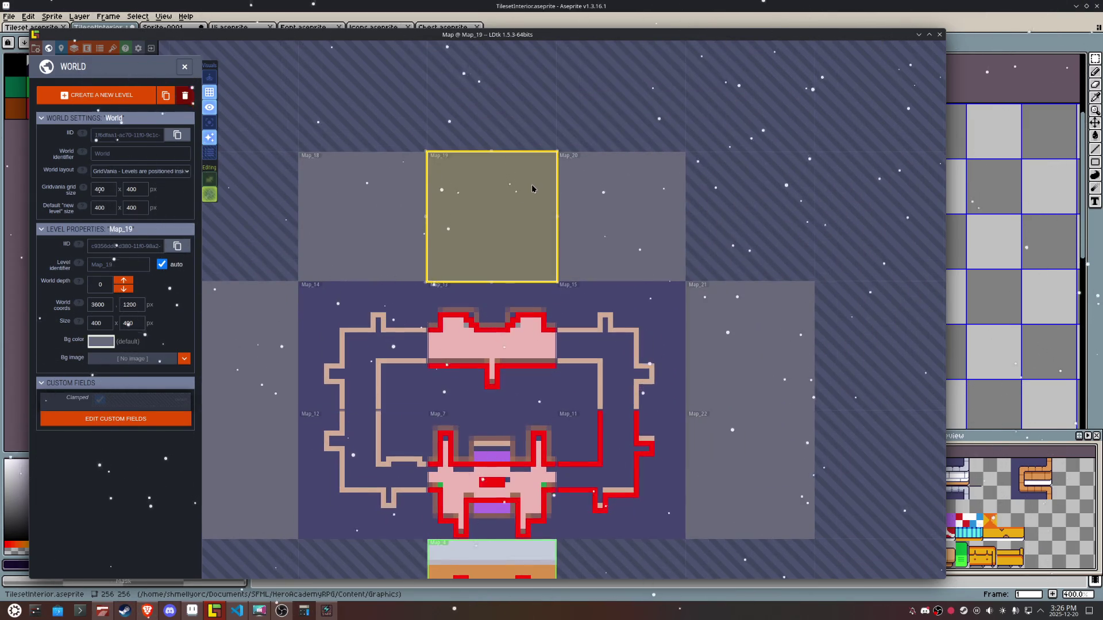
right_click(533, 189)
click(558, 224)
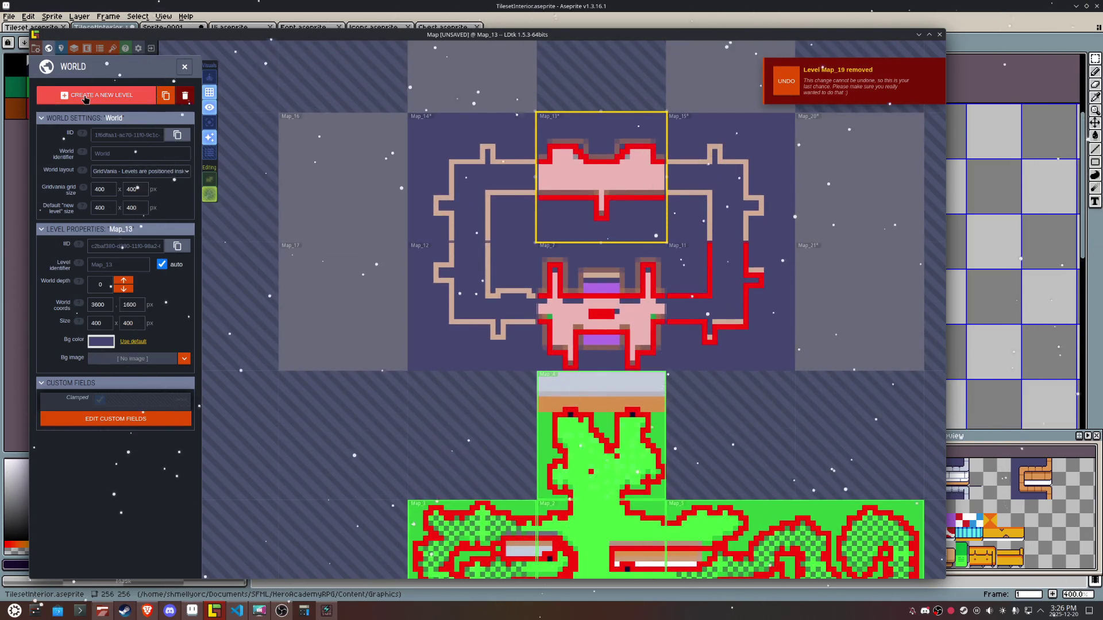
Step: Place new levels Map_22 at the lower left and Map_23 right of Map_4
click(97, 95)
click(468, 436)
click(97, 95)
click(811, 311)
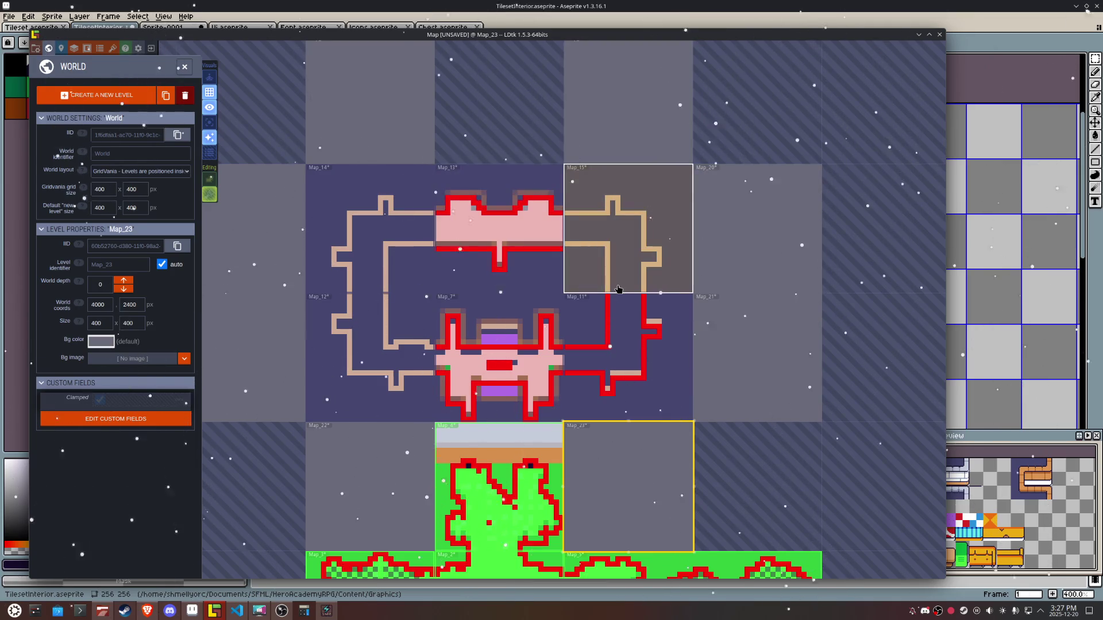
Step: Open Map_12 for editing
scroll(618, 288, down, 5)
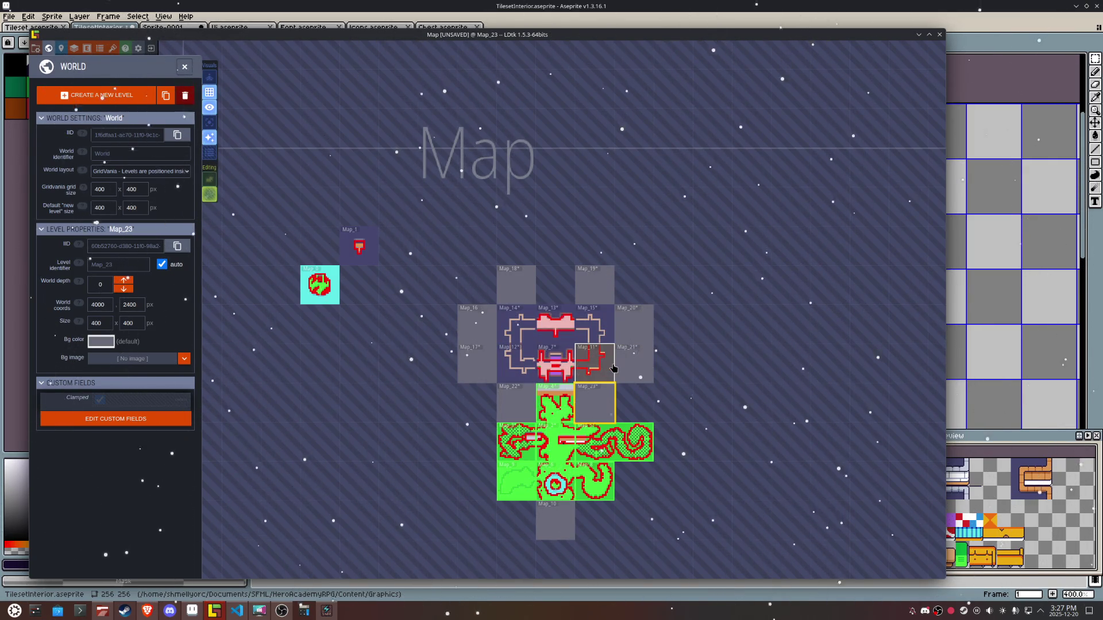
scroll(614, 368, up, 2)
scroll(614, 368, up, 3)
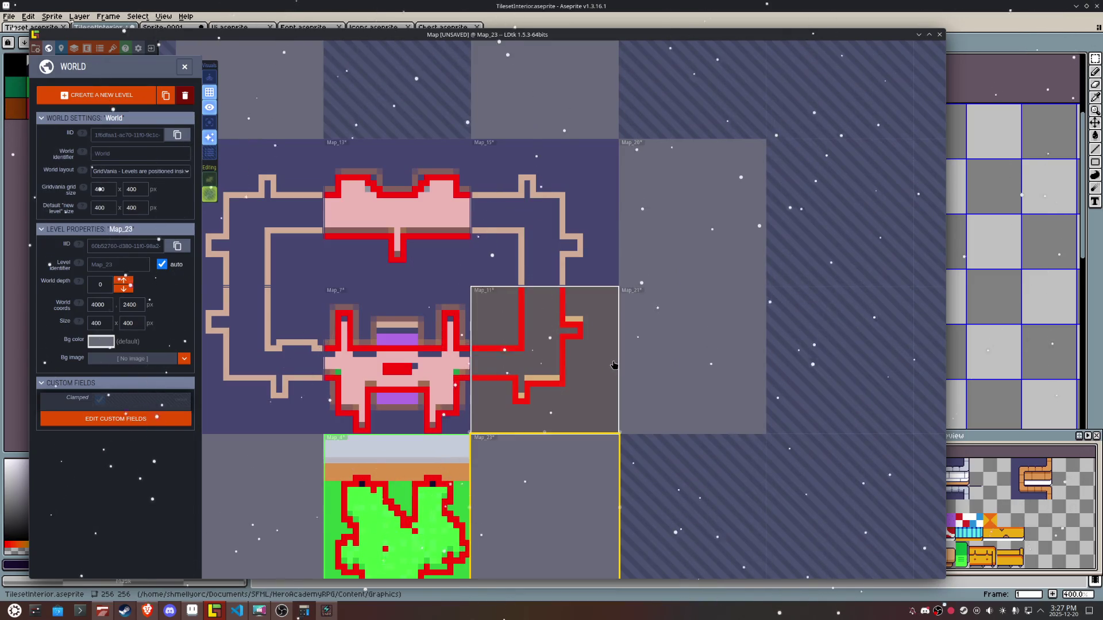
scroll(614, 362, up, 1)
scroll(609, 362, down, 2)
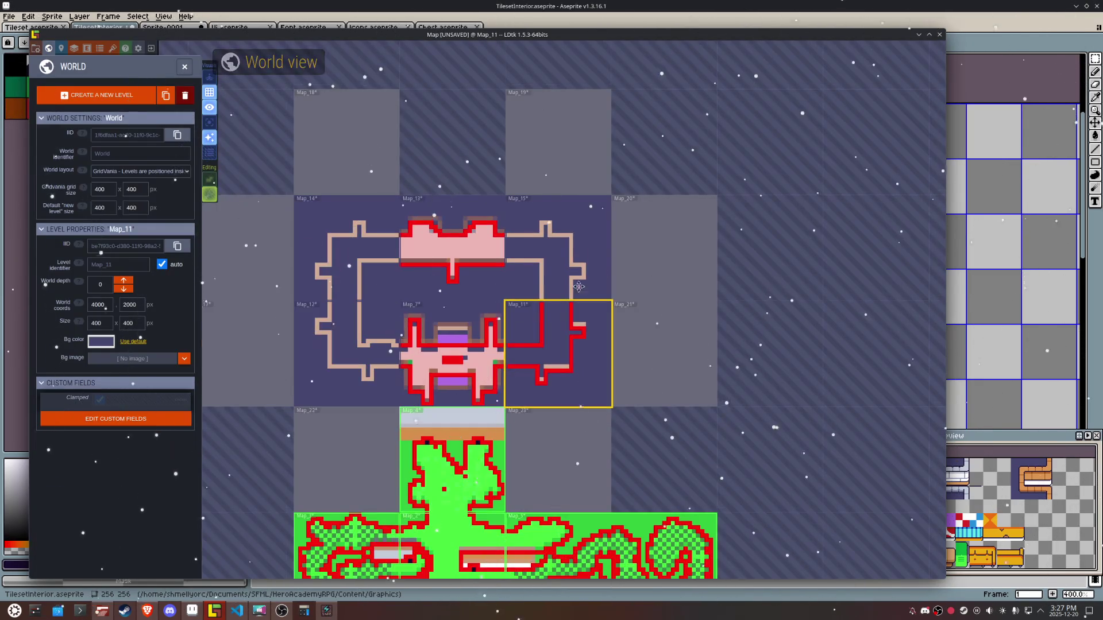
double_click(310, 352)
scroll(517, 413, up, 2)
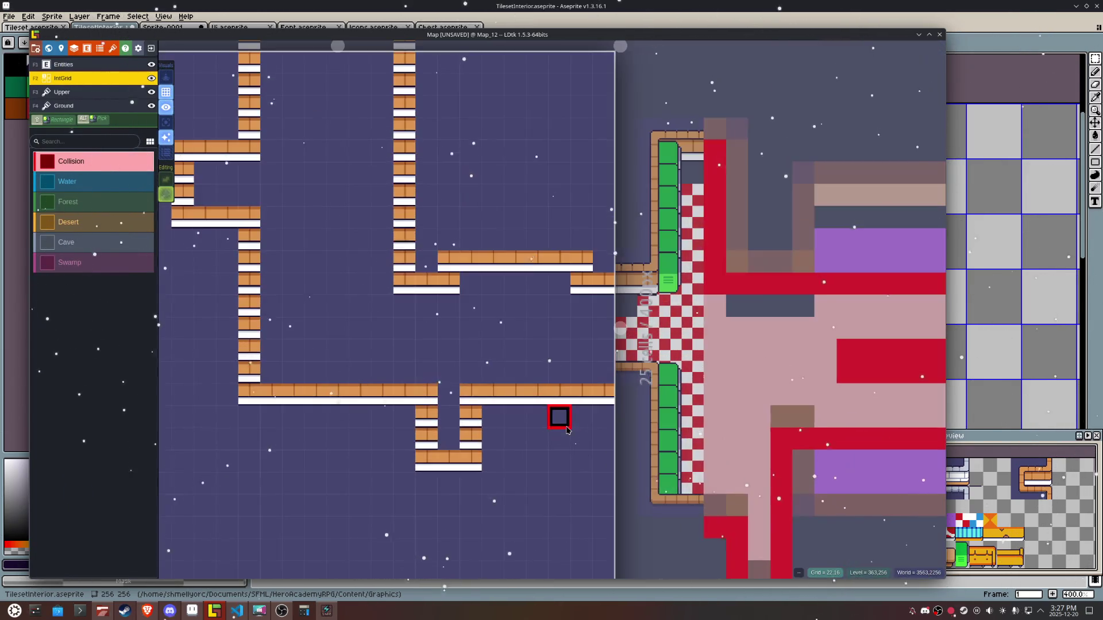
Step: Paint Collision along Map_12's lower wall, bottom row, left wall and right ledge
click(617, 439)
scroll(617, 438, up, 1)
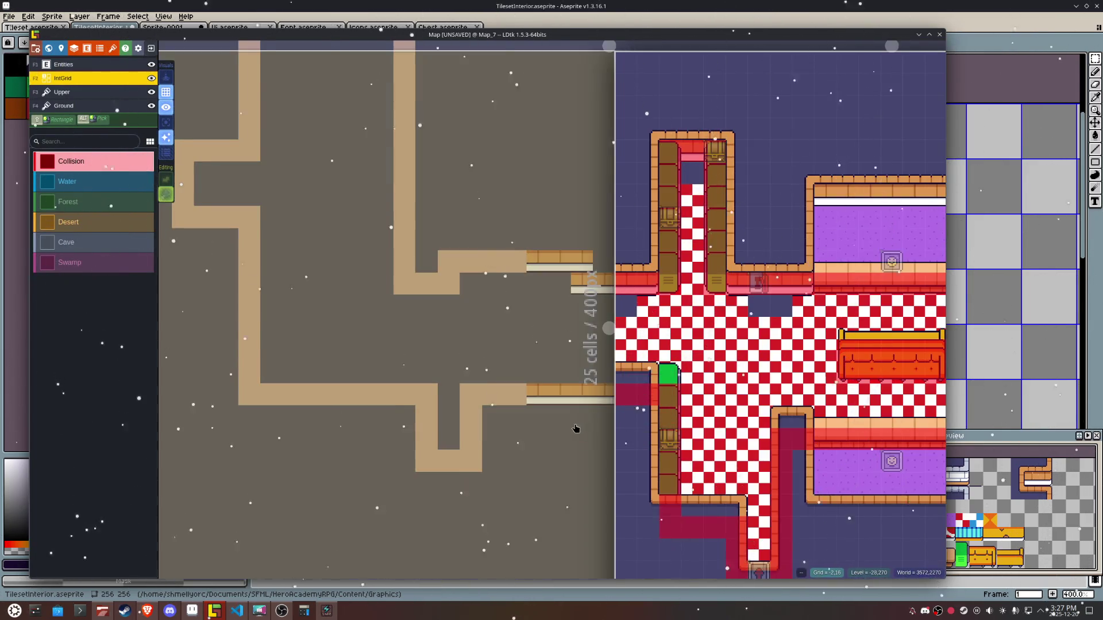
click(575, 428)
mouse_move(604, 394)
mouse_down()
mouse_move(472, 404)
mouse_move(470, 476)
mouse_up()
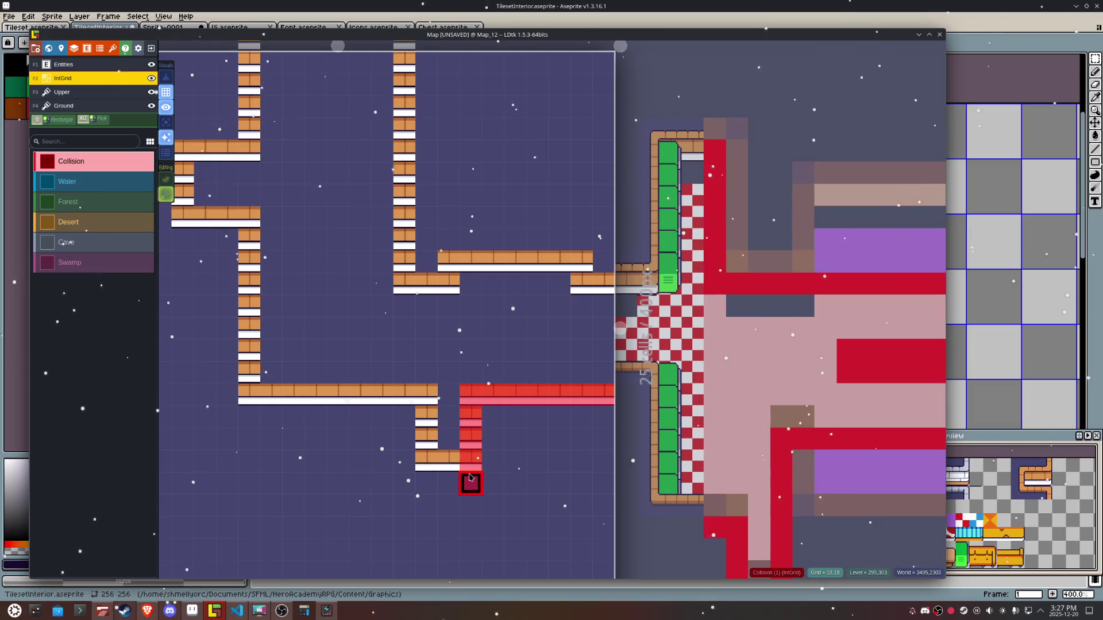
mouse_move(433, 400)
mouse_down()
mouse_move(271, 394)
mouse_move(249, 328)
mouse_move(252, 247)
mouse_move(276, 387)
mouse_move(230, 364)
mouse_move(209, 316)
mouse_move(262, 324)
mouse_move(282, 244)
mouse_up()
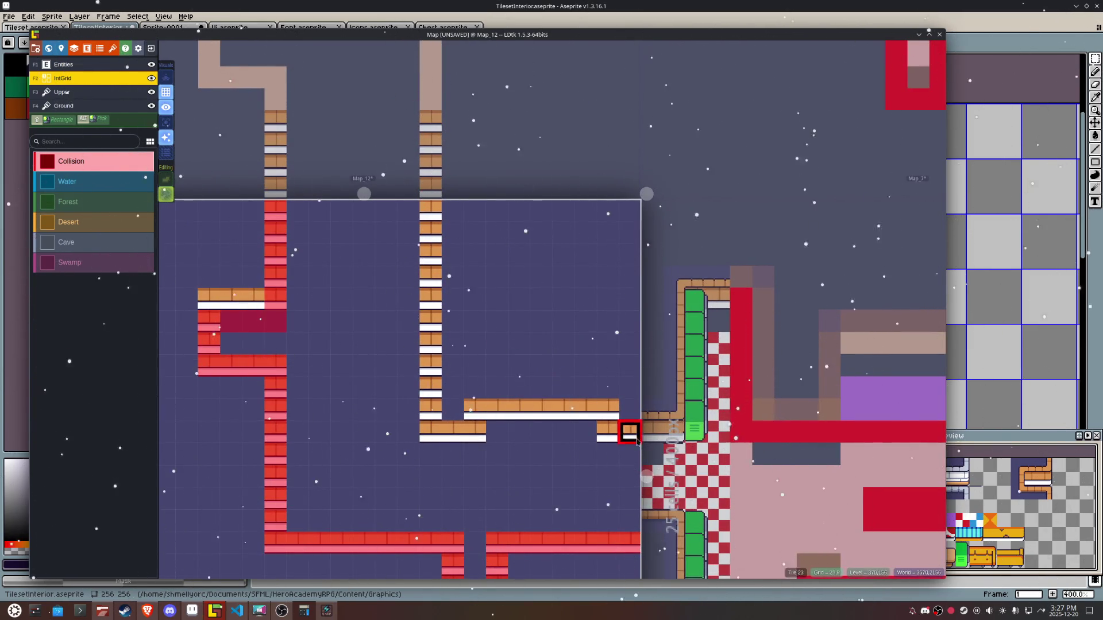
mouse_move(608, 431)
mouse_down()
mouse_move(628, 432)
mouse_move(540, 408)
mouse_move(473, 409)
mouse_move(473, 433)
mouse_move(448, 440)
mouse_move(431, 409)
mouse_move(430, 206)
mouse_up()
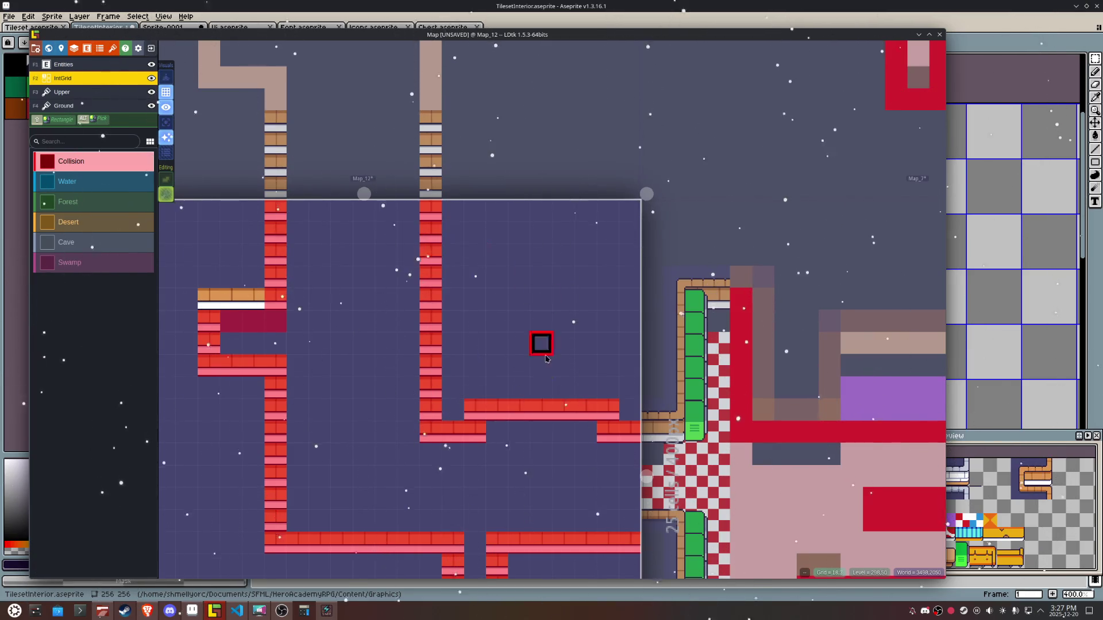
Step: Fill the gap in the collision row and clear Collision from the ledge ends
scroll(551, 347, down, 3)
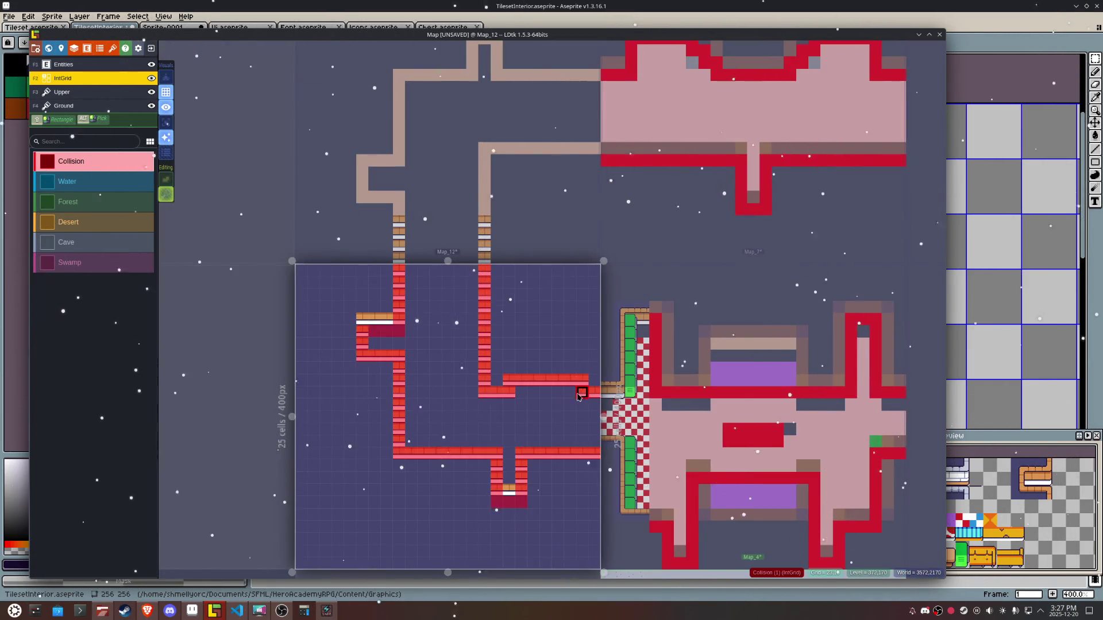
scroll(558, 395, up, 2)
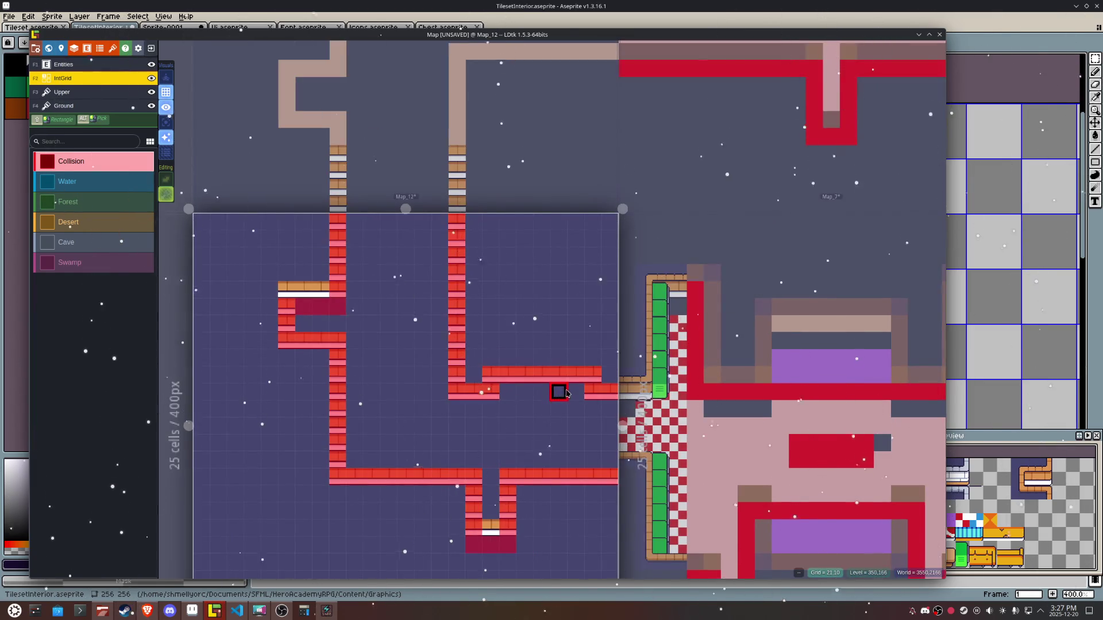
drag(566, 393, 525, 391)
right_click(490, 372)
mouse_move(597, 372)
mouse_down()
mouse_move(542, 366)
mouse_move(578, 374)
mouse_up()
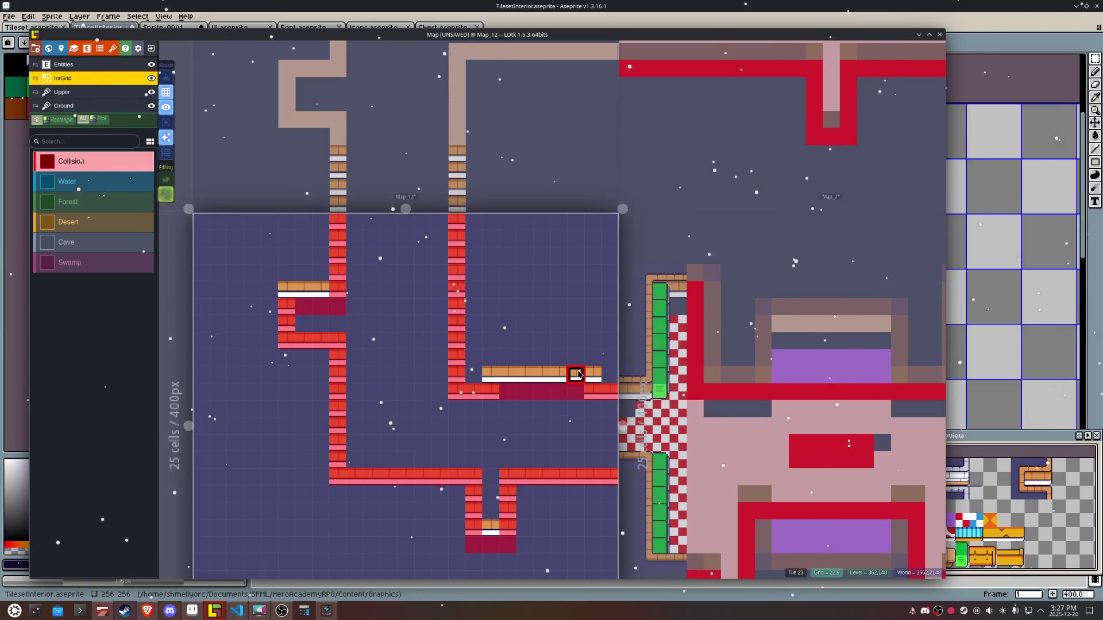
Step: On the Ground layer, replace the ledge's old tiles with a brick wall row
key(F4)
drag(592, 373, 500, 374)
drag(607, 390, 500, 390)
right_click(491, 373)
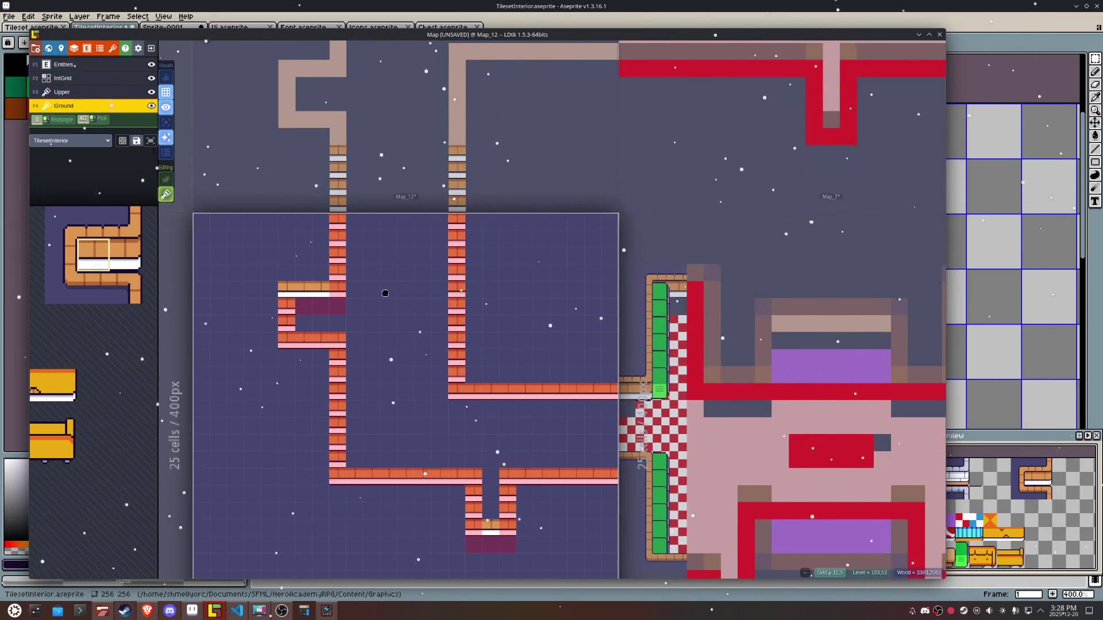
Step: Switch back to Collision painting and move to Map_14 above
drag(391, 282, 412, 448)
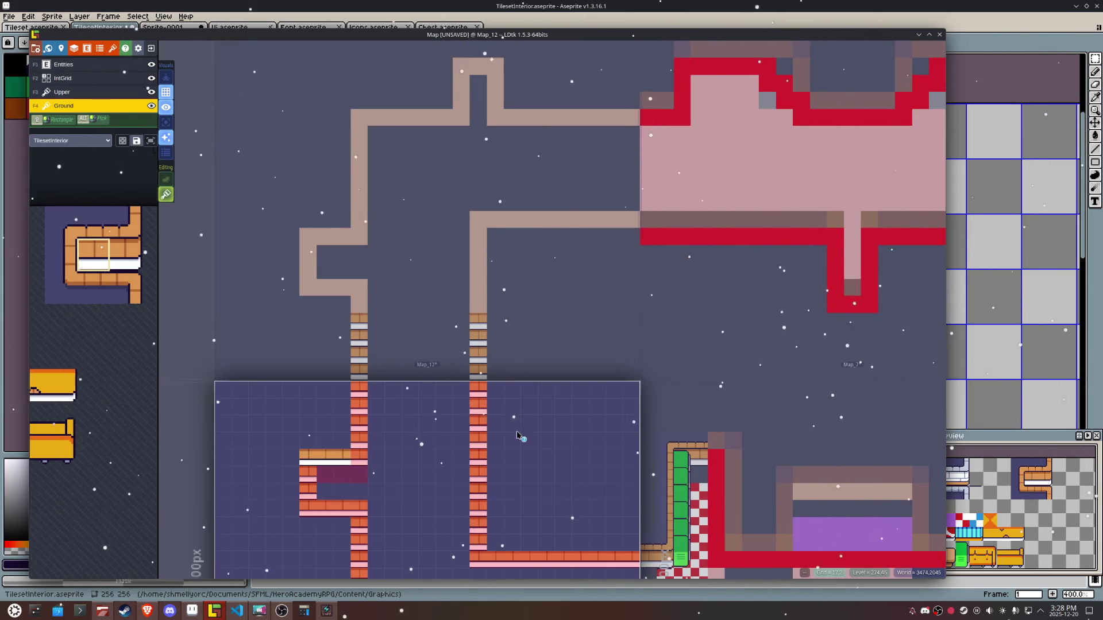
key(F2)
click(436, 333)
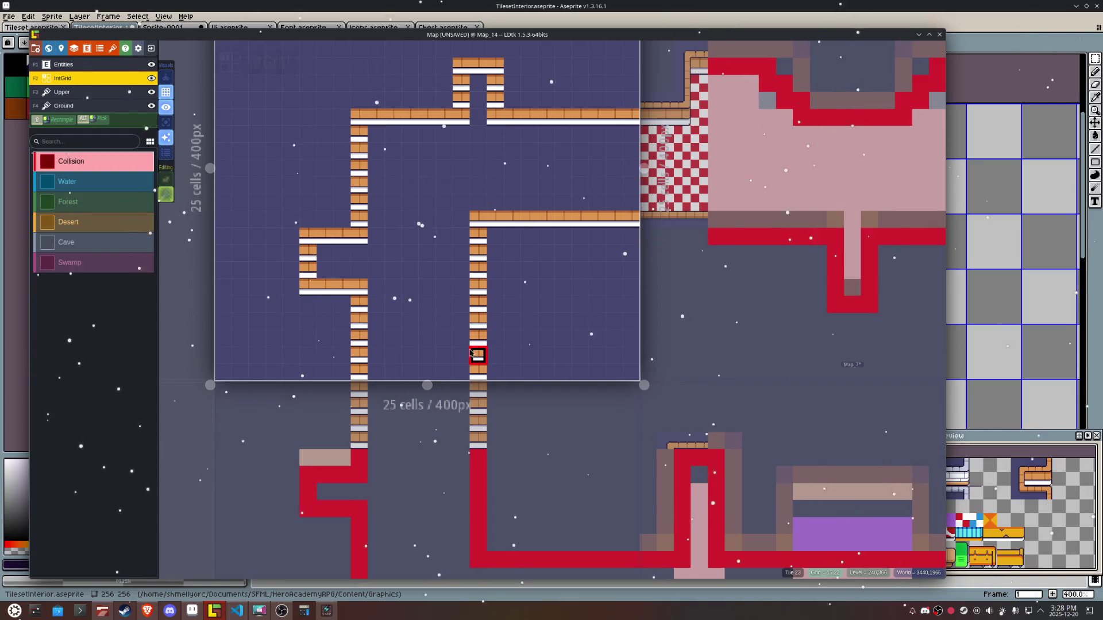
Step: Paint Collision along Map_14's columns, left wall and top-right ledge
drag(478, 297, 478, 283)
mouse_move(632, 237)
mouse_down()
mouse_move(494, 235)
mouse_move(478, 268)
mouse_up()
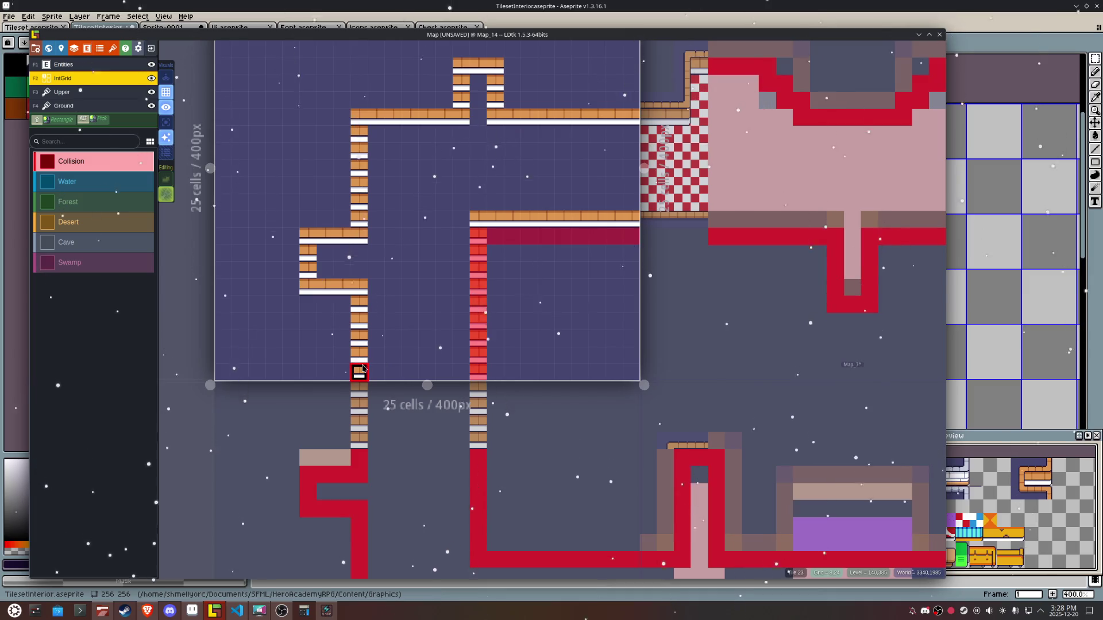
drag(363, 369, 366, 326)
click(426, 387)
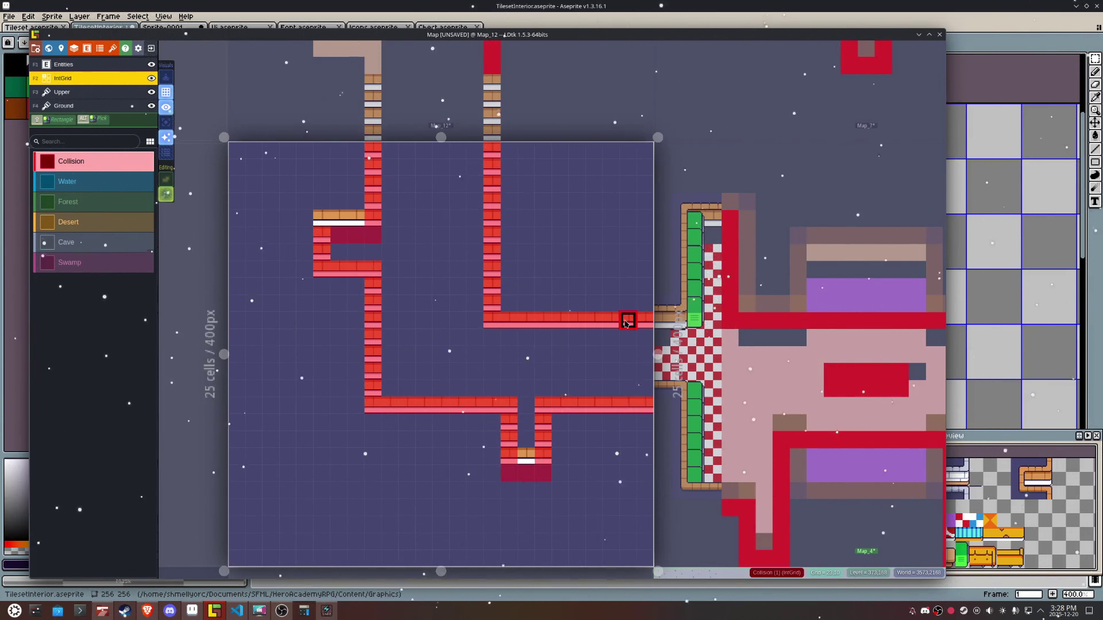
key(ctrl+Up)
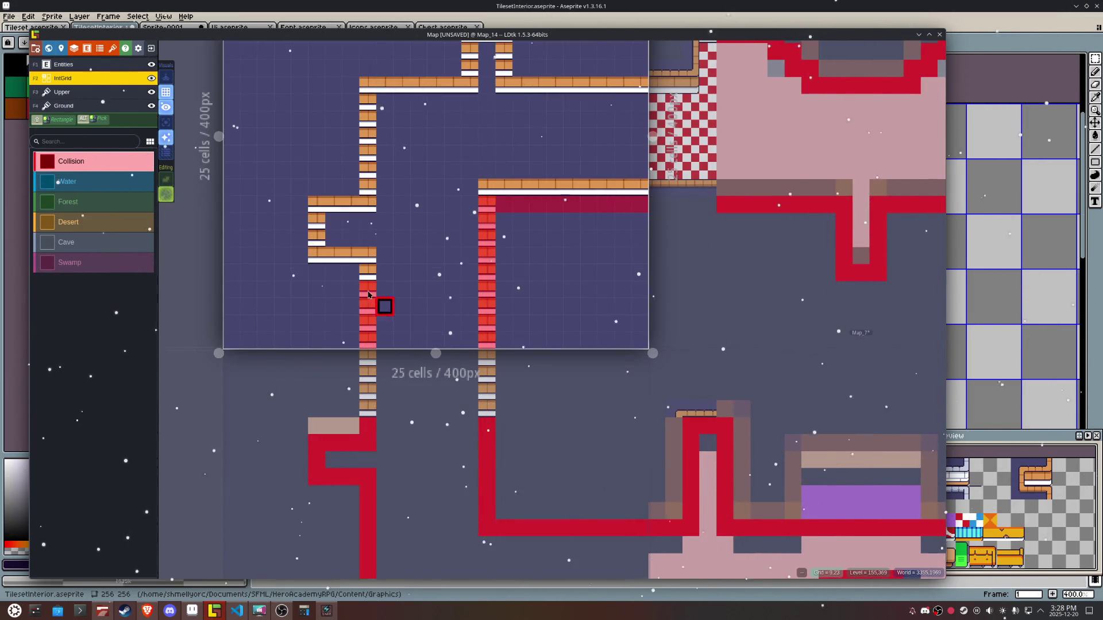
mouse_move(368, 295)
mouse_down()
mouse_move(368, 253)
mouse_move(332, 256)
mouse_move(321, 226)
mouse_move(357, 222)
mouse_move(369, 87)
mouse_move(444, 90)
mouse_up()
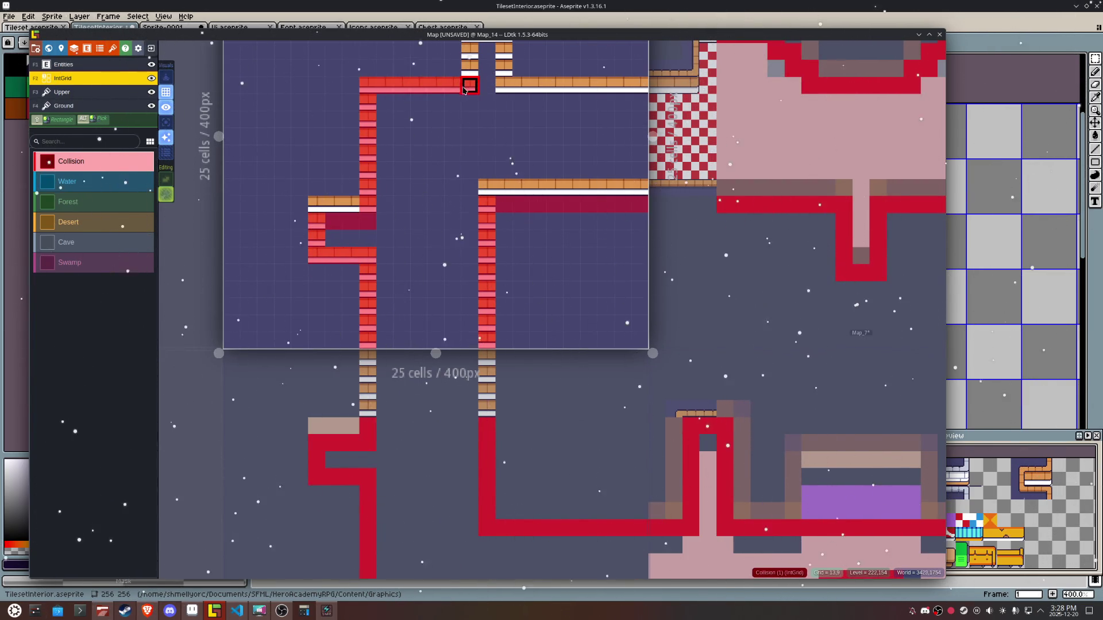
drag(525, 93, 642, 93)
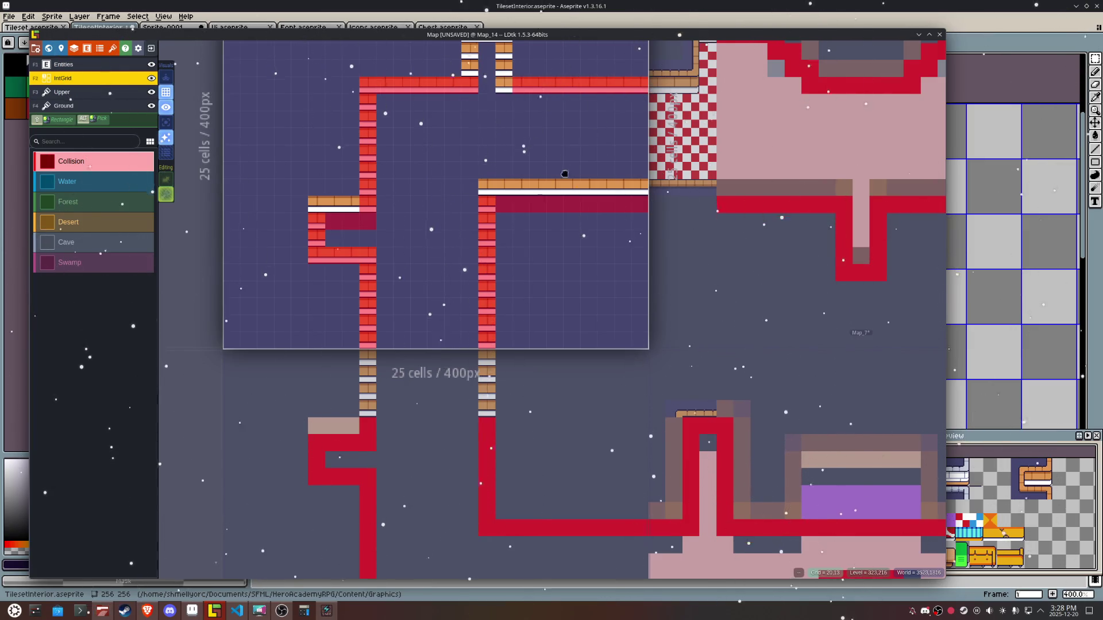
drag(566, 159, 535, 339)
mouse_move(520, 301)
mouse_down()
mouse_move(519, 251)
mouse_move(482, 259)
mouse_move(466, 278)
mouse_up()
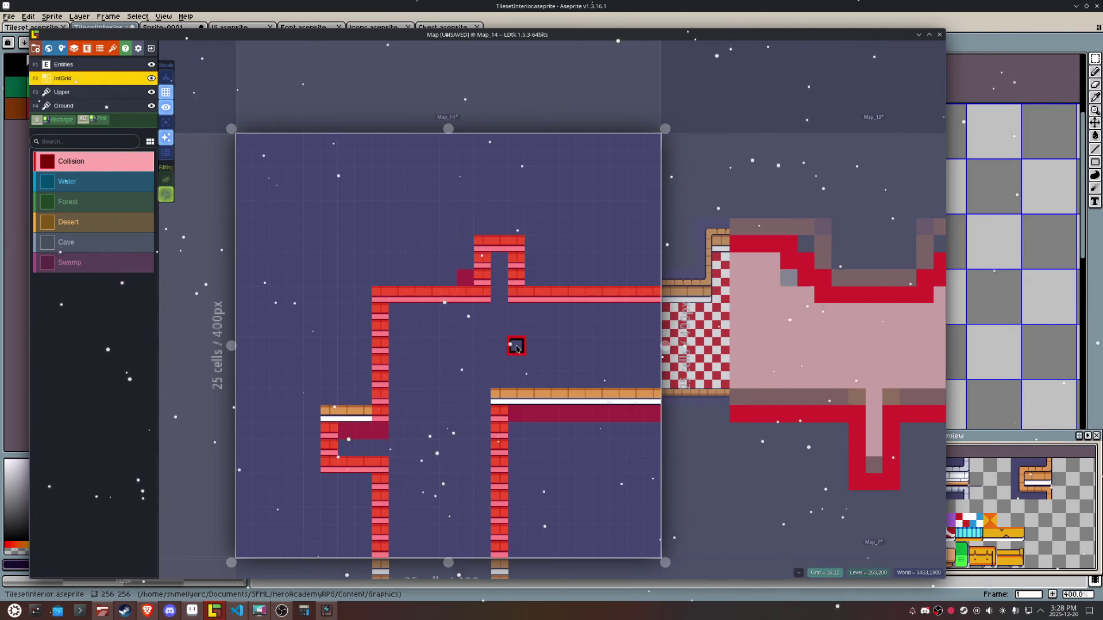
scroll(516, 347, down, 5)
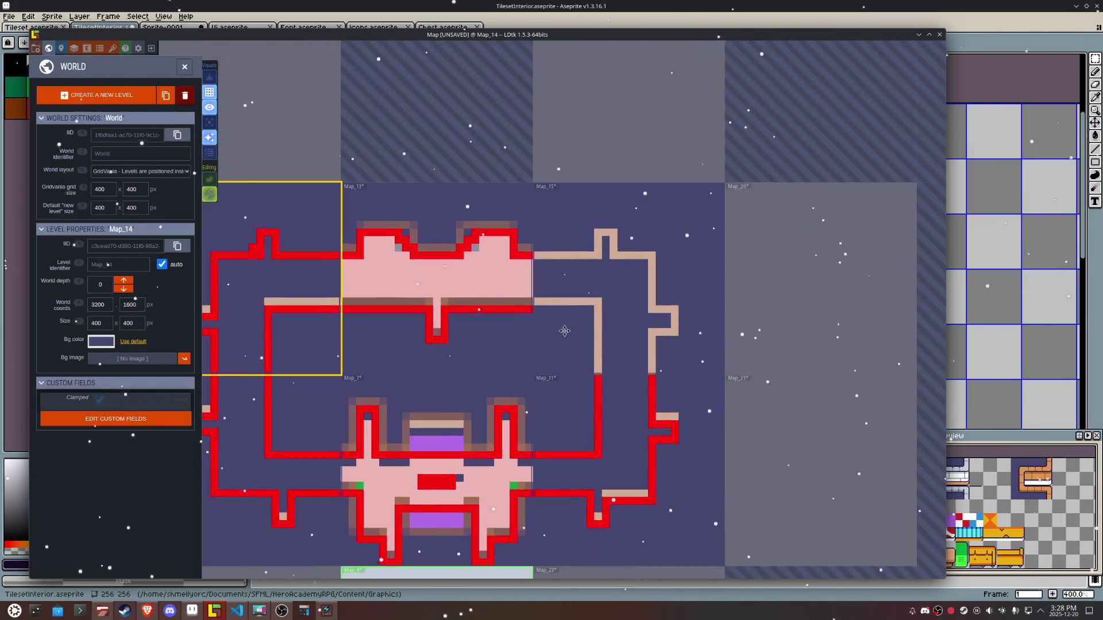
Step: Open Map_15 and paint Collision up its brick columns and along the ledge
click(565, 331)
scroll(581, 394, up, 3)
drag(580, 421, 590, 310)
drag(502, 309, 581, 307)
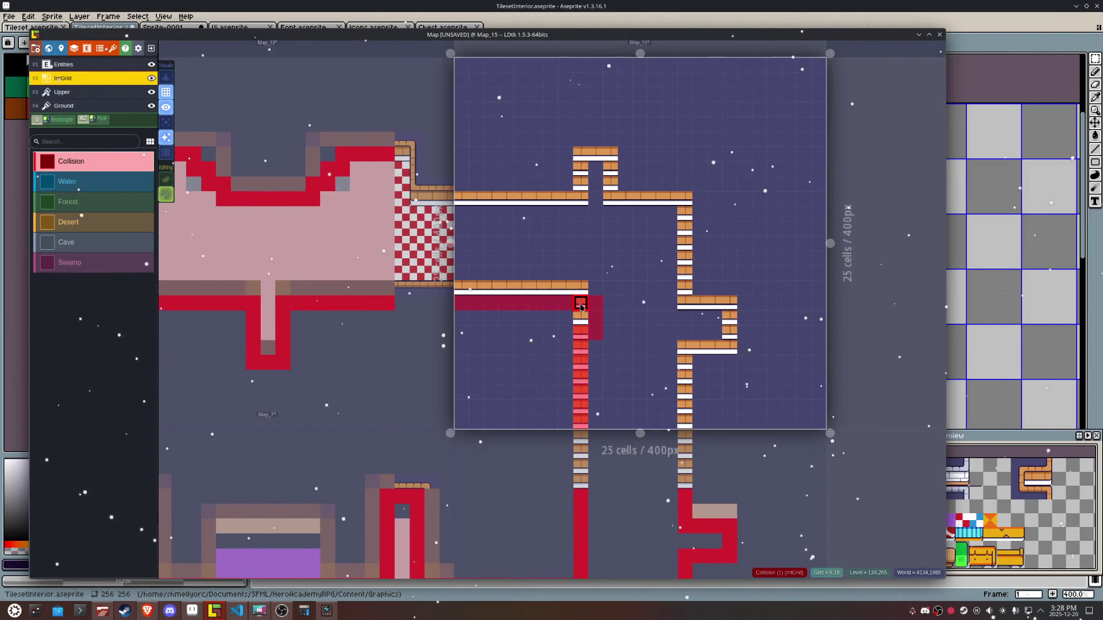
mouse_move(685, 425)
mouse_down()
mouse_move(688, 367)
mouse_move(729, 321)
mouse_up()
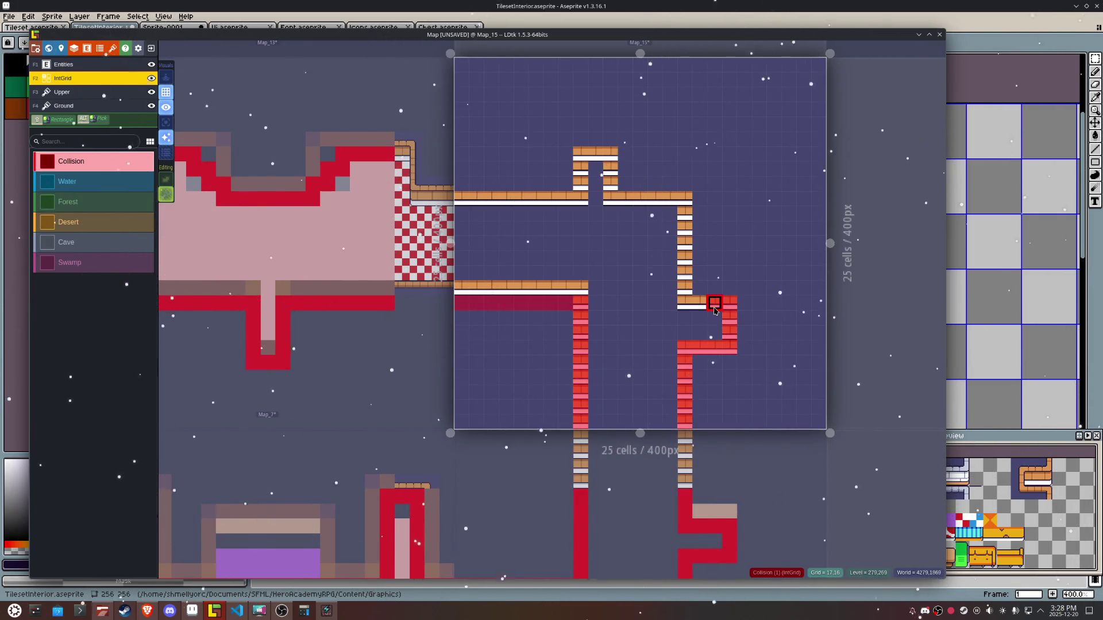
mouse_move(689, 317)
mouse_down()
mouse_move(666, 229)
mouse_move(683, 196)
mouse_move(686, 301)
mouse_move(667, 197)
mouse_move(623, 200)
mouse_move(608, 161)
mouse_move(517, 196)
mouse_move(456, 195)
mouse_up()
Step: Extend collision along the top wall row and save the project
click(442, 198)
scroll(540, 318, down, 4)
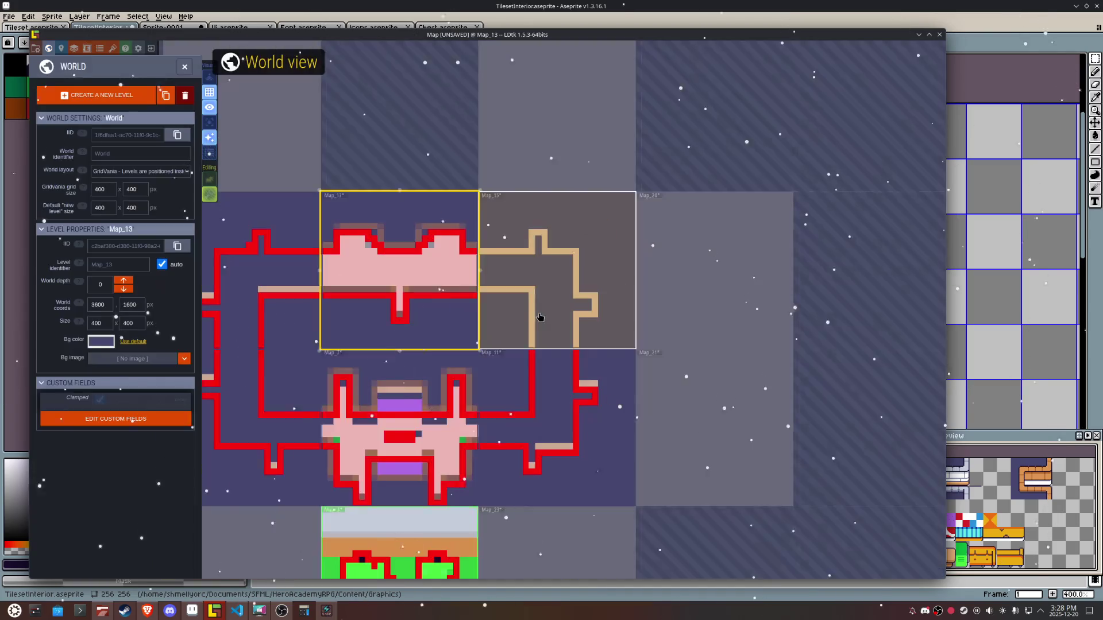
scroll(540, 317, down, 3)
key(ctrl+s)
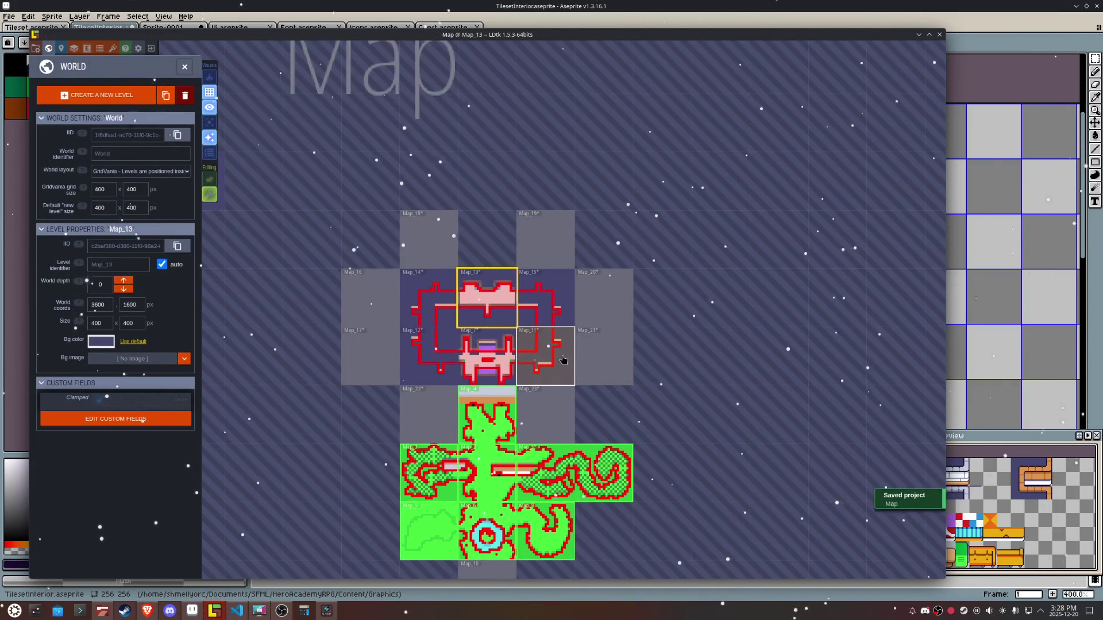
Step: Open Map_11 for editing on its Upper tile layer
scroll(563, 361, up, 3)
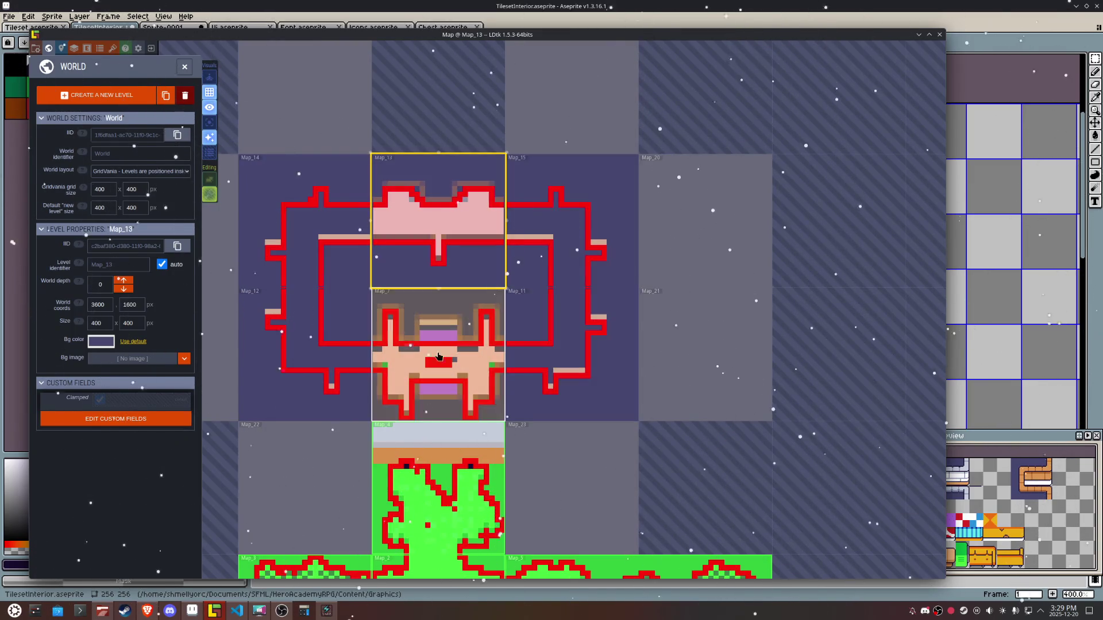
click(576, 381)
click(576, 380)
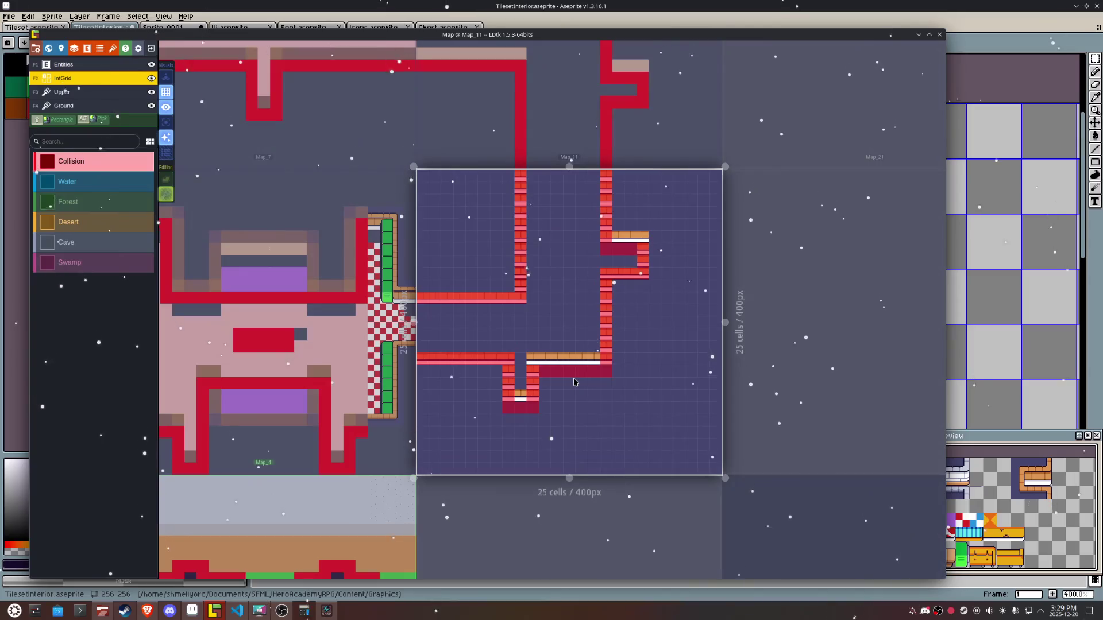
scroll(572, 338, up, 1)
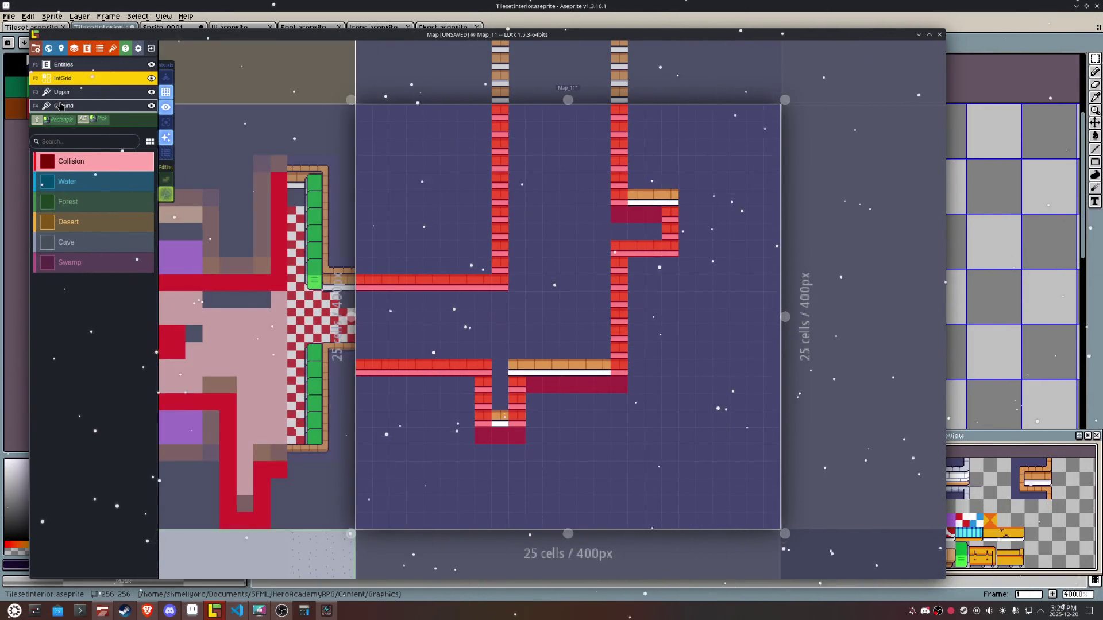
click(62, 93)
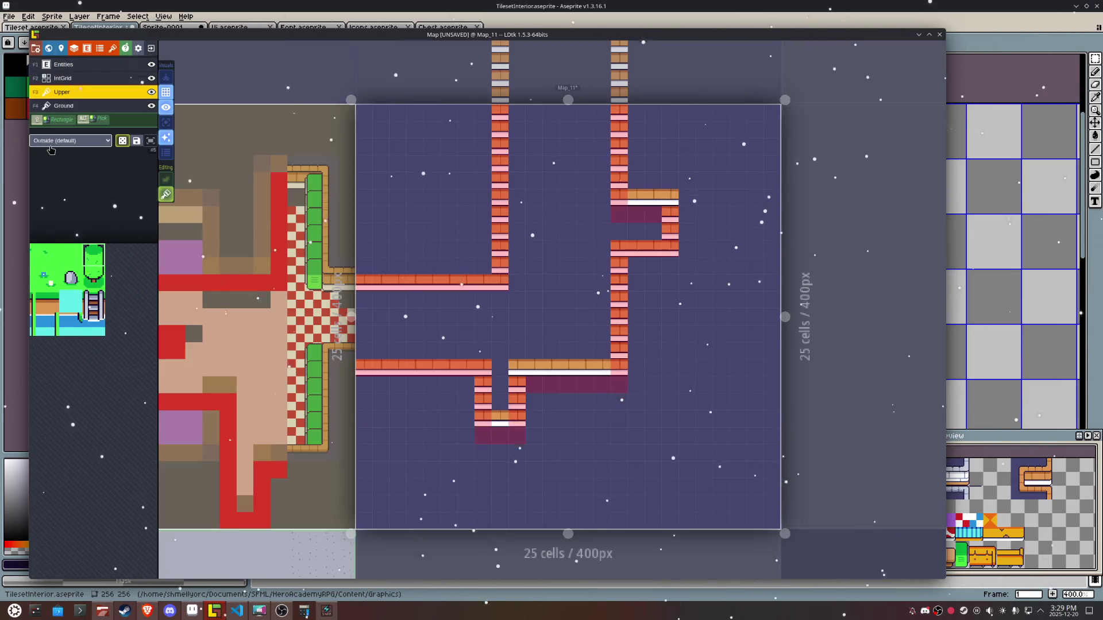
Step: Paint TilesetInterior wall-top edge strips along both lower walls on either side of the gap
click(72, 141)
click(52, 158)
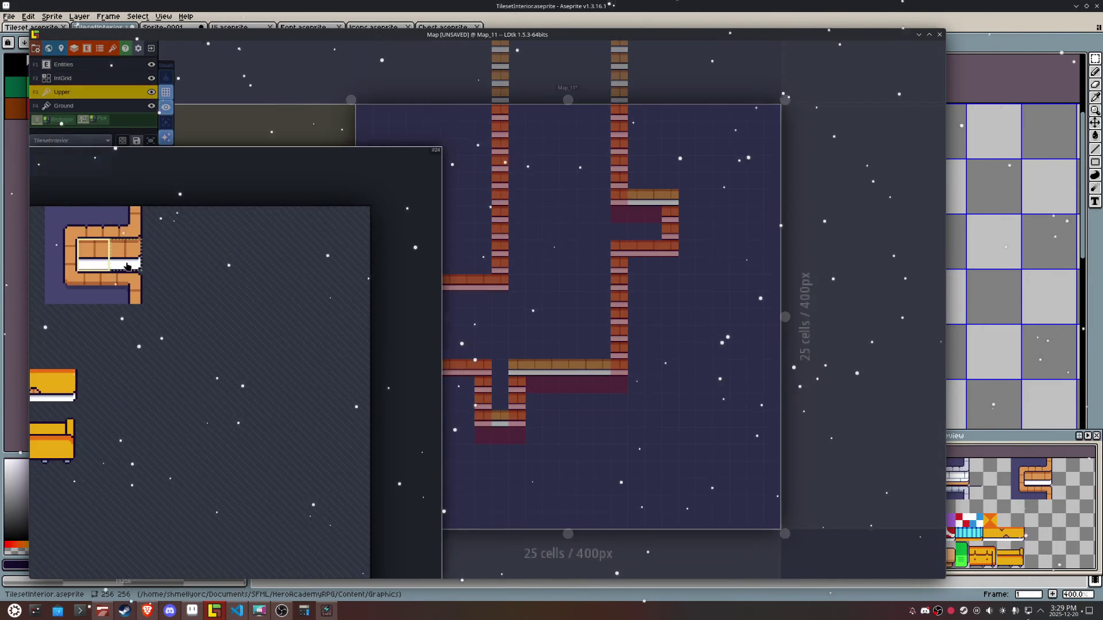
click(97, 279)
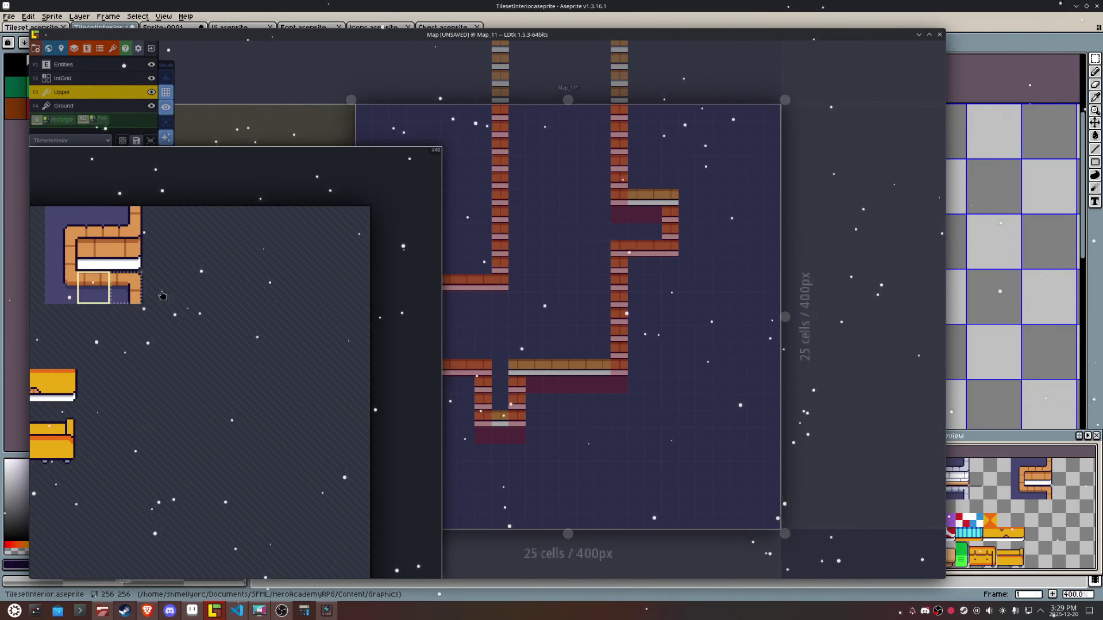
scroll(374, 345, up, 5)
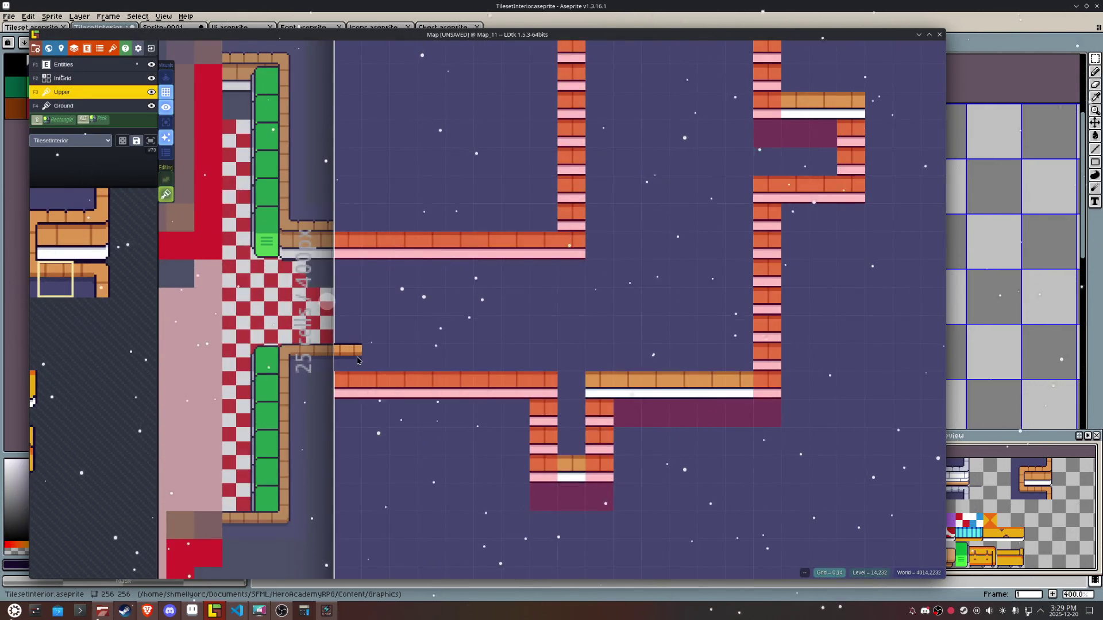
drag(355, 361, 422, 359)
drag(492, 360, 521, 359)
drag(623, 351, 734, 346)
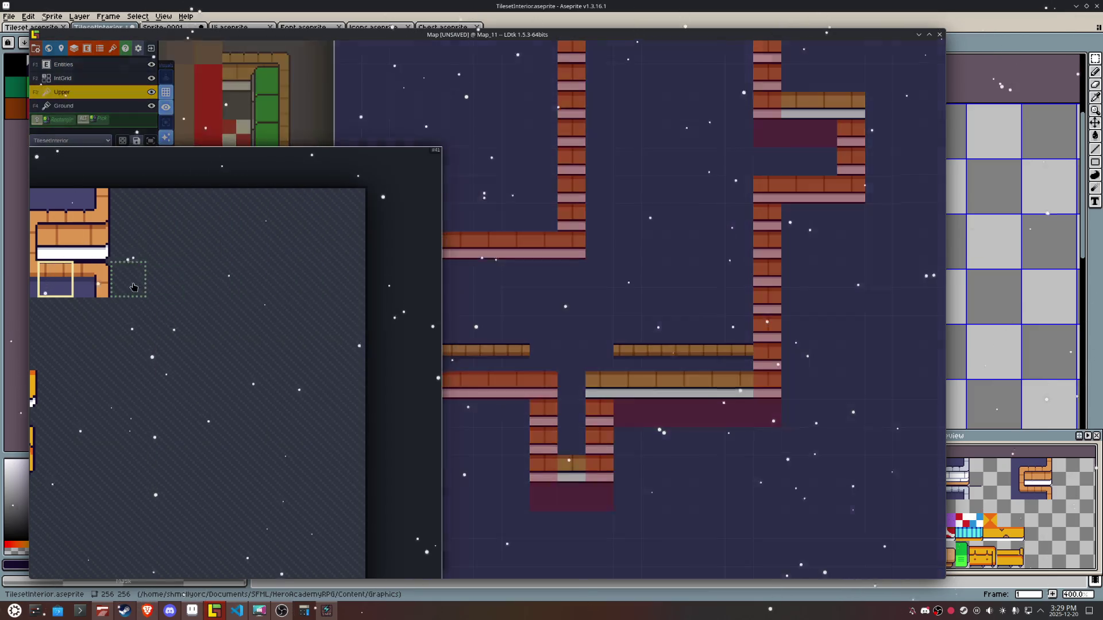
Step: Place a mirrored rounded corner at the right strip's end beside the gap
click(92, 280)
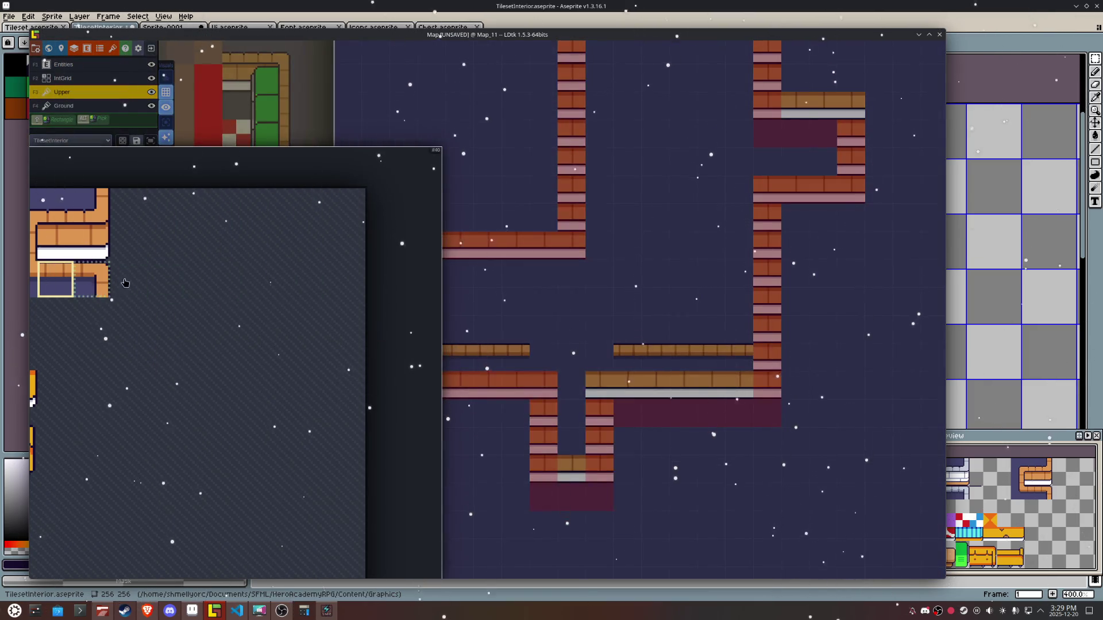
key(x)
click(597, 356)
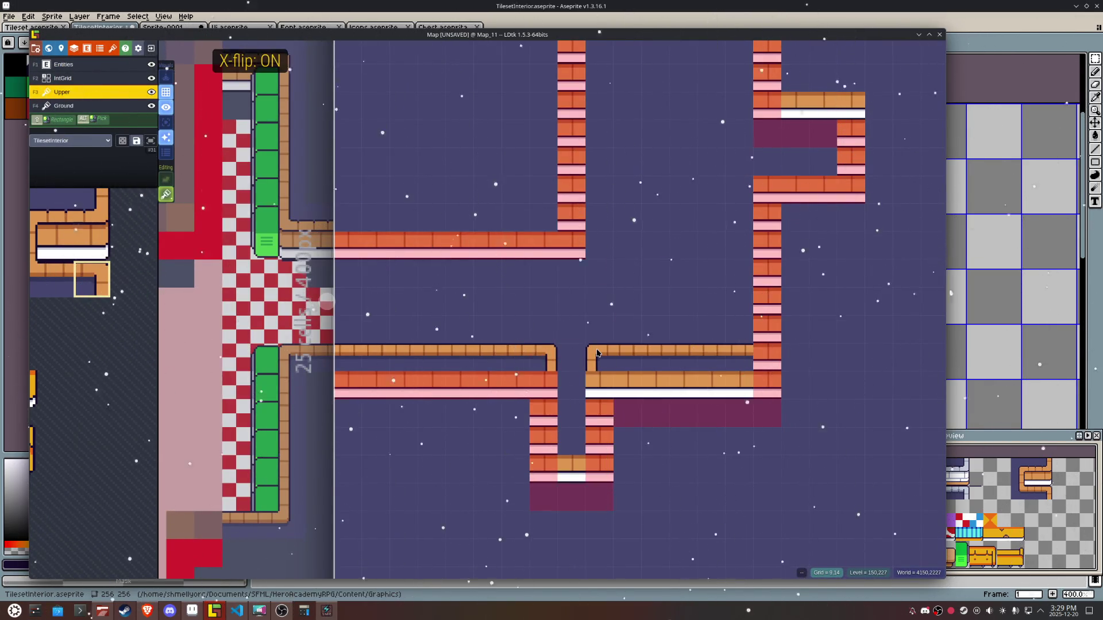
Step: On the Ground layer, paint wall tiles down the left side of the gap
mouse_move(131, 271)
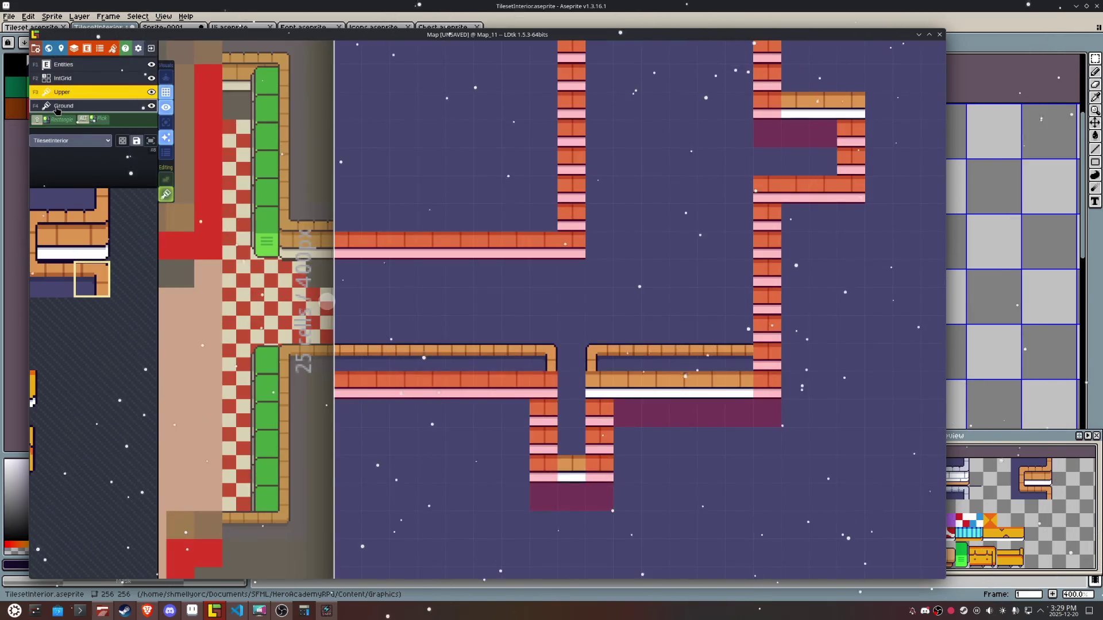
key(F4)
click(52, 242)
click(534, 404)
click(535, 404)
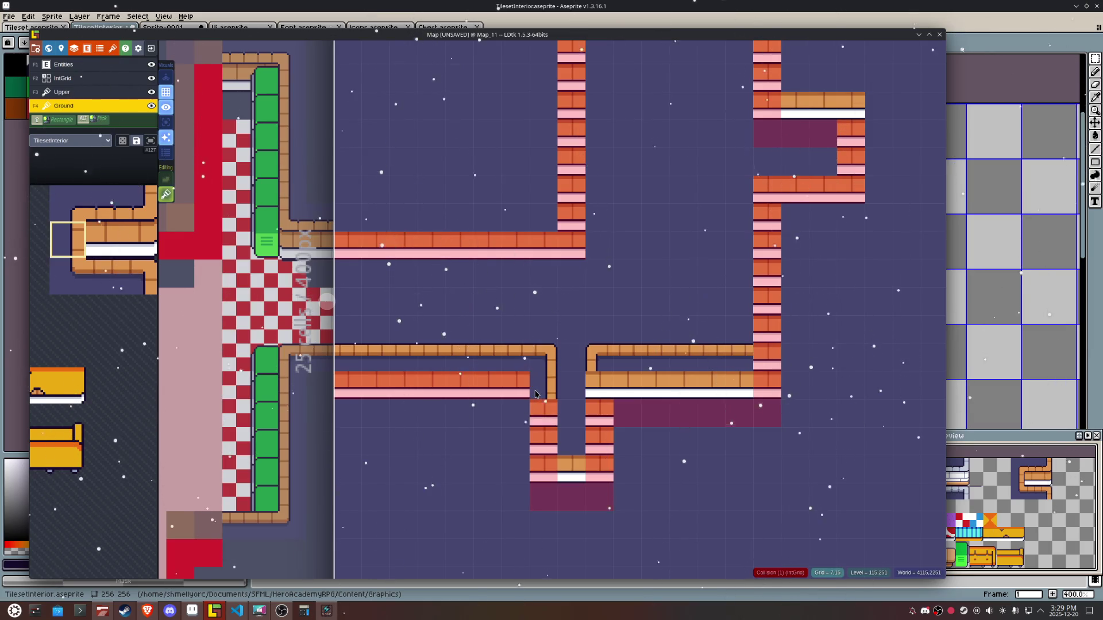
click(535, 394)
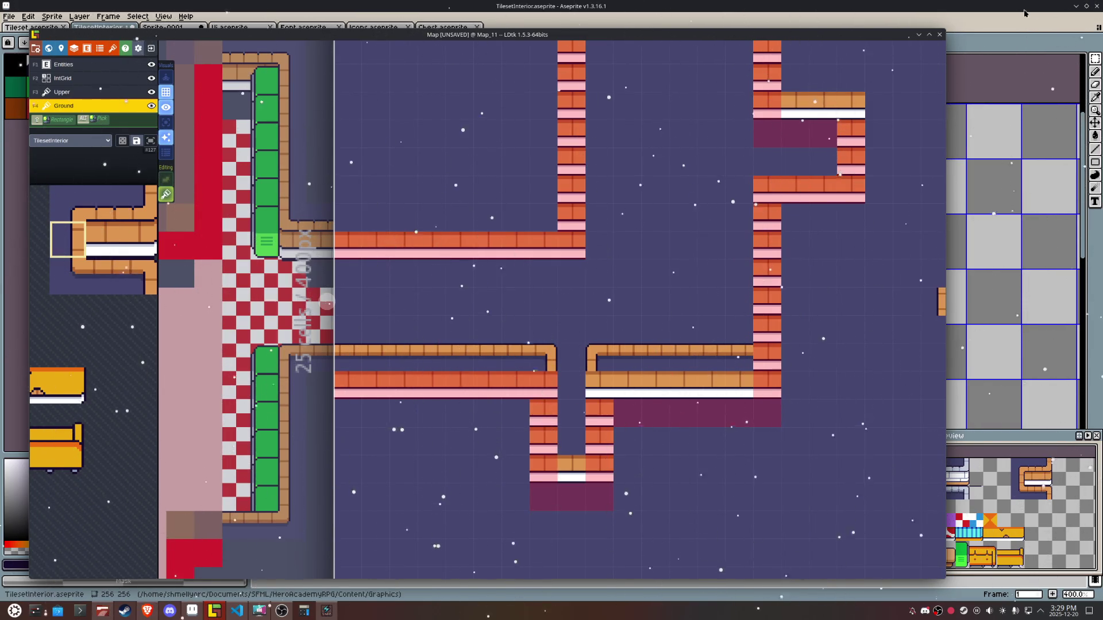
click(1075, 8)
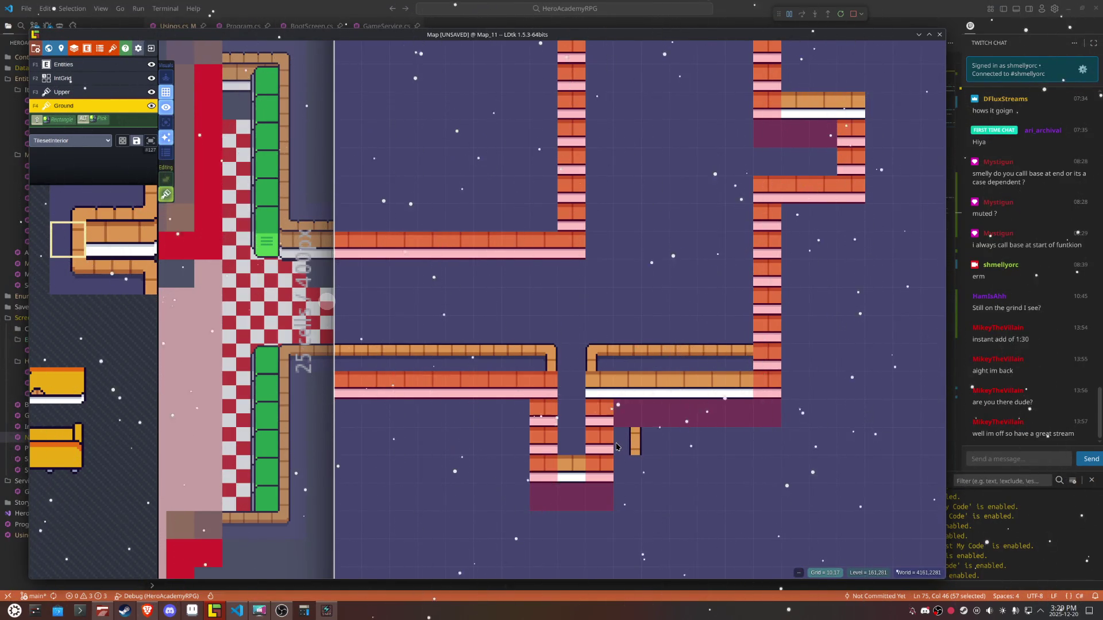
Step: Line the passage's left wall with narrow edge tiles and the right with mirrored ones
click(550, 414)
click(550, 385)
click(550, 443)
key(x)
click(594, 385)
click(594, 417)
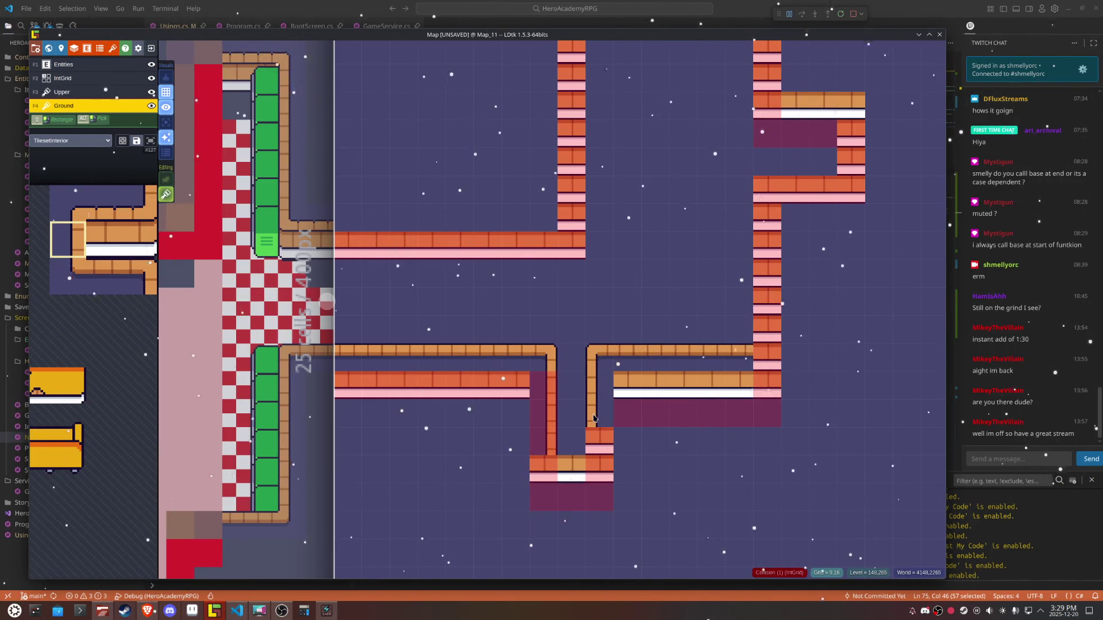
click(594, 434)
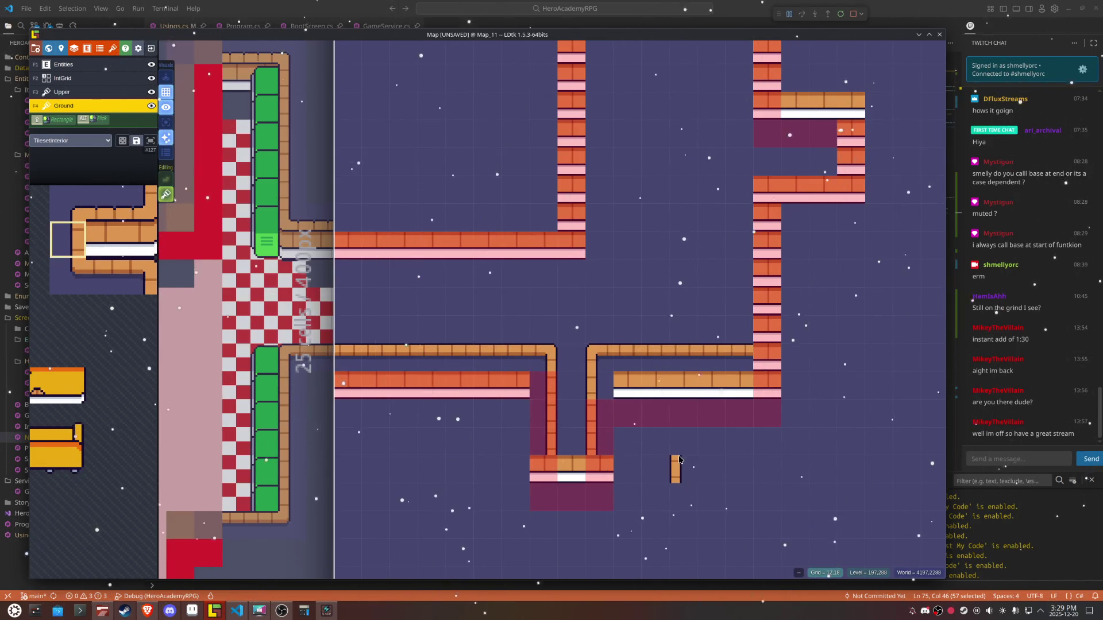
Step: Paint striped wall tiles on both passage walls
click(599, 414)
click(599, 385)
click(544, 443)
click(544, 414)
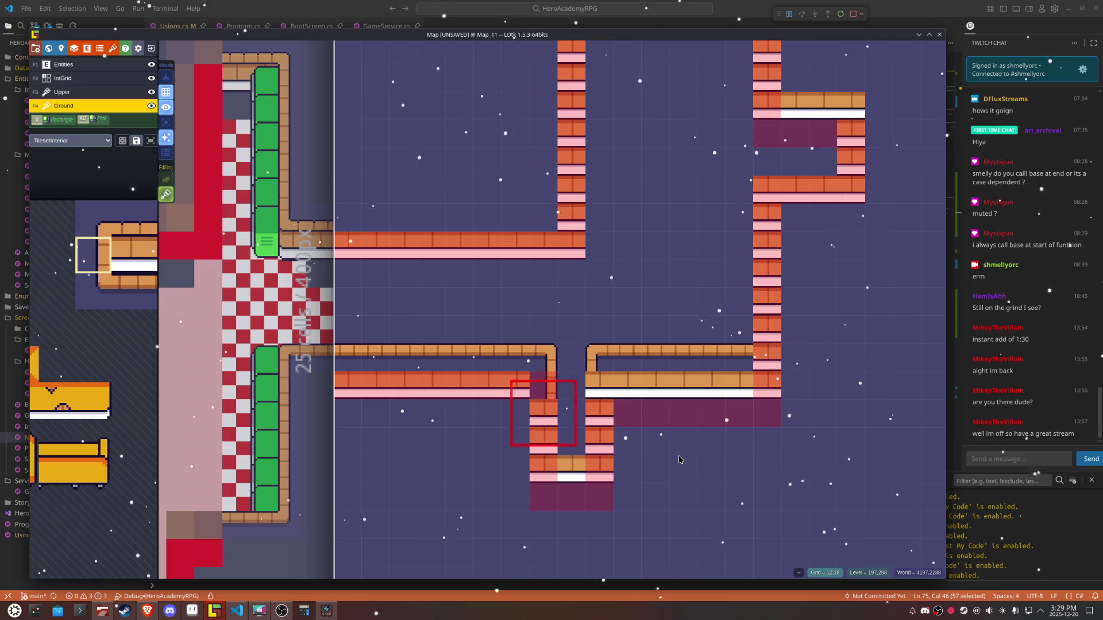
click(543, 385)
Step: Repaint both passage walls with bordered edge tiles without stacking, erasing strays
key(s)
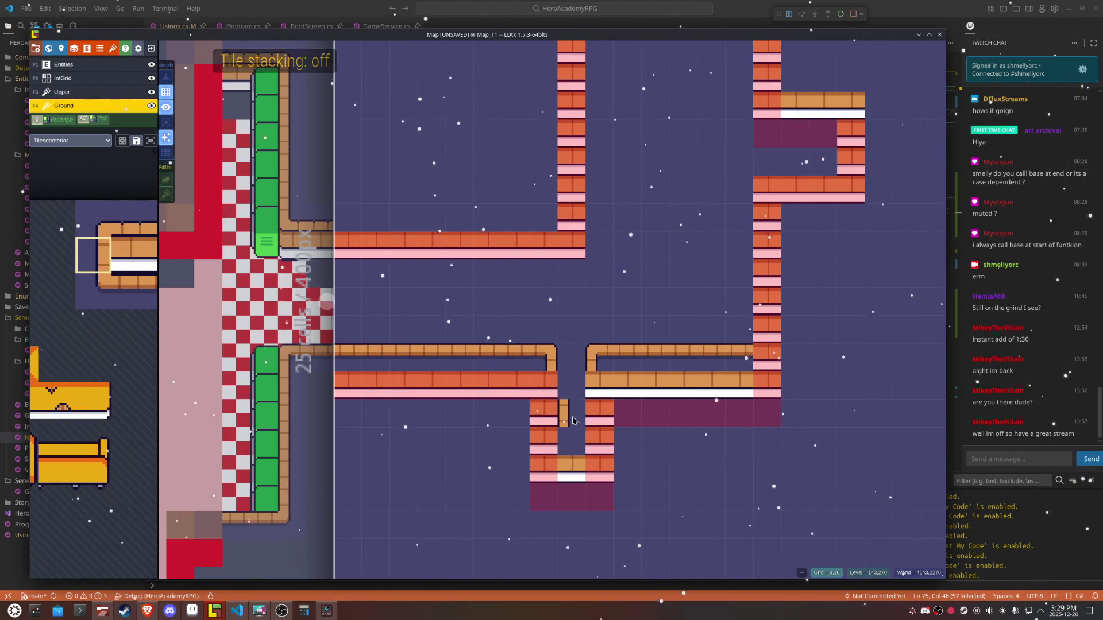
right_click(544, 395)
key(x)
drag(545, 398, 544, 445)
key(x)
mouse_move(599, 385)
mouse_down()
mouse_move(598, 442)
mouse_move(620, 473)
mouse_up()
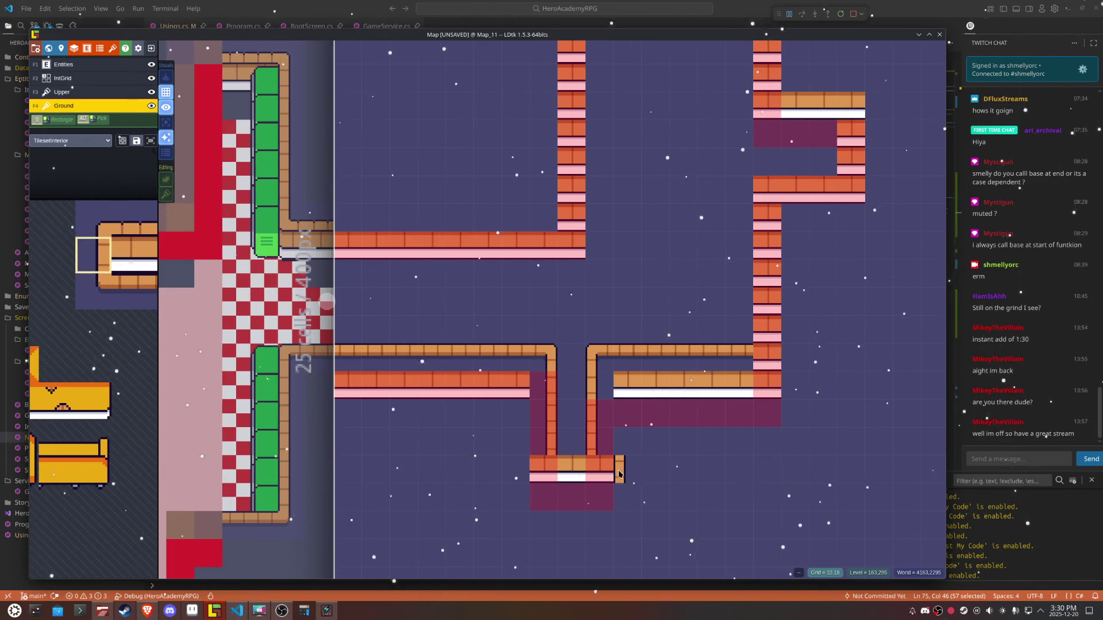
right_click(618, 481)
Step: Place normal and mirrored rounded corner tiles at the passage bottom
mouse_move(92, 270)
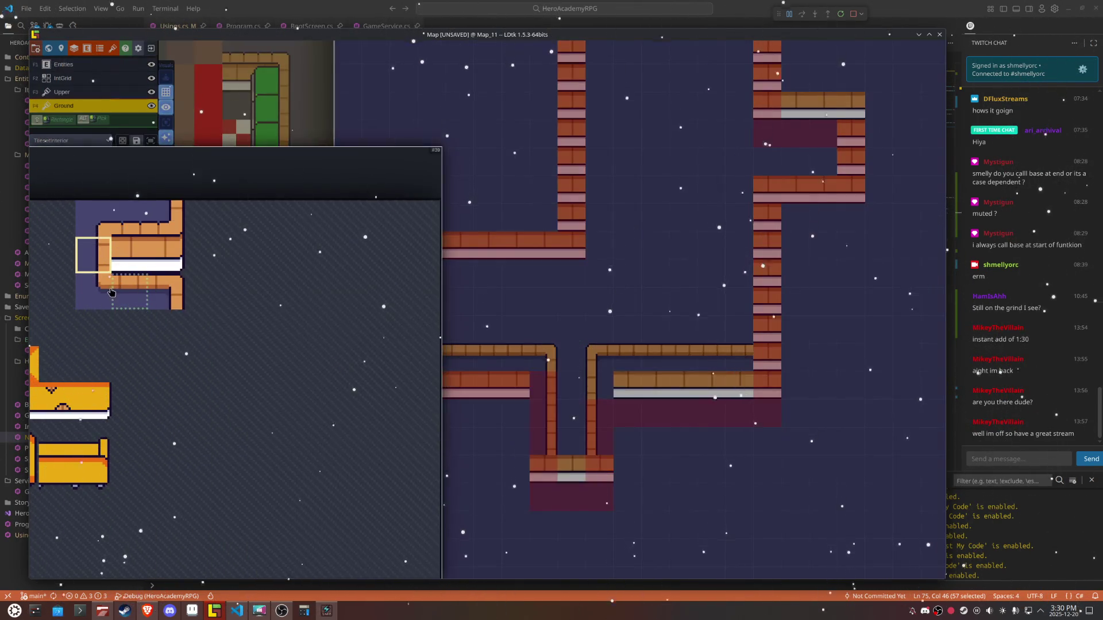
click(118, 294)
click(569, 469)
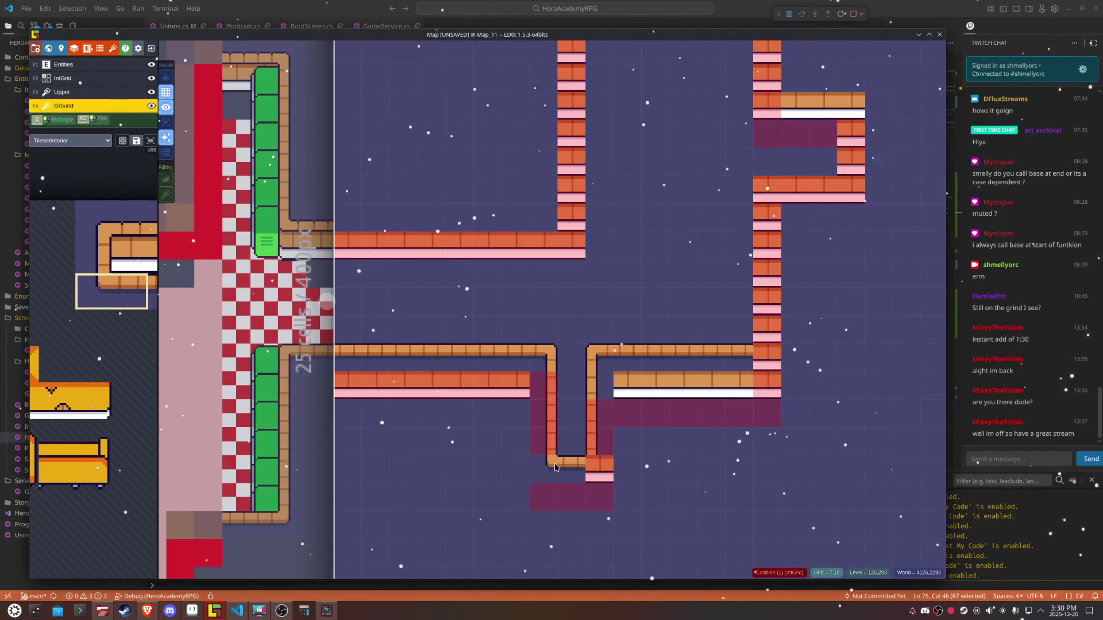
key(x)
click(598, 468)
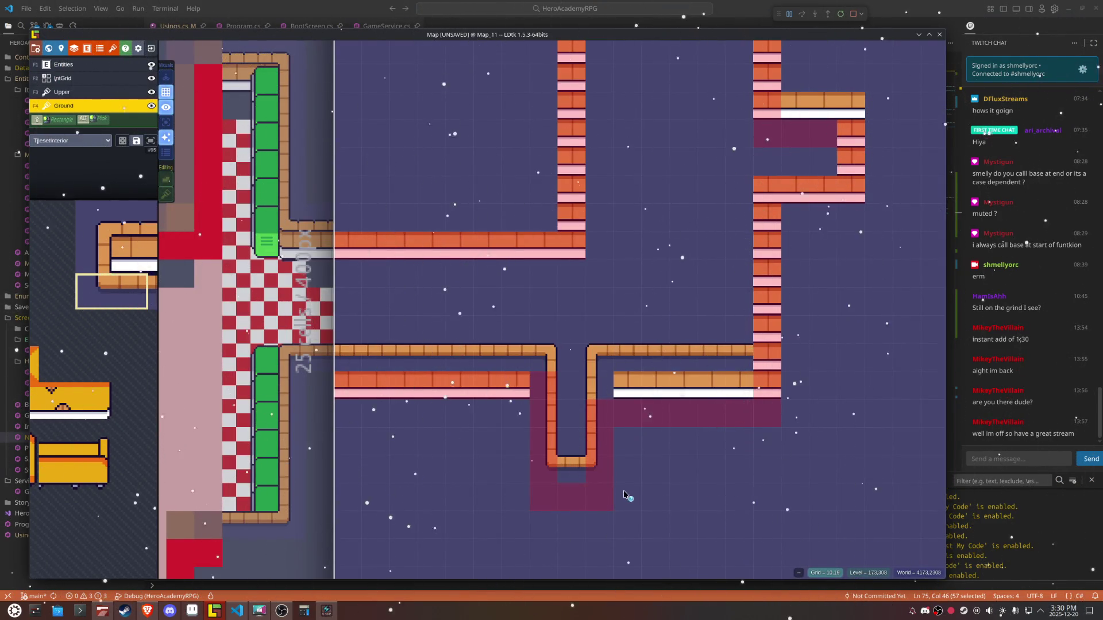
Step: Fill the passage bottom gap with a bottom-edge tile and show only the Ground layer
alt+click(574, 467)
key(F3)
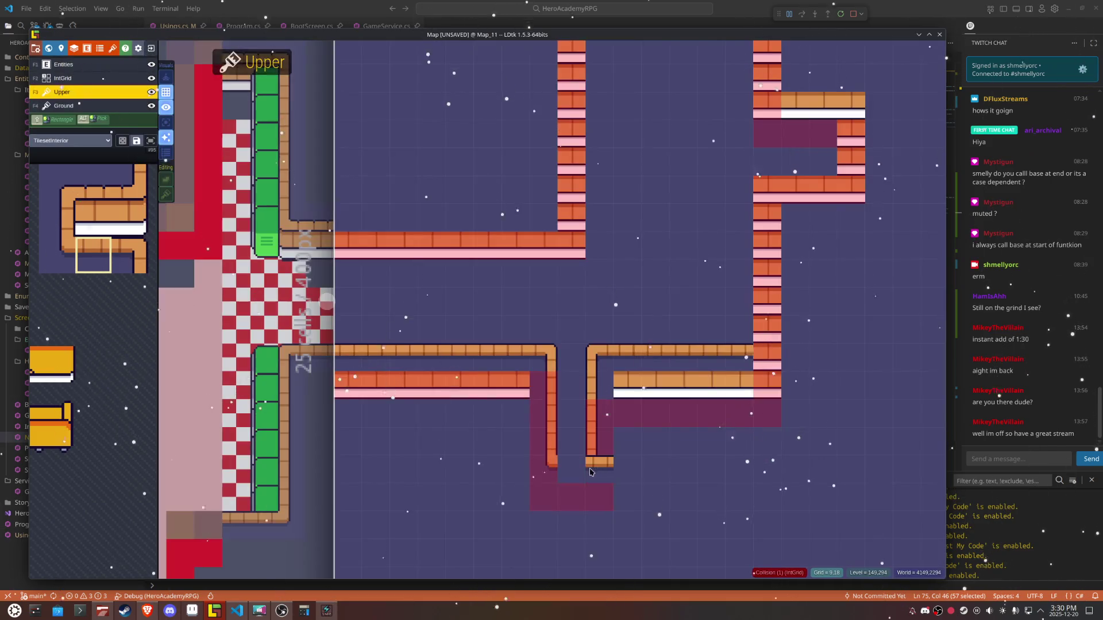
click(563, 463)
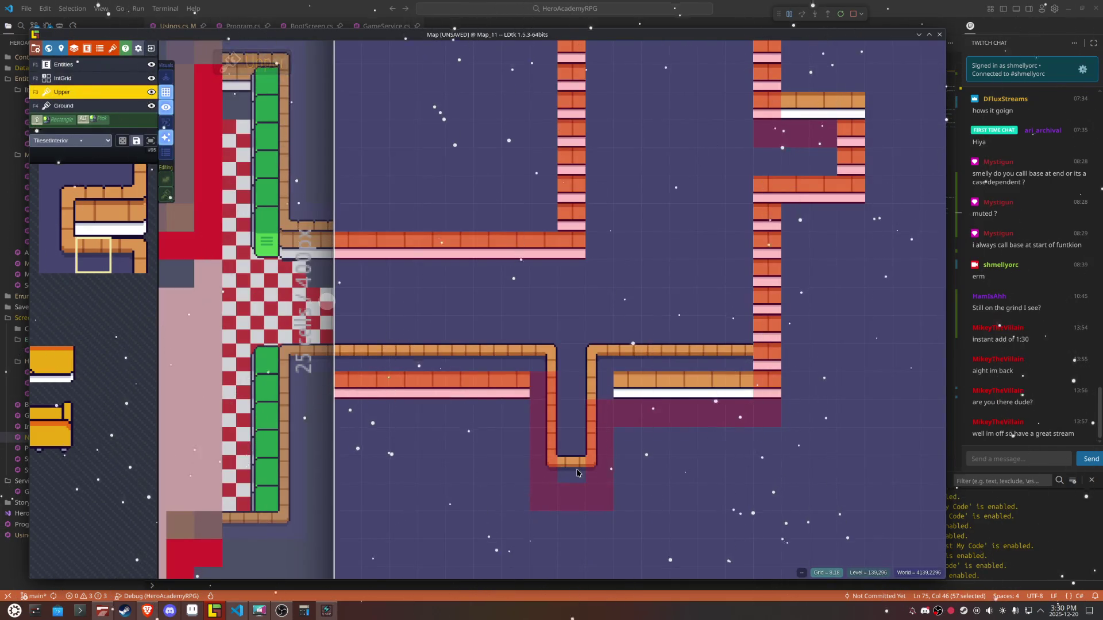
key(F4)
click(163, 122)
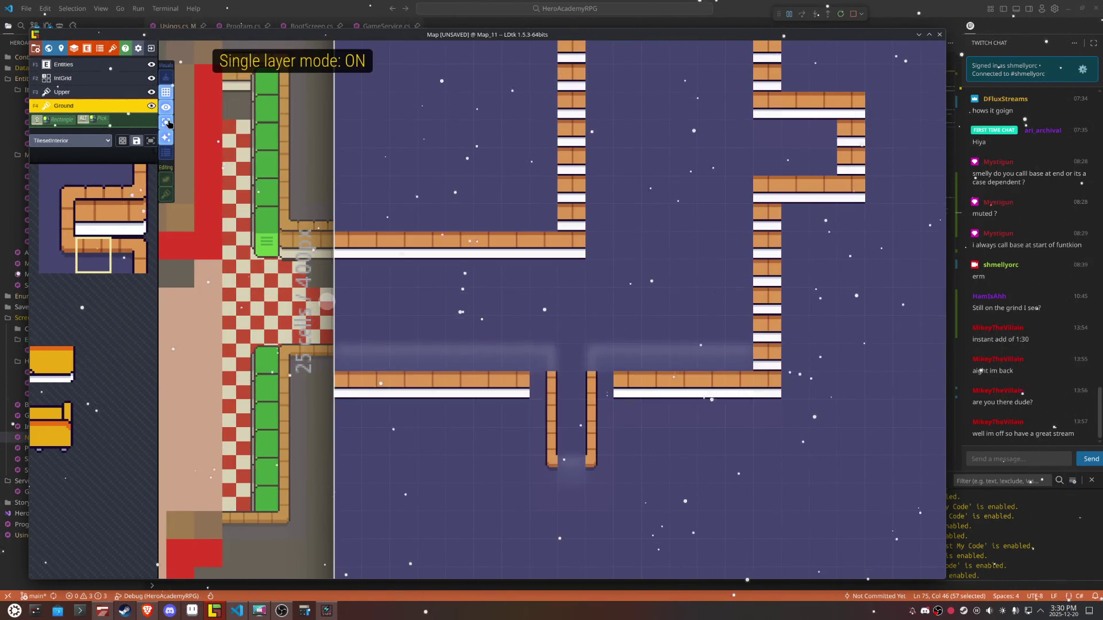
Step: Show all layers again and erase the old wall-edge strips left and right of the lower passage
click(169, 123)
mouse_move(523, 384)
mouse_down()
mouse_move(394, 381)
mouse_move(350, 394)
mouse_up()
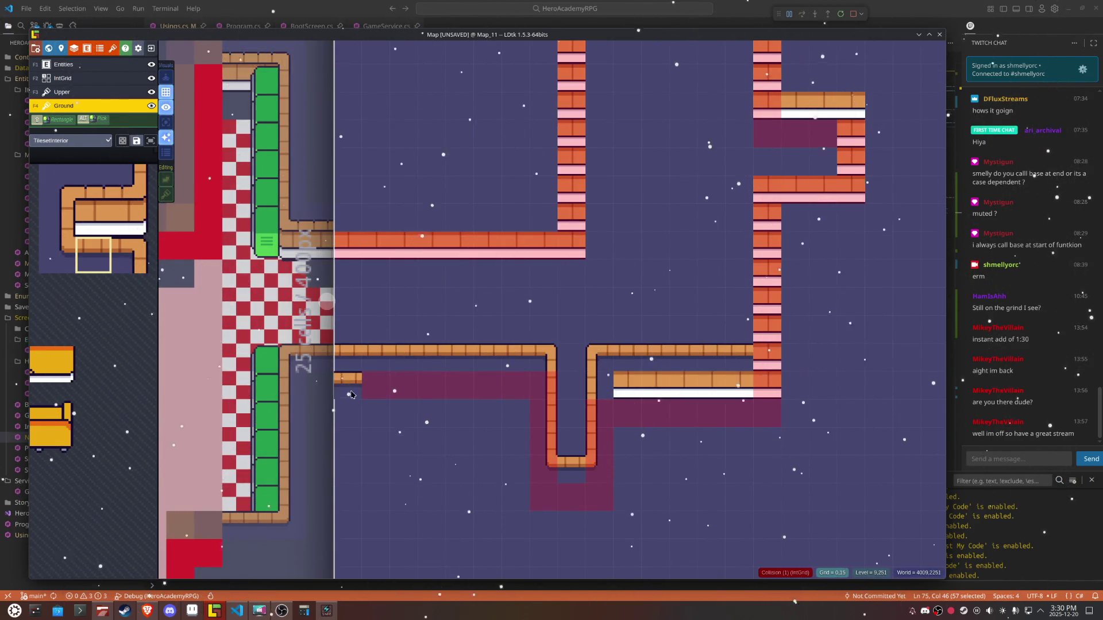
drag(618, 384, 772, 391)
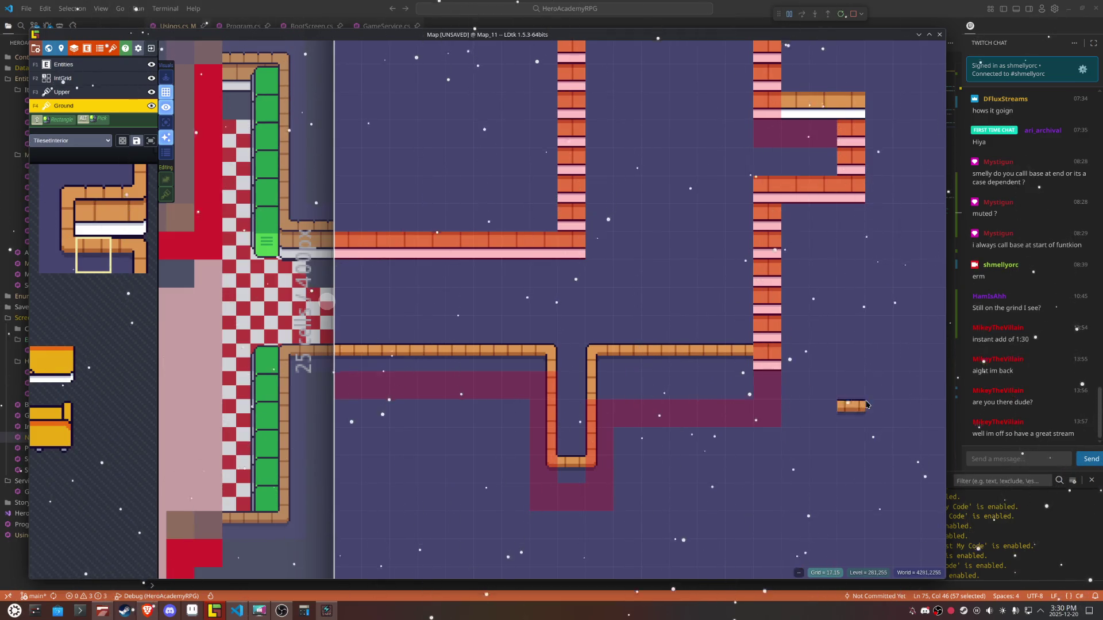
mouse_move(843, 382)
mouse_down()
mouse_move(756, 461)
mouse_move(690, 453)
mouse_up()
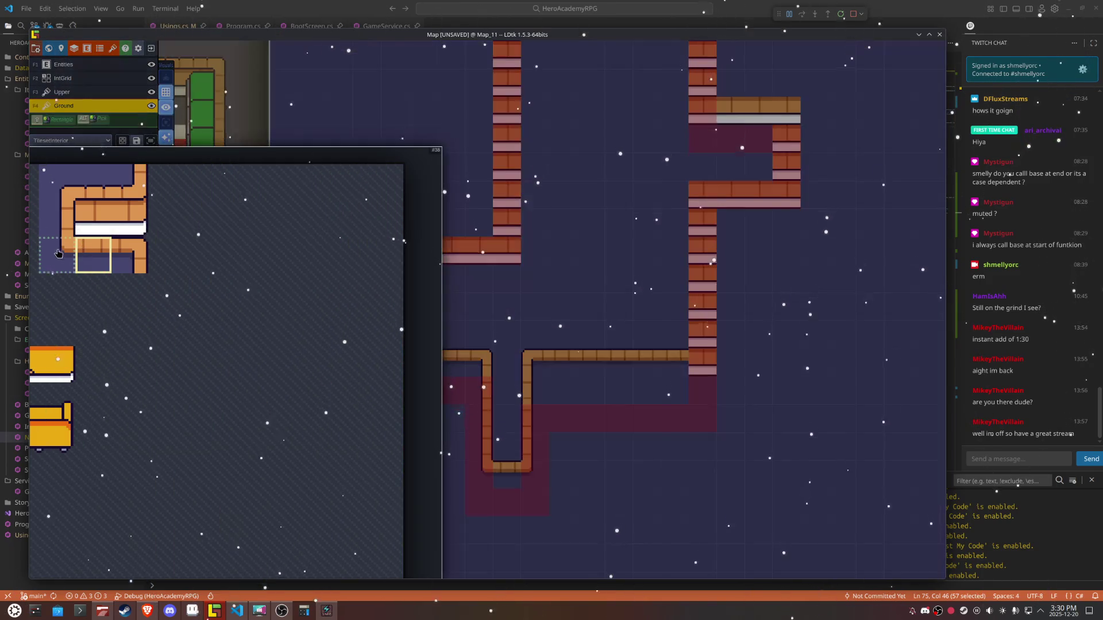
Step: Paint a horizontally flipped single wall-edge column upward to the right brick junction on Ground
click(50, 264)
key(x)
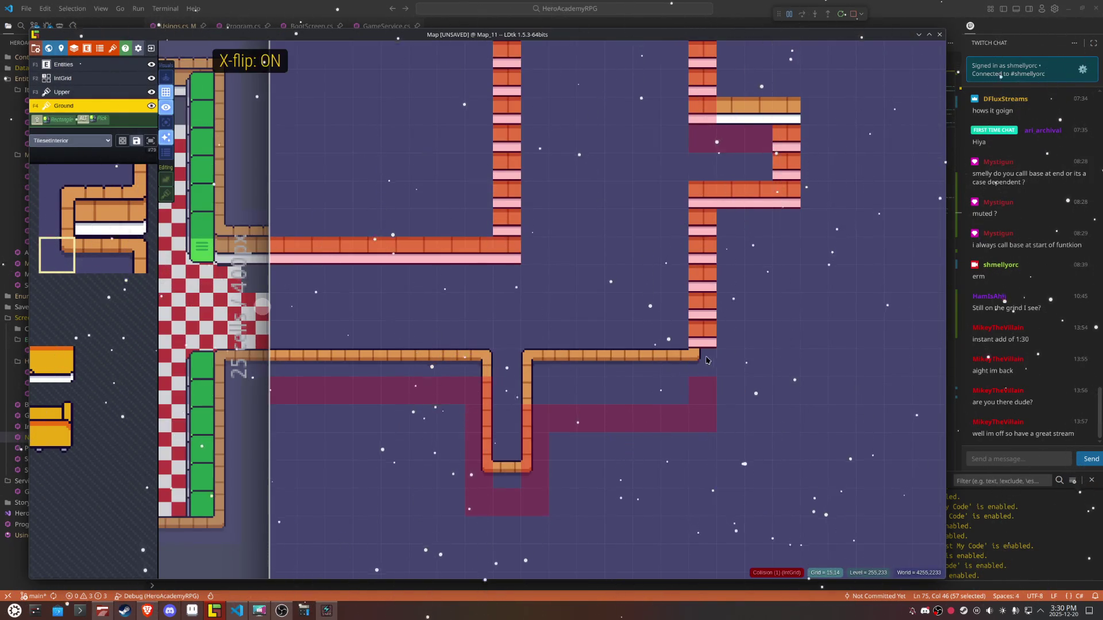
mouse_move(57, 230)
drag(57, 219, 93, 218)
key(x)
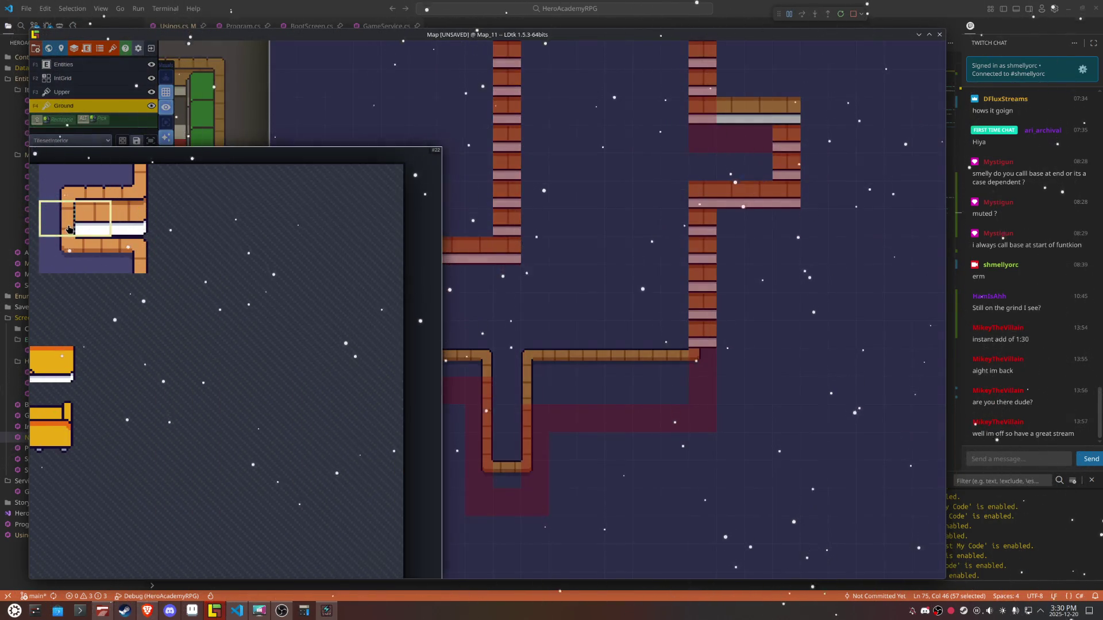
click(57, 219)
key(x)
drag(694, 325, 694, 221)
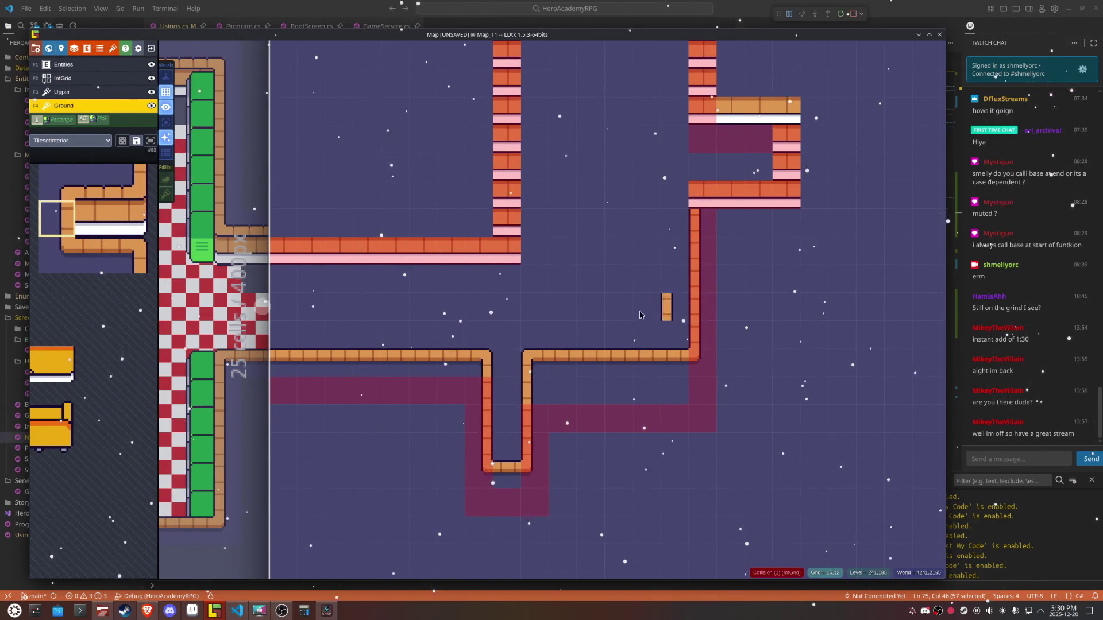
Step: Cap the new wall column with a corner tile on the Upper layer
key(F3)
click(695, 194)
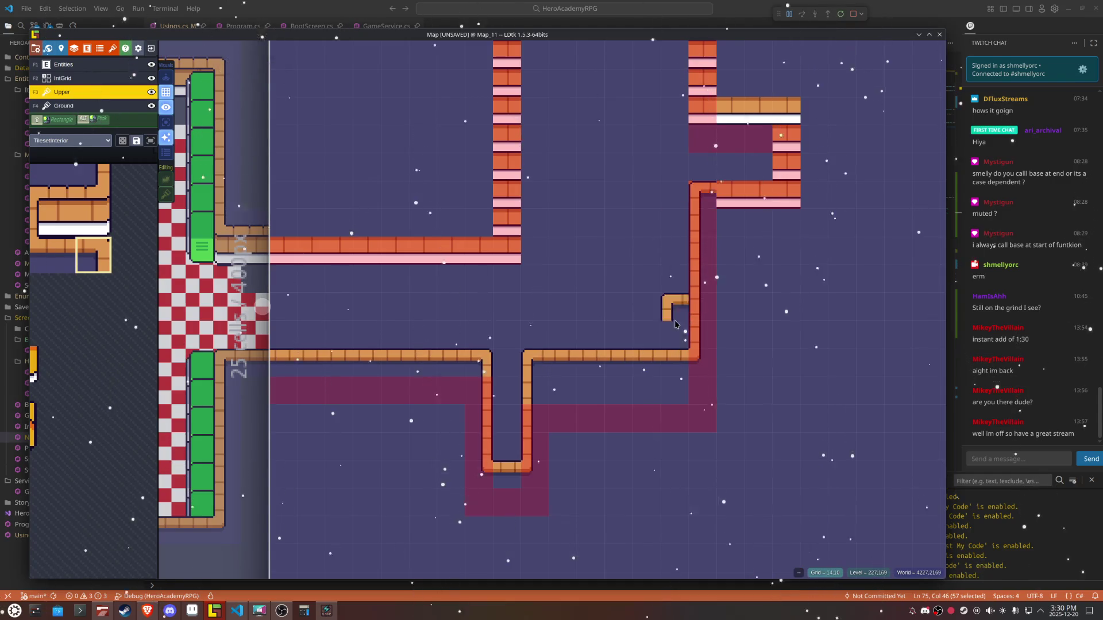
drag(841, 276, 764, 341)
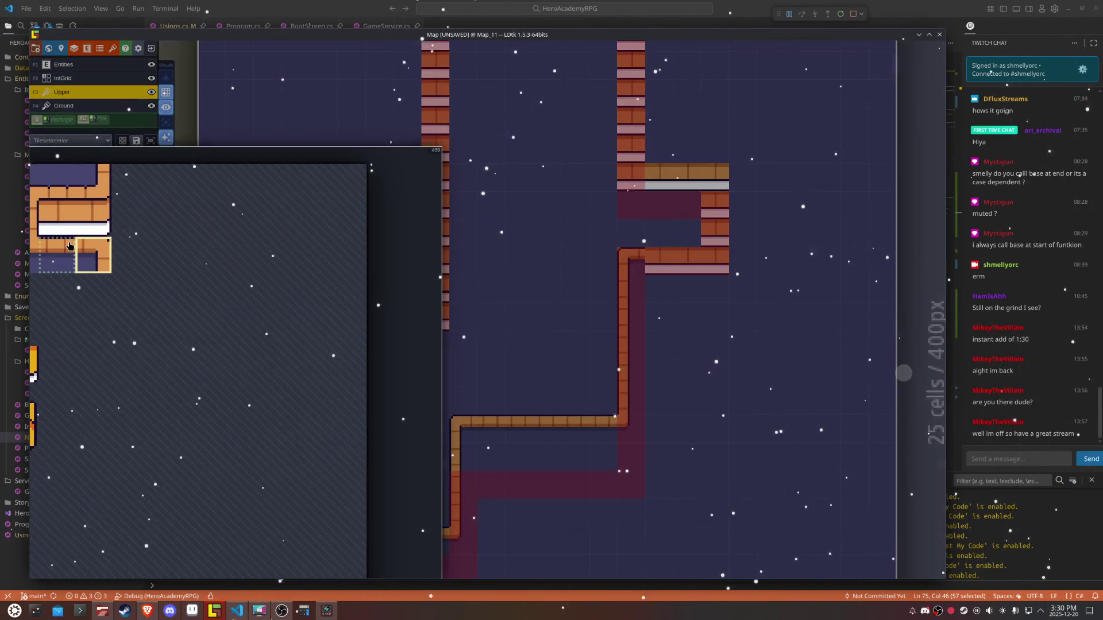
Step: Extend the straight wall-top ledge rightward on the Upper layer, removing one misplaced tile
click(57, 255)
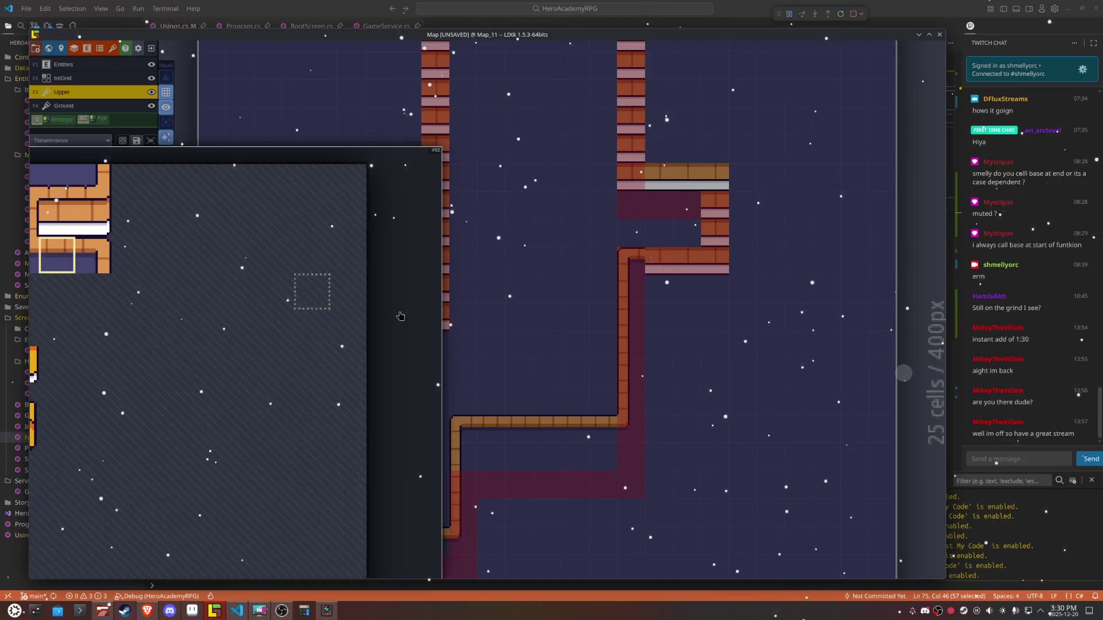
click(673, 271)
click(659, 264)
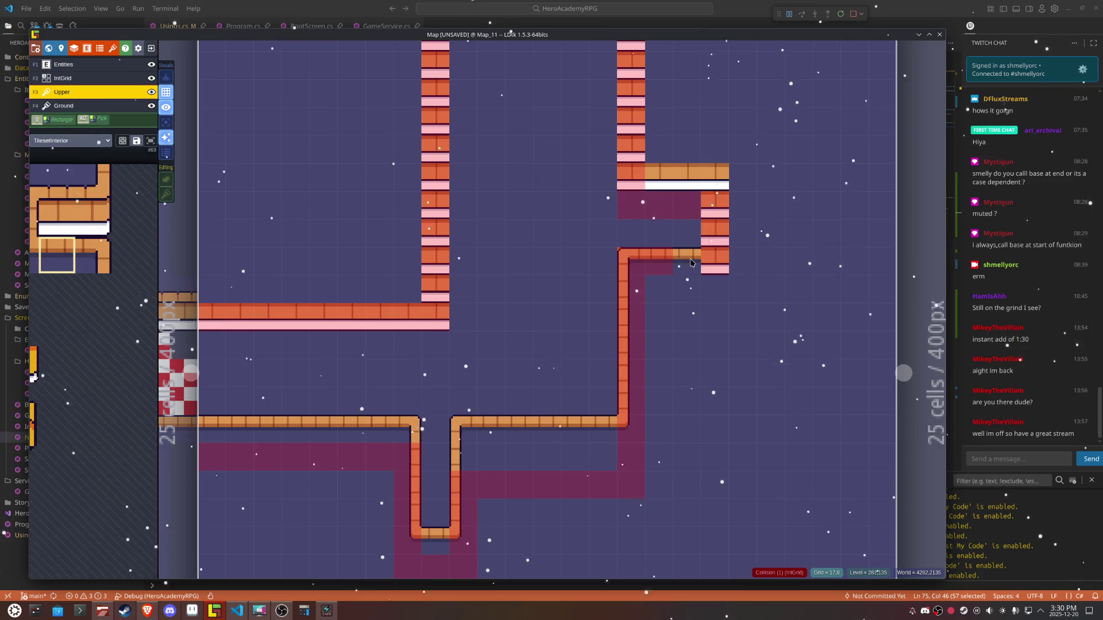
click(722, 269)
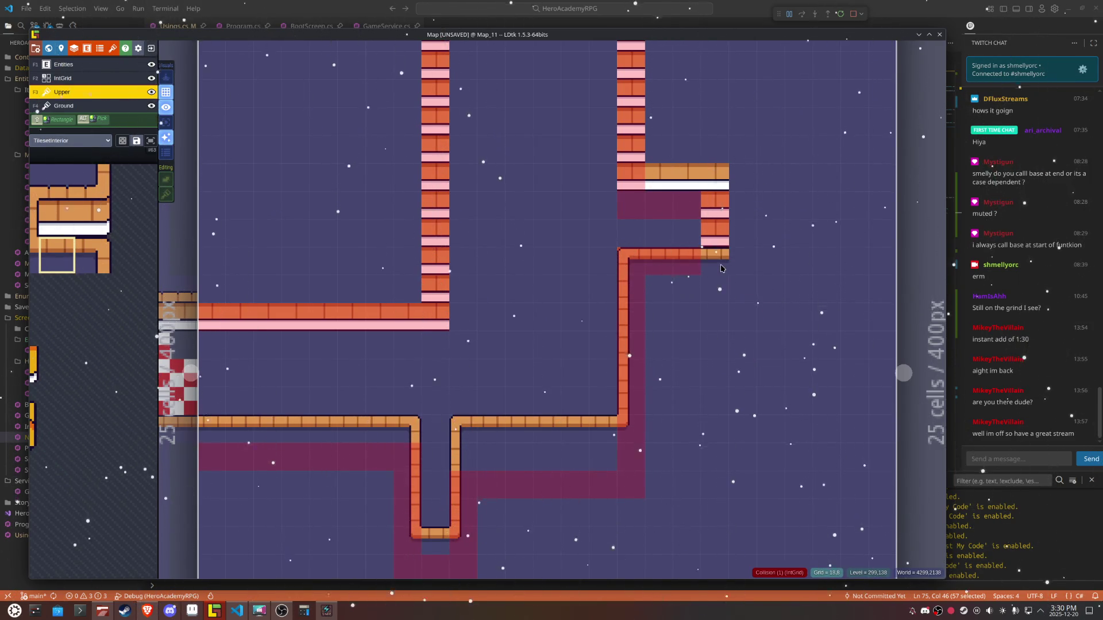
right_click(710, 260)
Step: Add a flipped ledge end cap on the brick column and a flipped edge tile above it
mouse_move(117, 255)
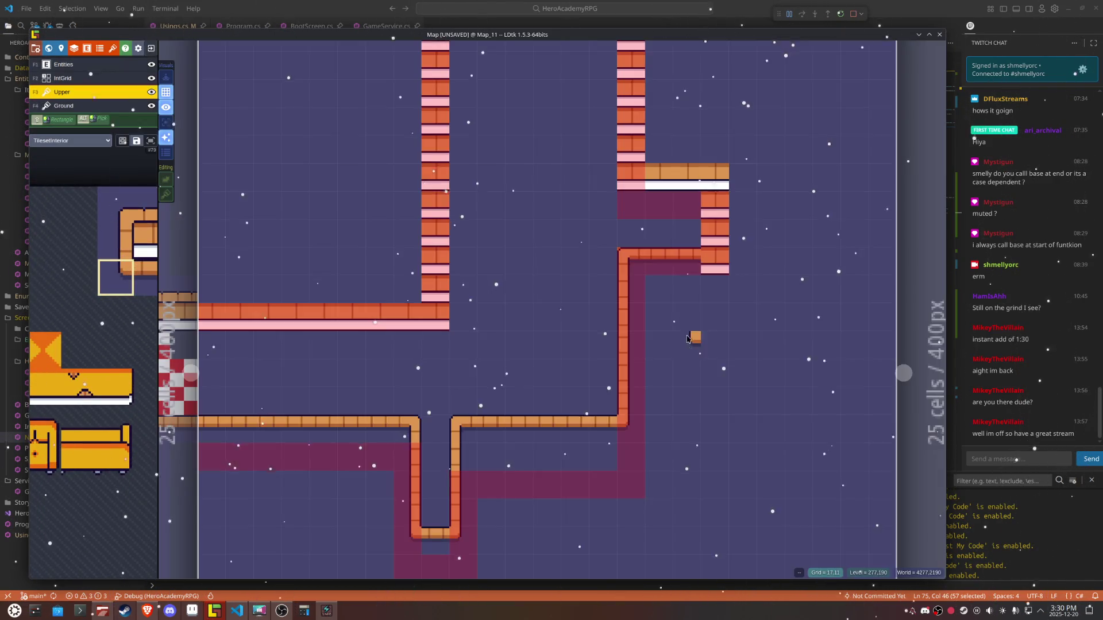
key(x)
click(733, 265)
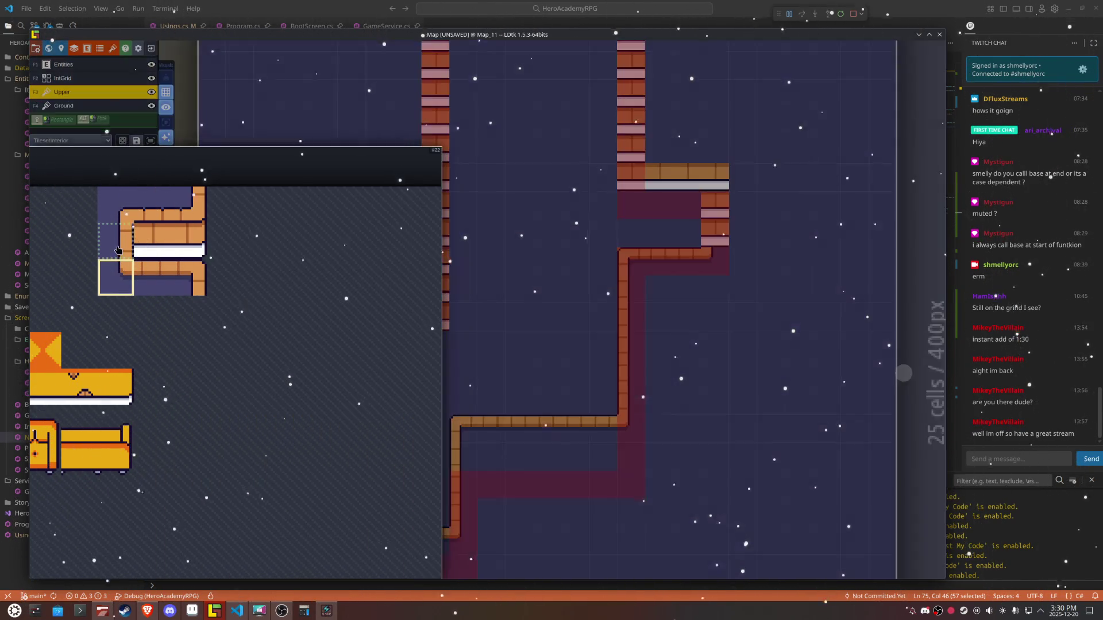
click(115, 240)
key(x)
click(718, 230)
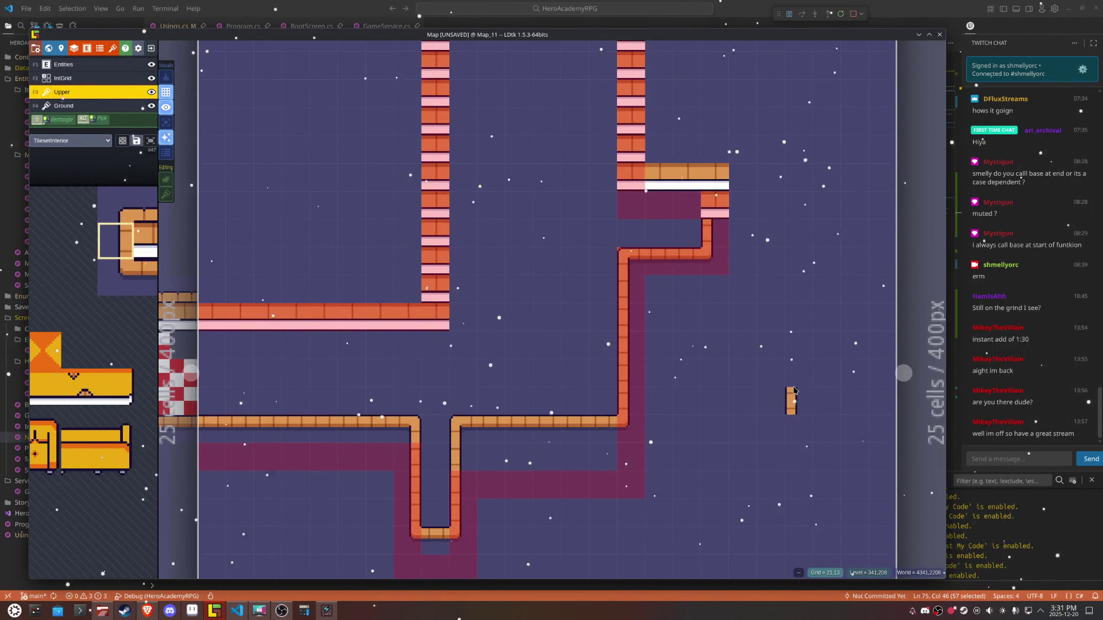
Step: On the Ground layer, turn the ledge end into a flipped edge and corner tile
click(74, 107)
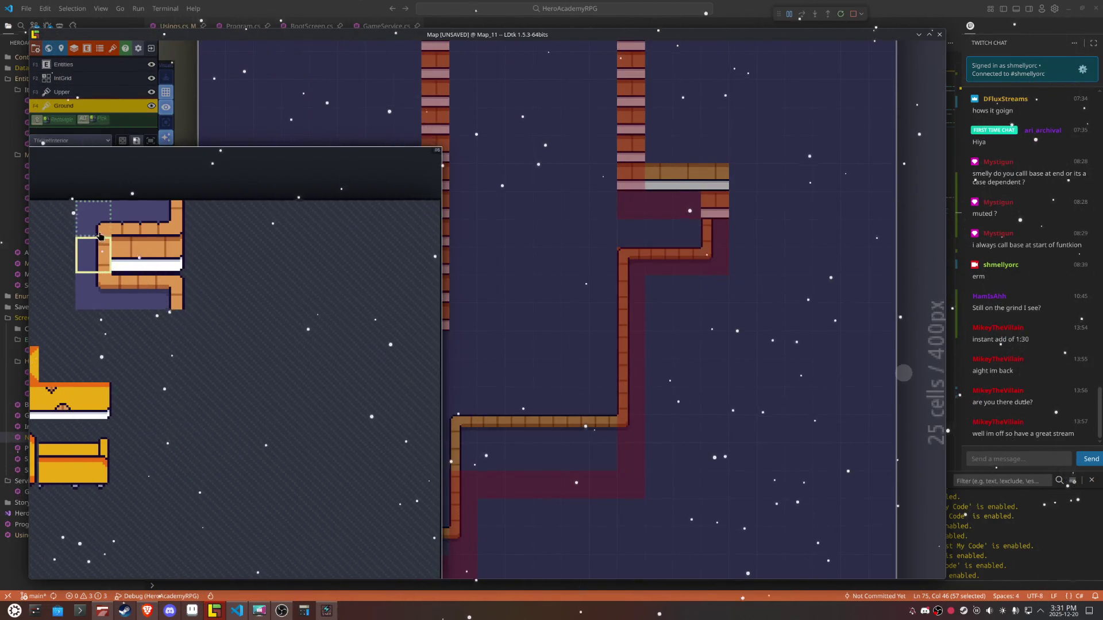
click(93, 218)
key(x)
click(714, 189)
click(718, 208)
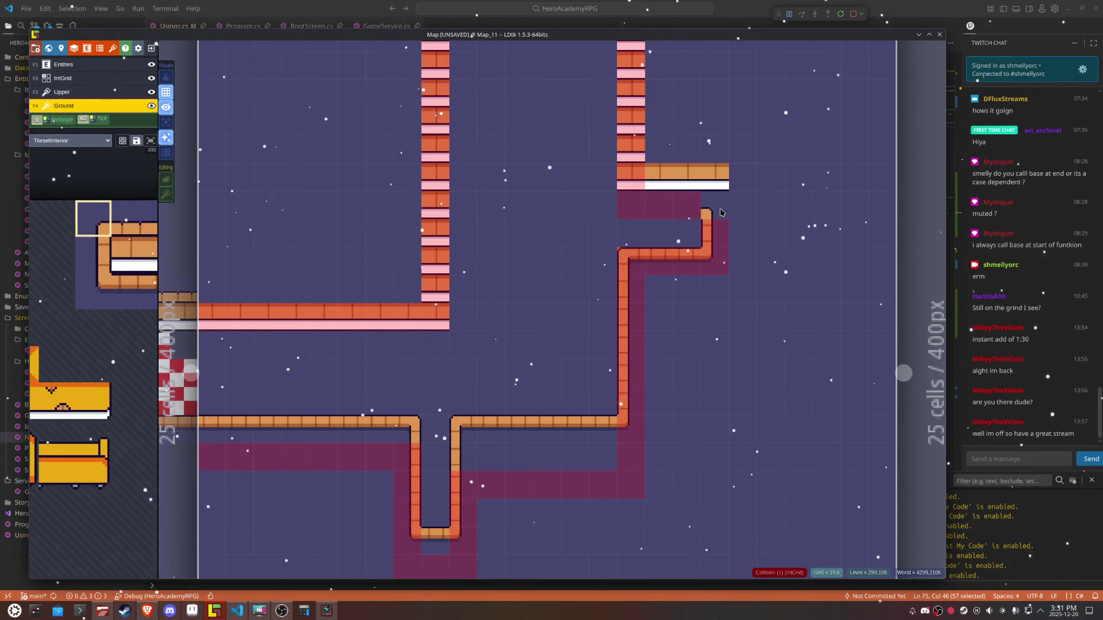
click(715, 189)
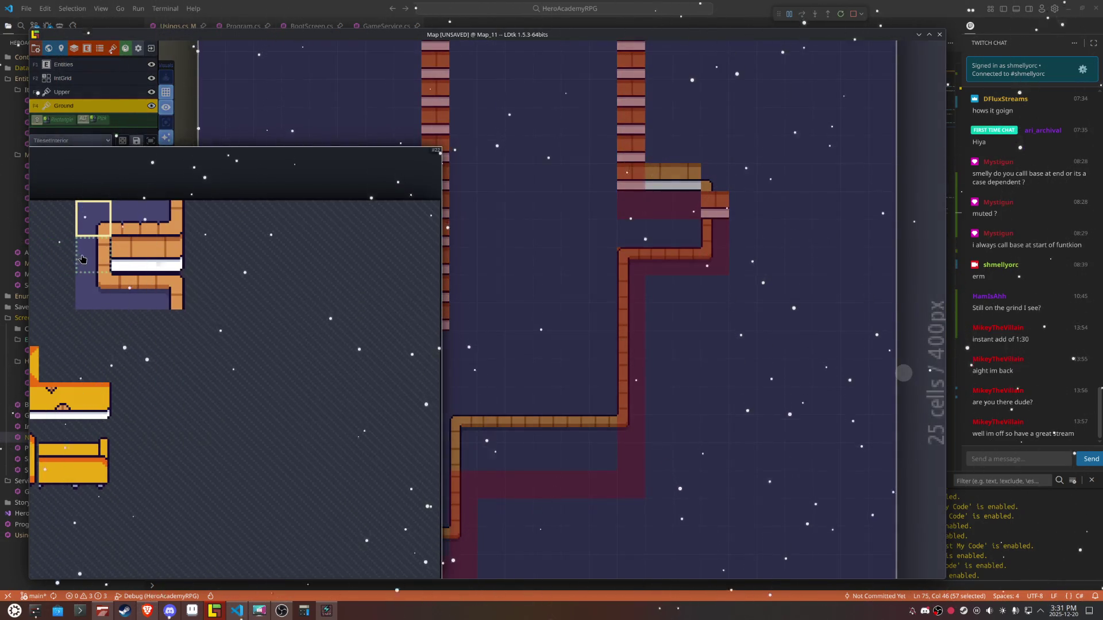
Step: Place two border tiles side by side at the upper junction
click(82, 259)
key(x)
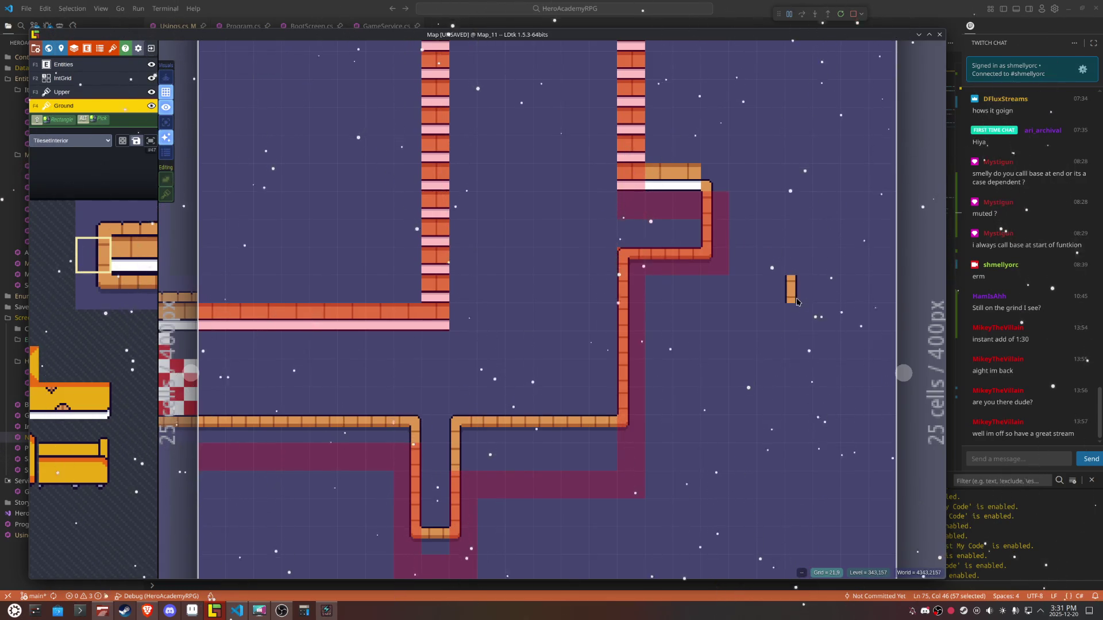
mouse_move(160, 313)
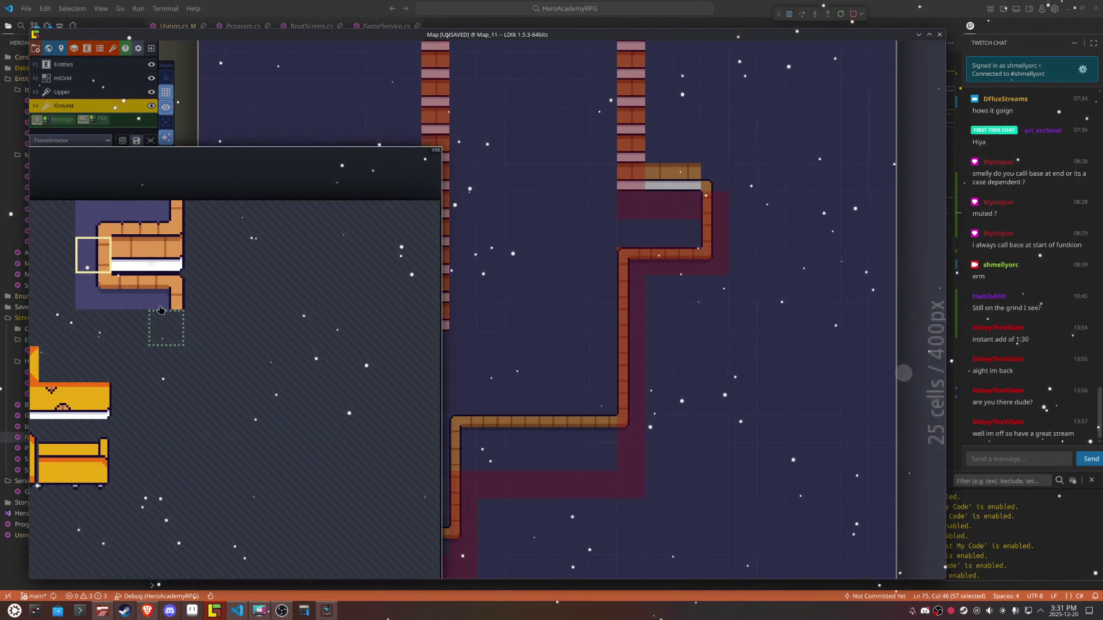
click(154, 261)
click(632, 205)
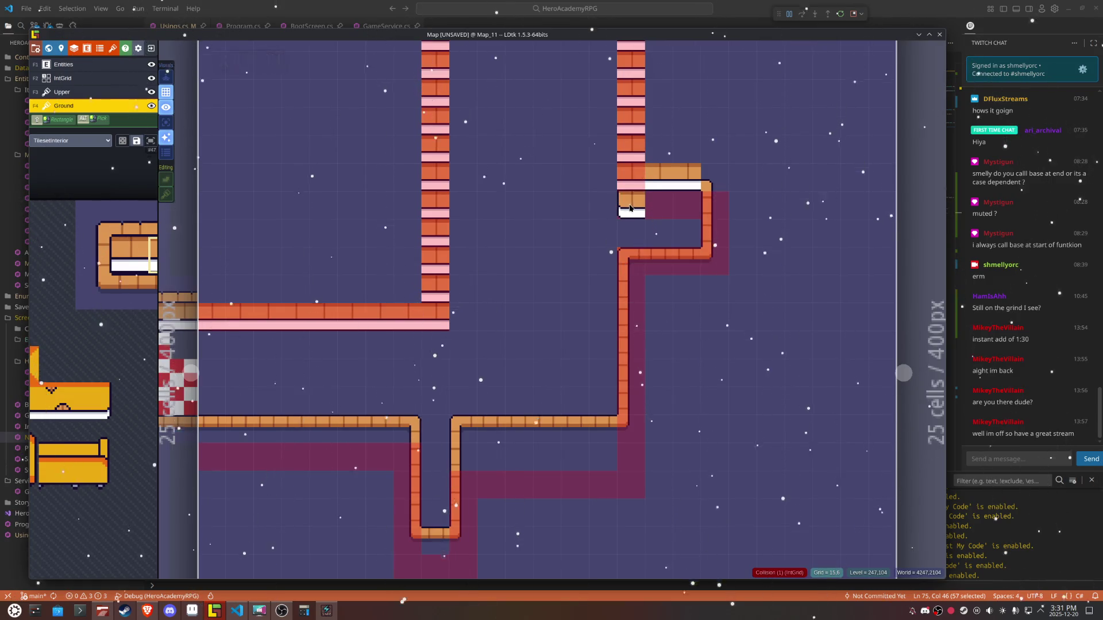
click(118, 271)
click(658, 205)
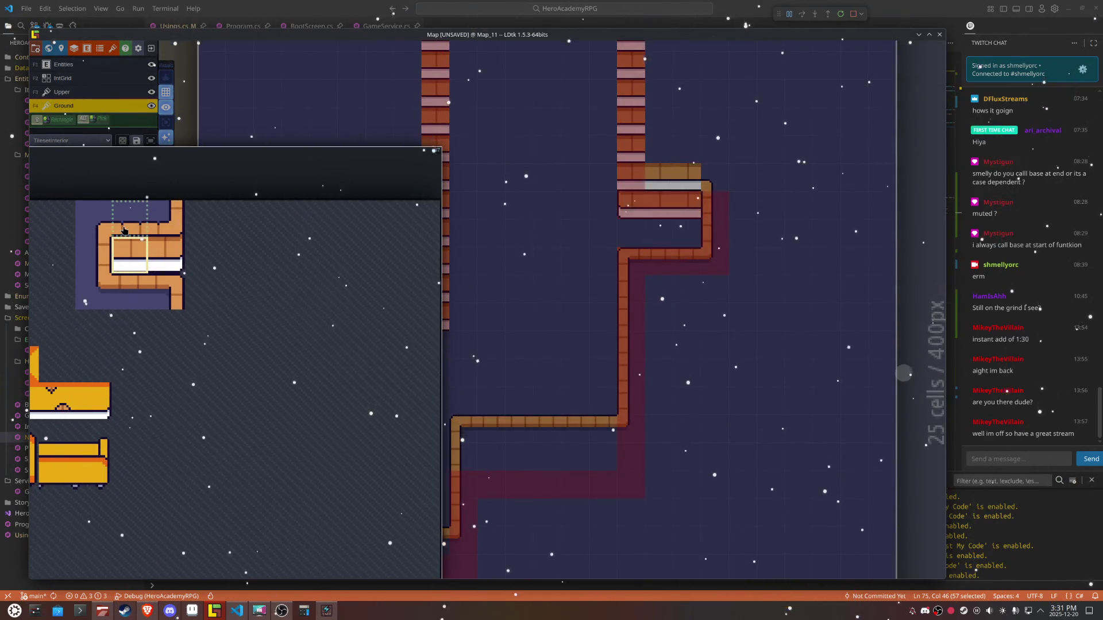
Step: Choose mirrored corner and edge tiles from the tileset and bring the area above the junction into view
click(123, 230)
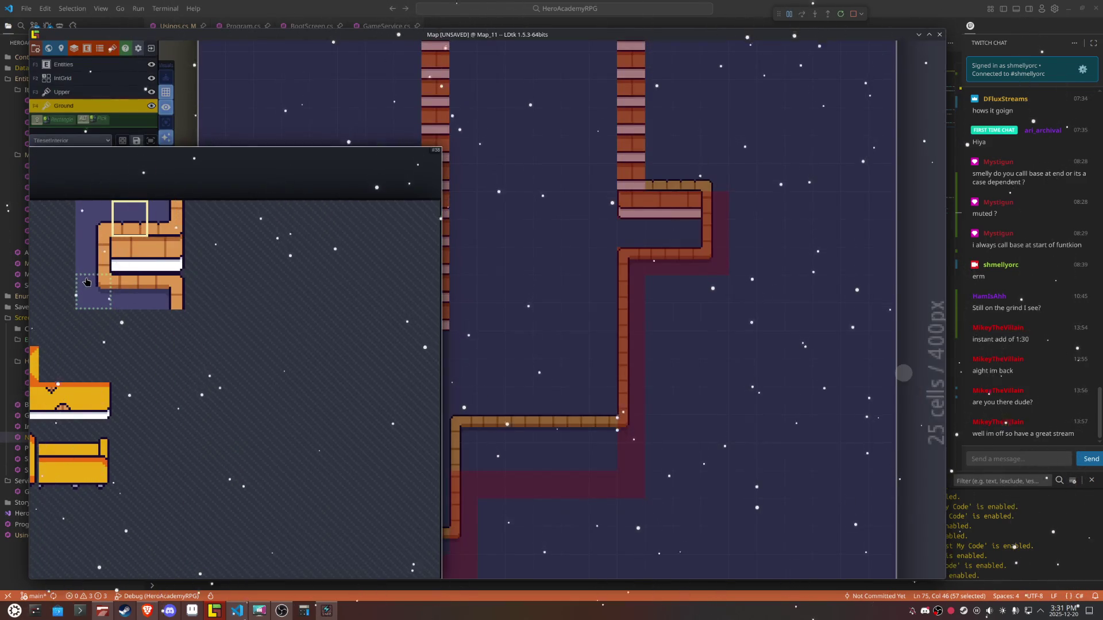
click(86, 281)
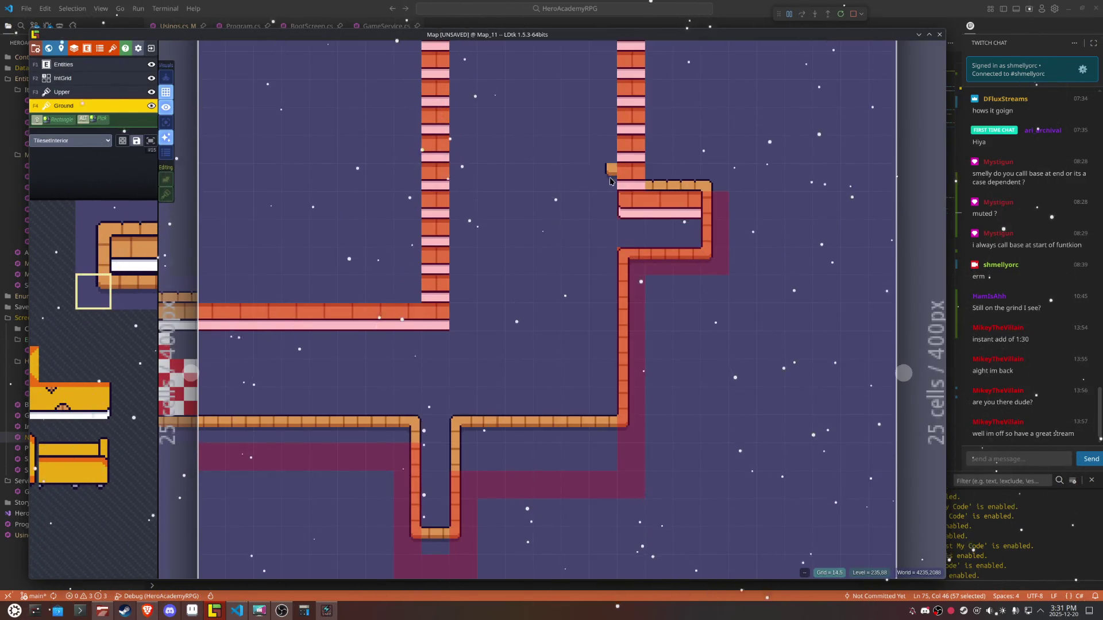
mouse_move(120, 282)
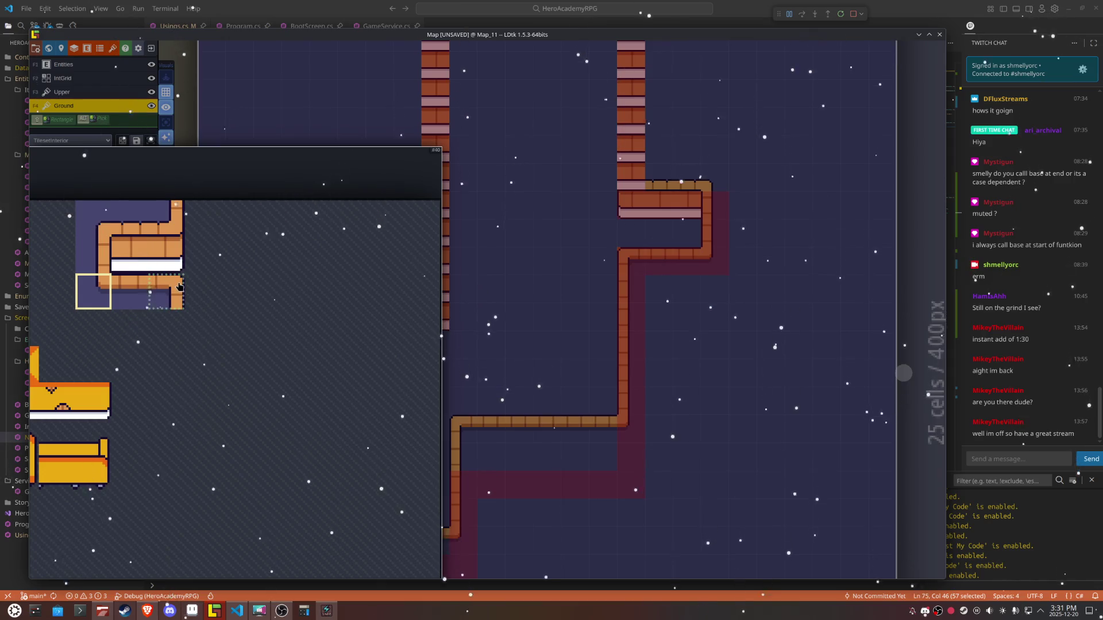
click(175, 243)
key(x)
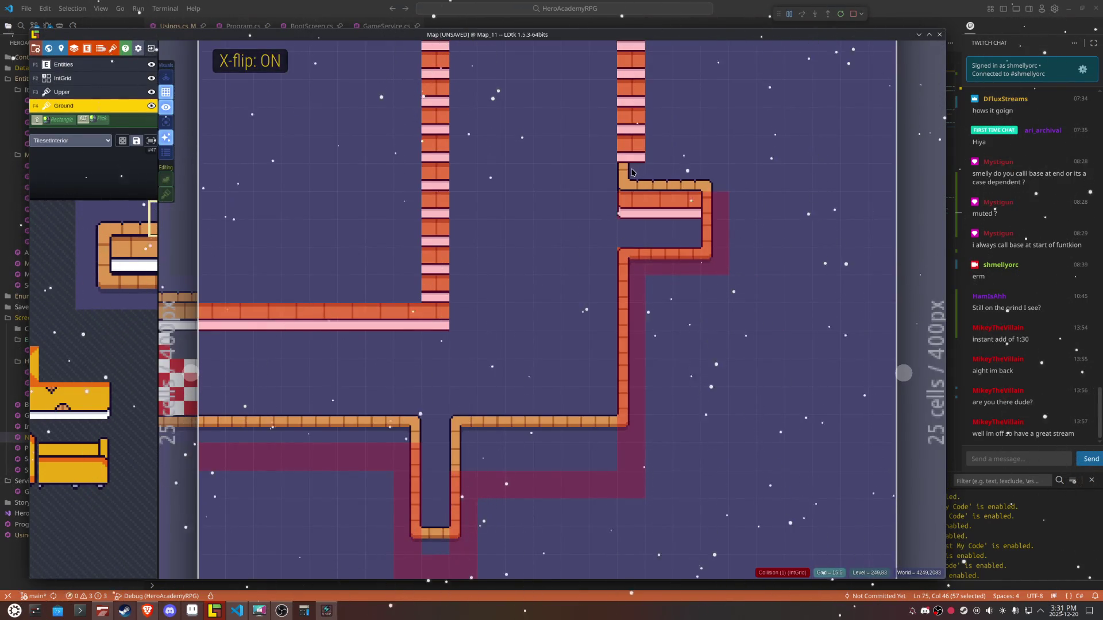
mouse_move(55, 256)
click(90, 253)
key(x)
drag(640, 94, 704, 319)
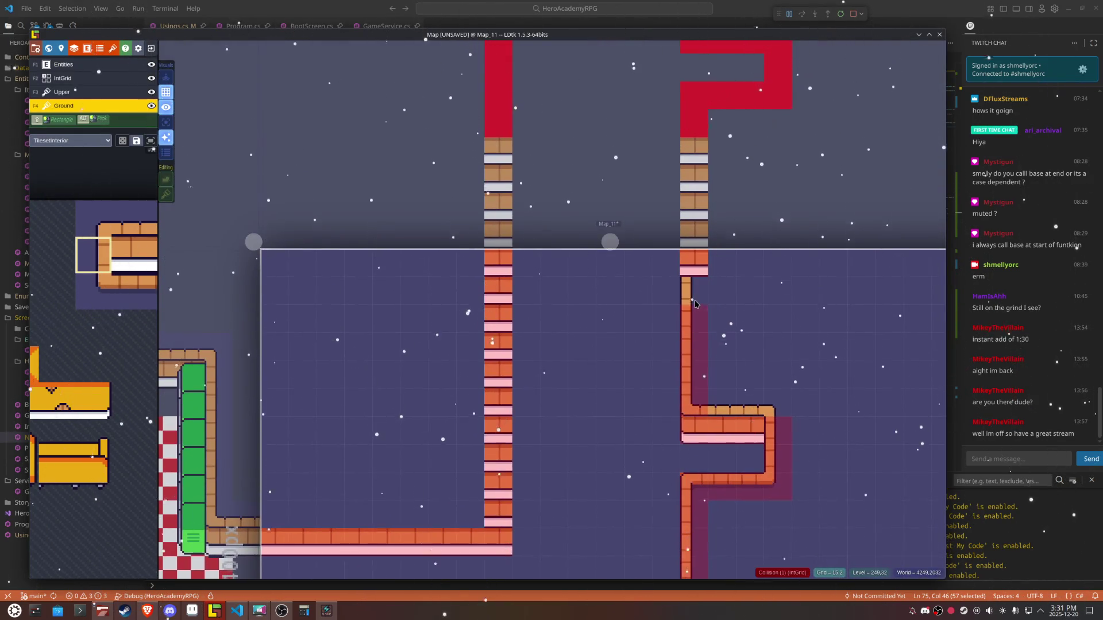
Step: Center on the right junction, show only Ground, and erase the wall strip beneath it
drag(770, 325, 720, 223)
drag(790, 397, 780, 330)
click(166, 123)
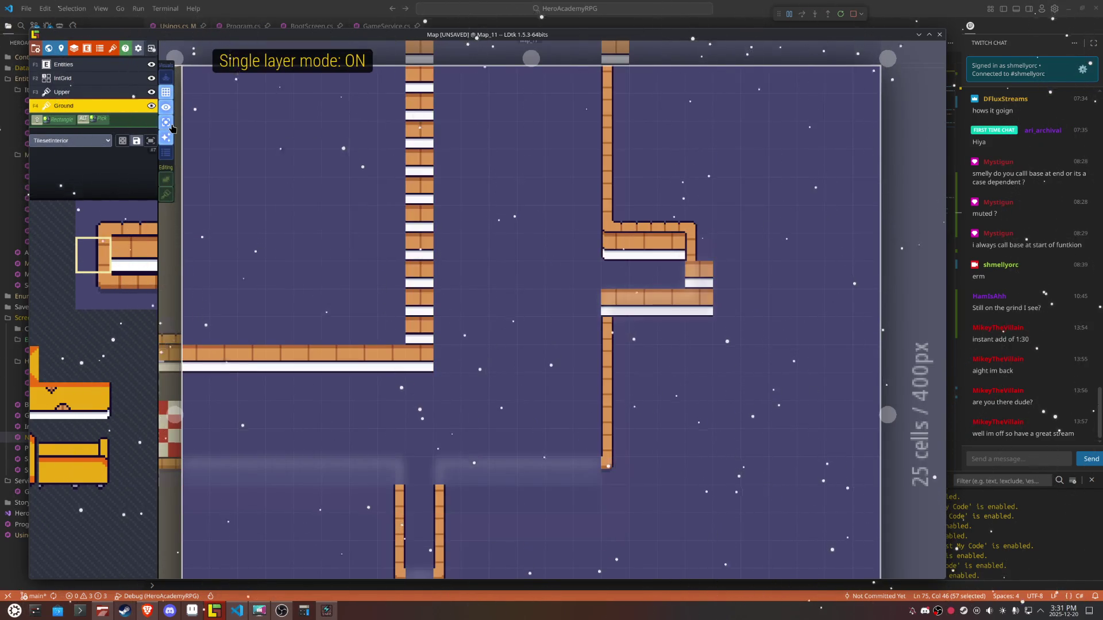
mouse_move(603, 304)
mouse_down()
mouse_move(695, 307)
mouse_move(698, 267)
mouse_up()
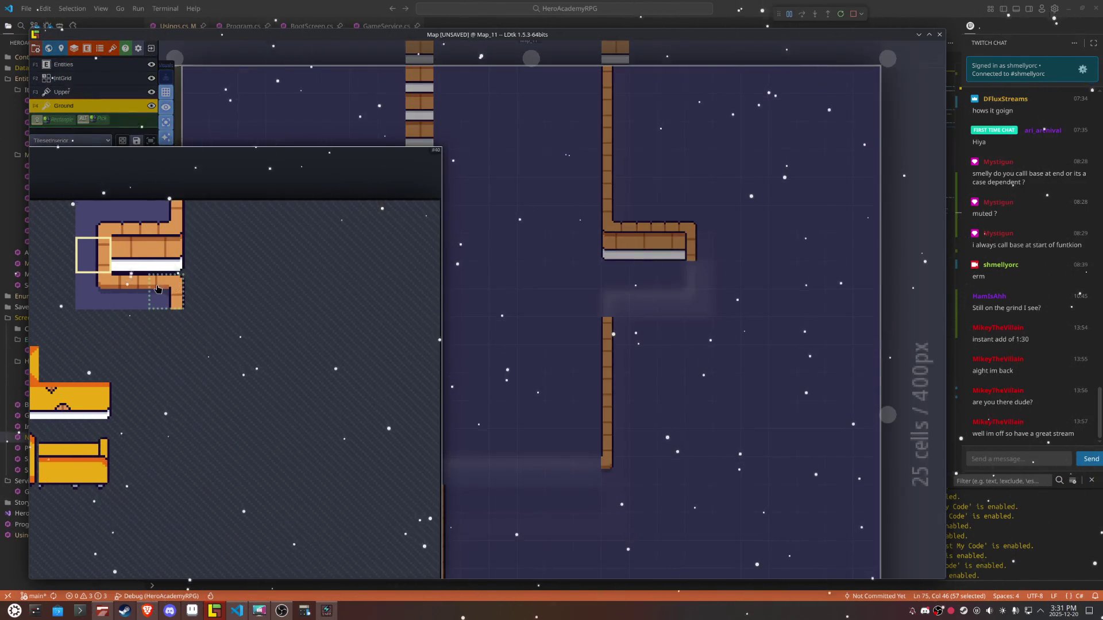
Step: Try a flipped single edge tile below the stub, then erase it again
drag(95, 291, 130, 292)
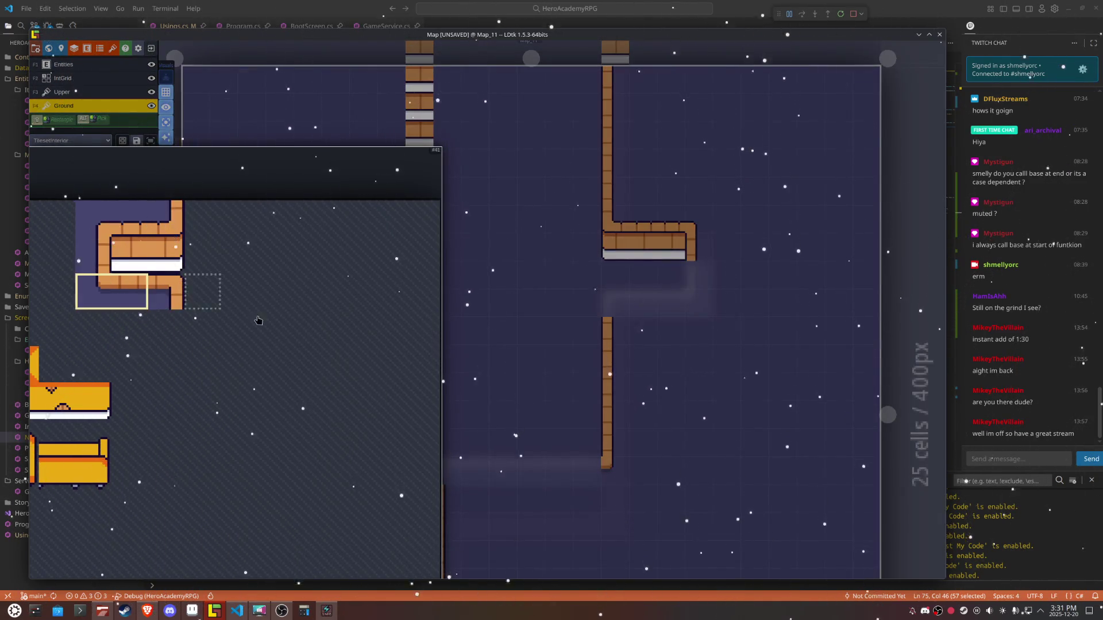
key(x)
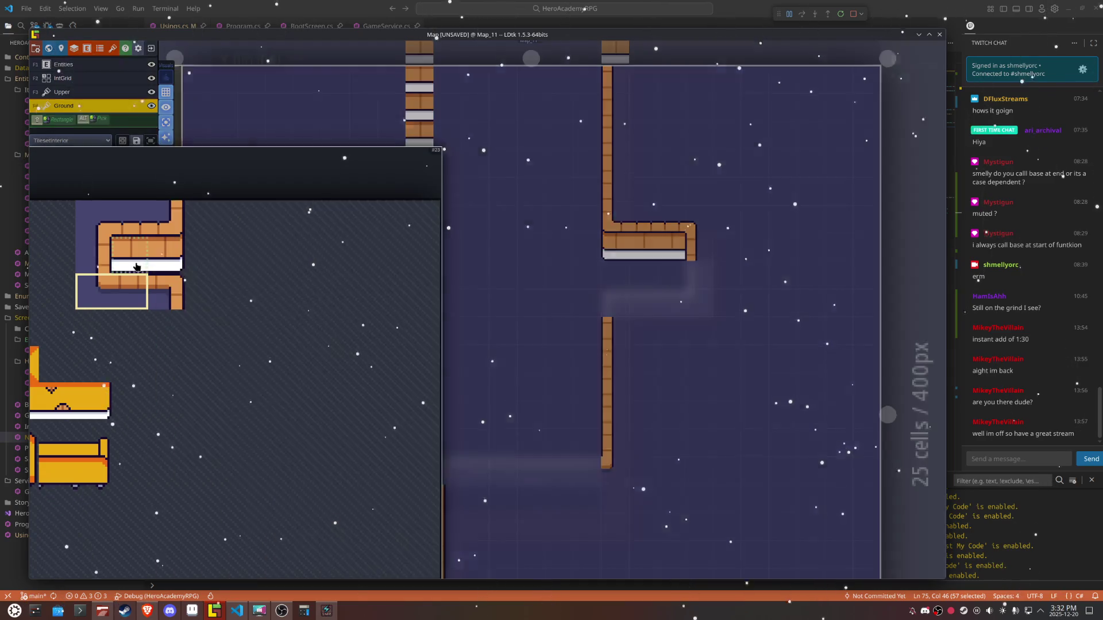
click(93, 292)
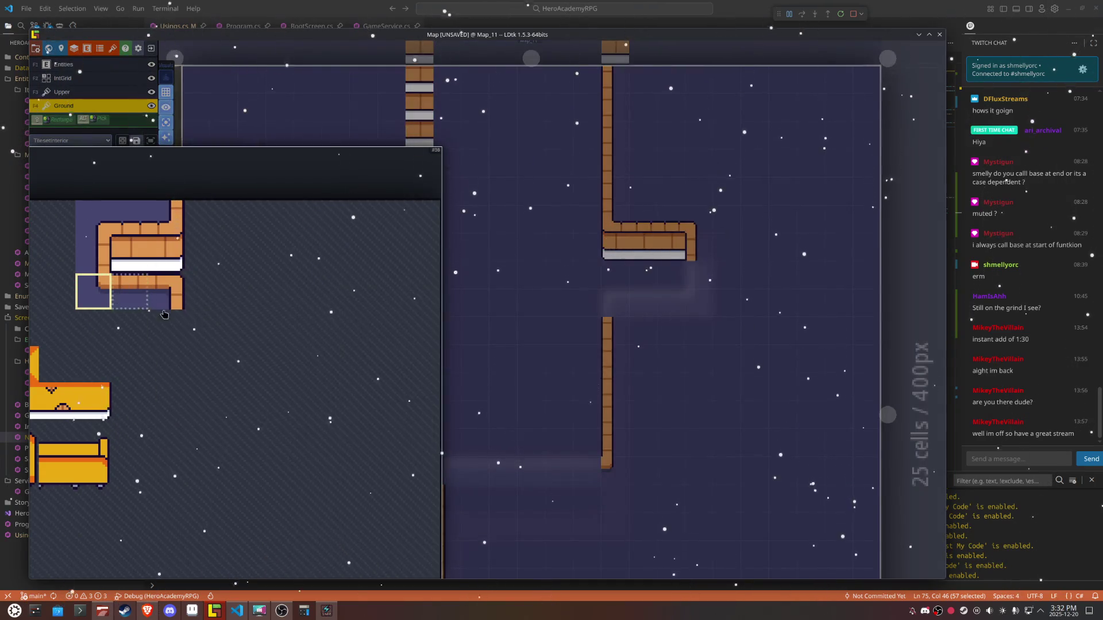
click(696, 302)
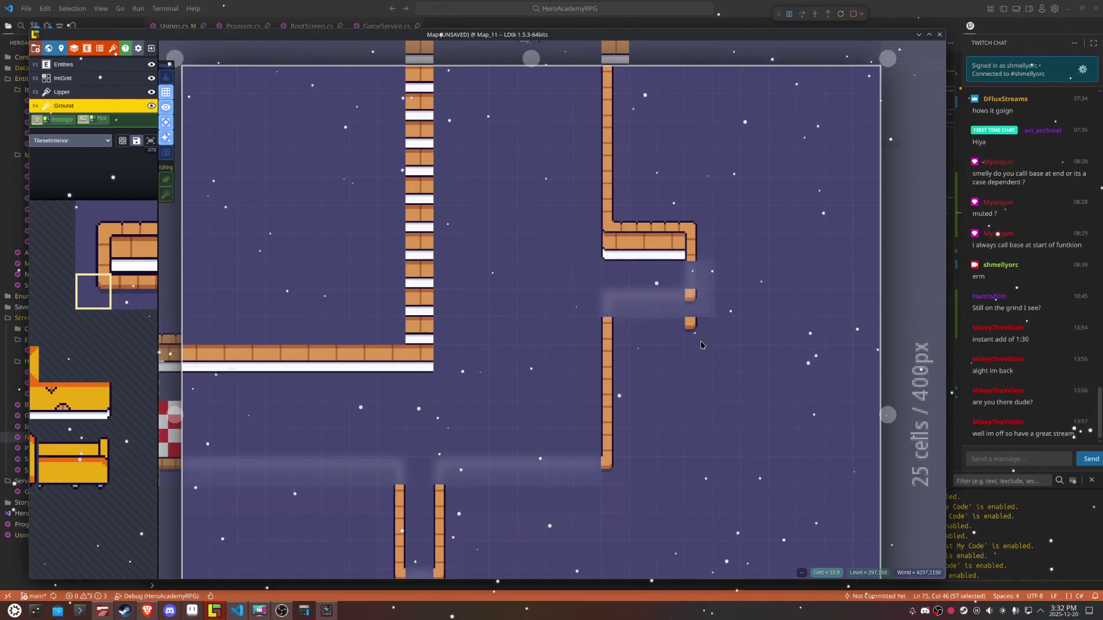
right_click(695, 302)
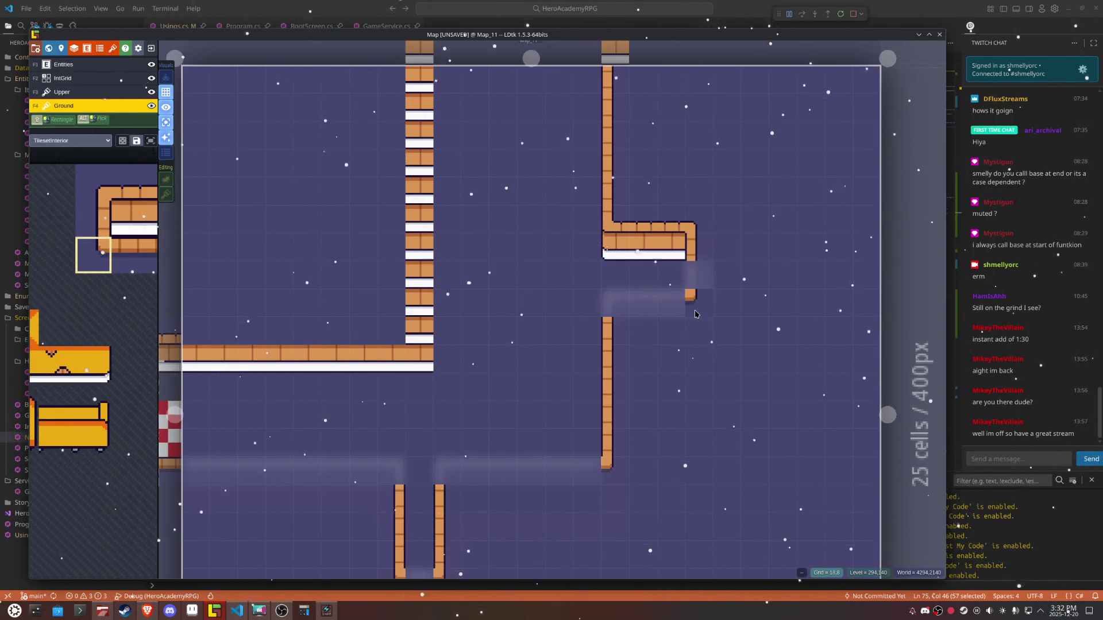
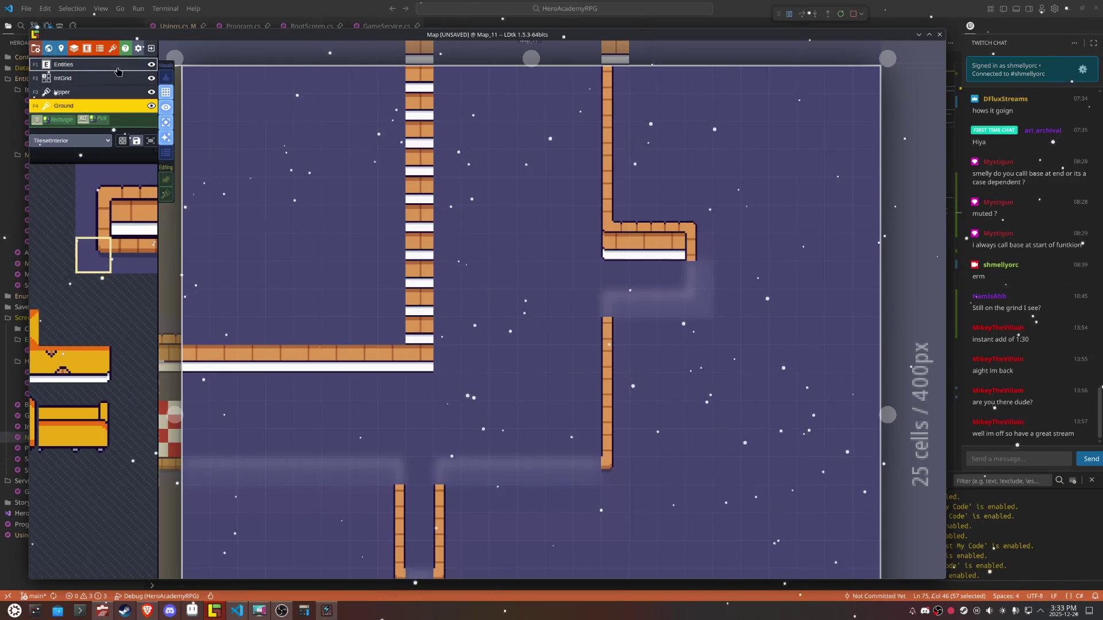
Step: Select the two-tile wall corner block in the palette and mirror it horizontally
mouse_move(85, 274)
drag(82, 170, 141, 193)
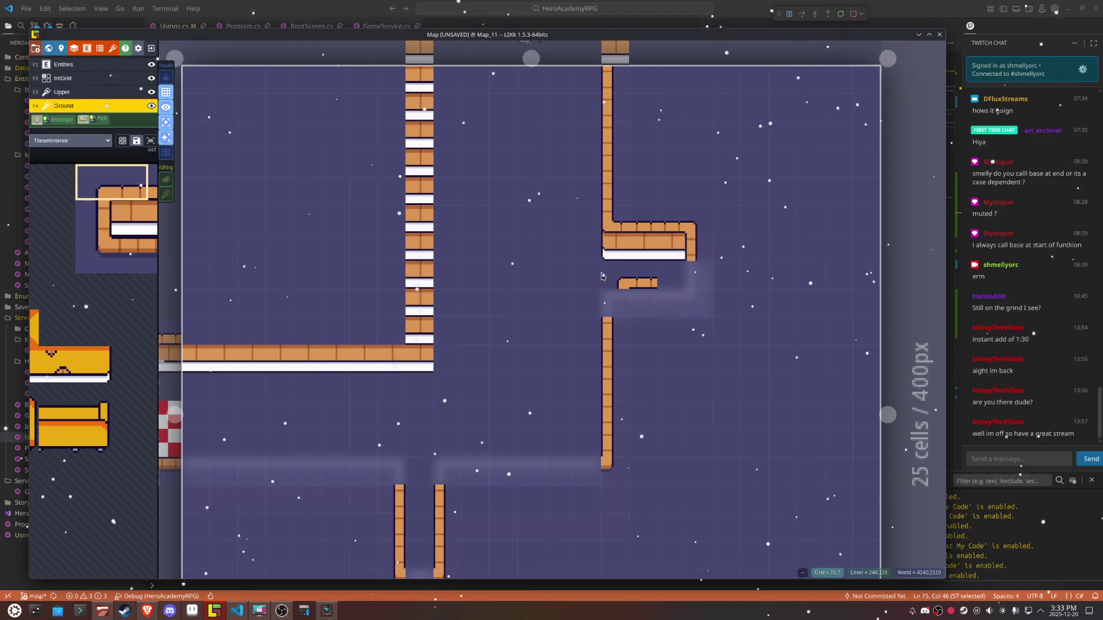
mouse_move(86, 232)
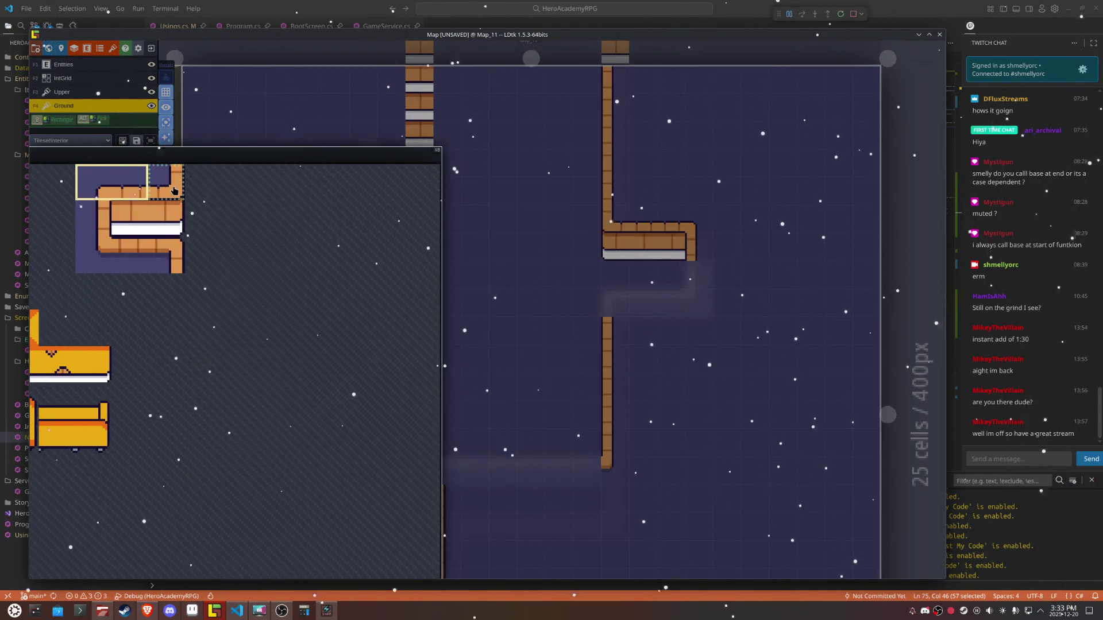
click(175, 254)
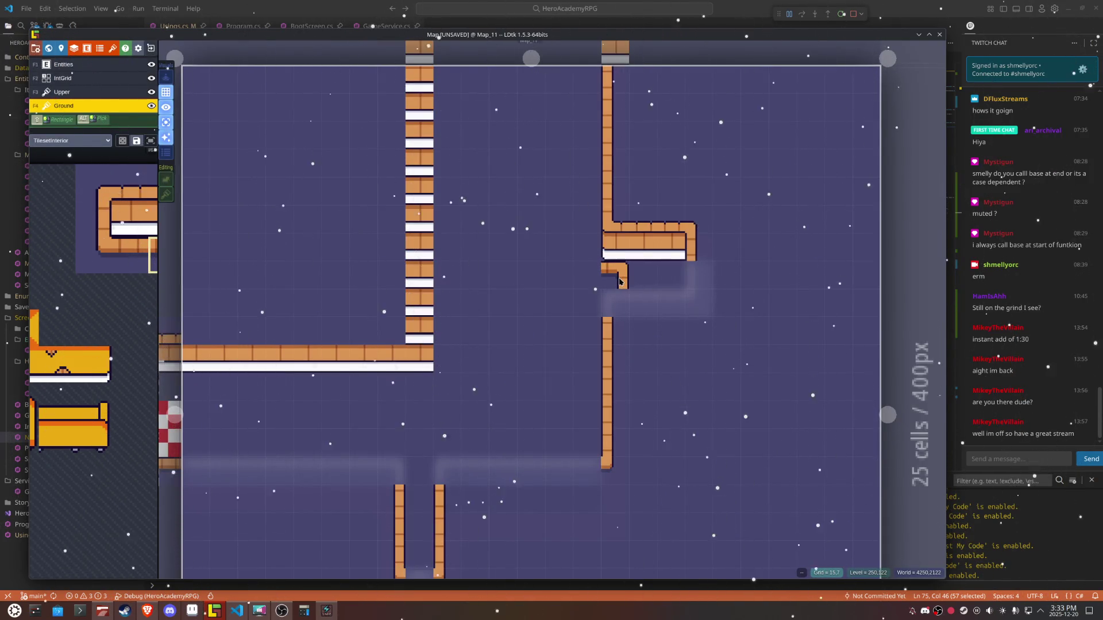
key(x)
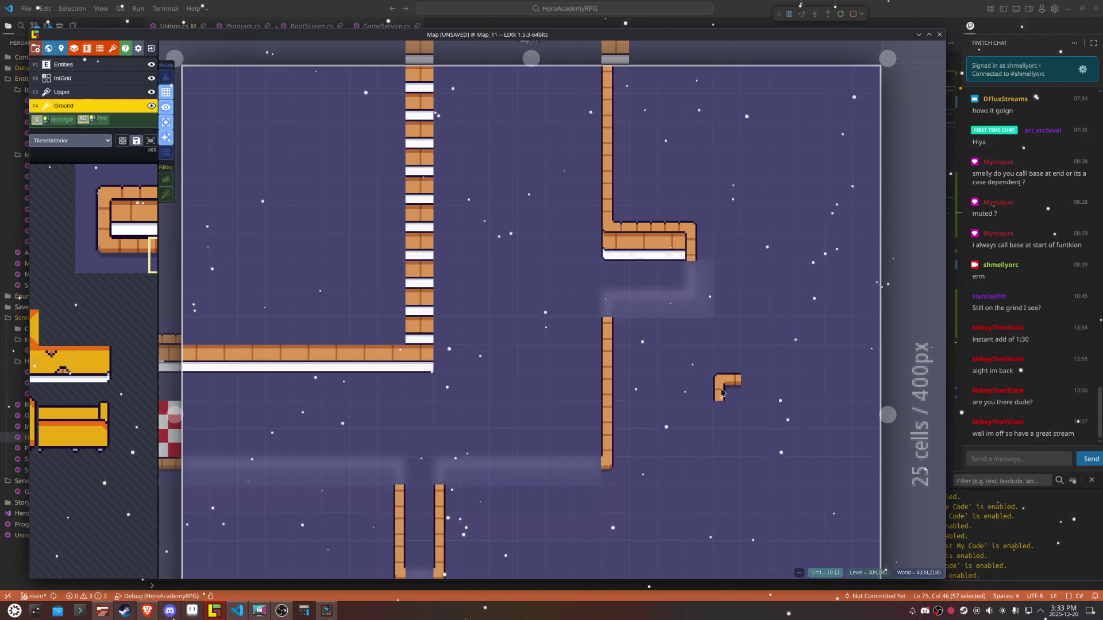
Step: Paint a row of brick wall along the Map_11 corridor using the top-left brick tile
scroll(729, 368, down, 1)
scroll(729, 368, down, 2)
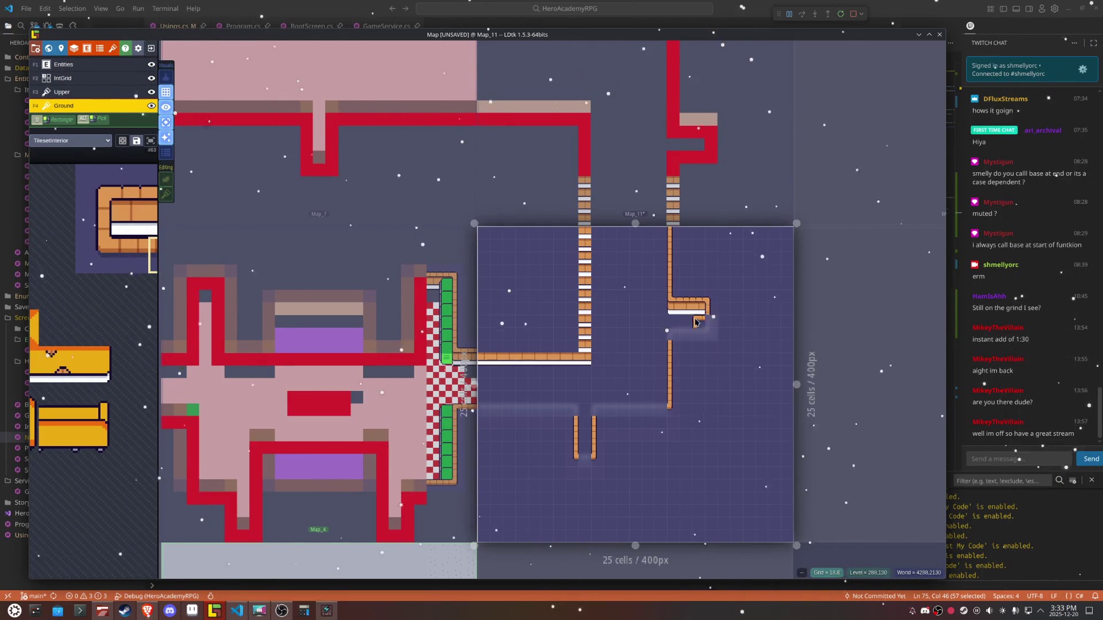
scroll(739, 335, up, 1)
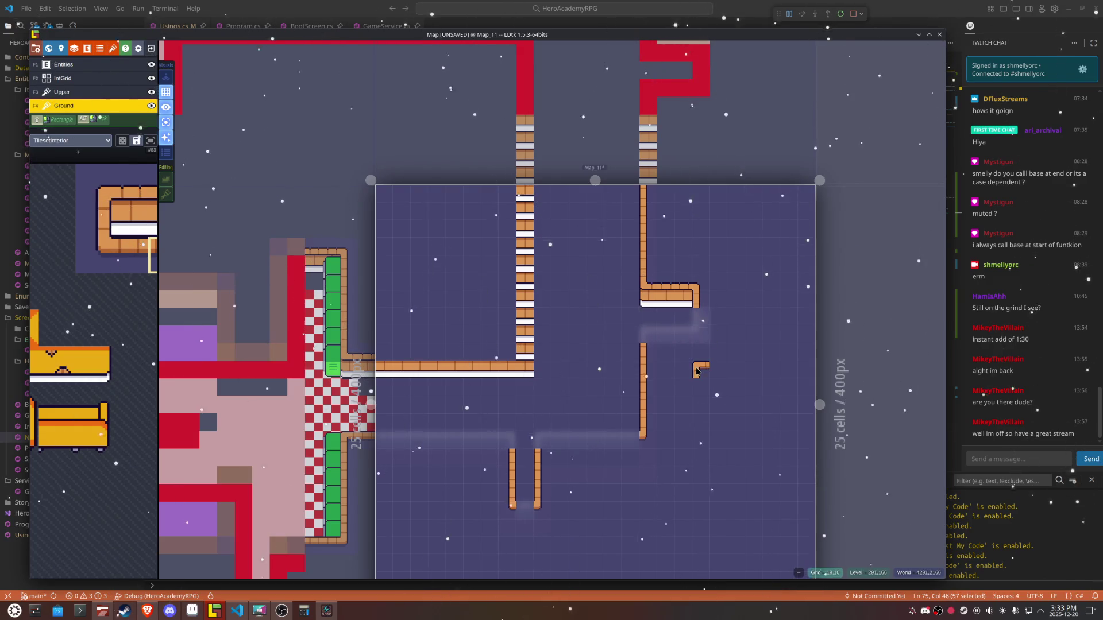
drag(702, 169, 697, 324)
click(697, 325)
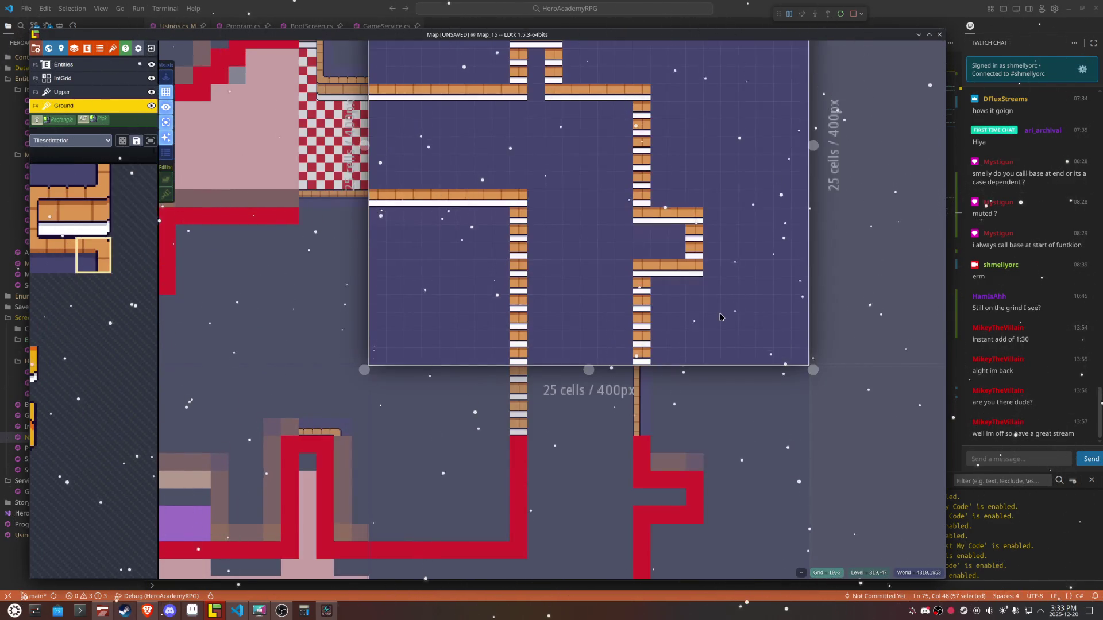
click(718, 402)
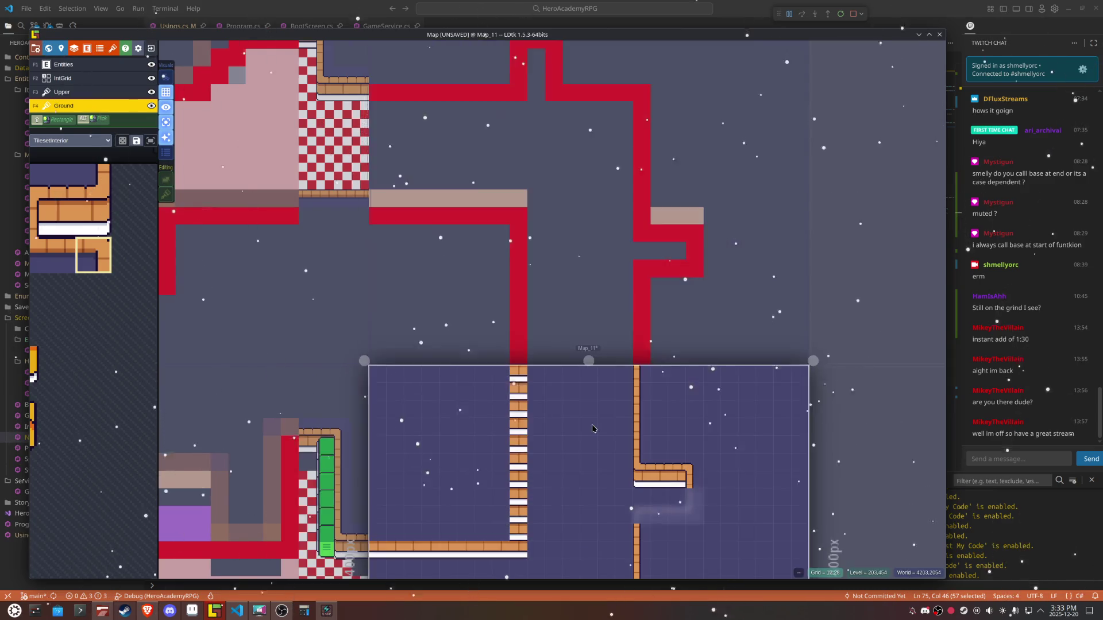
key(space)
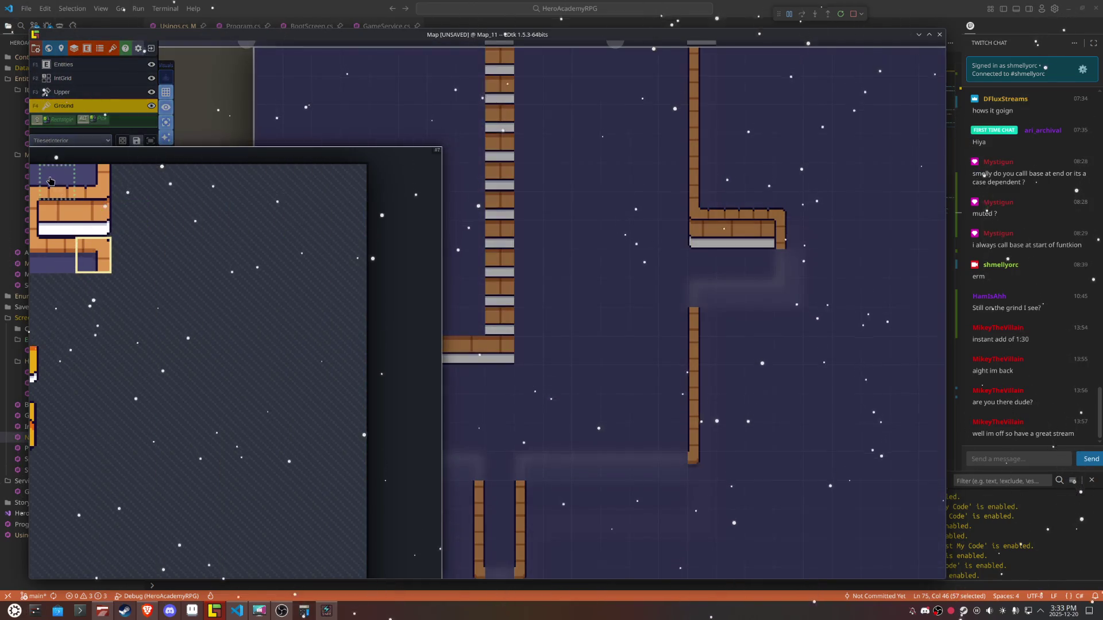
click(56, 182)
mouse_move(402, 349)
mouse_down()
mouse_move(422, 349)
mouse_move(385, 347)
mouse_move(589, 348)
mouse_up()
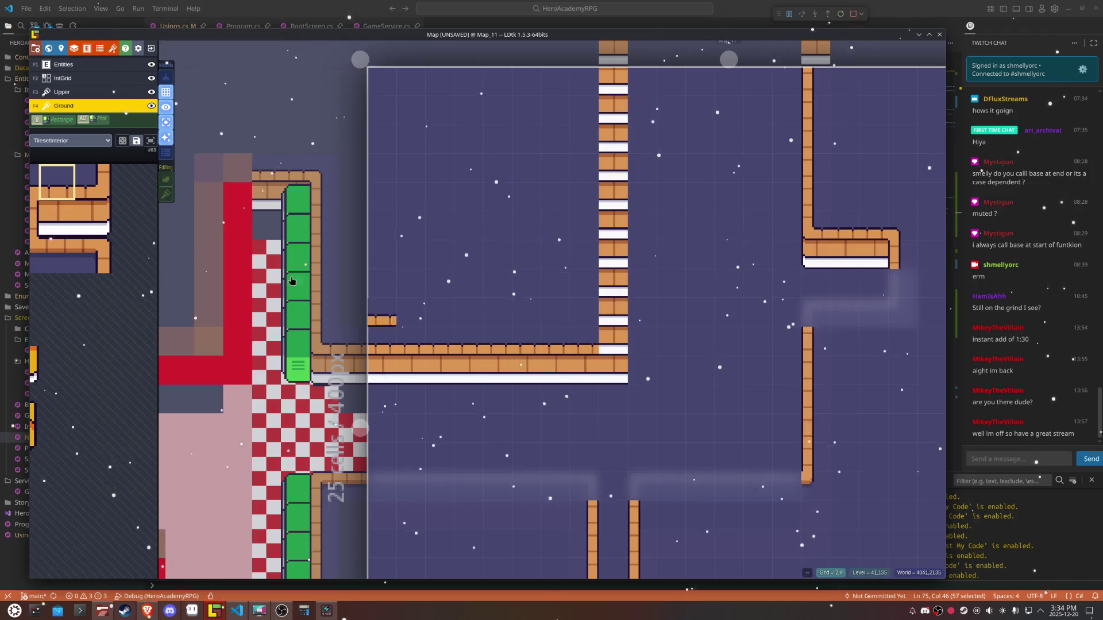
Step: Pick the top-right wall tile and then a different block of wall tiles from the tileset
key(space)
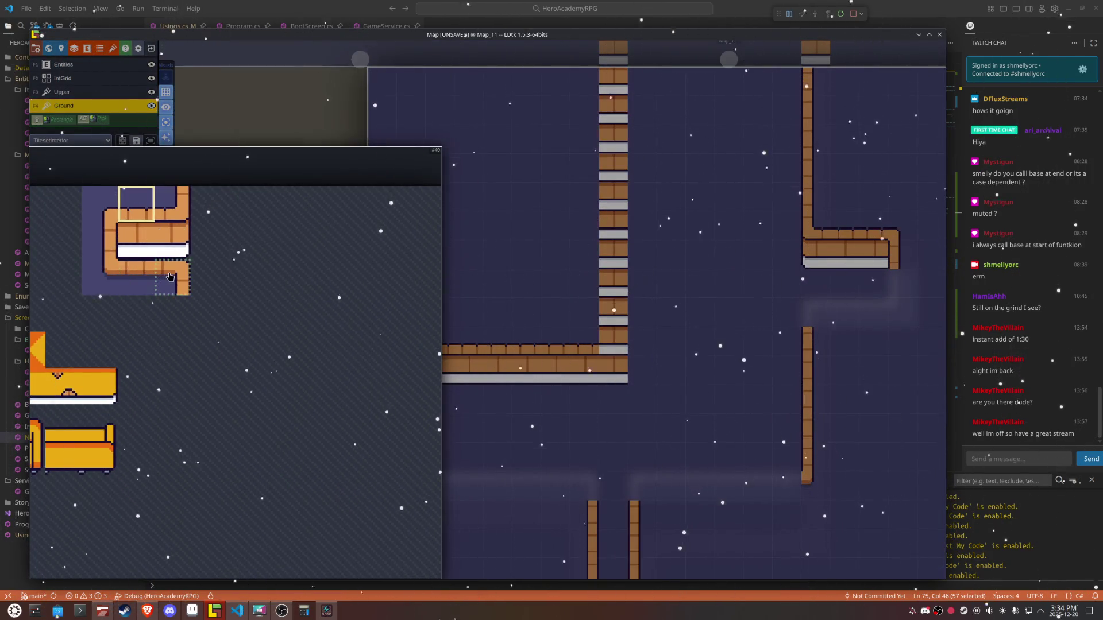
click(174, 220)
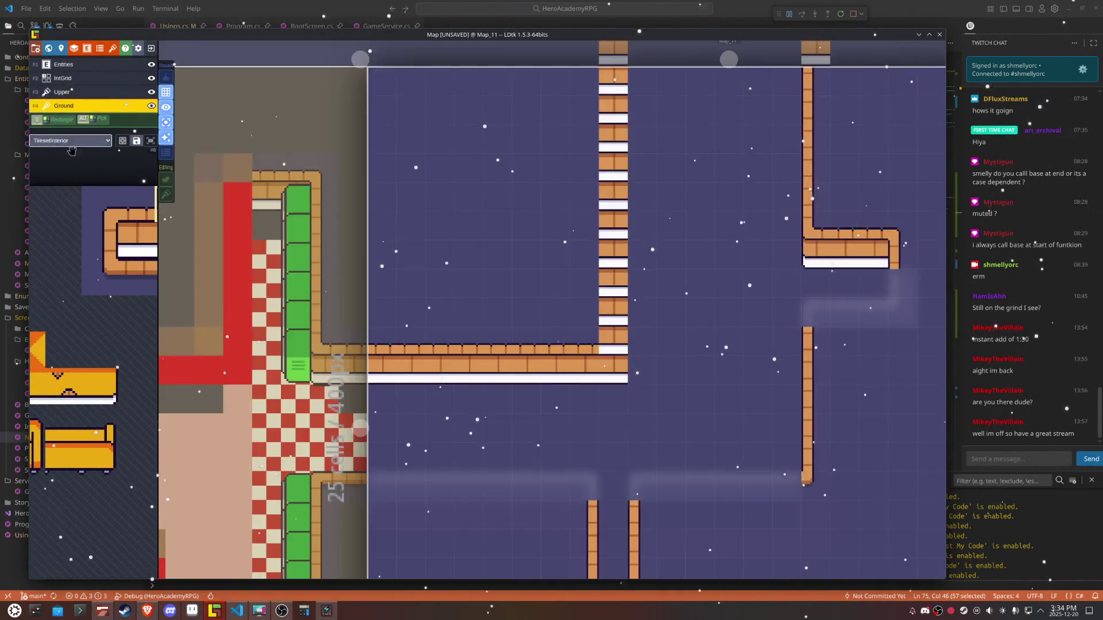
mouse_move(92, 230)
drag(83, 224, 154, 258)
Step: Try checkered floor tiles along the corridor, undoing the stray fill and stroke
scroll(598, 103, down, 2)
click(616, 352)
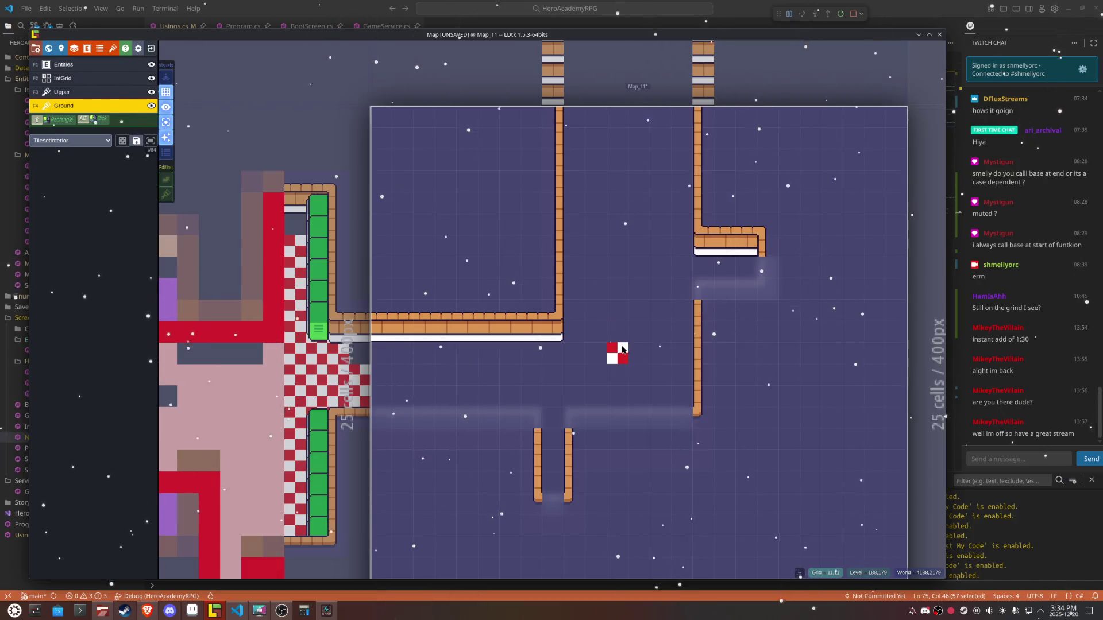
alt+shift+click(635, 288)
key(ctrl+z)
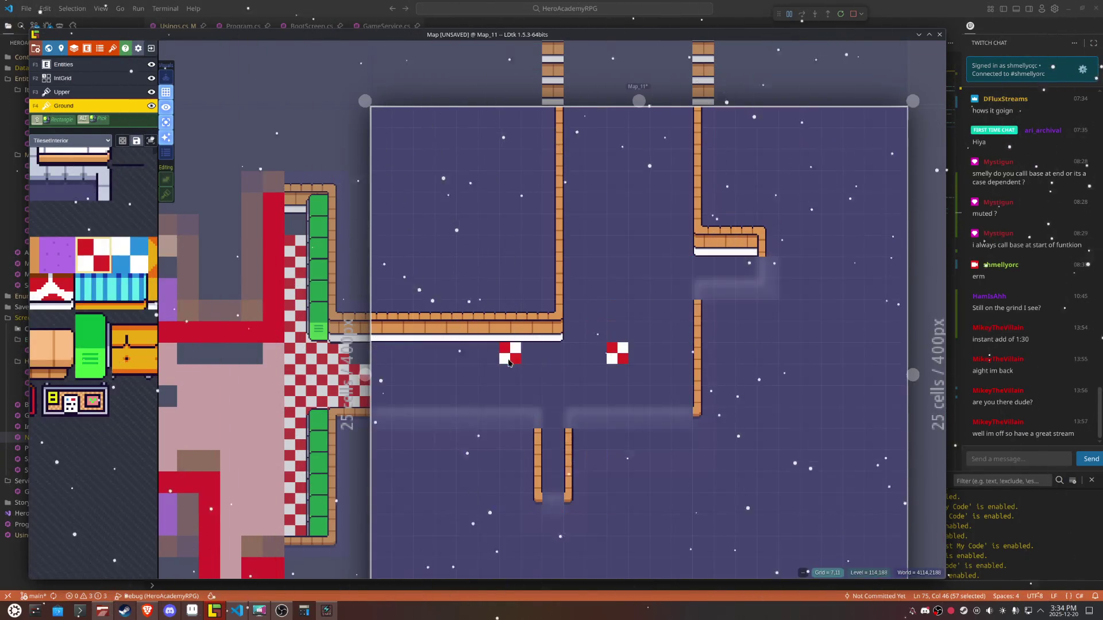
mouse_move(393, 413)
mouse_down()
mouse_move(436, 415)
mouse_move(387, 395)
mouse_move(520, 396)
mouse_move(554, 417)
mouse_move(550, 485)
mouse_move(575, 402)
mouse_move(675, 401)
mouse_up()
key(ctrl+z)
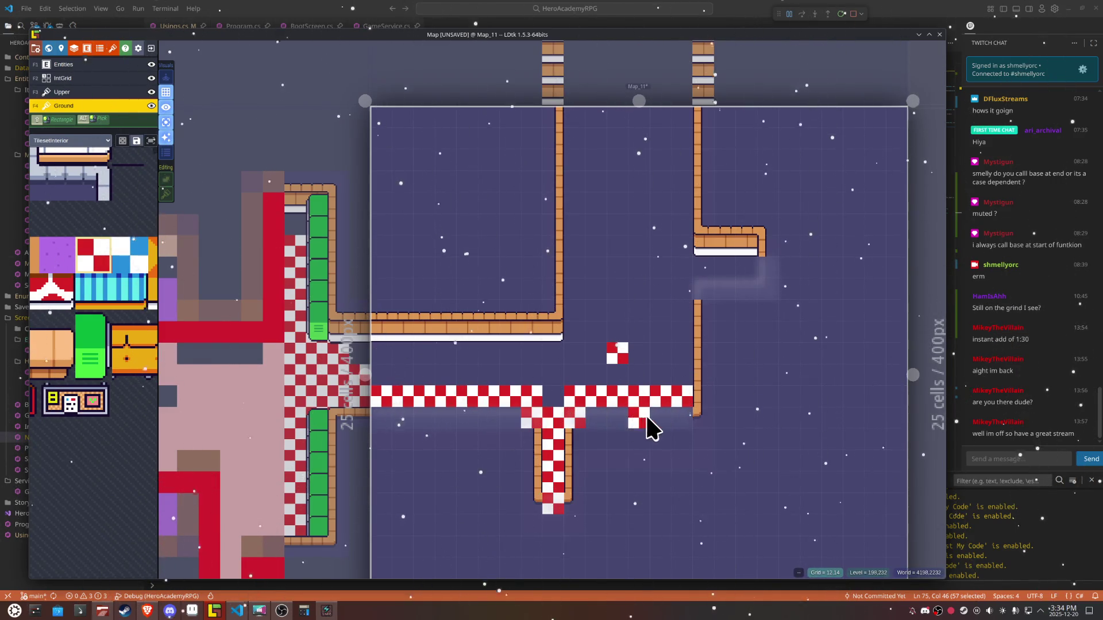
Step: Extend checkered floor up the right wall, flood-fill the enclosed floor, and save the project
mouse_move(679, 350)
mouse_down()
mouse_move(679, 300)
mouse_move(704, 269)
mouse_move(746, 269)
mouse_move(706, 275)
mouse_move(682, 258)
mouse_move(661, 135)
mouse_move(681, 132)
mouse_move(684, 170)
mouse_up()
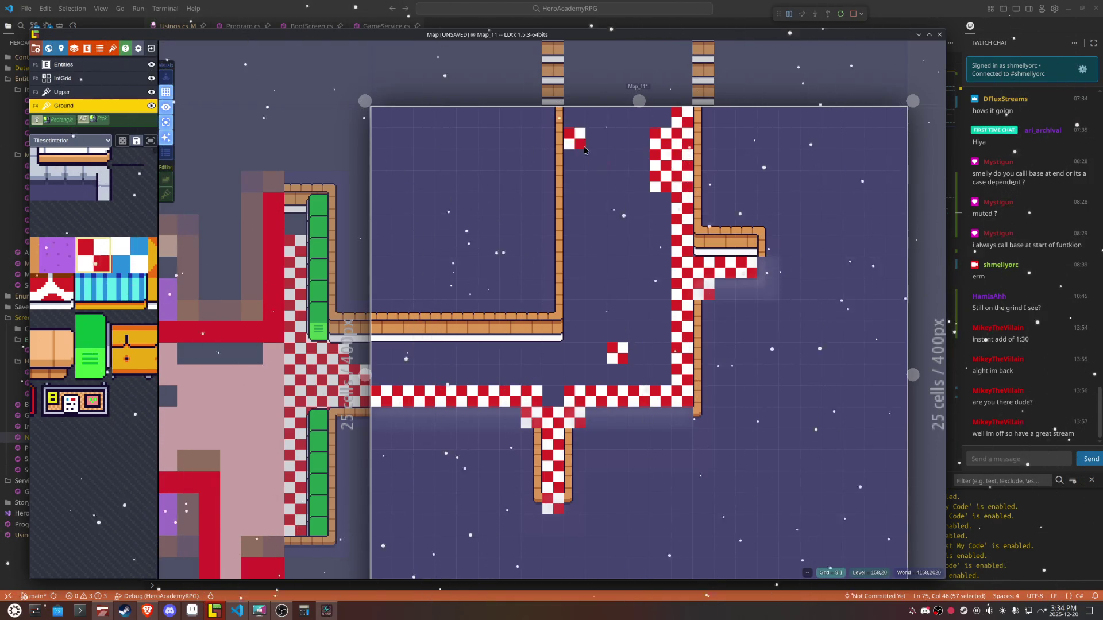
alt+shift+click(610, 299)
key(ctrl+s)
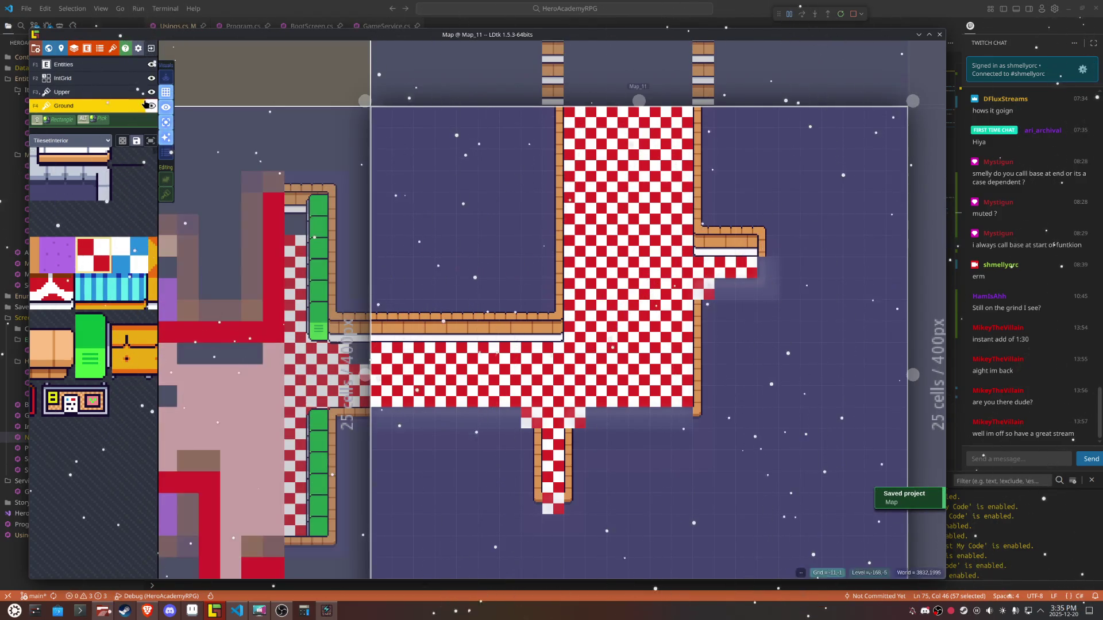
click(166, 122)
scroll(646, 476, up, 3)
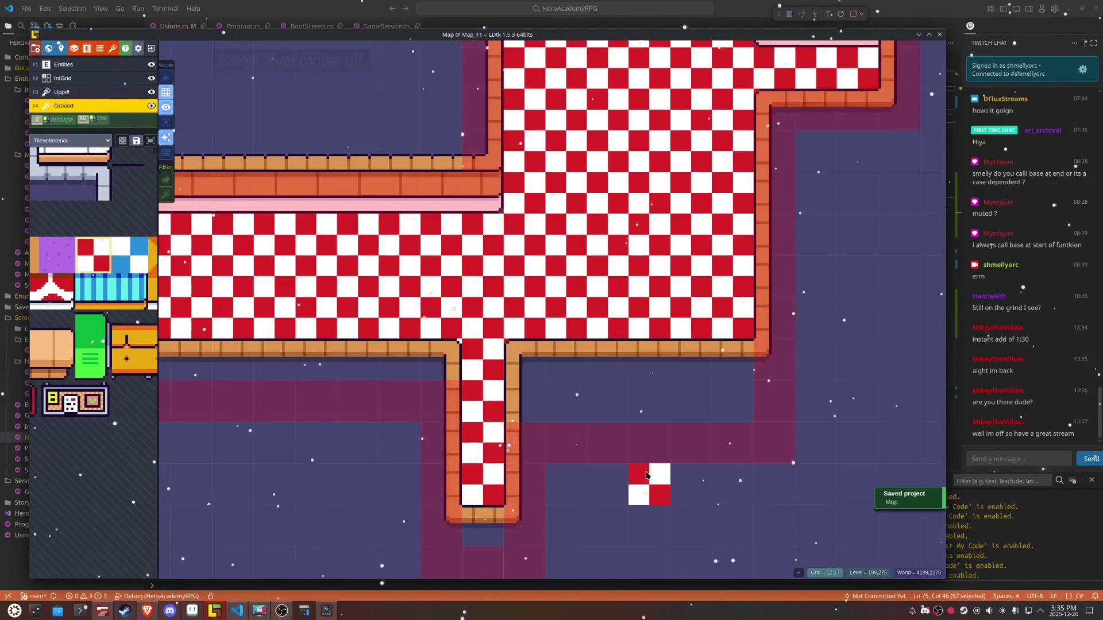
drag(487, 200, 503, 318)
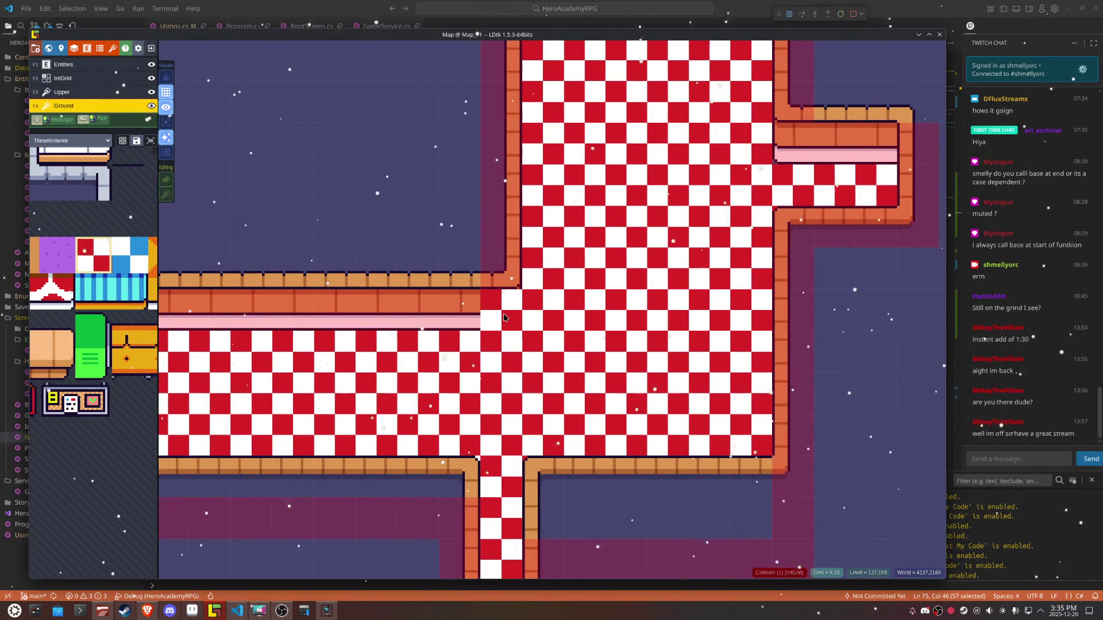
Step: Paint a tile at the corridor junction and turn tile stacking back on
click(504, 318)
key(s)
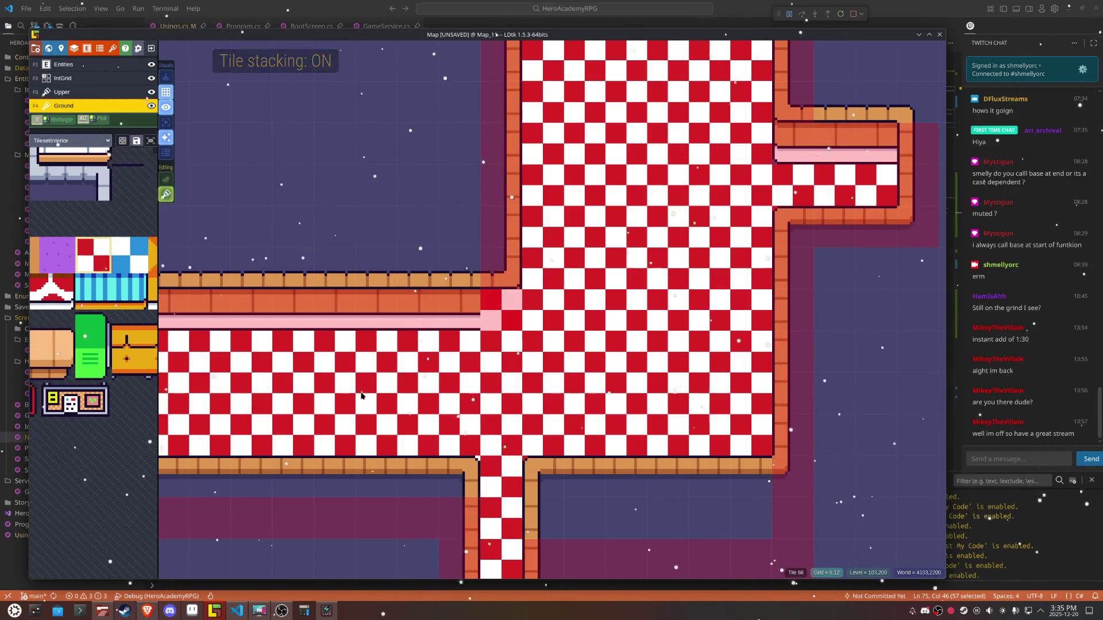
key(s)
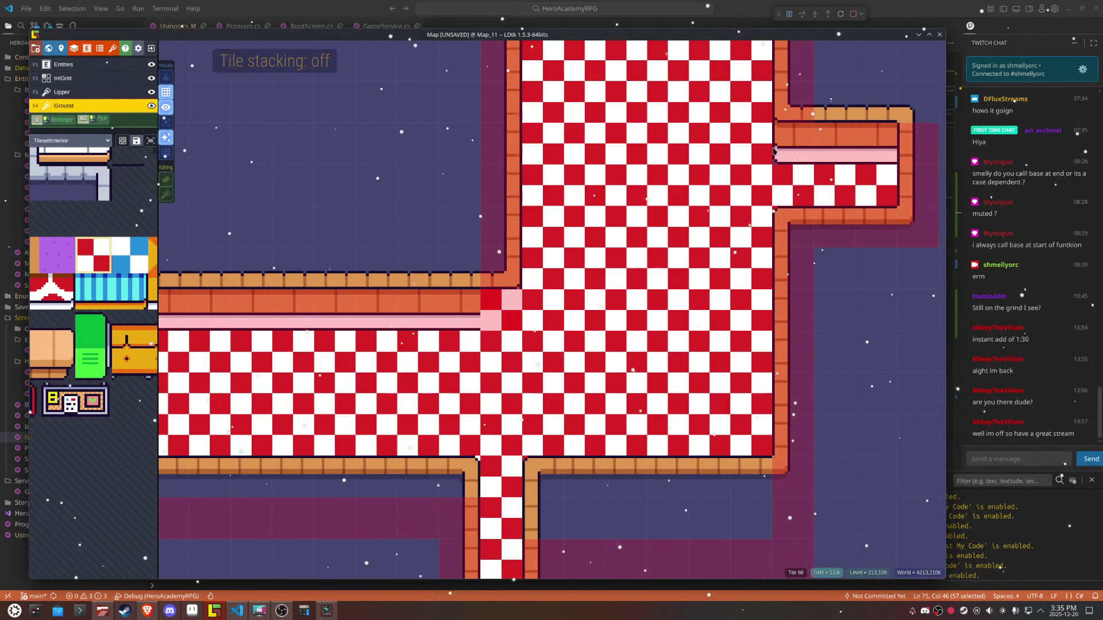
scroll(639, 245, down, 2)
scroll(639, 246, up, 2)
scroll(212, 267, down, 2)
key(s)
mouse_move(143, 262)
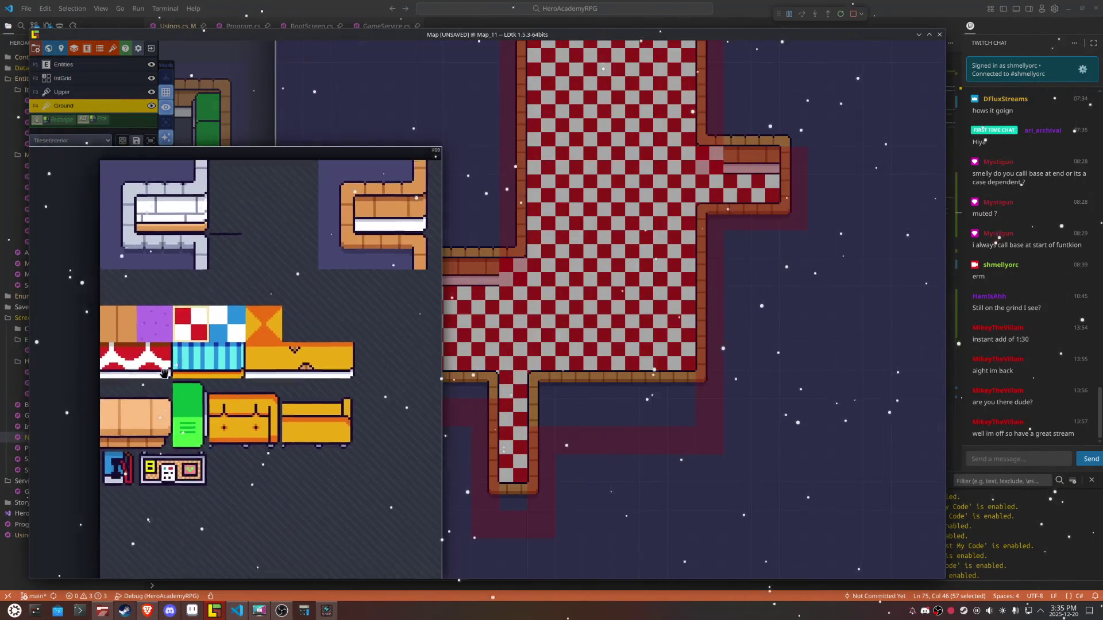
Step: Cover both corridor ends with mirrored brick wall trim tiles and save the project
click(379, 244)
key(x)
mouse_move(115, 247)
click(339, 241)
click(721, 164)
key(x)
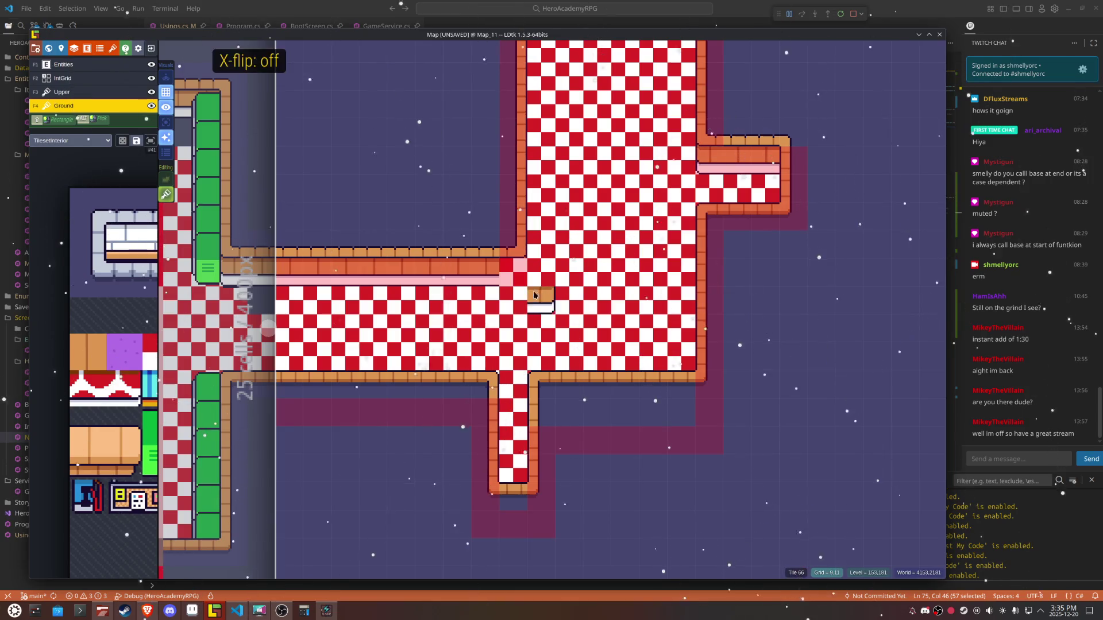
click(527, 278)
drag(585, 305, 501, 300)
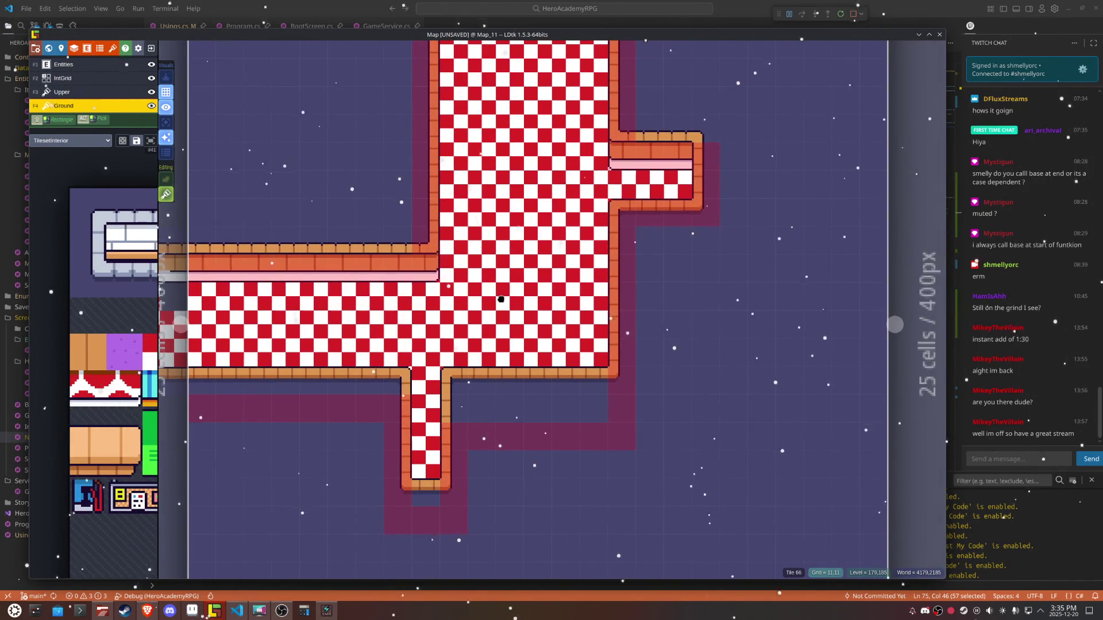
key(ctrl+s)
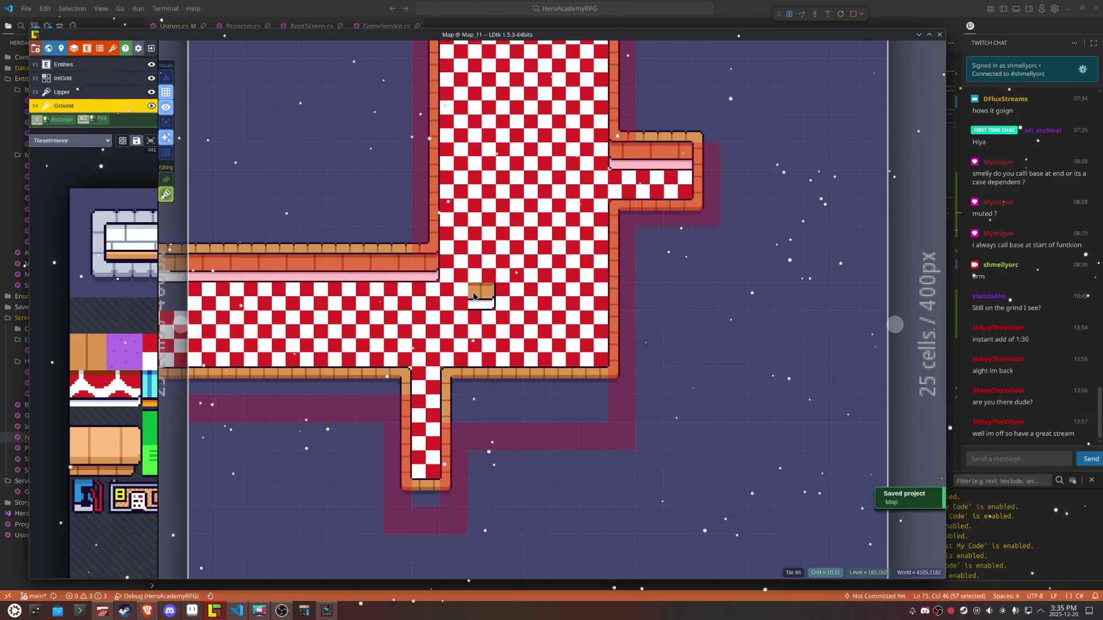
mouse_move(529, 320)
mouse_down()
mouse_move(510, 407)
mouse_move(561, 229)
mouse_up()
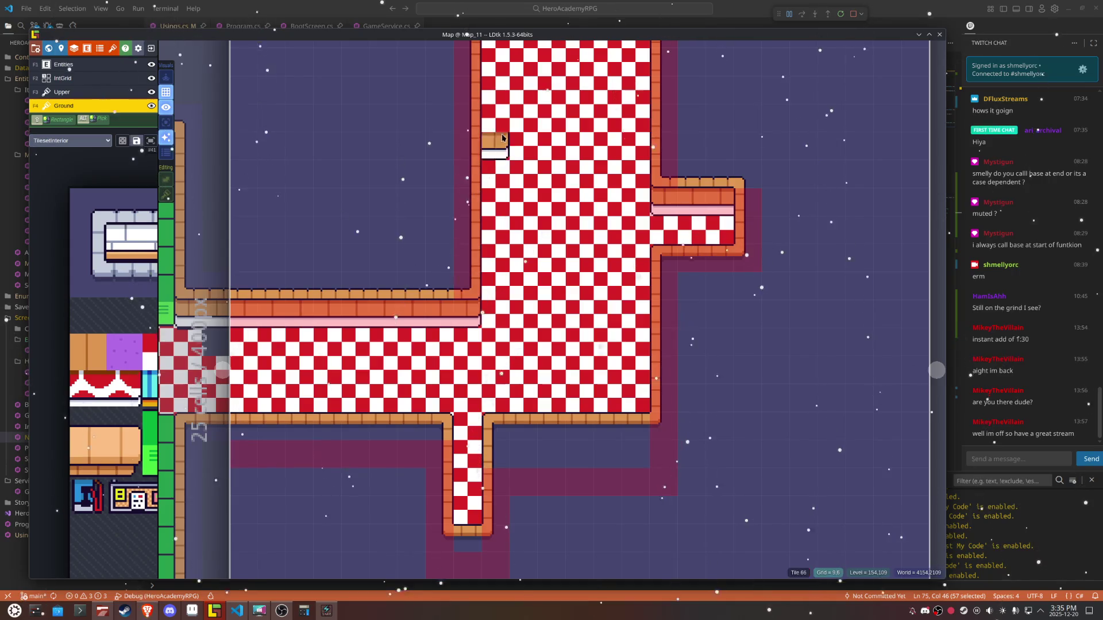
drag(547, 181, 547, 273)
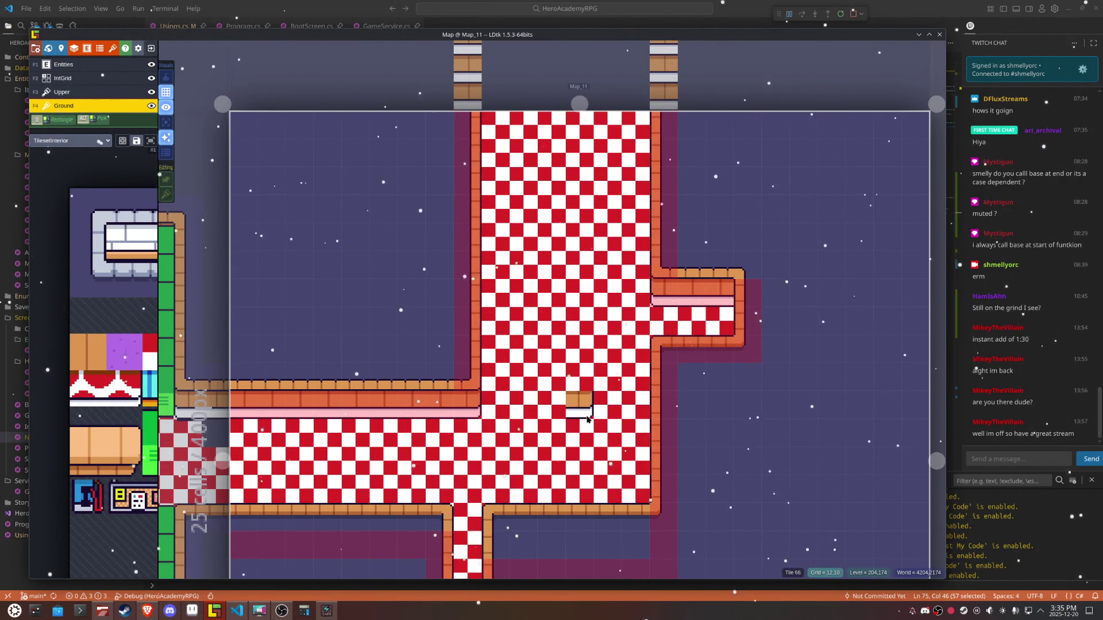
mouse_move(107, 171)
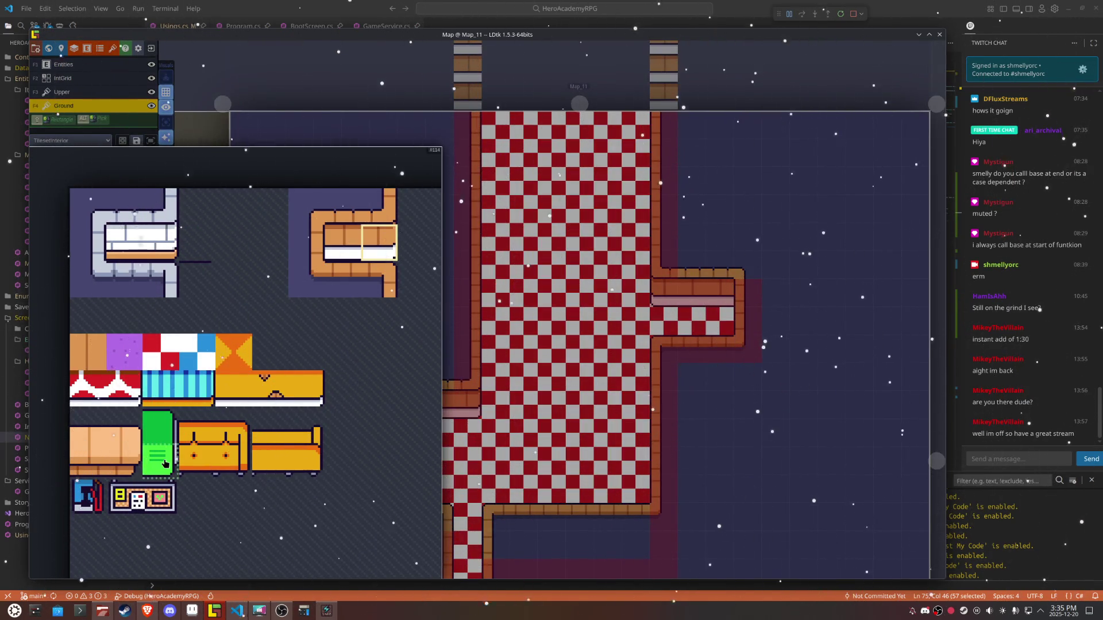
Step: Paint striped green shelf columns up the left wall and, mirrored, along the right wall
click(165, 463)
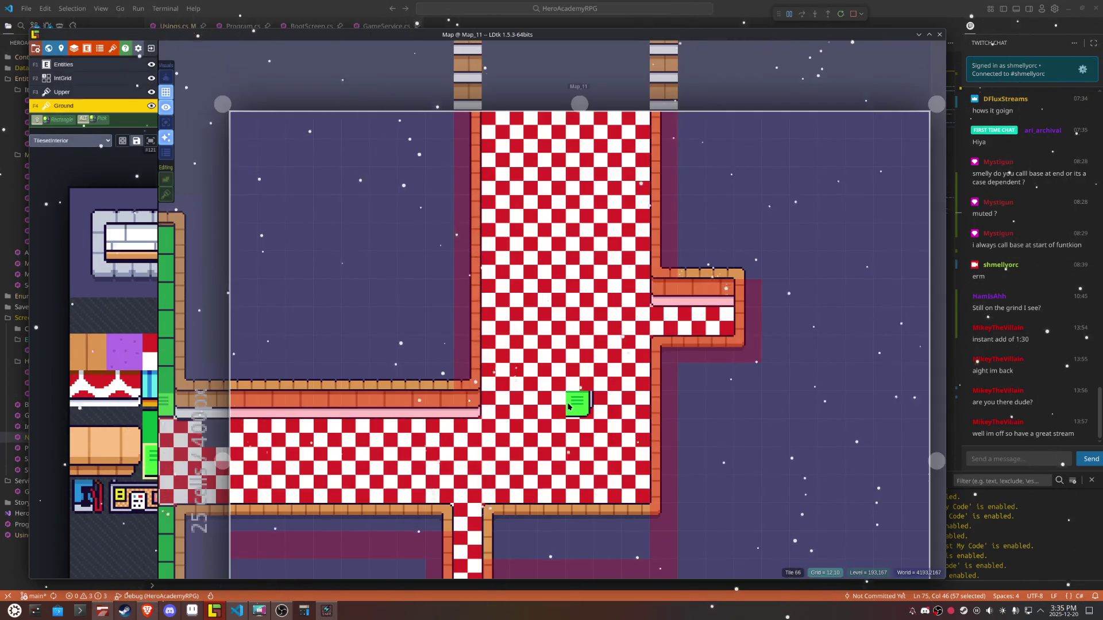
key(t)
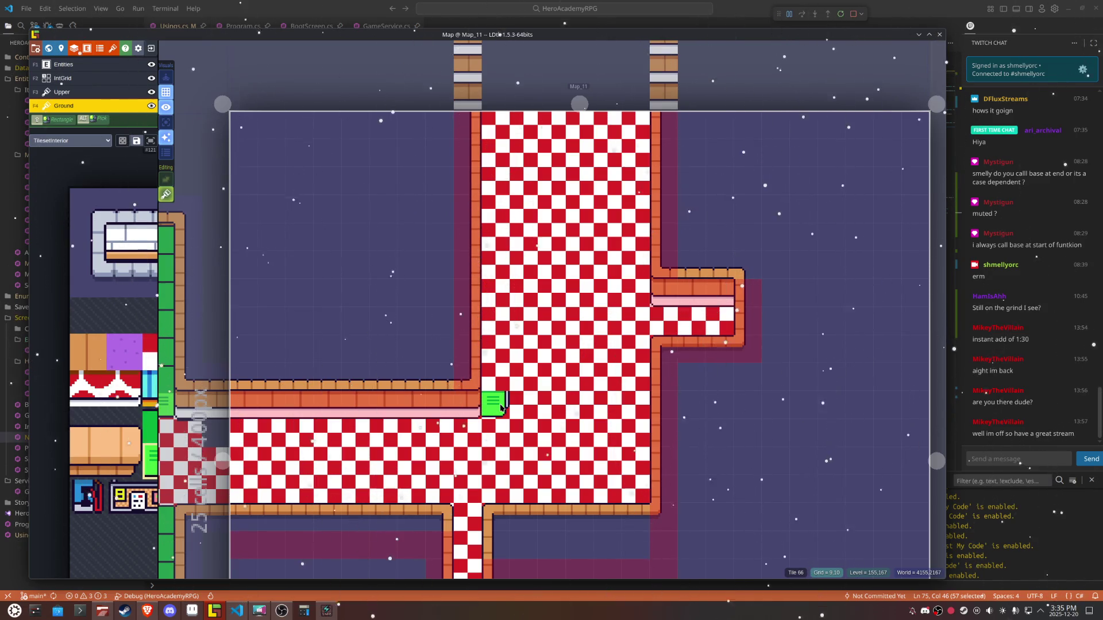
click(500, 408)
drag(505, 265, 505, 154)
key(x)
drag(637, 293, 630, 161)
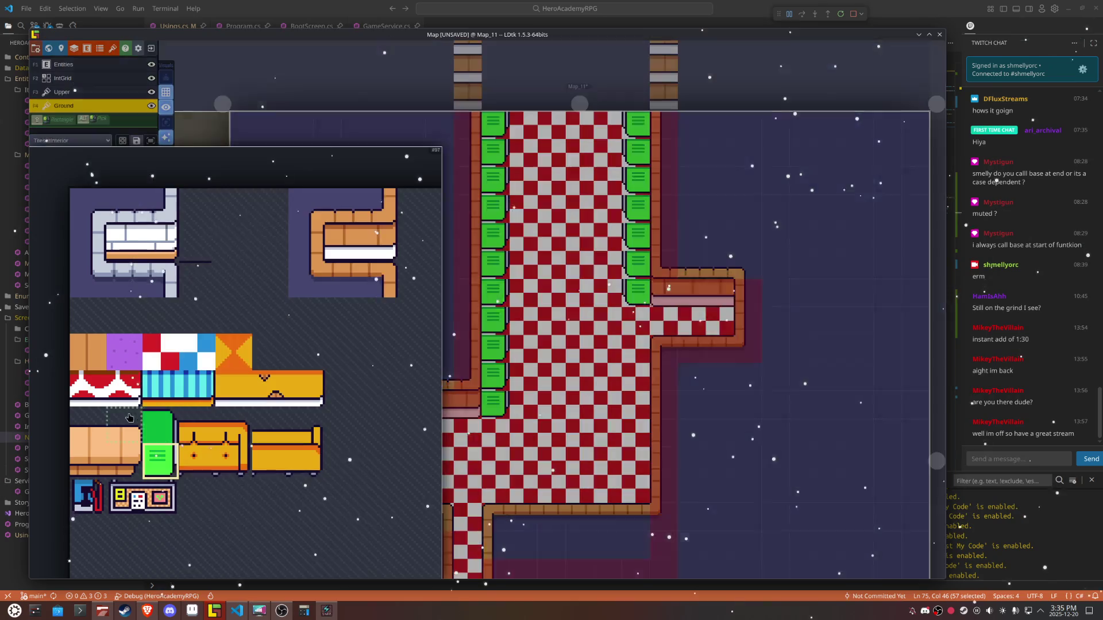
Step: Repaint both shelf columns with the plain green tile, mirroring it for the right column
click(160, 435)
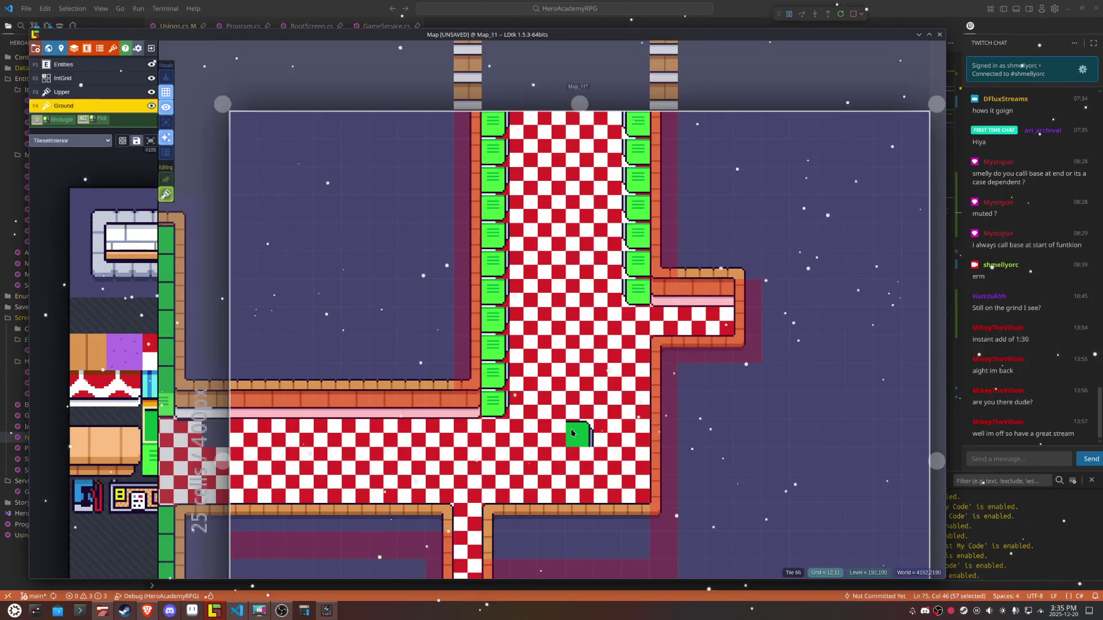
drag(497, 365, 501, 197)
key(x)
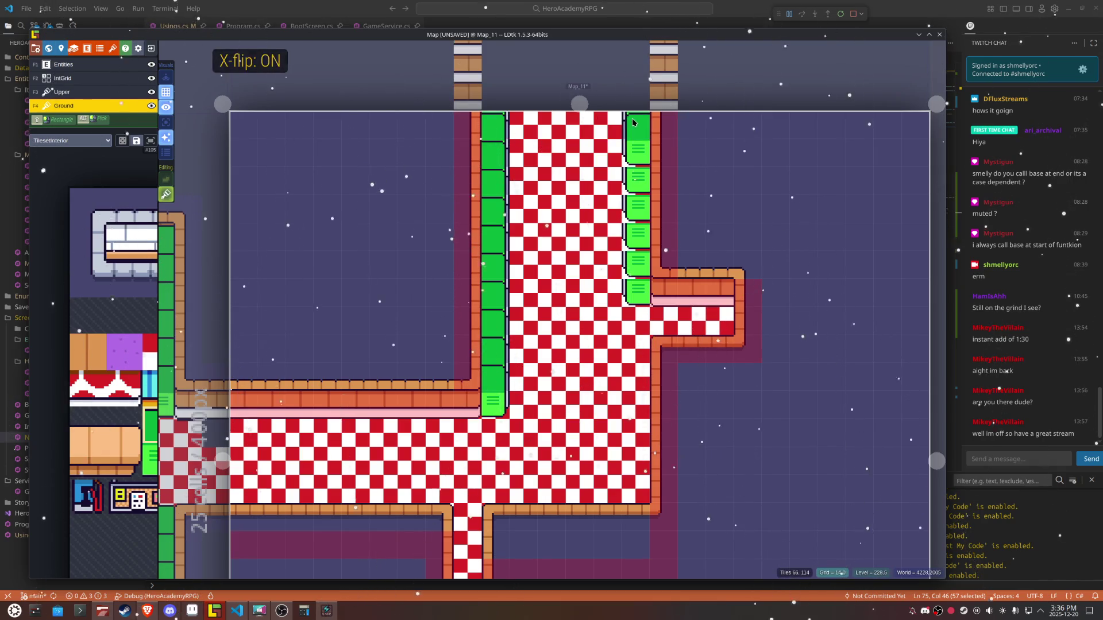
drag(633, 118, 639, 265)
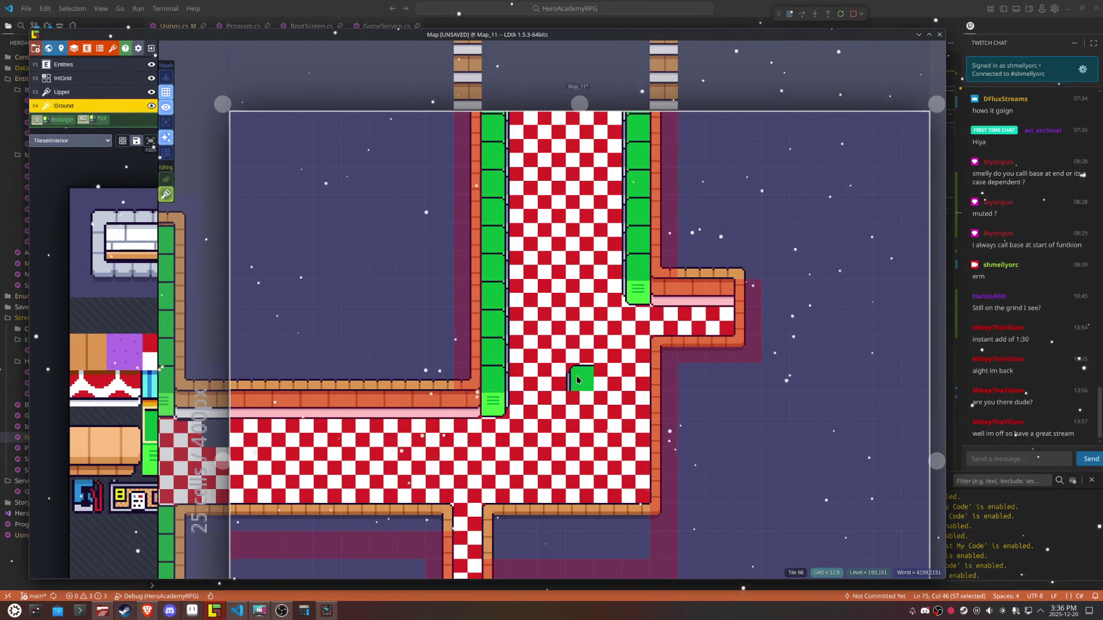
key(F2)
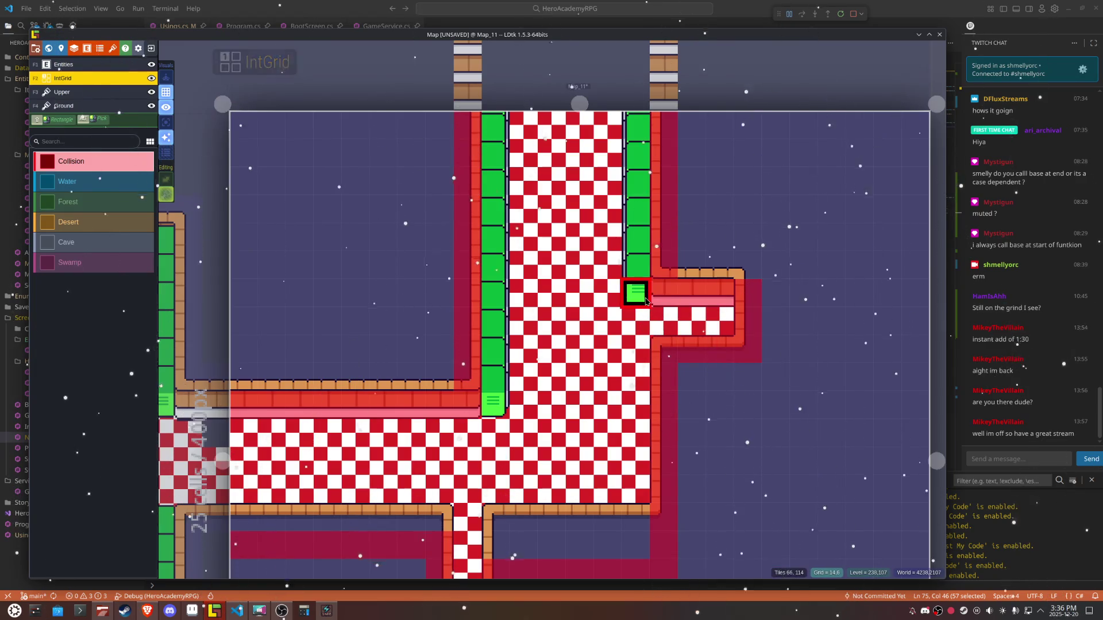
Step: Mark both shelf columns with a new IntGrid value and erase stray collision cells beside them
drag(647, 300, 637, 122)
mouse_move(493, 404)
mouse_down()
mouse_move(513, 195)
mouse_move(492, 122)
mouse_move(492, 236)
mouse_move(470, 265)
mouse_move(465, 178)
mouse_move(463, 374)
mouse_move(493, 172)
mouse_up()
right_click(523, 238)
mouse_move(662, 236)
mouse_down()
mouse_move(664, 273)
mouse_move(679, 119)
mouse_up()
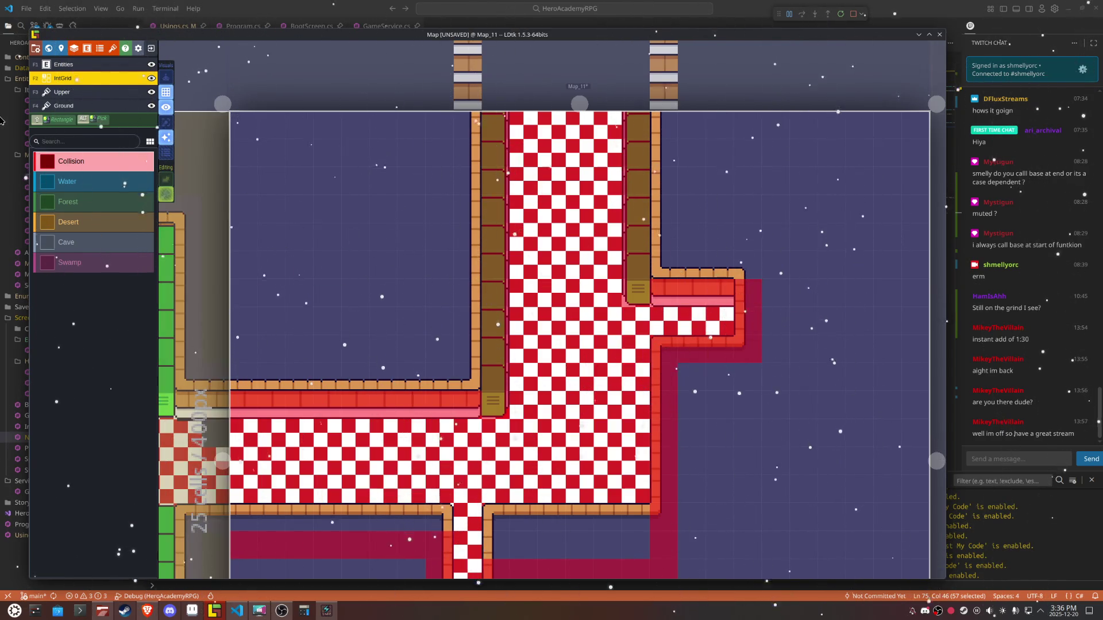
Step: On the Ground layer, select the lighter striped shelf tile mirrored horizontally
click(92, 107)
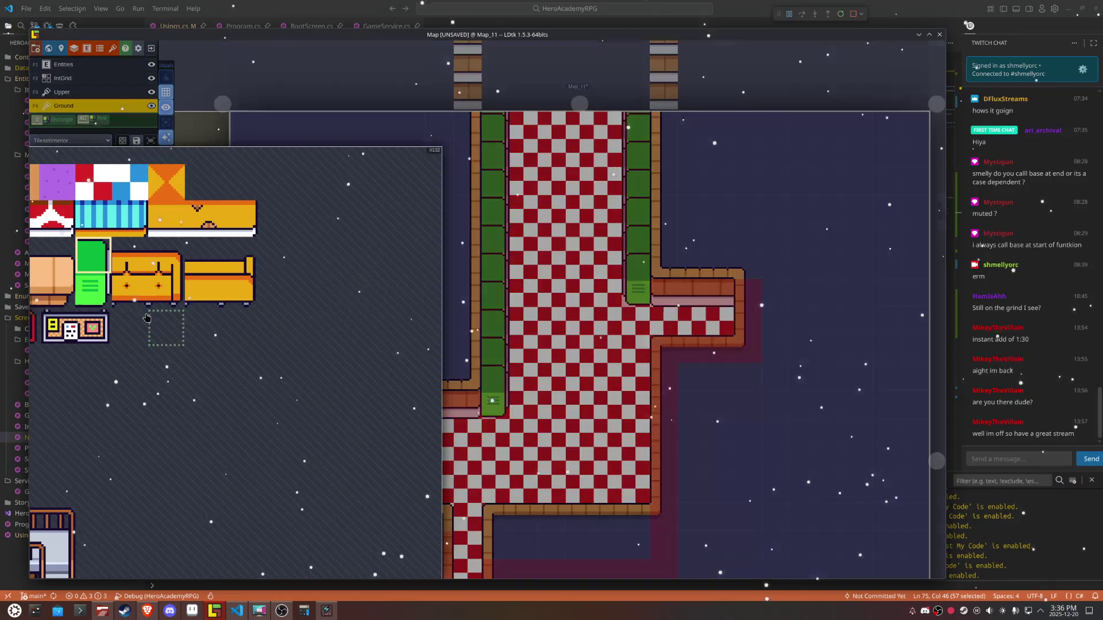
click(93, 295)
key(x)
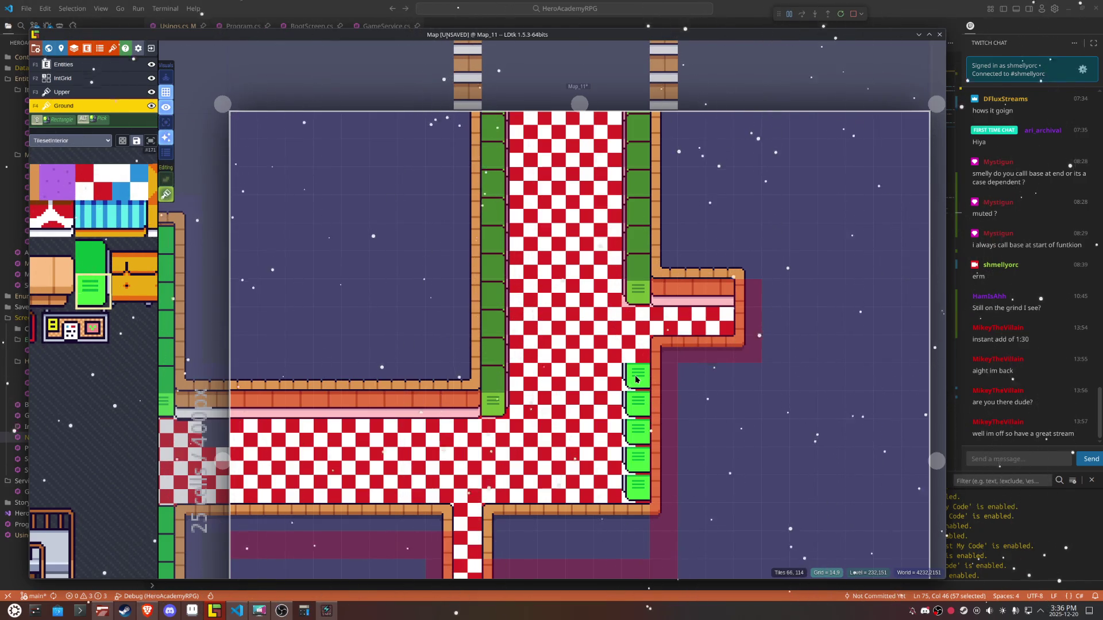
Step: Erase the collision cell at the passage end, repaint the right-wall shelves plain green, and save
key(F2)
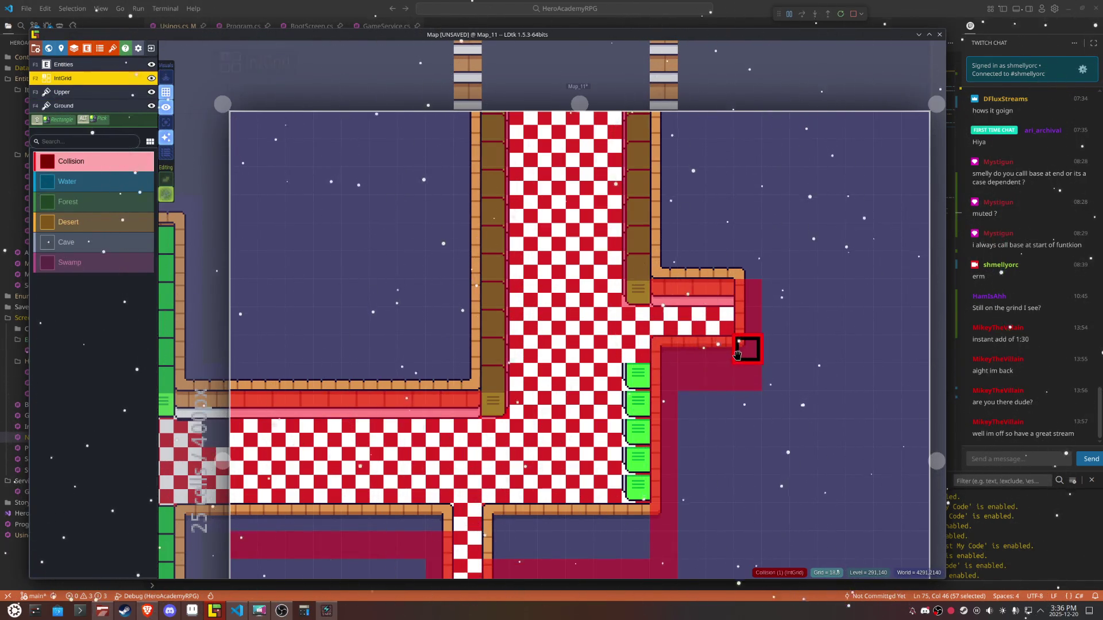
right_click(736, 352)
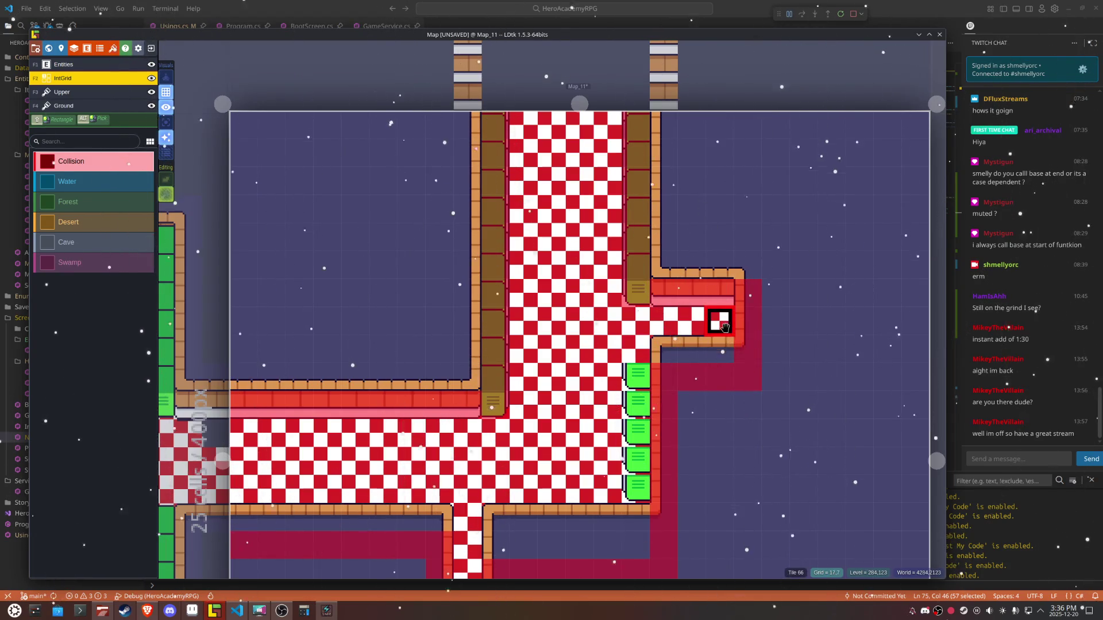
key(F4)
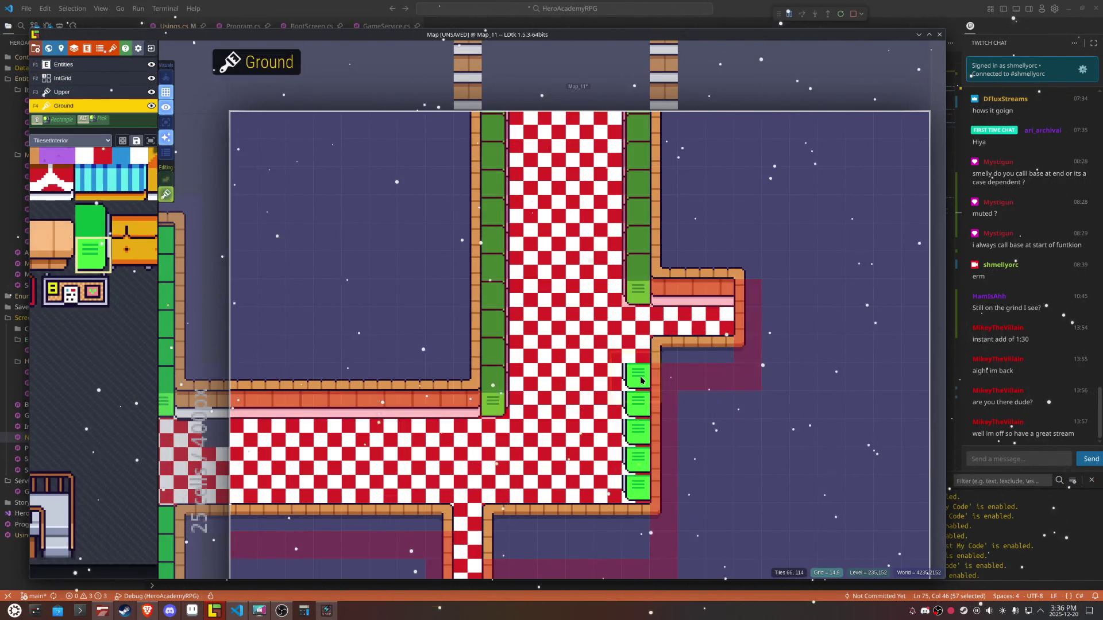
click(637, 344)
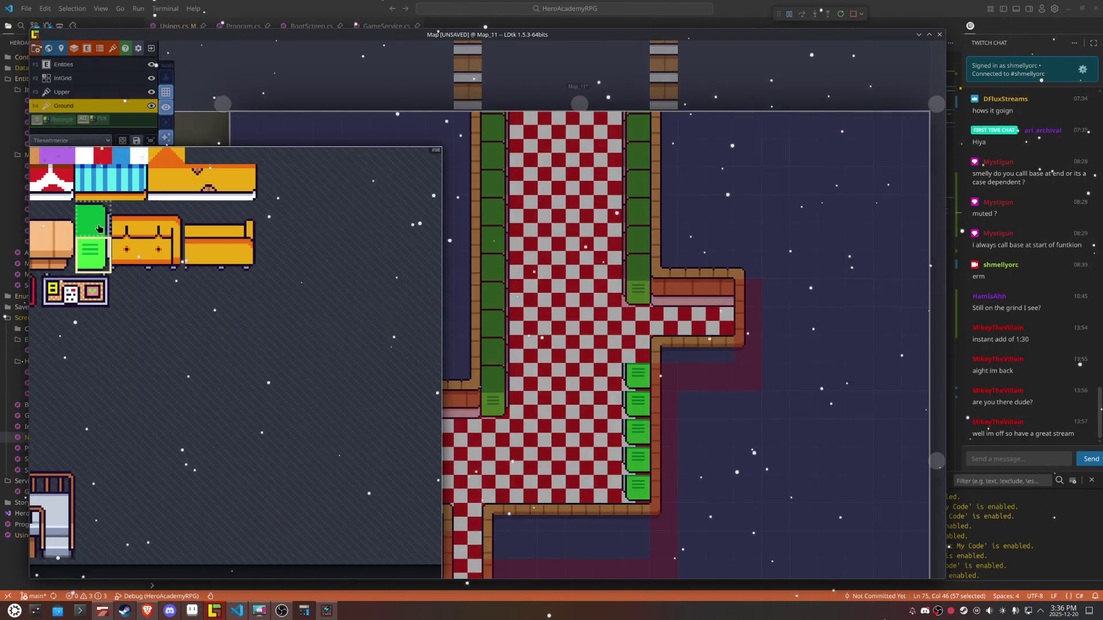
click(91, 219)
key(x)
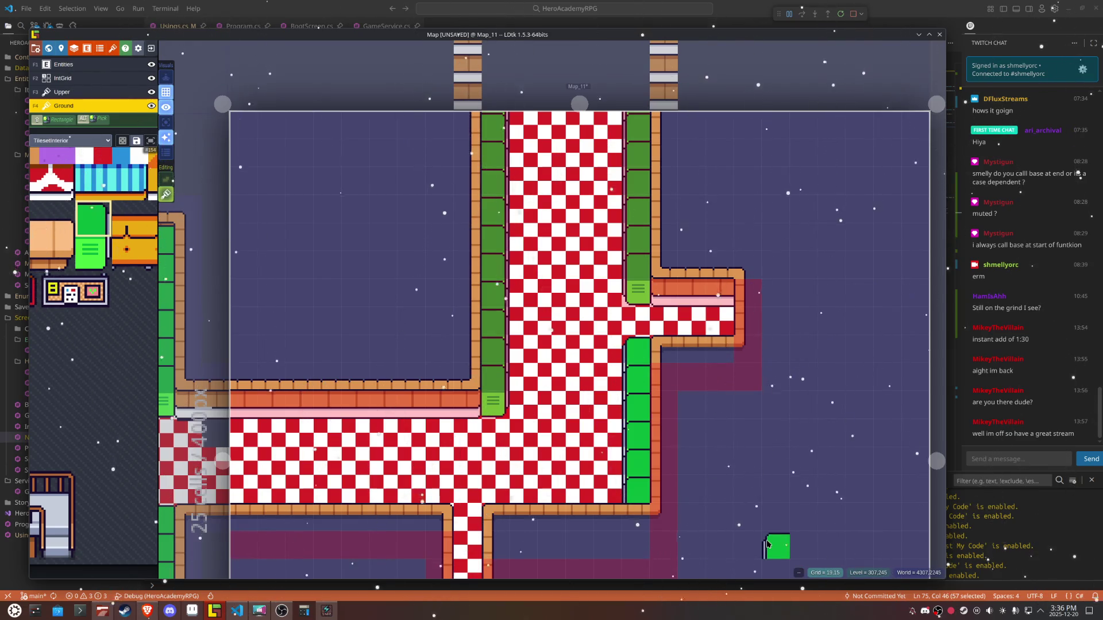
key(ctrl+s)
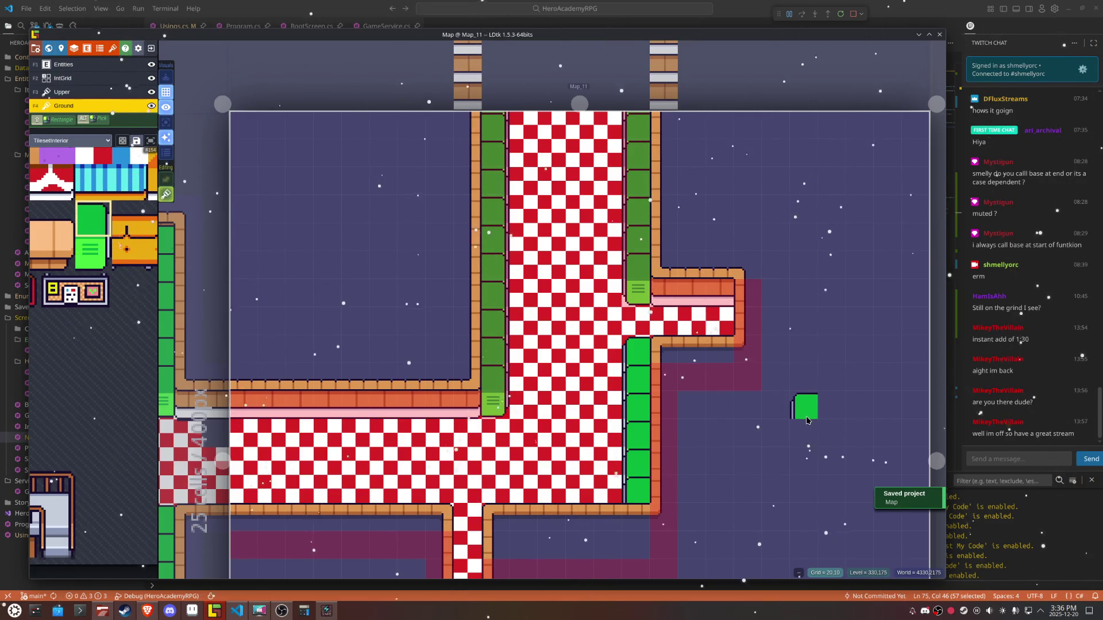
Step: Mark the right-wall shelves in the IntGrid layer and save the project
key(F2)
mouse_move(635, 395)
mouse_down()
mouse_move(635, 487)
mouse_move(675, 311)
mouse_up()
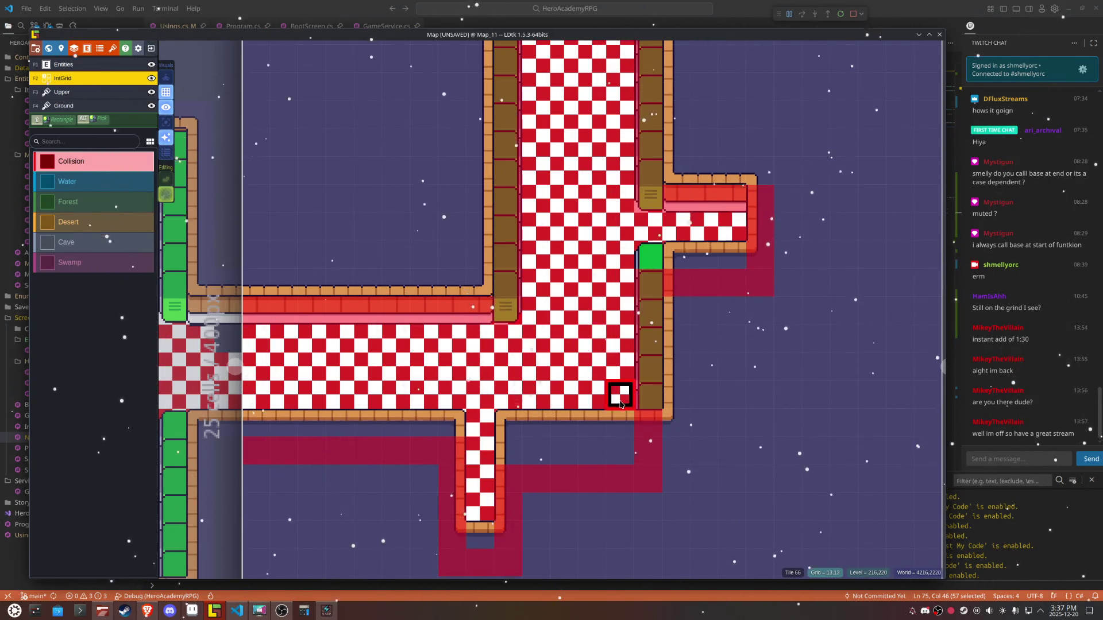
scroll(615, 391, up, 2)
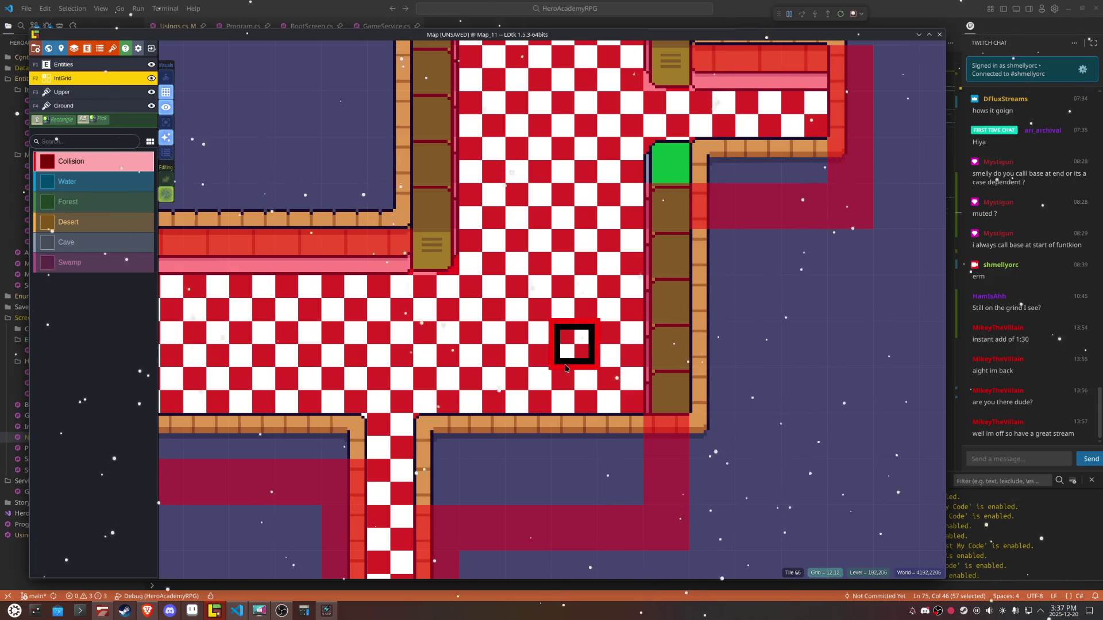
scroll(573, 345, down, 3)
scroll(602, 397, up, 1)
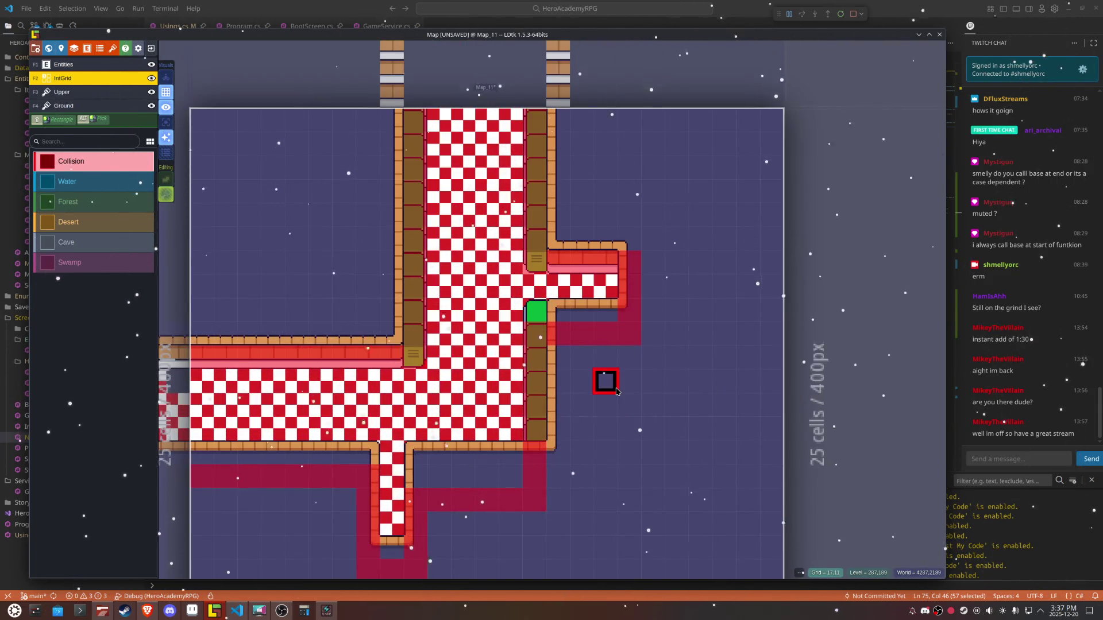
key(ctrl+s)
drag(619, 391, 693, 419)
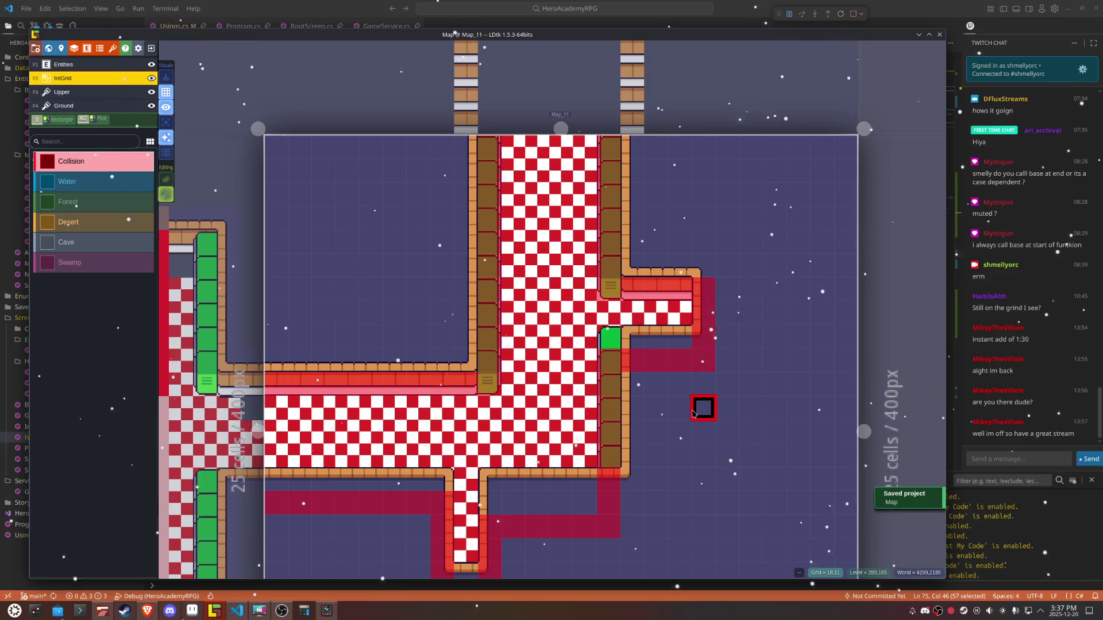
Step: In Project Entities, tick both Width and Height resizable for the Teleport entity
click(87, 48)
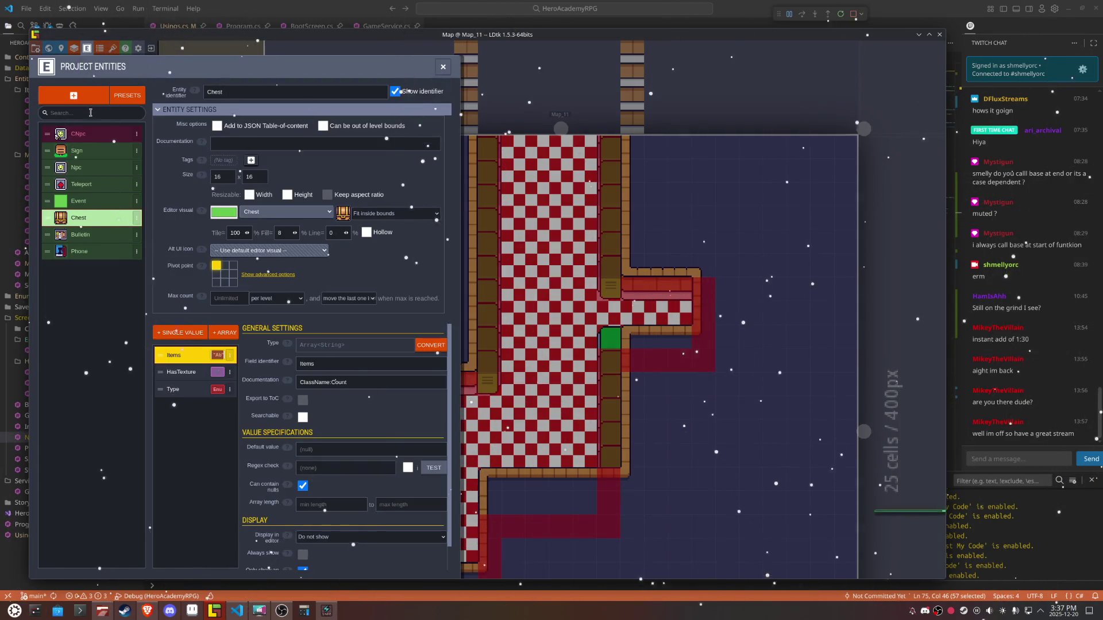
click(81, 184)
click(250, 195)
click(310, 201)
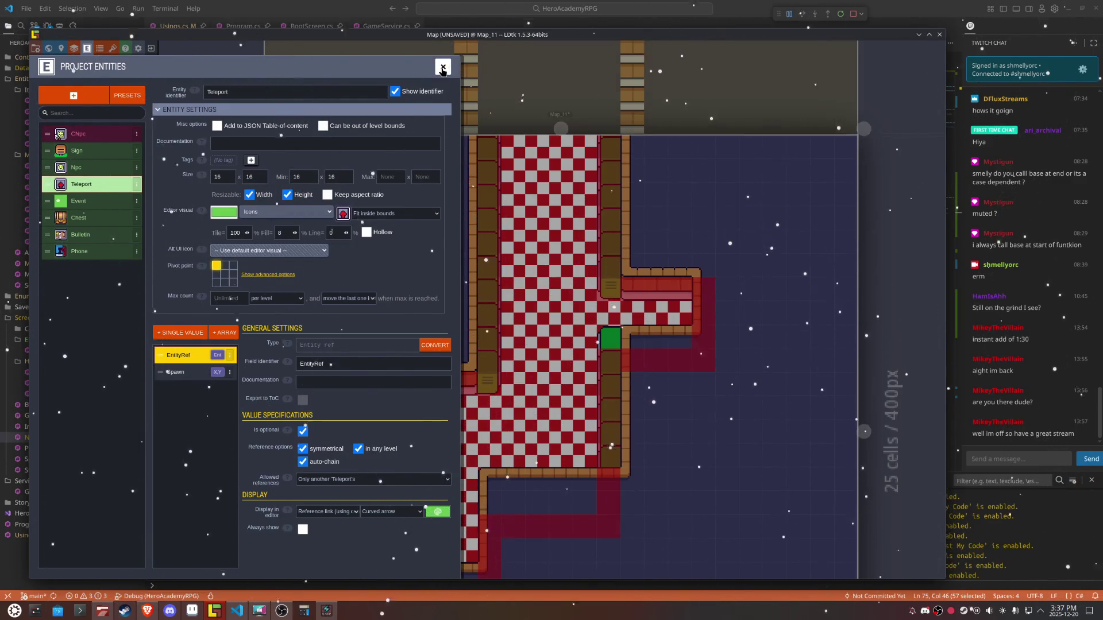
click(443, 68)
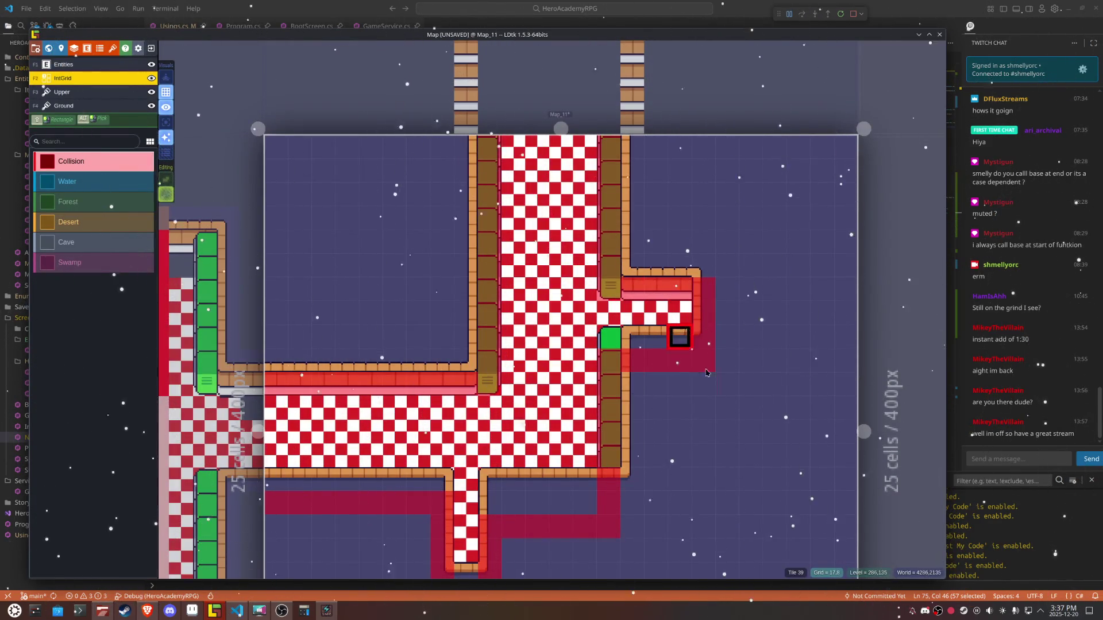
Step: Paint collision cells at the side passage's right end and set the canvas to show tiles only
mouse_move(727, 362)
mouse_down()
mouse_move(702, 312)
mouse_move(728, 313)
mouse_move(731, 296)
mouse_up()
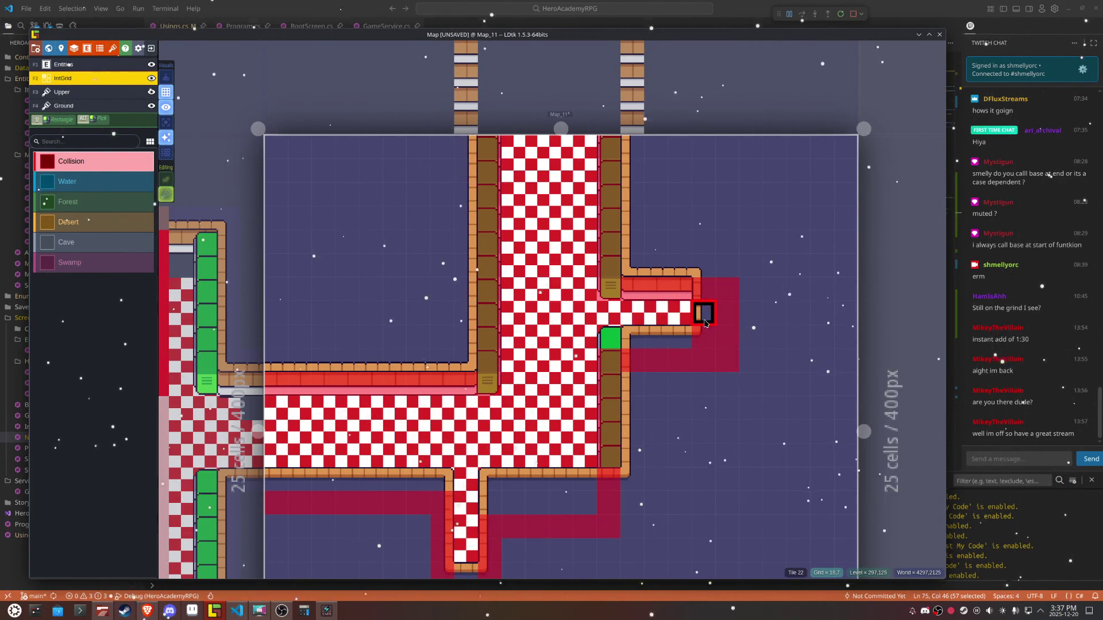
key(F3)
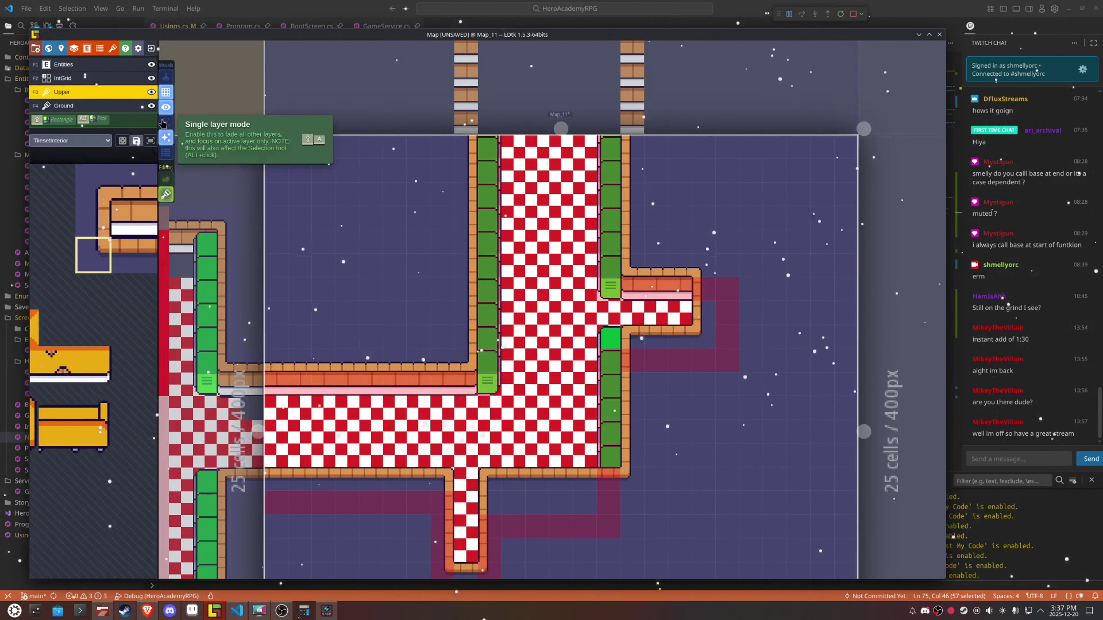
click(165, 122)
click(92, 107)
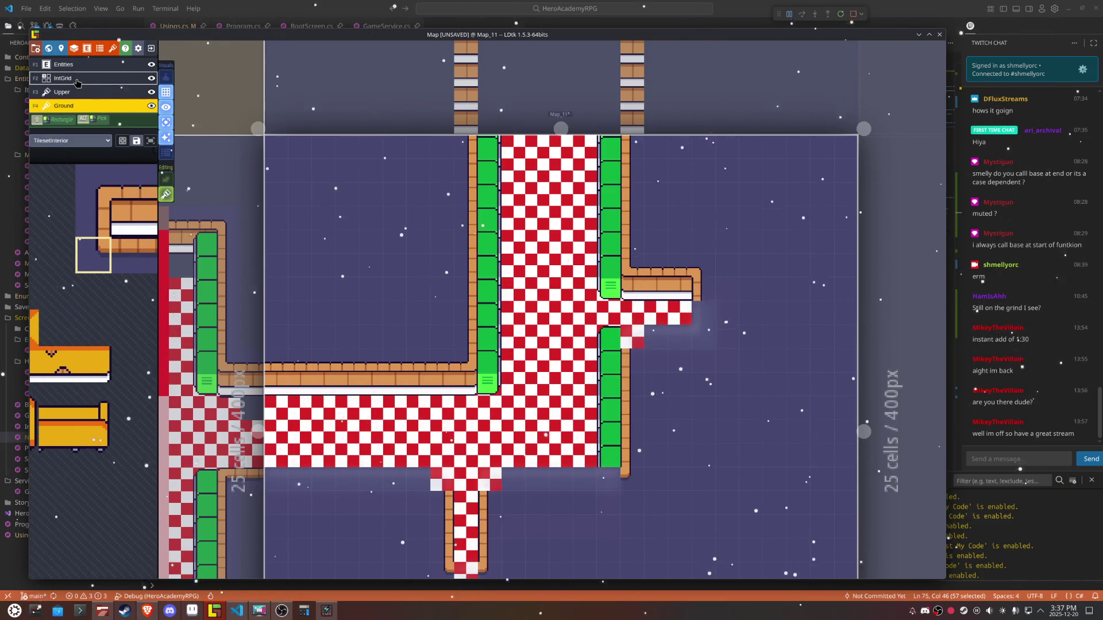
click(165, 108)
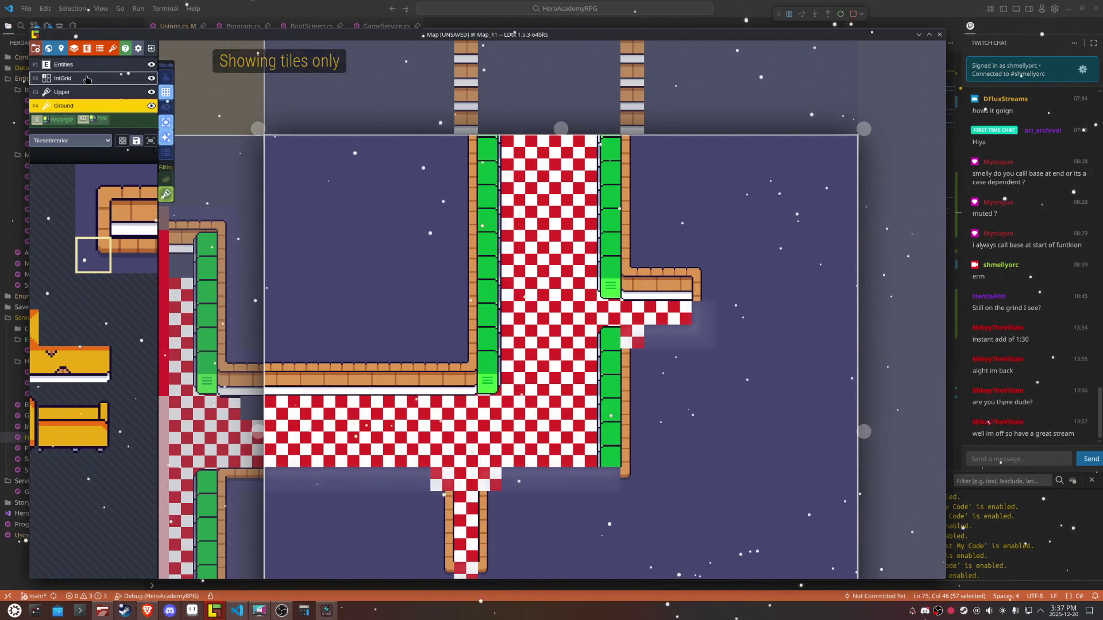
click(86, 68)
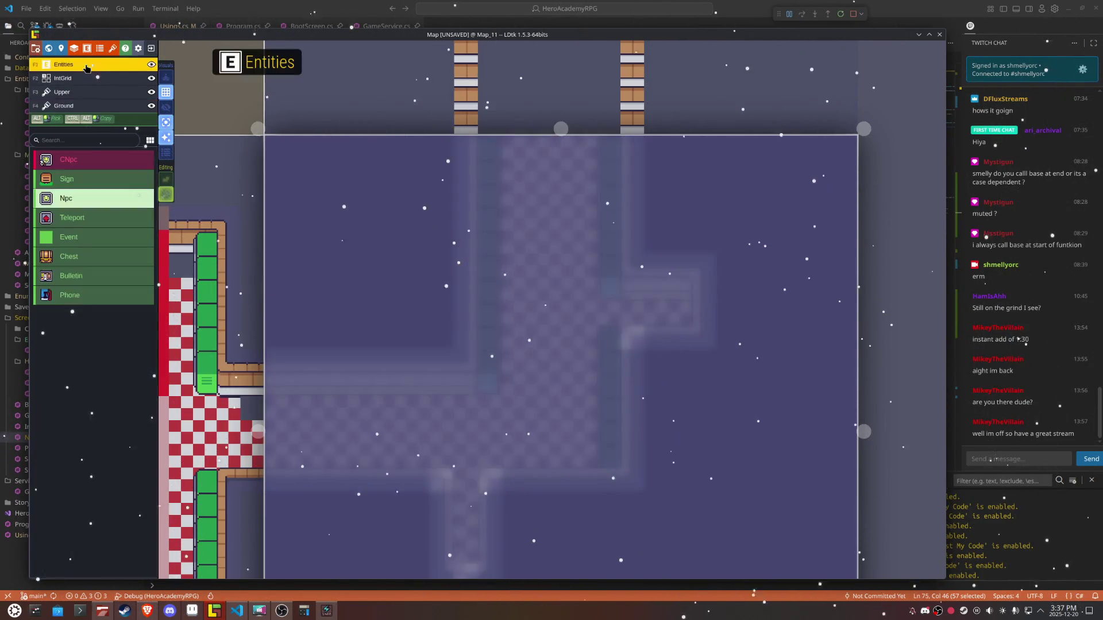
Step: Place a Teleport at the side passage's right end and stretch it to two cells tall
click(74, 216)
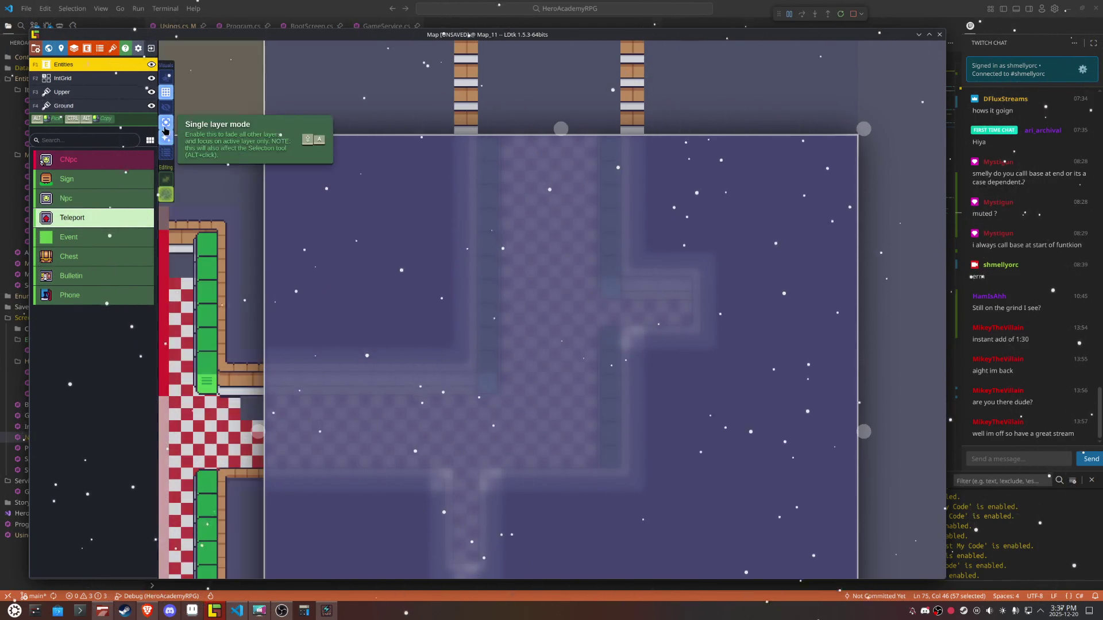
click(166, 122)
click(166, 108)
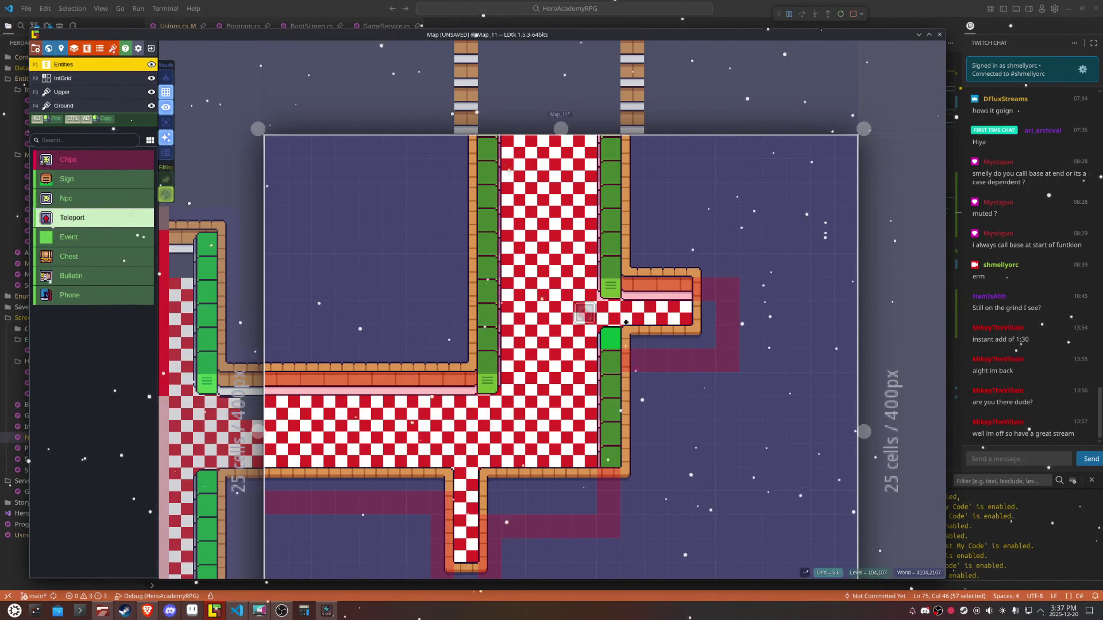
click(703, 313)
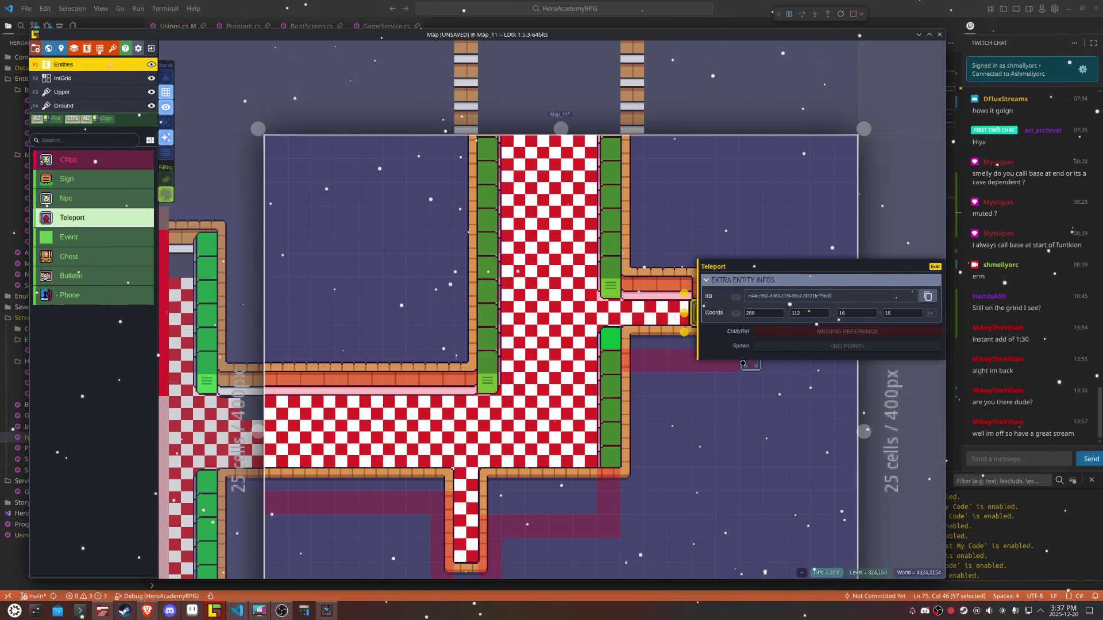
scroll(707, 328, up, 3)
drag(585, 323, 581, 360)
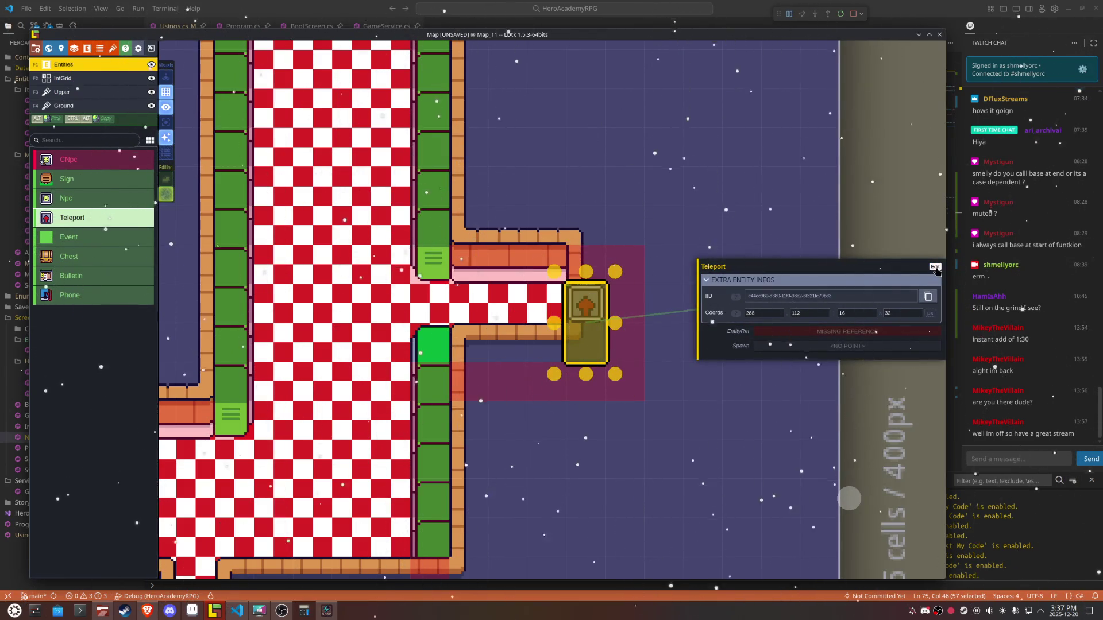
Step: Set the Teleport definition's icon to repeat and fill the entity, then save
click(936, 268)
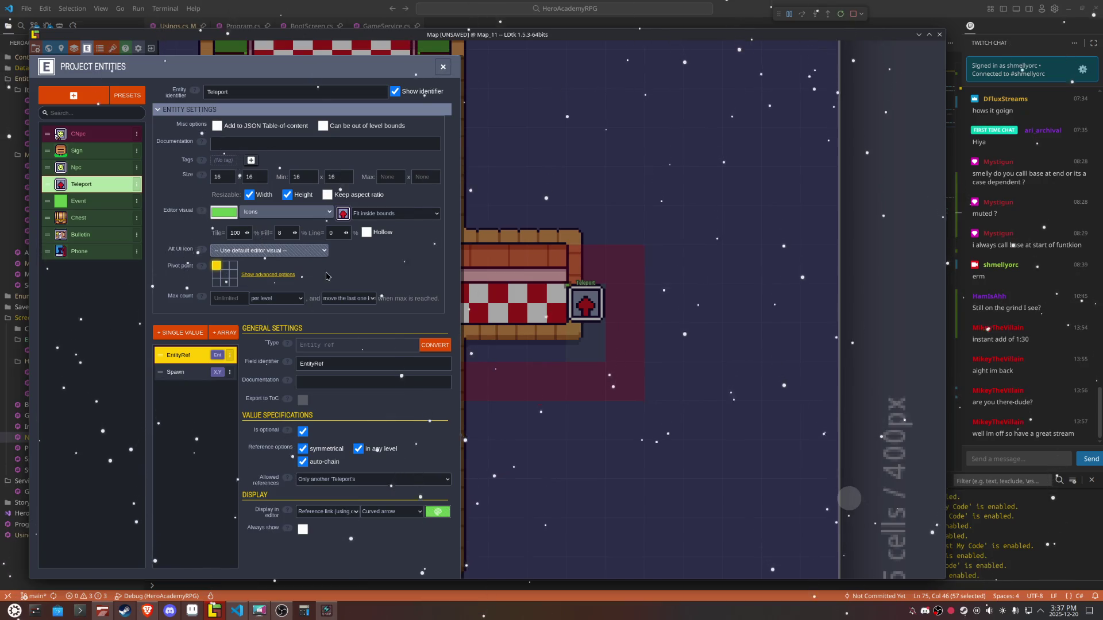
click(412, 215)
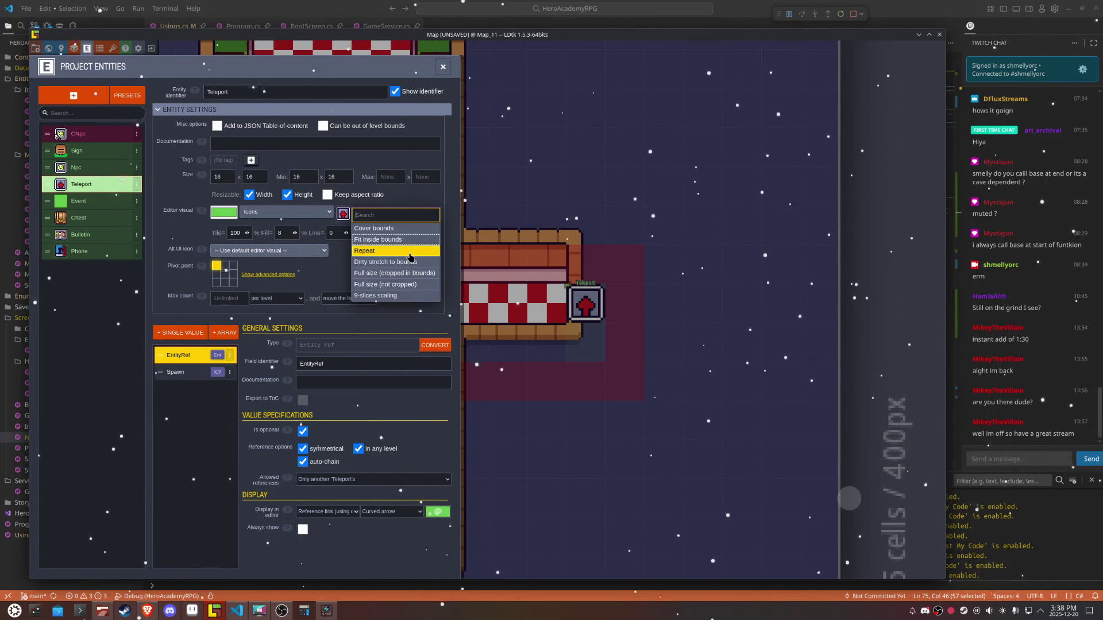
click(410, 251)
key(Escape)
key(ctrl+s)
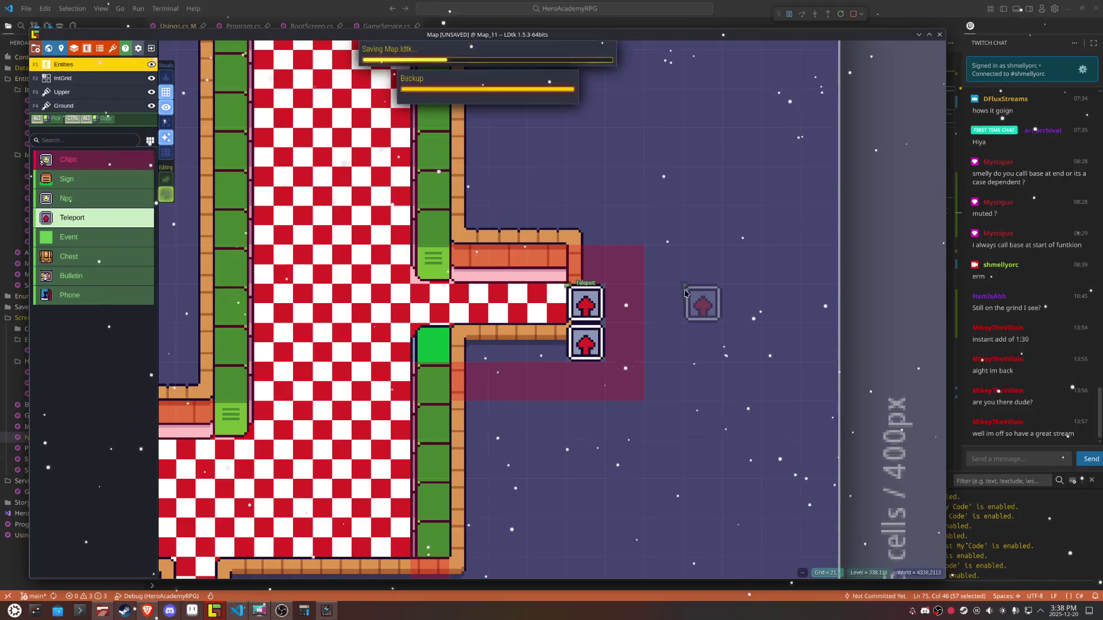
Step: Set the Teleport's spawn point to 17,7 and save the project
click(584, 299)
click(800, 346)
click(535, 307)
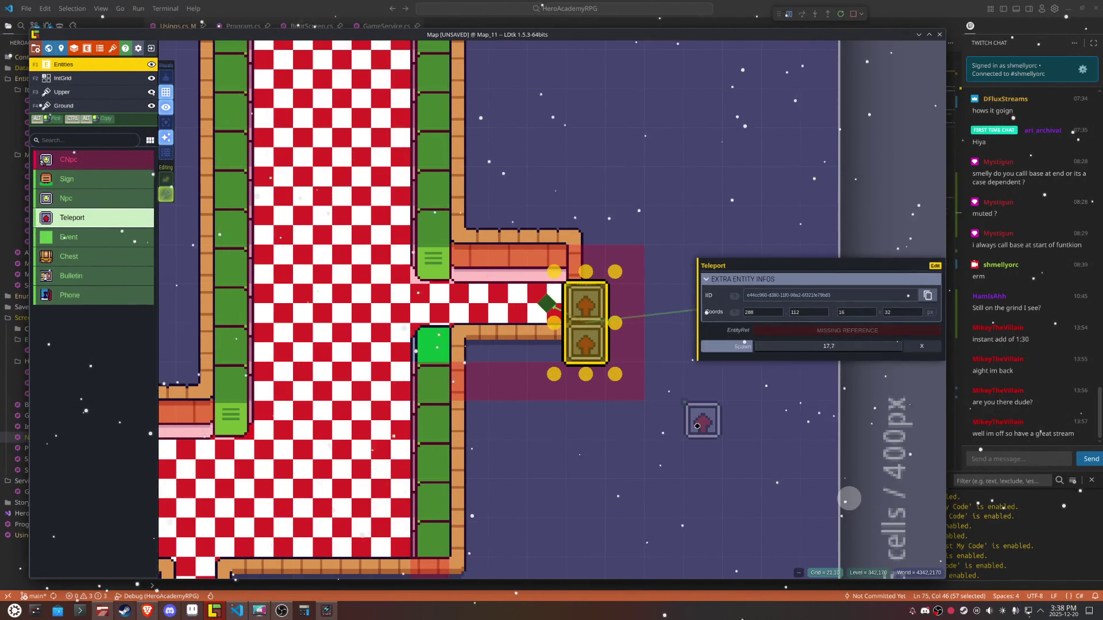
key(Escape)
key(ctrl+s)
scroll(692, 406, down, 5)
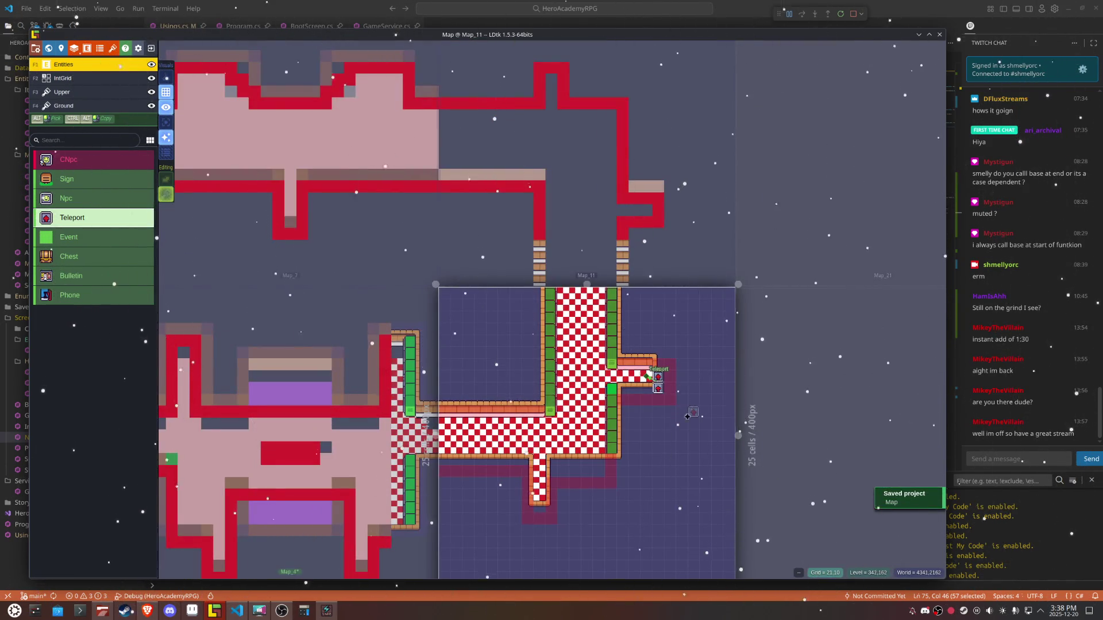
Step: On the Upper layer, erase and repaint corner wall tiles so the wall turns down, then save
scroll(681, 471, up, 4)
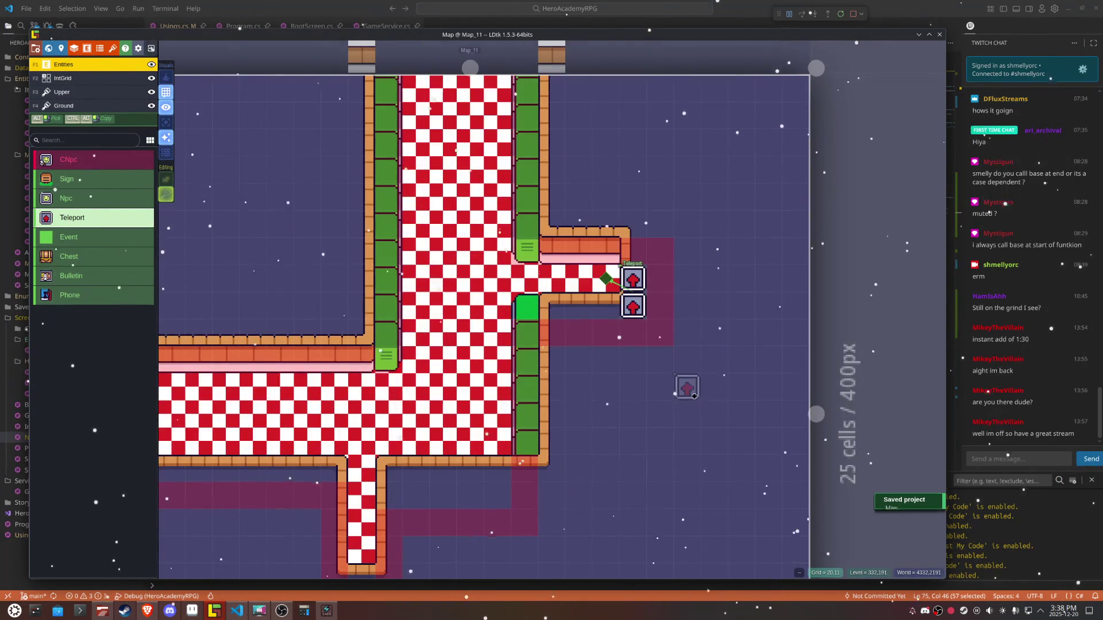
click(73, 95)
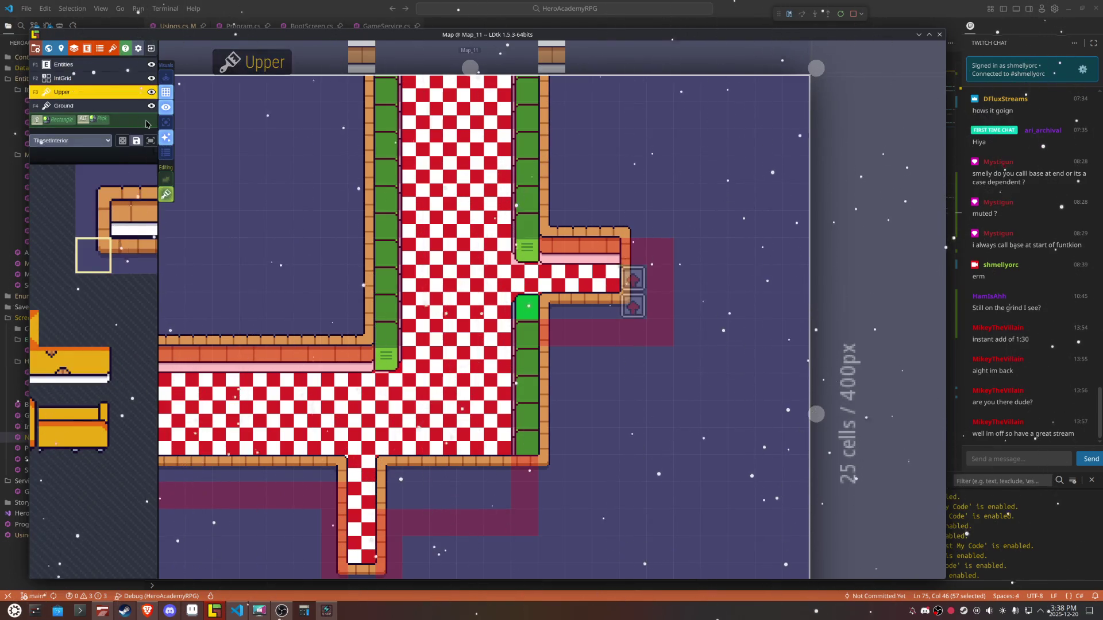
click(165, 123)
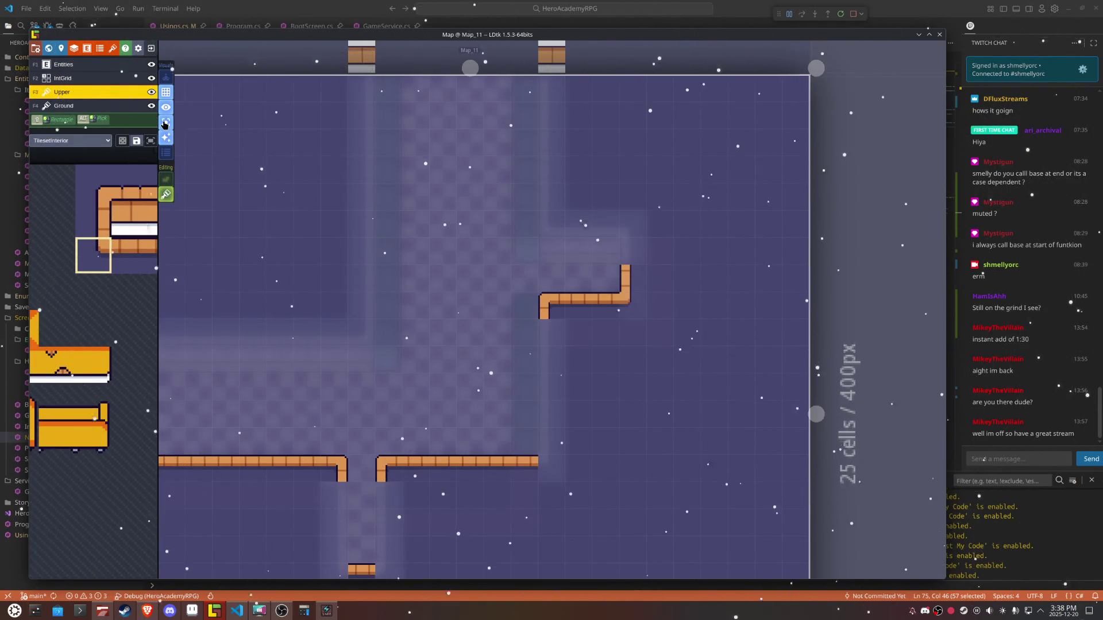
click(572, 315)
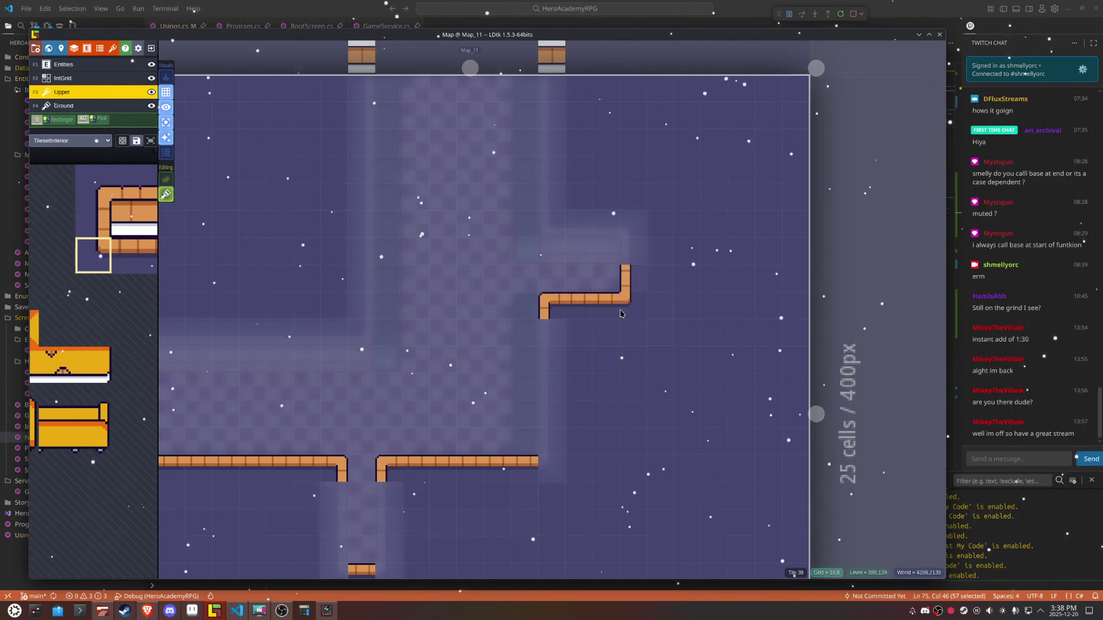
click(620, 290)
click(549, 298)
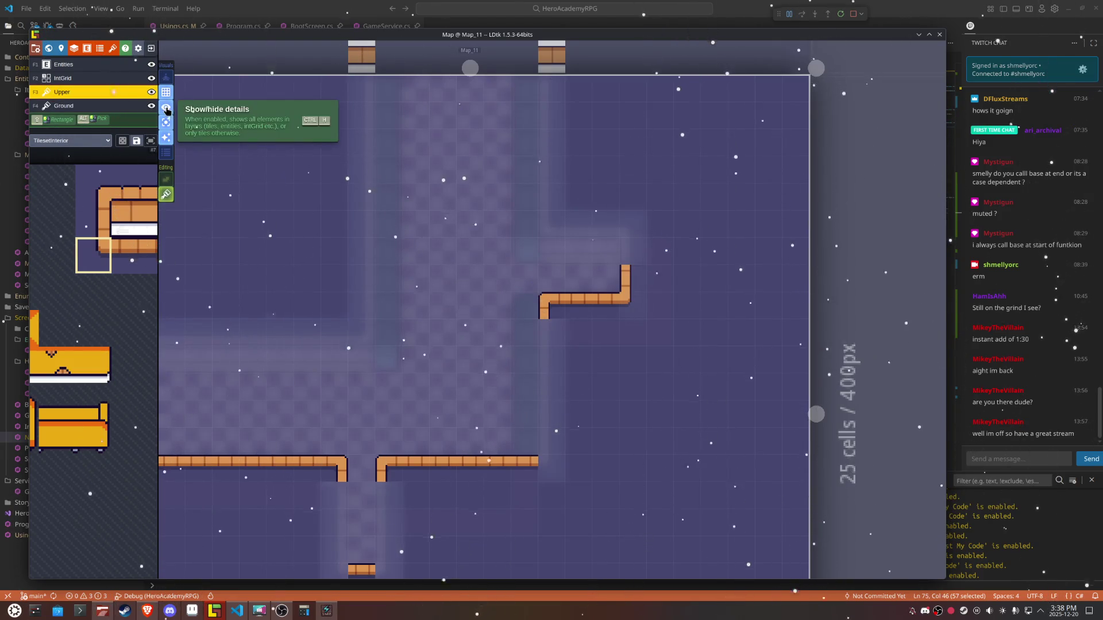
click(167, 109)
click(167, 109)
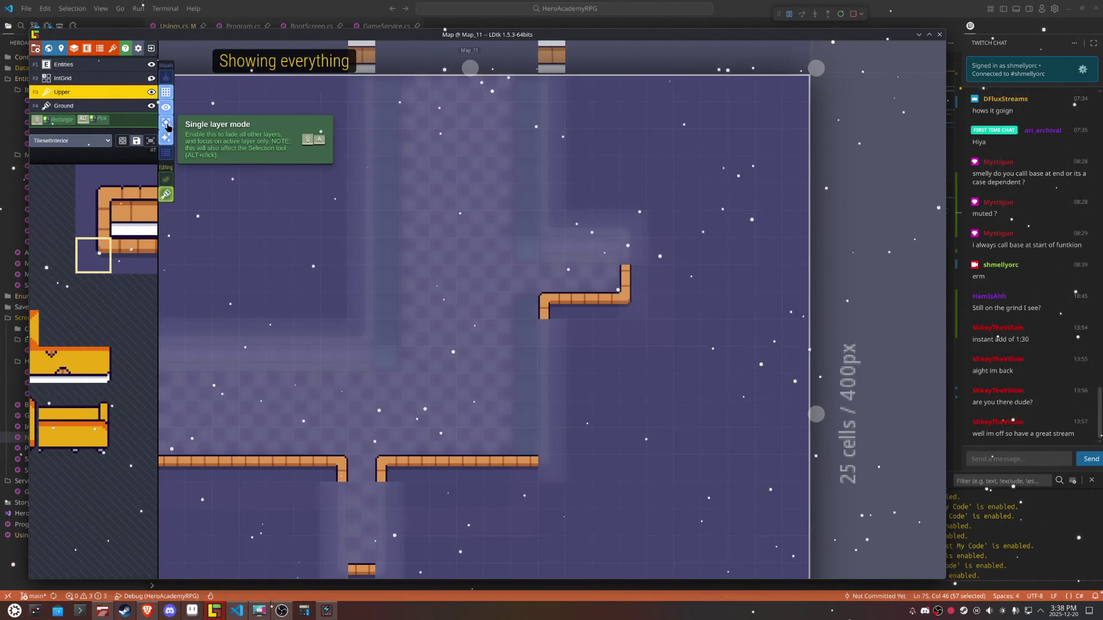
click(165, 122)
key(ctrl+s)
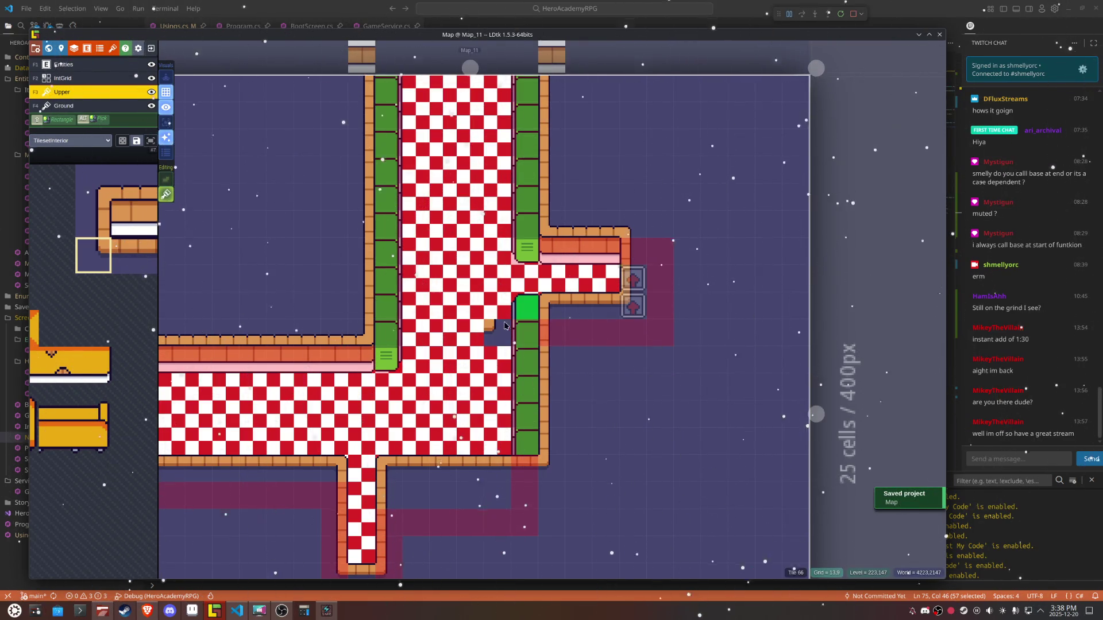
Step: Paint a wall corner tile over one floor cell at the corridor junction
click(513, 300)
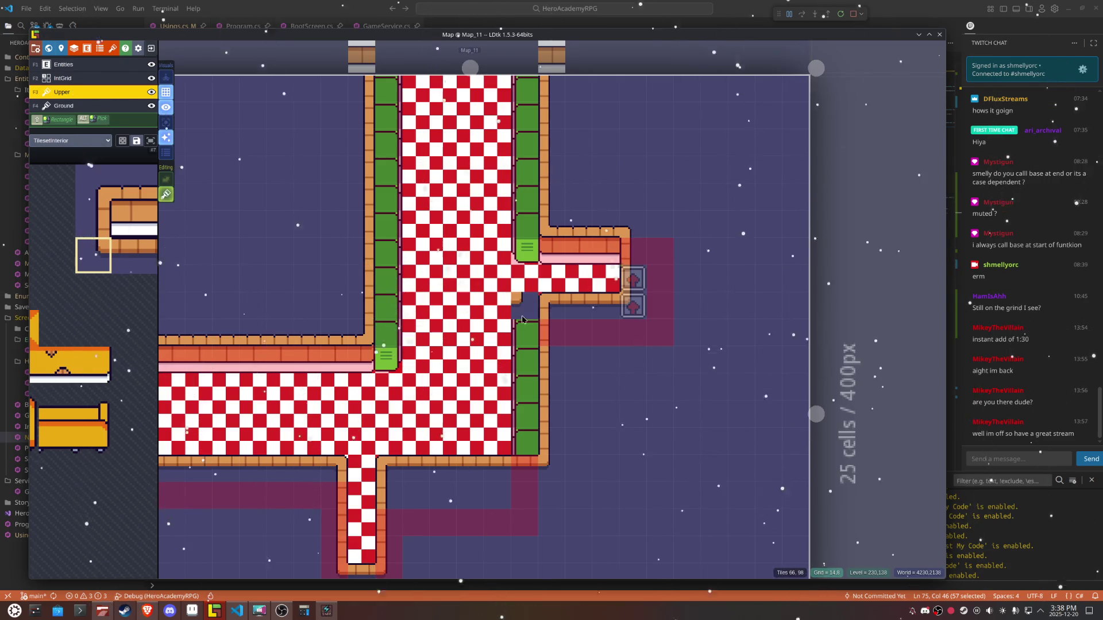
scroll(628, 401, down, 3)
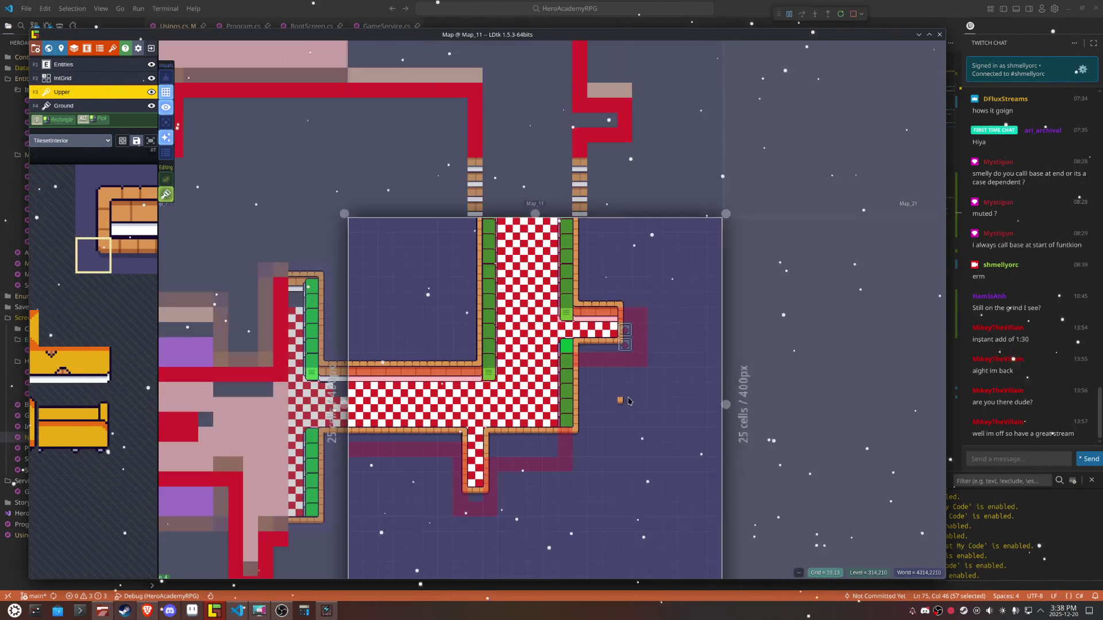
scroll(543, 459, up, 2)
key(F2)
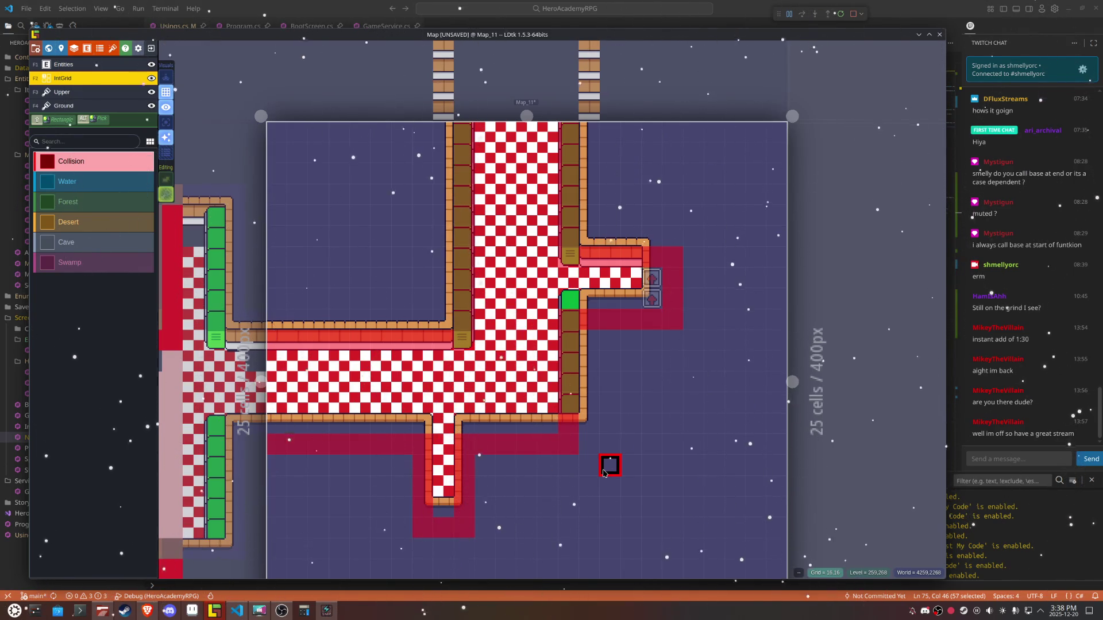
Step: Save the project
scroll(630, 233, up, 2)
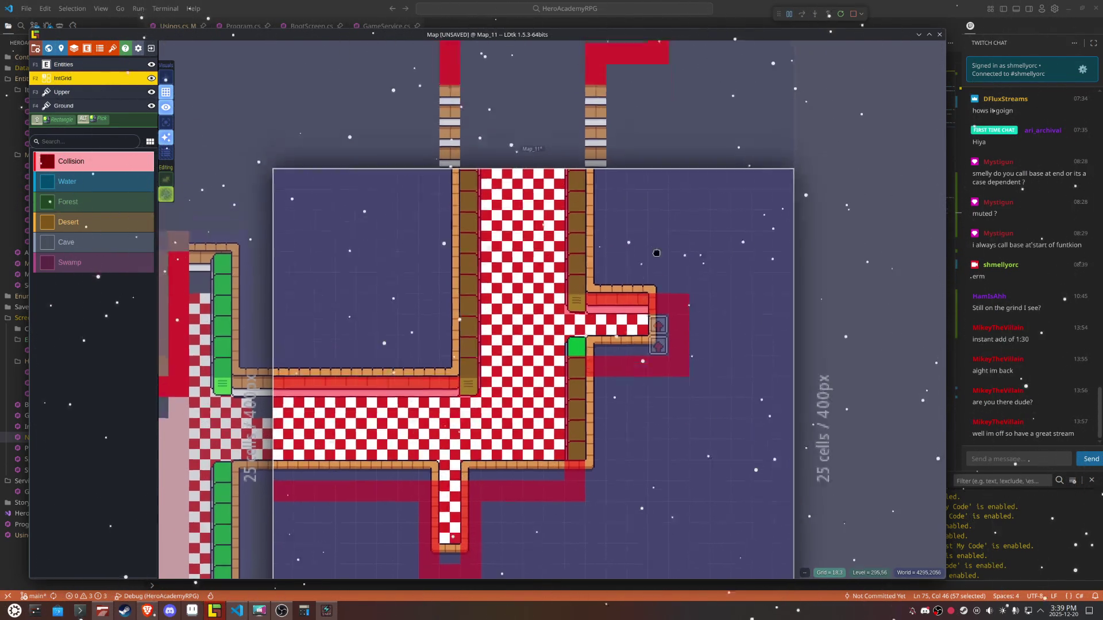
scroll(656, 239, down, 6)
key(ctrl+s)
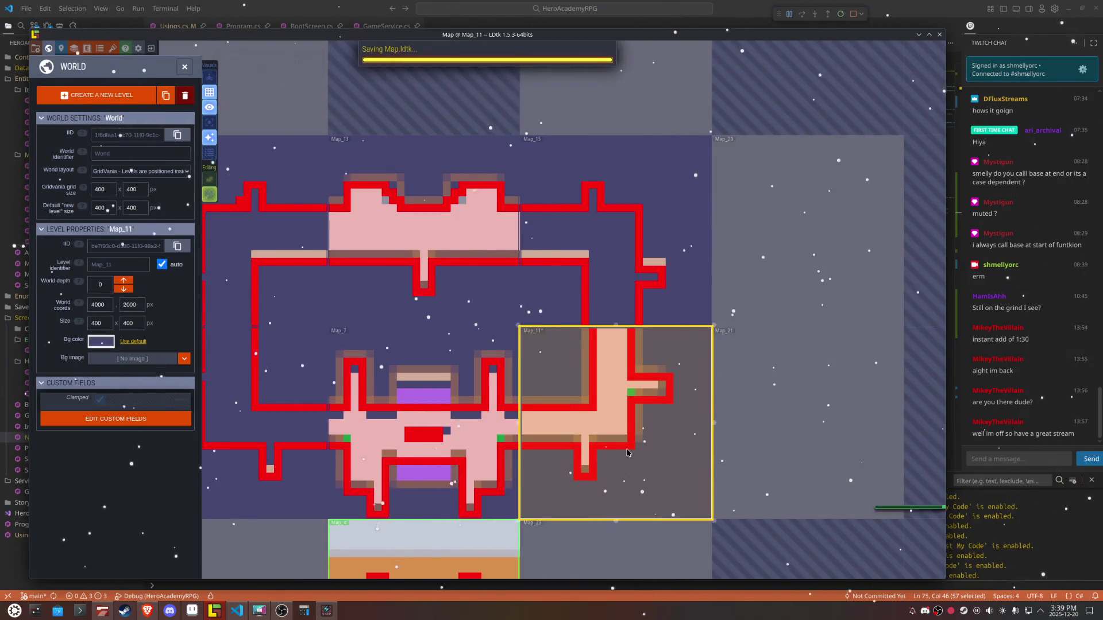
Step: Zoom out to the world, zoom into Map_12, and make its Ground layer active
scroll(364, 373, up, 5)
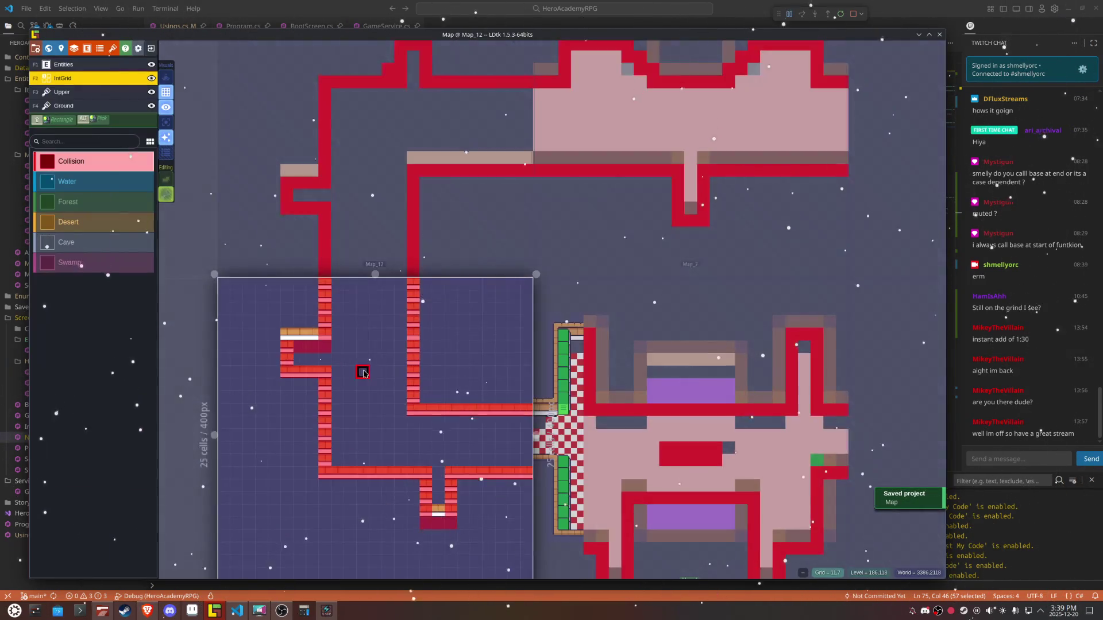
scroll(364, 373, up, 1)
scroll(363, 374, up, 1)
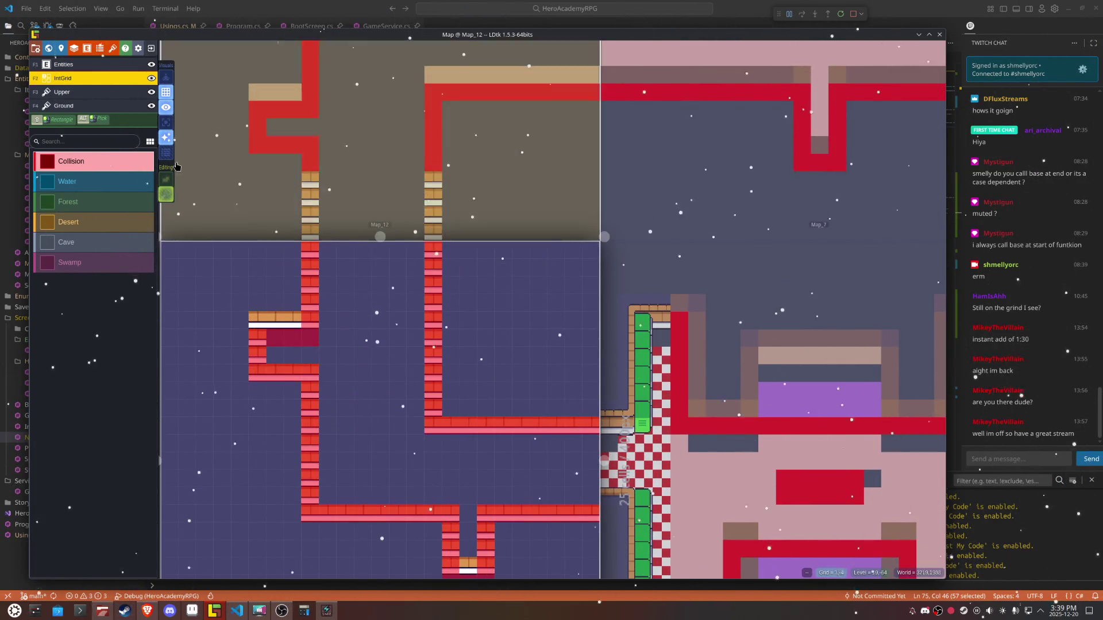
click(86, 105)
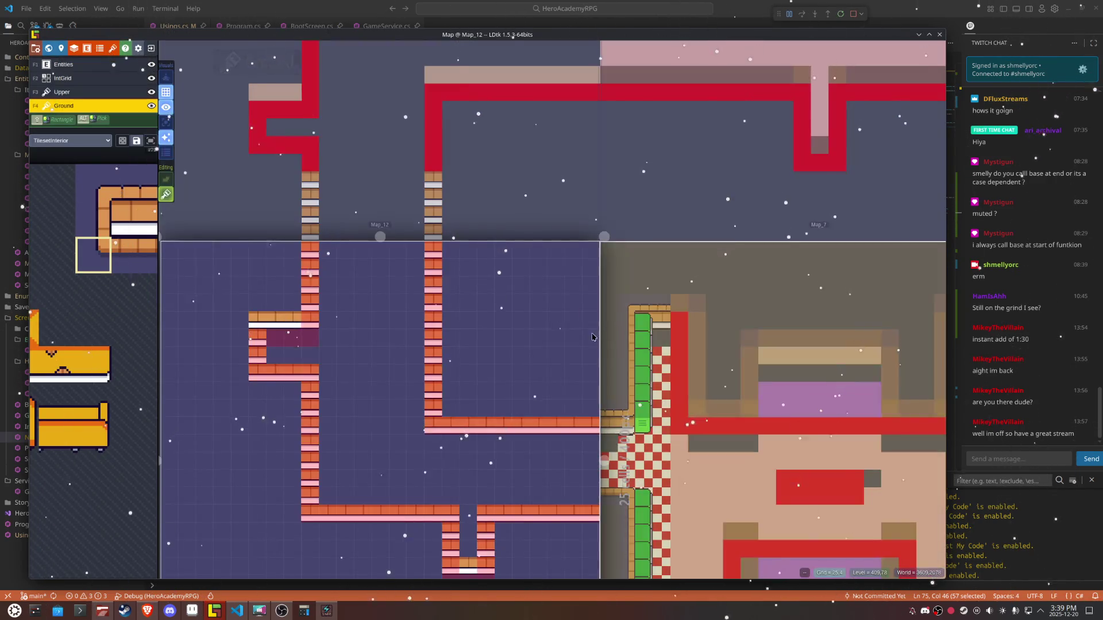
Step: With tile stacking off, paint a thin wall strip rightward along Map_12's corridor
key(s)
mouse_move(86, 273)
click(166, 183)
key(x)
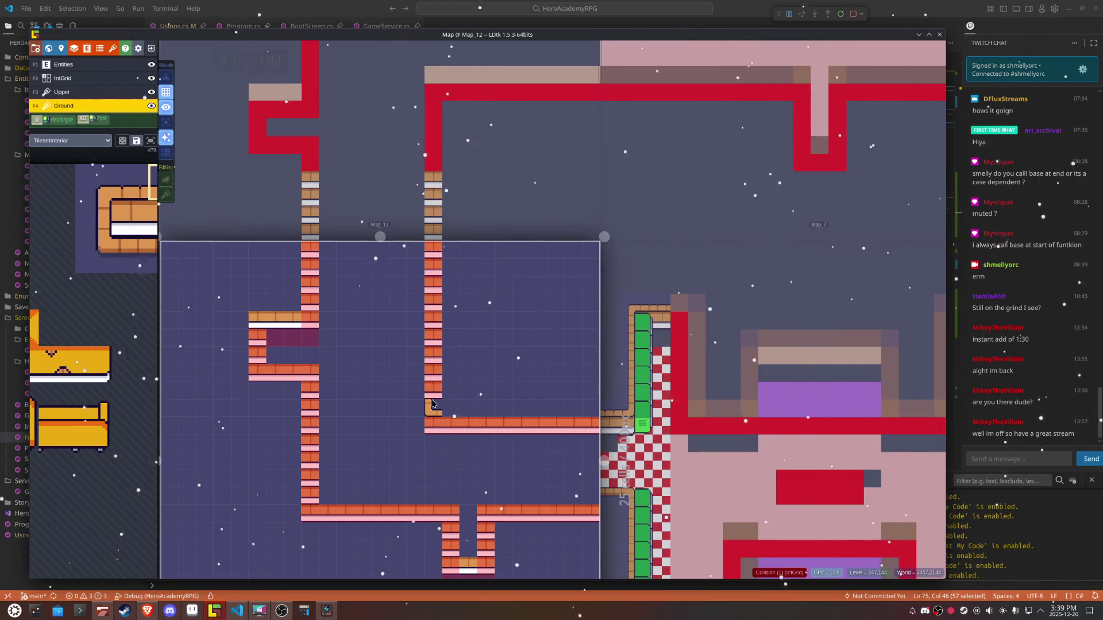
click(435, 400)
mouse_move(144, 267)
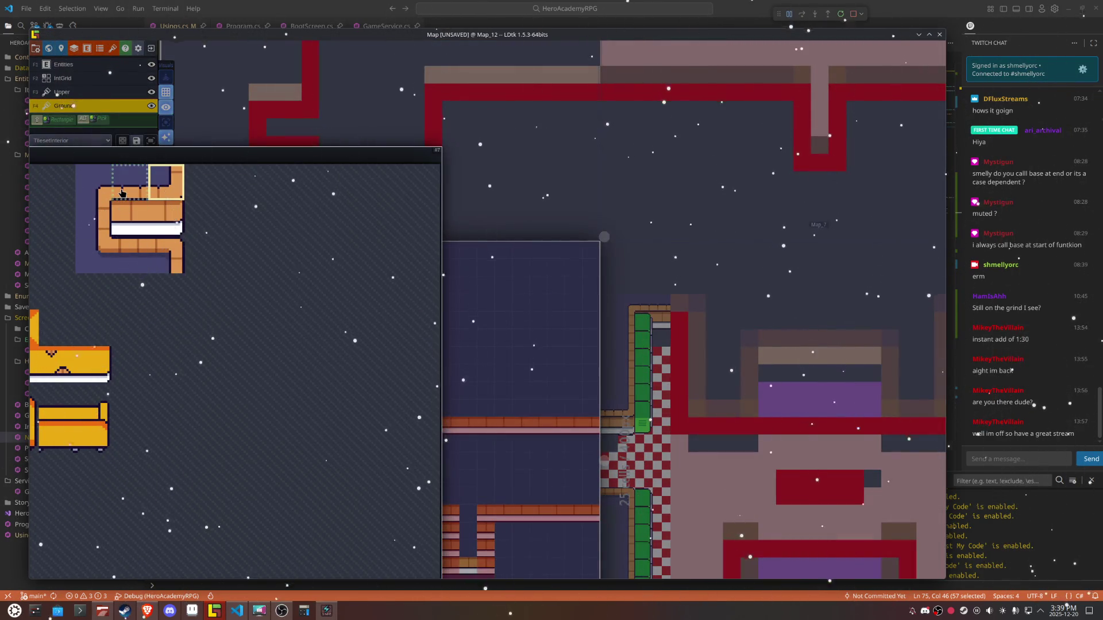
click(130, 182)
drag(454, 403, 519, 413)
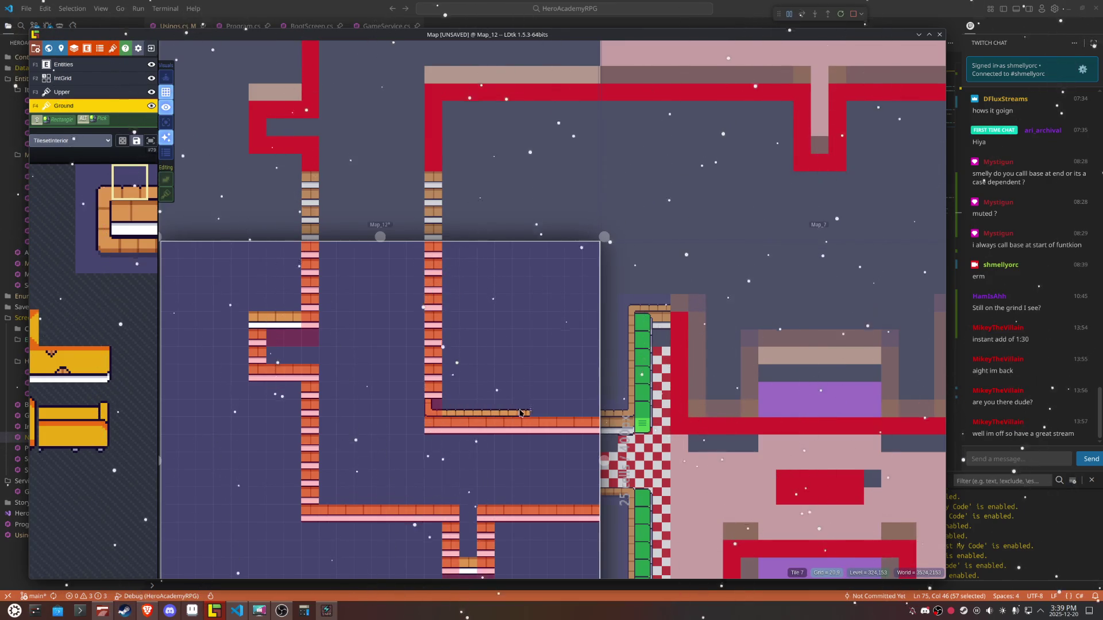
Step: Paint vertical wall strips along the corridor sides, mirroring the tiles for the right-facing walls
scroll(401, 435, up, 1)
click(93, 218)
key(x)
drag(440, 211, 442, 362)
key(x)
drag(296, 210, 299, 284)
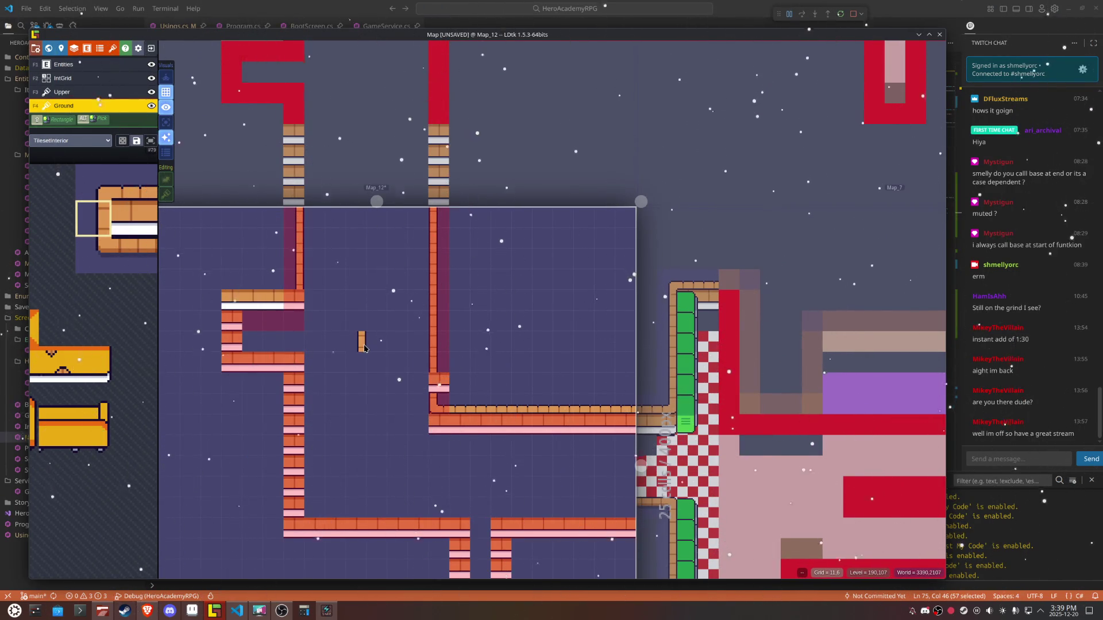
key(x)
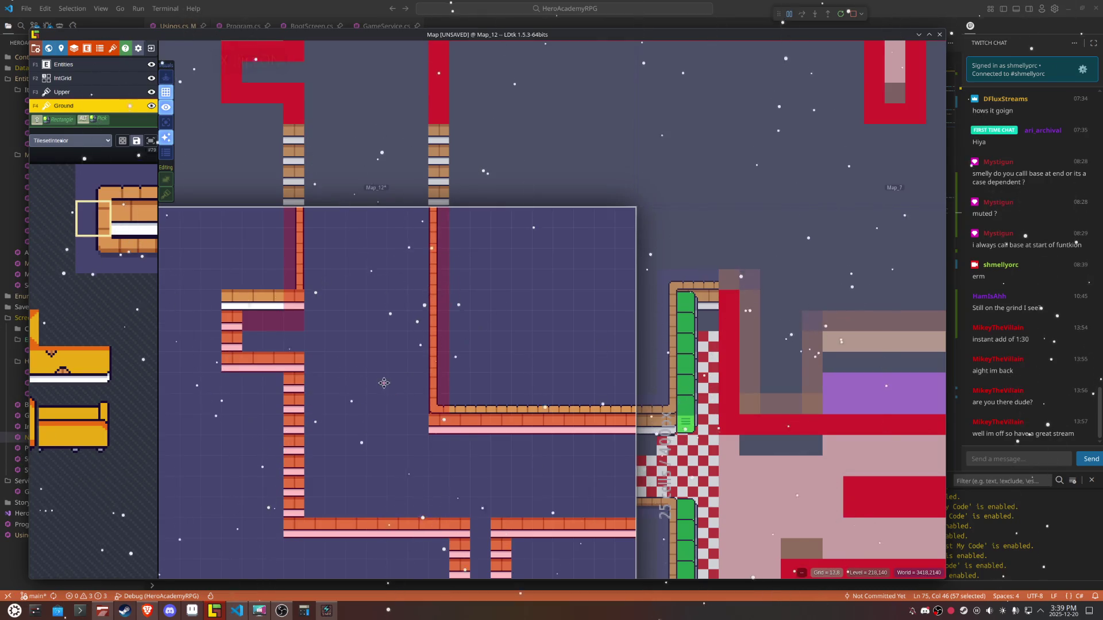
drag(379, 382, 362, 308)
key(x)
drag(283, 313, 280, 440)
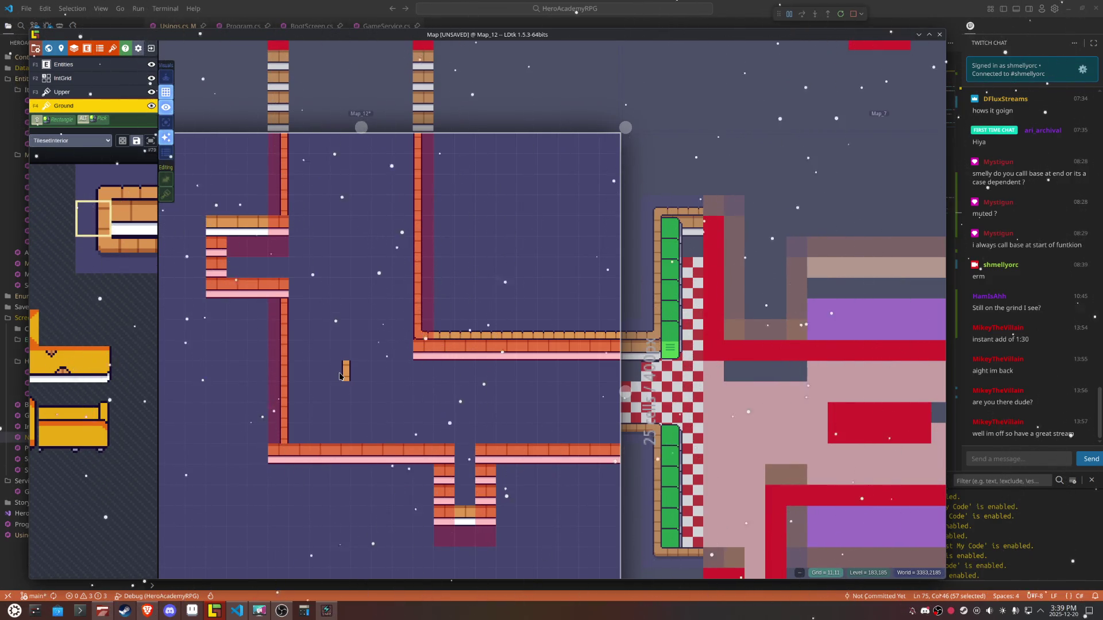
Step: Repaint the bottom chimney's left and mirrored right columns as thin wall and cap its bottom
drag(444, 467, 445, 501)
key(x)
drag(485, 467, 485, 501)
mouse_move(122, 240)
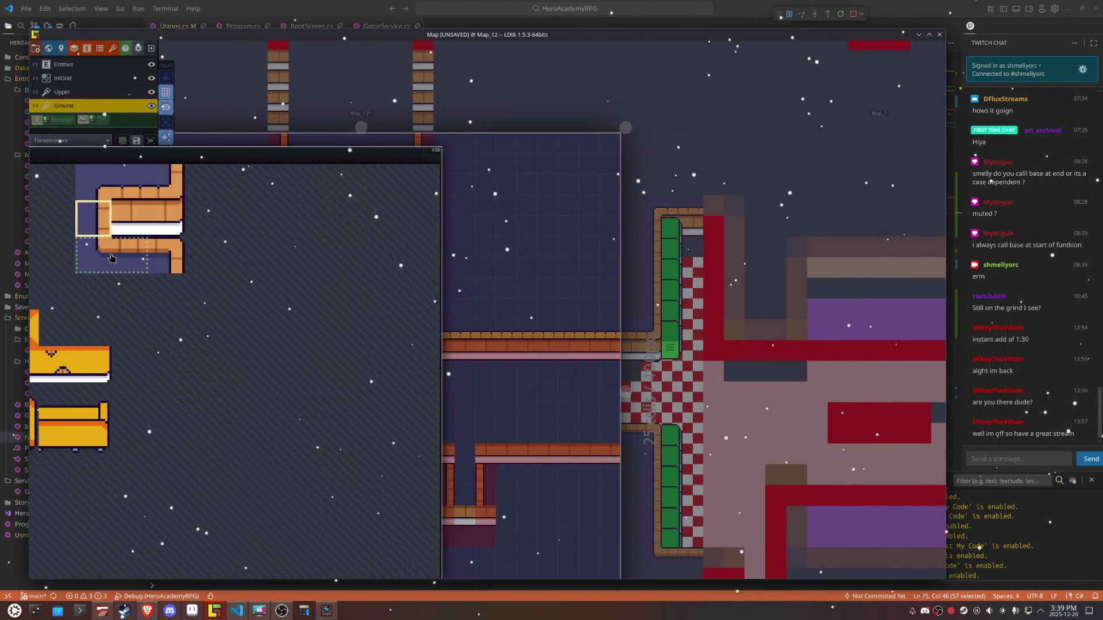
click(111, 258)
click(477, 517)
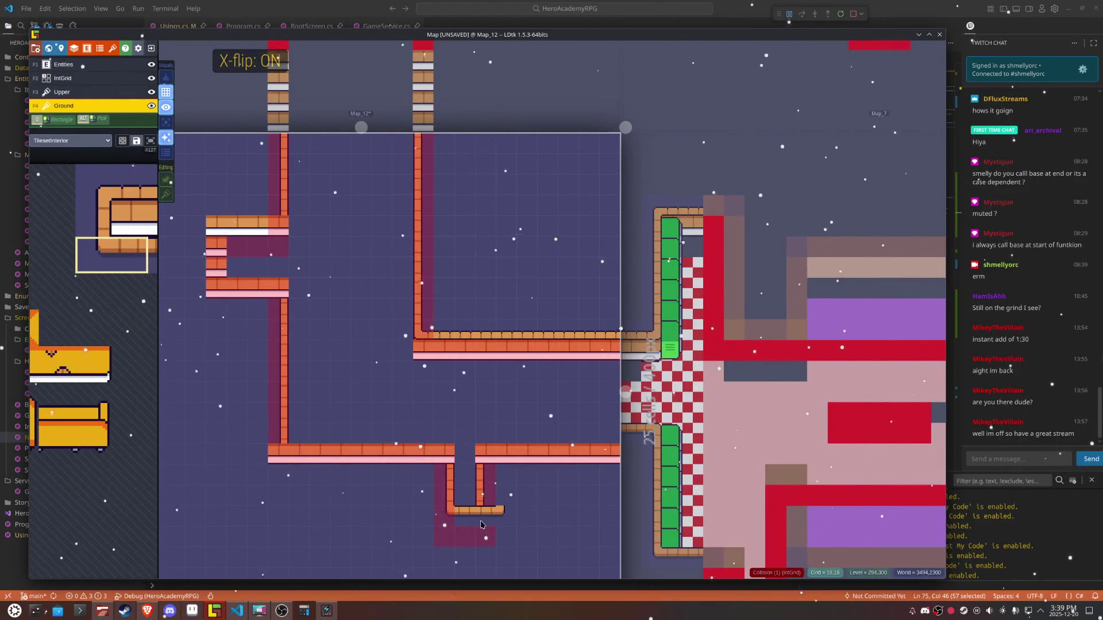
alt+click(469, 510)
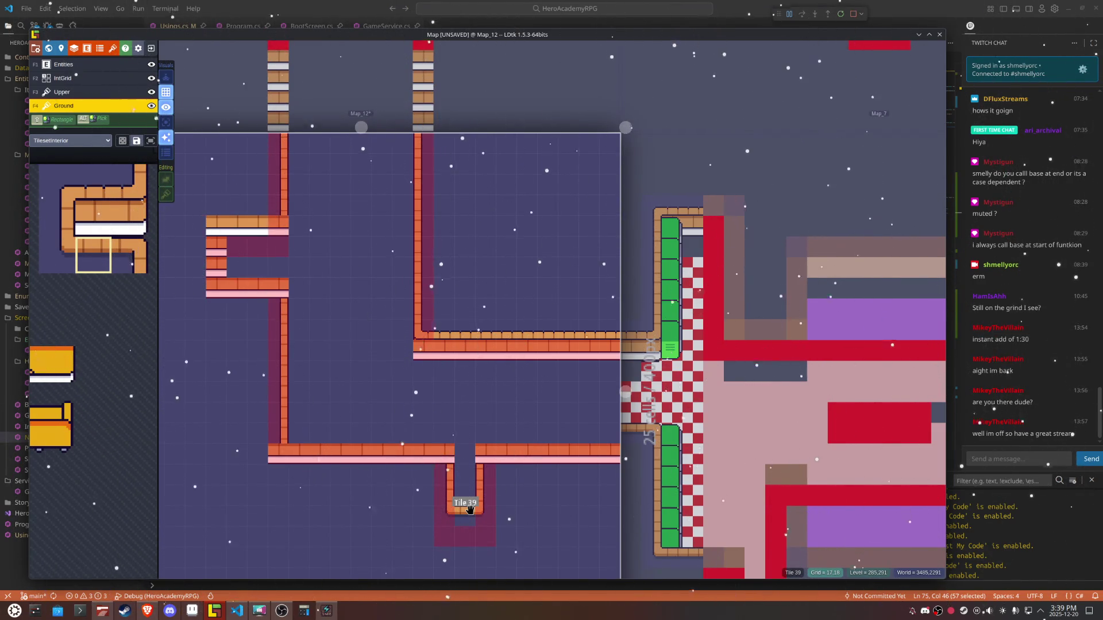
Step: Make the Upper layer active with the TilesetInterior tileset and save the project
click(62, 92)
mouse_move(438, 405)
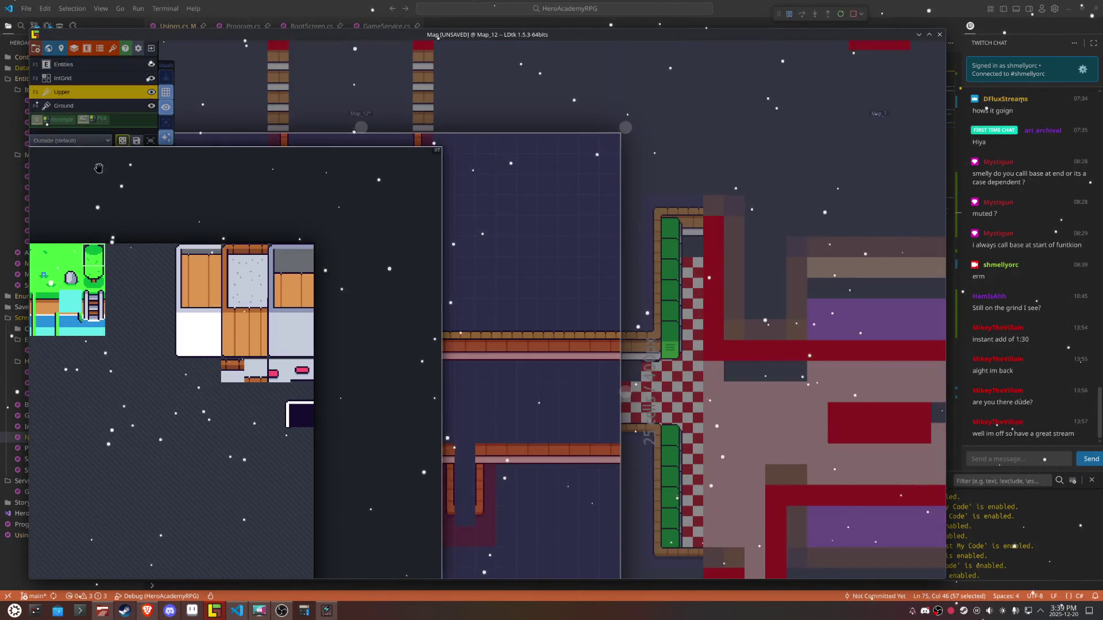
click(85, 143)
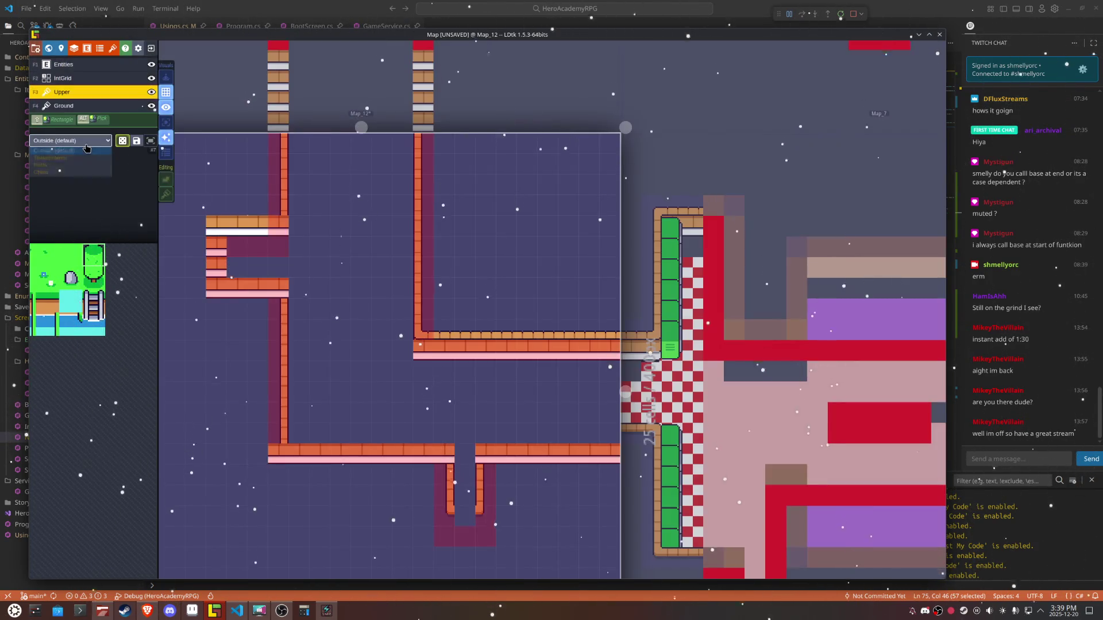
click(57, 158)
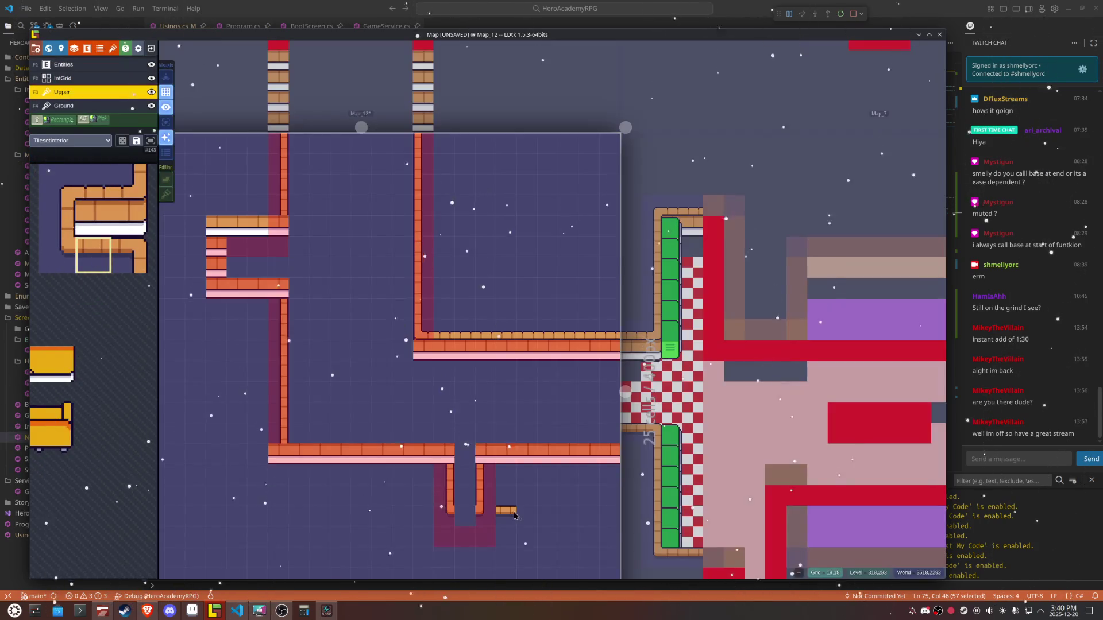
key(ctrl+s)
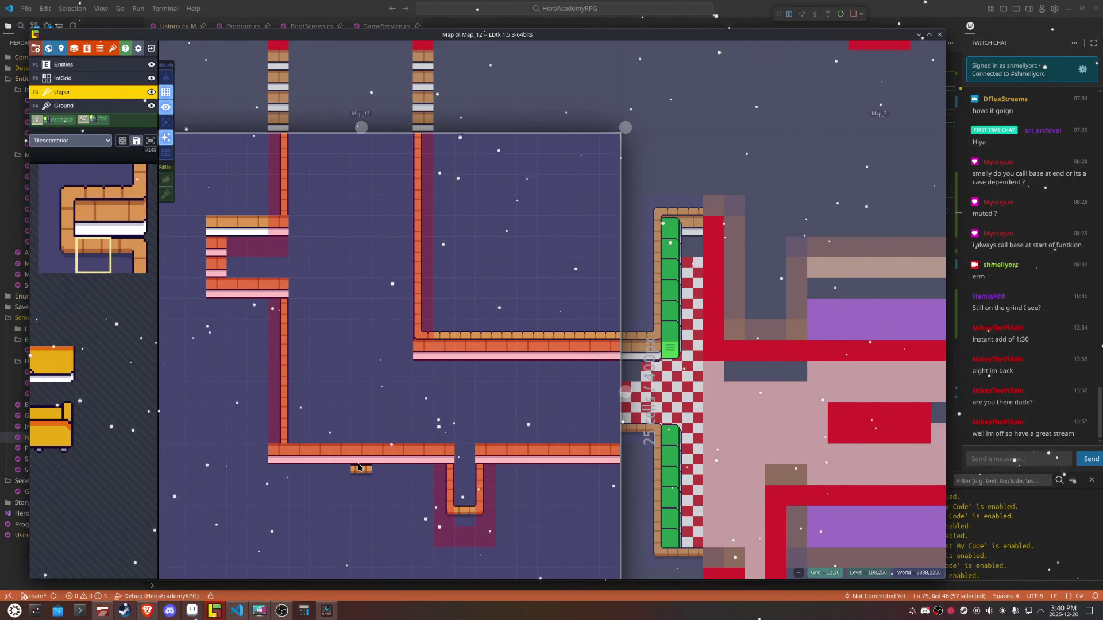
Step: On the Ground layer, erase the bottom corridor's wall tiles and floor tiles
key(F4)
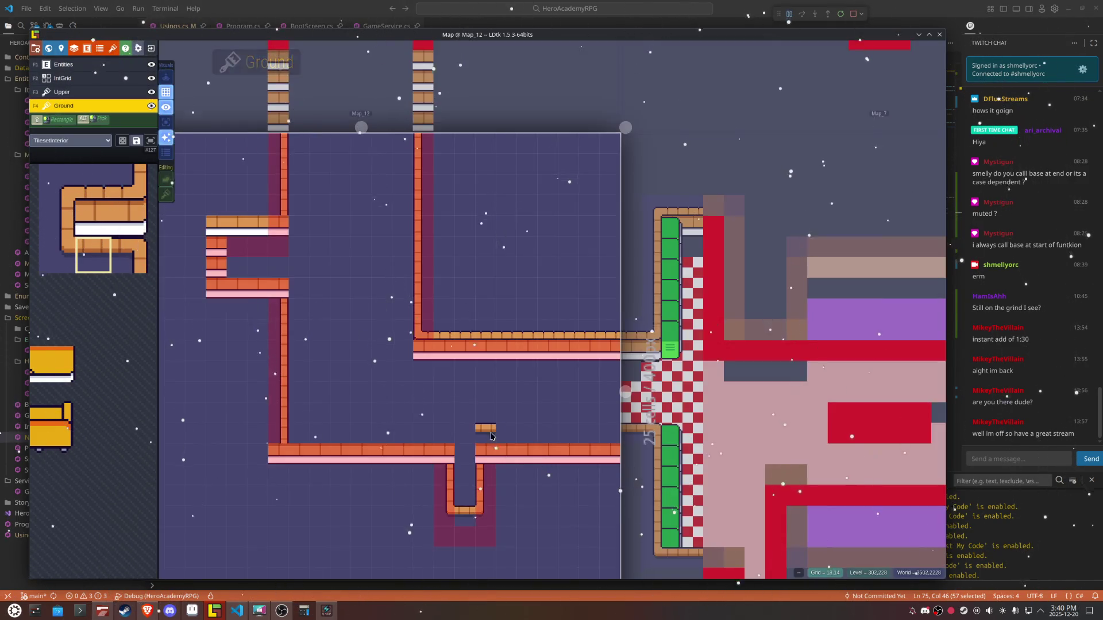
right_click(486, 453)
right_click(442, 455)
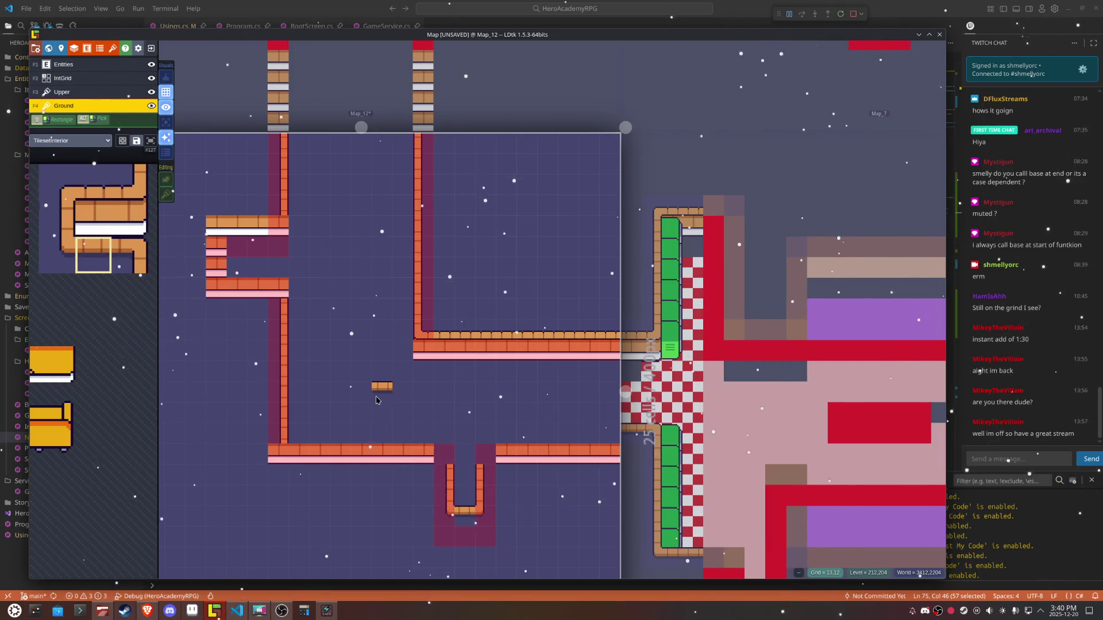
right_click(402, 454)
right_click(381, 454)
mouse_move(355, 452)
mouse_down()
mouse_move(277, 451)
mouse_move(607, 449)
mouse_move(555, 442)
mouse_up()
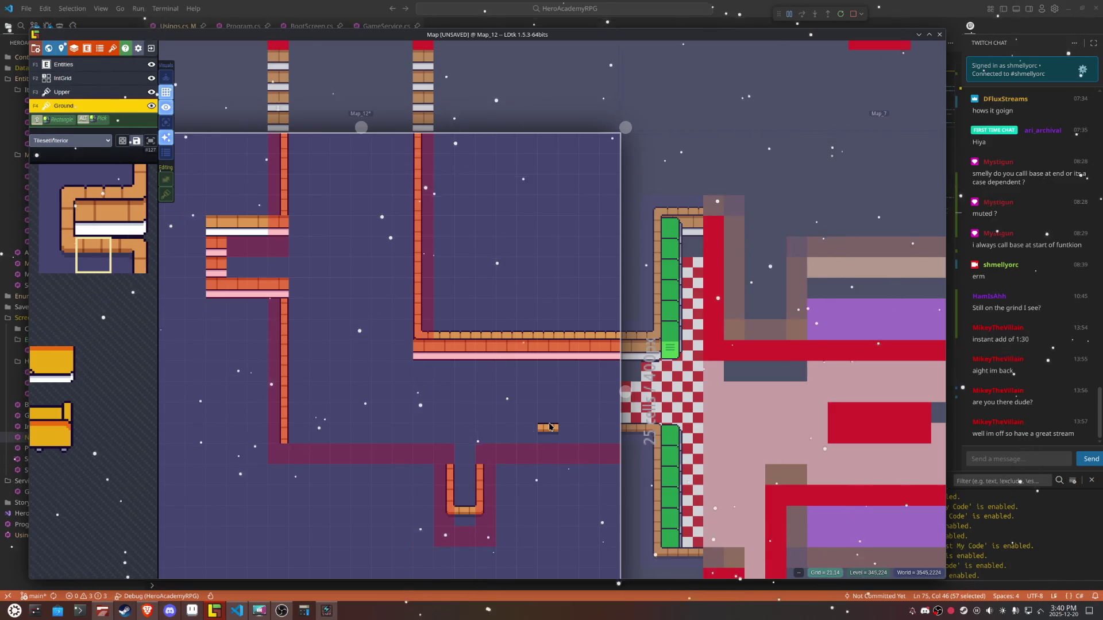
Step: Paint mirrored brick corner tiles on both sides of the notch on the Upper layer
mouse_move(89, 255)
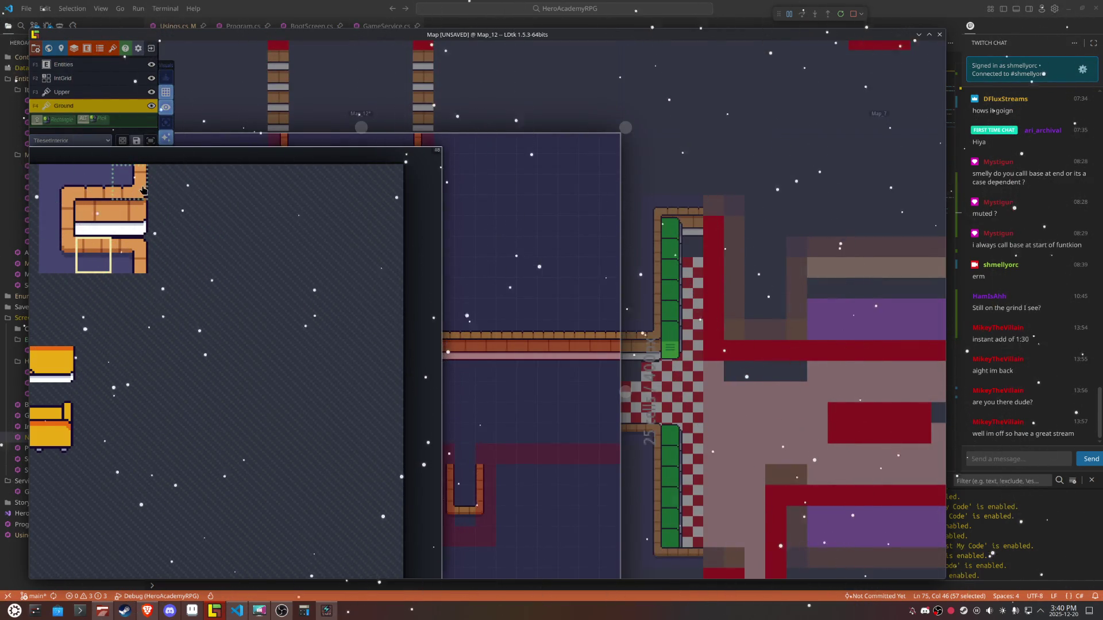
click(129, 183)
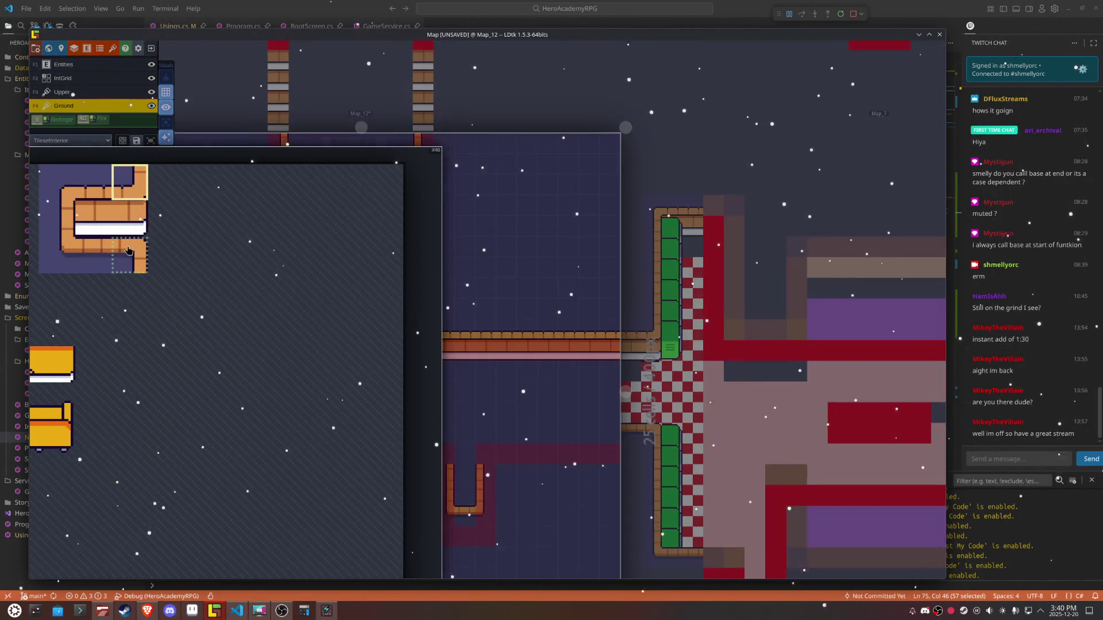
click(129, 251)
key(x)
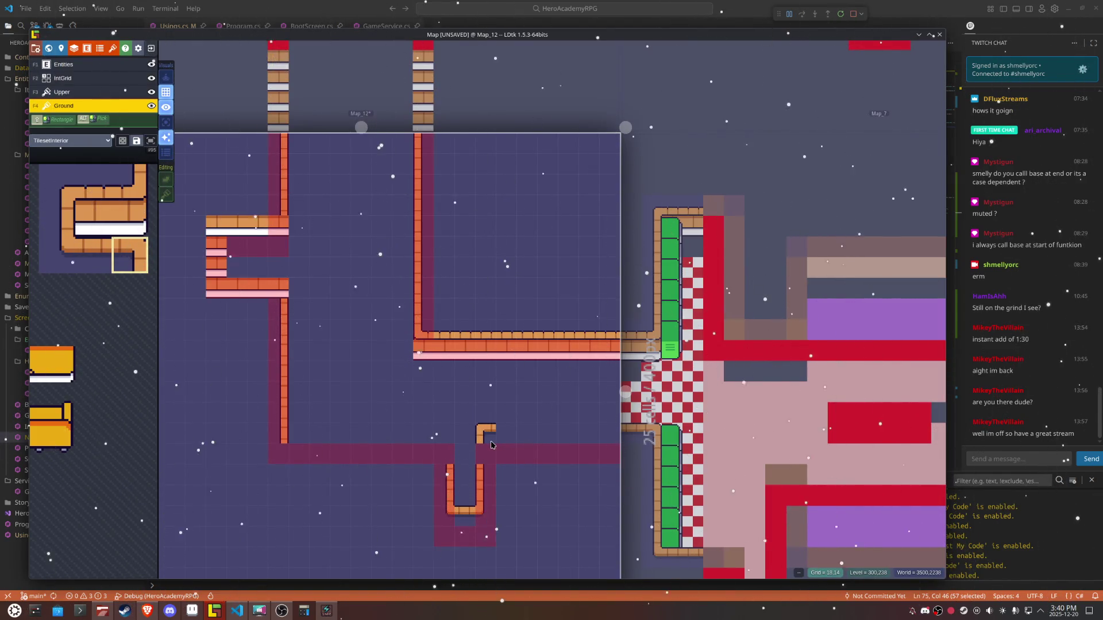
key(F3)
key(x)
click(488, 435)
key(x)
click(447, 435)
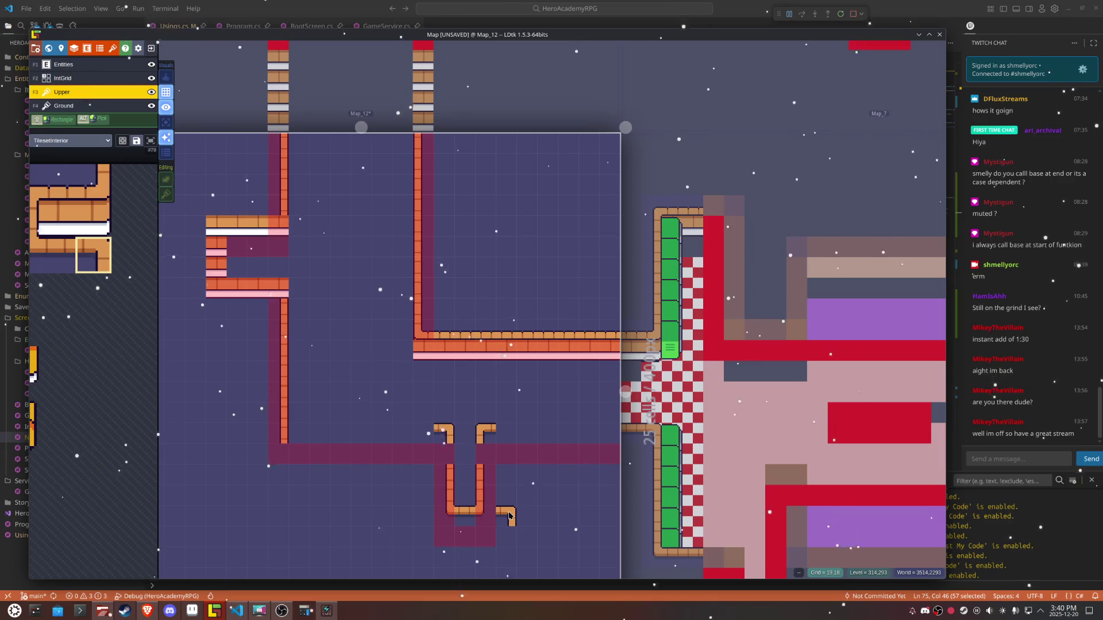
Step: Paint the horizontal wall edge row rightward and leftward along the lower corridor
key(space)
click(57, 256)
drag(493, 434, 610, 436)
drag(408, 435, 303, 432)
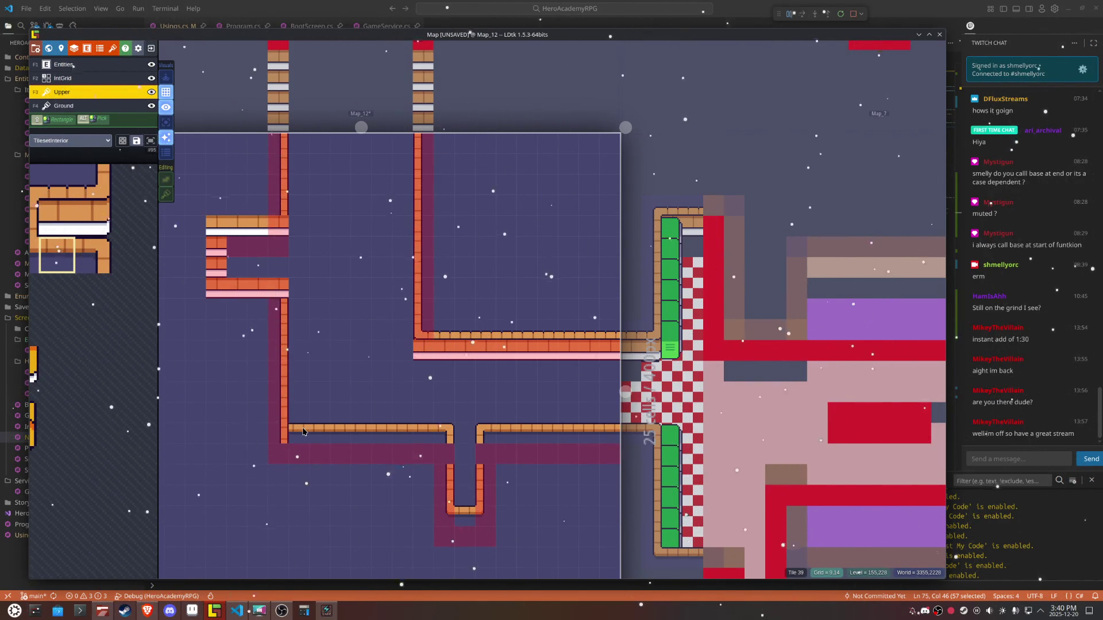
Step: Pick the leftmost wall tile for Ground and check each layer in single-layer view
click(36, 107)
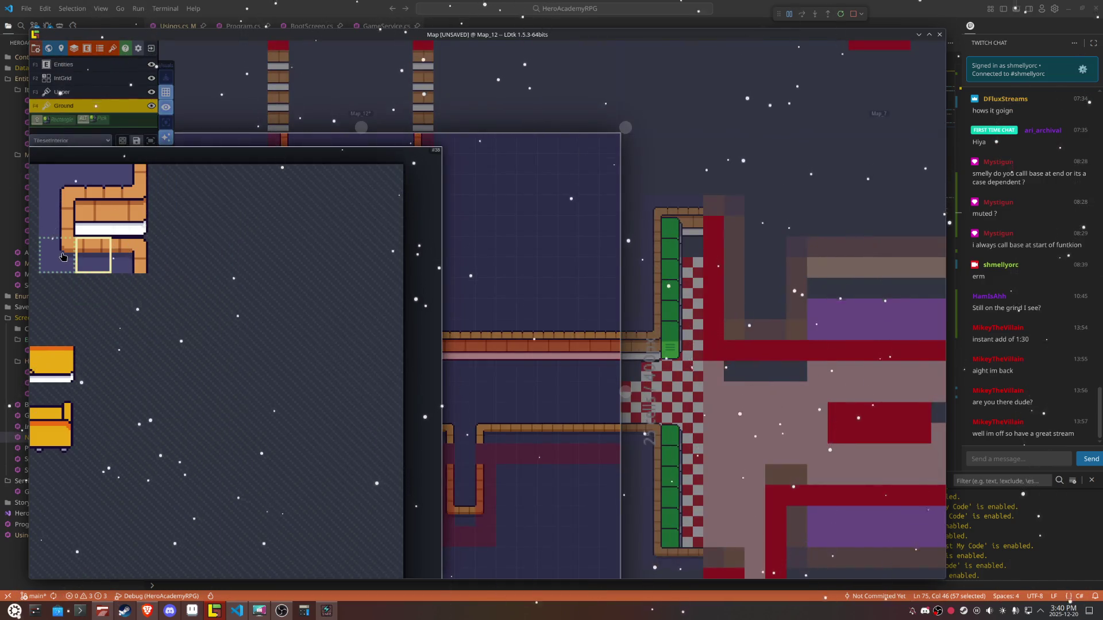
click(61, 256)
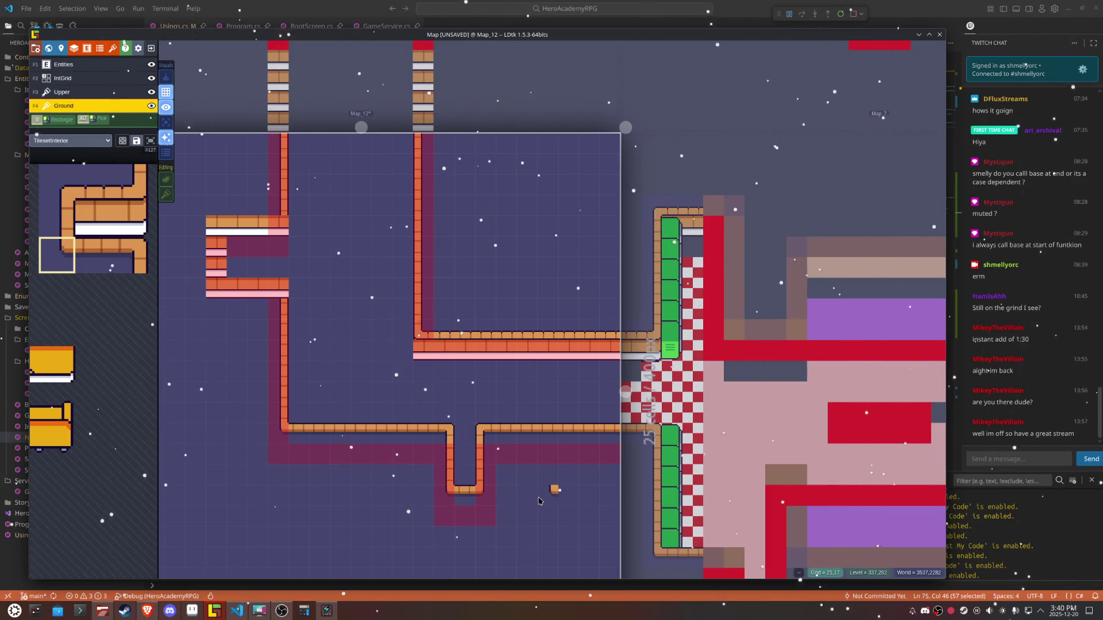
click(167, 123)
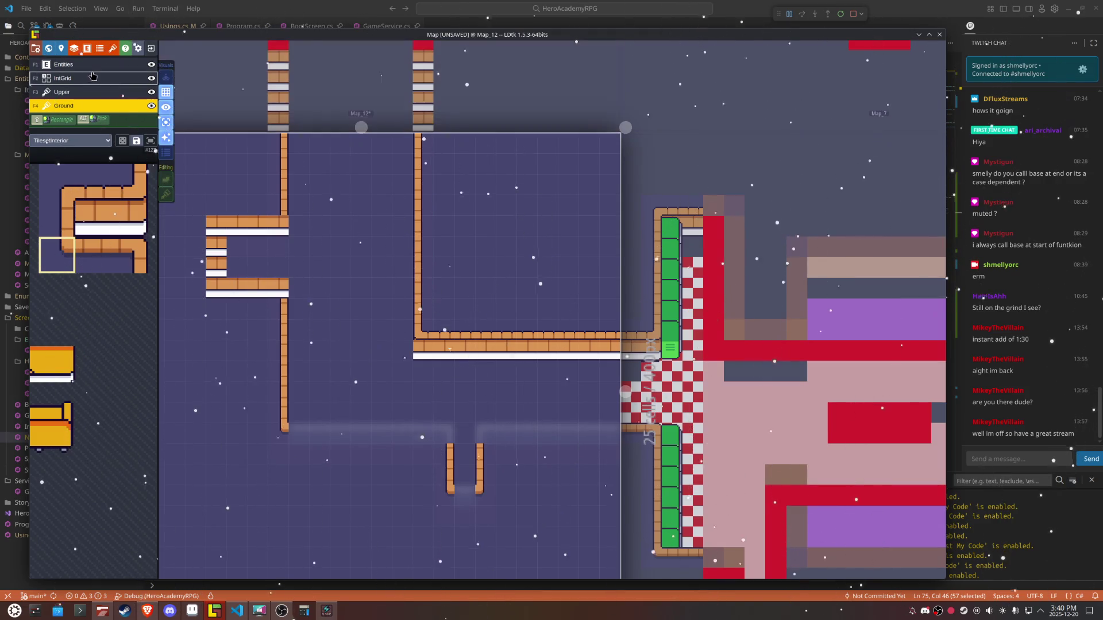
click(68, 81)
click(69, 92)
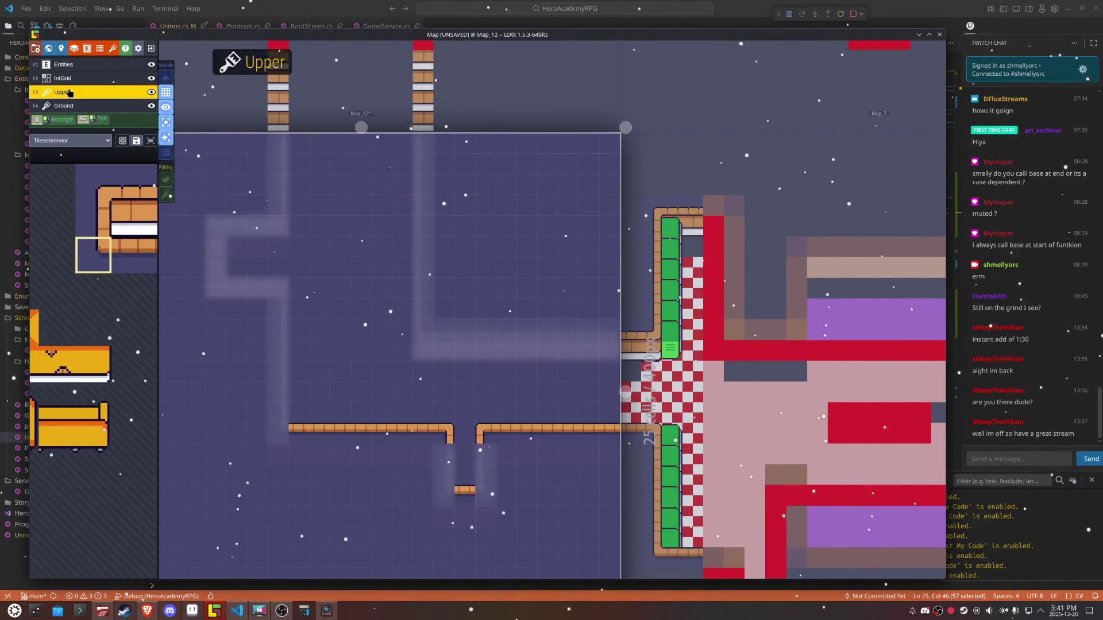
click(68, 106)
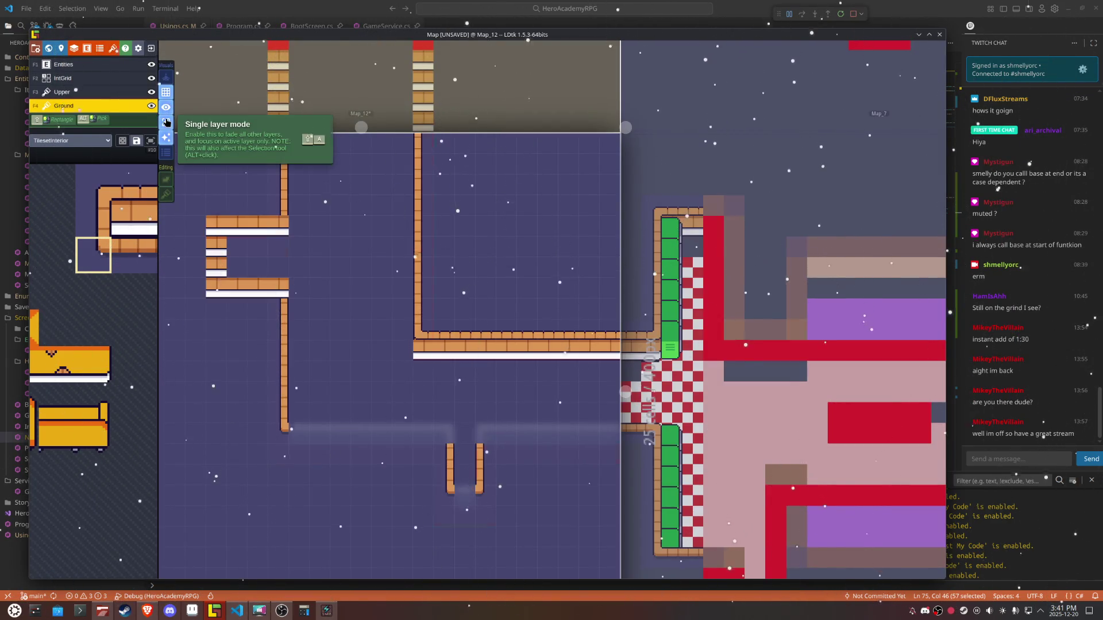
click(166, 122)
scroll(346, 369, up, 1)
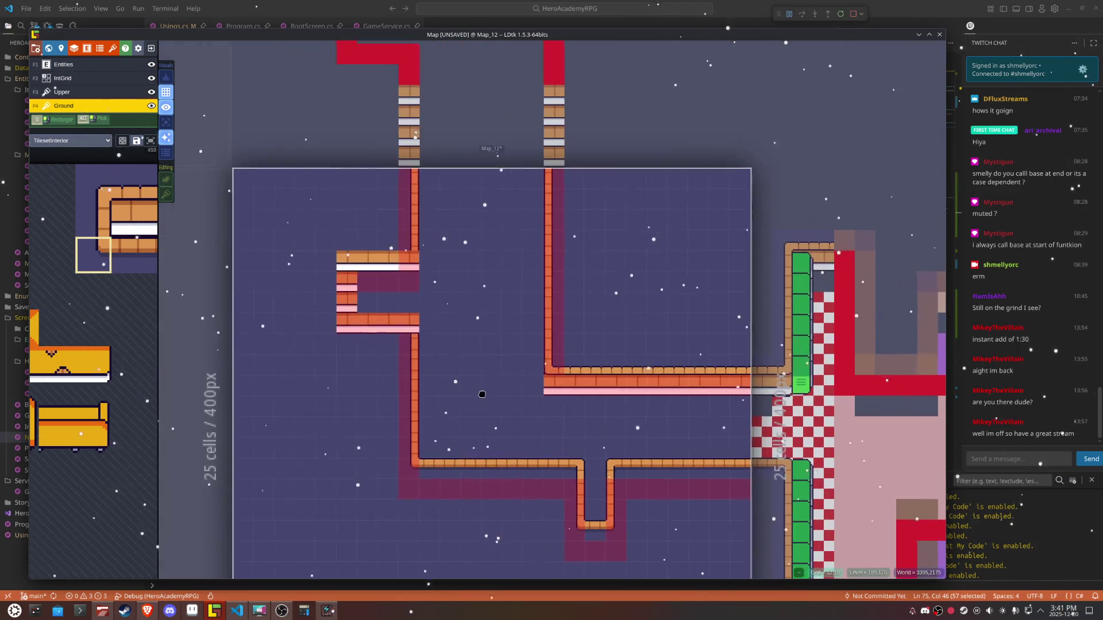
scroll(420, 320, up, 3)
Step: On the IntGrid layer, erase the collision cells beneath the bracket's top wall
key(F2)
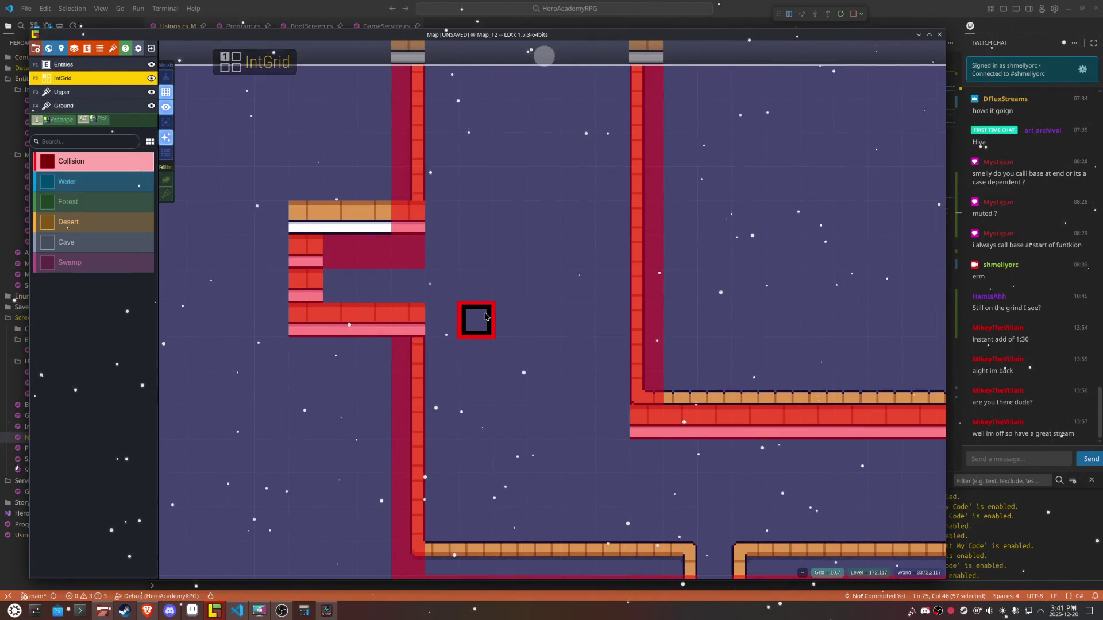
drag(416, 248, 333, 251)
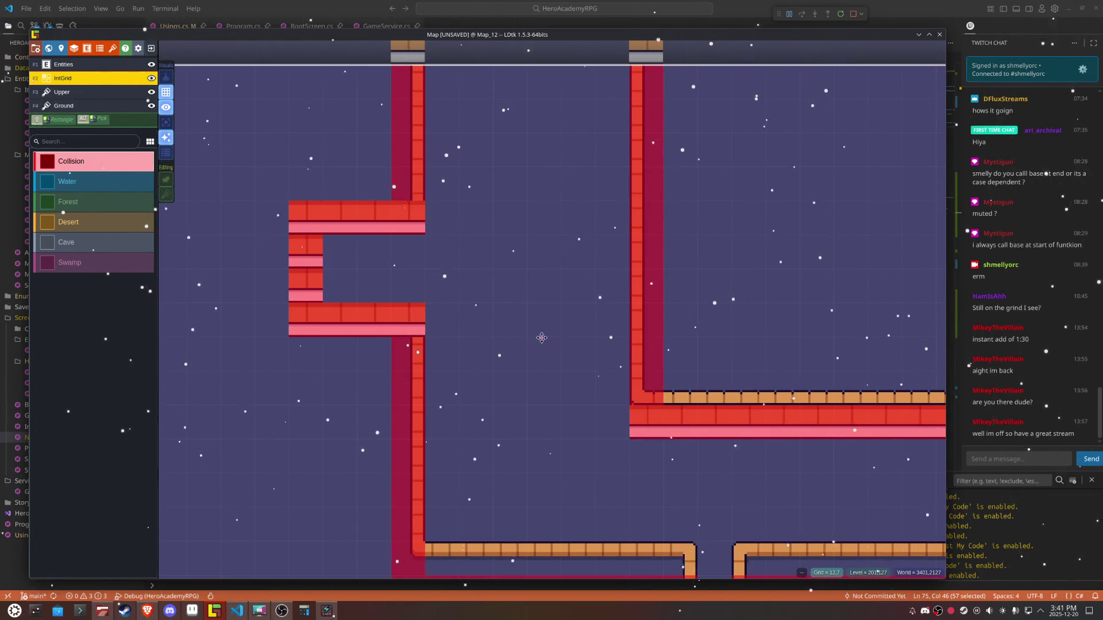
scroll(483, 345, down, 2)
scroll(493, 349, down, 1)
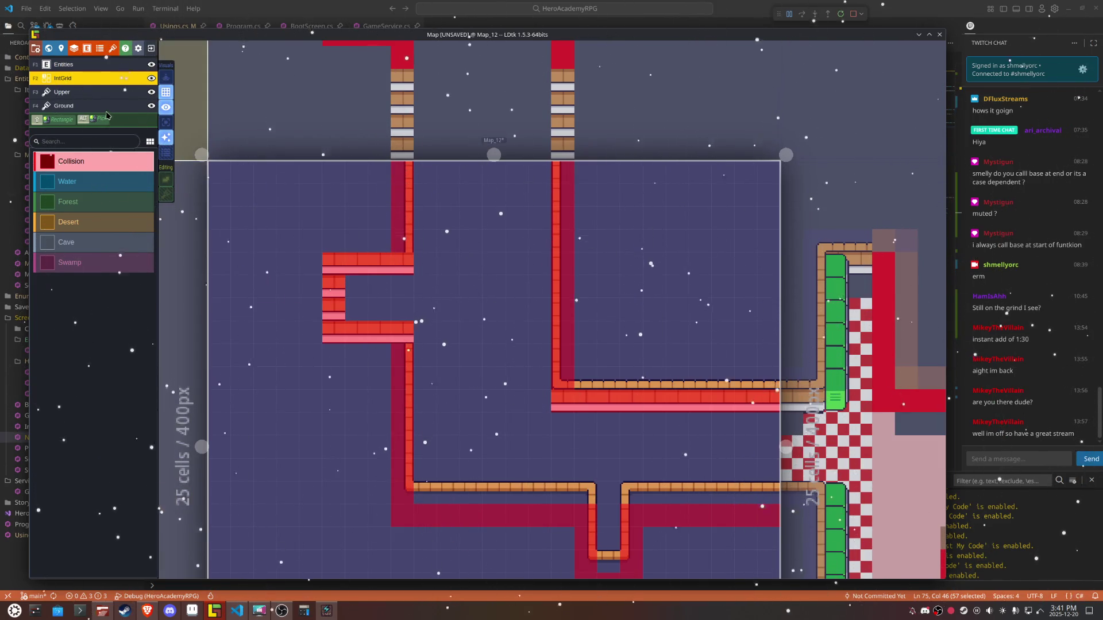
Step: On the Ground layer, paint over the bracket's lower wall tiles
click(74, 92)
click(86, 106)
mouse_move(409, 332)
mouse_down()
mouse_move(339, 332)
mouse_move(317, 347)
mouse_up()
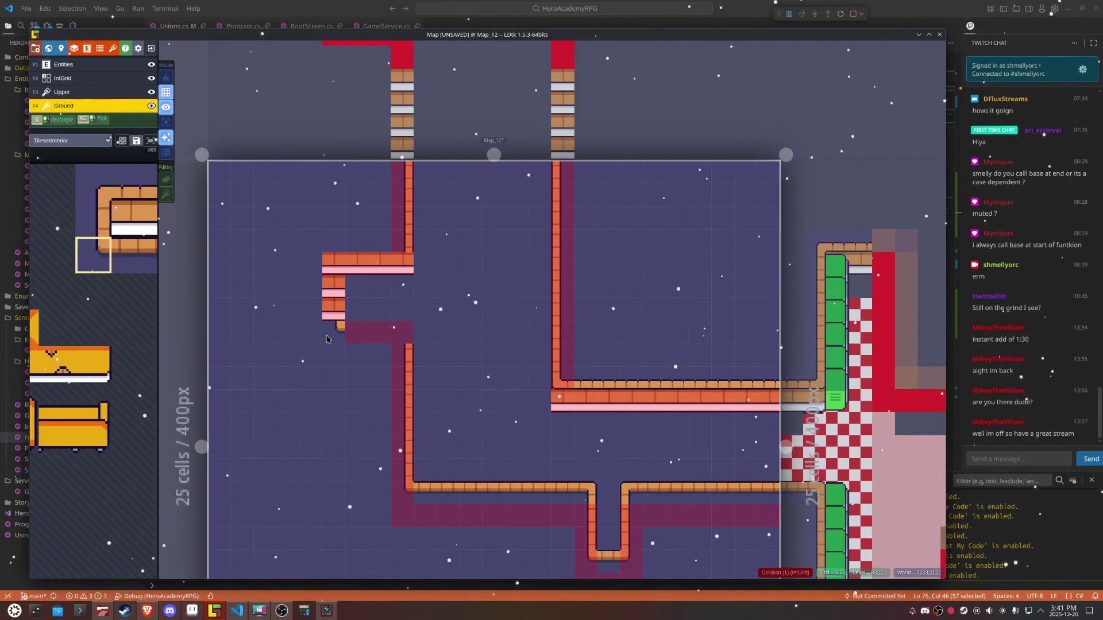
Step: Erase the stray orange tile below the bracket
mouse_move(106, 230)
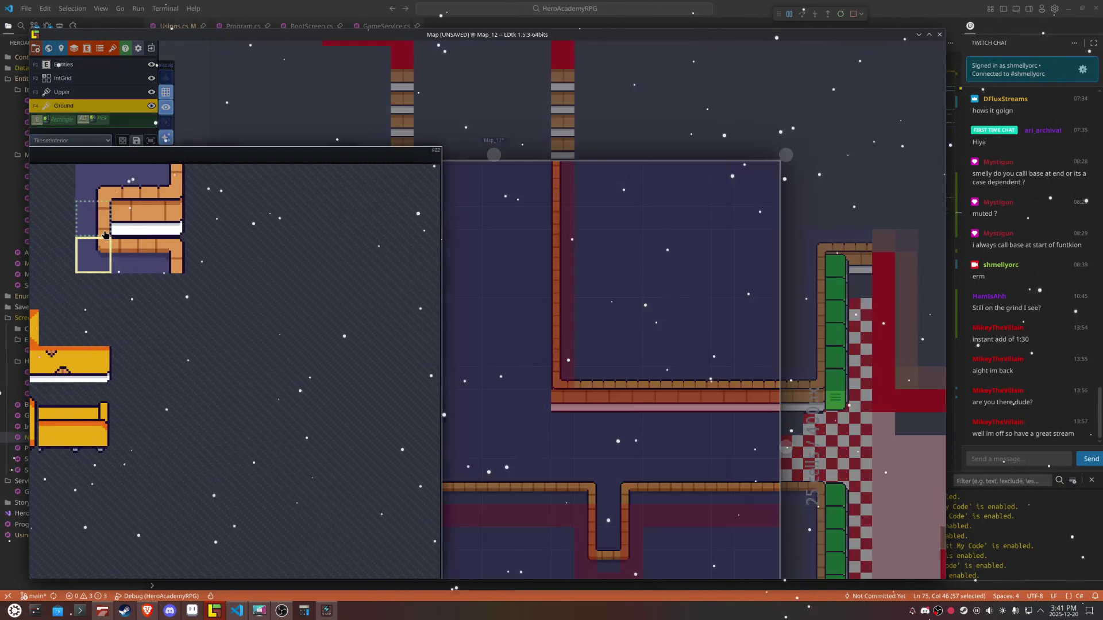
click(130, 184)
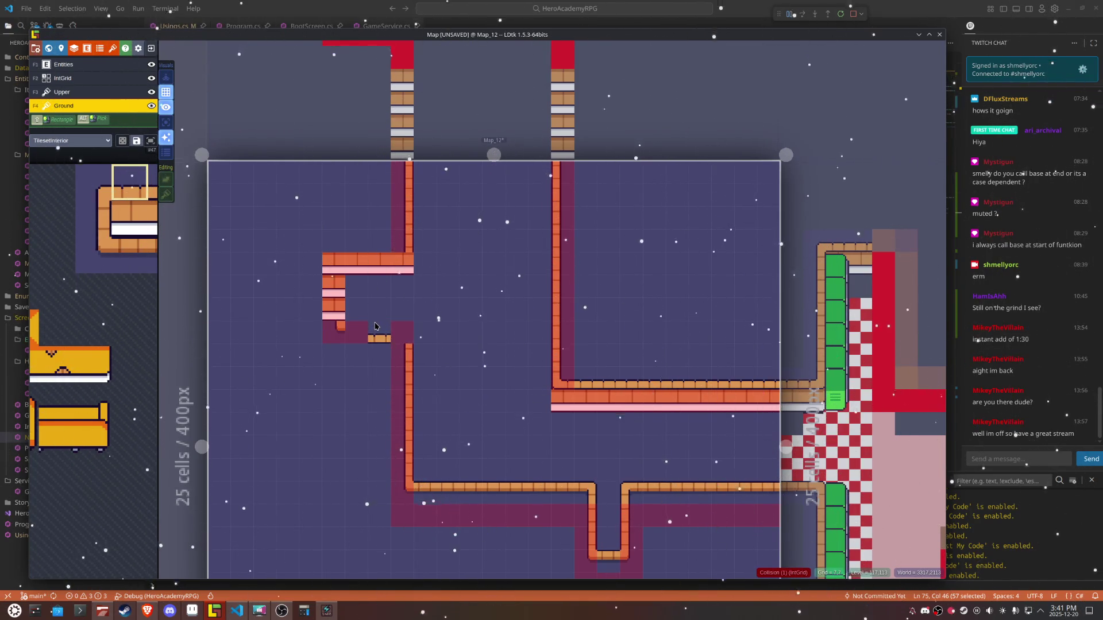
right_click(335, 326)
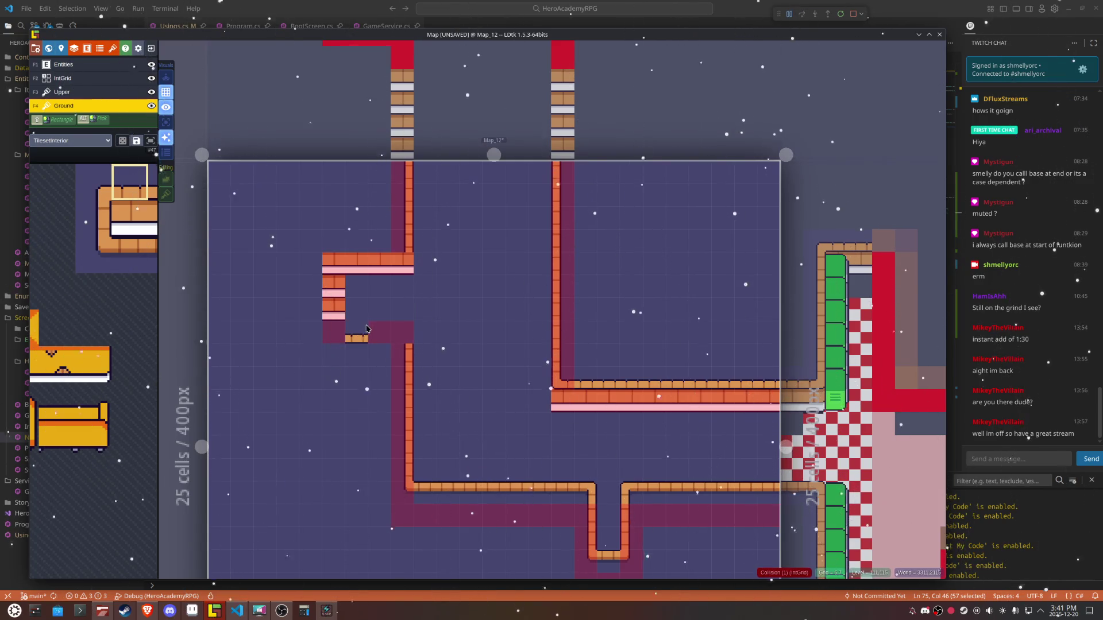
Step: Try several wall tiles and place one left of the corridor corner
mouse_move(92, 236)
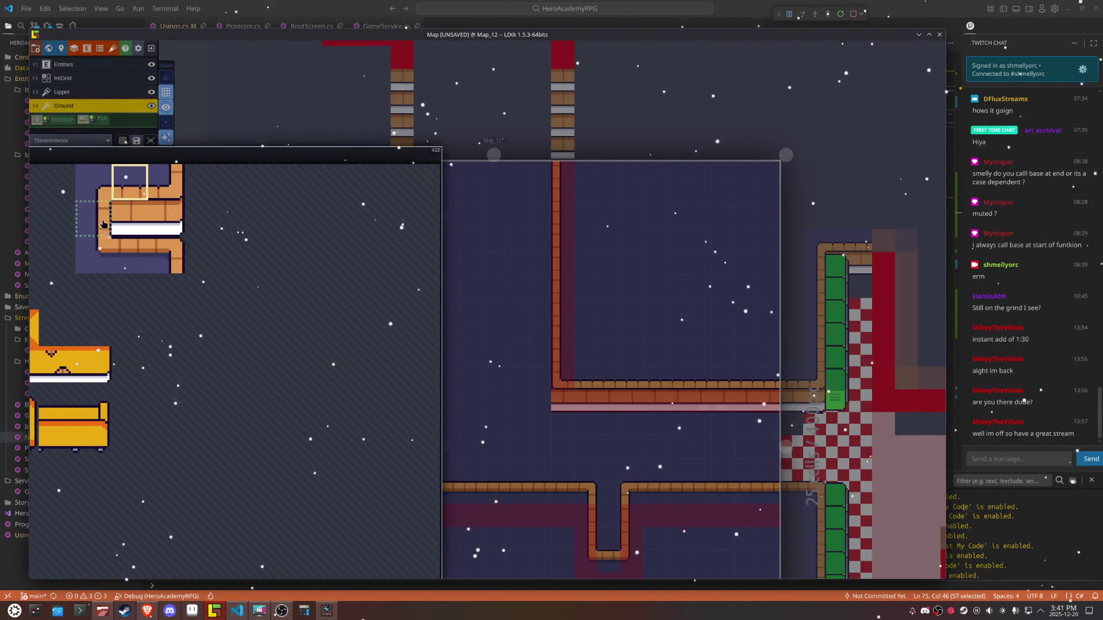
drag(101, 244, 131, 252)
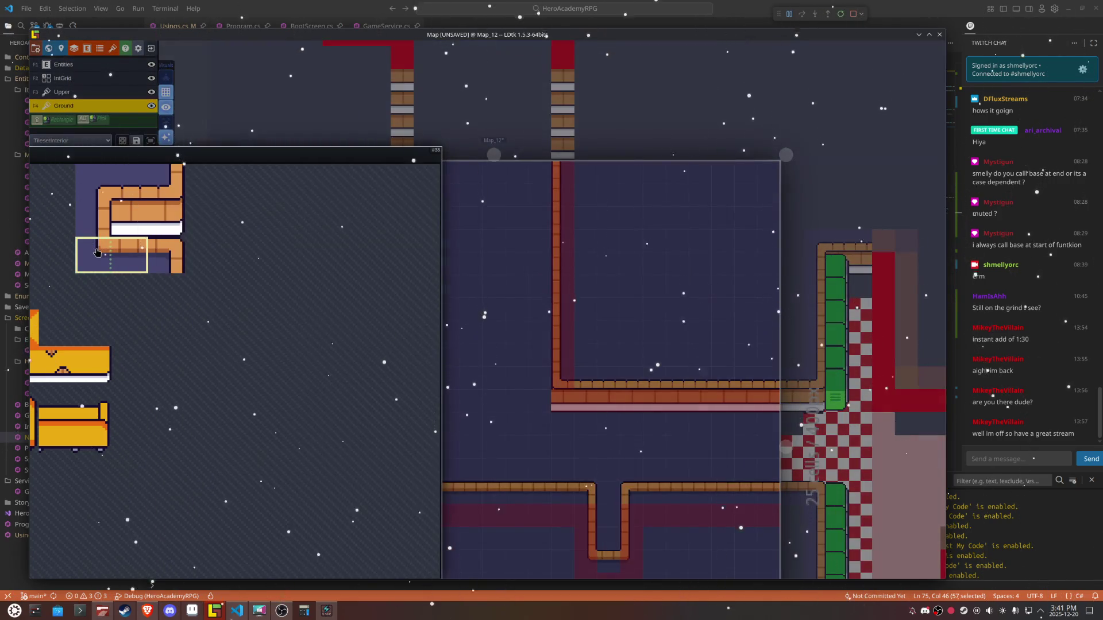
click(97, 253)
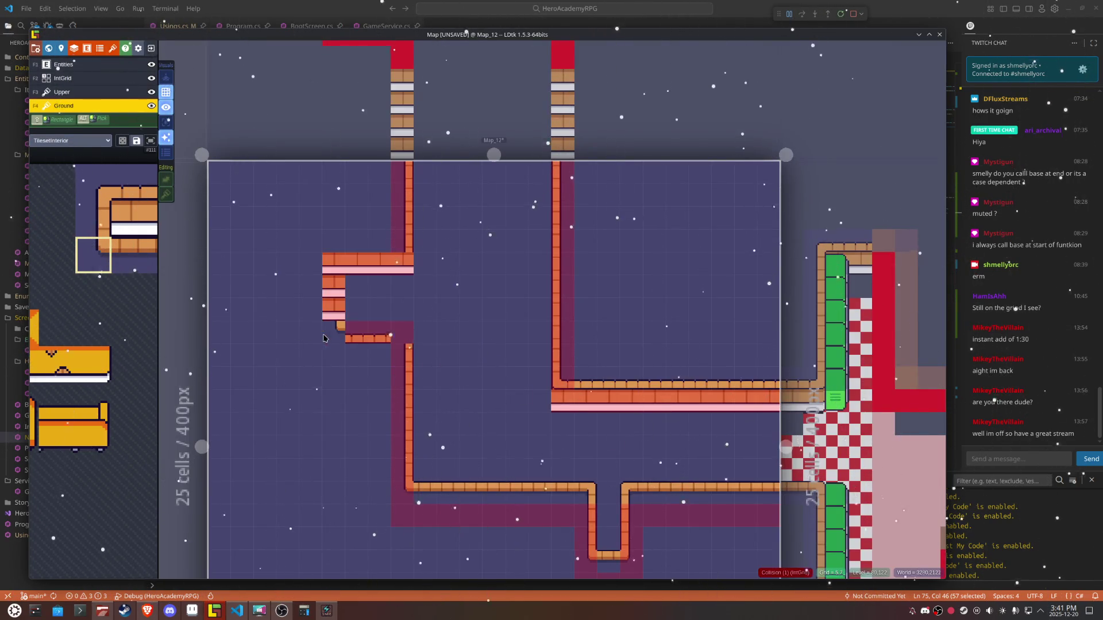
mouse_move(105, 177)
click(91, 194)
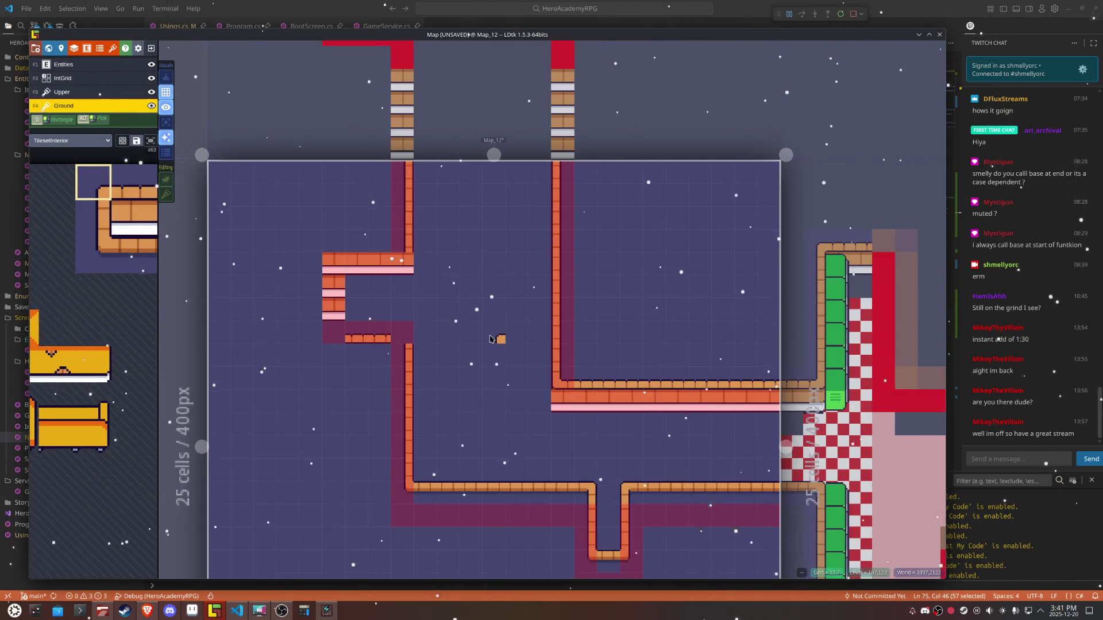
mouse_move(168, 264)
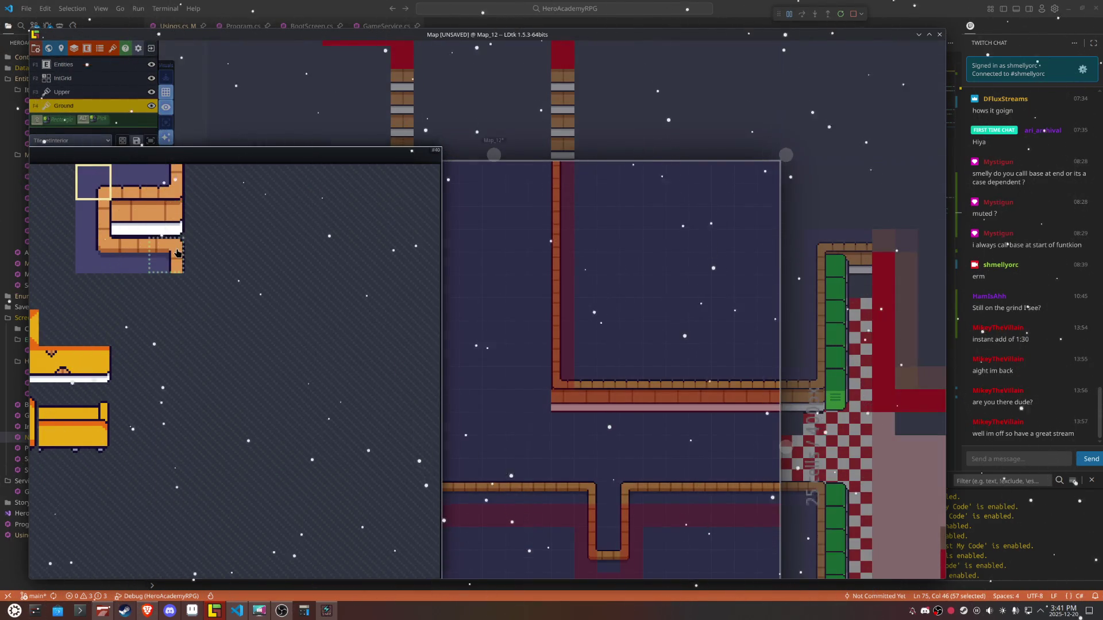
click(173, 248)
key(x)
key(x)
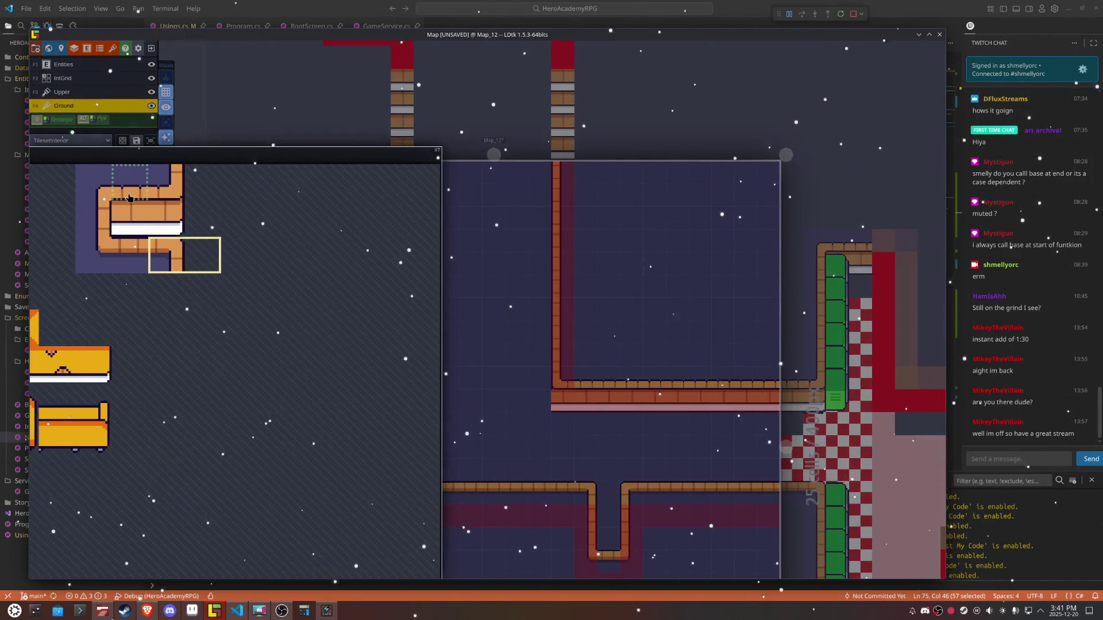
click(131, 198)
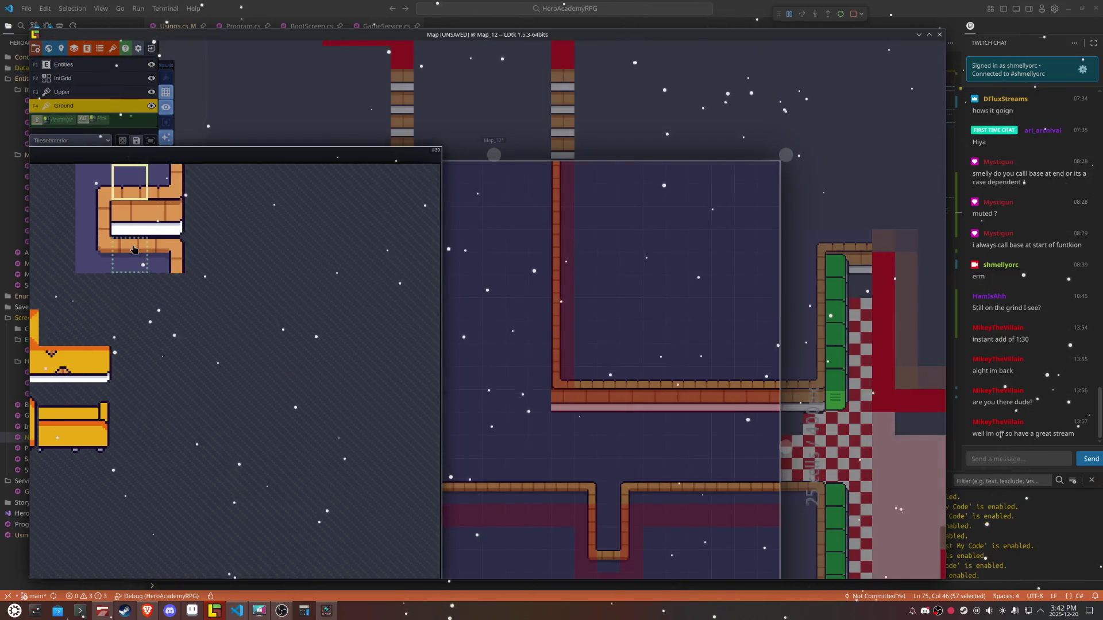
click(131, 256)
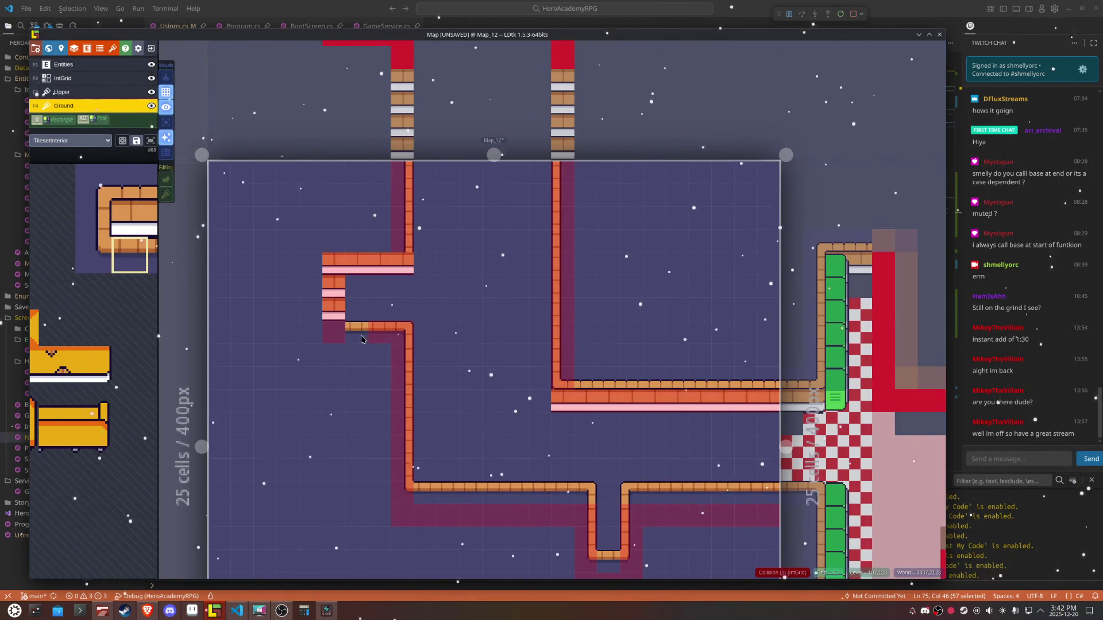
mouse_move(105, 232)
click(86, 252)
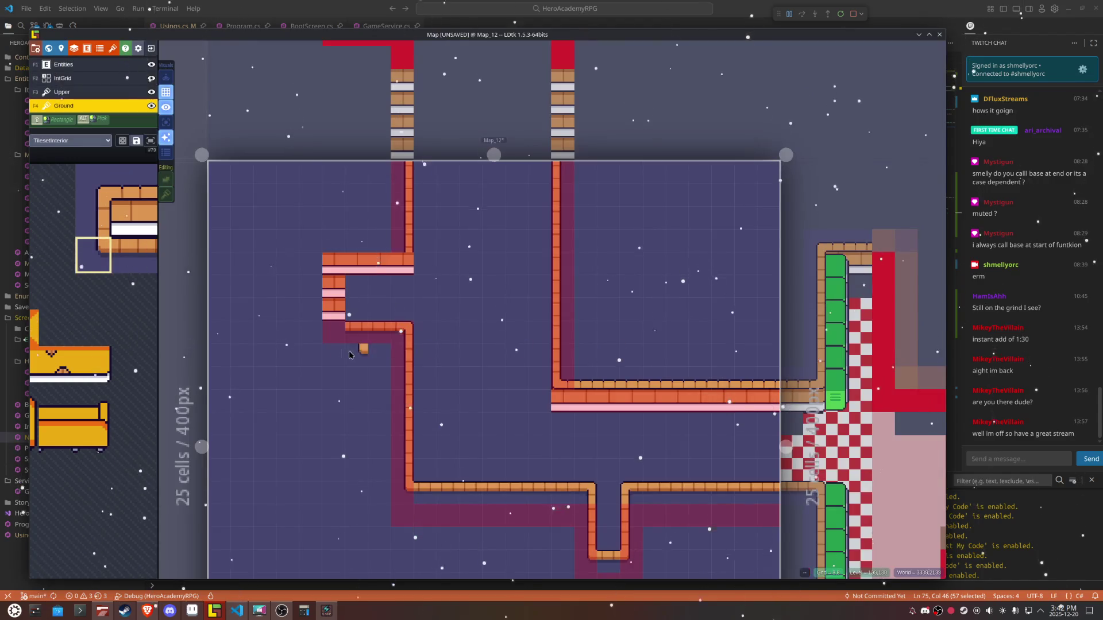
click(318, 348)
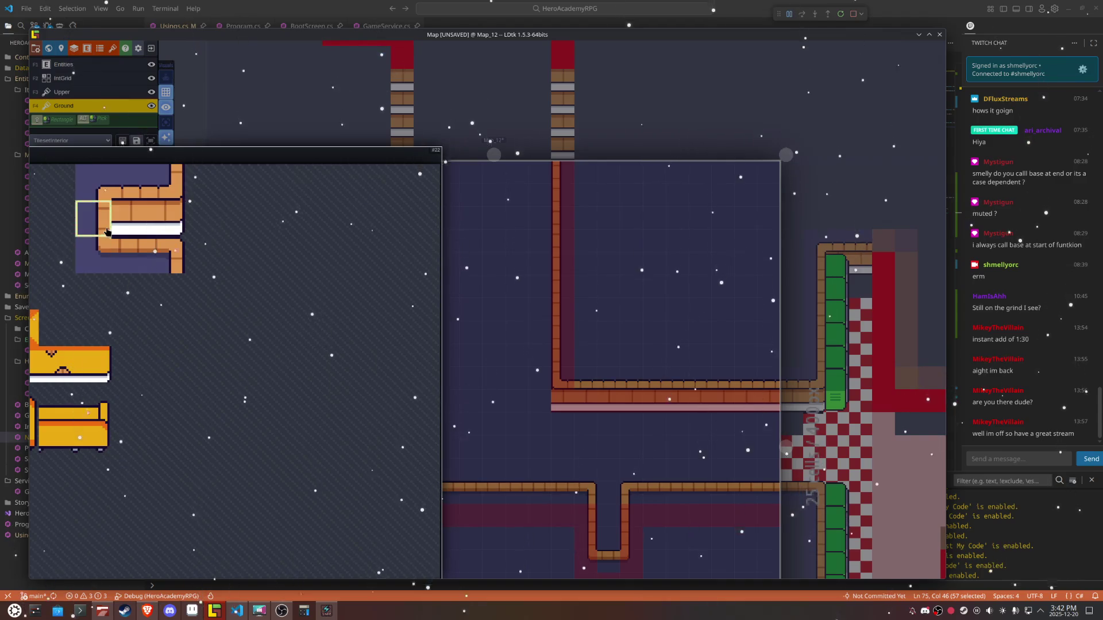
click(107, 232)
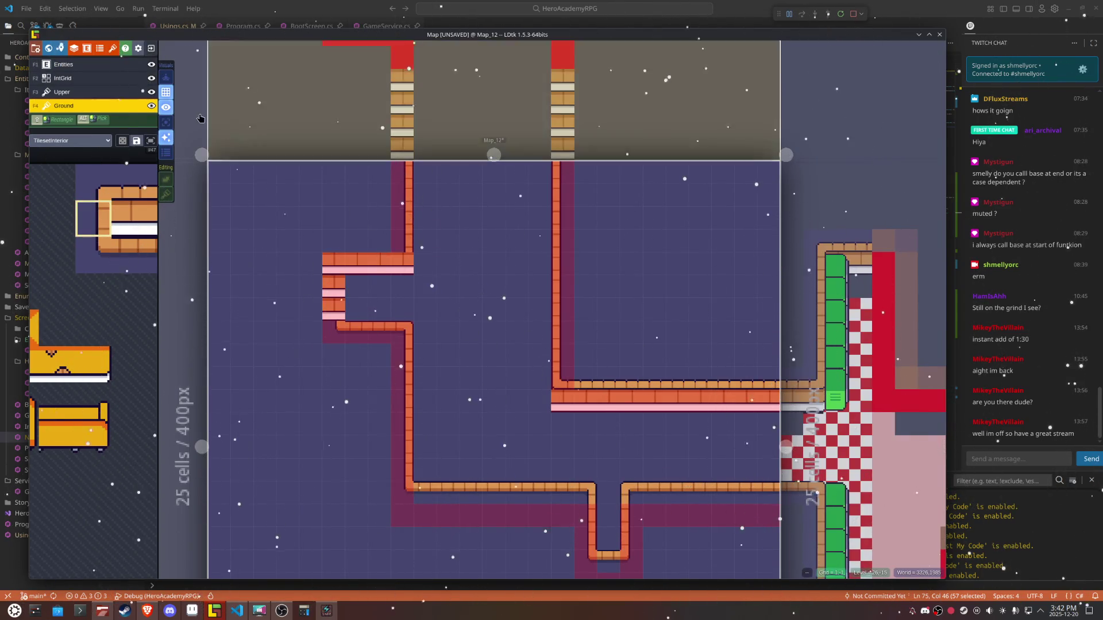
Step: Browse corner and wall tiles for the Upper layer, then return to Ground in single-layer view
click(166, 122)
click(166, 122)
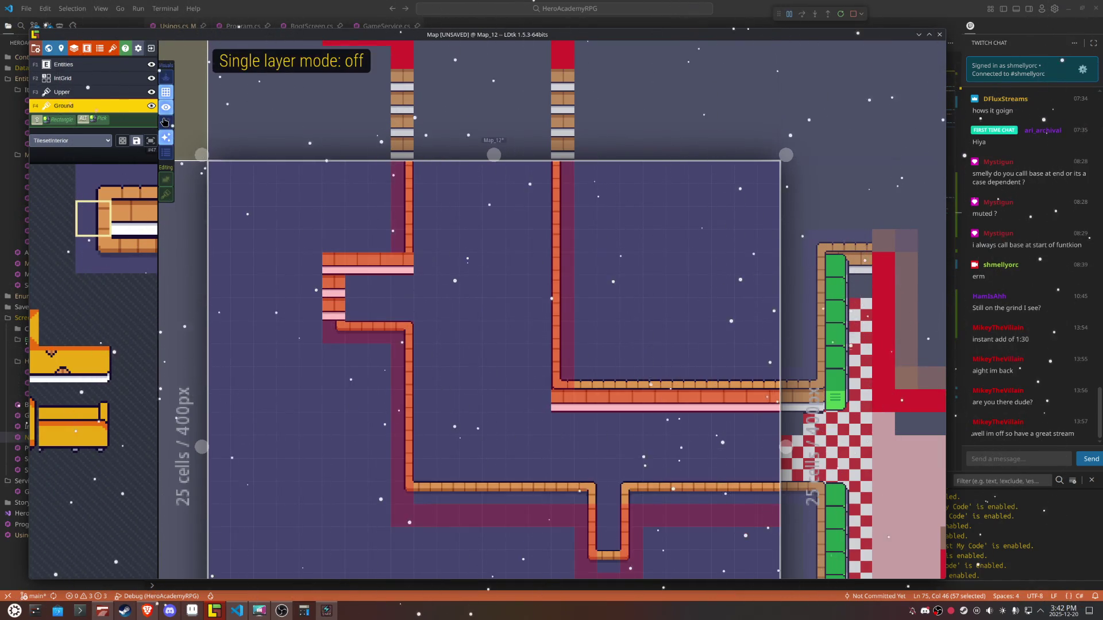
click(102, 94)
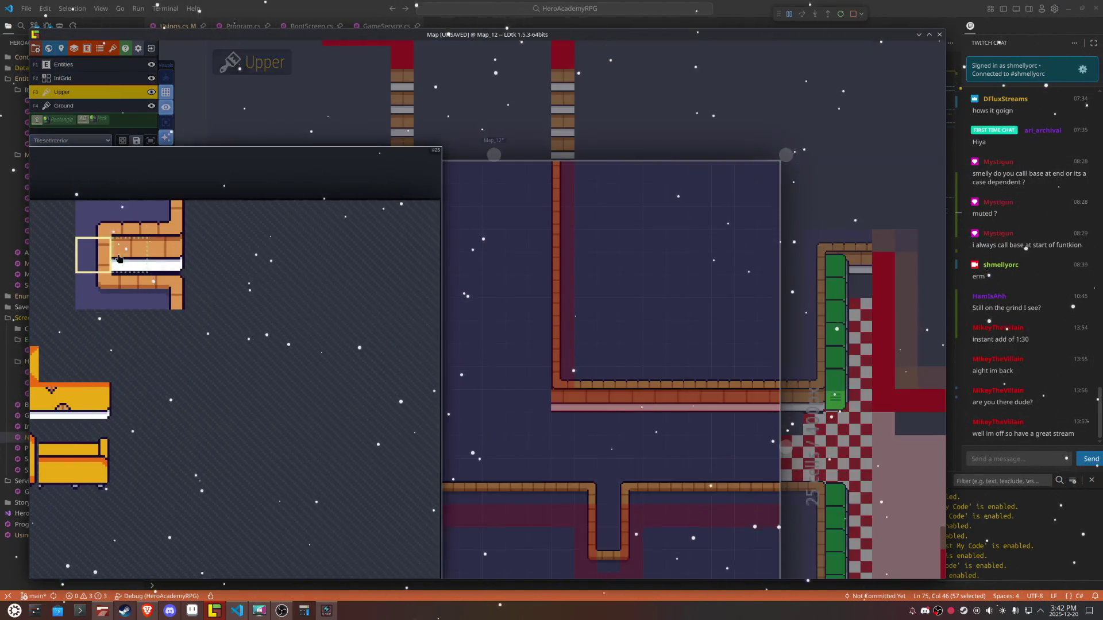
click(208, 294)
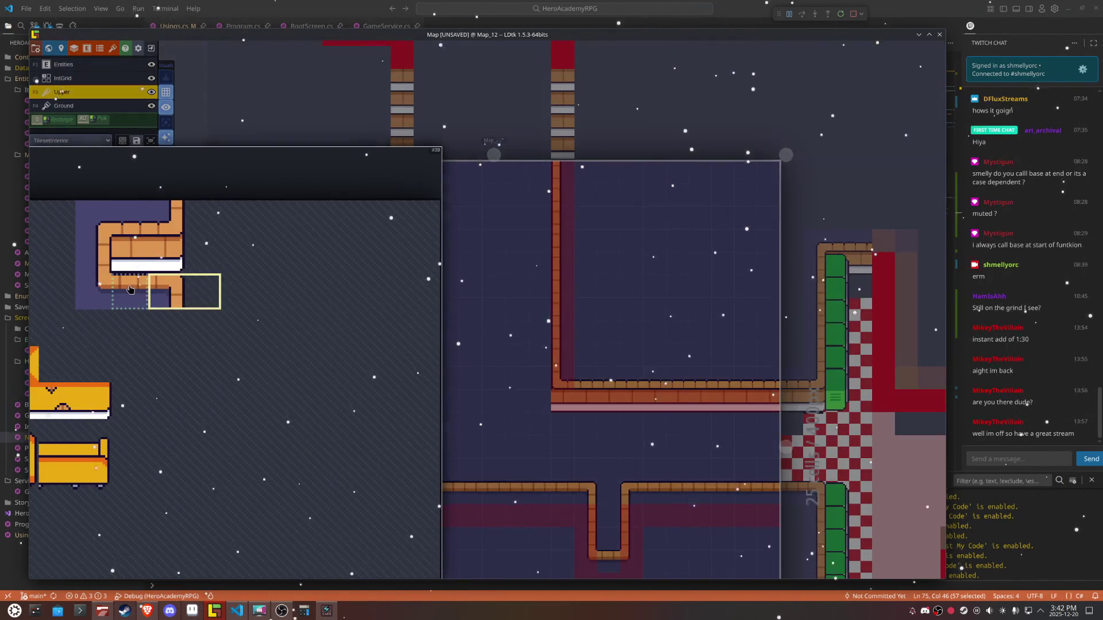
click(129, 292)
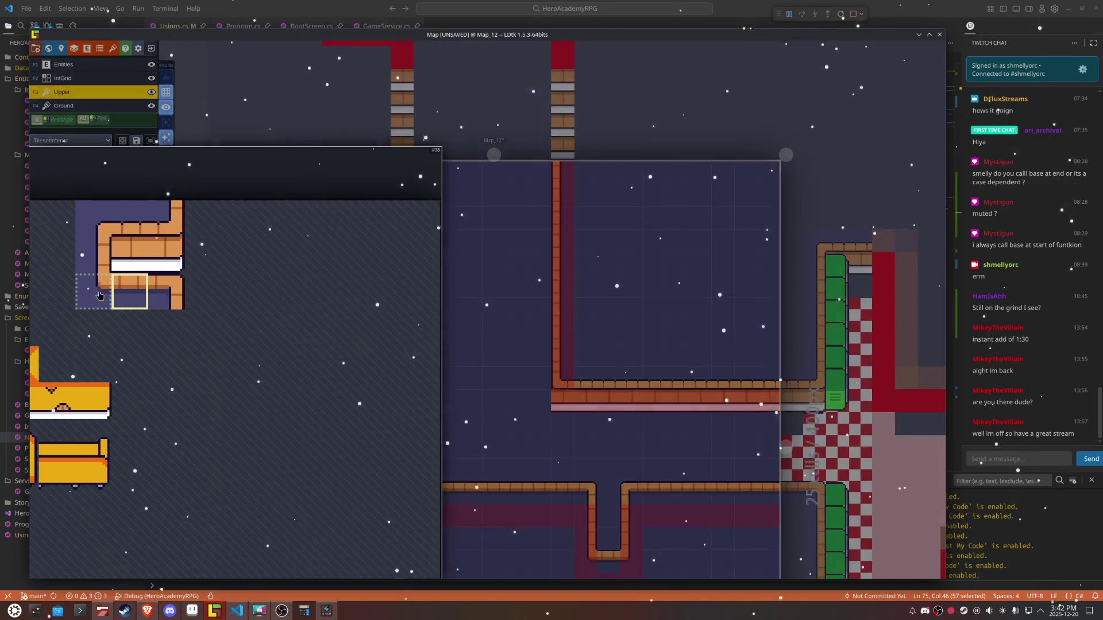
click(93, 292)
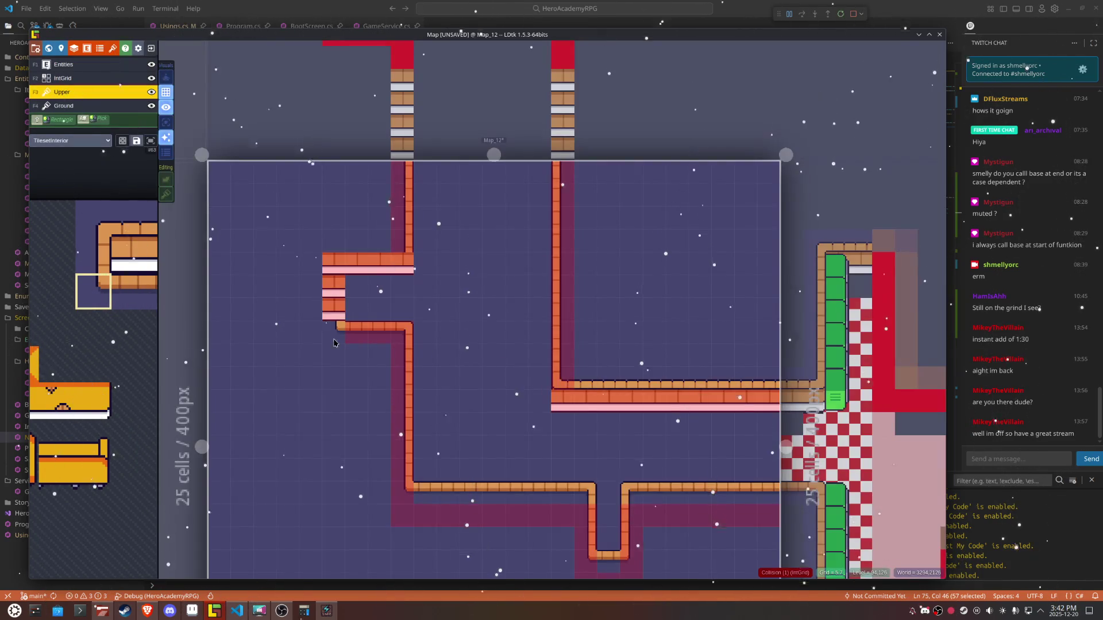
key(F4)
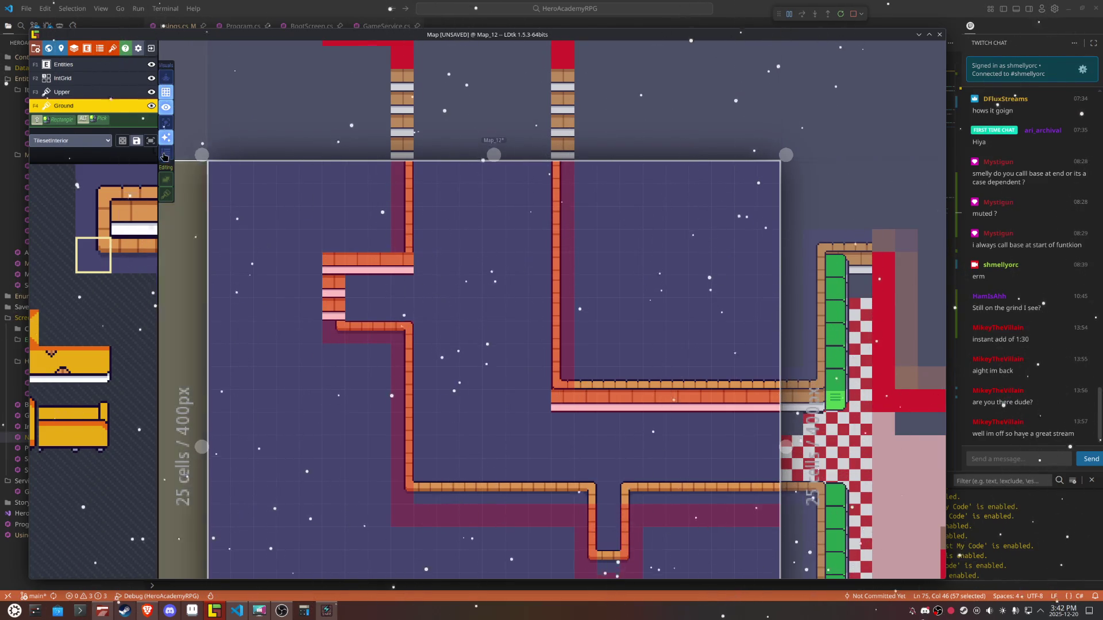
click(168, 124)
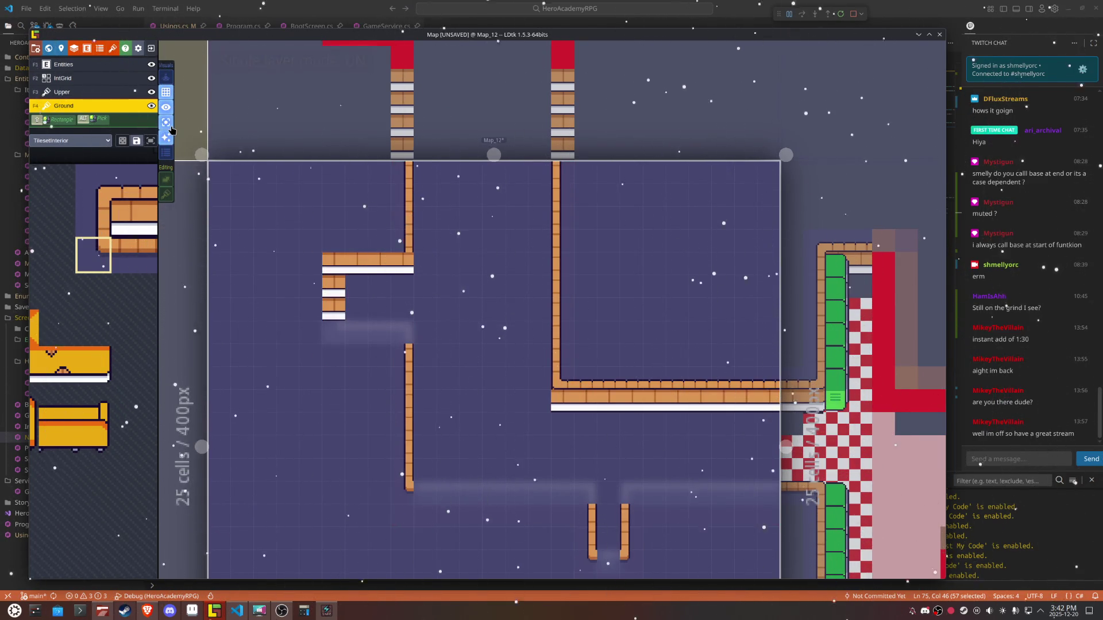
Step: On the Upper layer, replace the notch bricks with vertical wall edges and a two-tile corner piece
click(170, 125)
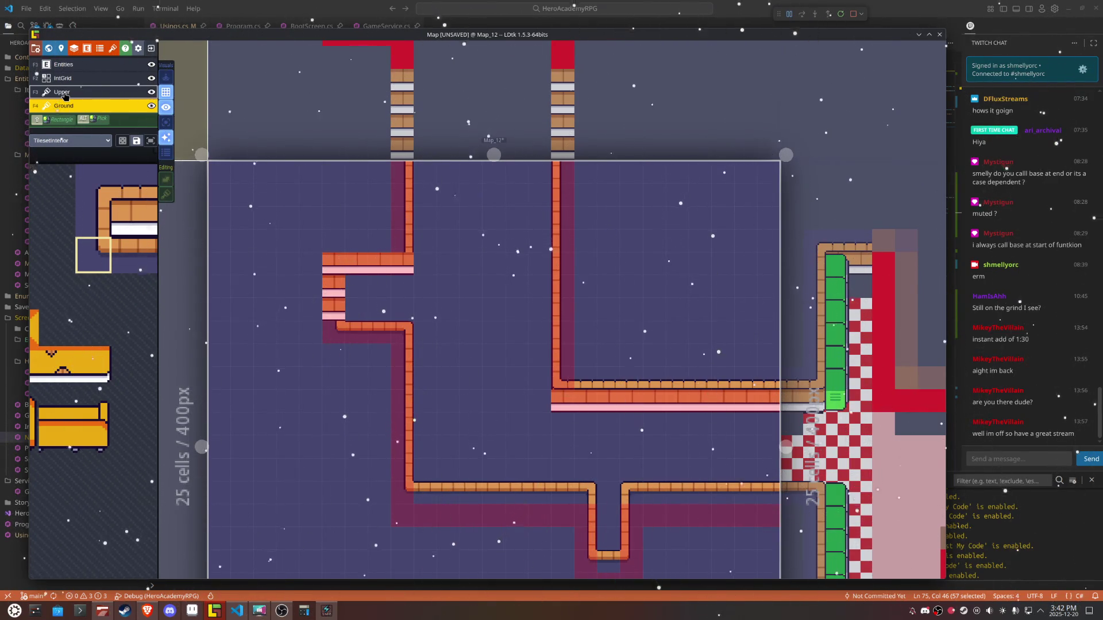
click(65, 93)
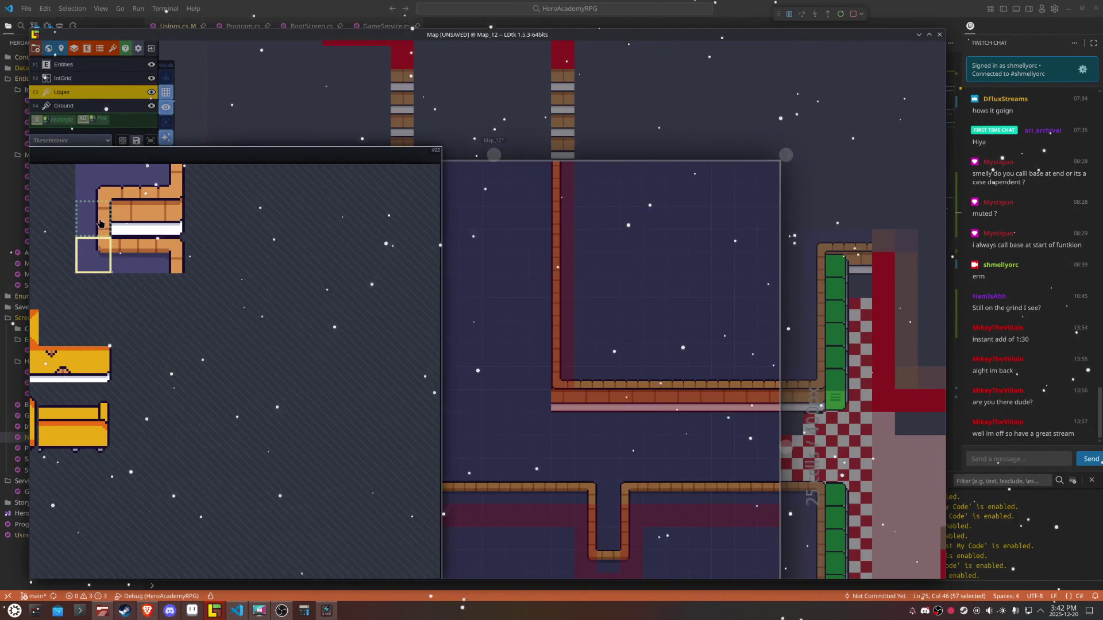
click(93, 218)
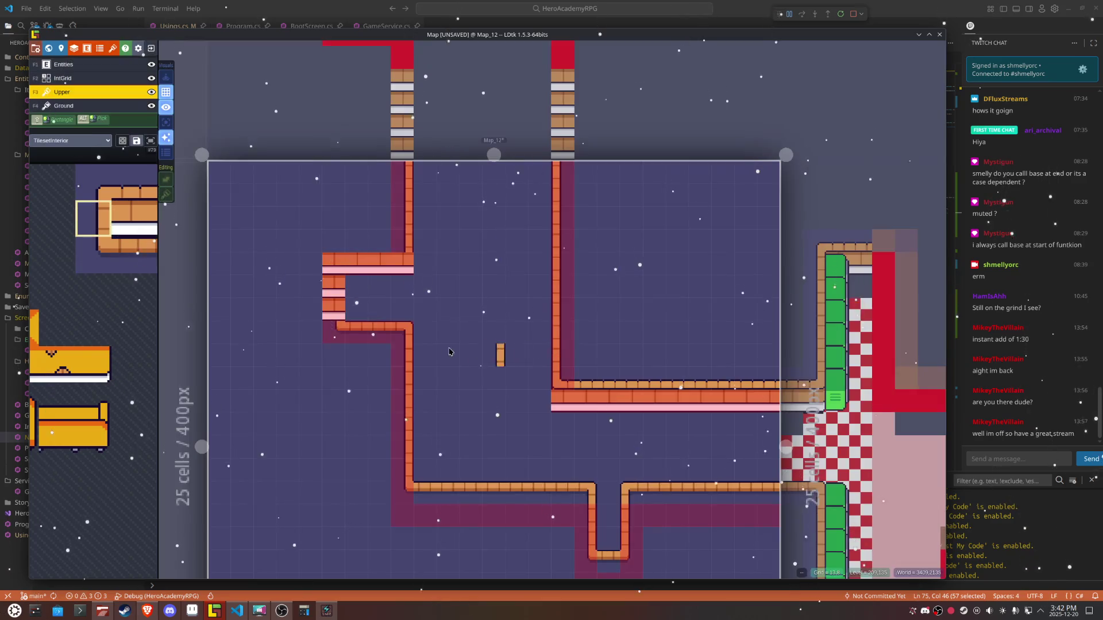
click(326, 305)
click(331, 295)
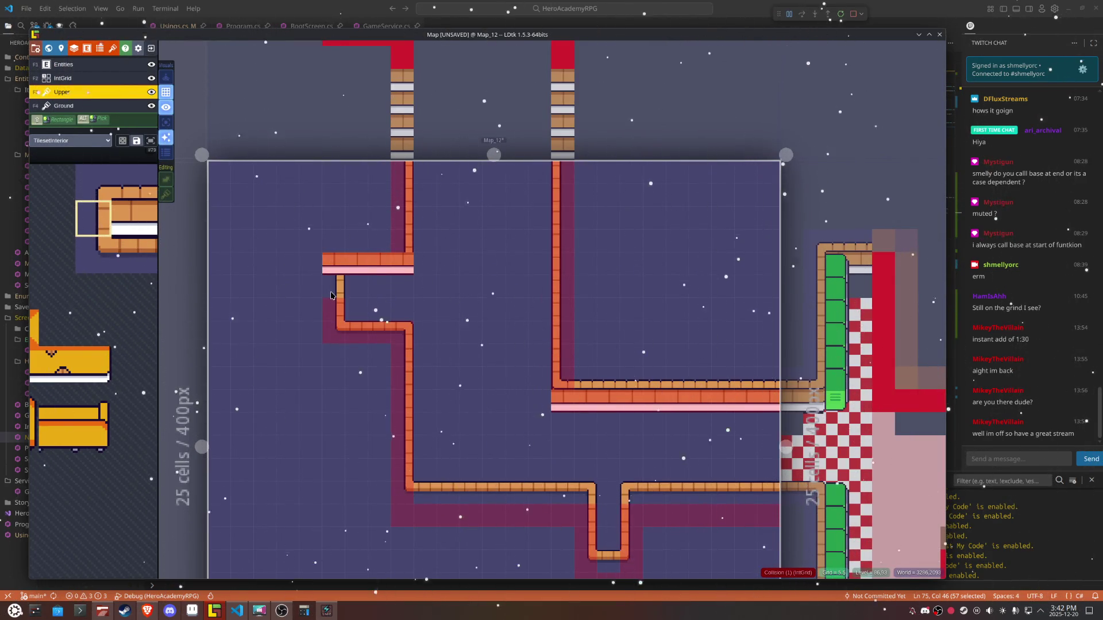
mouse_move(118, 225)
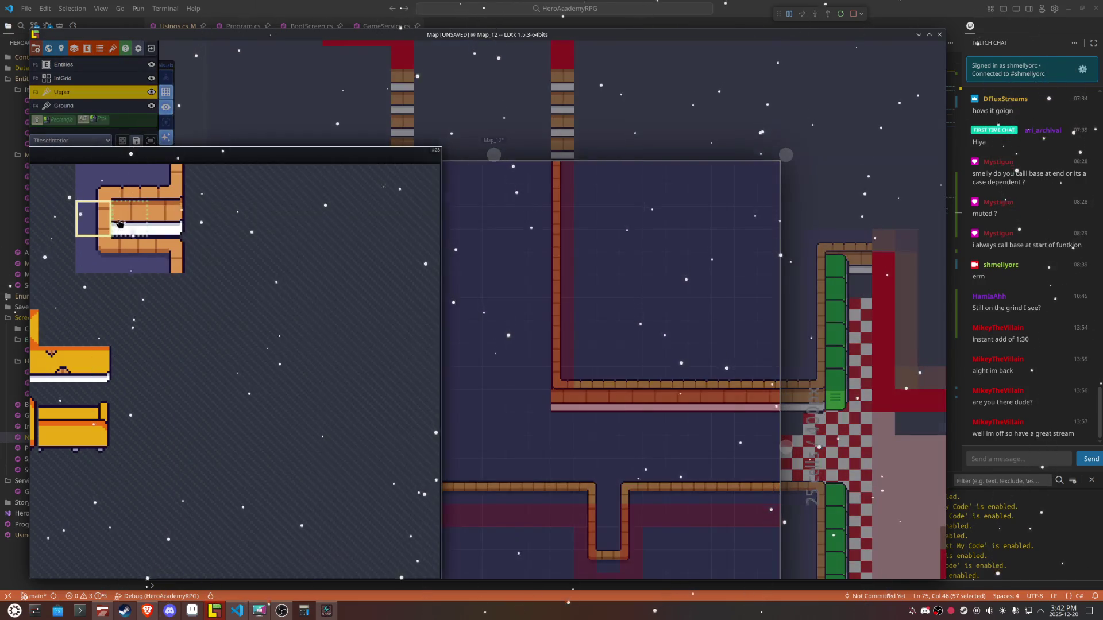
drag(106, 192, 130, 190)
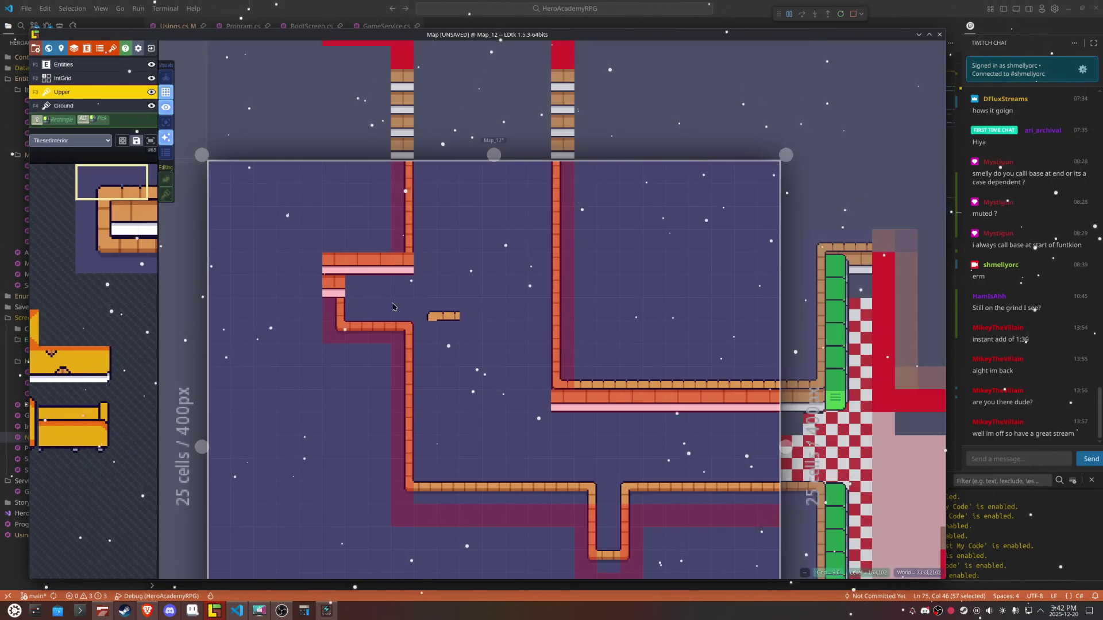
click(327, 272)
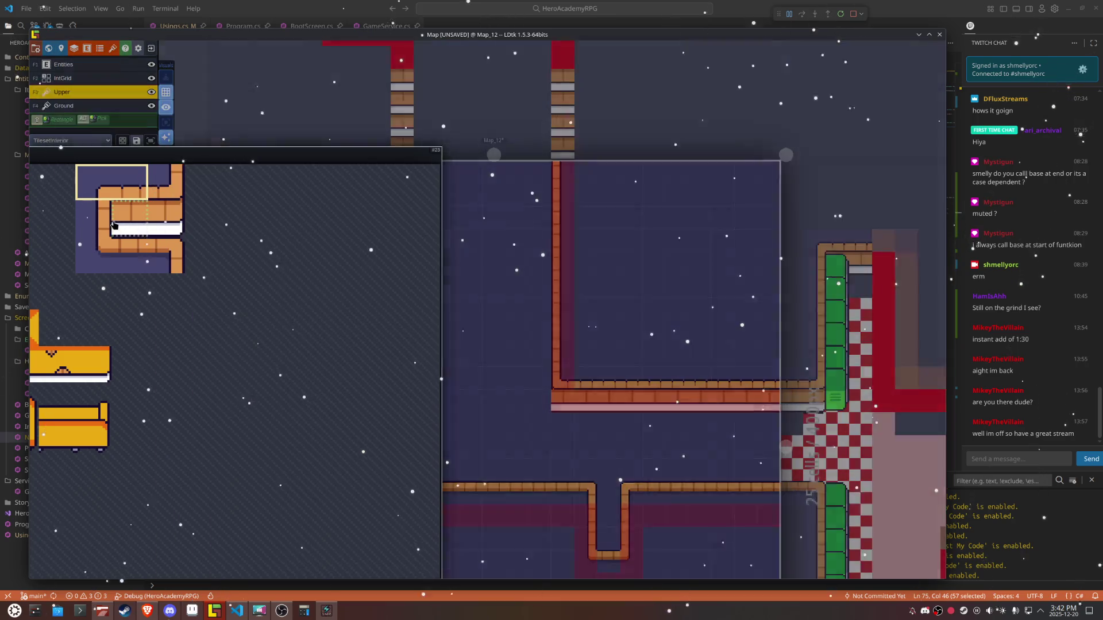
click(86, 222)
click(326, 295)
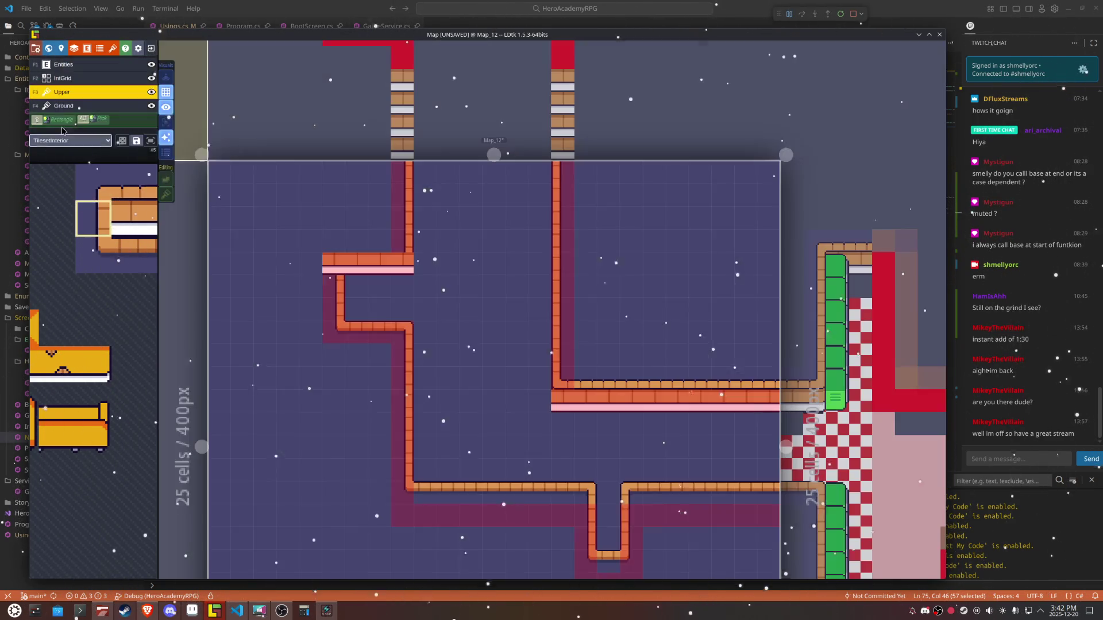
Step: Paint wooden ledge tiles inside the notch on the Ground layer
key(F4)
mouse_move(105, 230)
drag(105, 230, 118, 230)
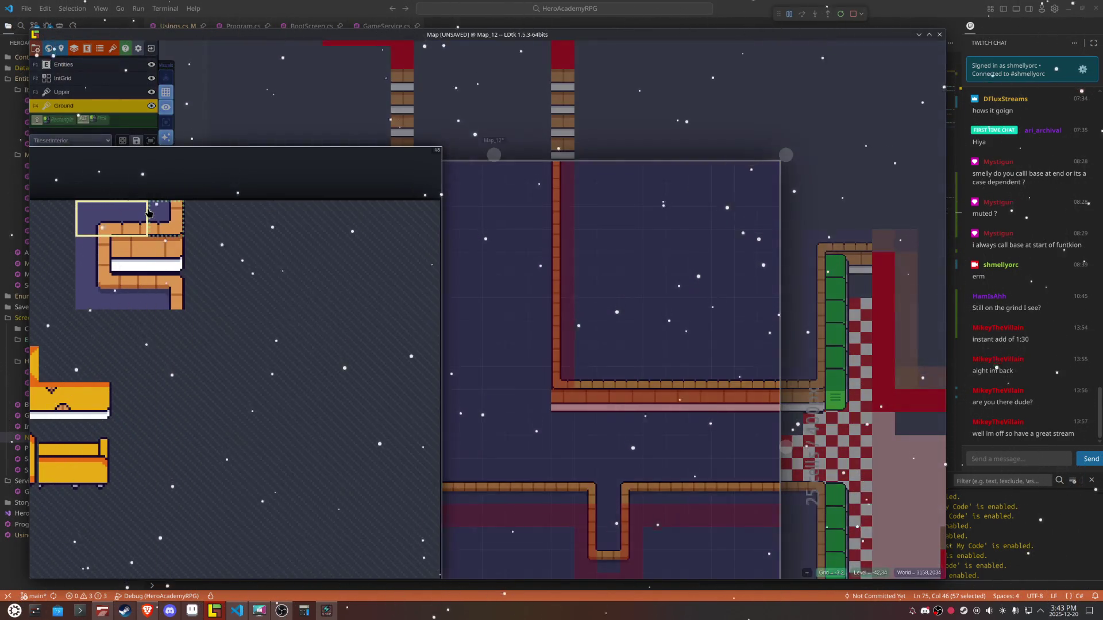
click(130, 218)
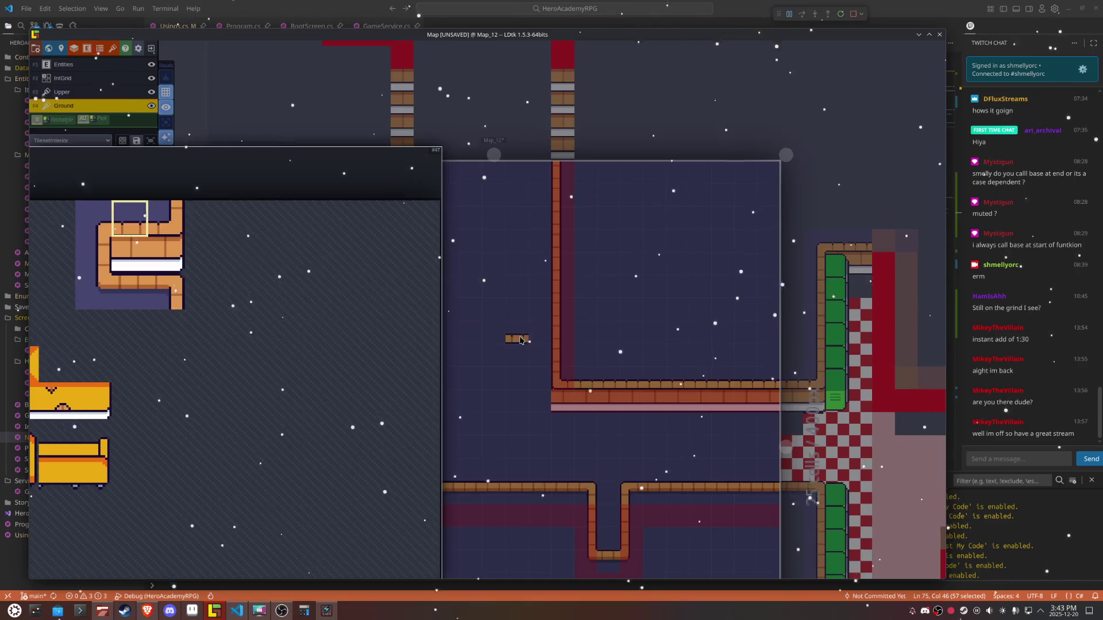
click(379, 264)
click(176, 235)
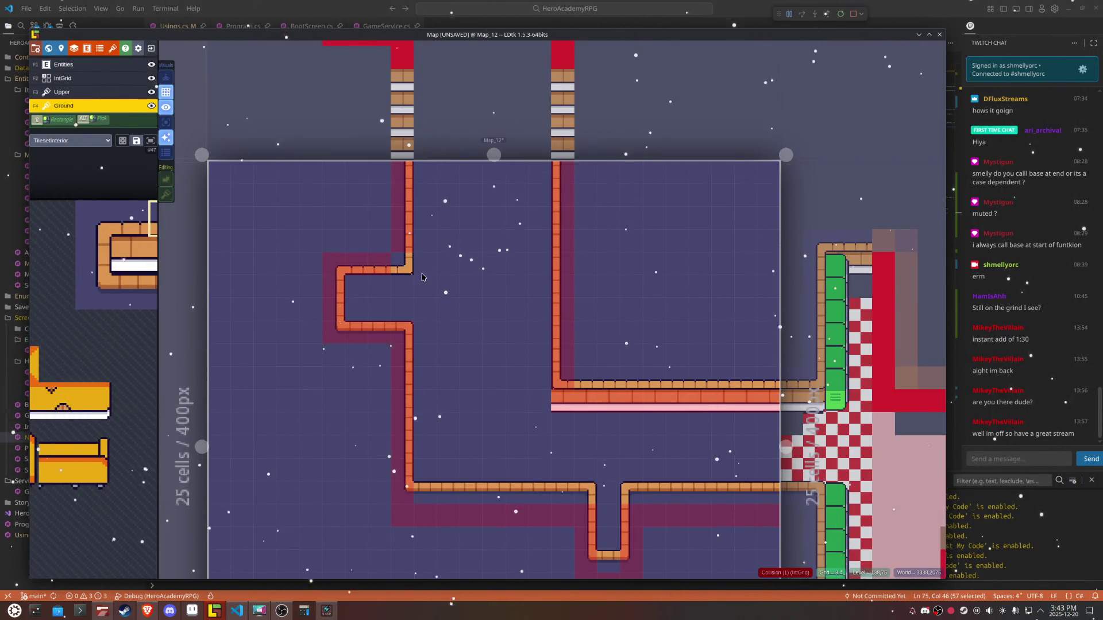
mouse_move(140, 267)
click(179, 266)
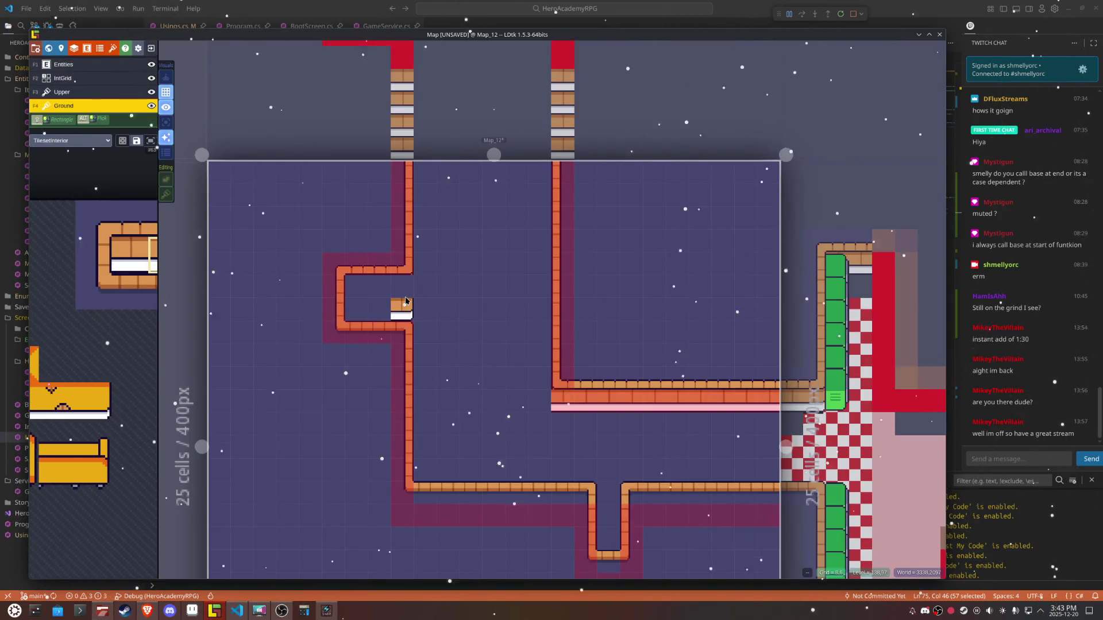
mouse_move(78, 253)
click(139, 255)
click(379, 286)
click(357, 286)
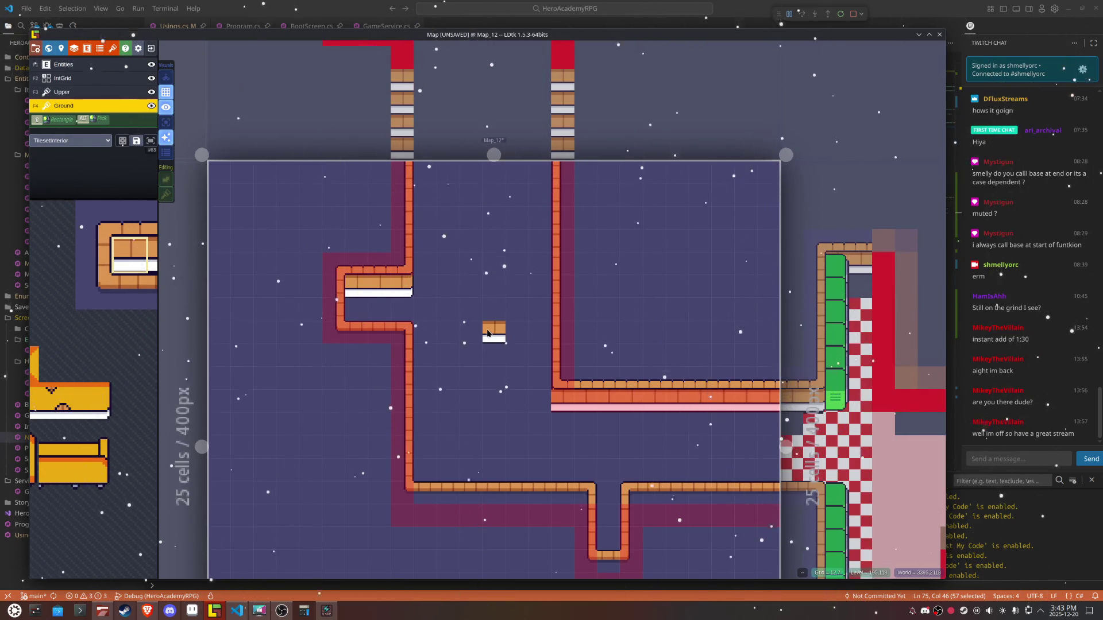
Step: Mark the ledge row as Collision on the IntGrid layer
scroll(487, 333, up, 2)
key(F2)
drag(397, 273, 330, 279)
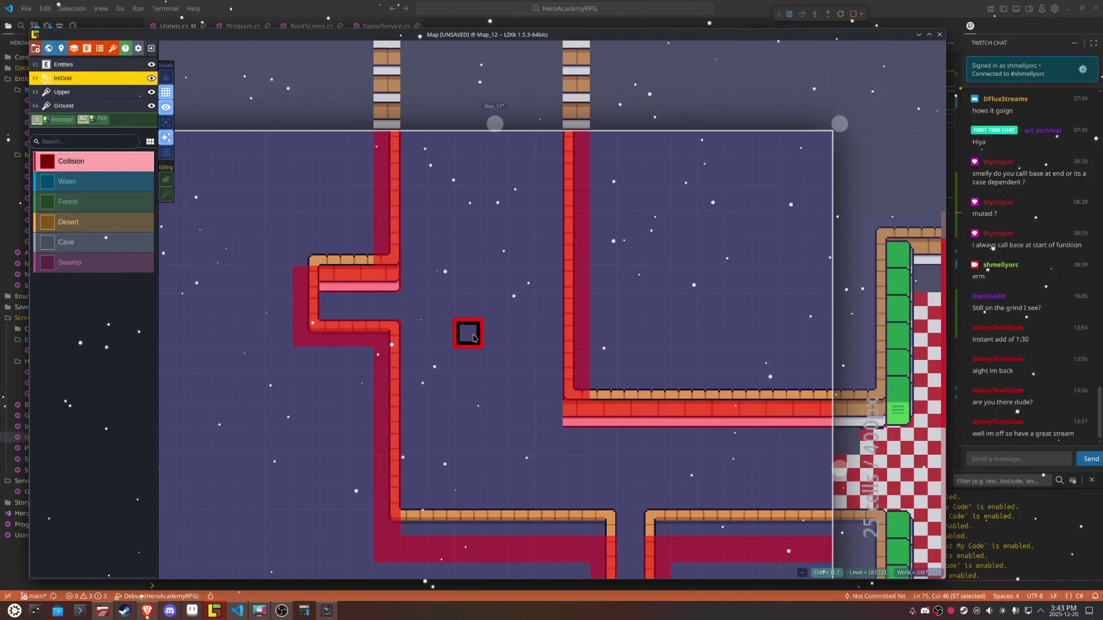
Step: Add a Collision column left of the ledge and a row below, erasing one stray cell
mouse_move(305, 305)
mouse_down()
mouse_move(278, 330)
mouse_move(305, 278)
mouse_up()
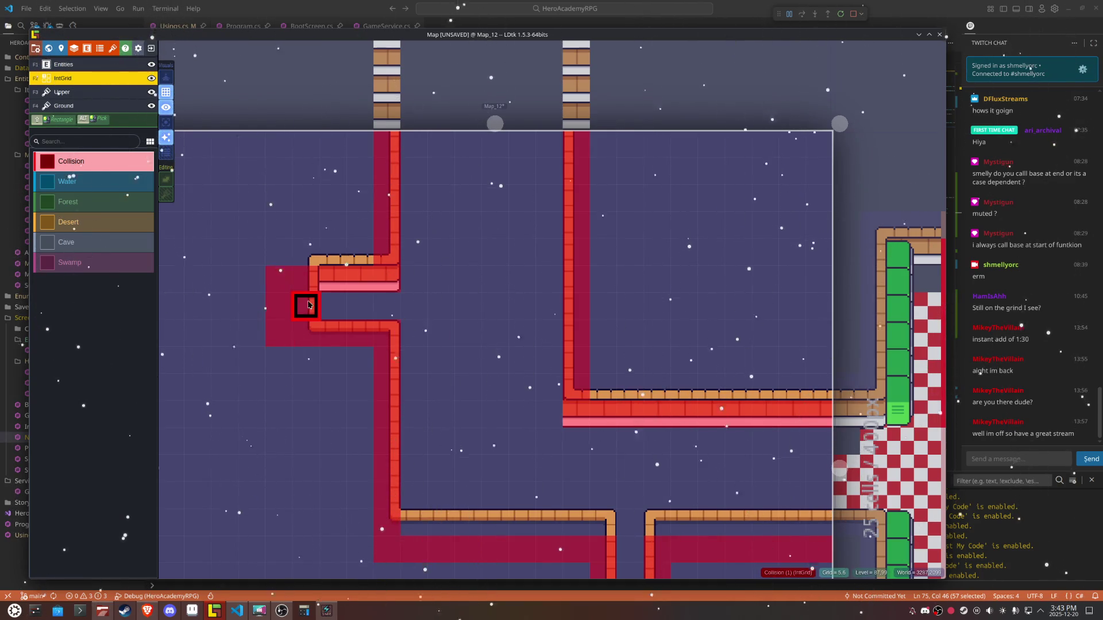
right_click(307, 311)
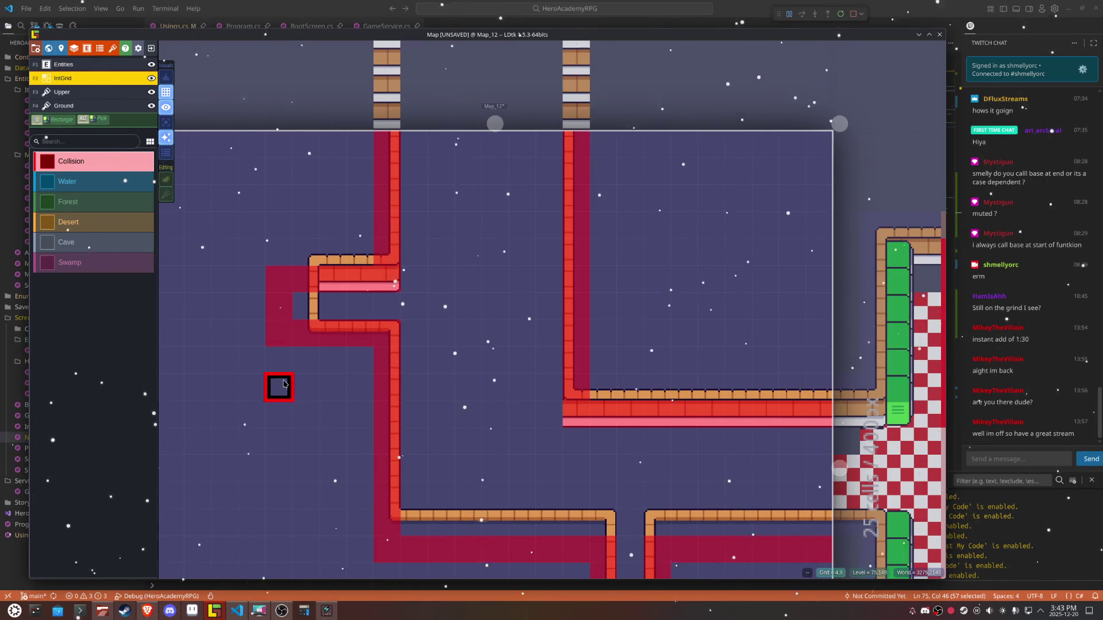
mouse_move(360, 359)
mouse_down()
mouse_move(278, 362)
mouse_move(309, 361)
mouse_move(305, 330)
mouse_move(386, 330)
mouse_up()
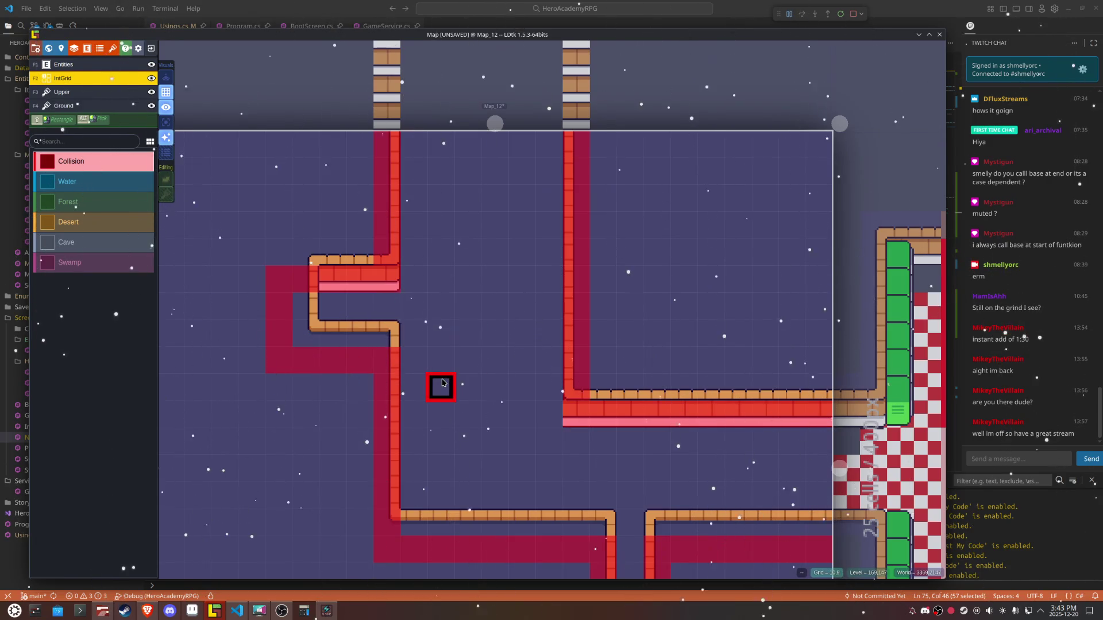
Step: Open Map_11 and outline a 3 by 4 cell area there
scroll(442, 382, down, 5)
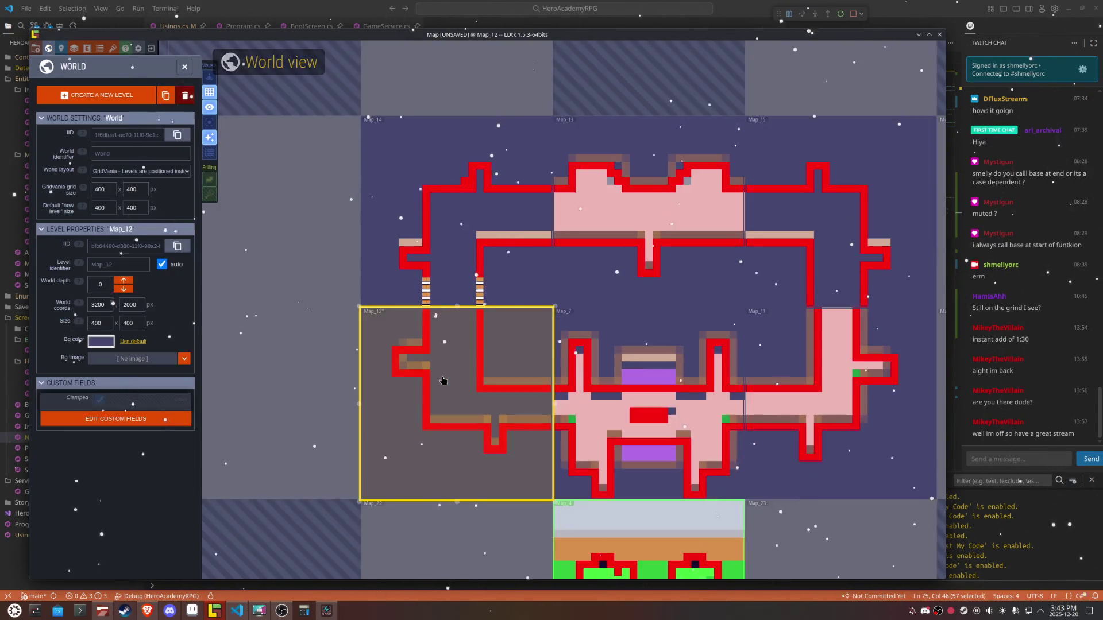
click(855, 378)
scroll(854, 377, up, 5)
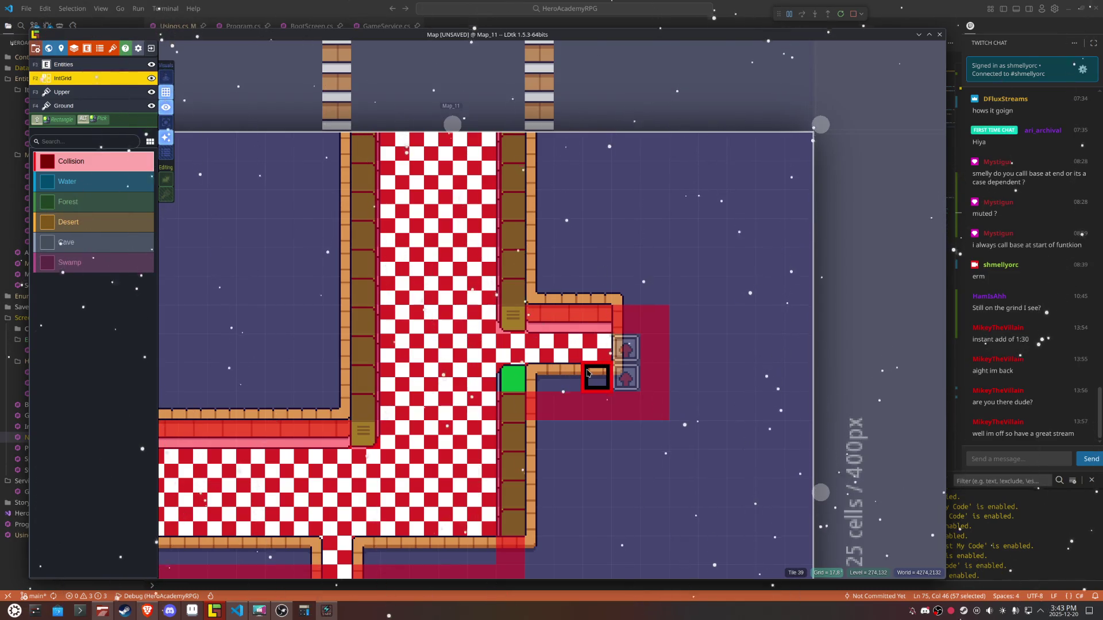
mouse_move(655, 402)
mouse_down()
mouse_move(644, 338)
mouse_move(610, 326)
mouse_up()
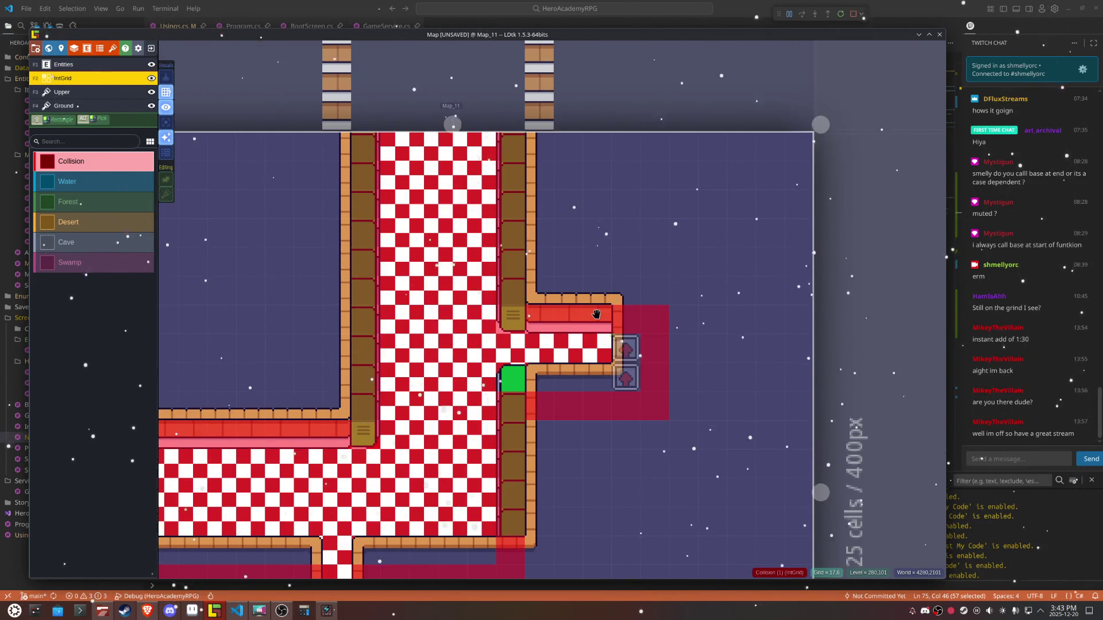
scroll(596, 315, down, 5)
Step: Return to Map_12 from the world view and activate its Entities layer with Teleport chosen
drag(207, 345, 551, 345)
click(456, 351)
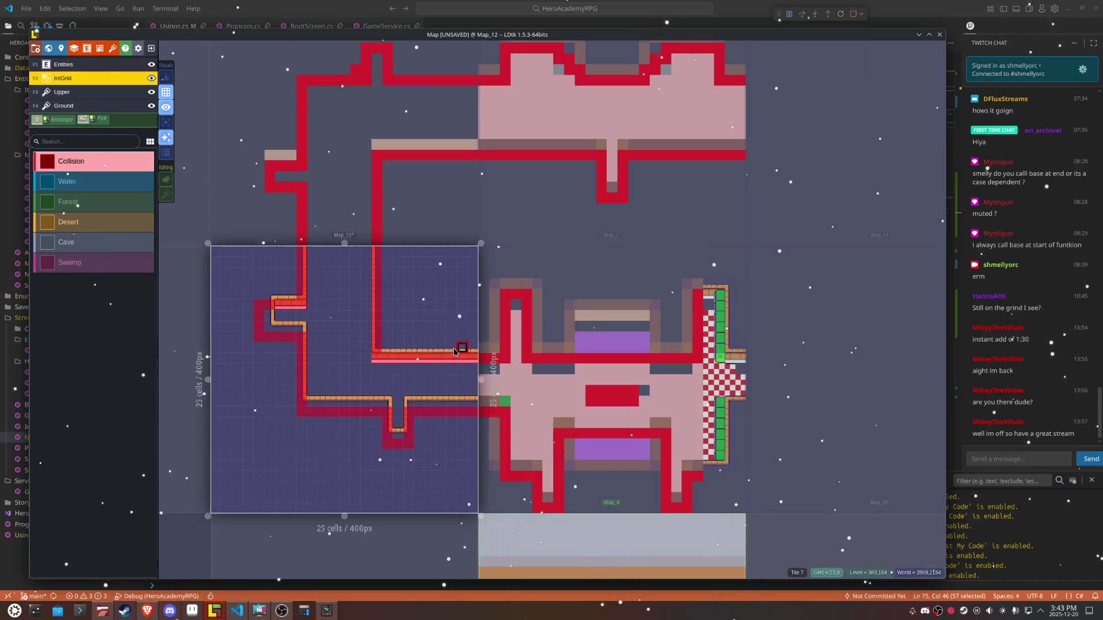
scroll(227, 302, up, 4)
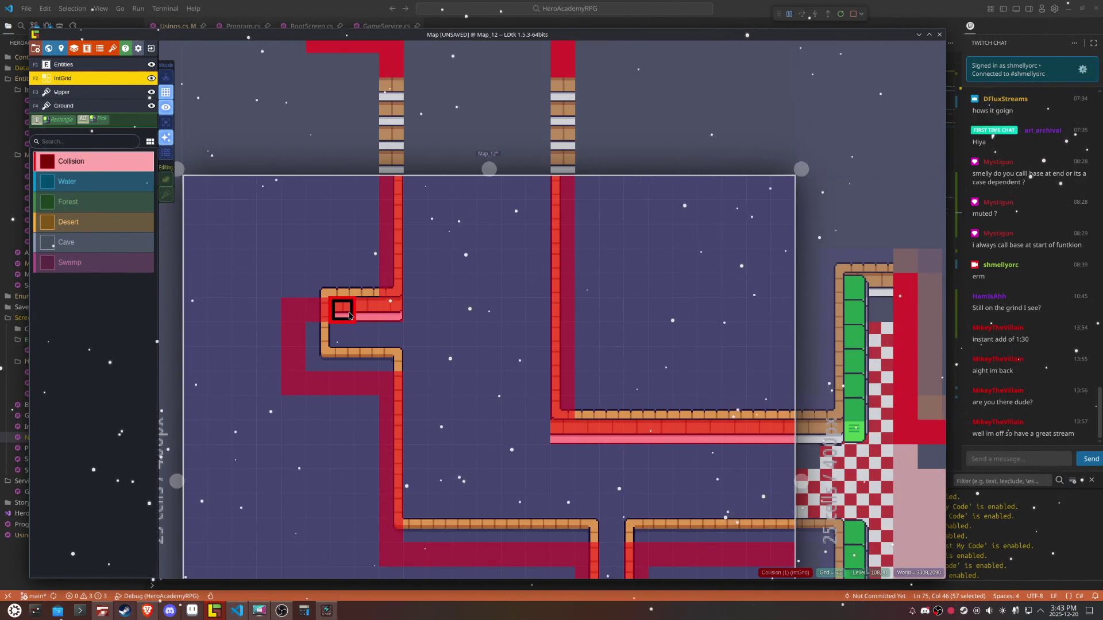
scroll(349, 314, down, 5)
click(770, 345)
scroll(772, 346, up, 4)
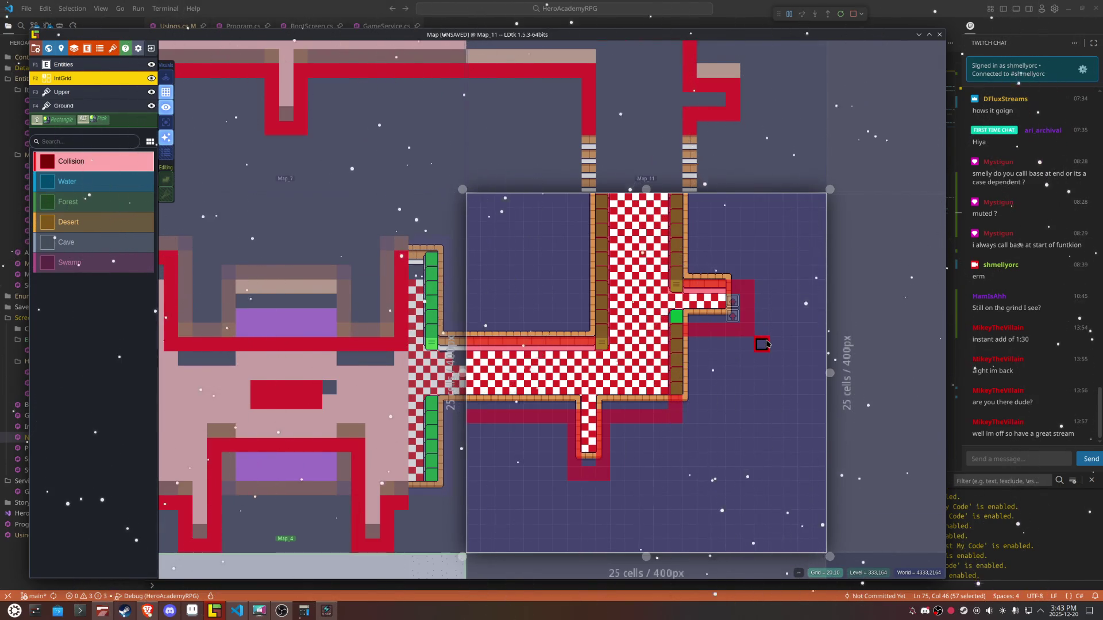
key(w)
click(353, 347)
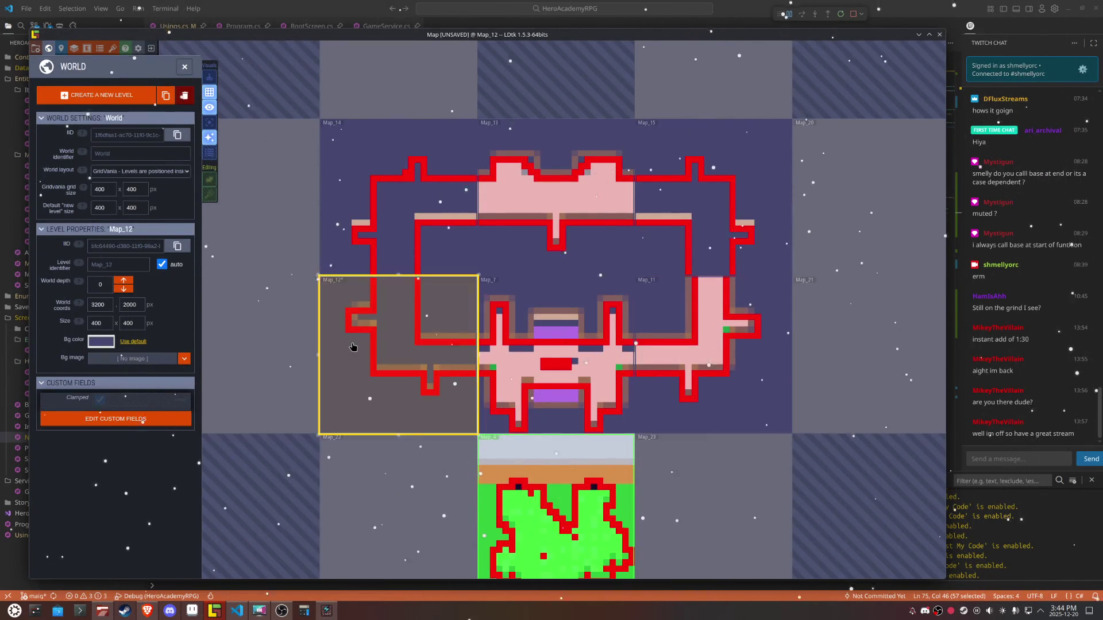
double_click(352, 347)
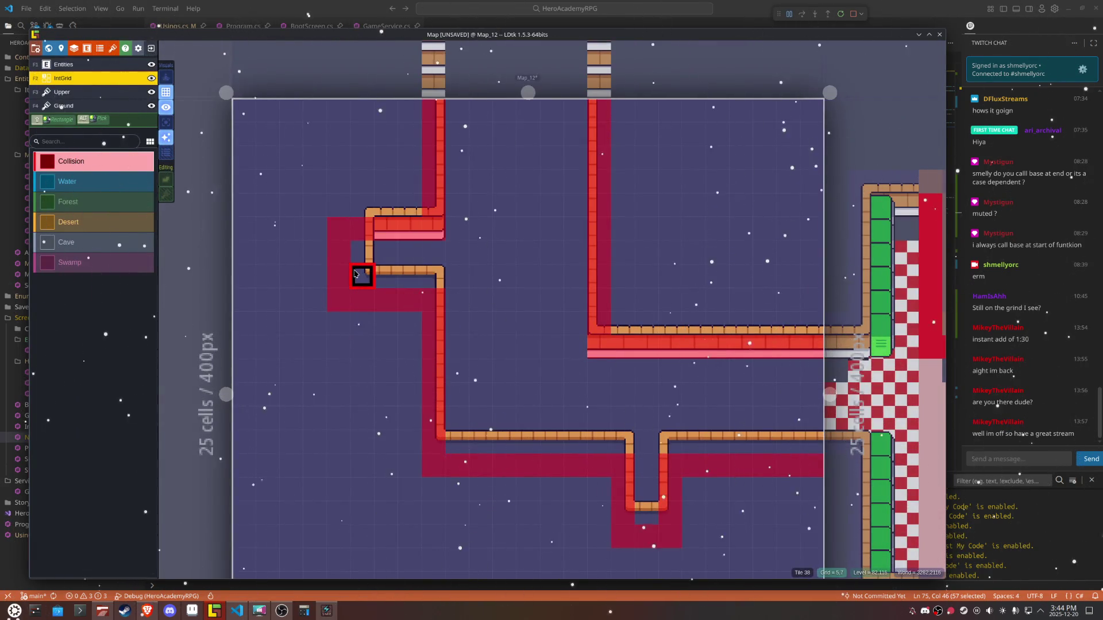
click(82, 68)
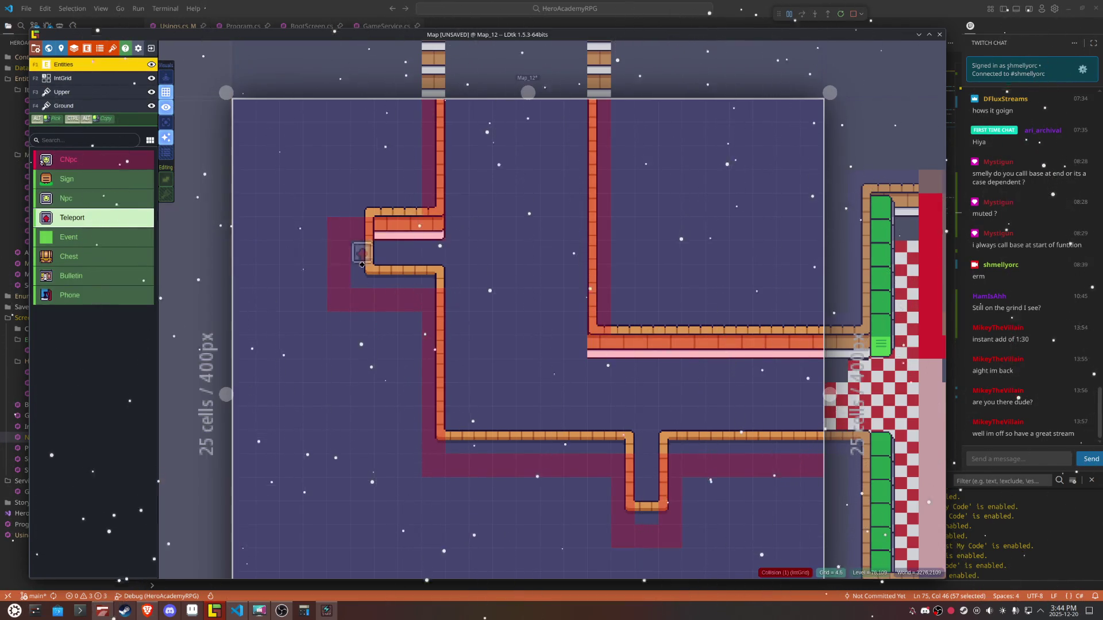
Step: Place a two-cell-tall Teleport entity in the doorway of Map_12's left notch, then return to the Ground layer
drag(370, 257, 371, 287)
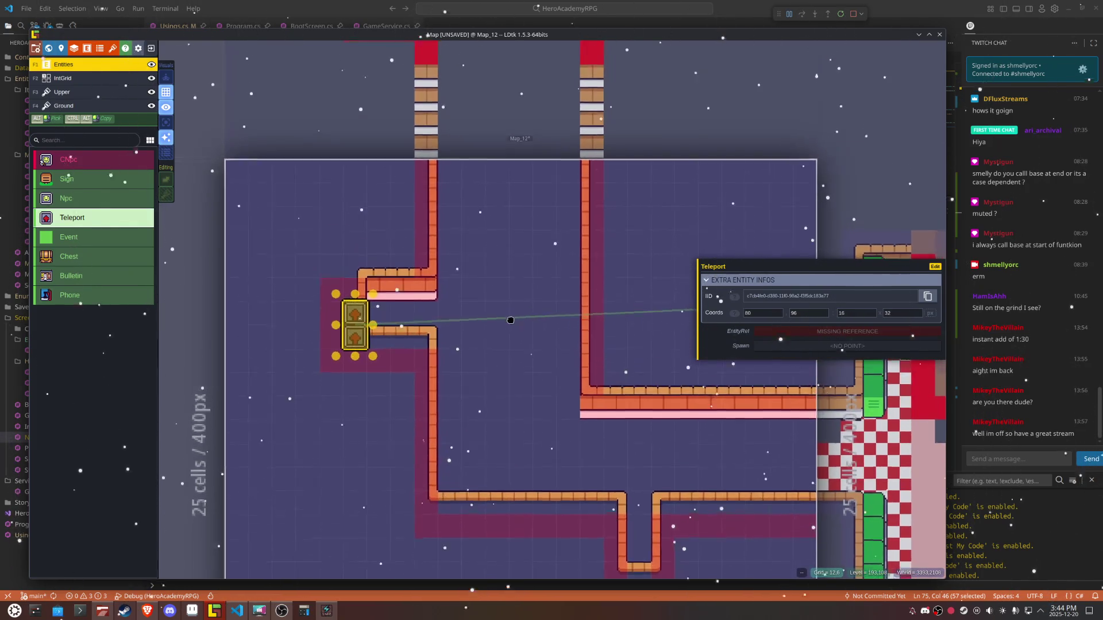
scroll(509, 316, up, 2)
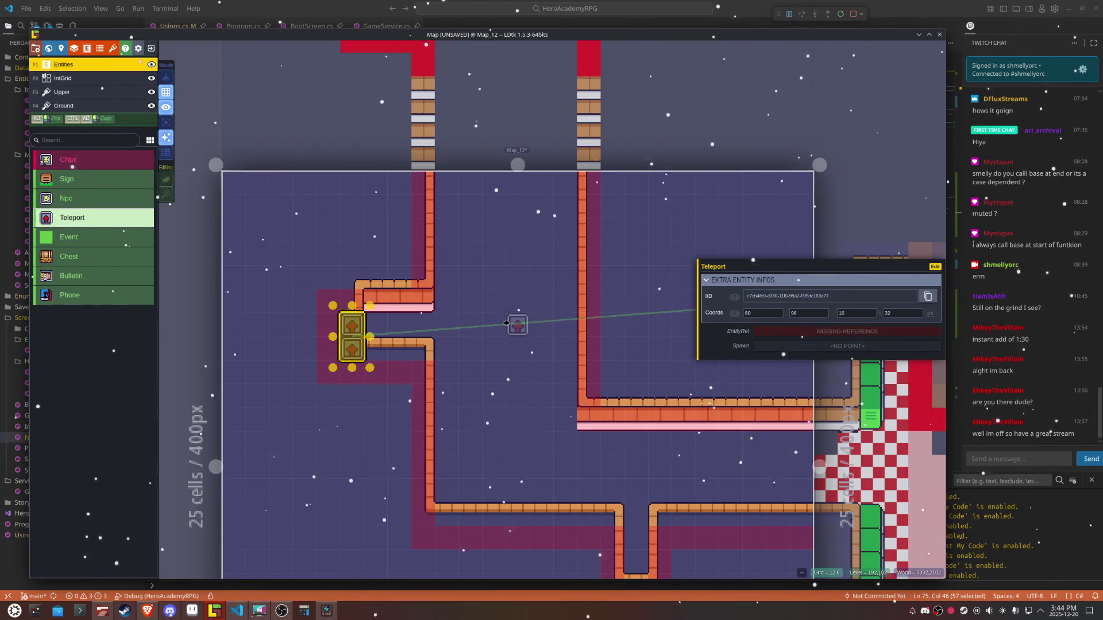
click(90, 108)
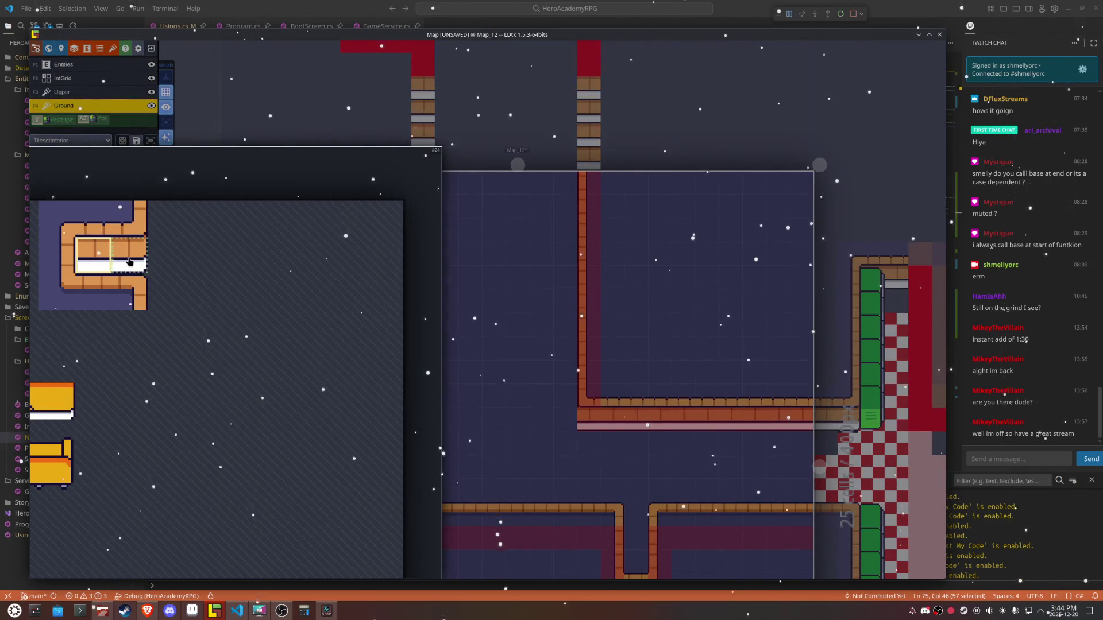
Step: Select the red-and-white checker tile, discarding a test 2x2 block and an oversized fill
drag(115, 241, 144, 269)
click(585, 428)
right_click(584, 428)
mouse_move(305, 381)
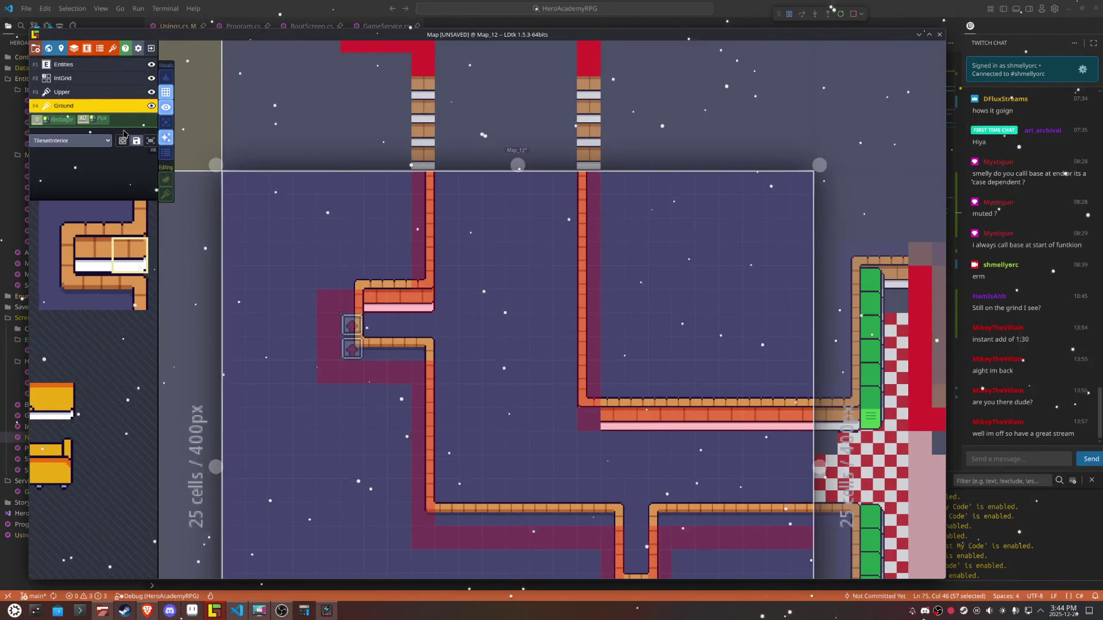
mouse_move(144, 230)
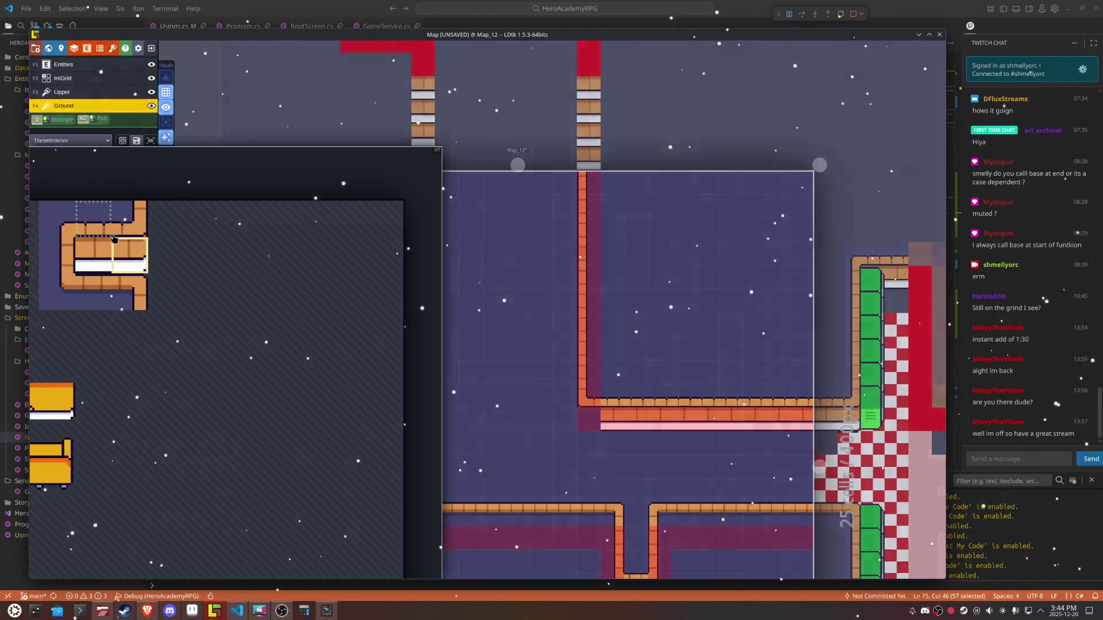
click(222, 339)
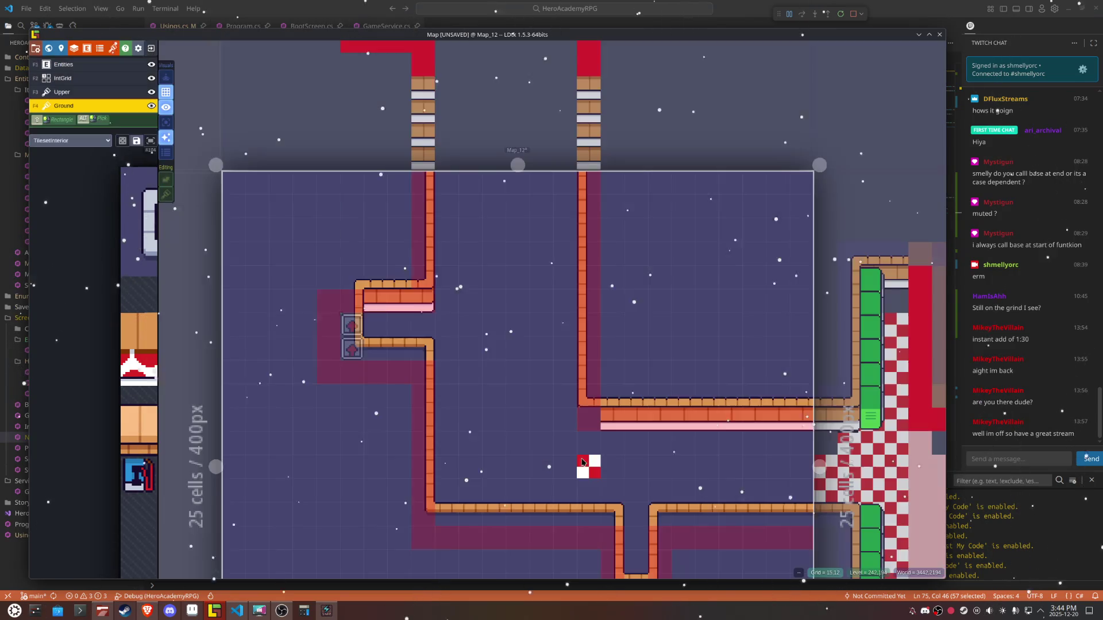
alt+shift+click(542, 448)
key(ctrl+z)
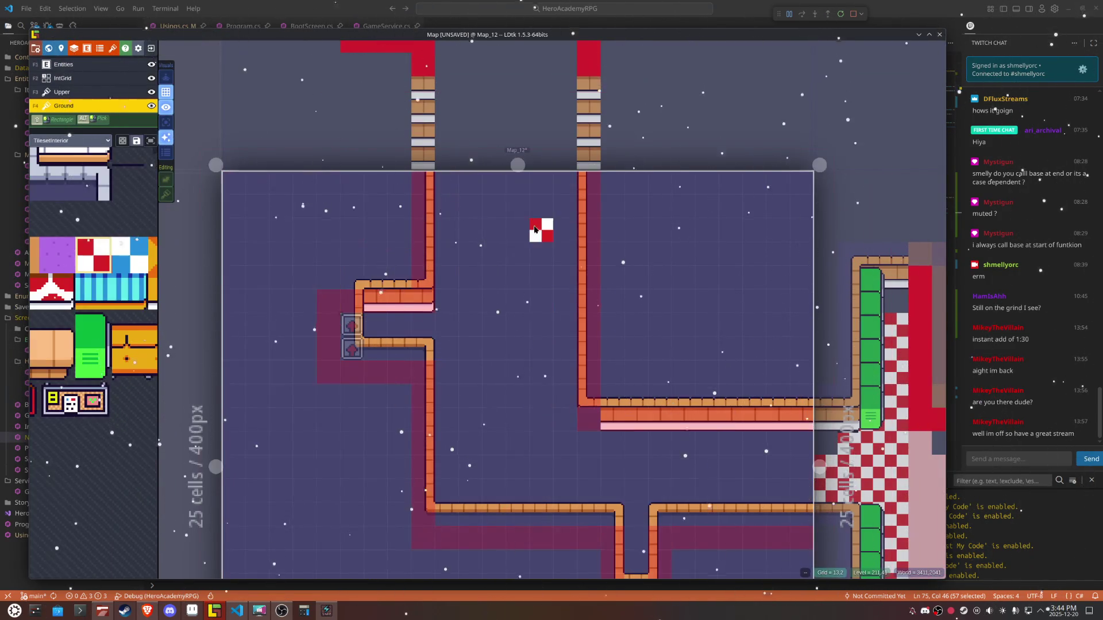
Step: Paint checker tiles along the room's edges and columns, then flood-fill the remaining interior
mouse_move(545, 183)
mouse_down()
mouse_move(459, 189)
mouse_move(452, 319)
mouse_move(396, 325)
mouse_move(417, 311)
mouse_up()
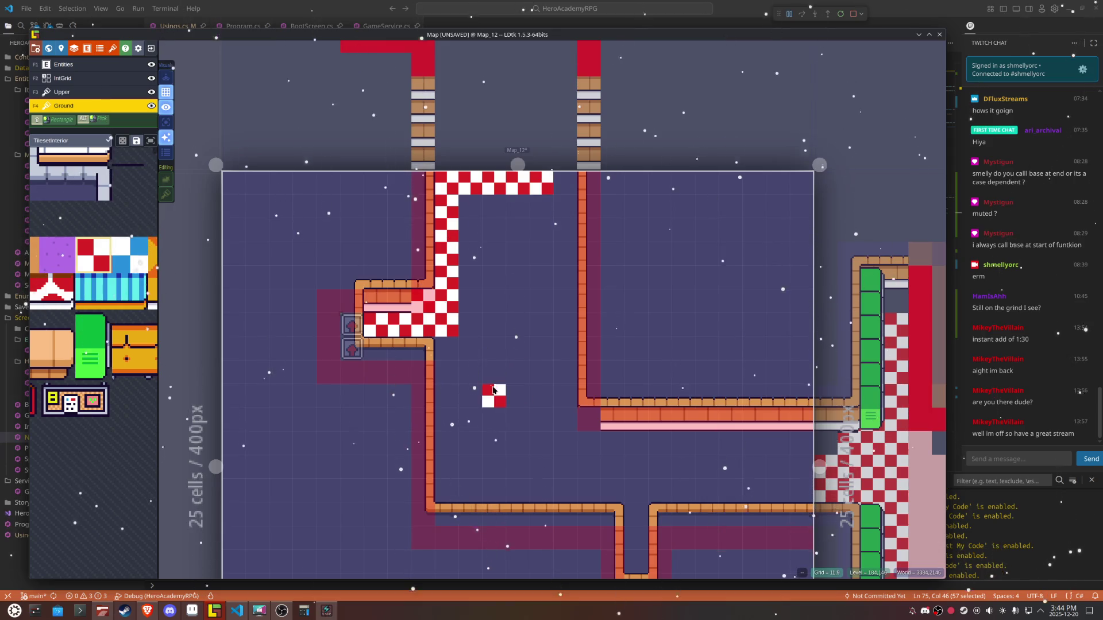
click(592, 413)
drag(560, 410, 540, 298)
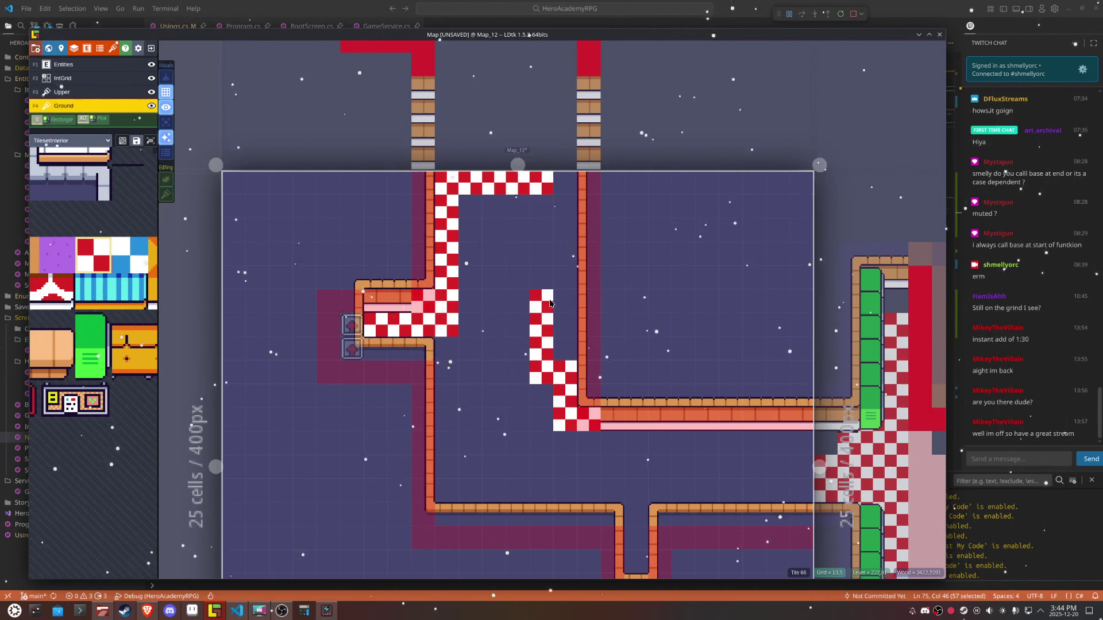
drag(615, 485, 573, 440)
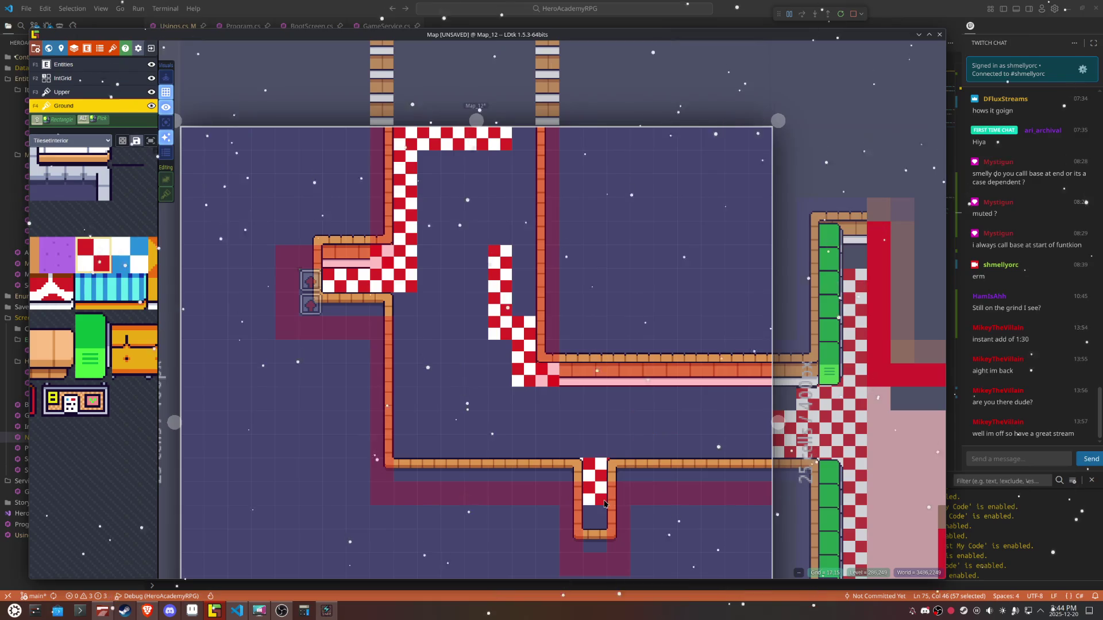
mouse_move(618, 446)
mouse_down()
mouse_move(715, 447)
mouse_move(746, 435)
mouse_move(760, 401)
mouse_move(690, 399)
mouse_move(642, 425)
mouse_move(524, 422)
mouse_move(612, 441)
mouse_move(425, 445)
mouse_move(405, 296)
mouse_up()
click(516, 297)
mouse_move(515, 296)
mouse_down()
mouse_move(524, 138)
mouse_move(524, 213)
mouse_up()
alt+shift+click(477, 256)
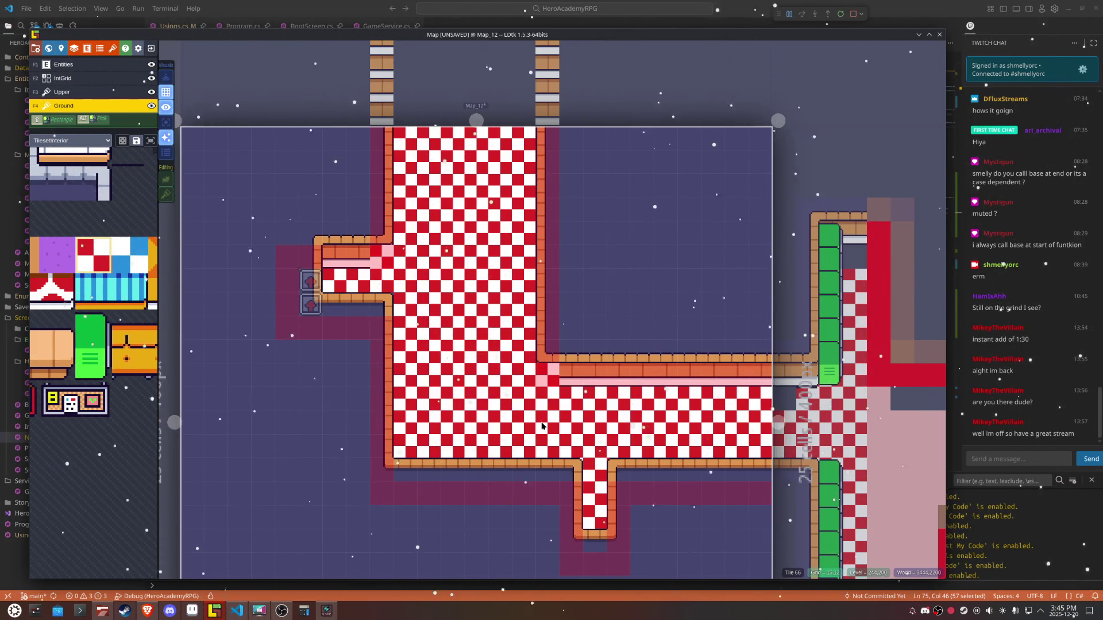
Step: Choose a horizontally flipped tile from the tileset, toggling tile stacking on and off
key(t)
mouse_move(133, 277)
click(144, 358)
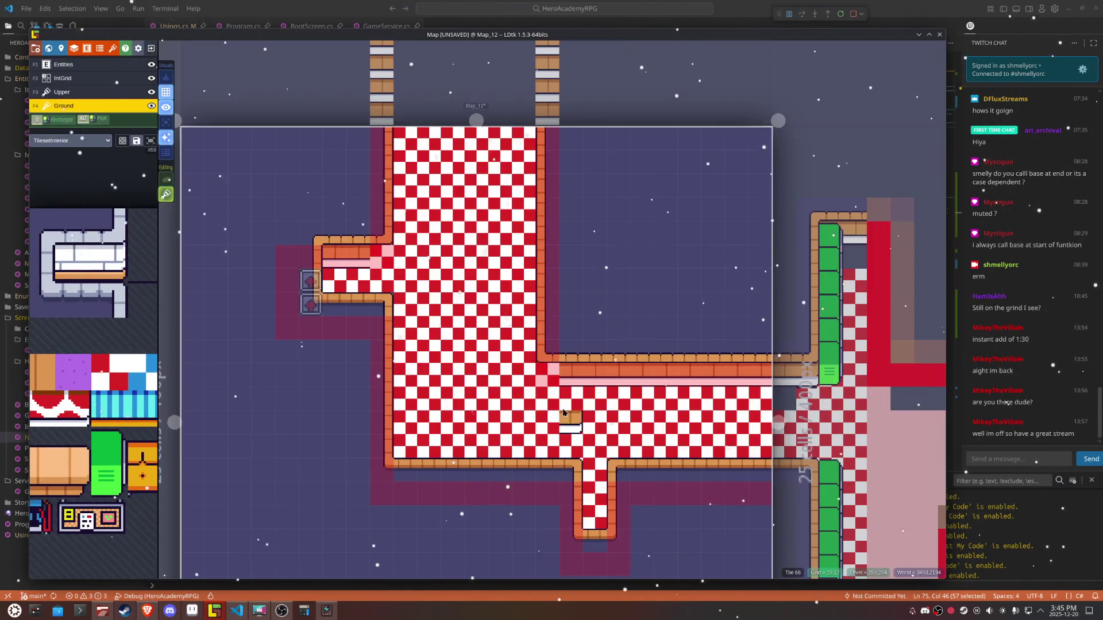
key(x)
key(x)
drag(477, 409, 434, 424)
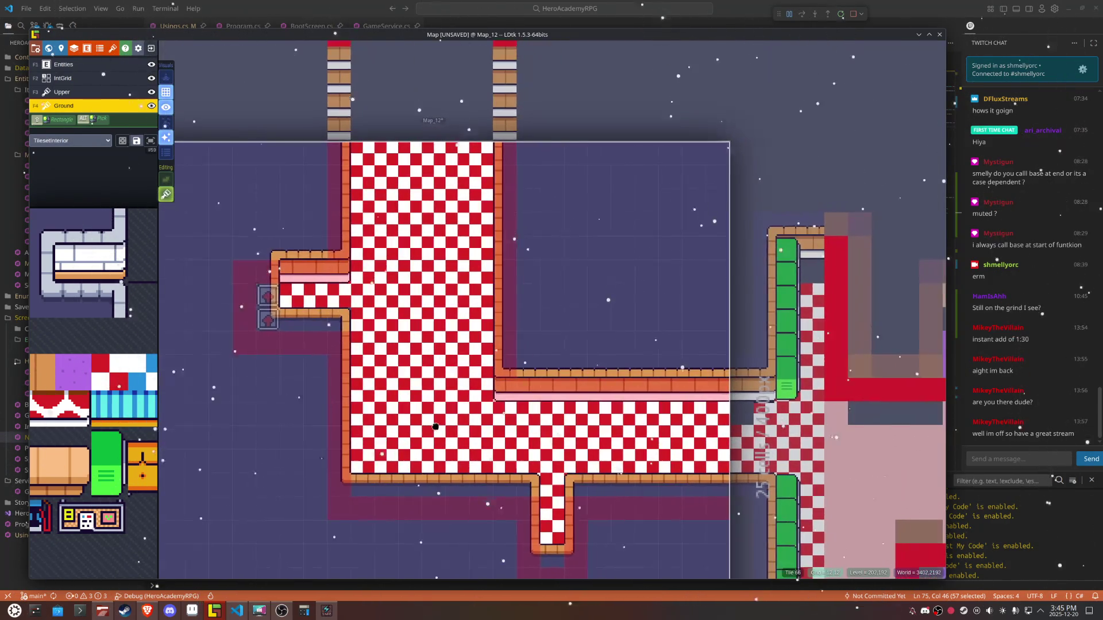
scroll(382, 311, up, 2)
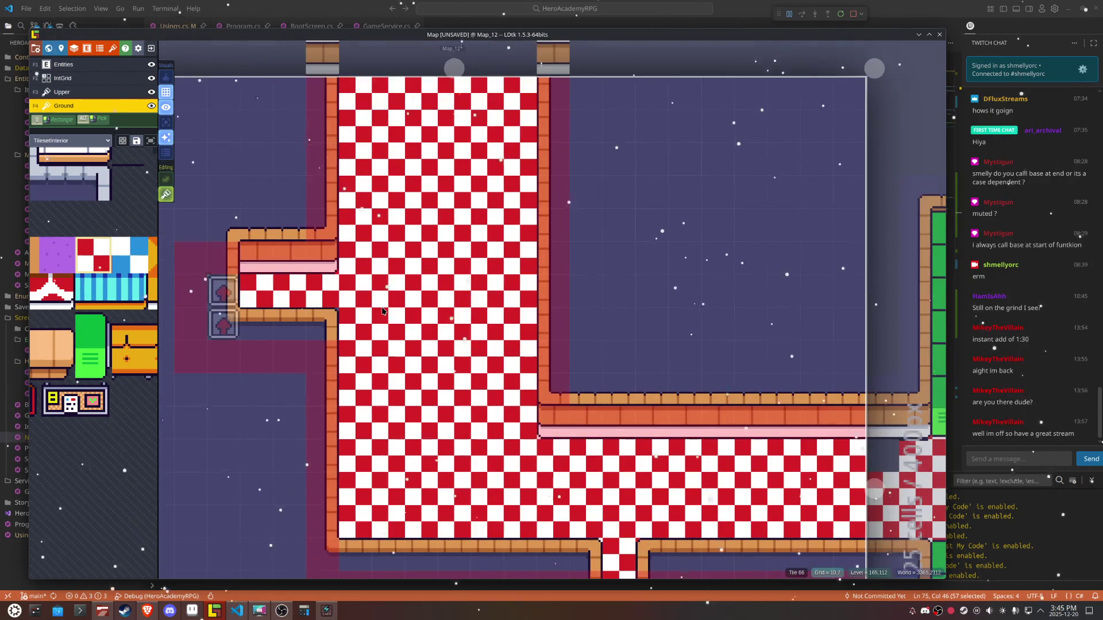
key(t)
Step: Bring the whole checkered room into view and pick the green shelf tile
scroll(382, 310, up, 2)
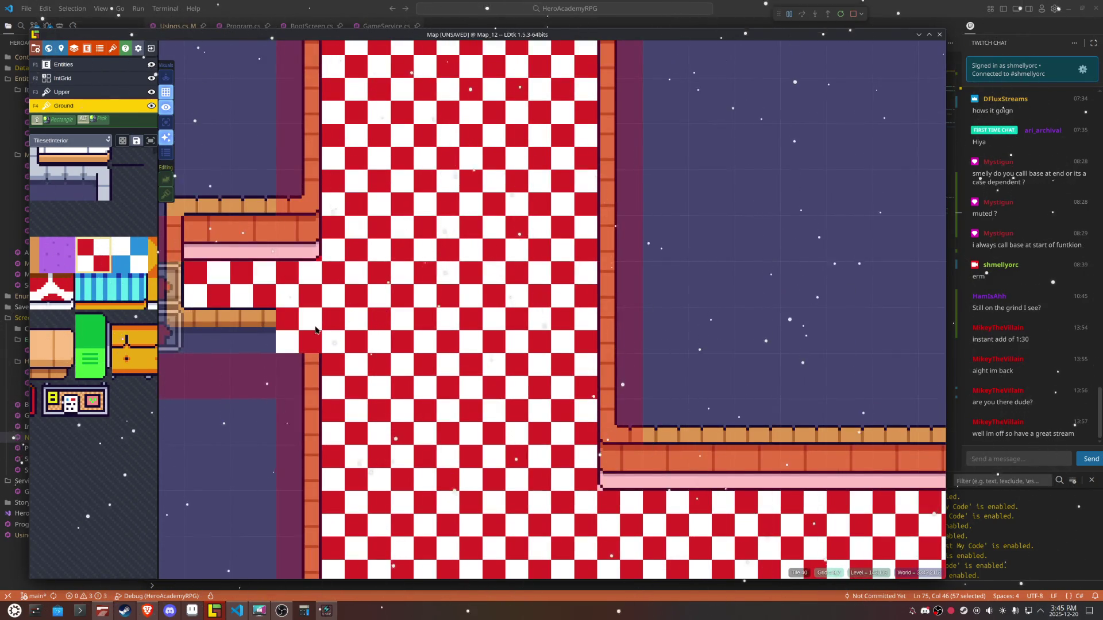
scroll(434, 420, down, 2)
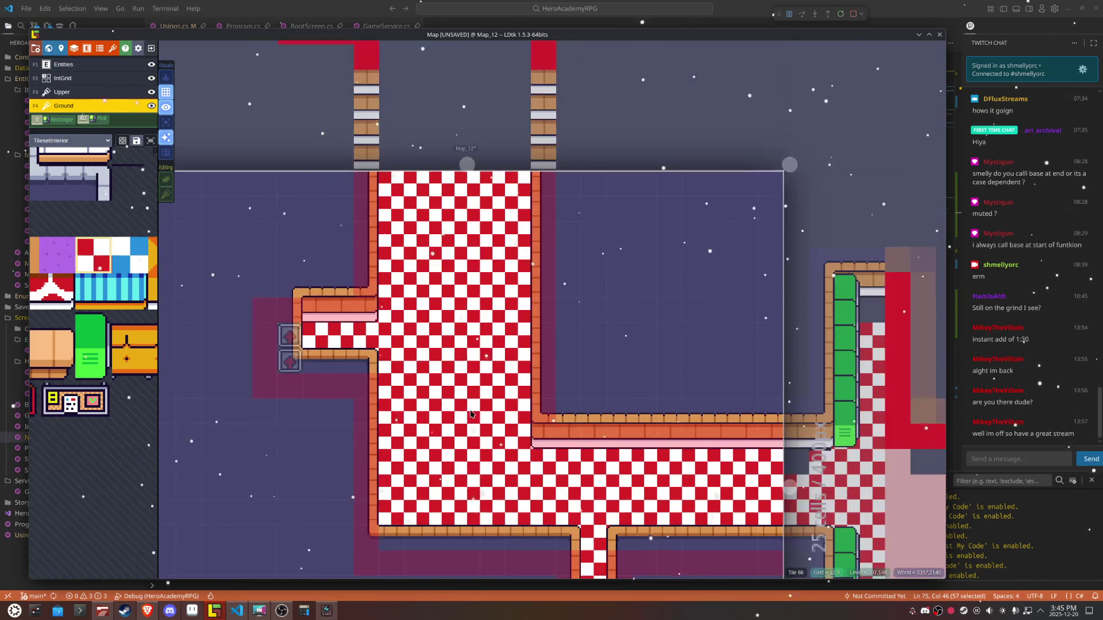
scroll(519, 466, up, 2)
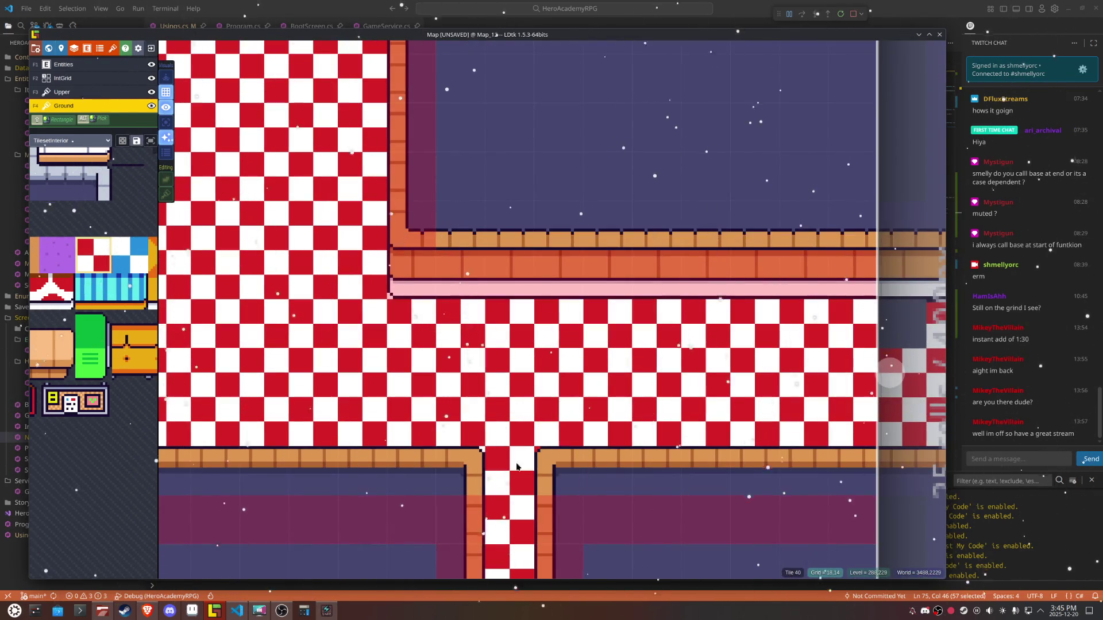
scroll(539, 407, down, 2)
drag(392, 356, 445, 426)
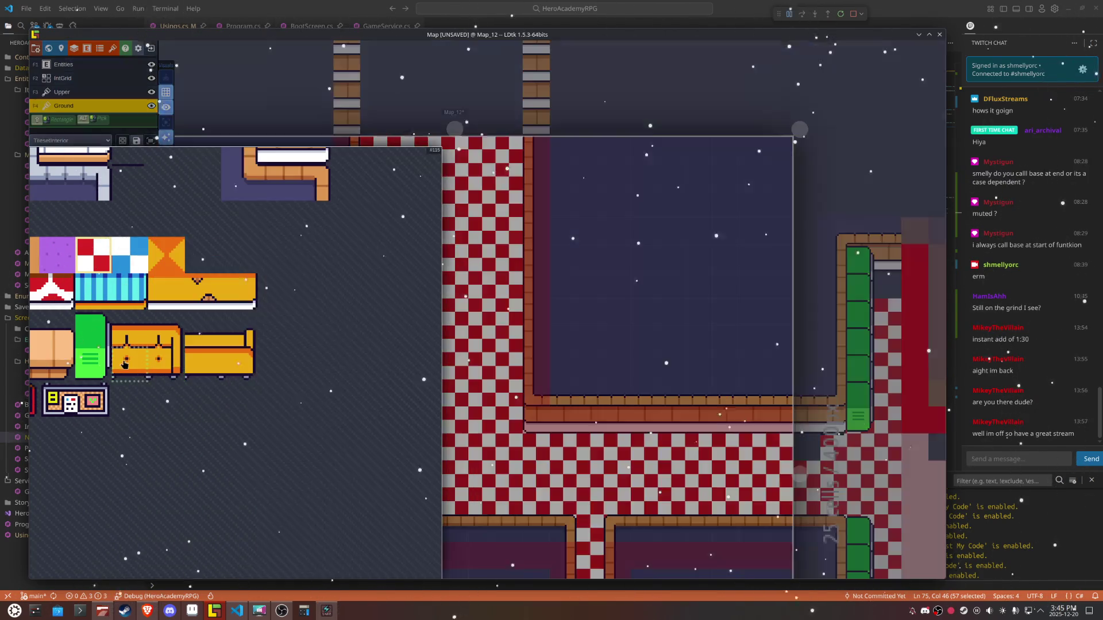
click(92, 362)
Step: With tile stacking on, paint green shelves up the left wall and mirrored shelves up the right wall
key(shift+s)
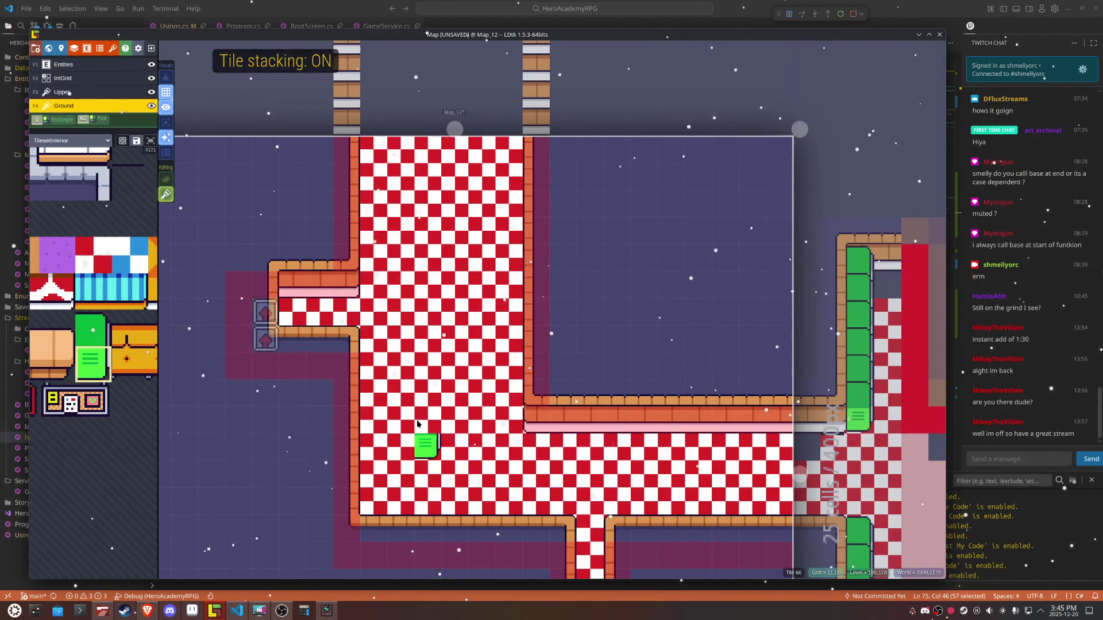
drag(370, 496, 374, 364)
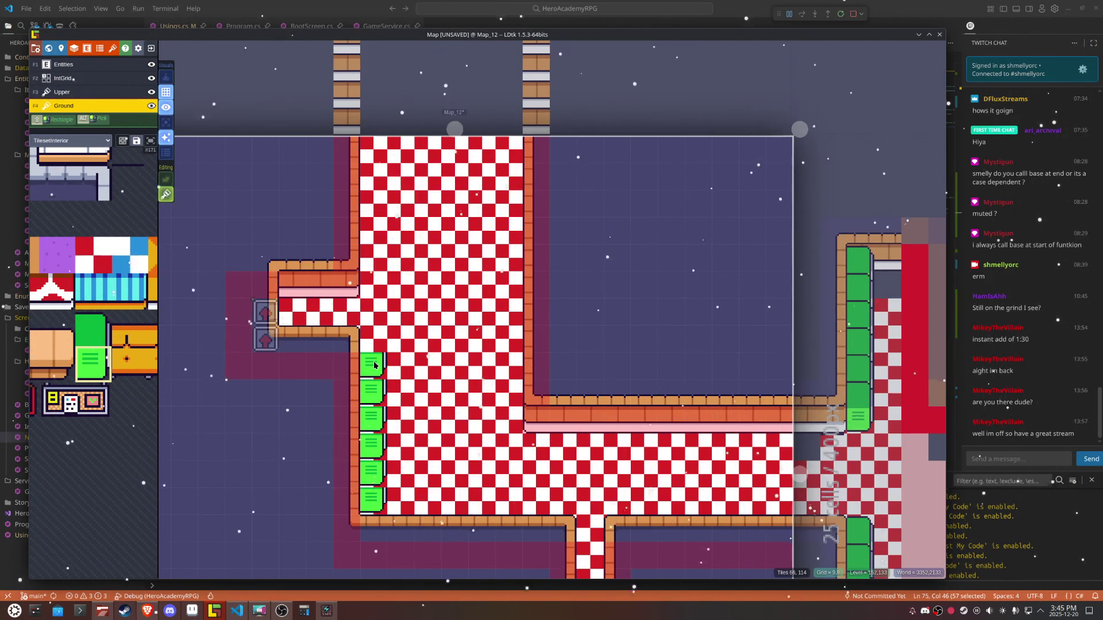
key(x)
drag(509, 419, 511, 161)
key(x)
drag(374, 287, 375, 160)
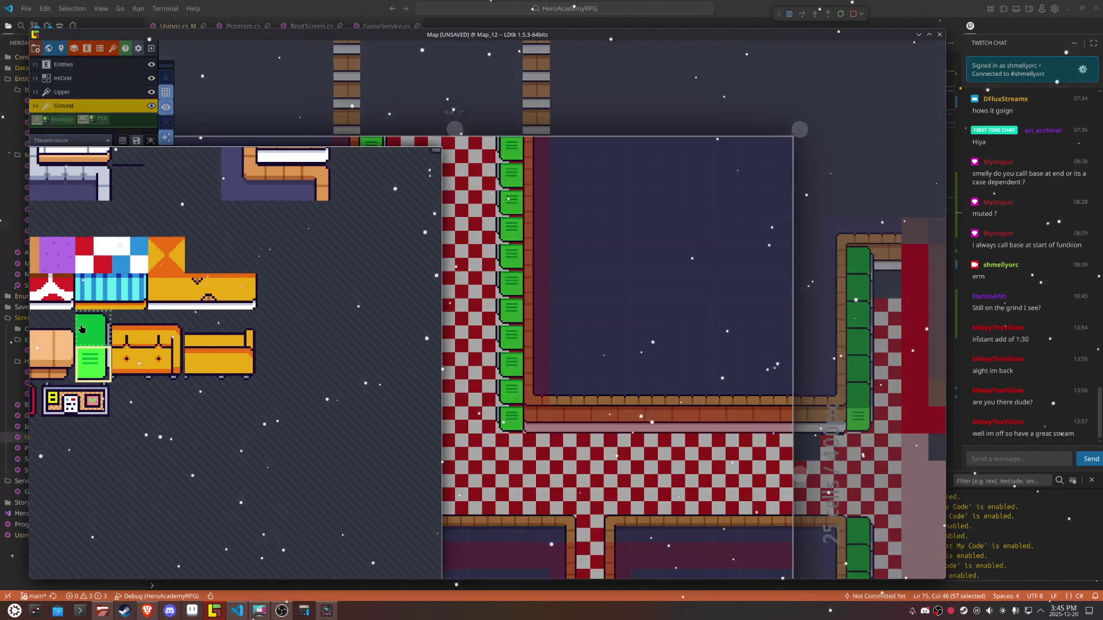
Step: Repaint both shelf columns with the dark green shelf tile, mirrored on the right wall
click(91, 324)
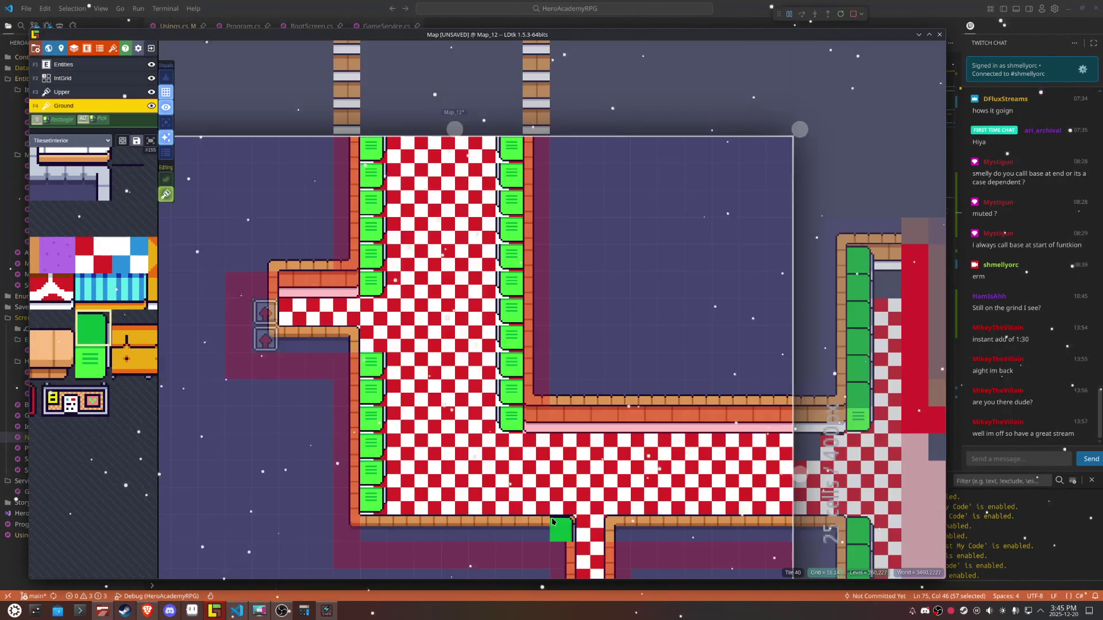
drag(372, 503, 371, 354)
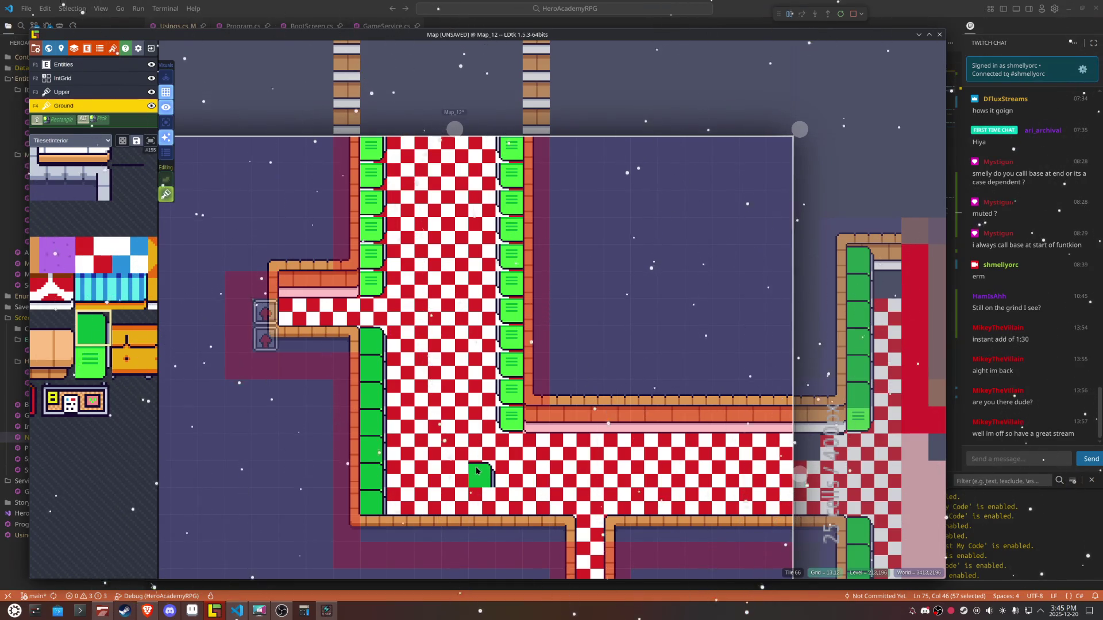
key(ctrl+z)
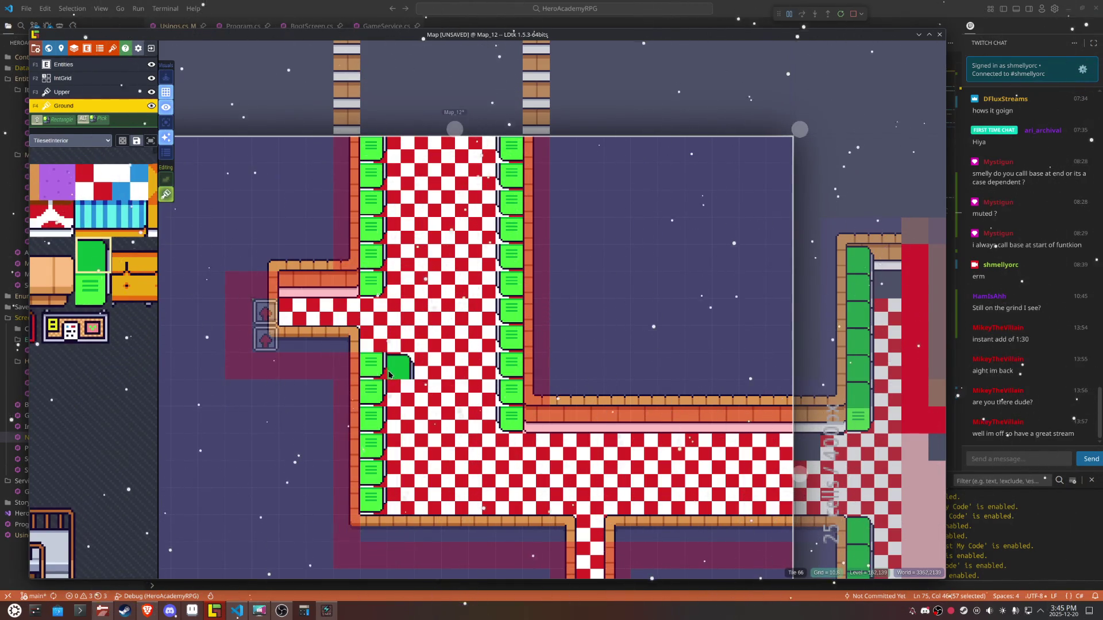
drag(369, 511, 374, 343)
key(x)
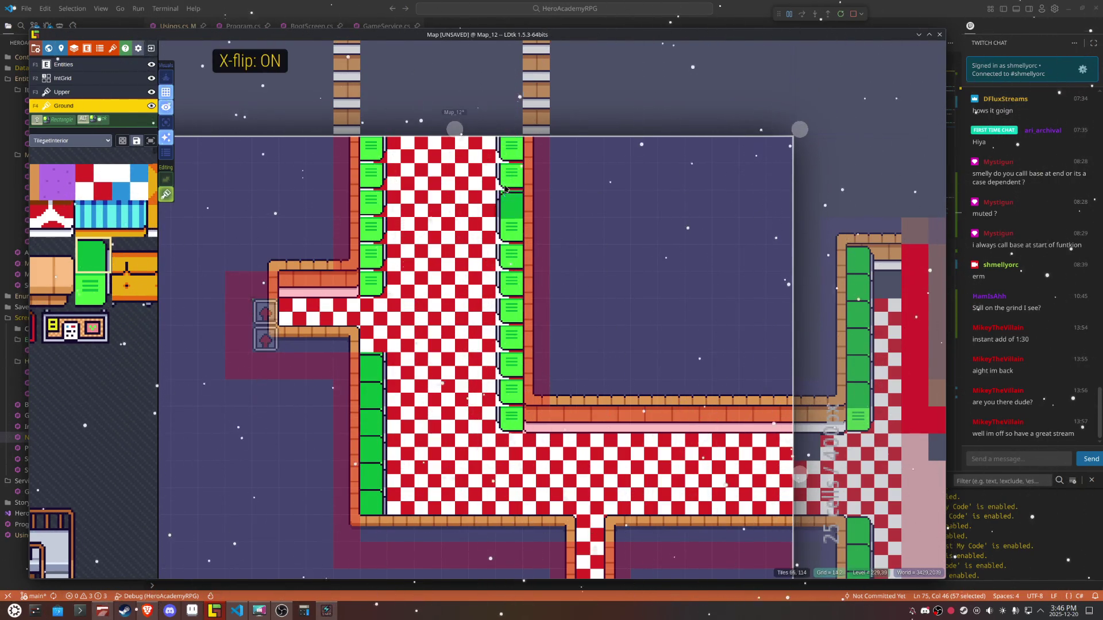
drag(509, 162, 505, 382)
key(x)
drag(376, 261, 369, 171)
Step: On the IntGrid layer, mark the left and right shelf columns as Collision
key(F2)
mouse_move(369, 253)
mouse_down()
mouse_move(368, 156)
mouse_move(370, 278)
mouse_move(345, 231)
mouse_move(358, 144)
mouse_up()
mouse_move(512, 419)
mouse_down()
mouse_move(522, 179)
mouse_move(505, 153)
mouse_move(537, 153)
mouse_move(530, 400)
mouse_up()
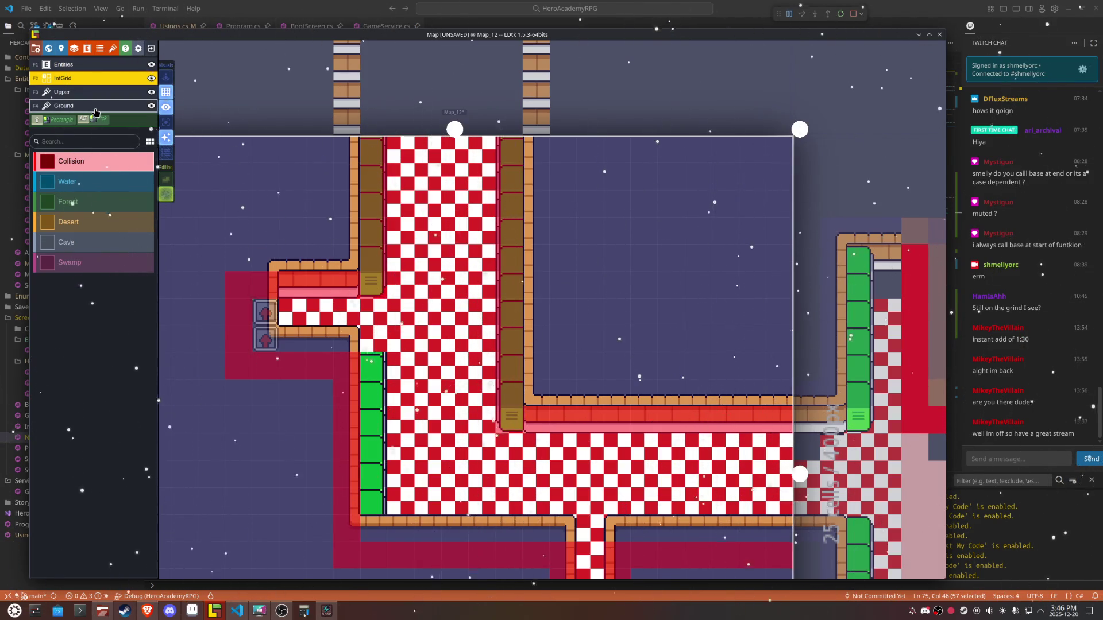
Step: Place and erase test green tiles on the floor in the Upper layer, then save and reopen IntGrid
click(63, 108)
click(62, 92)
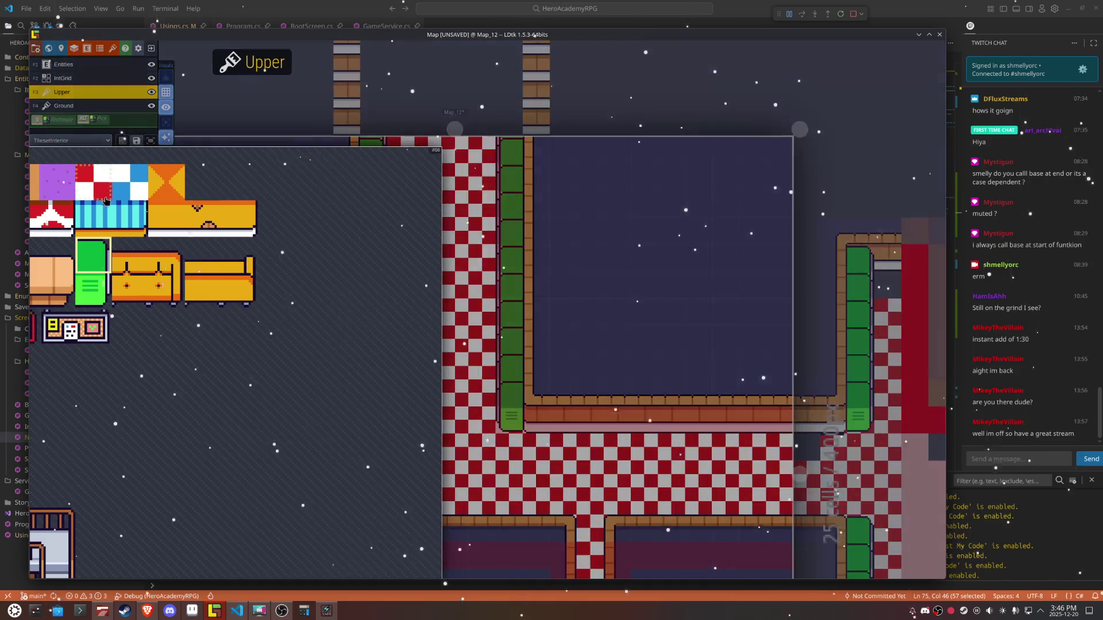
click(430, 323)
key(shift+s)
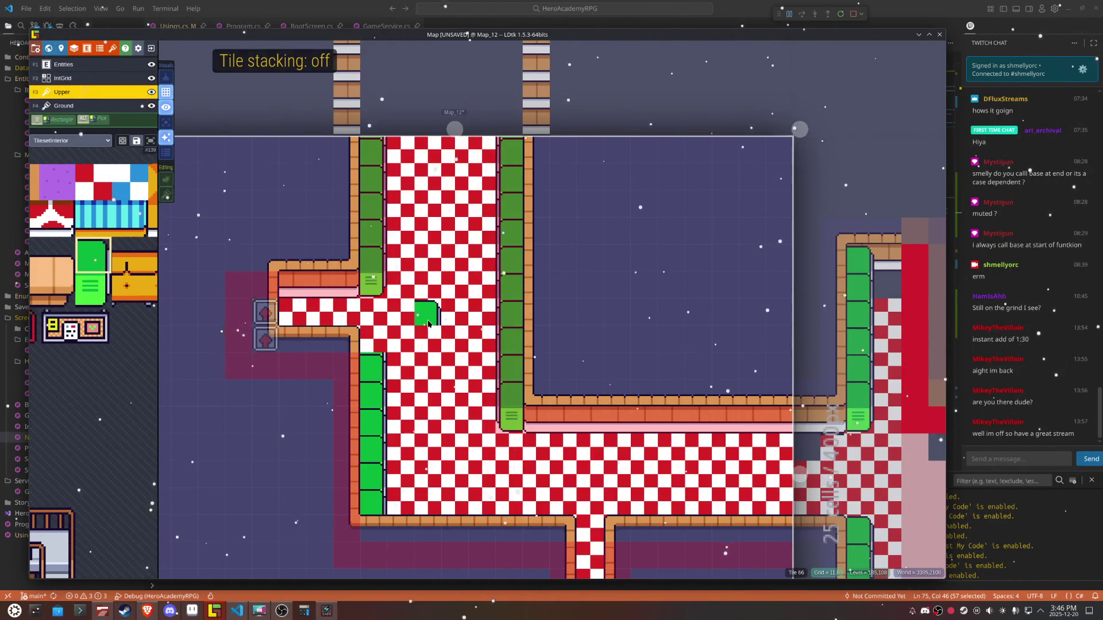
right_click(430, 323)
click(384, 334)
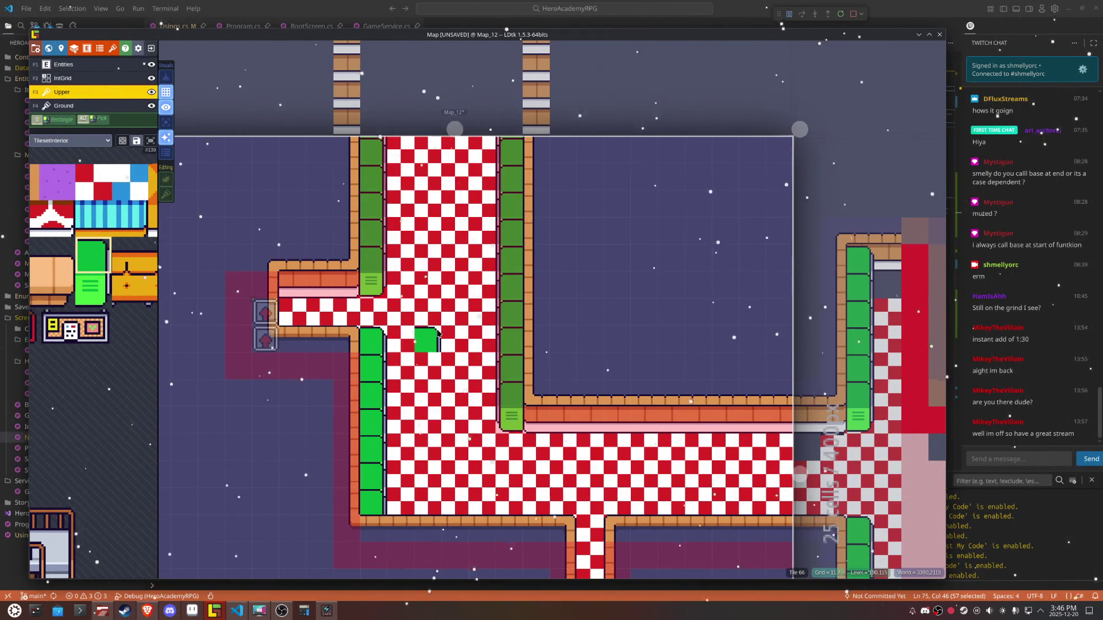
right_click(392, 339)
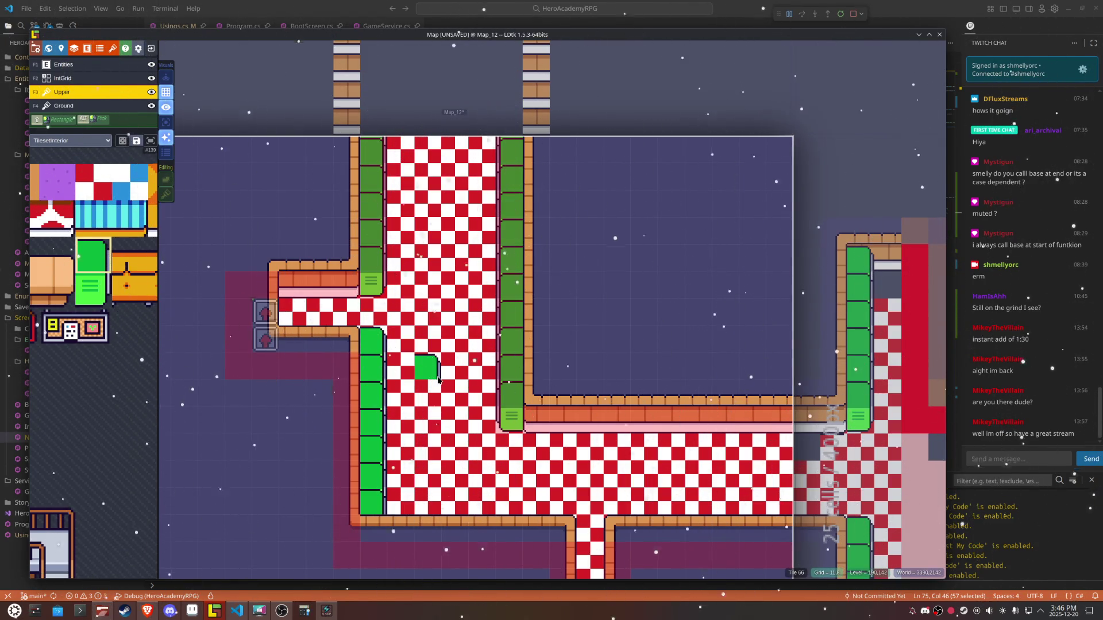
key(ctrl+s)
key(F2)
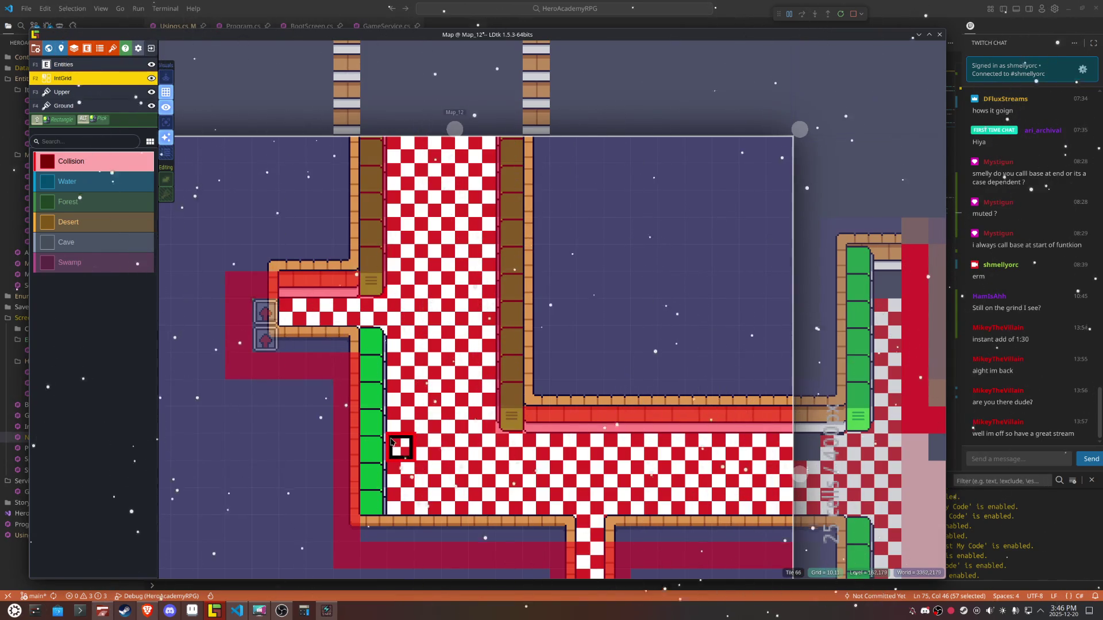
Step: Mark the lower-left shelves as Collision, clear the strip beside them, and save the project
drag(466, 418, 366, 344)
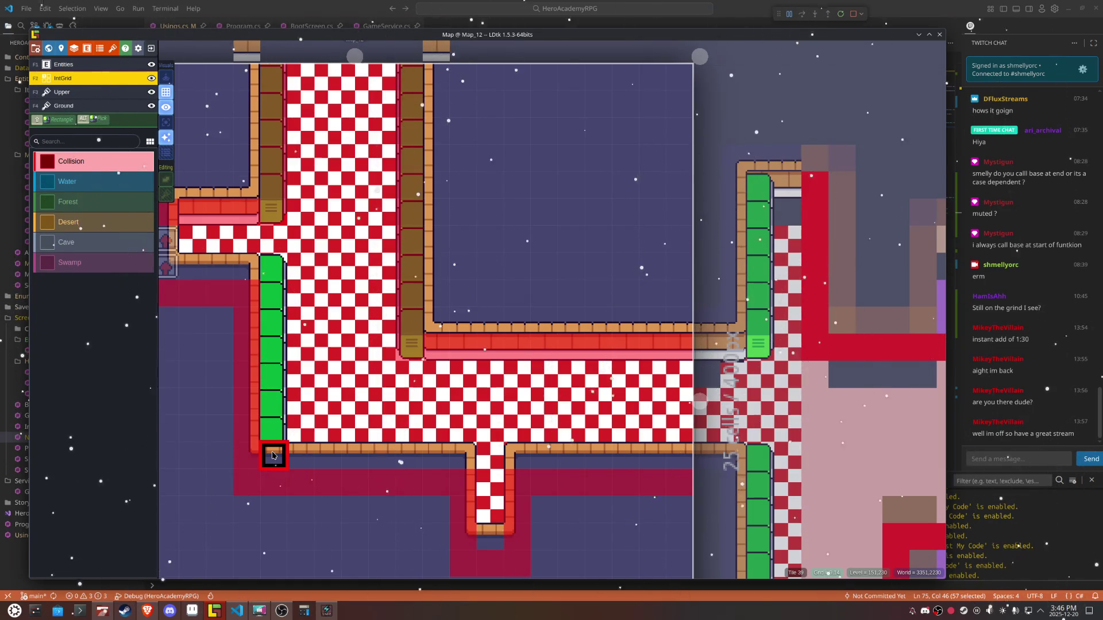
drag(273, 292, 281, 447)
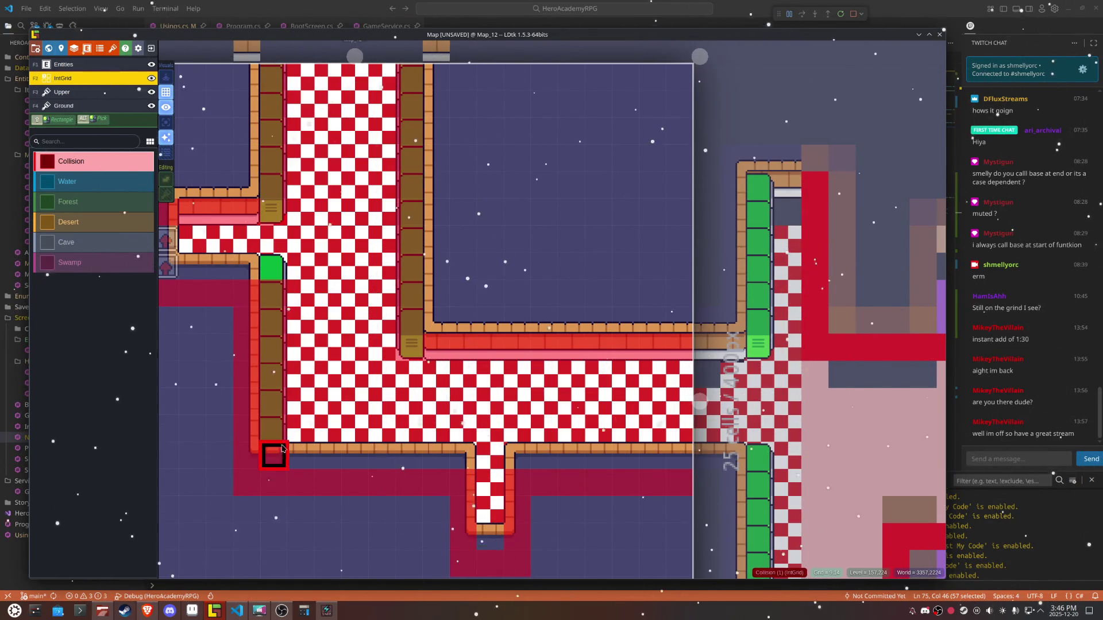
drag(247, 320, 246, 481)
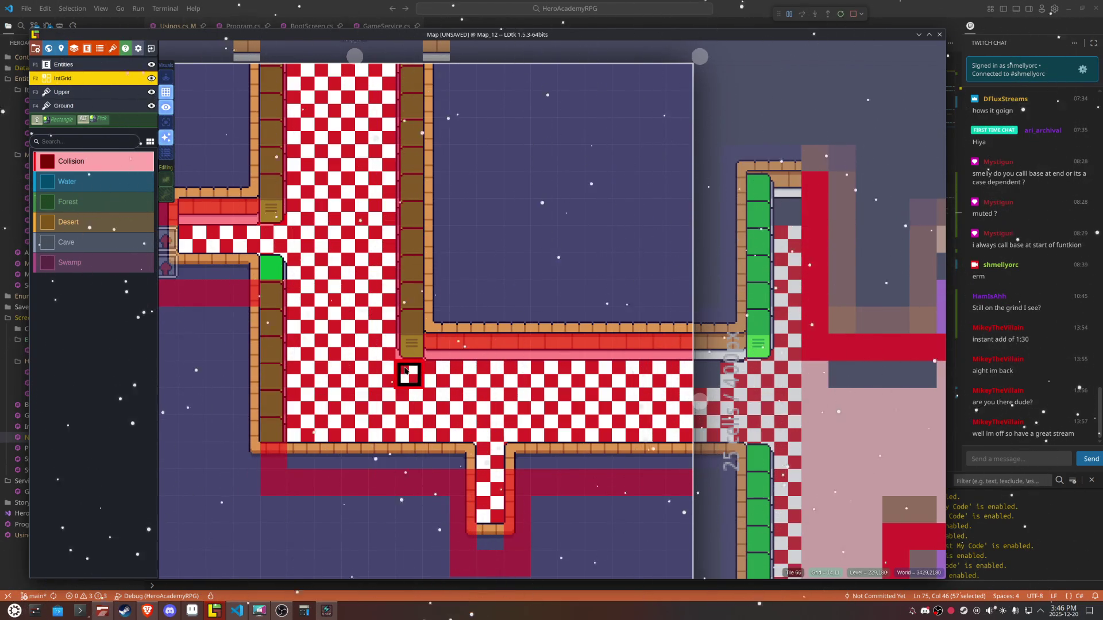
mouse_move(328, 237)
mouse_down()
mouse_move(379, 308)
mouse_move(388, 296)
mouse_move(347, 170)
mouse_up()
key(ctrl+s)
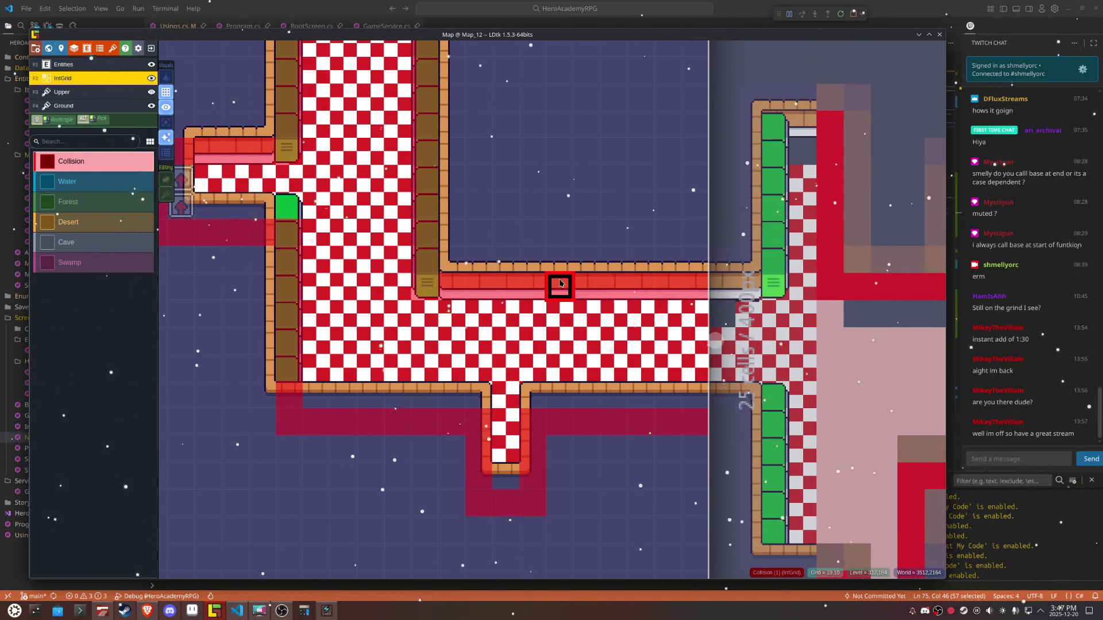
Step: Scroll up to the neighbouring maps and make Map_14 the active level
scroll(561, 283, down, 3)
drag(510, 173, 518, 377)
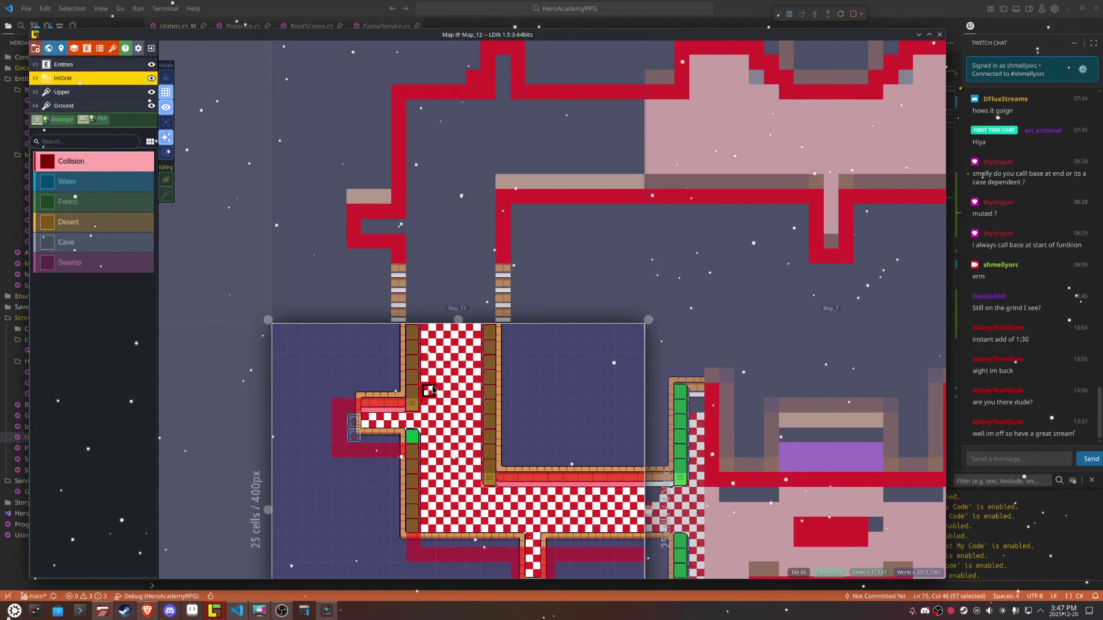
click(460, 251)
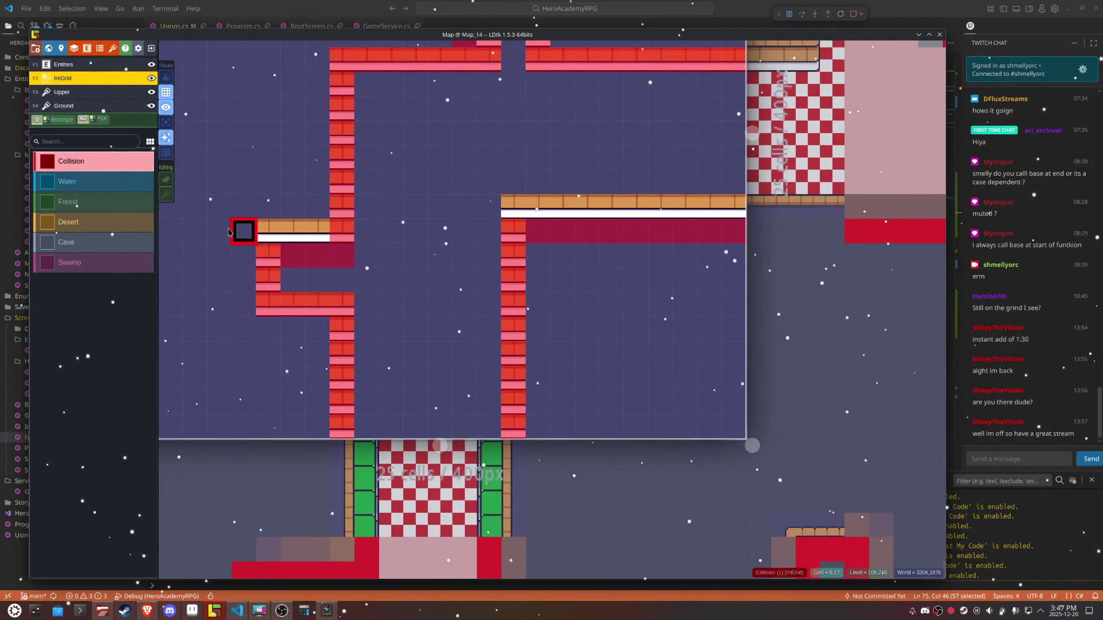
Step: On the Ground layer, repaint the right brick wall (mirrored) and the left brick wall as thin orange trim
click(65, 105)
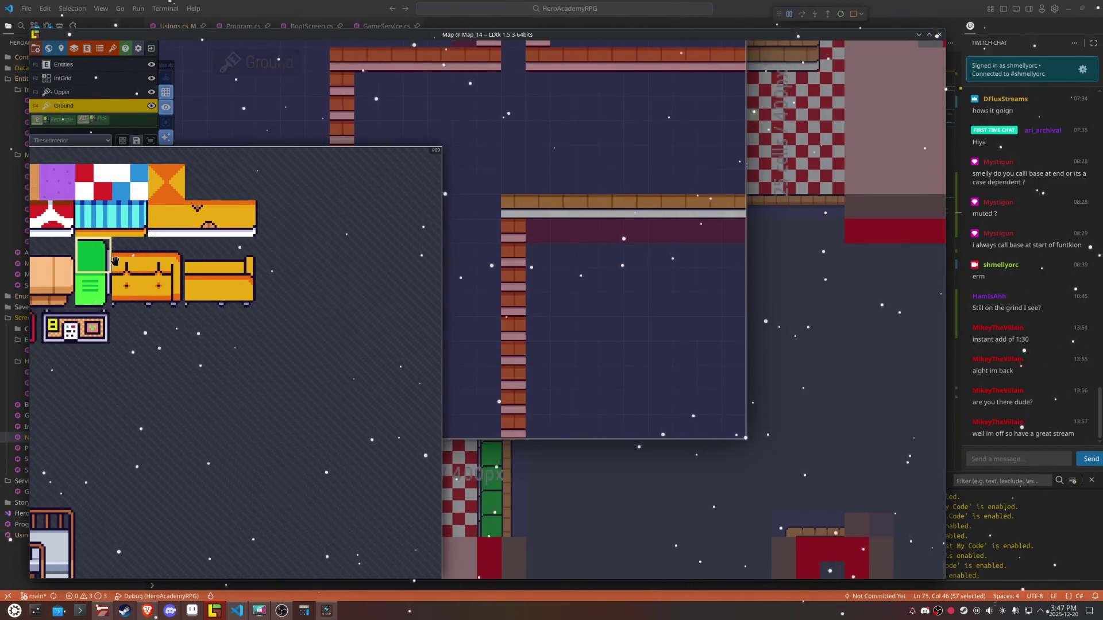
scroll(140, 361, up, 3)
click(241, 238)
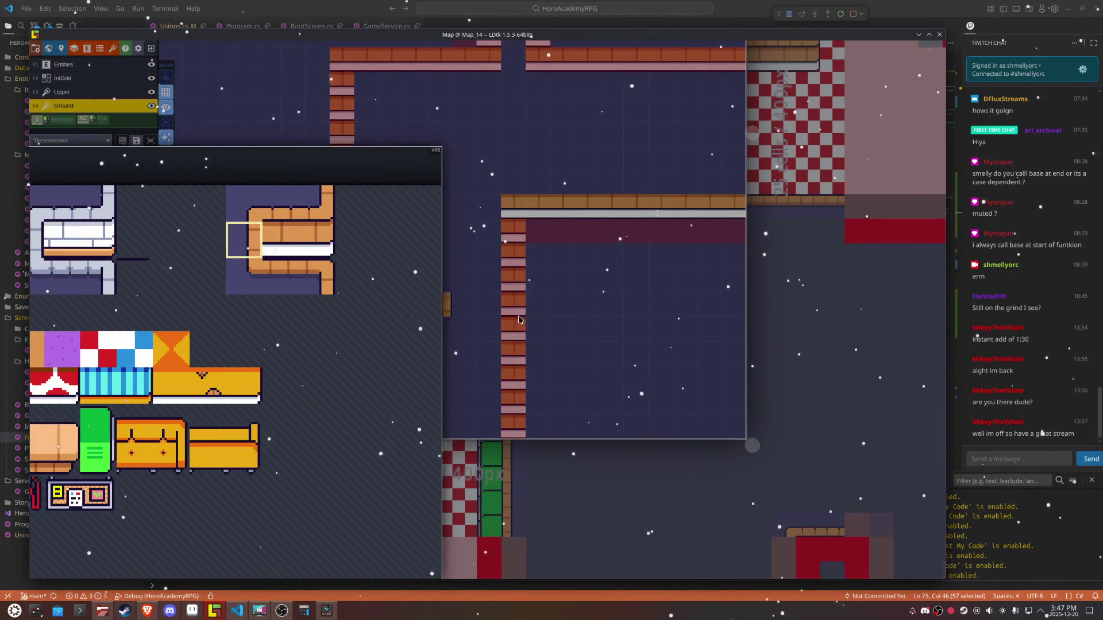
key(x)
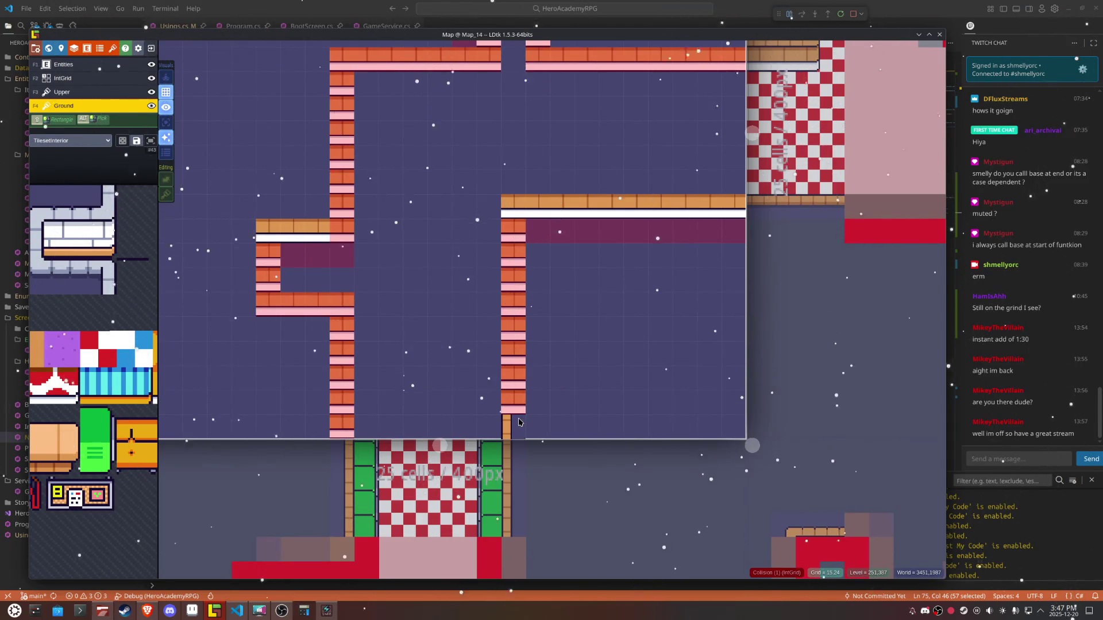
drag(519, 422, 519, 224)
key(x)
drag(343, 428, 343, 322)
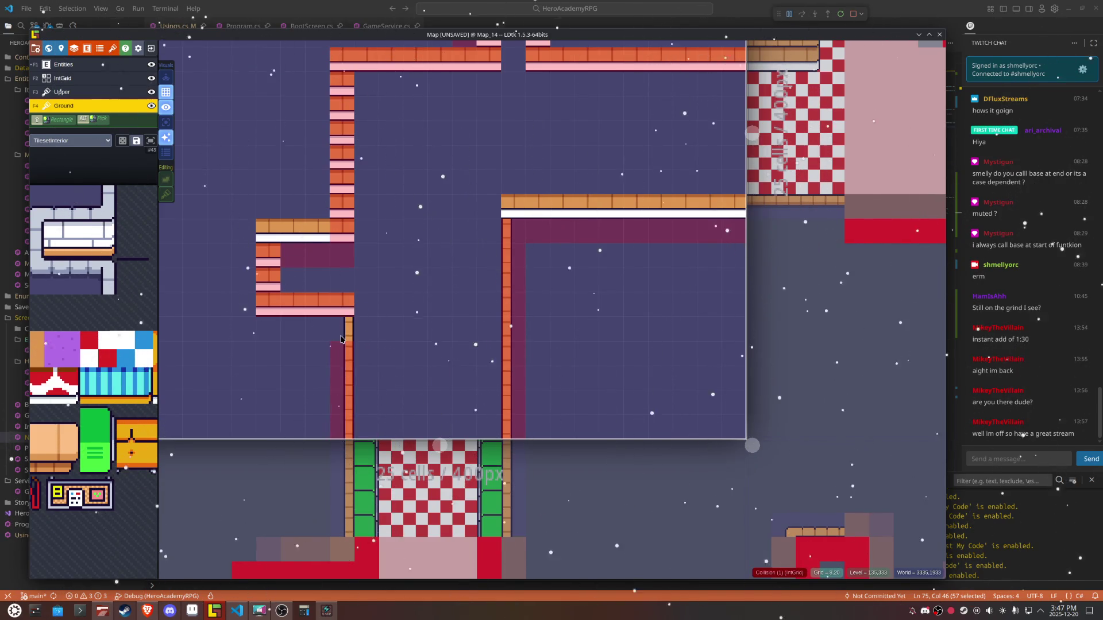
drag(344, 269, 342, 96)
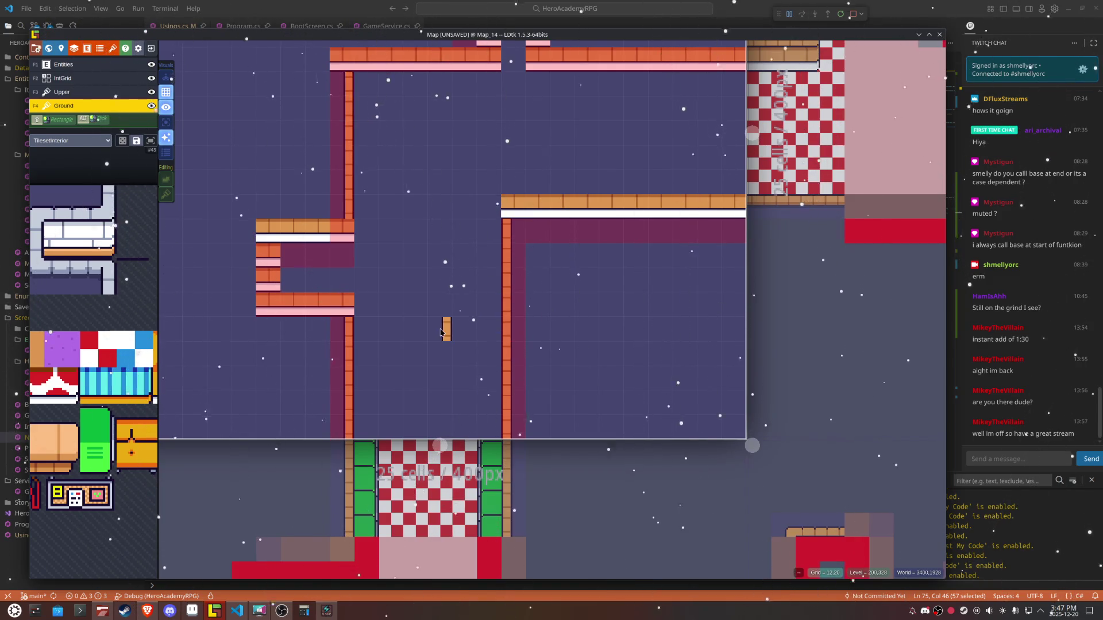
Step: Erase the orange ledge on the right and paint a wooden edge along the right room's top
drag(485, 217, 739, 204)
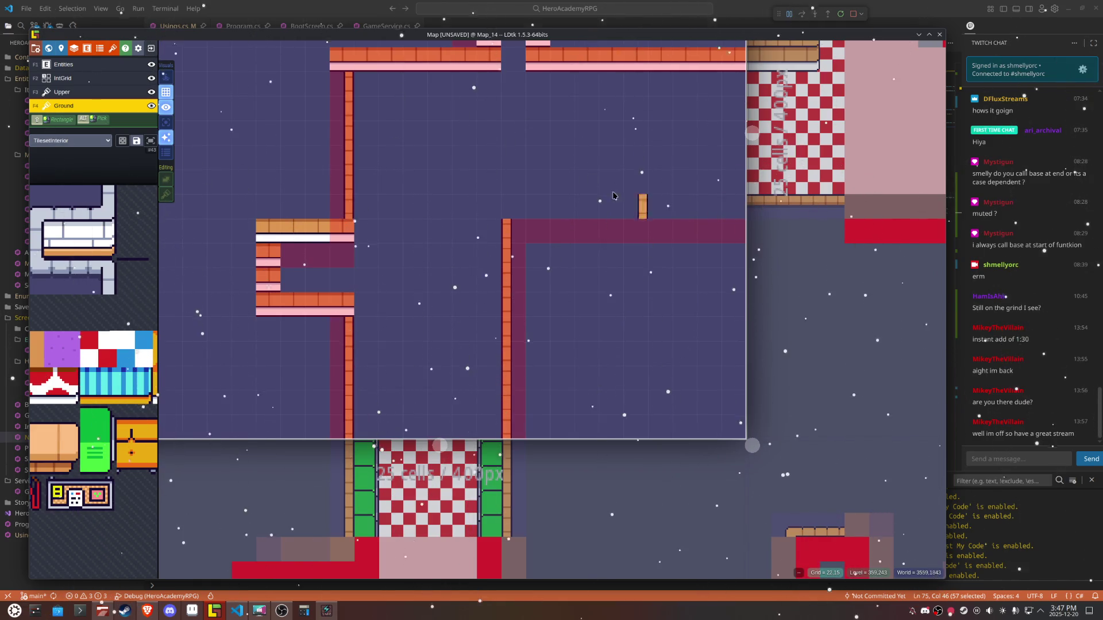
mouse_move(117, 308)
click(276, 214)
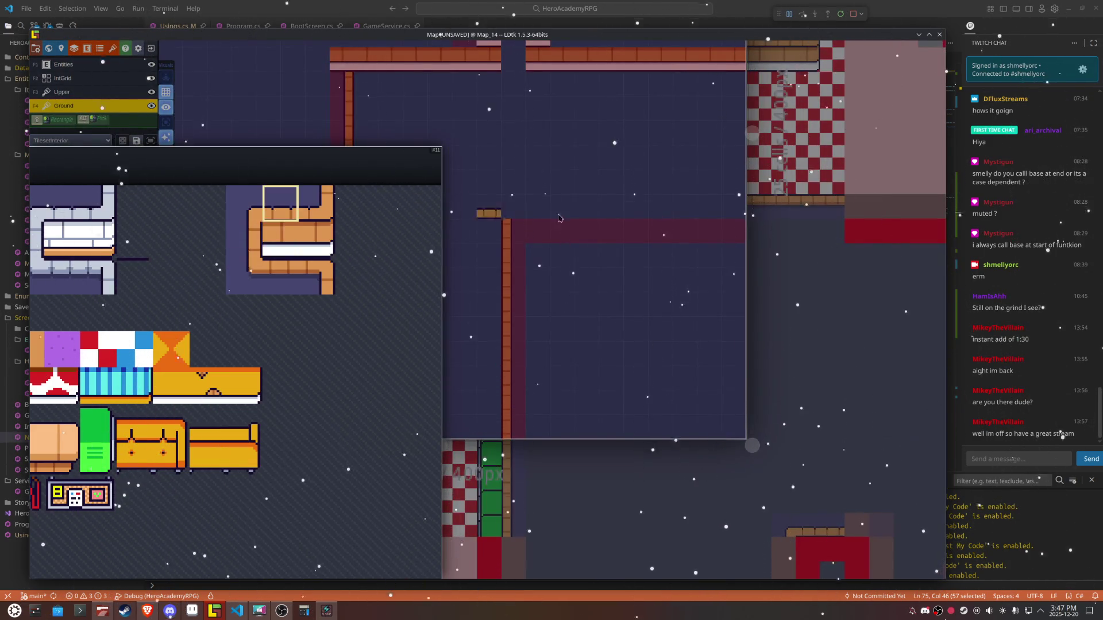
mouse_move(138, 228)
click(267, 262)
drag(724, 202, 538, 210)
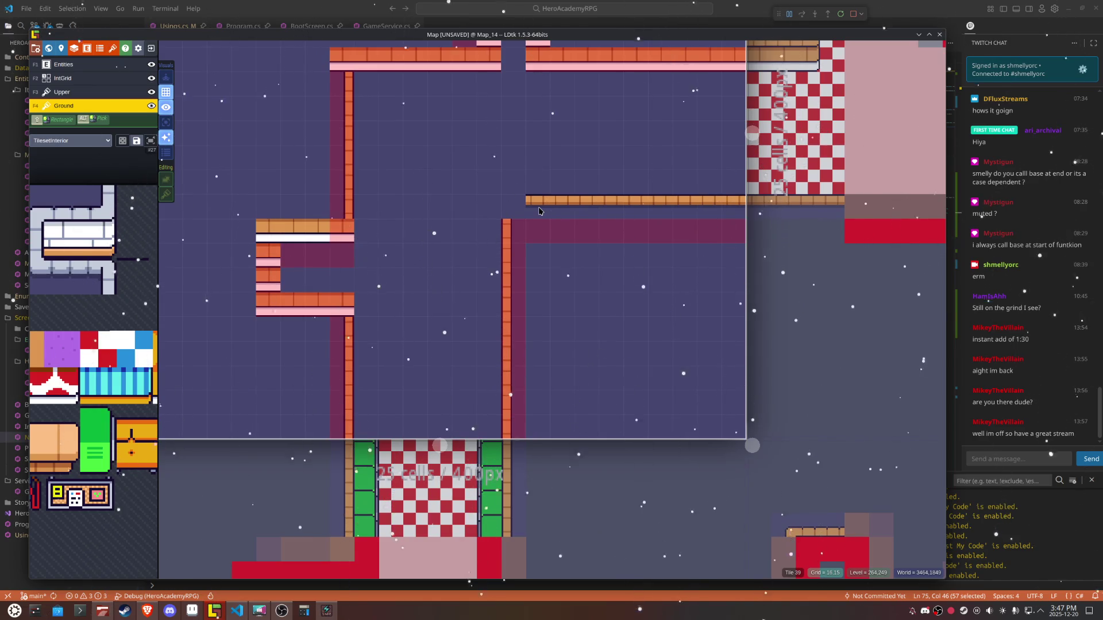
click(96, 93)
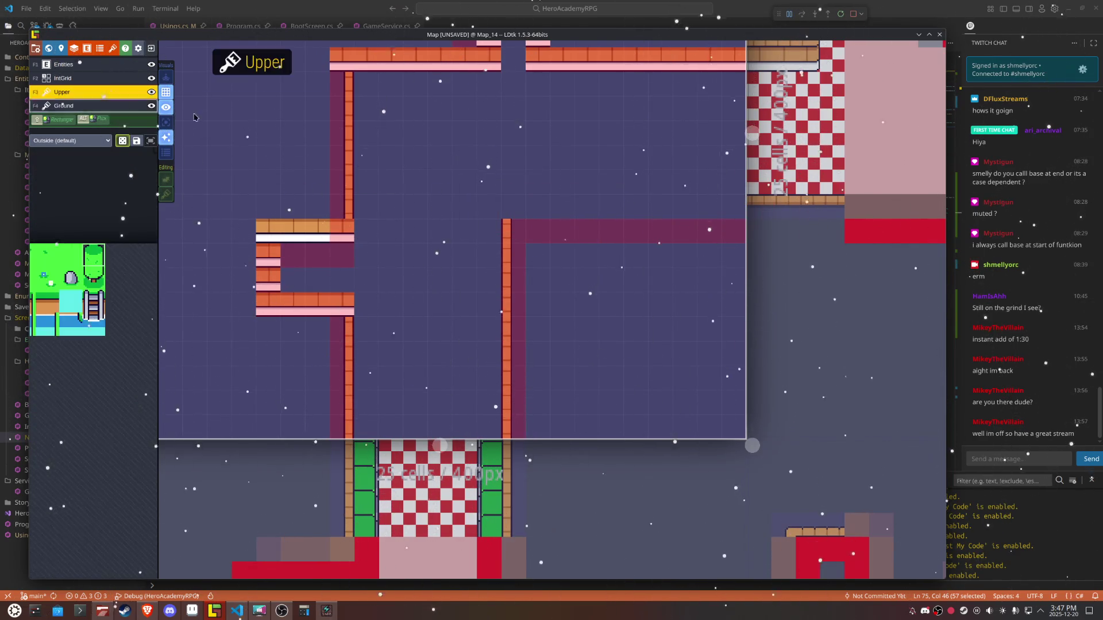
Step: Using TilesetInterior on the Upper layer, paint a wall row and a mirrored corner at the right wall
click(75, 140)
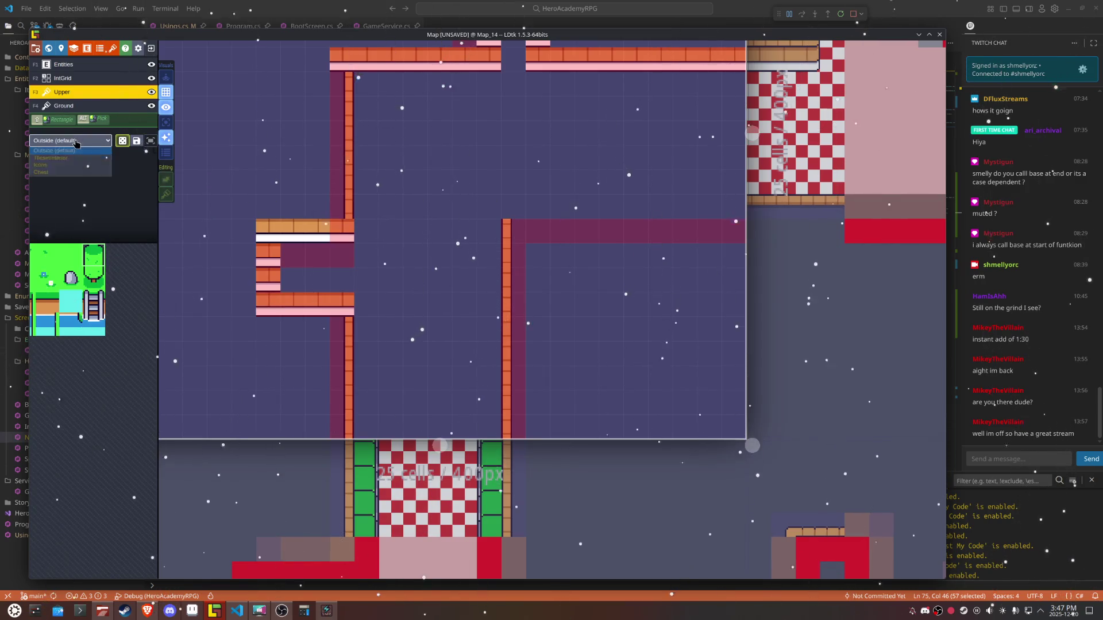
click(54, 157)
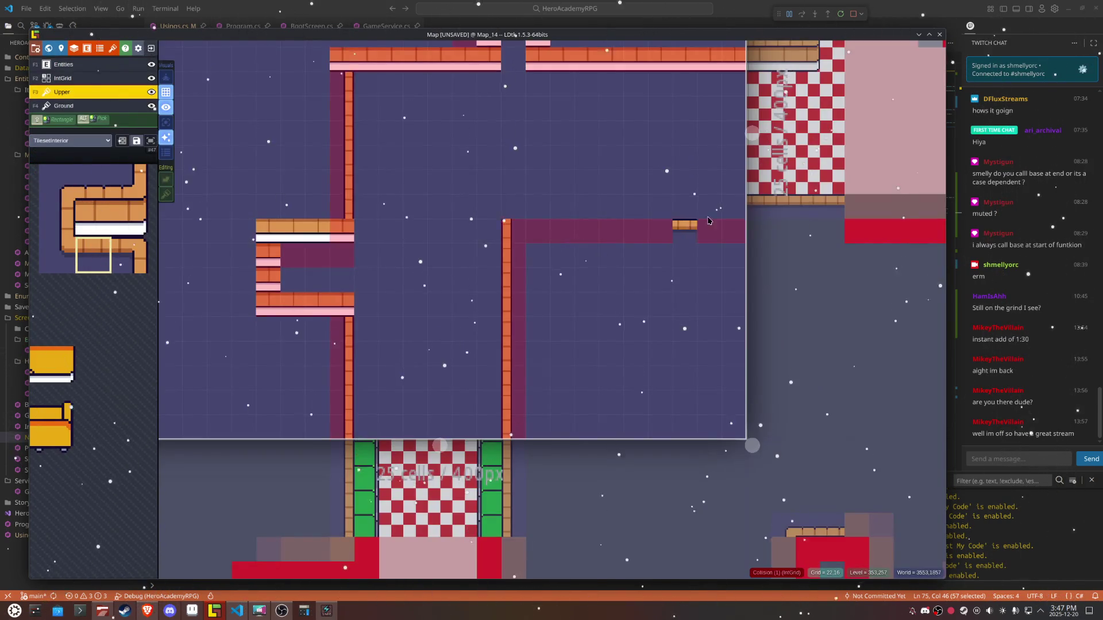
drag(741, 210, 545, 209)
mouse_move(79, 185)
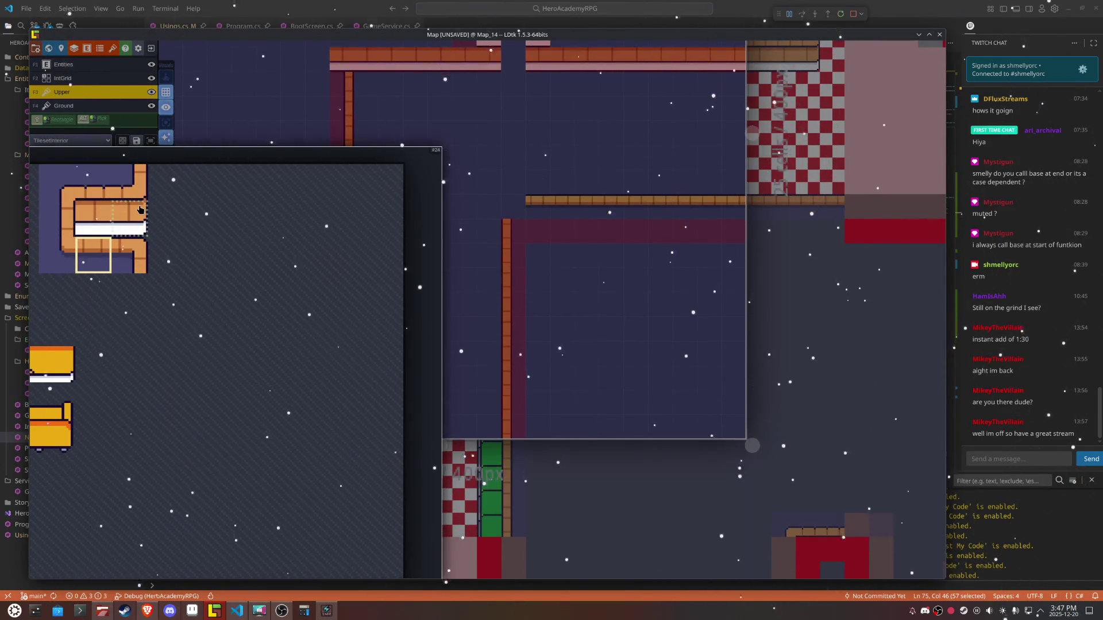
click(141, 246)
key(x)
click(506, 200)
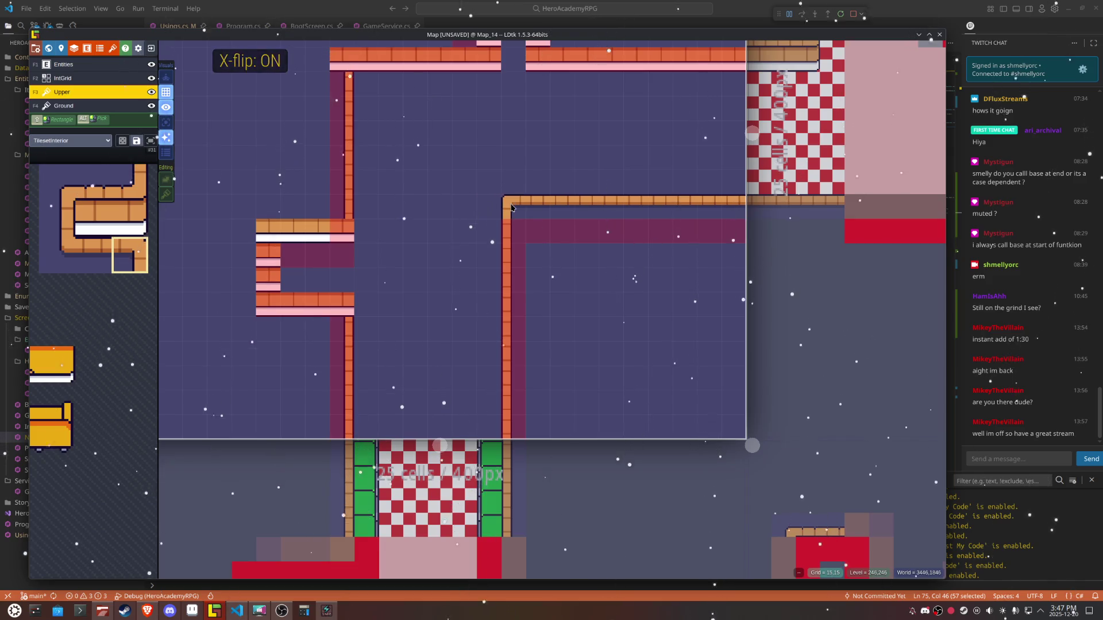
Step: Briefly view only the current layer, then erase the lower-left brick ledge tiles on Ground
click(165, 122)
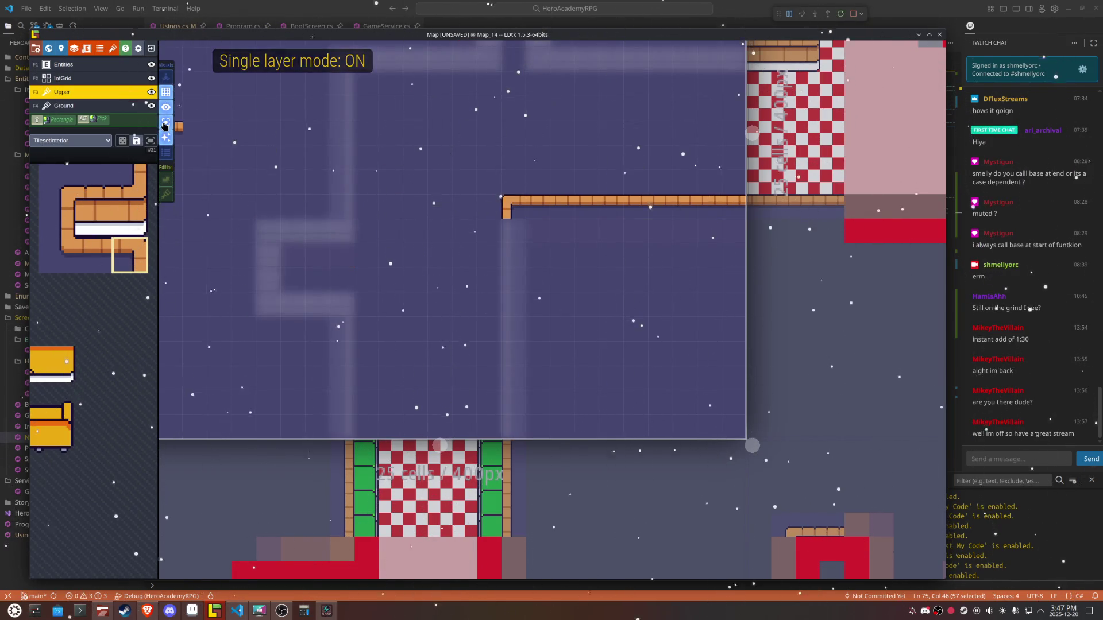
click(165, 123)
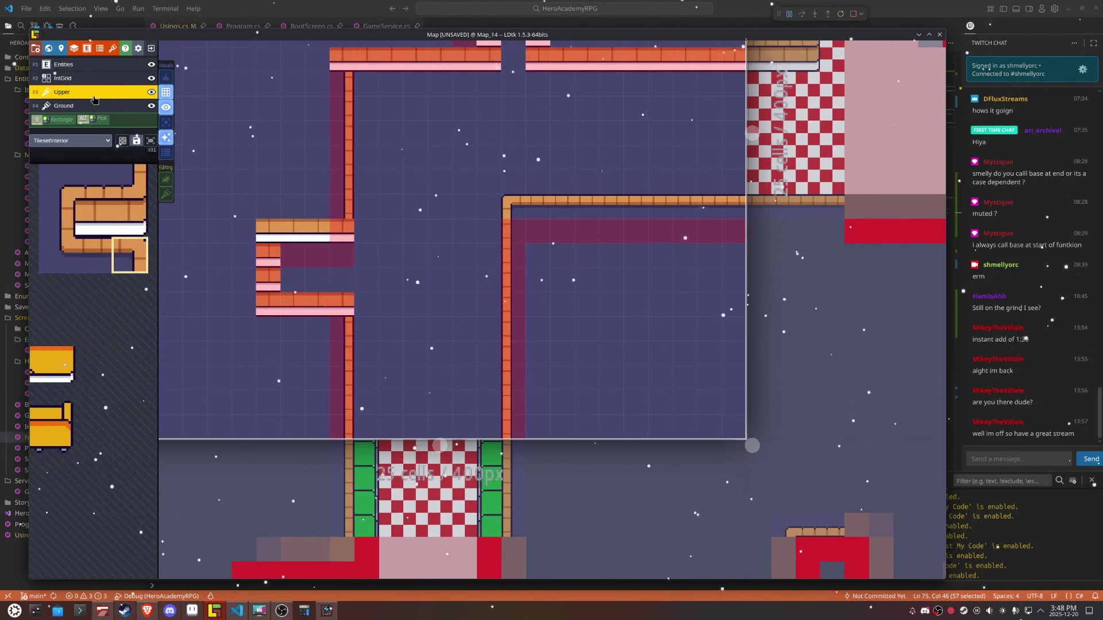
click(80, 106)
mouse_move(347, 298)
mouse_down()
mouse_move(288, 300)
mouse_move(270, 282)
mouse_up()
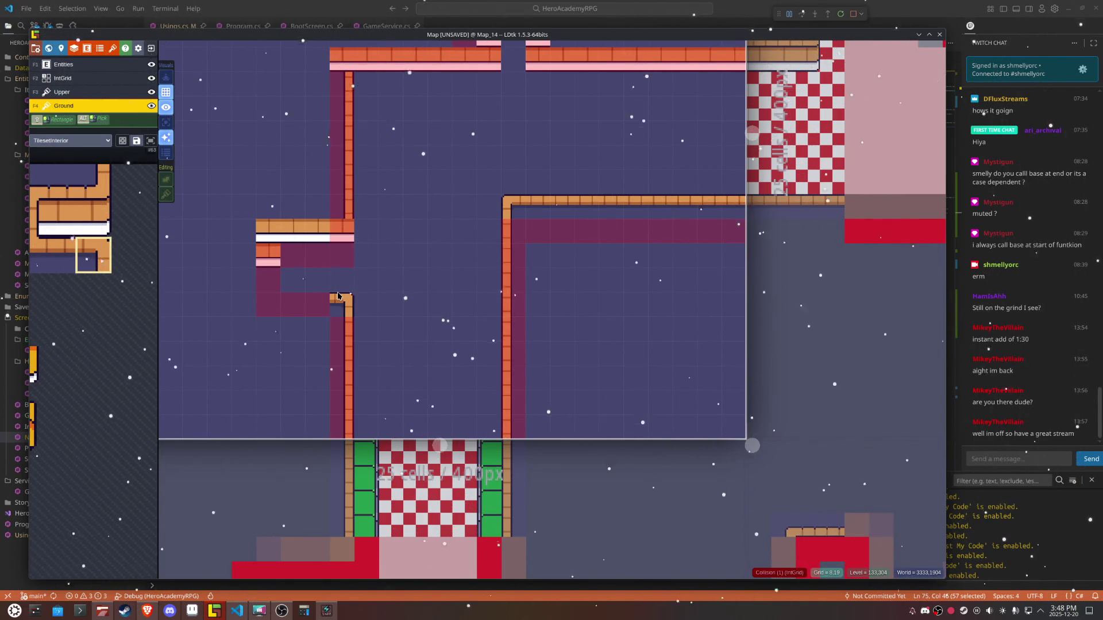
key(F2)
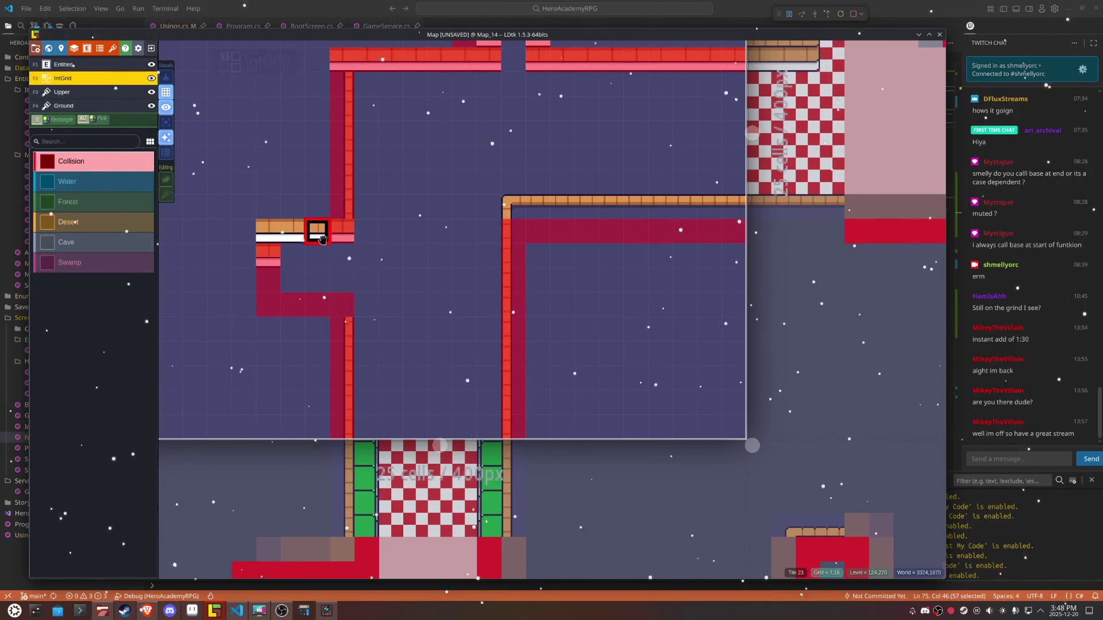
Step: Paint Collision over the upper-left wall piece and lower-left block, erasing two stray cells
drag(321, 238, 263, 230)
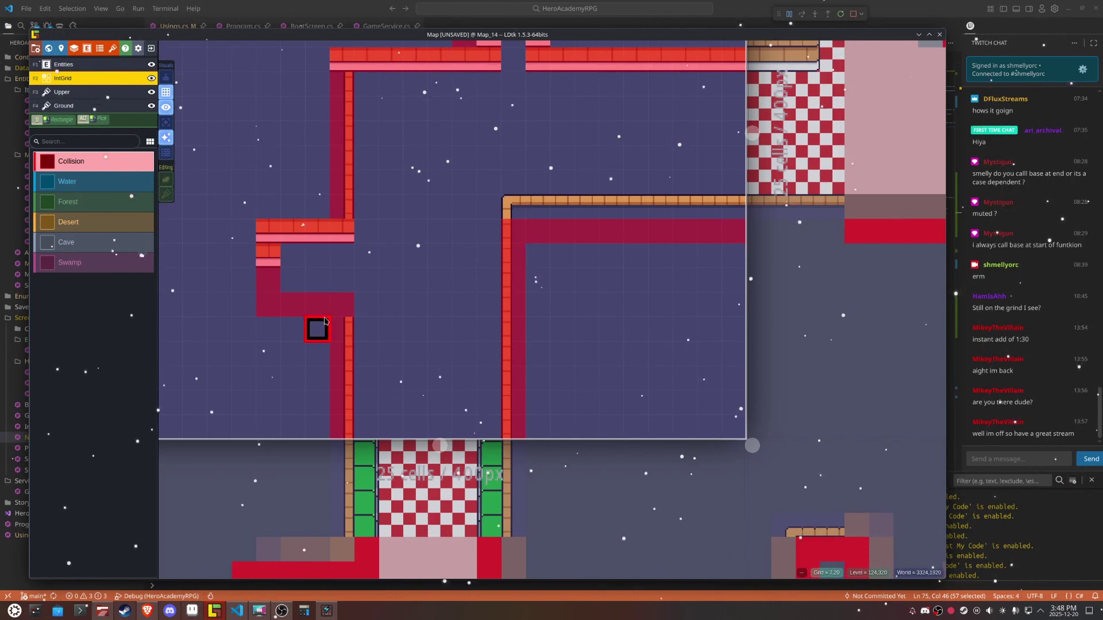
mouse_move(323, 323)
mouse_down()
mouse_move(284, 321)
mouse_move(343, 327)
mouse_up()
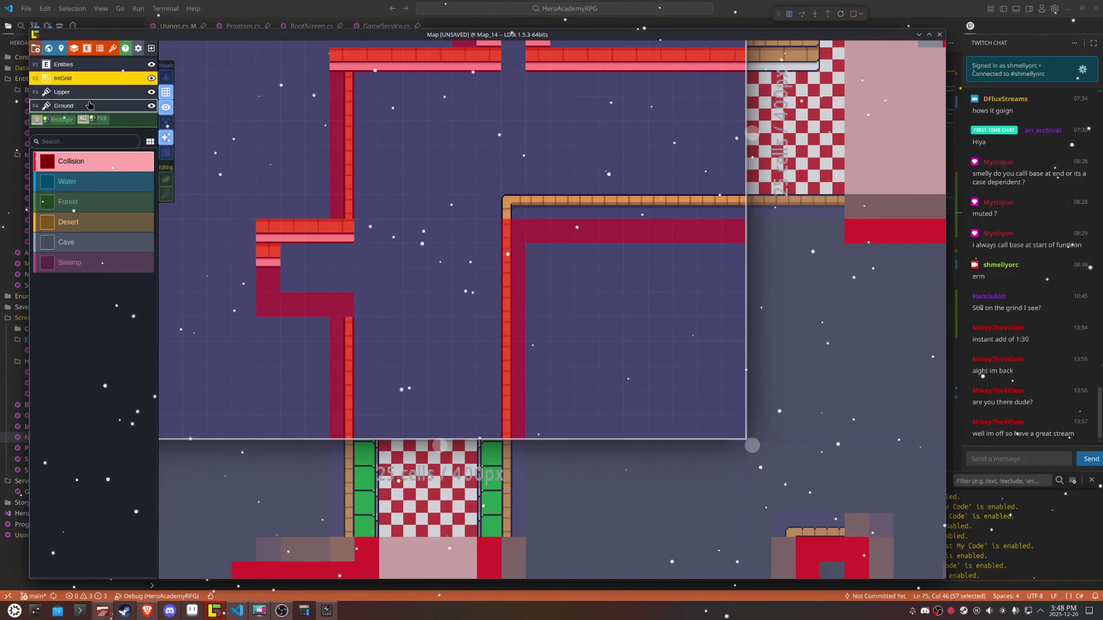
mouse_move(316, 228)
mouse_down()
mouse_move(290, 251)
mouse_move(316, 228)
mouse_move(243, 224)
mouse_up()
mouse_move(343, 305)
mouse_down()
mouse_move(291, 328)
mouse_move(315, 325)
mouse_up()
right_click(341, 305)
right_click(293, 305)
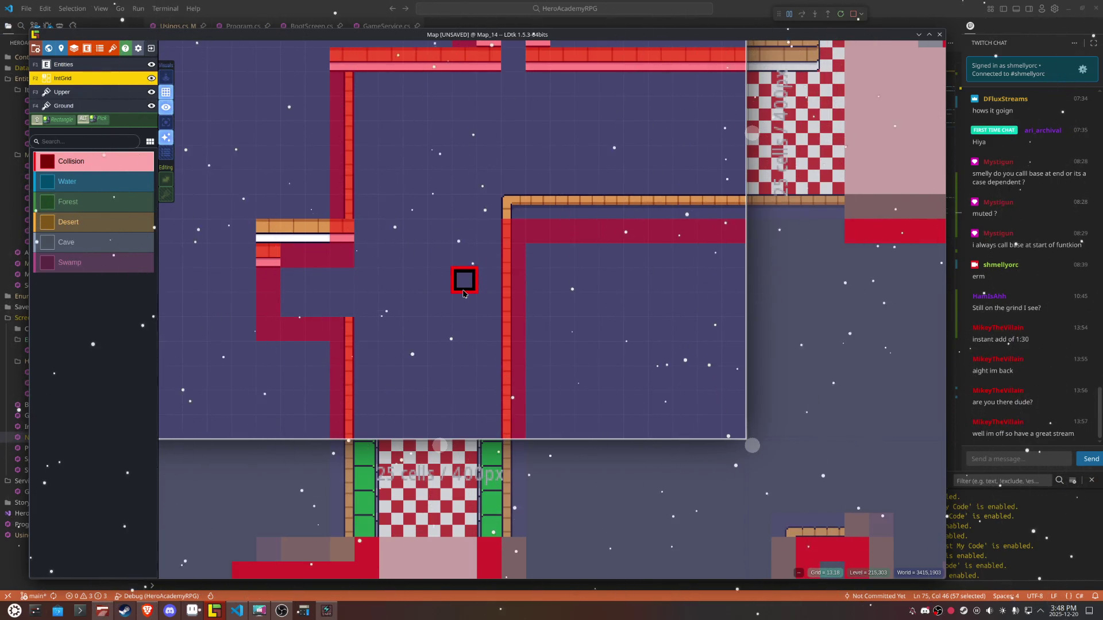
Step: On the Ground layer, pick the rounded corner tile and place it on the left wall
key(F4)
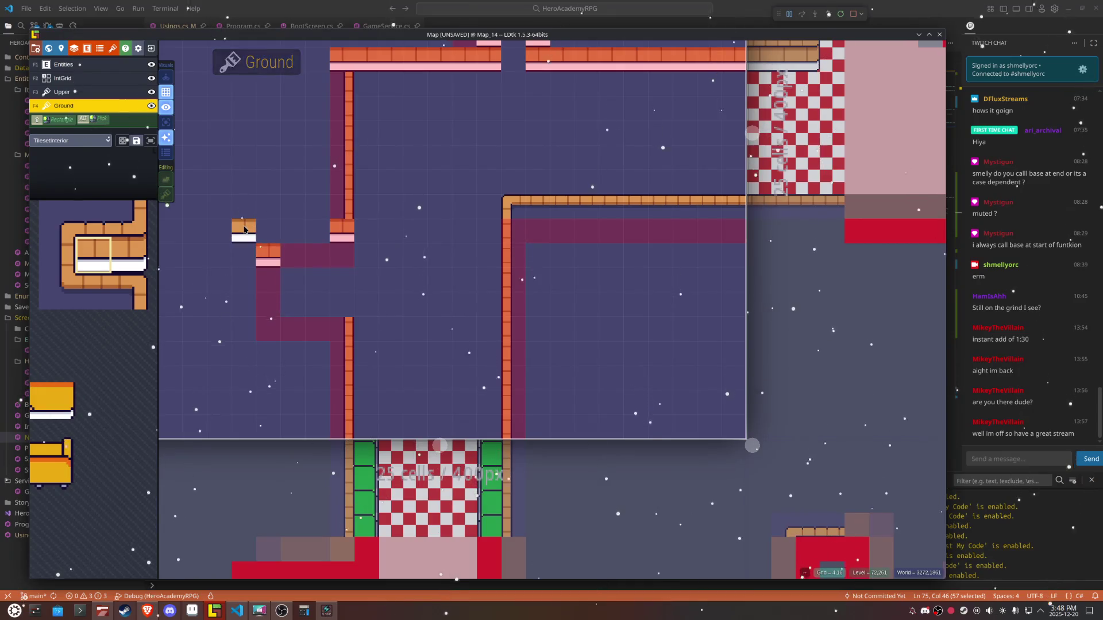
scroll(411, 313, up, 1)
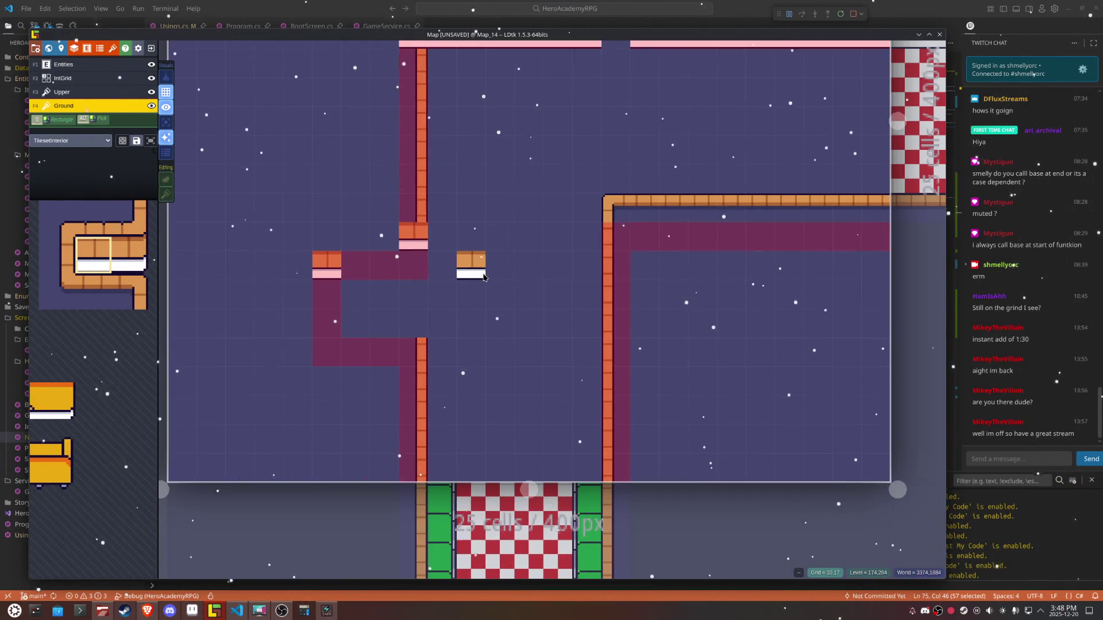
scroll(471, 269, up, 2)
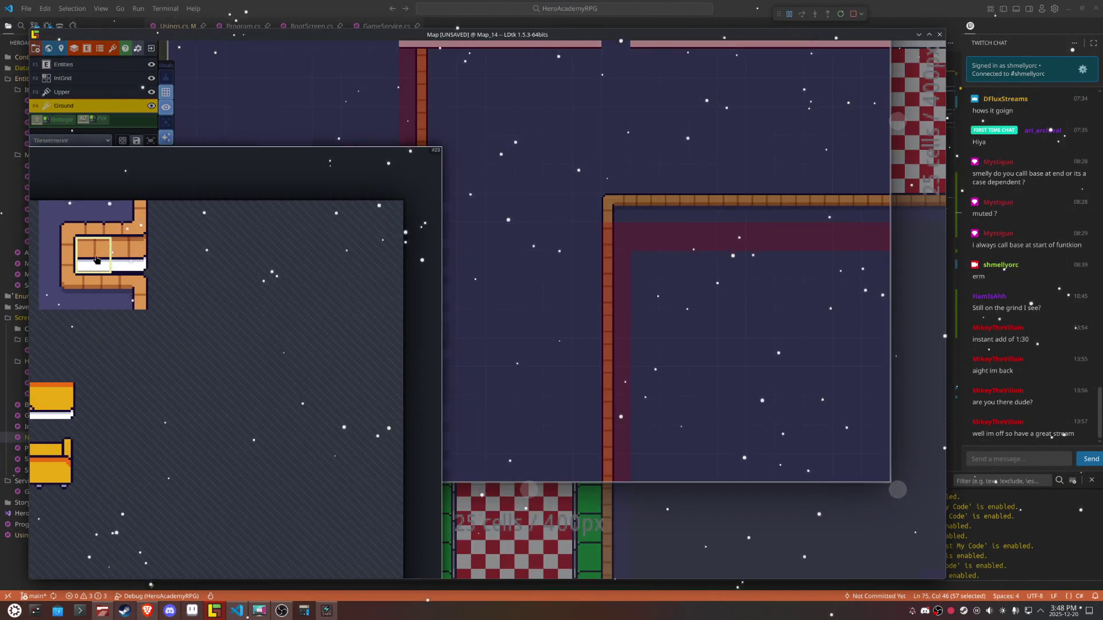
drag(46, 246, 103, 266)
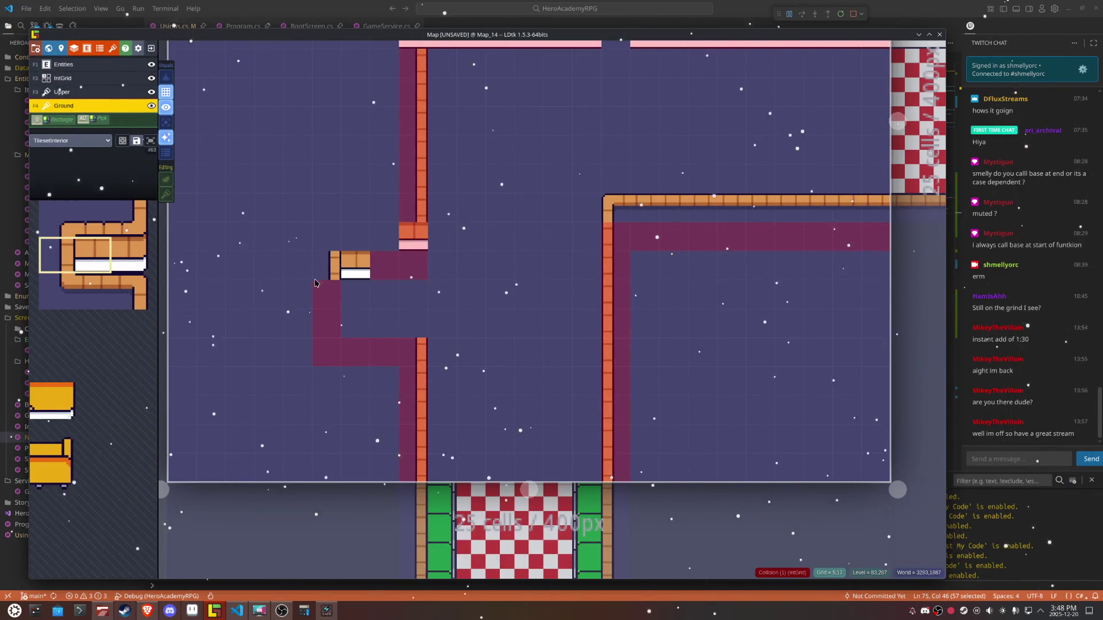
mouse_move(134, 253)
click(63, 258)
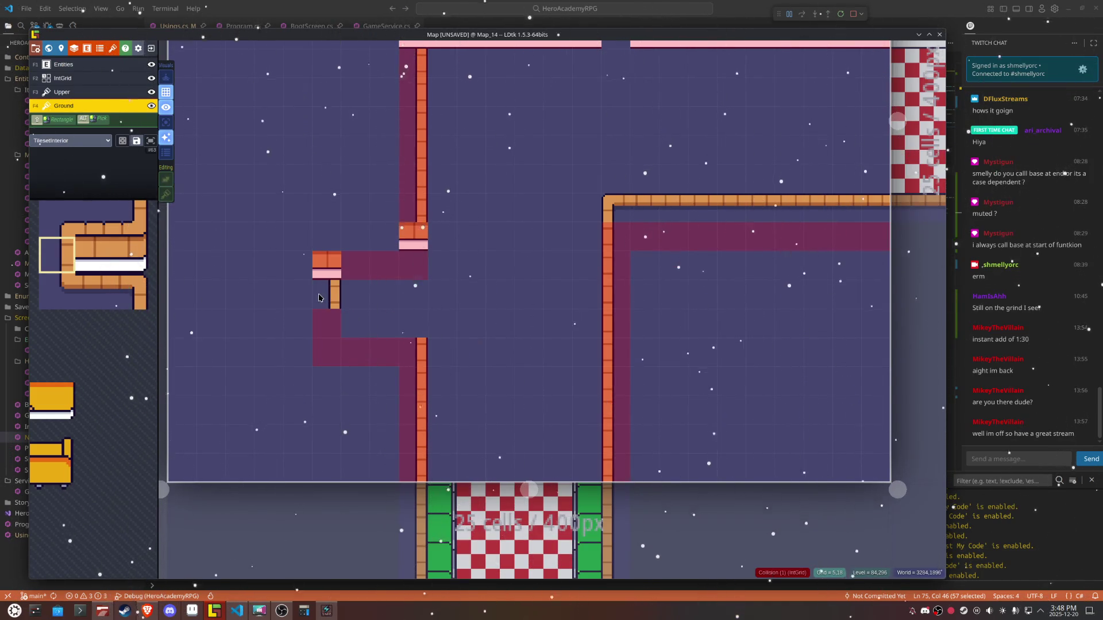
mouse_move(63, 231)
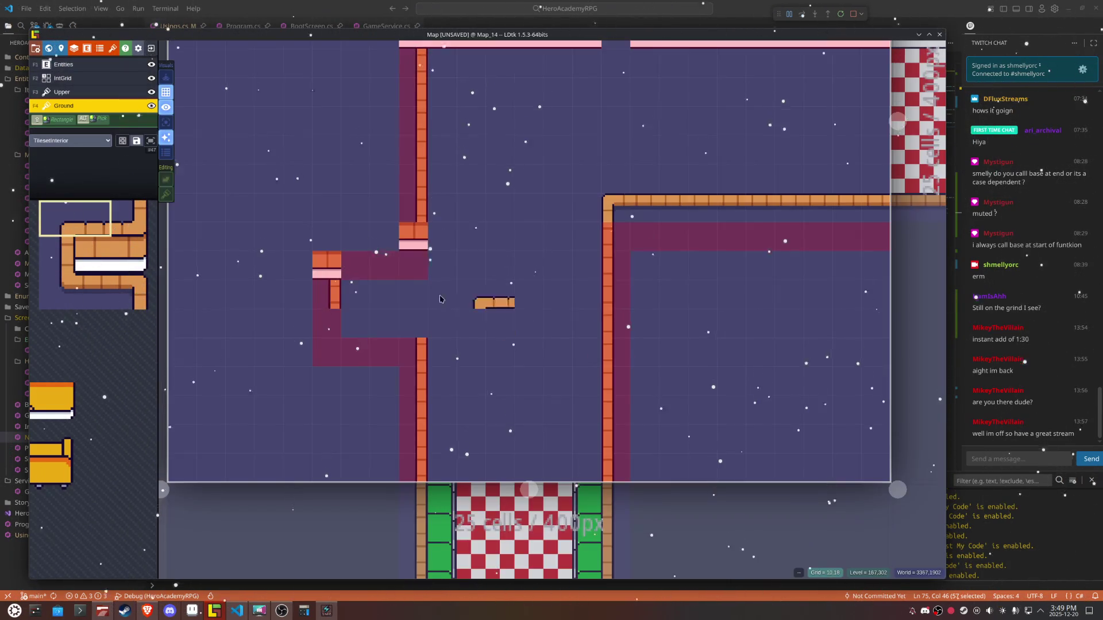
drag(58, 218, 100, 220)
click(100, 220)
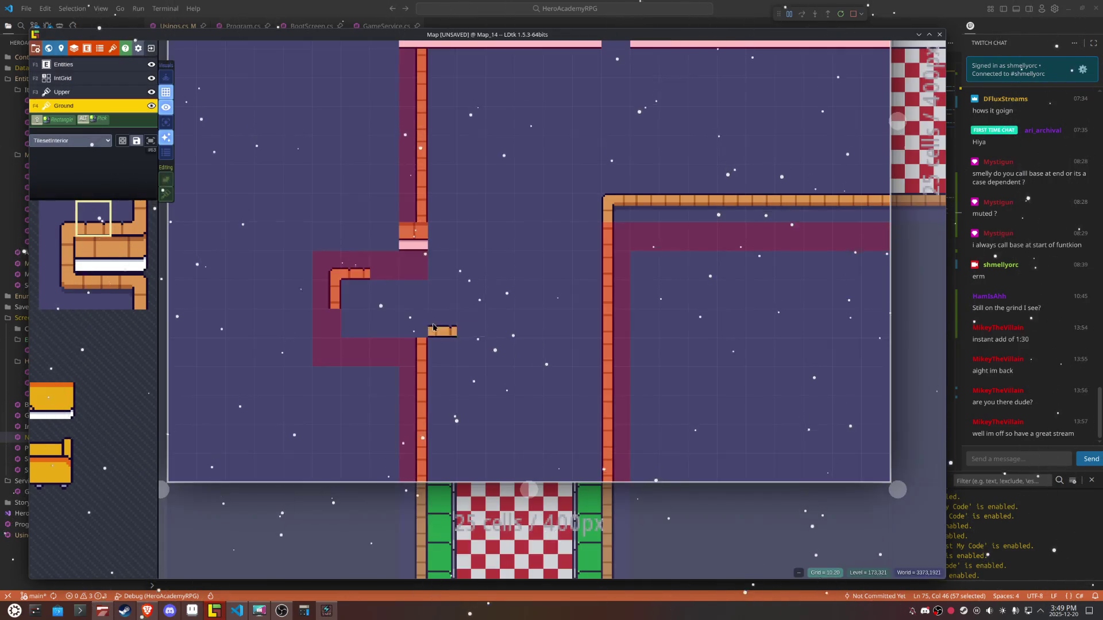
mouse_move(92, 230)
click(129, 219)
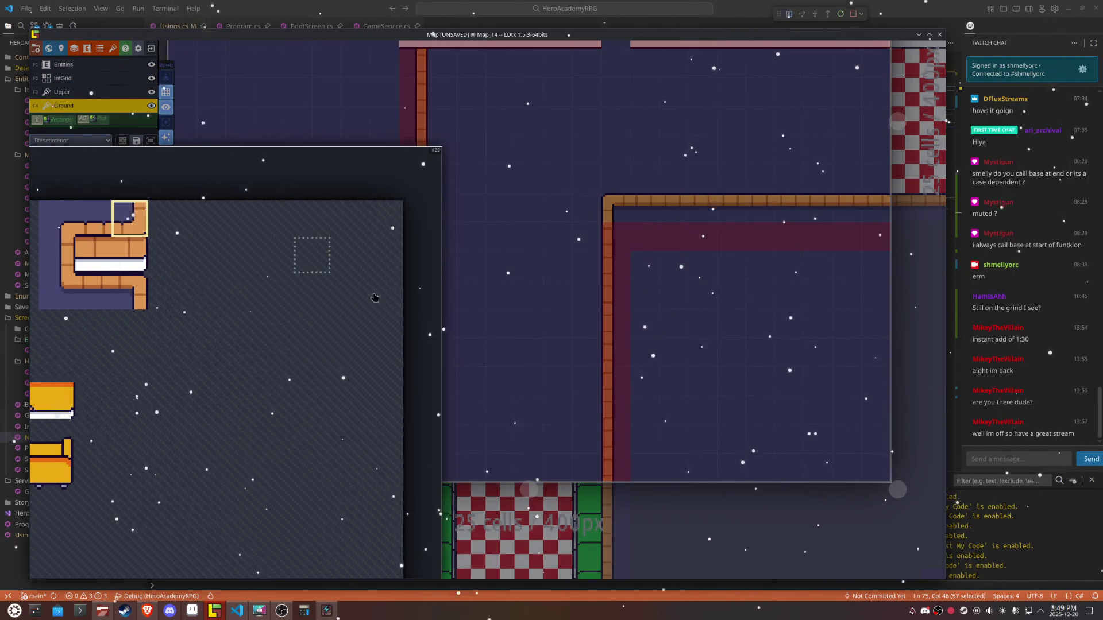
click(415, 276)
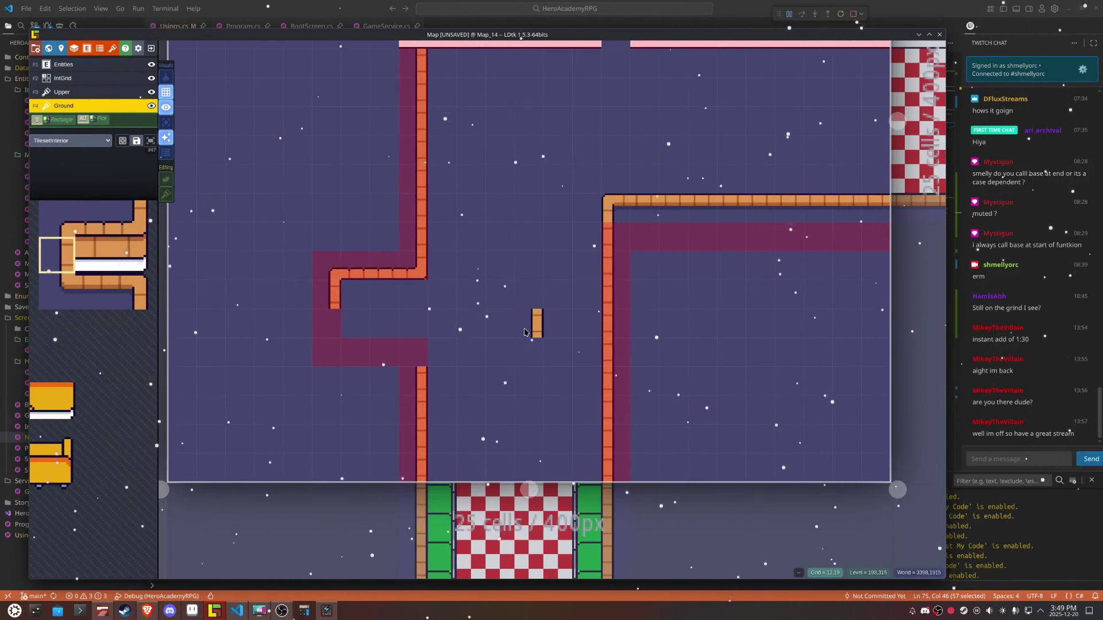
Step: Try wall tile selections on the Upper layer, then pick the white-topped shelf trim on Ground
click(103, 93)
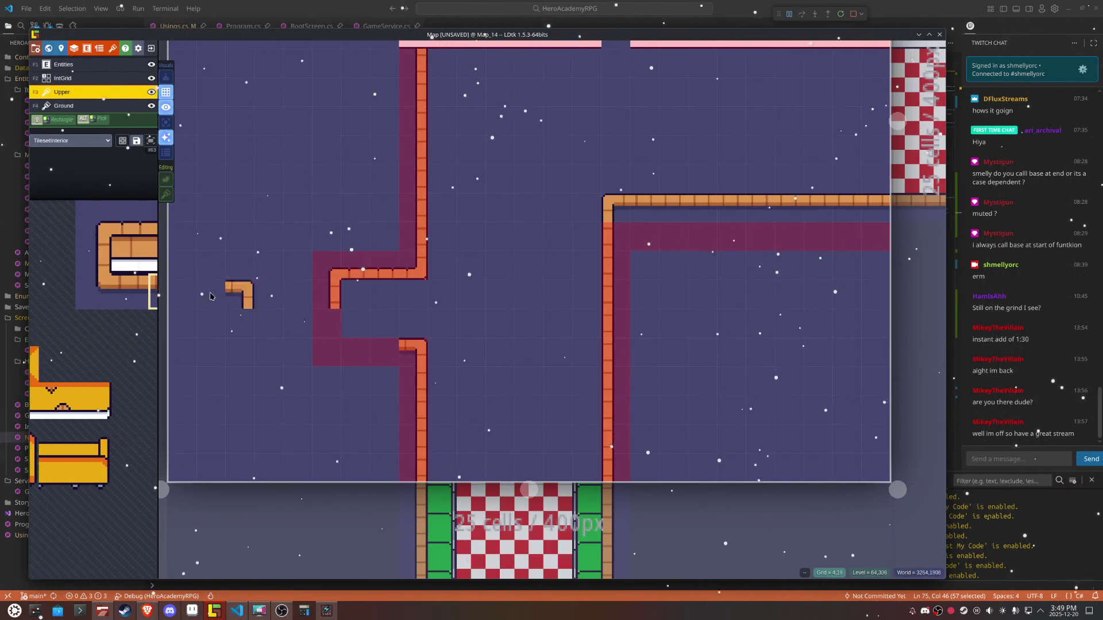
mouse_move(132, 290)
drag(131, 295, 164, 296)
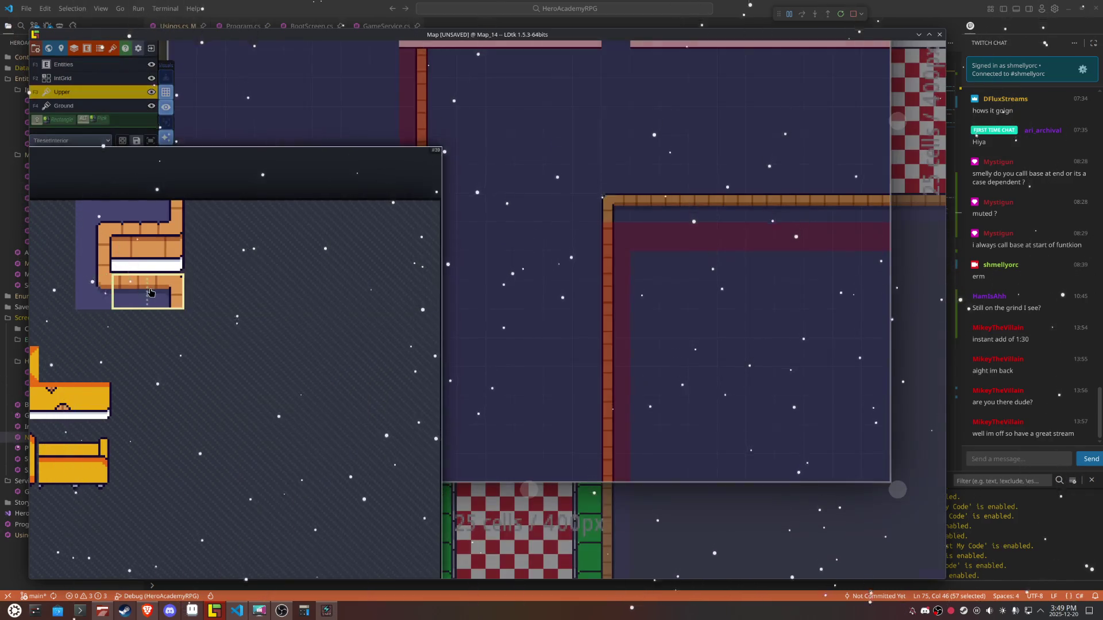
click(142, 293)
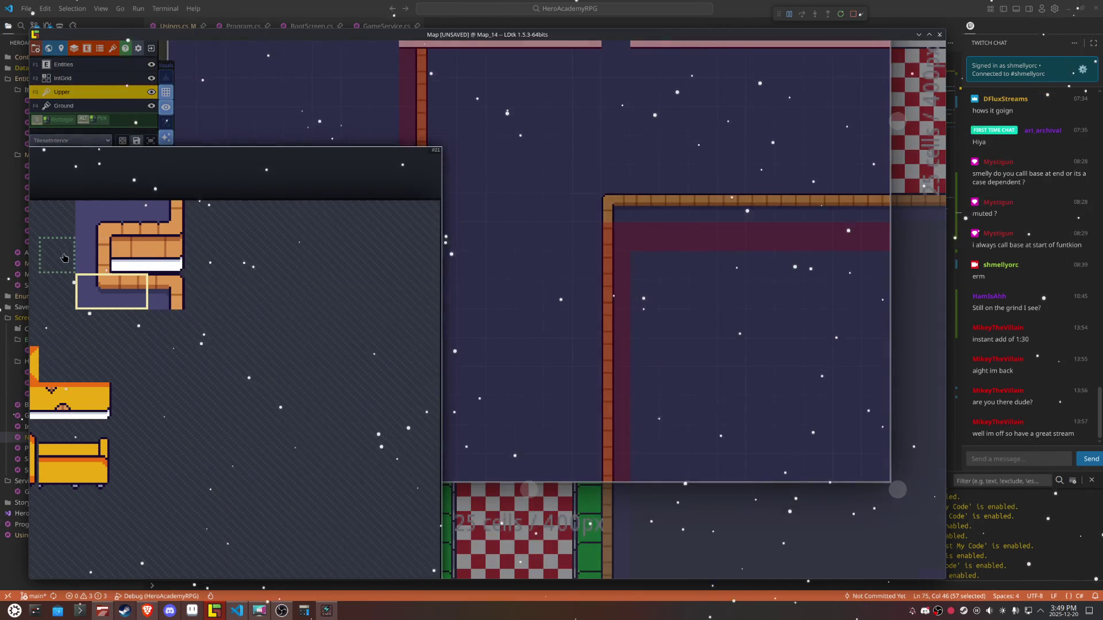
drag(93, 255, 130, 255)
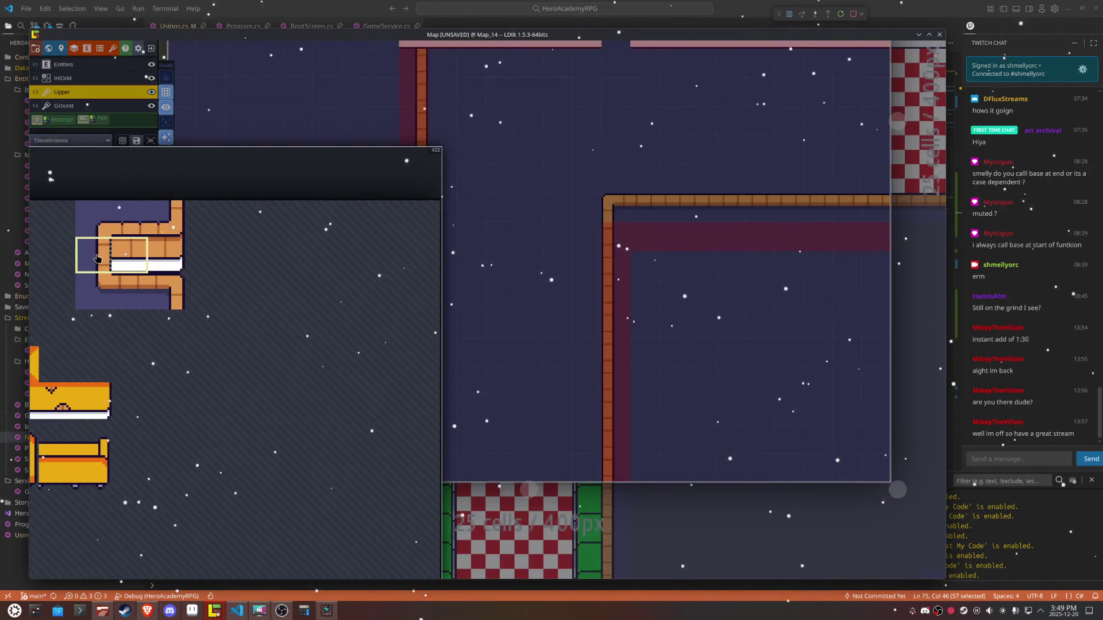
click(94, 255)
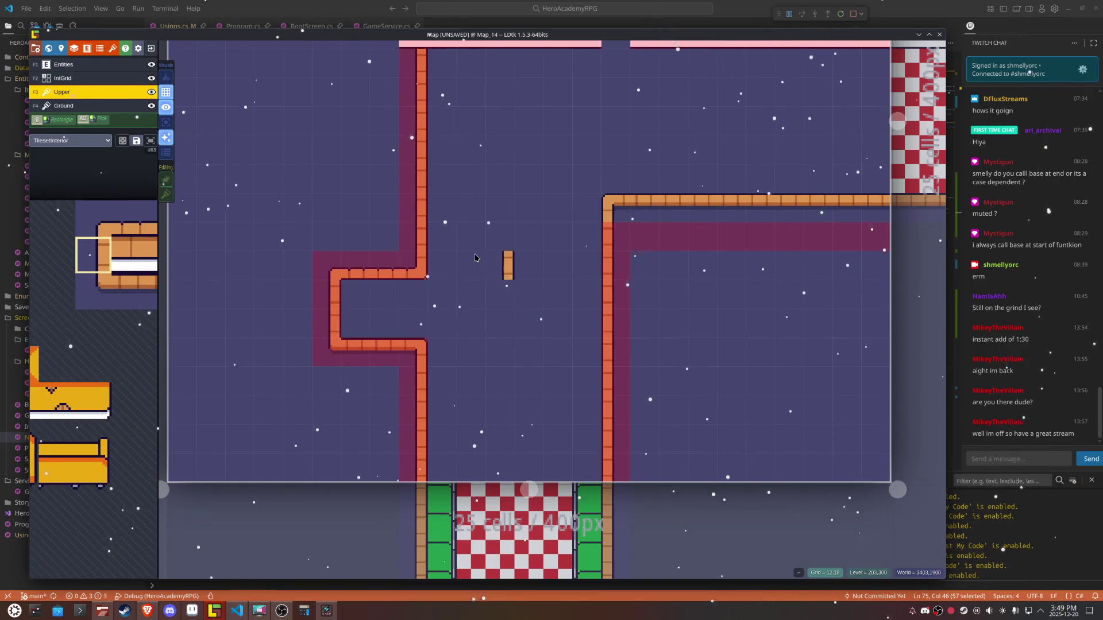
click(86, 106)
click(141, 259)
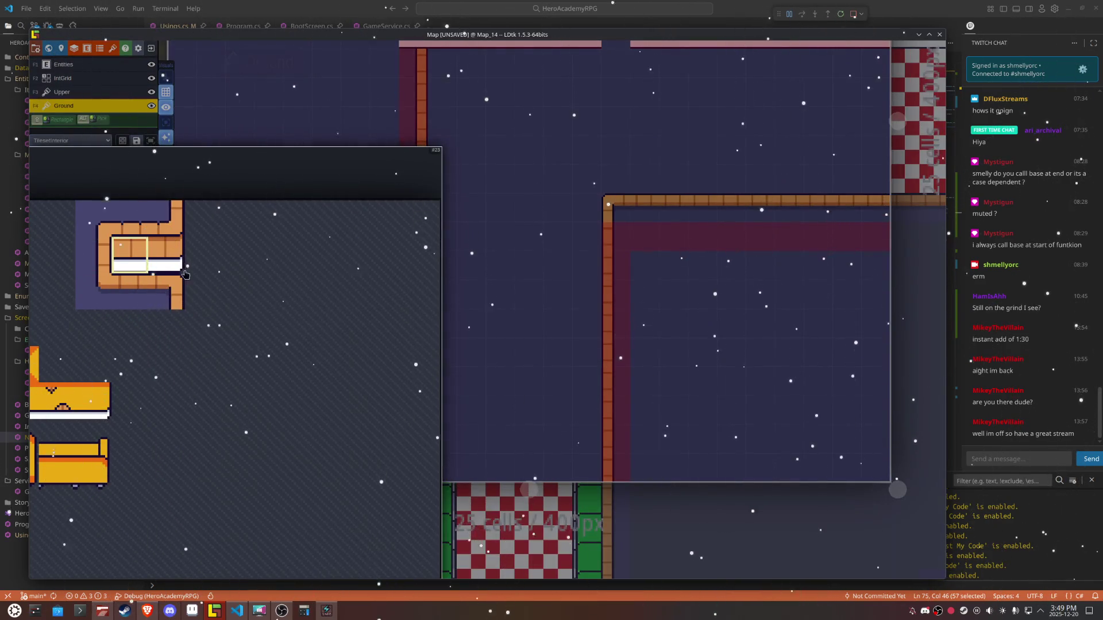
Step: Paint white shelf trim into the wall notch and place mirrored corner tiles at the top doorway gap
drag(428, 299, 362, 299)
scroll(362, 299, down, 2)
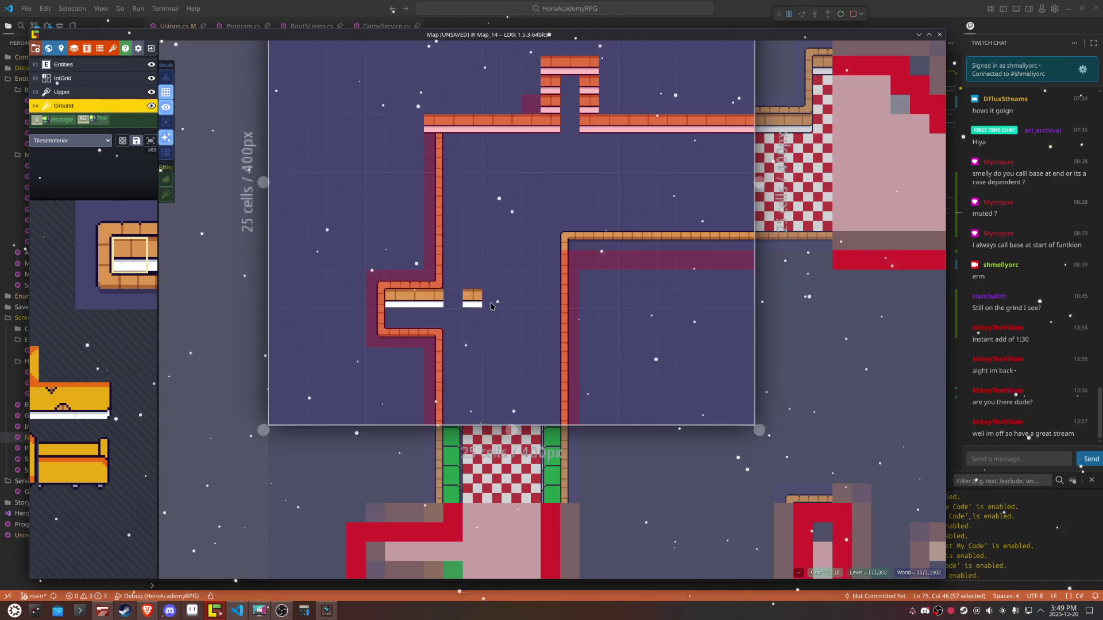
scroll(488, 222, up, 1)
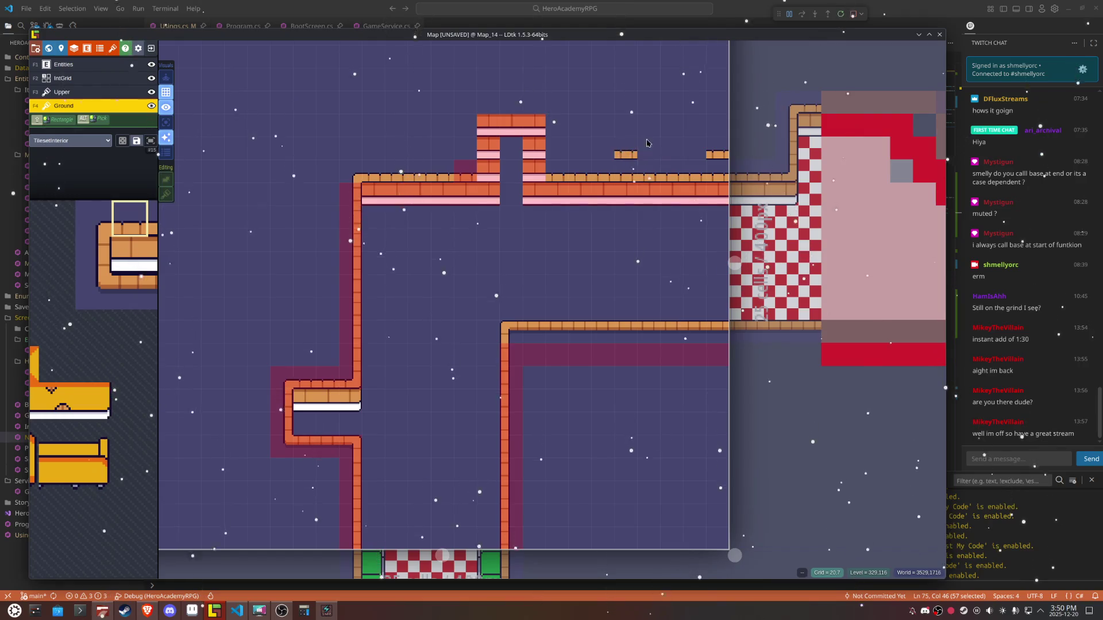
mouse_move(106, 269)
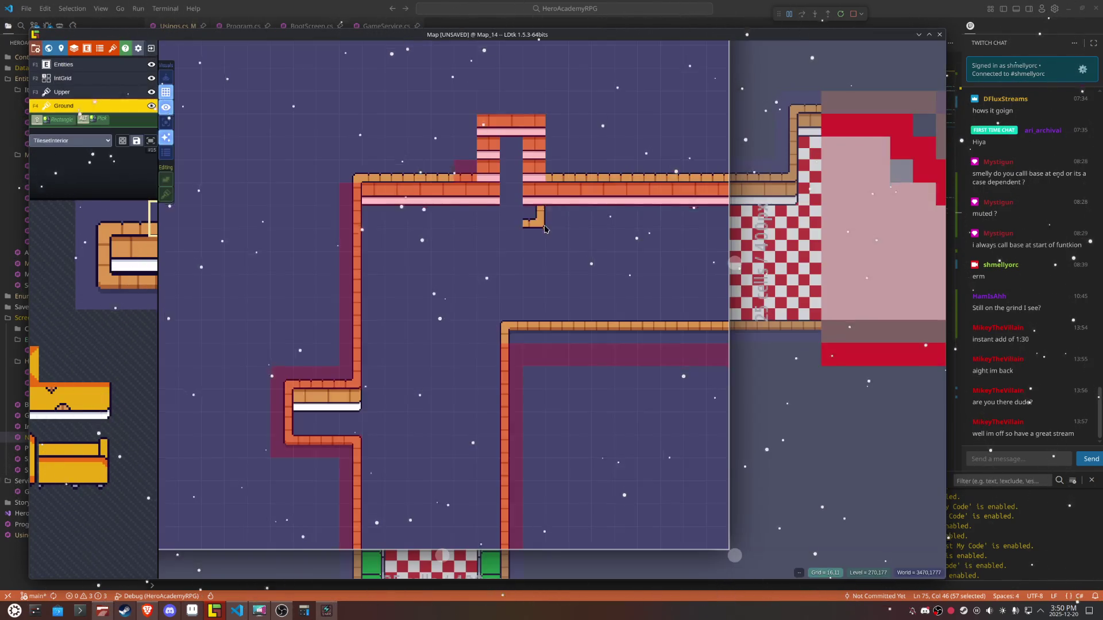
key(x)
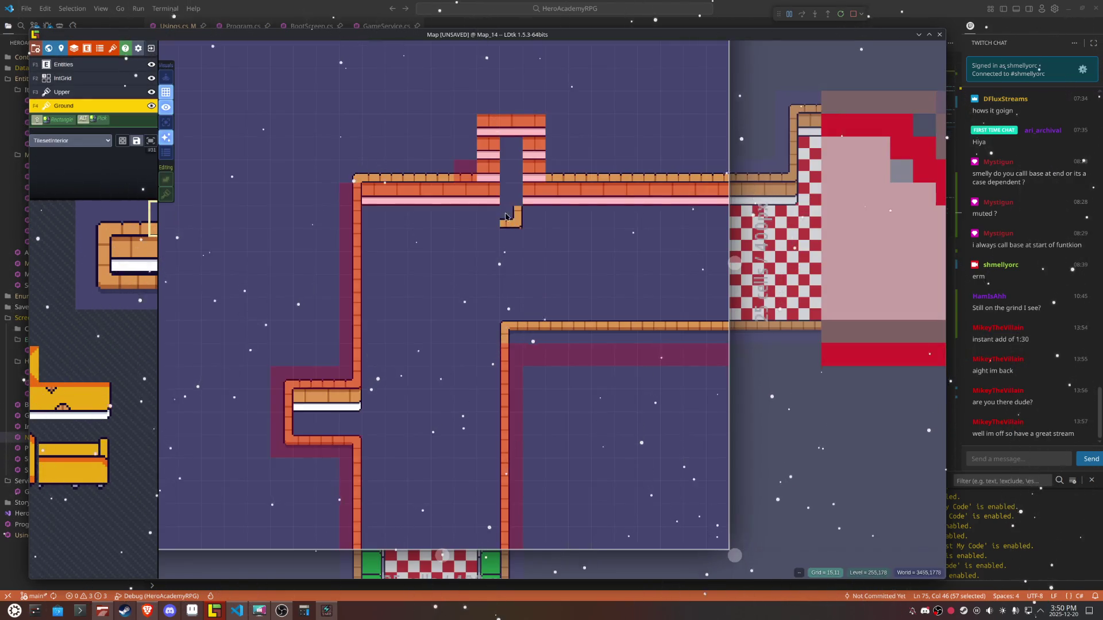
click(534, 170)
key(x)
click(489, 171)
key(x)
click(491, 170)
Step: Paint two-tile vertical wall pieces, mirrored, on both sides of the top doorway gap
mouse_move(90, 241)
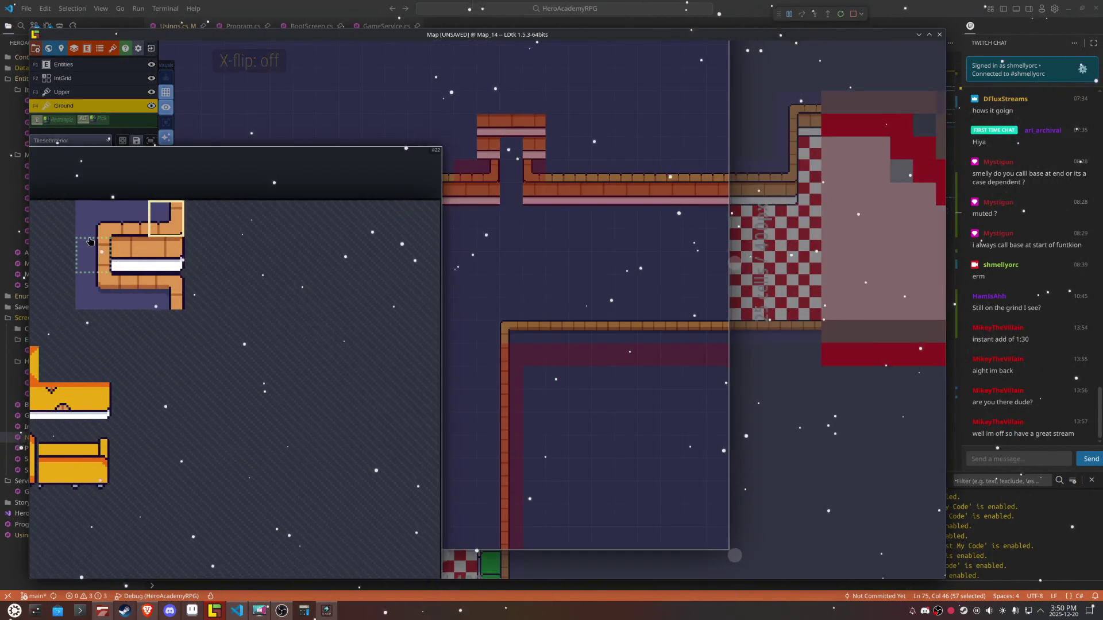
drag(104, 238, 97, 221)
click(488, 122)
key(x)
click(537, 120)
mouse_move(39, 247)
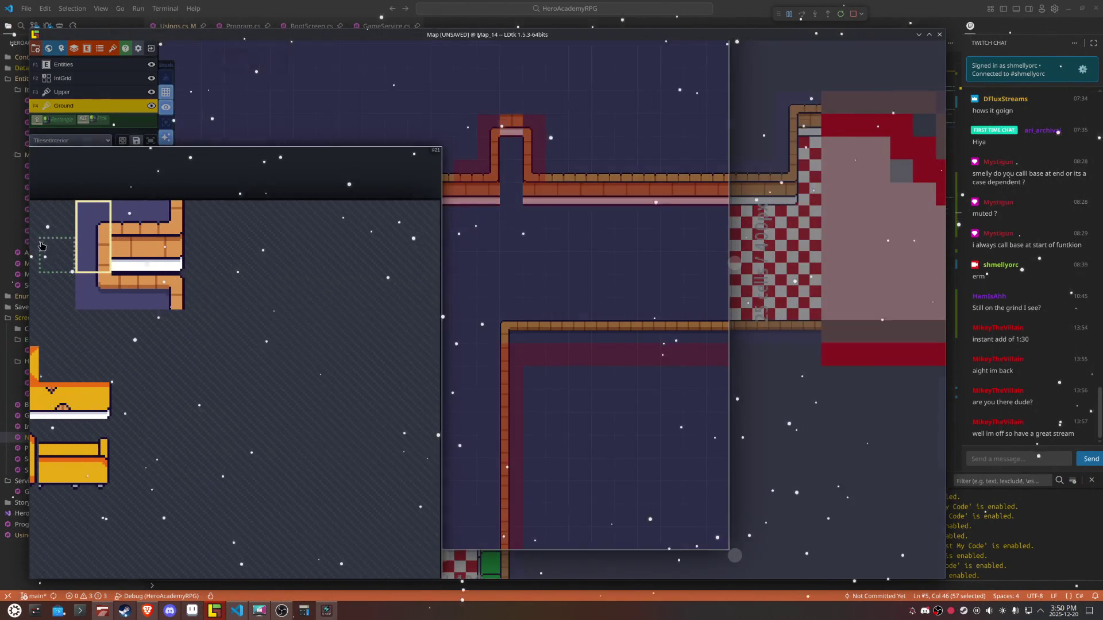
click(131, 234)
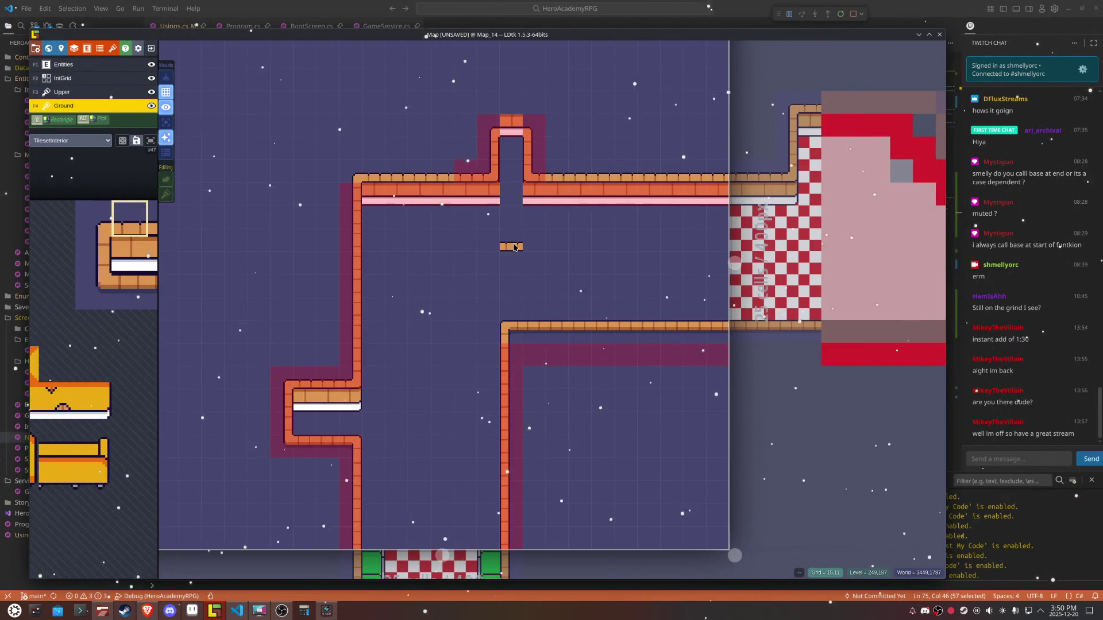
drag(514, 247, 461, 338)
scroll(460, 333, up, 2)
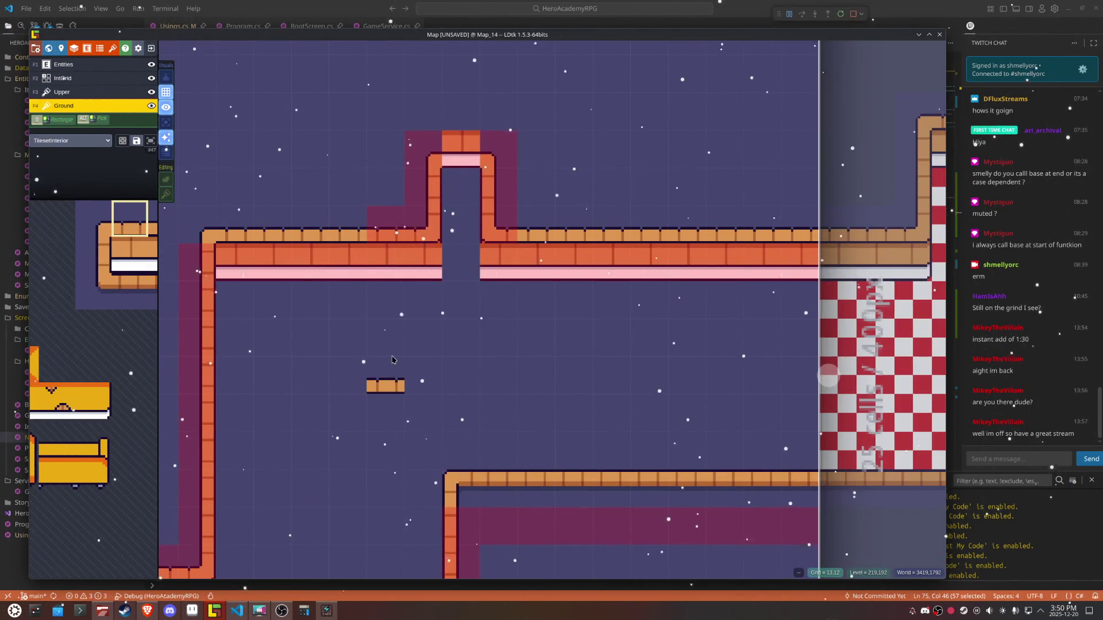
Step: Replace the wall tile at the top of the gap on the Upper layer, then show only the Ground layer
click(63, 92)
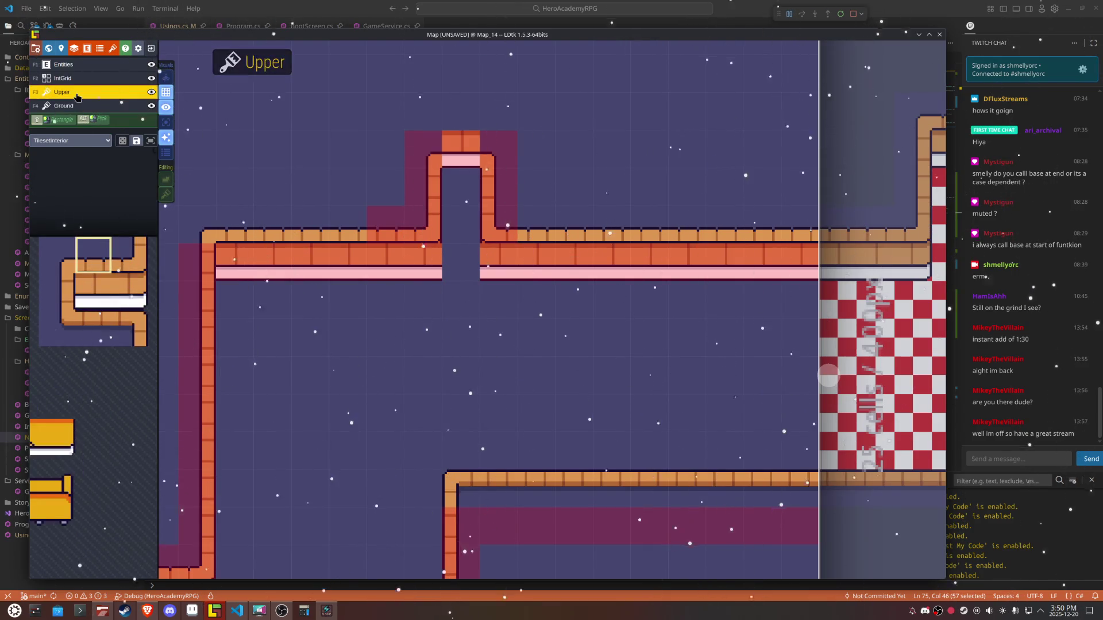
click(461, 155)
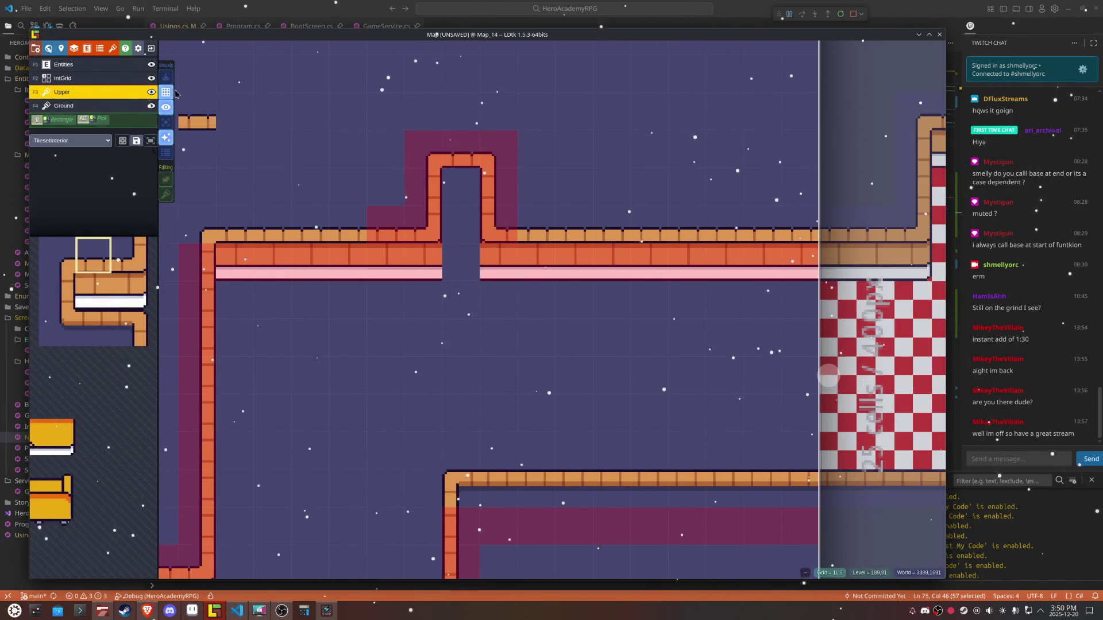
click(129, 106)
click(165, 122)
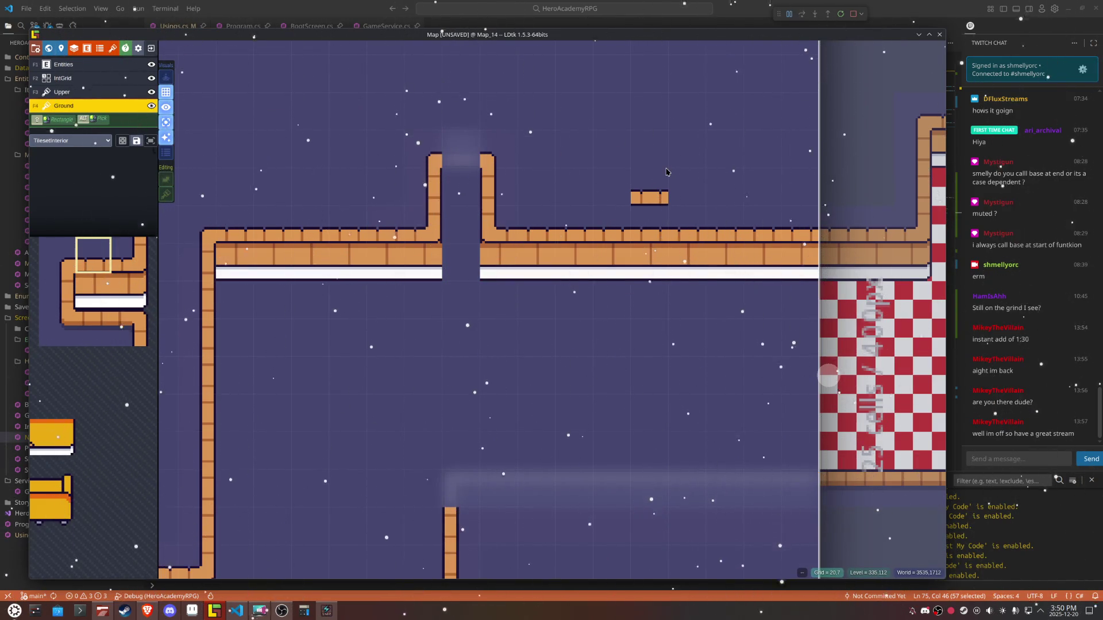
Step: With a mirrored shelf trim tile, erase the stray tile and white trim by the doorway, then place new trim
mouse_move(136, 269)
click(128, 298)
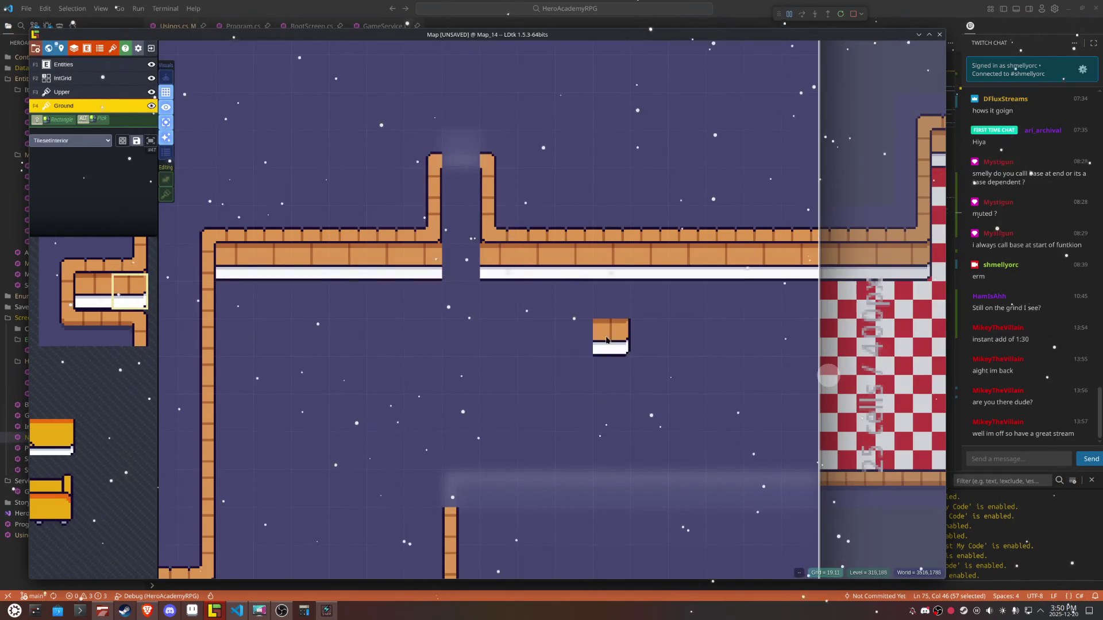
key(x)
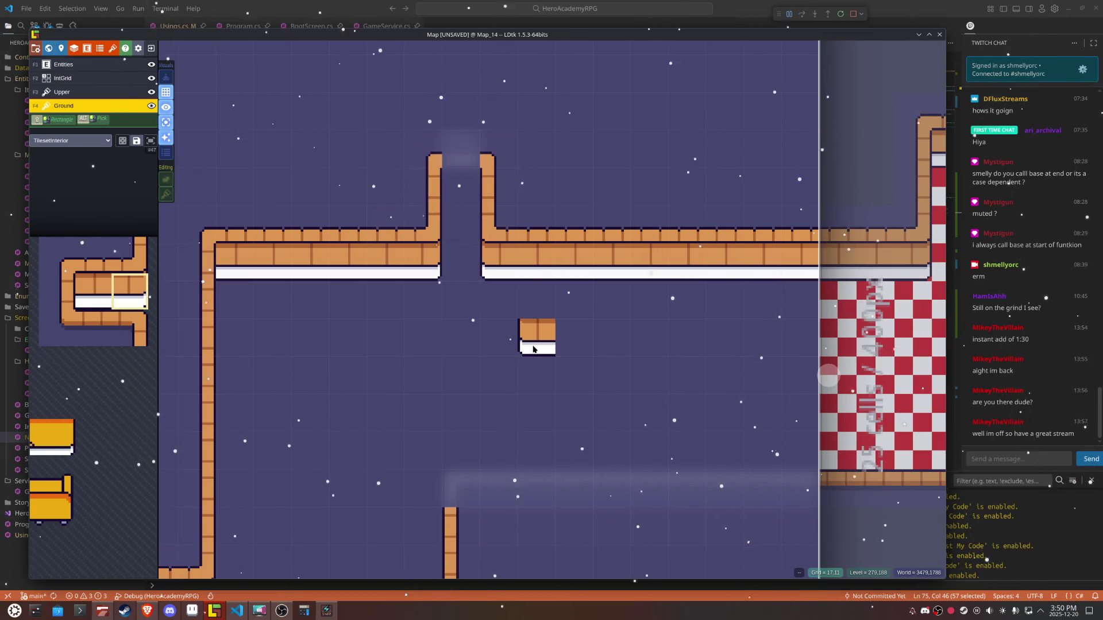
scroll(534, 349, down, 2)
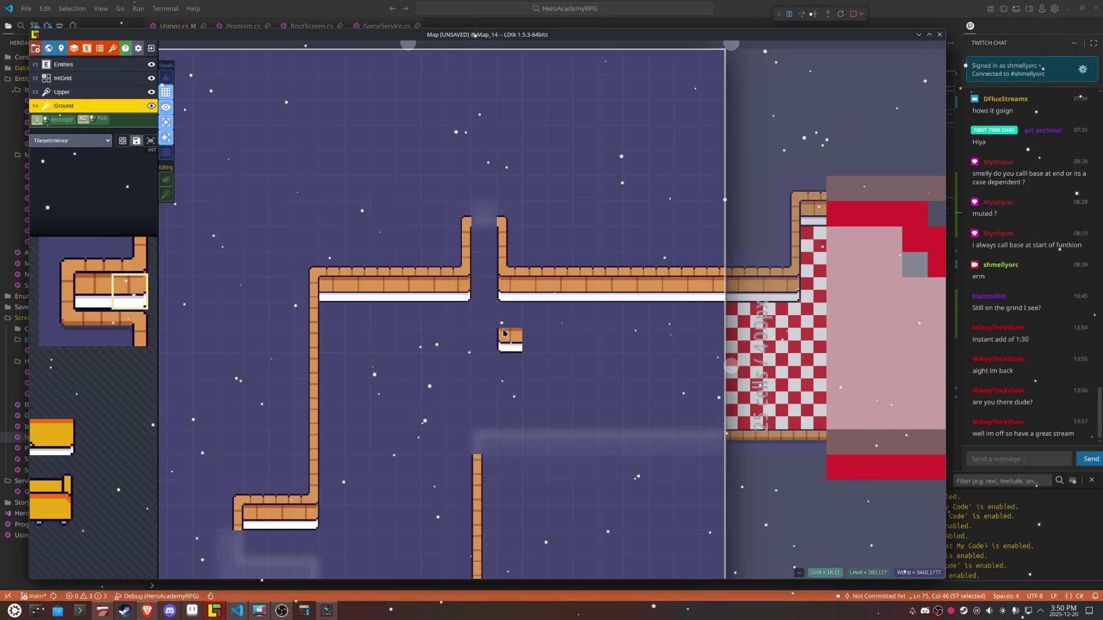
right_click(503, 333)
drag(468, 387, 492, 217)
mouse_move(96, 186)
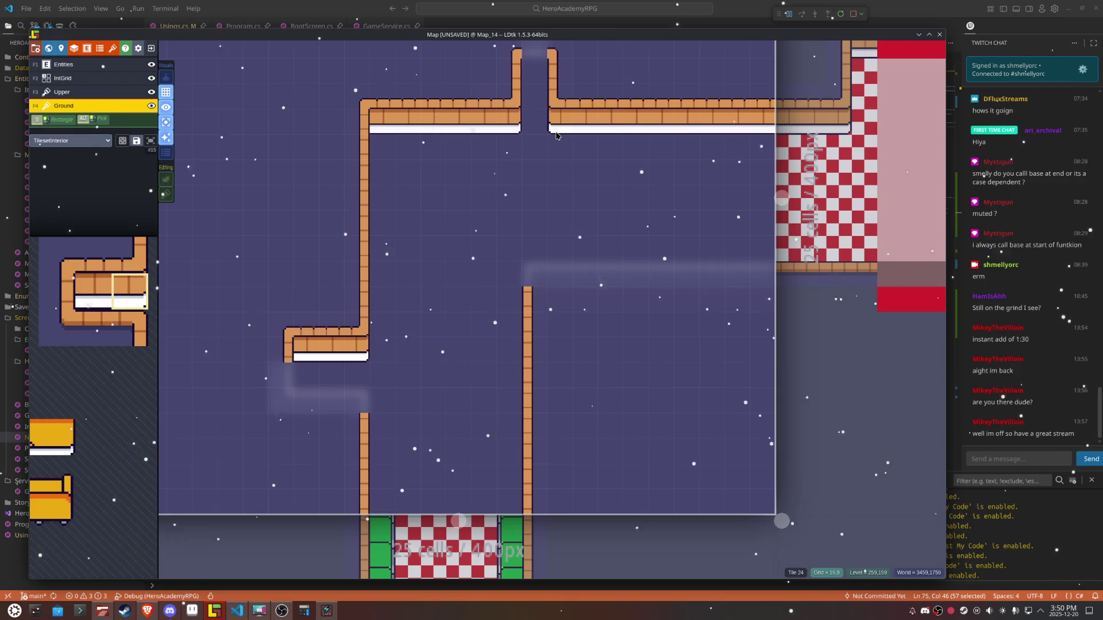
right_click(562, 121)
right_click(509, 122)
click(451, 322)
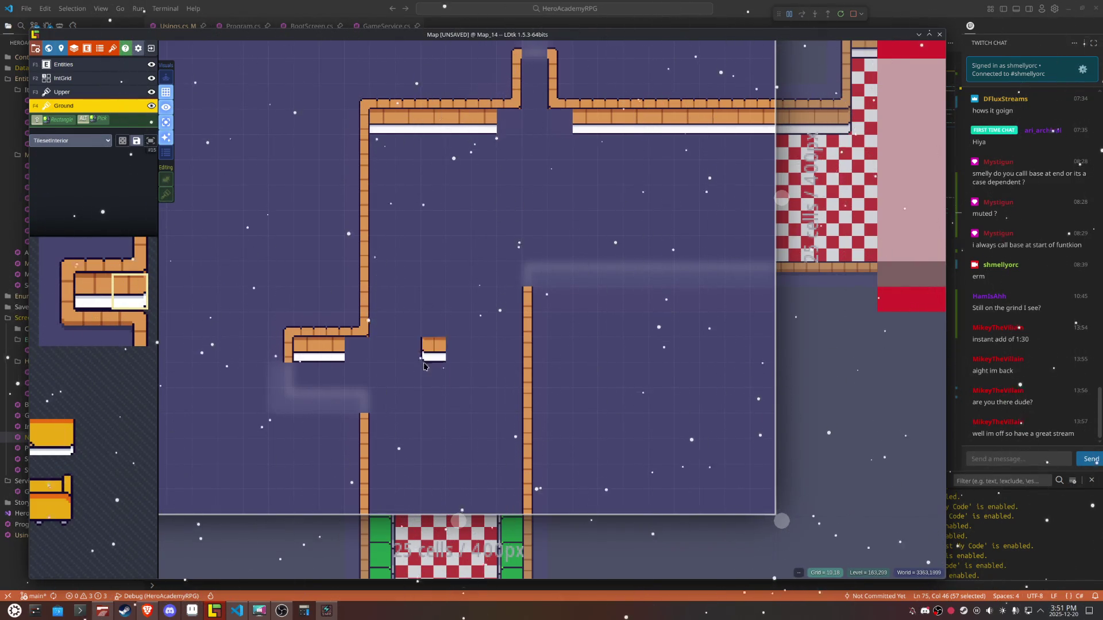
Step: Paint red and white checker tiles and flood-fill Map_14's floor with them
mouse_move(89, 160)
click(232, 364)
mouse_move(740, 248)
mouse_down()
mouse_move(526, 249)
mouse_move(509, 307)
mouse_move(501, 495)
mouse_up()
alt+shift+click(505, 432)
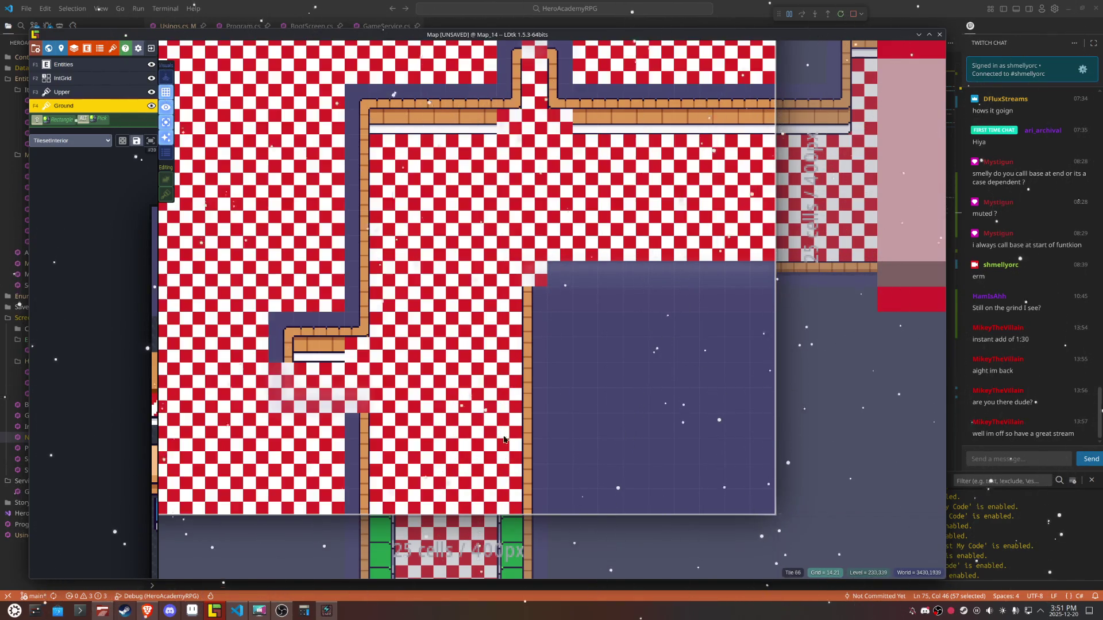
Step: Undo the oversized fill and paint checker strips along the bottom, up the side and into the alcove
key(ctrl+z)
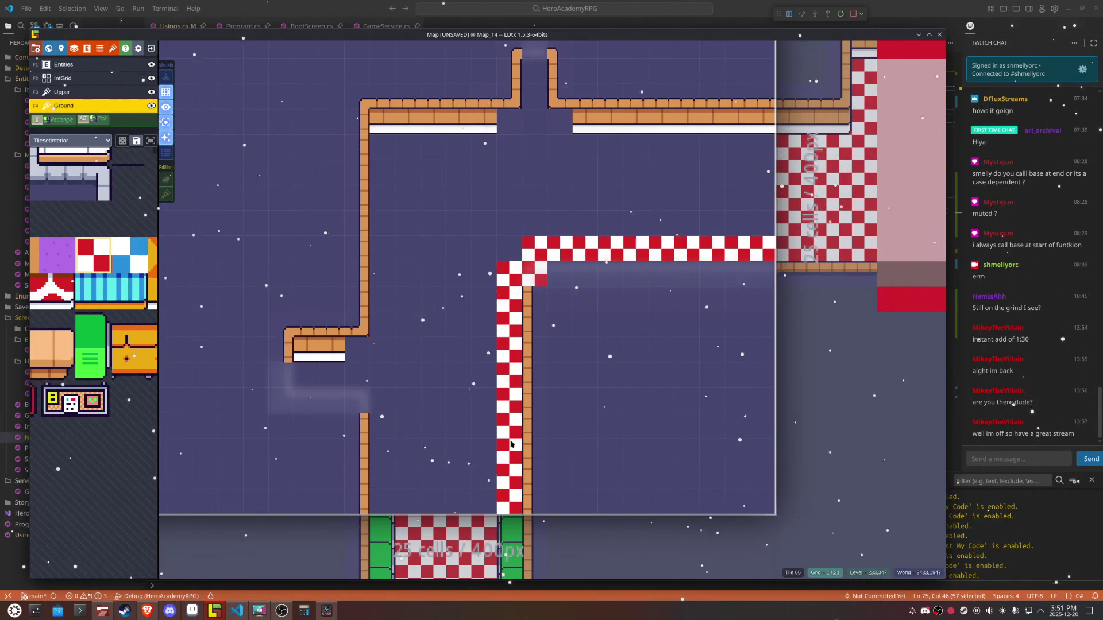
drag(503, 489, 374, 503)
mouse_move(379, 505)
mouse_down()
mouse_move(383, 401)
mouse_move(356, 376)
mouse_move(294, 379)
mouse_up()
click(356, 402)
click(357, 349)
mouse_move(383, 349)
mouse_down()
mouse_move(372, 141)
mouse_move(515, 147)
mouse_move(542, 125)
mouse_move(565, 124)
mouse_move(535, 187)
mouse_move(537, 207)
mouse_up()
Step: Extend the checker floor across the top of the hall, through the doorway and over the hall interior
click(508, 128)
click(535, 73)
drag(523, 201, 770, 207)
click(585, 260)
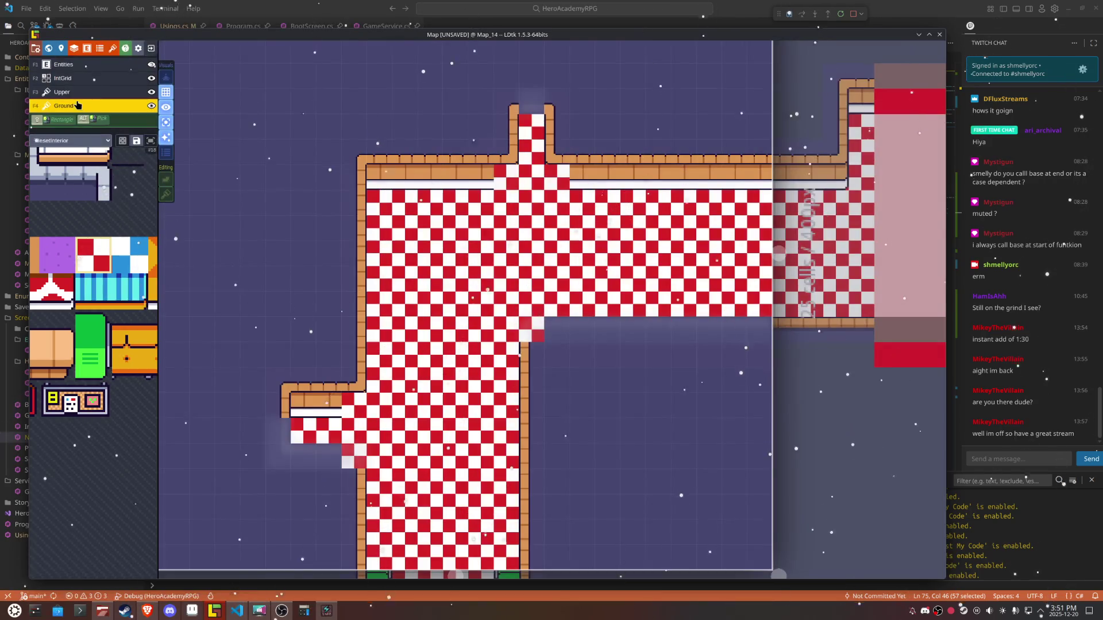
Step: Pick a counter tile with tile stacking enabled, show all layers again, and save the project
mouse_move(103, 303)
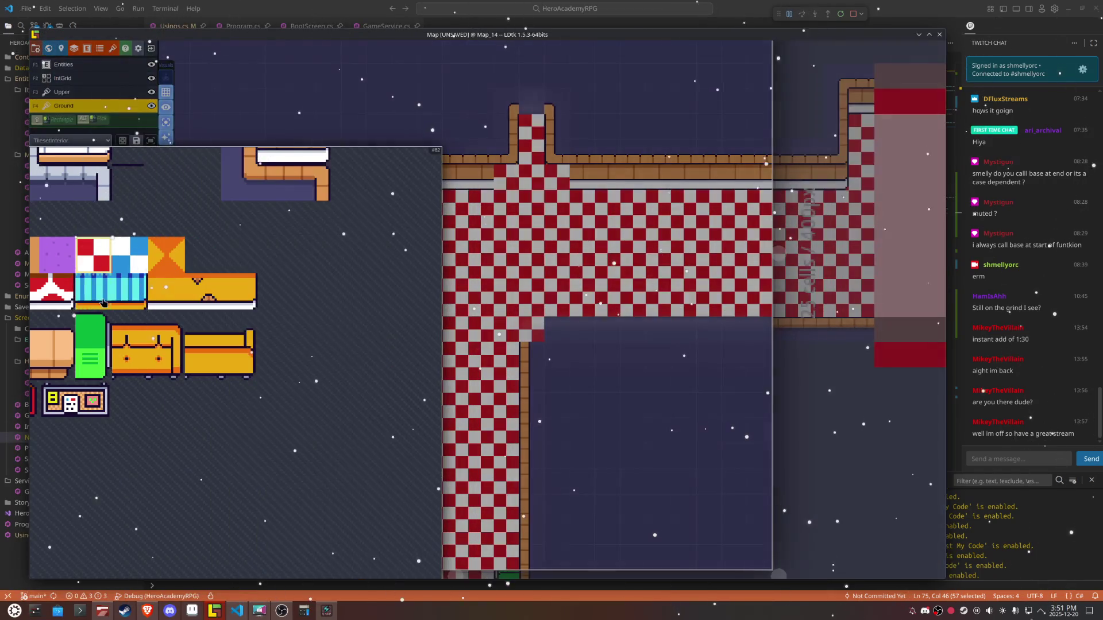
drag(208, 256, 205, 320)
click(316, 215)
key(t)
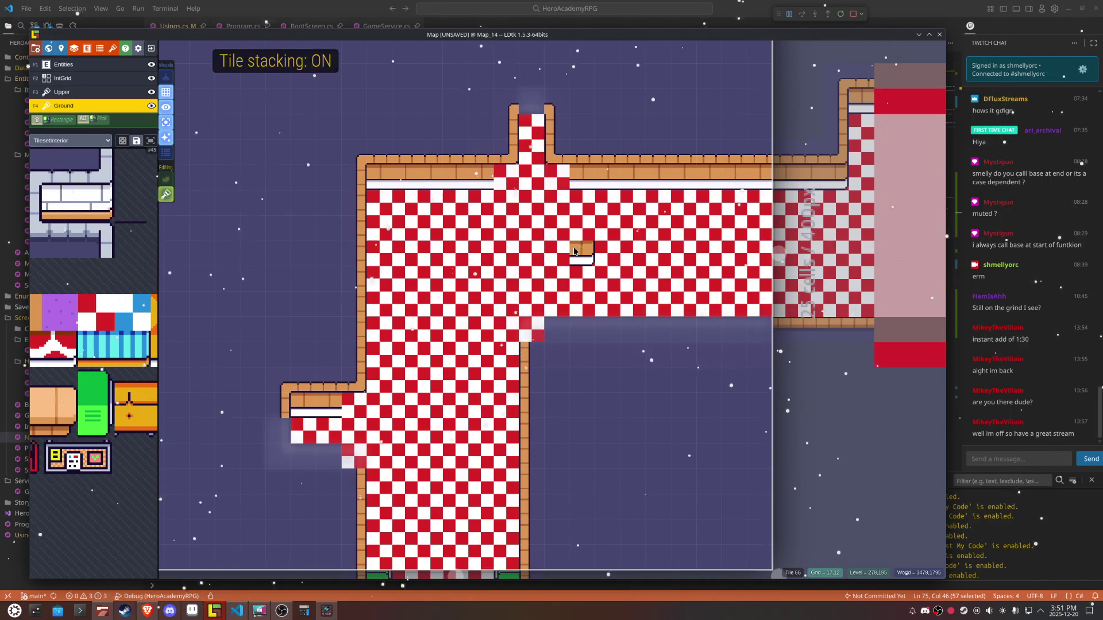
key(x)
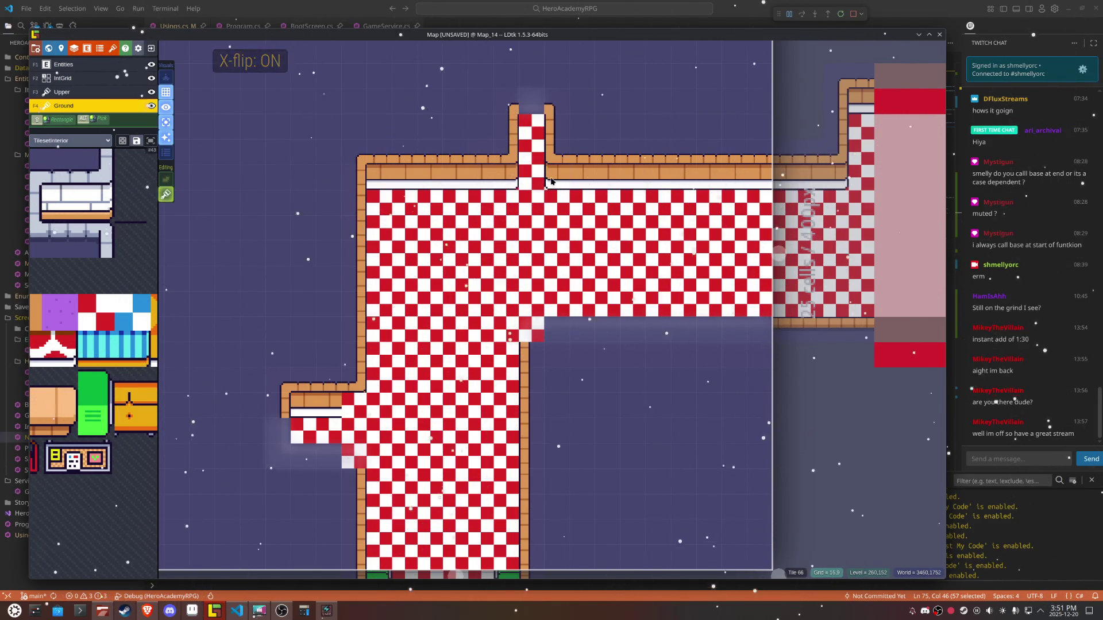
key(x)
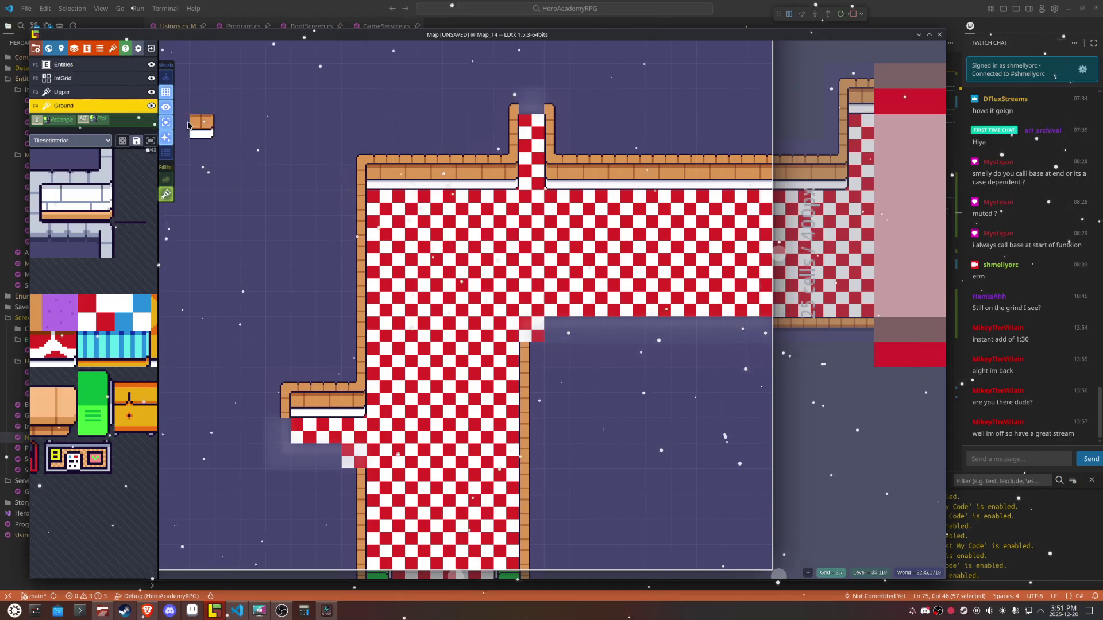
click(165, 122)
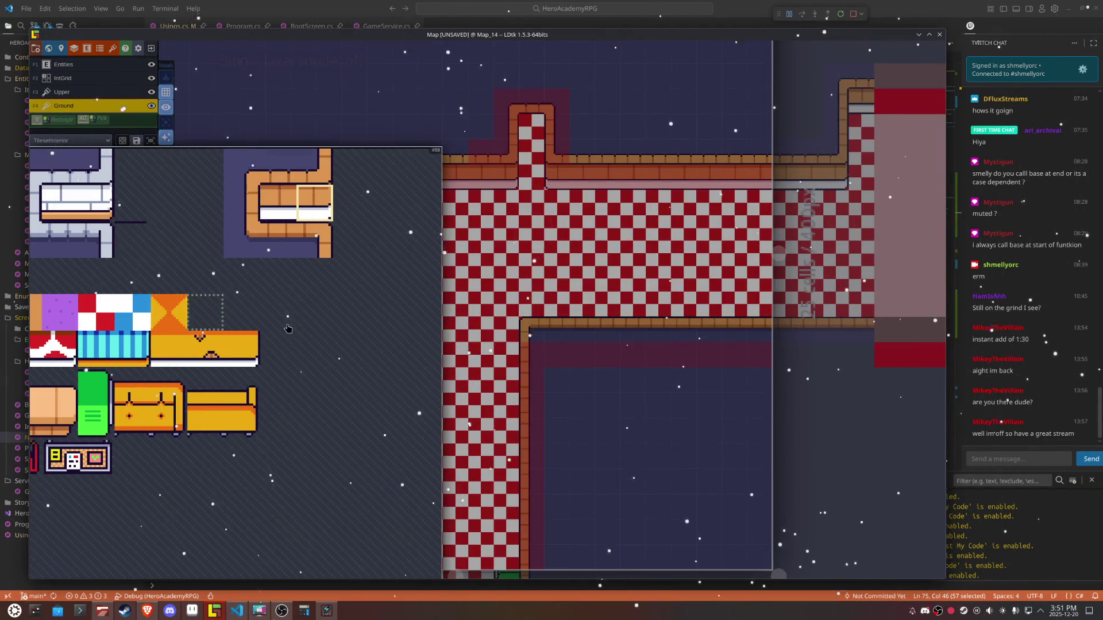
key(ctrl+s)
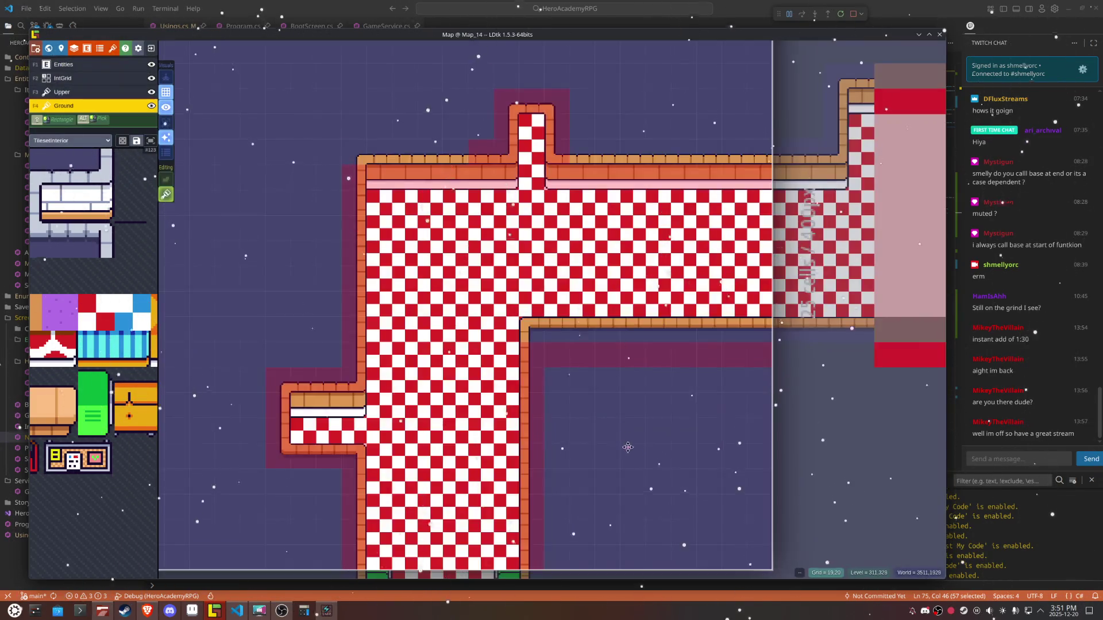
mouse_move(641, 470)
mouse_down()
mouse_move(635, 222)
mouse_move(673, 388)
mouse_up()
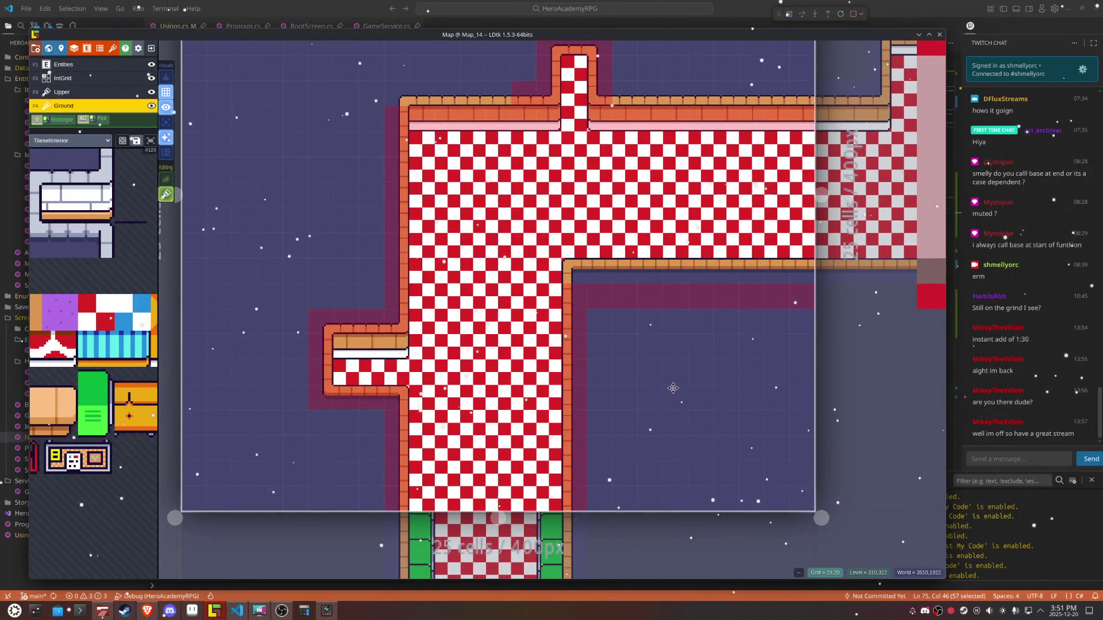
Step: Paint a column of mirrored green shelf tiles against the corridor's right wall
mouse_move(87, 327)
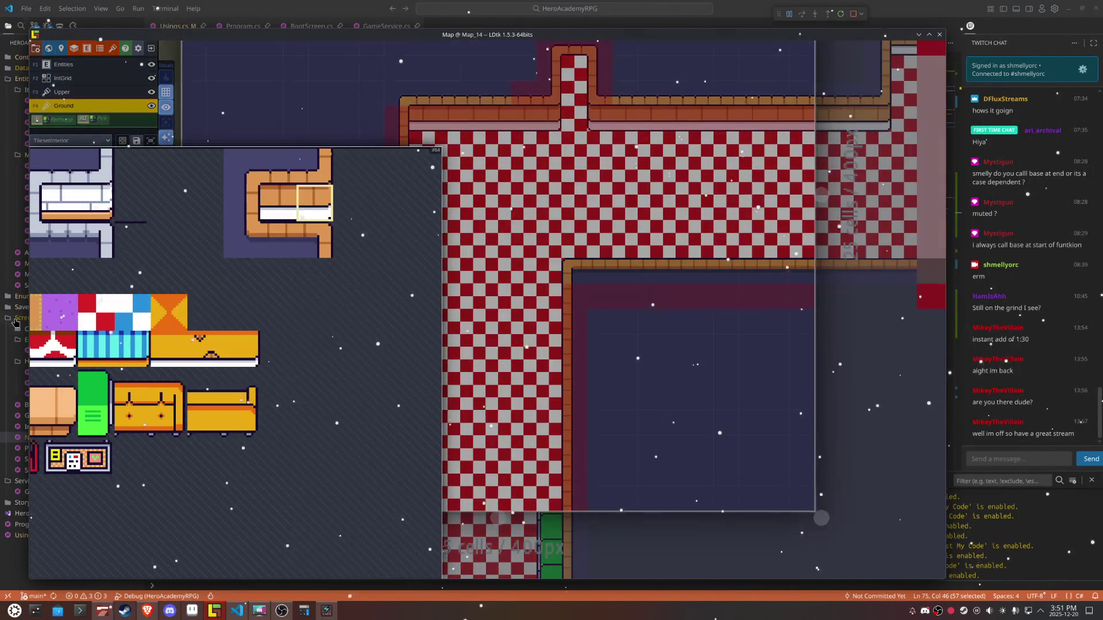
click(92, 428)
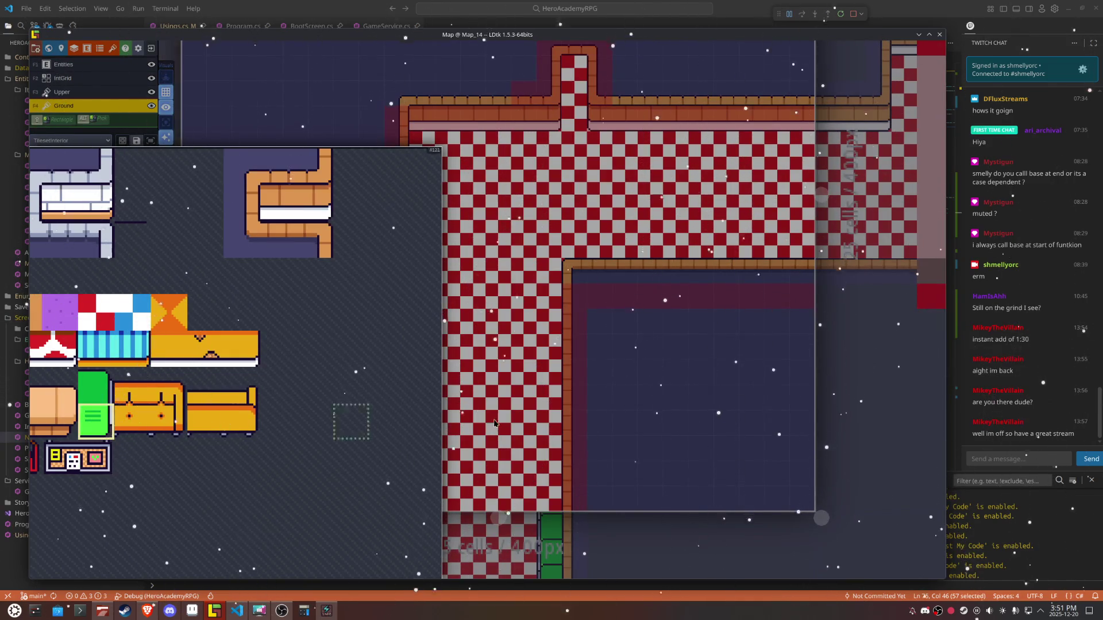
key(x)
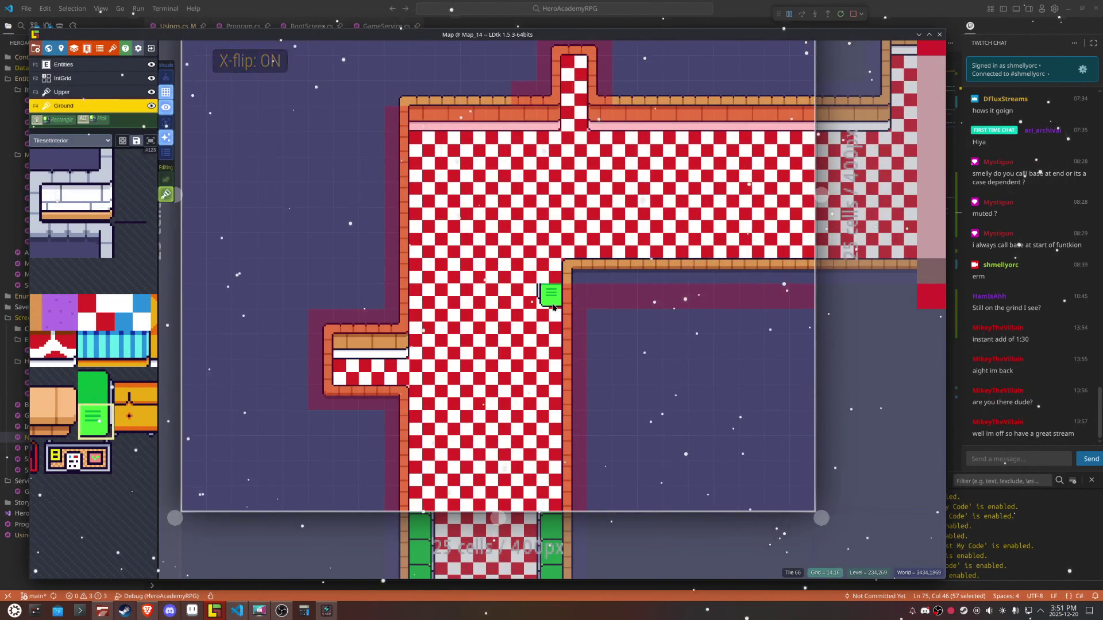
click(540, 473)
drag(541, 450, 542, 402)
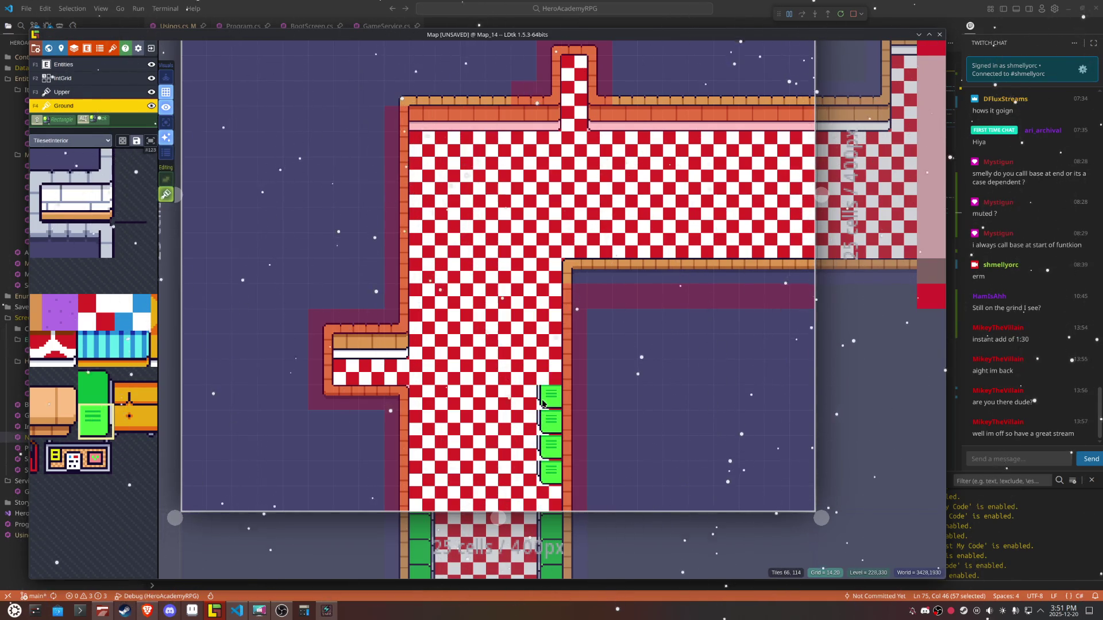
mouse_move(551, 474)
mouse_down()
mouse_move(520, 396)
mouse_move(556, 324)
mouse_move(577, 418)
mouse_move(549, 494)
mouse_move(559, 304)
mouse_up()
Step: Paint unmirrored green shelves up the full left corridor wall
click(428, 495)
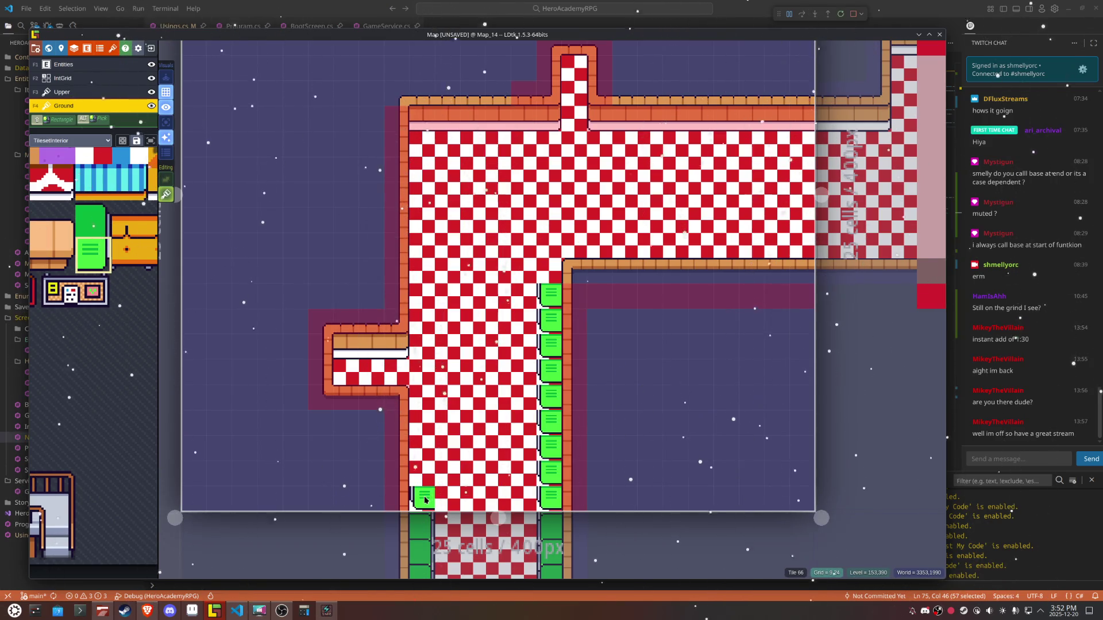
key(x)
drag(425, 500, 432, 428)
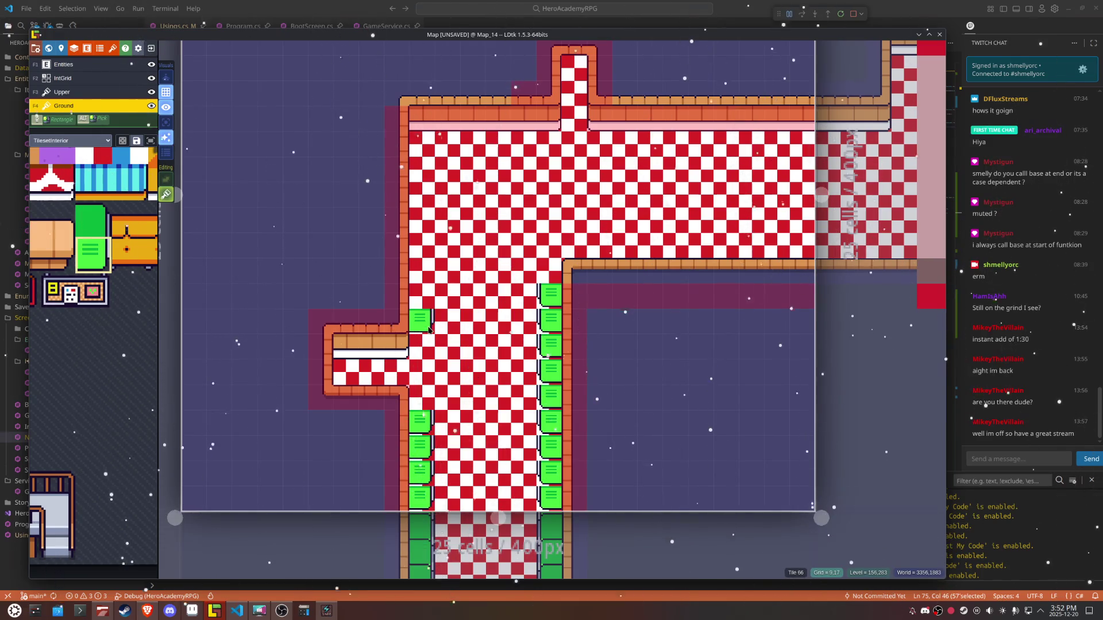
drag(427, 343, 430, 152)
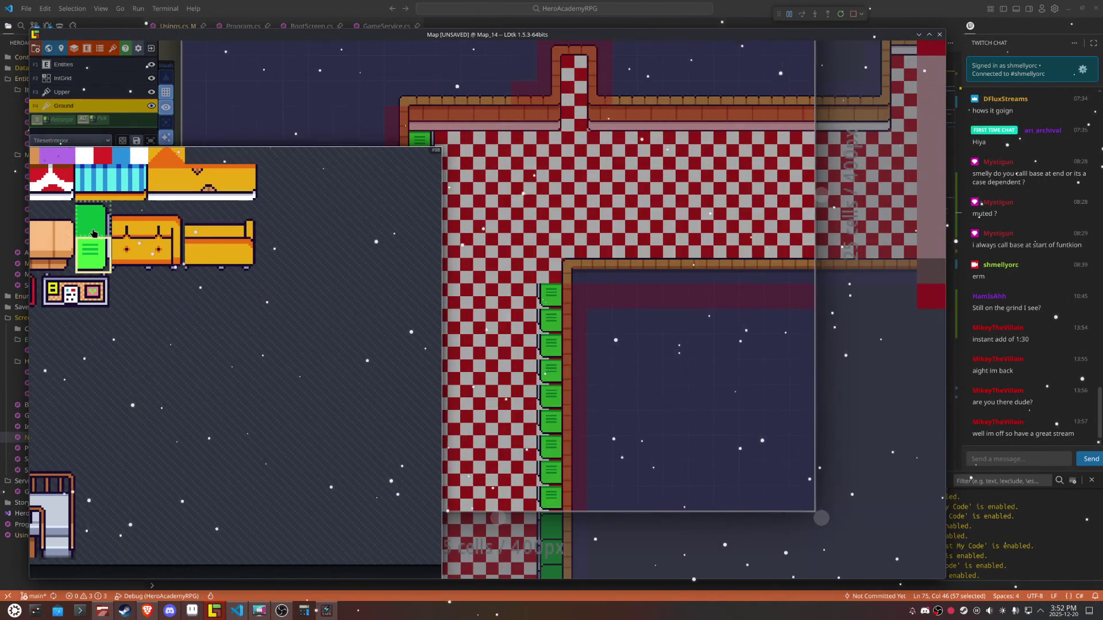
Step: Repaint the left wall shelves in darker green and the right wall shelves in solid mirrored green
click(91, 219)
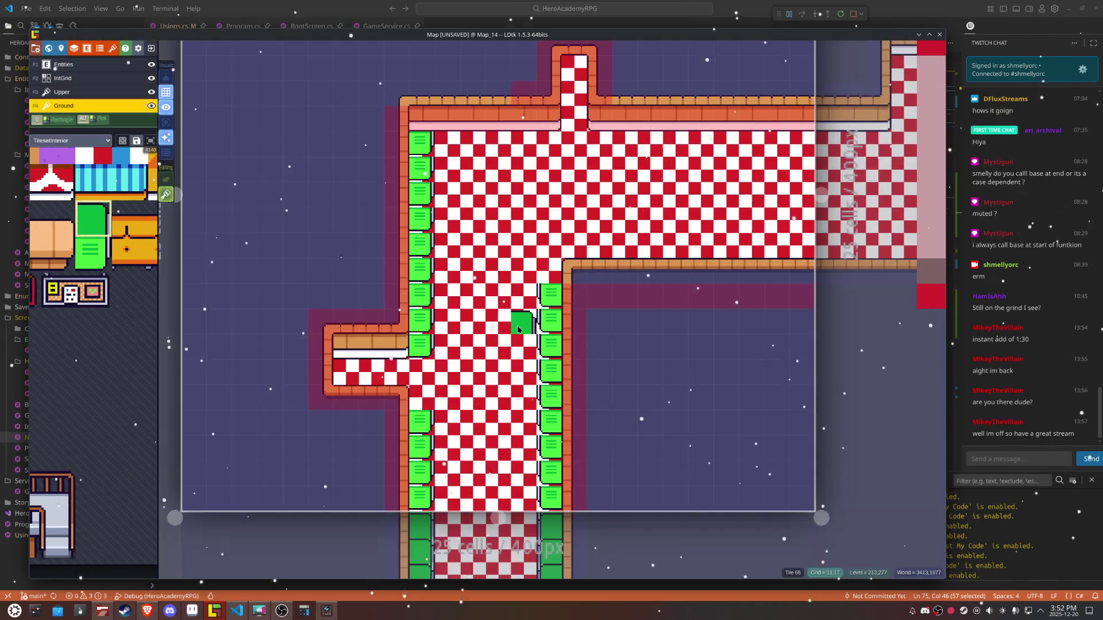
drag(422, 321, 421, 130)
key(x)
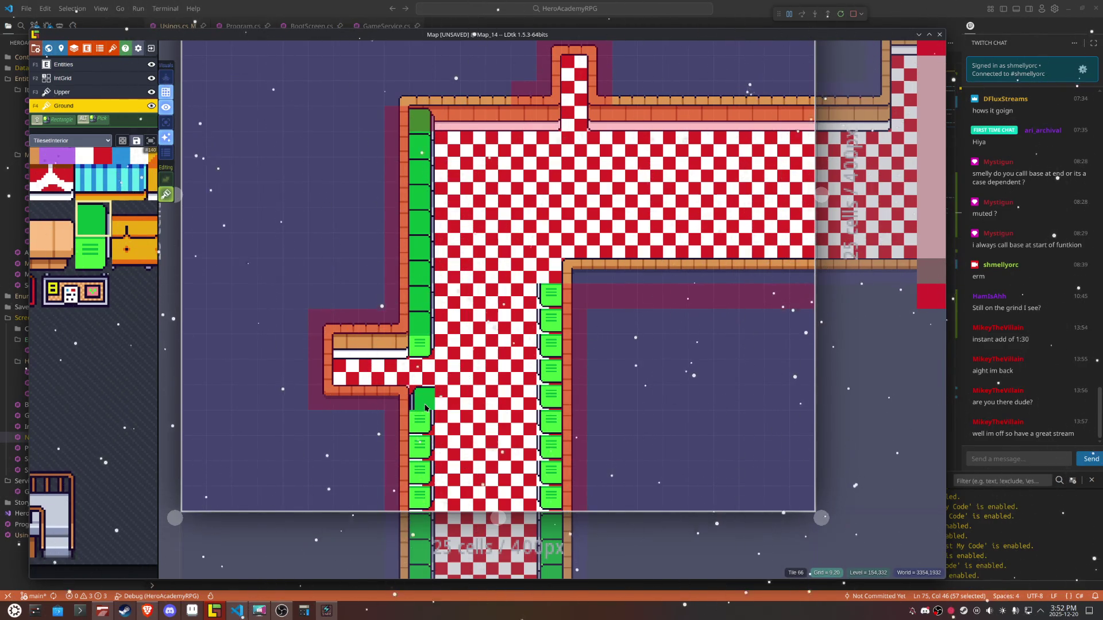
key(x)
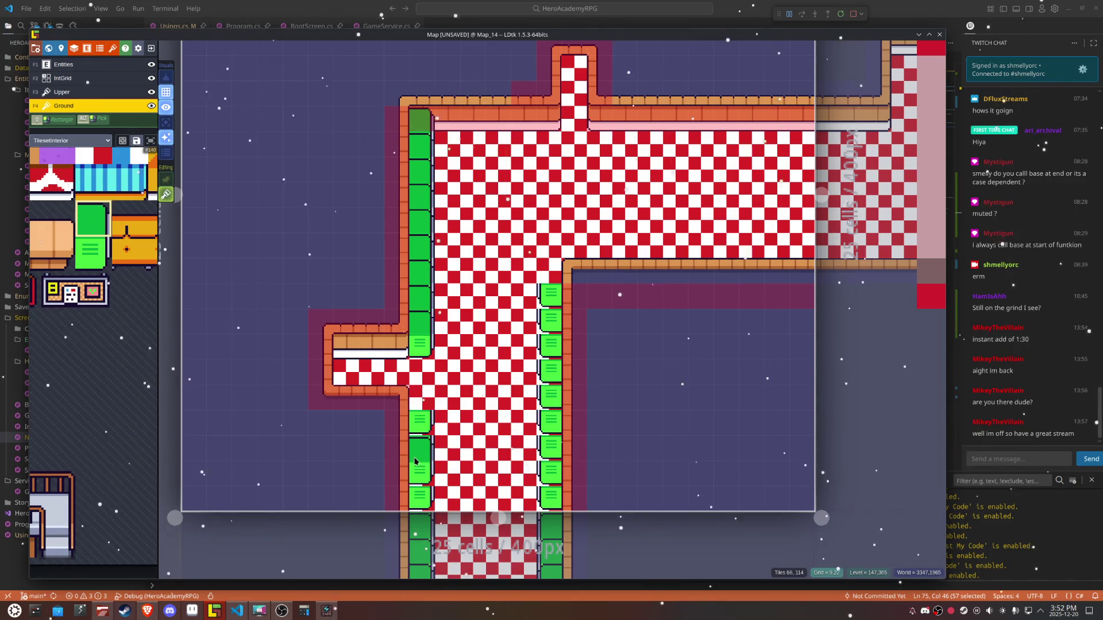
drag(418, 440, 421, 428)
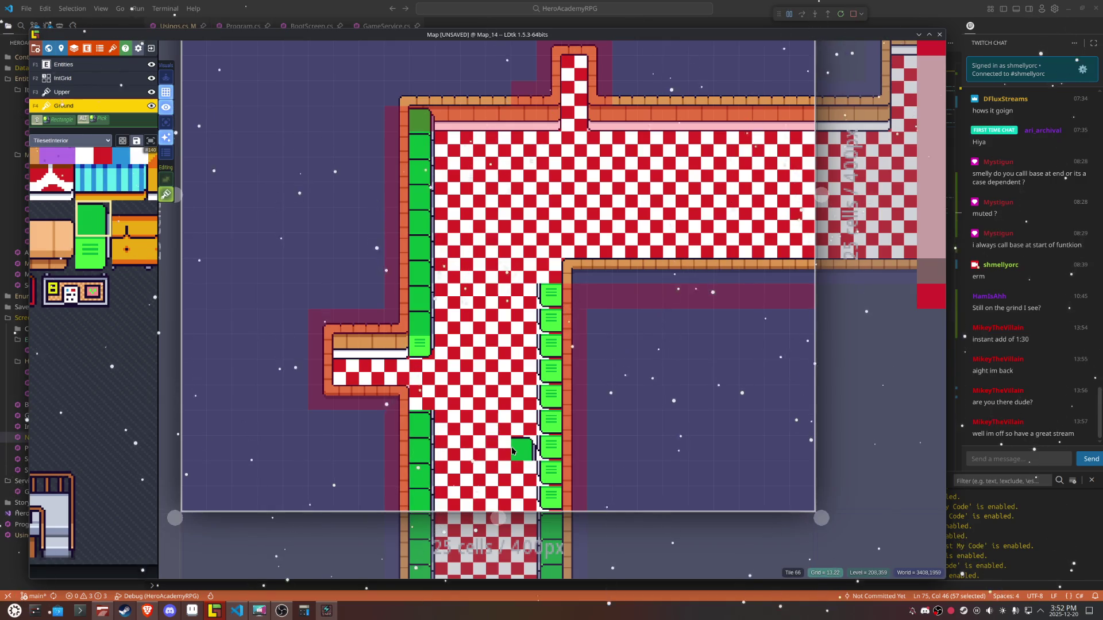
key(x)
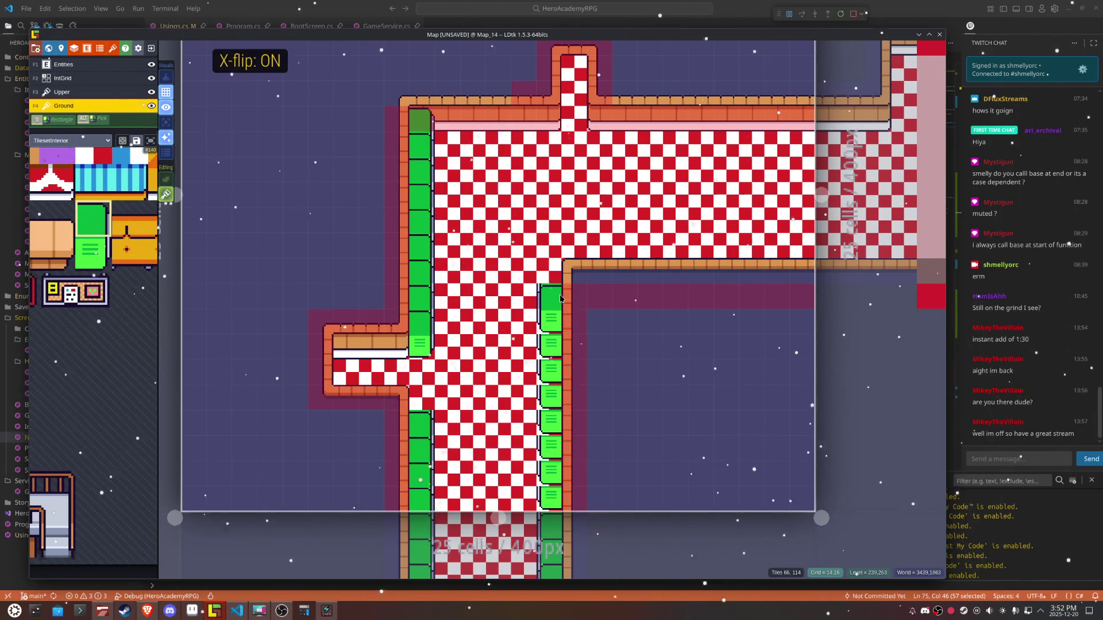
drag(561, 298, 557, 508)
Step: Switch to the Upper layer, turn off tile stacking and move to Map_15
key(F3)
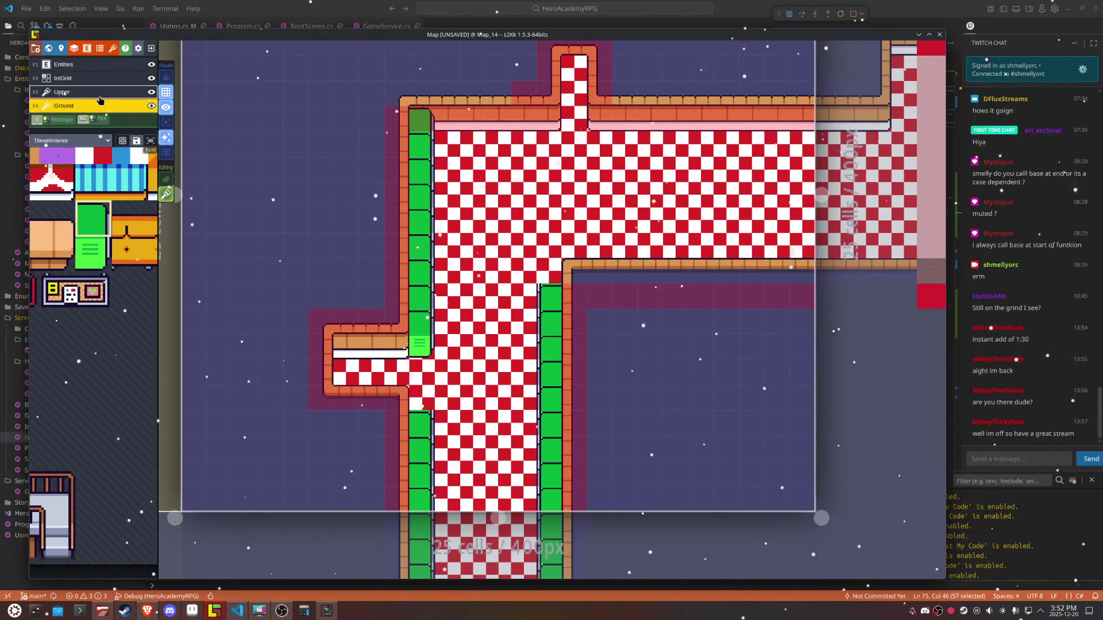
key(t)
key(F4)
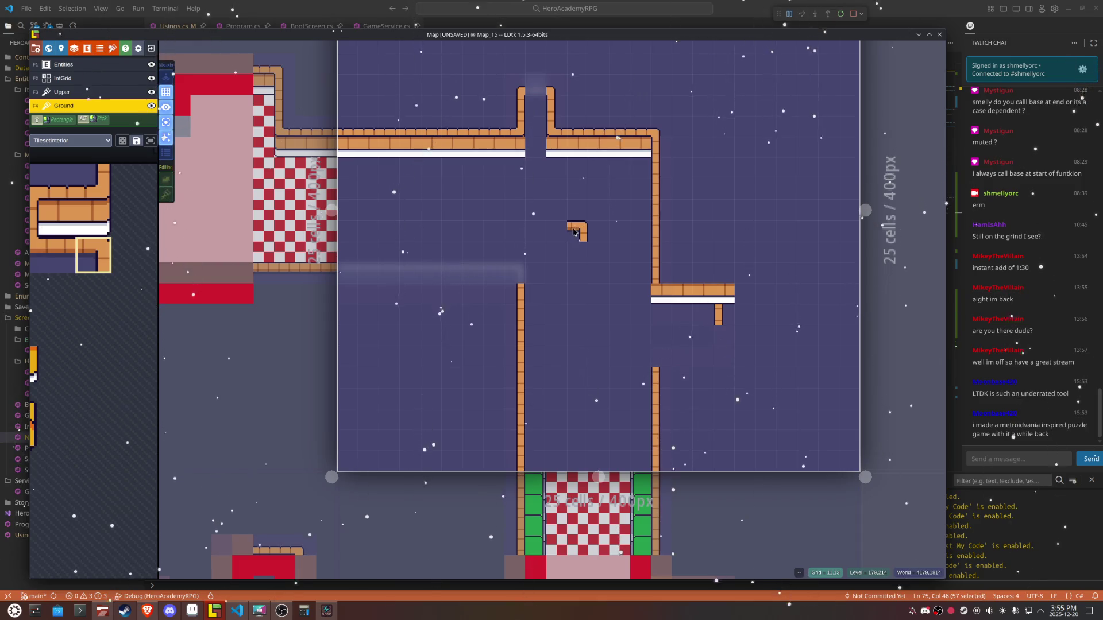
Step: On Map_15's Upper layer, select the right corner brick trim tile, mirrored horizontally
key(x)
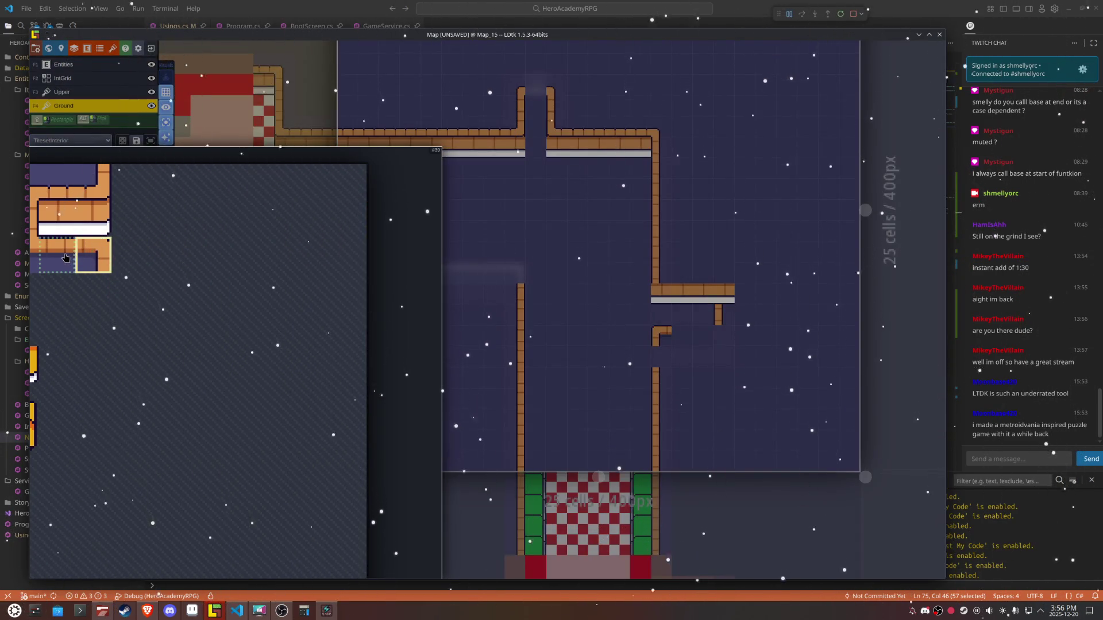
click(57, 256)
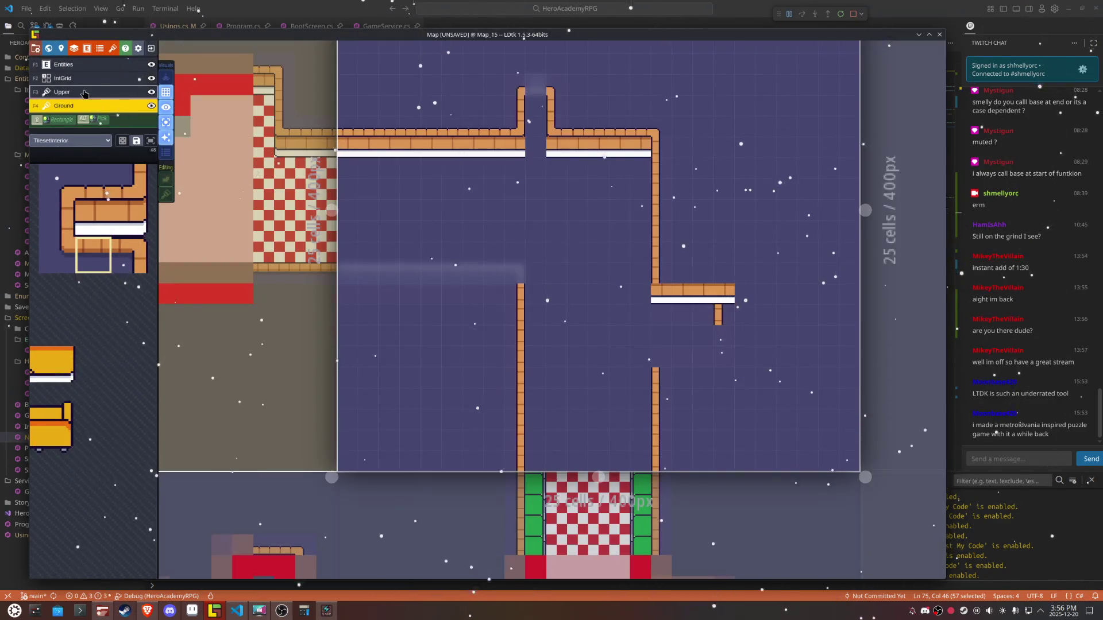
click(84, 94)
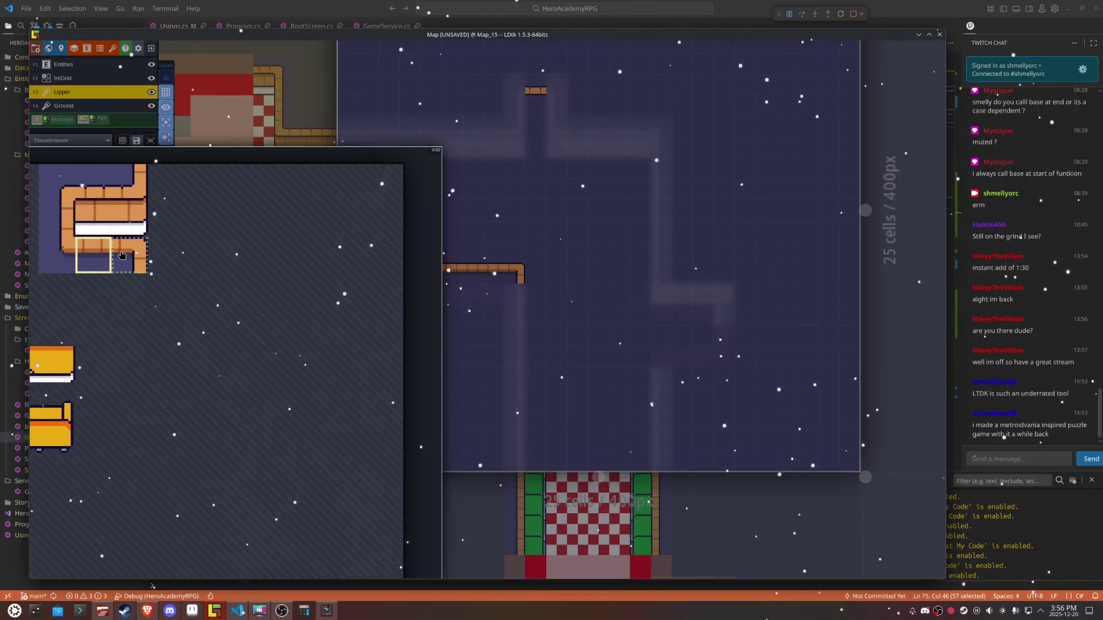
click(121, 255)
key(x)
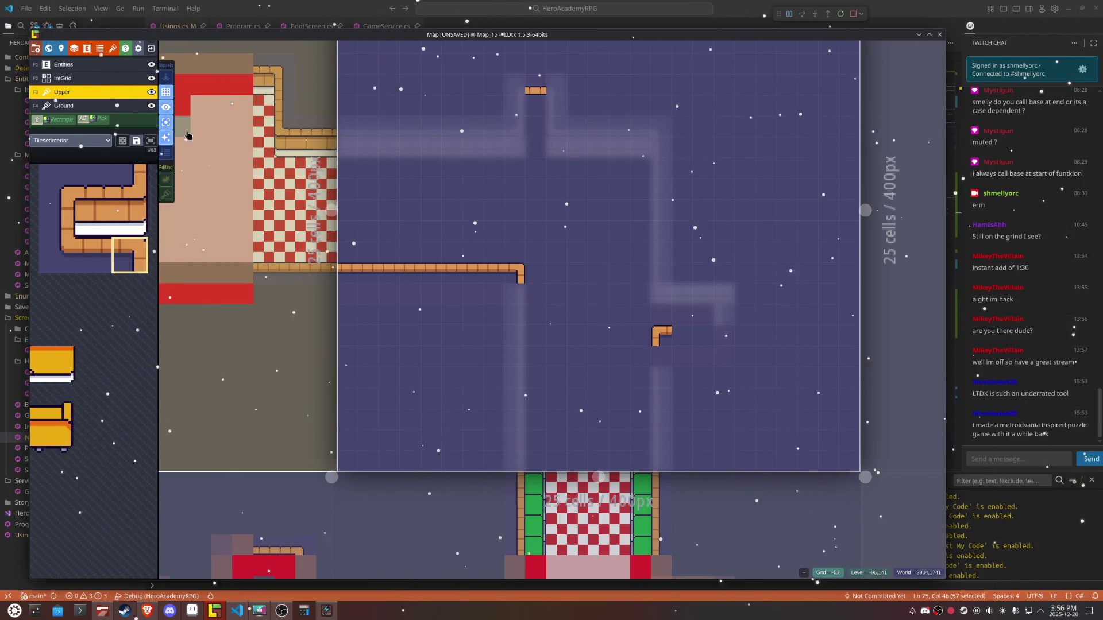
Step: Place a corner trim tile by the right wall, two straight trim tiles, and a mirrored end cap
click(166, 122)
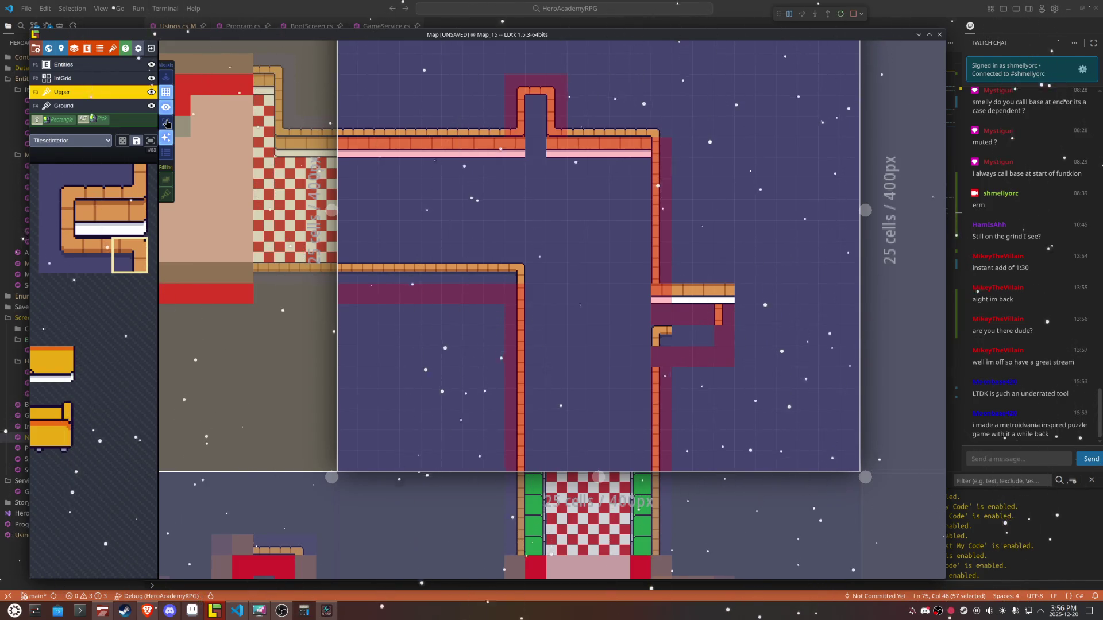
click(166, 122)
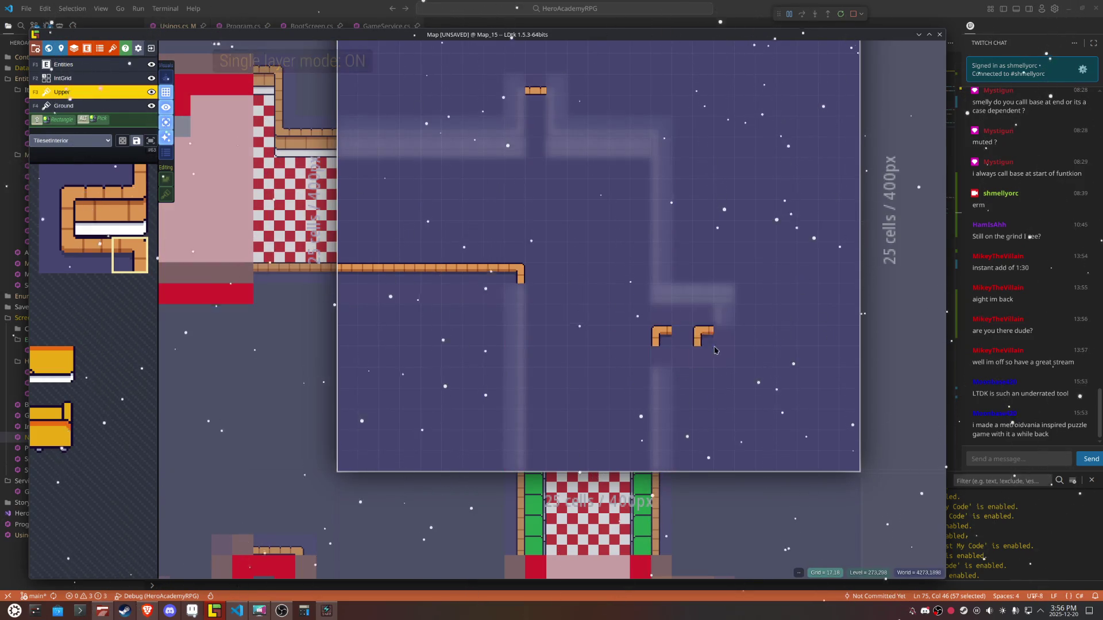
click(669, 360)
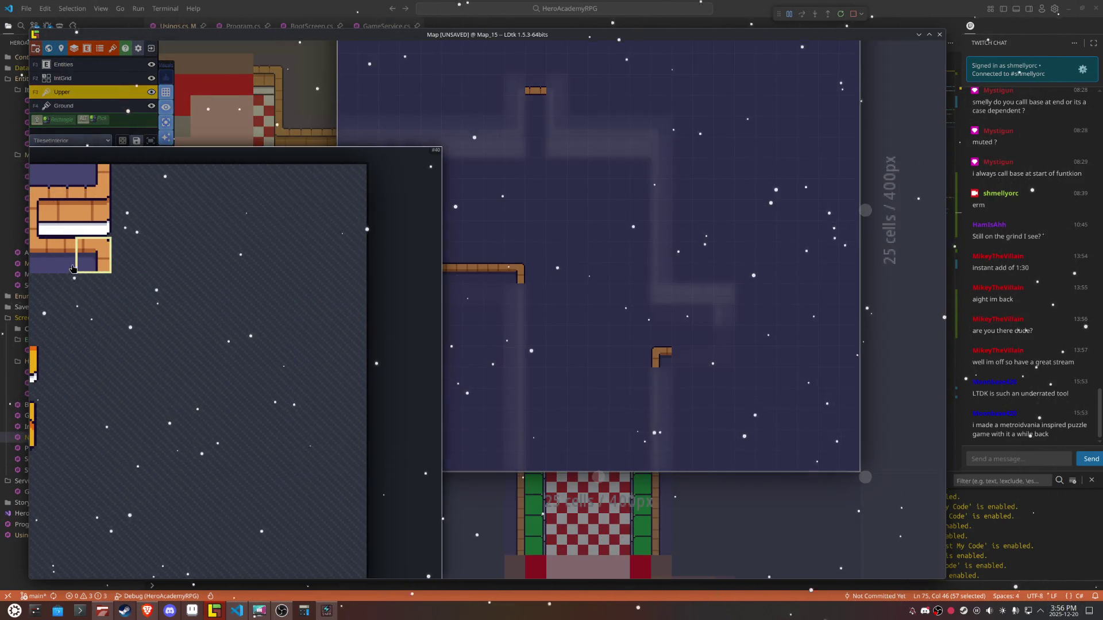
click(57, 255)
click(681, 351)
click(703, 351)
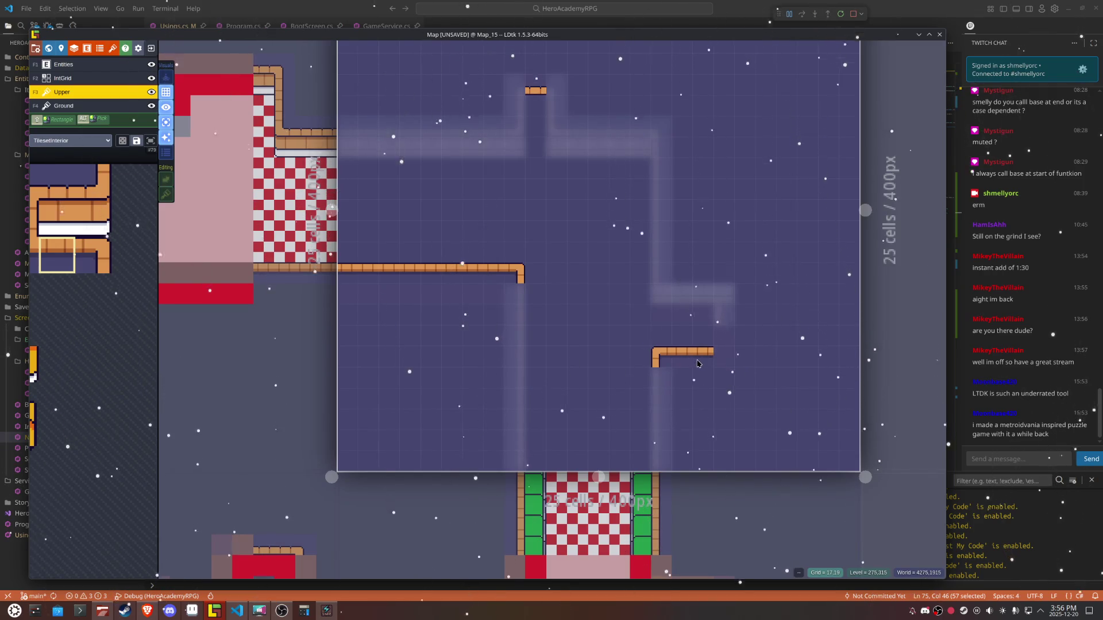
click(33, 255)
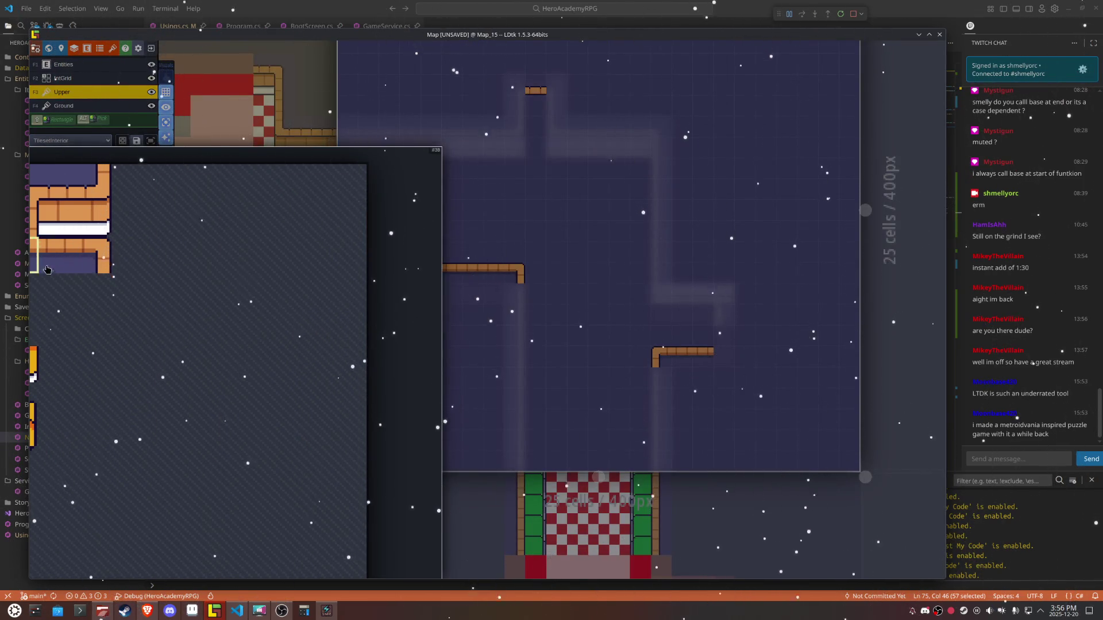
key(x)
click(718, 351)
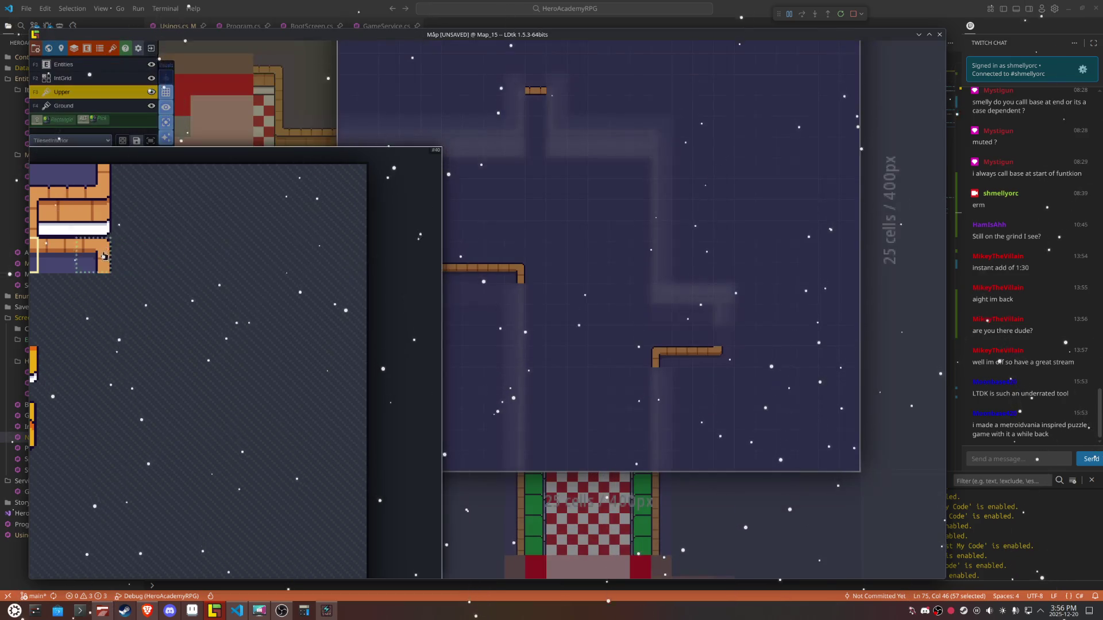
Step: Try a mirrored vertical trim piece at the right end, undo it, and switch to the Ground layer
click(111, 253)
key(x)
click(731, 335)
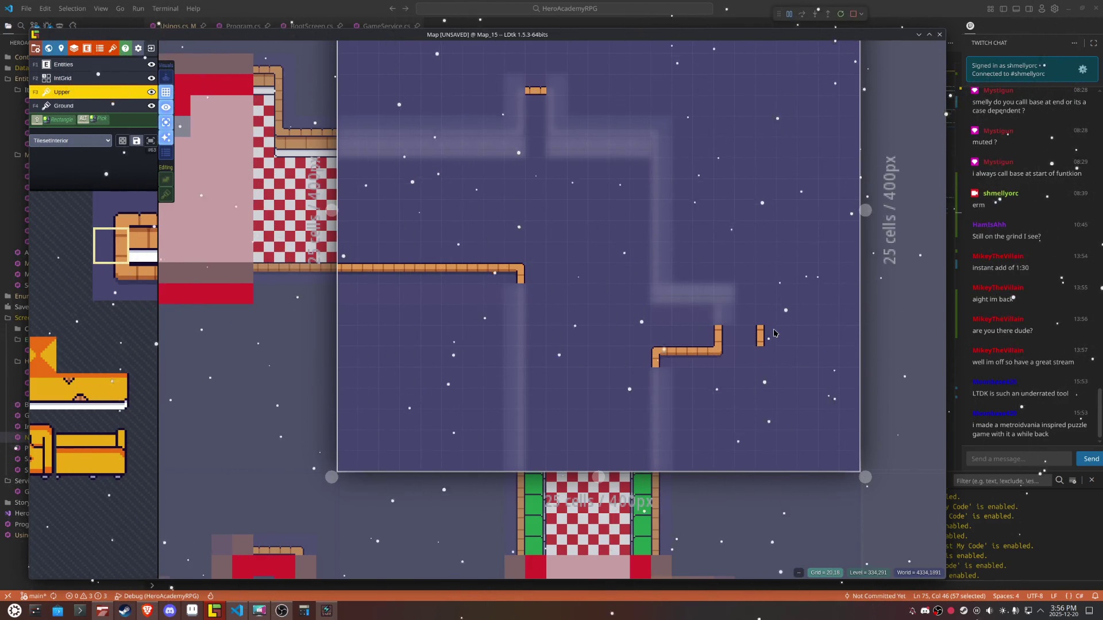
key(ctrl+z)
click(165, 108)
key(F4)
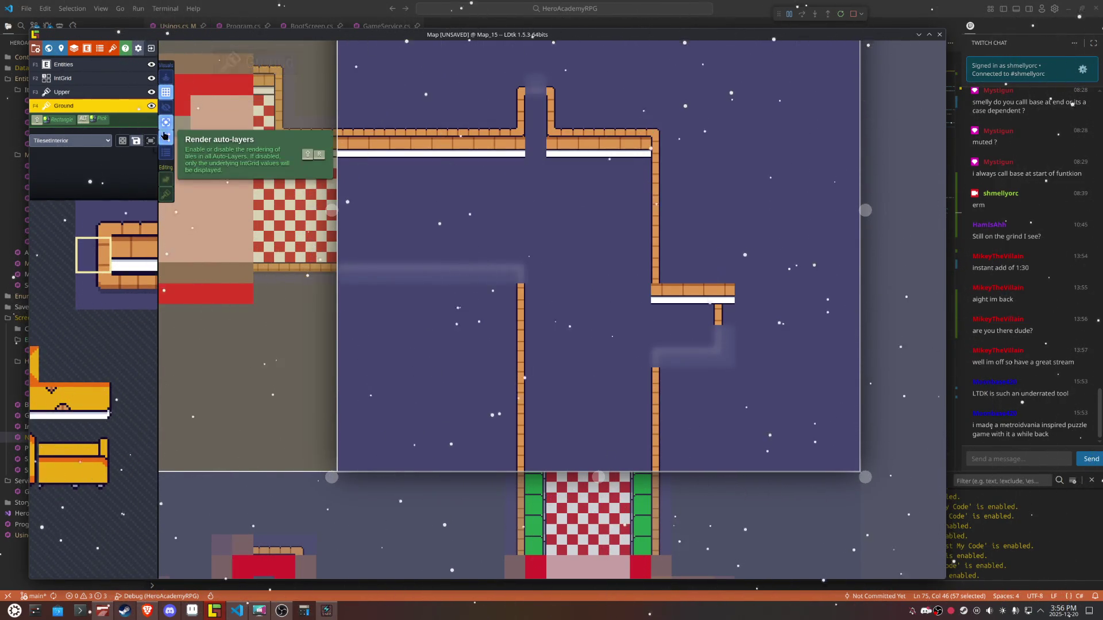
Step: Restore full layer display and paint Collision cells along the new trim on the IntGrid layer
click(165, 107)
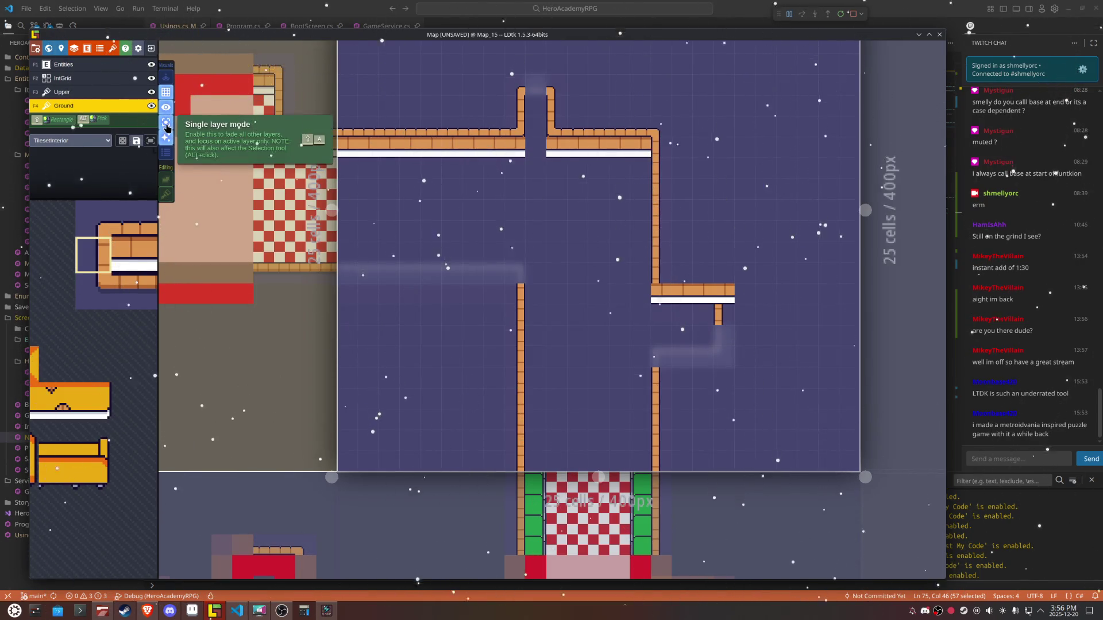
click(166, 124)
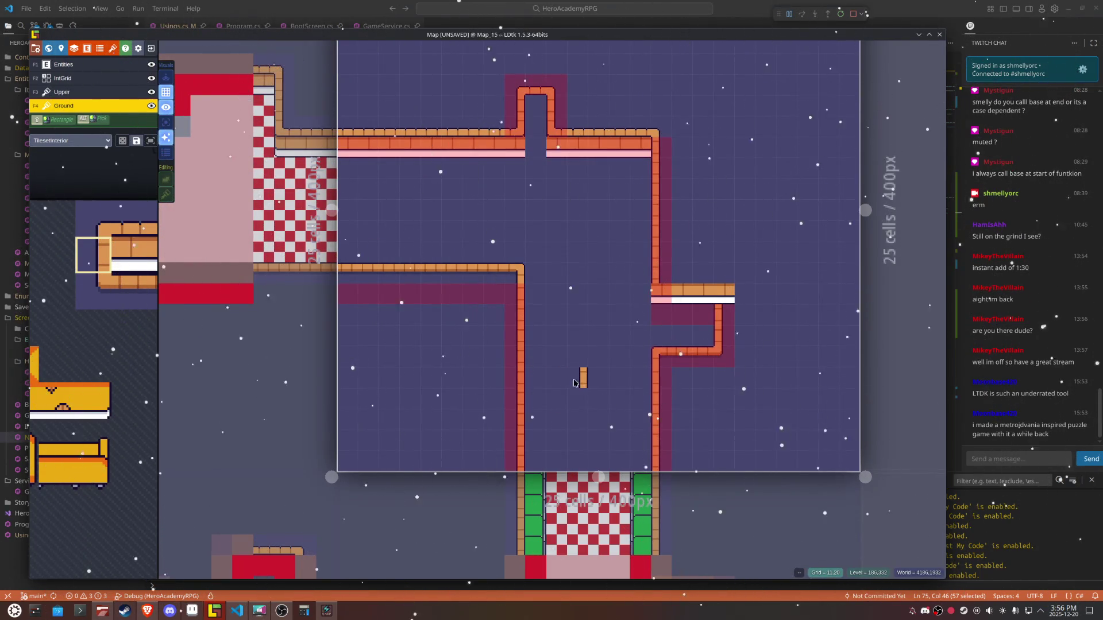
key(space)
click(176, 257)
key(x)
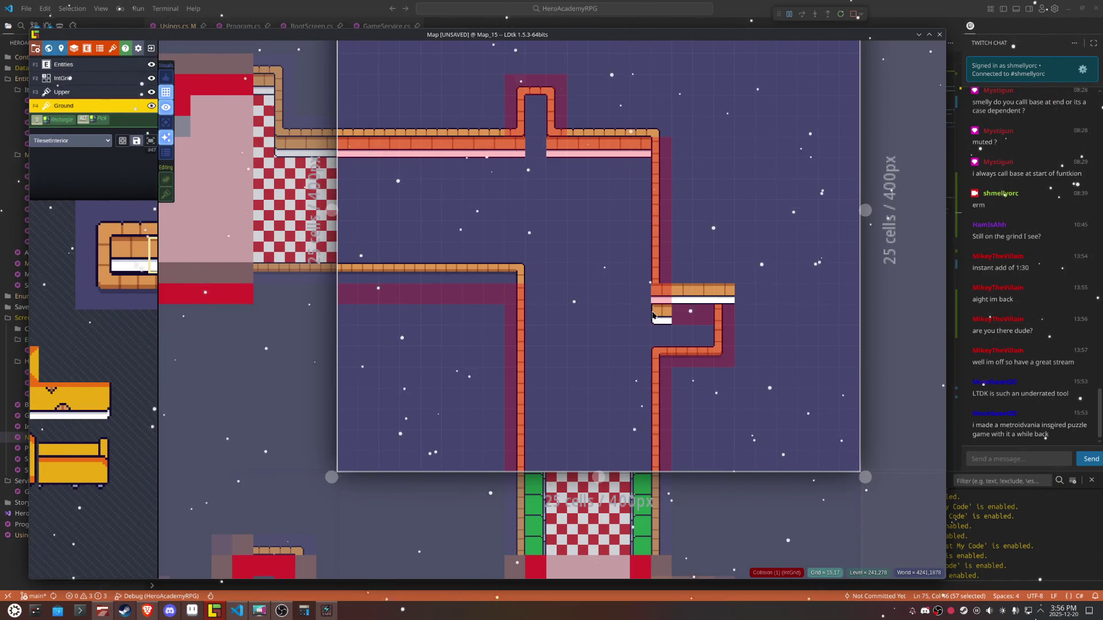
key(F2)
drag(695, 376, 705, 362)
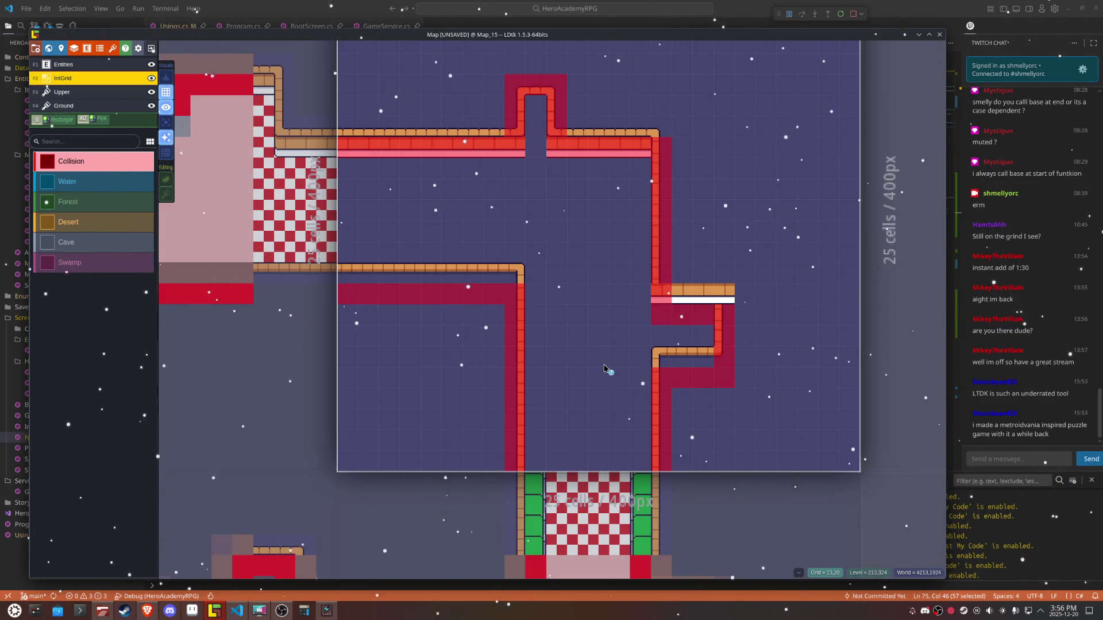
Step: On the Ground layer, paint a two-column brick ledge under the short shelf by the right wall
click(66, 107)
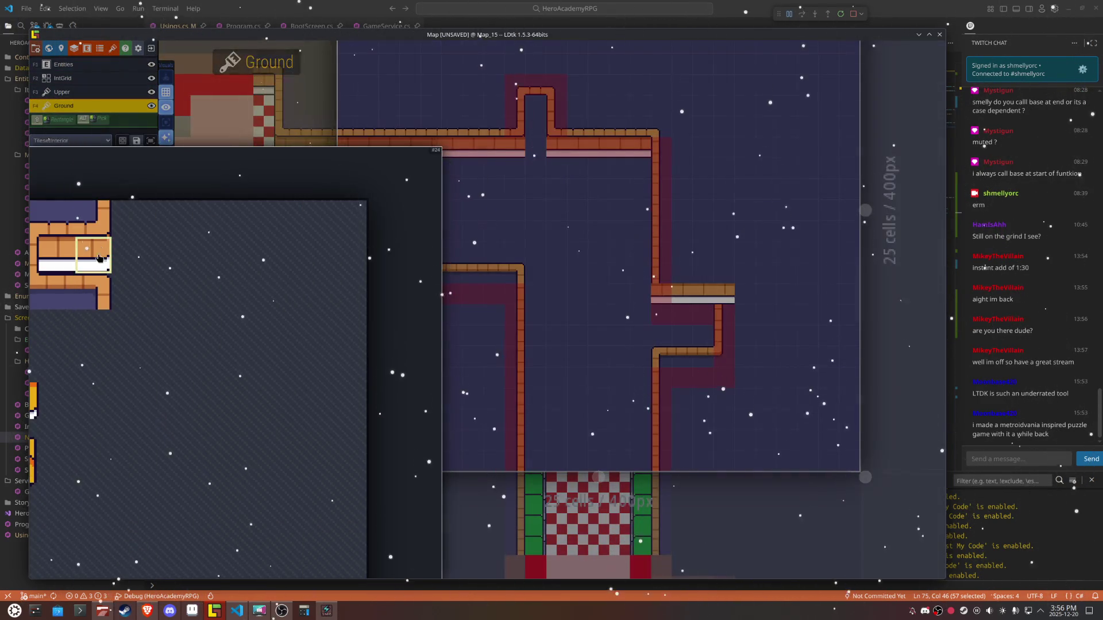
key(x)
key(x)
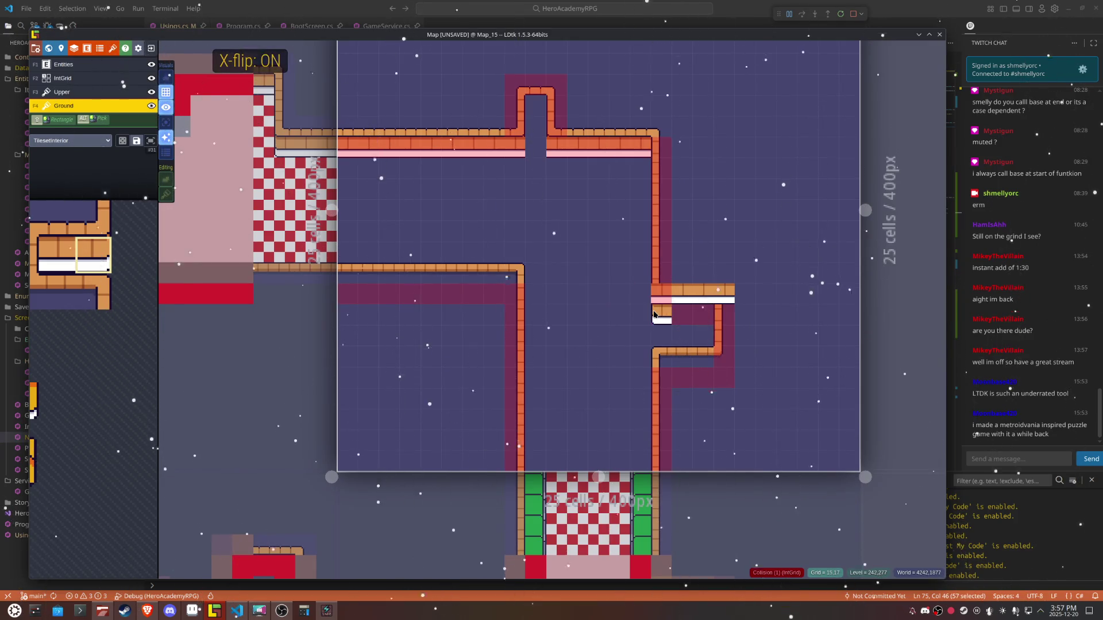
mouse_move(63, 258)
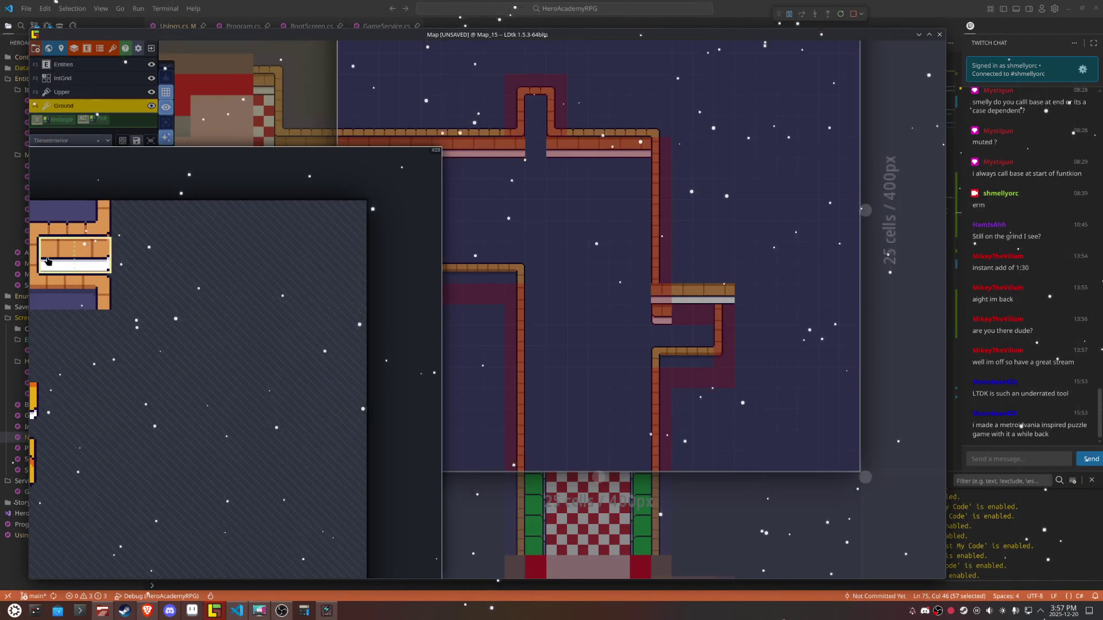
drag(48, 262, 66, 246)
drag(654, 316, 696, 316)
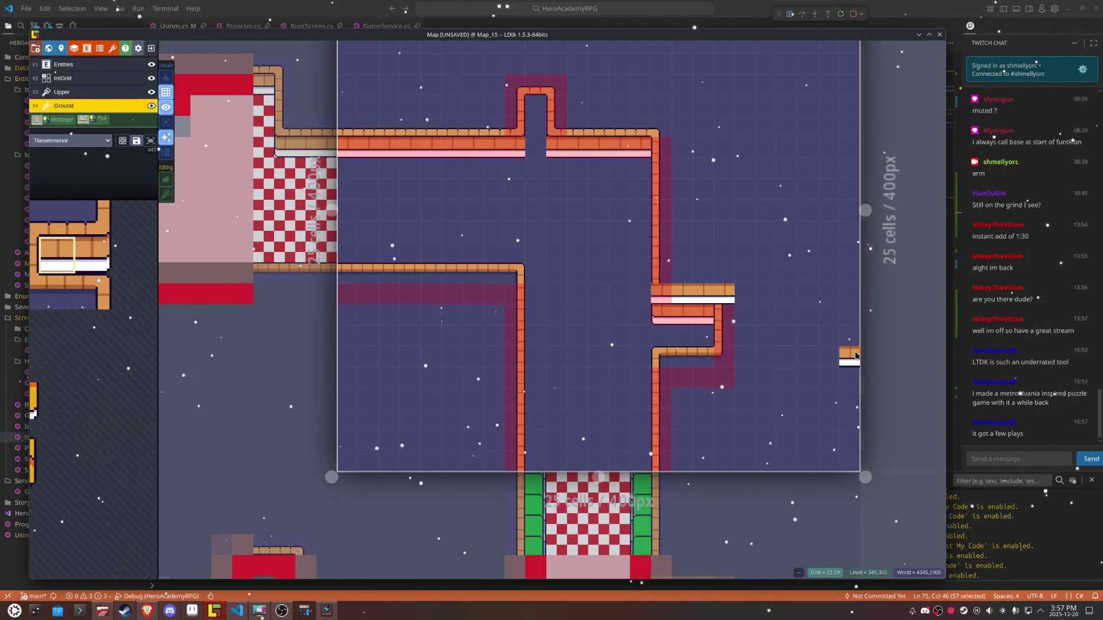
click(190, 8)
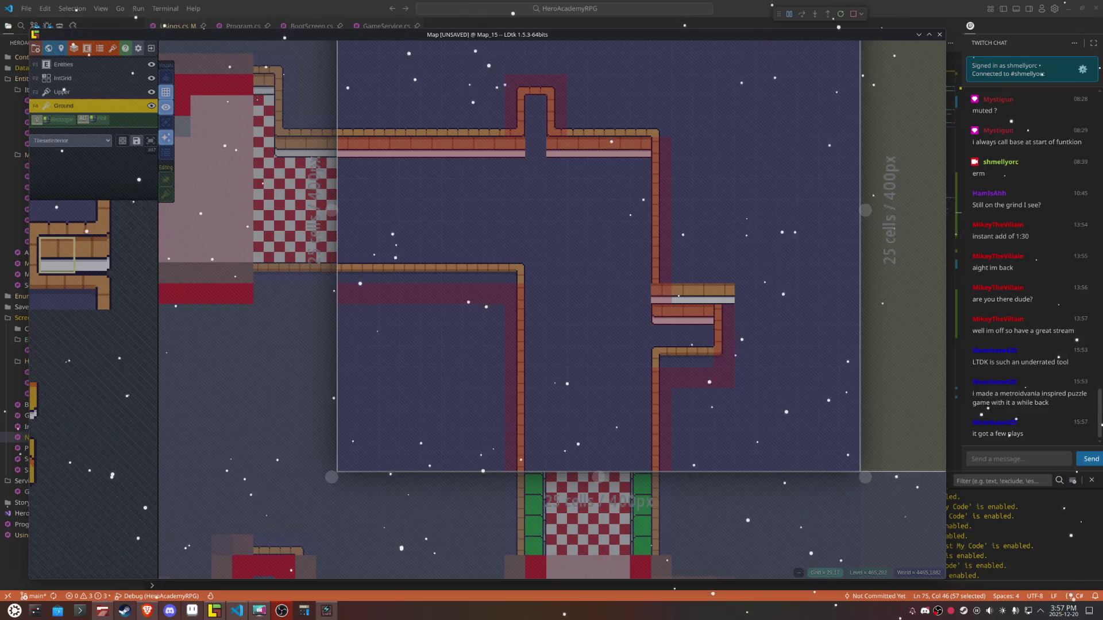
Step: Place mirrored wall corner tiles at the alcove junction, erasing the misplaced one
click(725, 343)
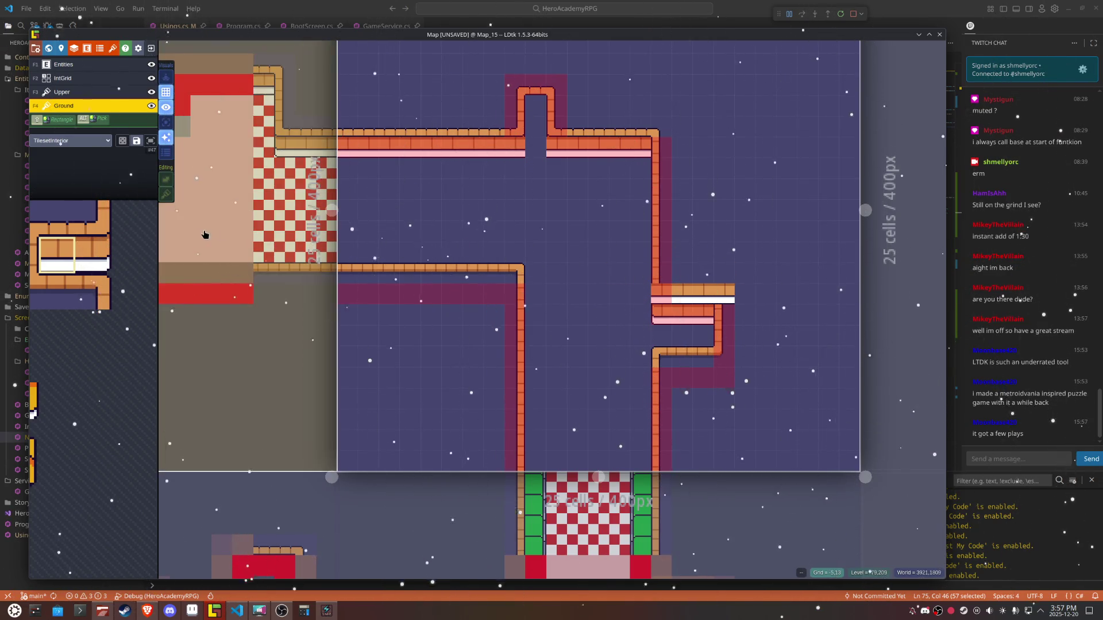
mouse_move(125, 251)
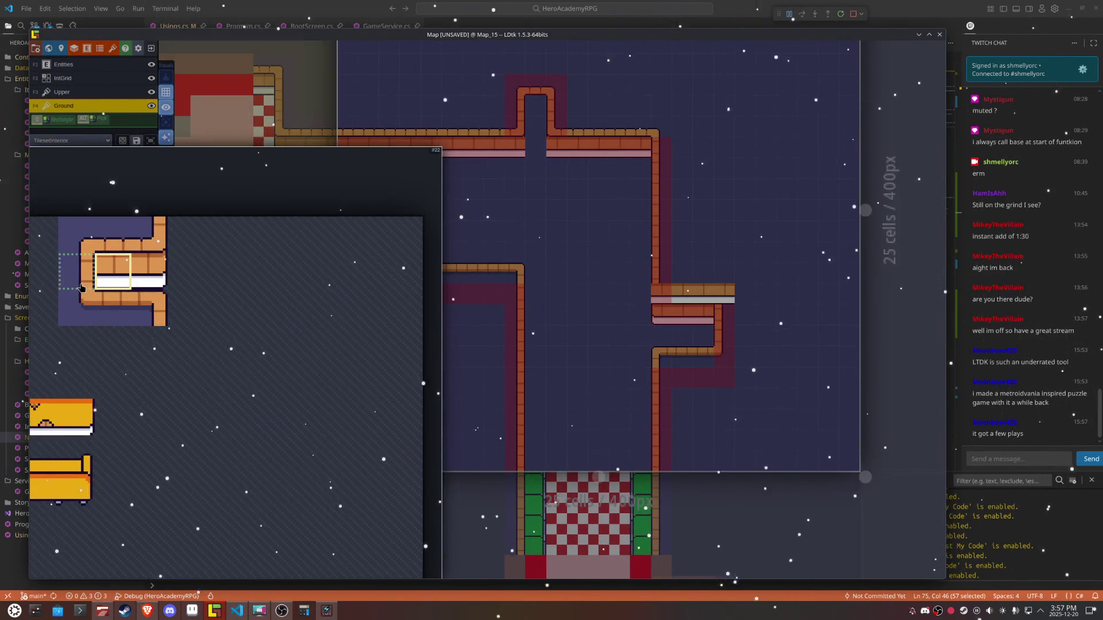
click(80, 282)
key(x)
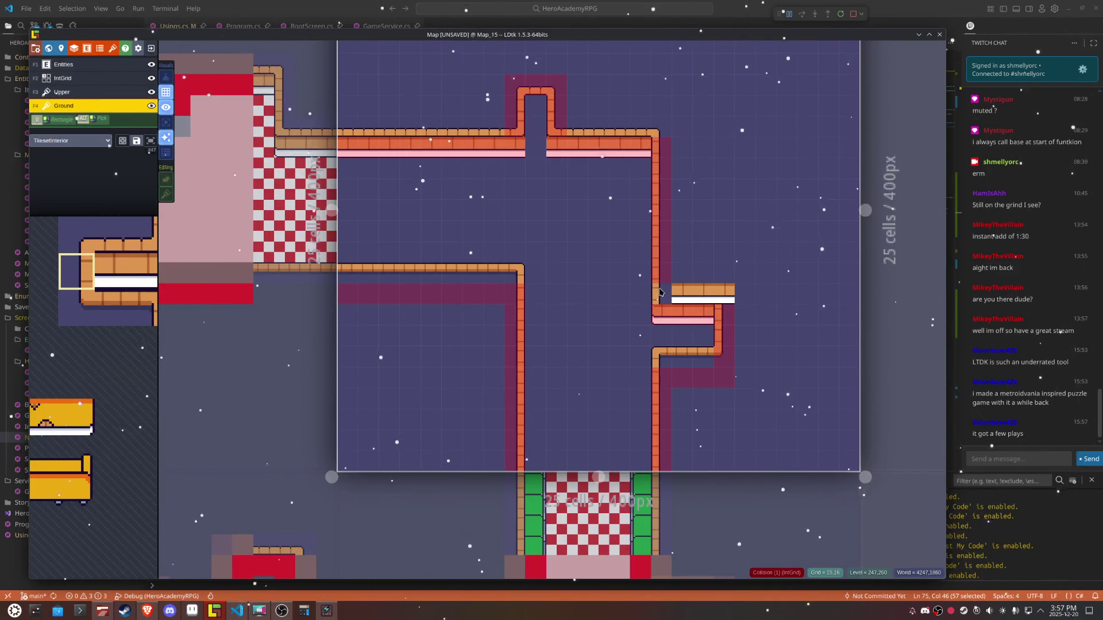
click(660, 293)
click(145, 235)
key(x)
click(659, 296)
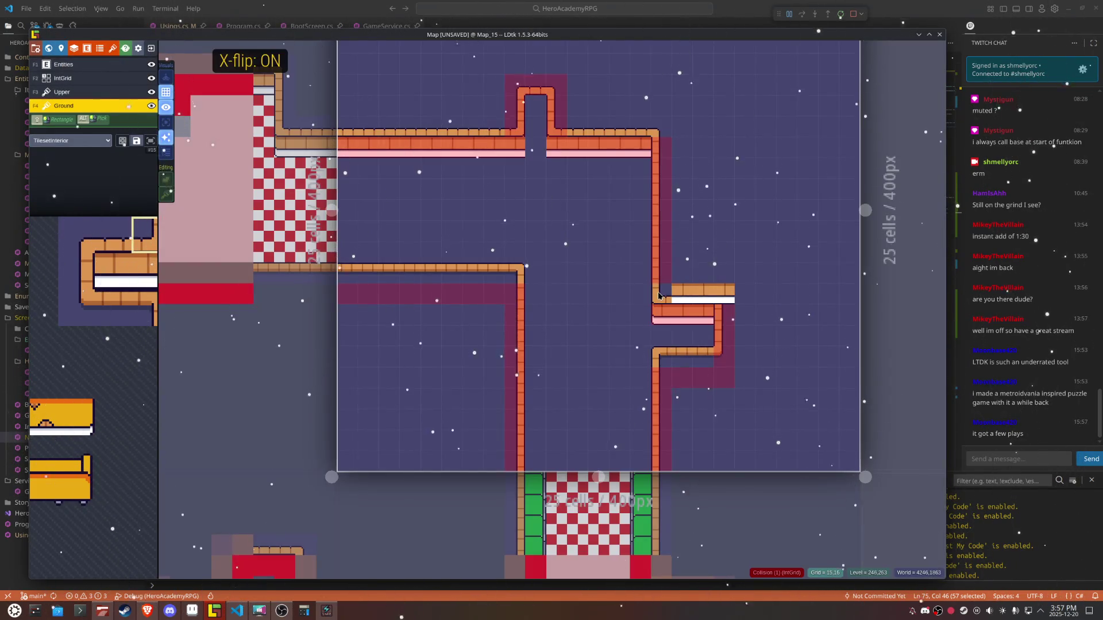
right_click(659, 296)
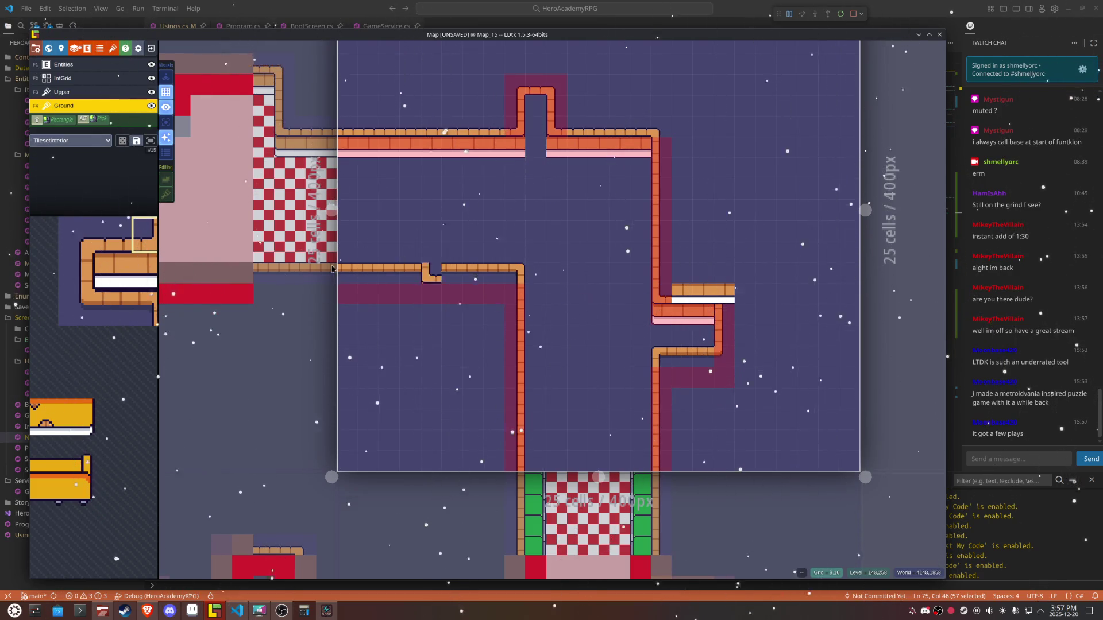
Step: Swap a trial wide wall piece for a narrow wall strip along the alcove
drag(144, 232, 100, 232)
click(662, 280)
right_click(663, 280)
click(113, 235)
click(690, 286)
click(700, 287)
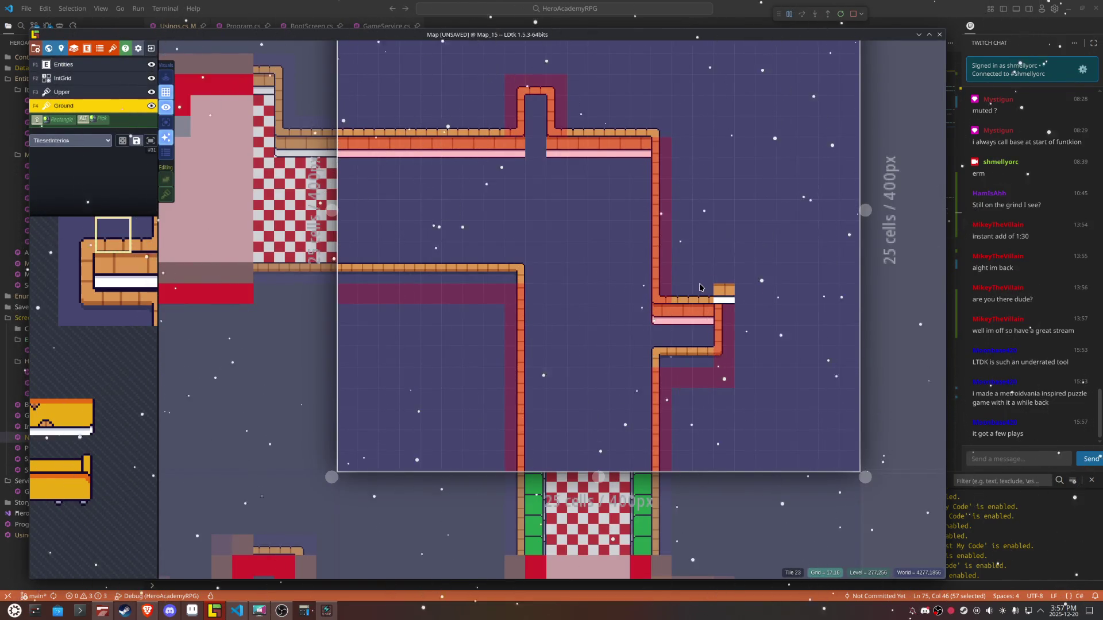
right_click(716, 281)
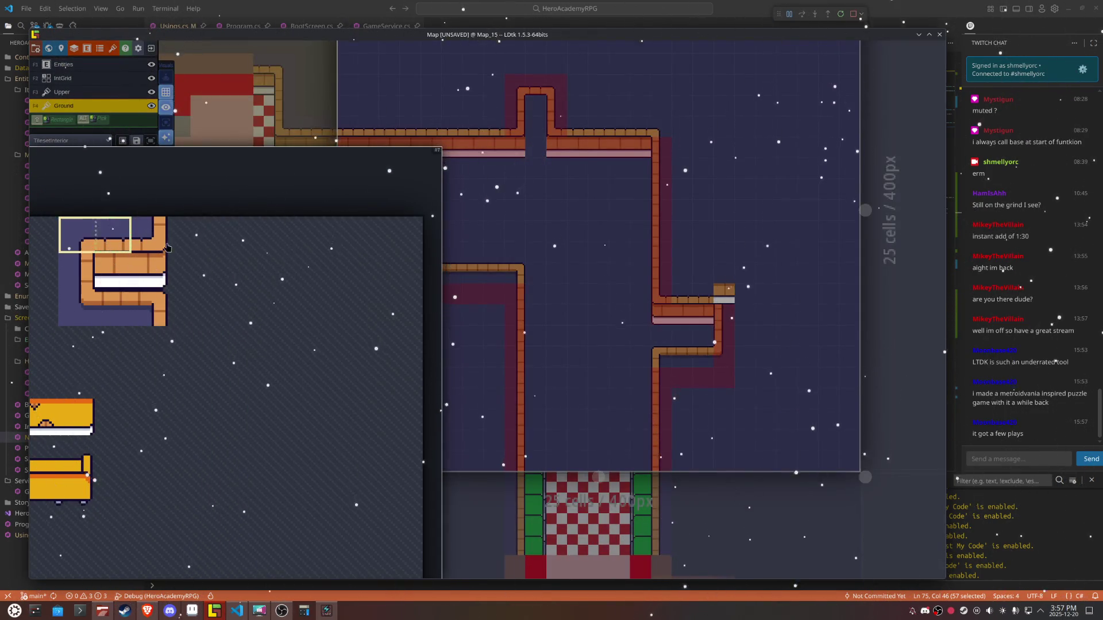
Step: Cap the alcove block with a horizontally flipped single-column tile, then pick a new tile block
drag(122, 241, 68, 241)
key(x)
click(77, 235)
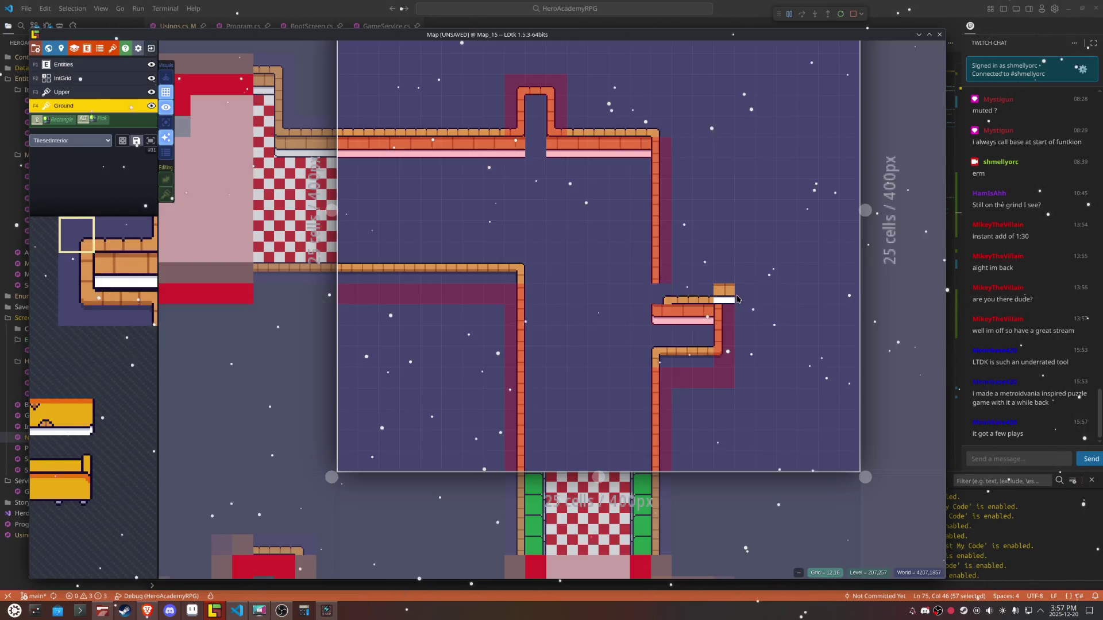
click(717, 280)
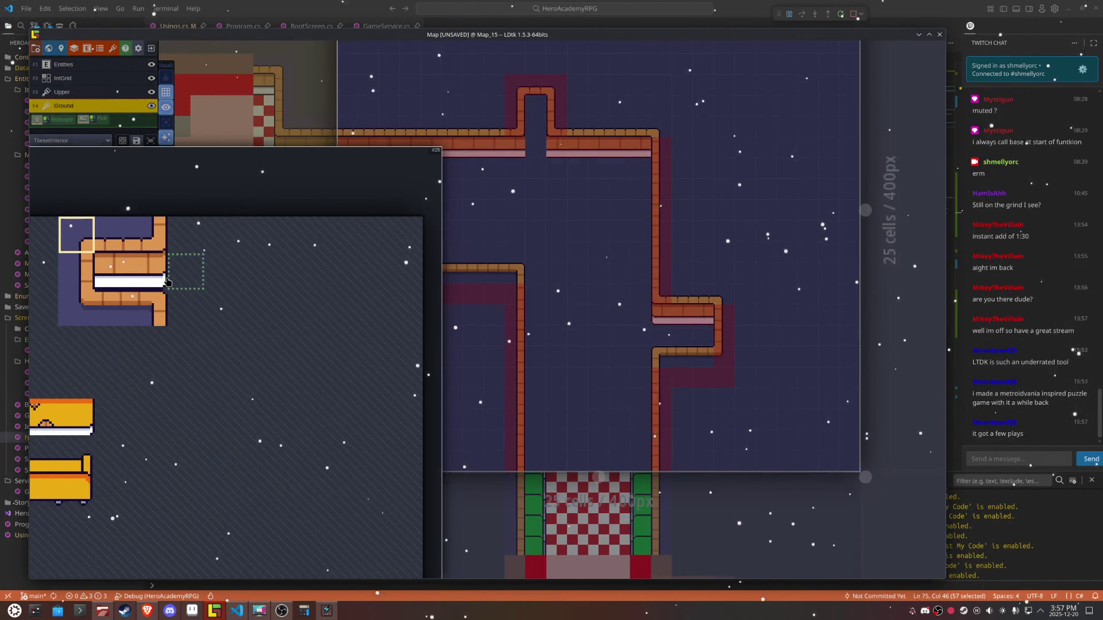
click(151, 271)
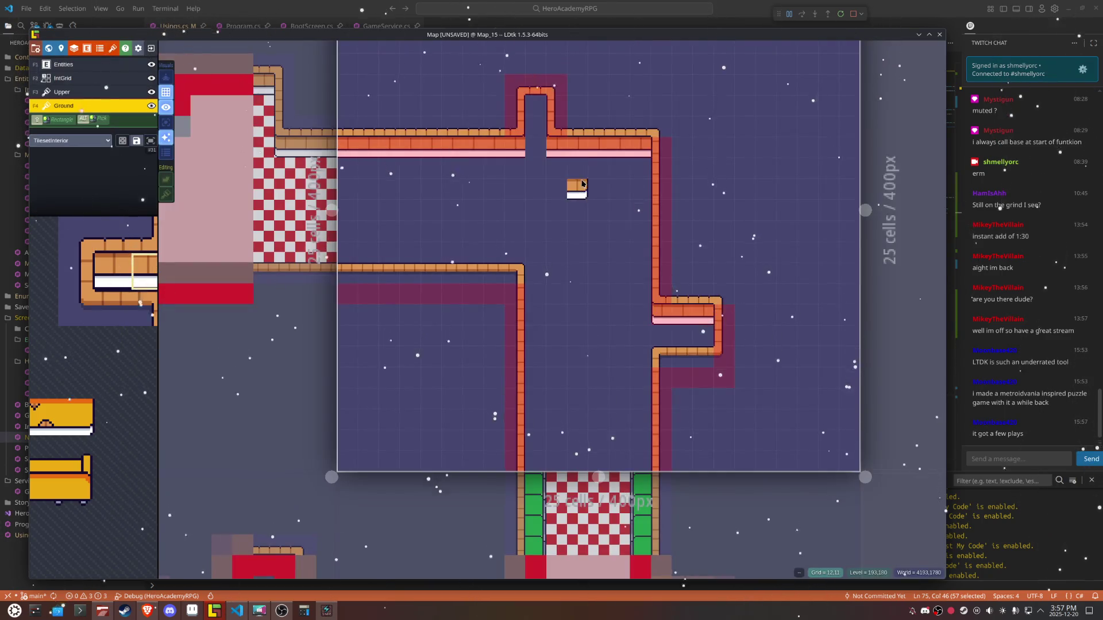
key(x)
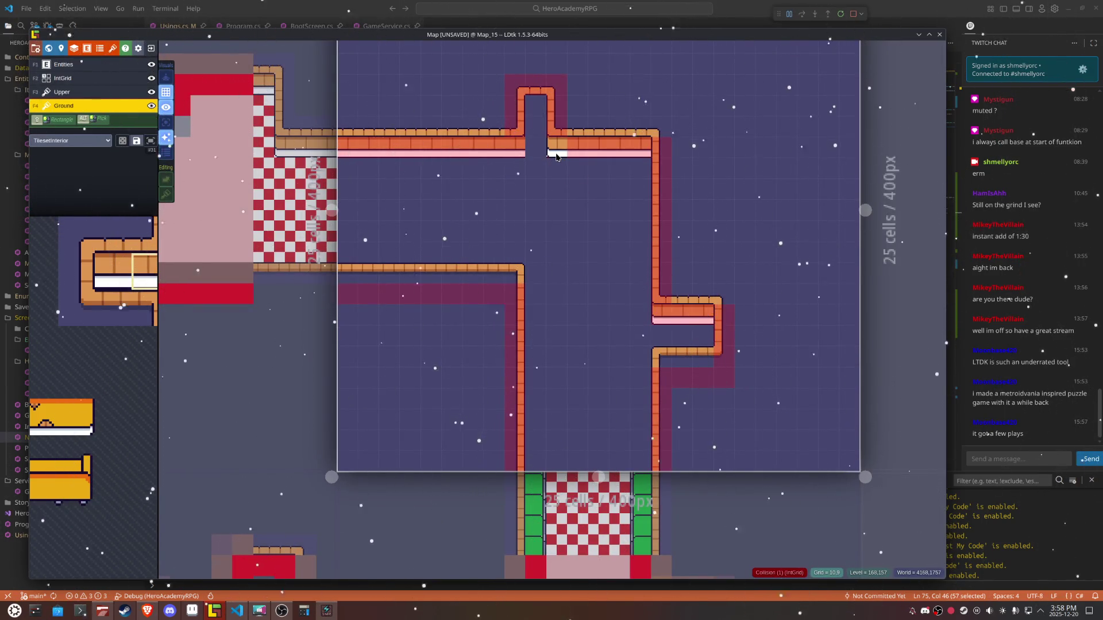
key(x)
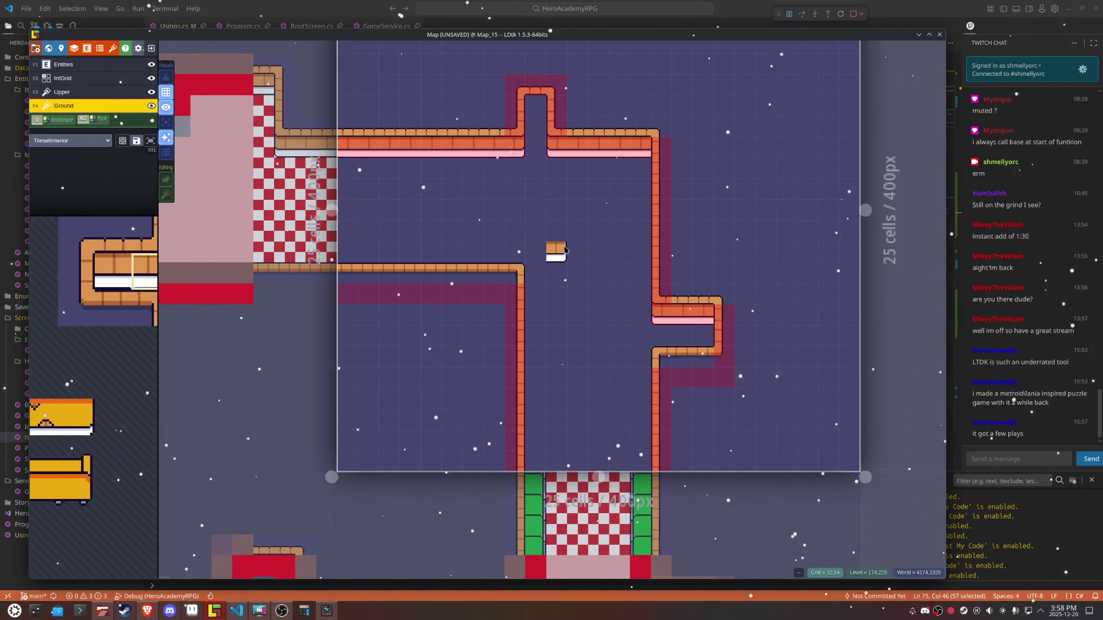
mouse_move(115, 275)
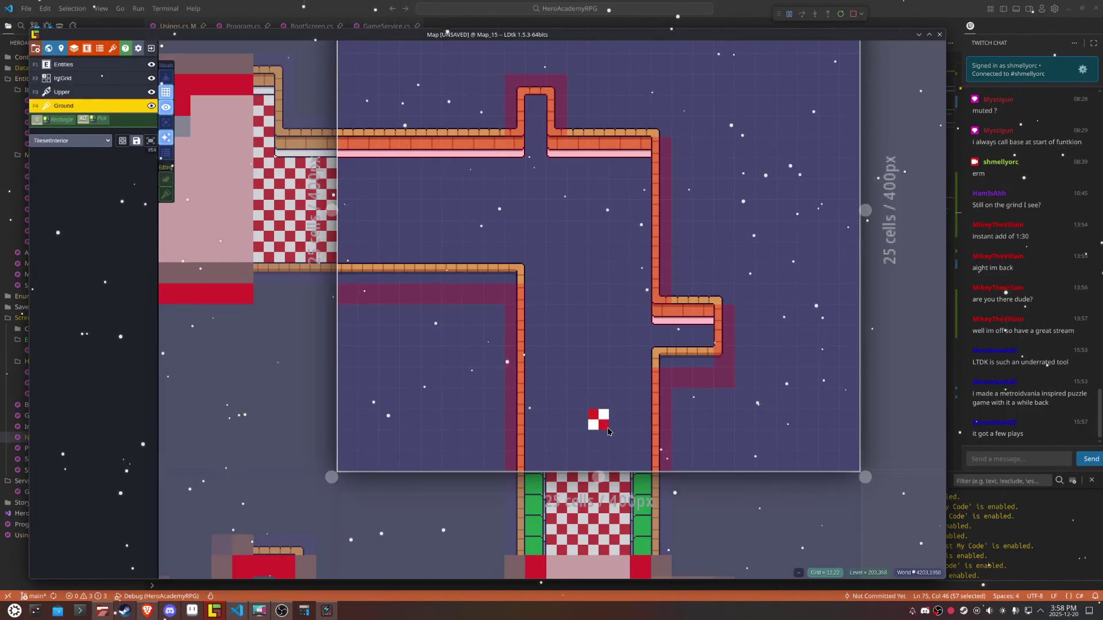
Step: Lay red-and-white checker floor: two wall columns, a flood-fill of the interior, the top pocket; save
mouse_move(635, 457)
mouse_down()
mouse_move(637, 363)
mouse_move(666, 337)
mouse_move(697, 340)
mouse_up()
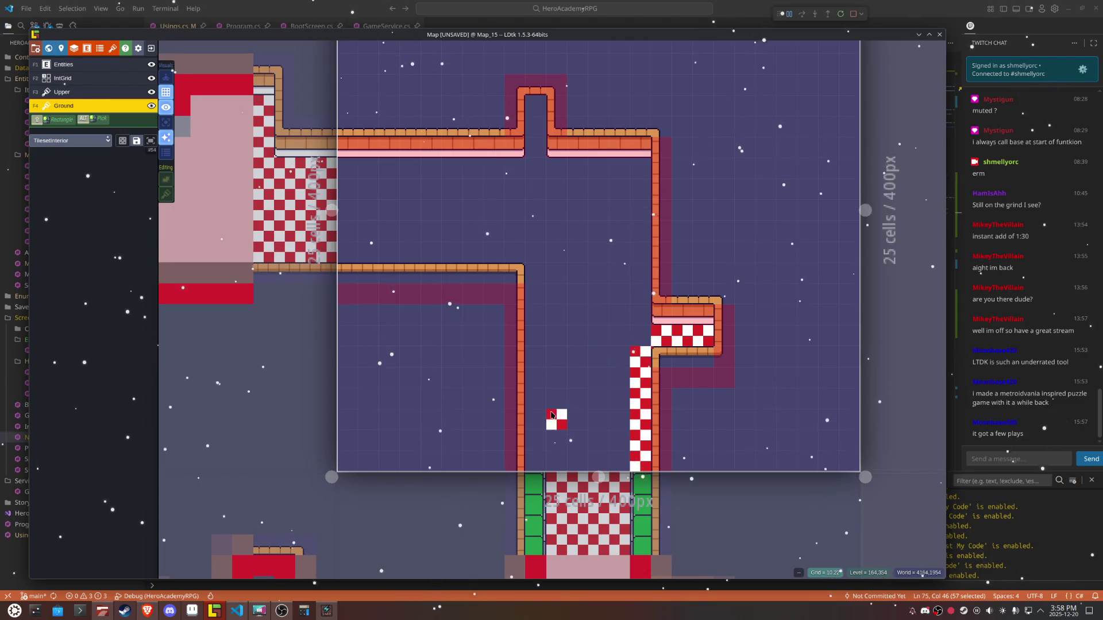
mouse_move(526, 452)
mouse_down()
mouse_move(534, 270)
mouse_move(442, 253)
mouse_move(345, 253)
mouse_move(362, 207)
mouse_move(353, 180)
mouse_move(488, 189)
mouse_move(507, 178)
mouse_move(514, 147)
mouse_move(562, 148)
mouse_move(538, 131)
mouse_move(538, 158)
mouse_move(556, 167)
mouse_move(624, 169)
mouse_move(632, 270)
mouse_move(644, 192)
mouse_move(620, 336)
mouse_move(635, 341)
mouse_up()
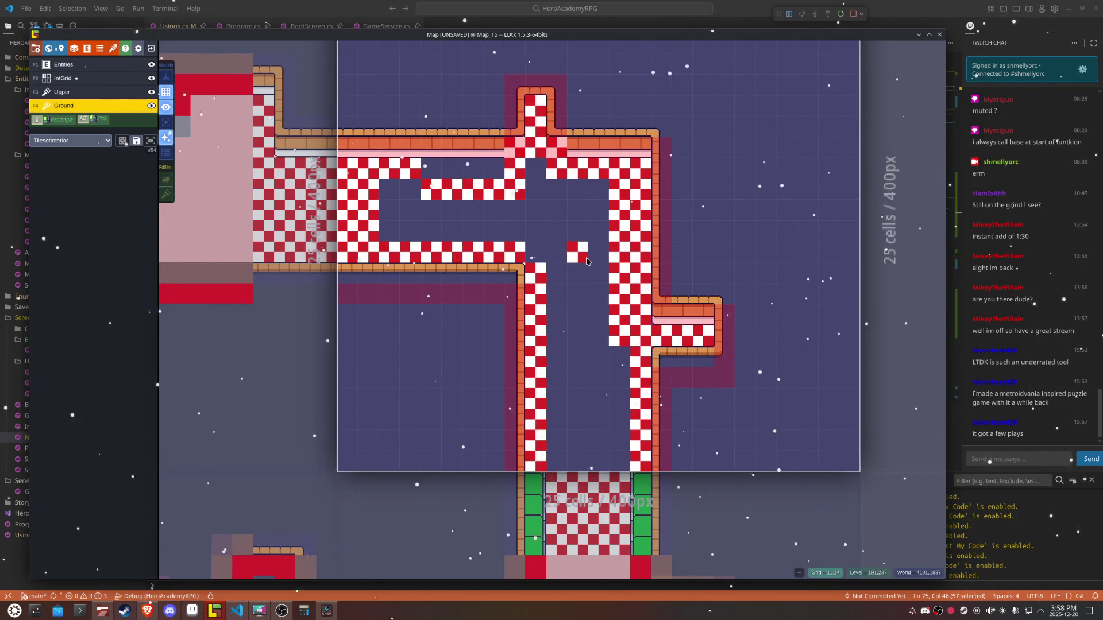
alt+shift+click(570, 245)
drag(498, 170, 419, 174)
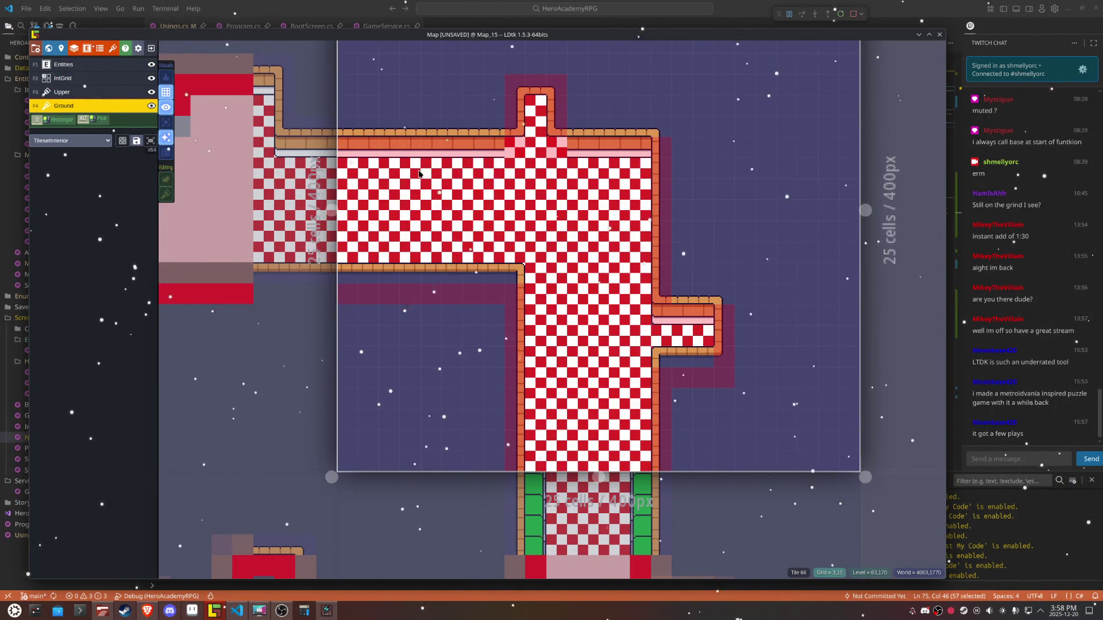
key(ctrl+s)
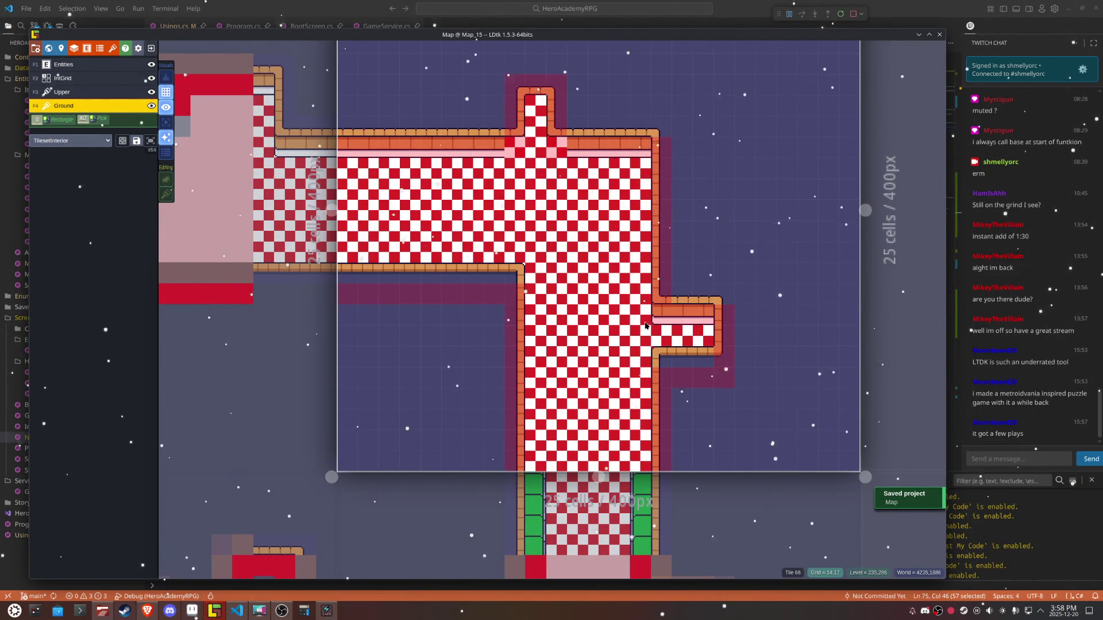
click(651, 323)
Step: Turn on tile stacking and paint a column of green tiles down the corridor wall
key(shift+s)
key(space)
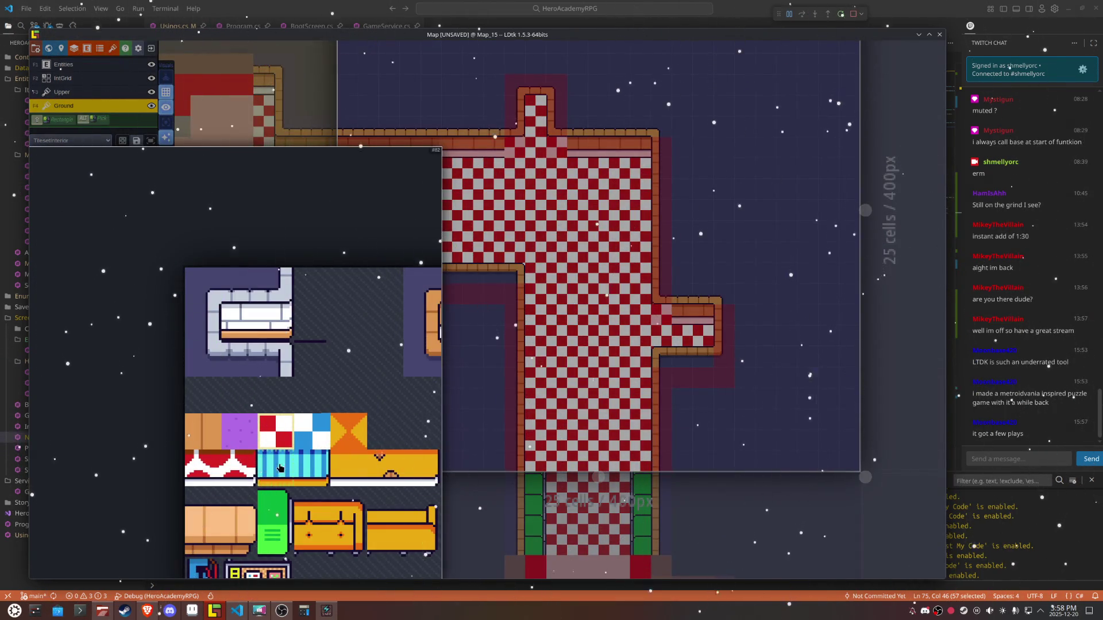
click(352, 322)
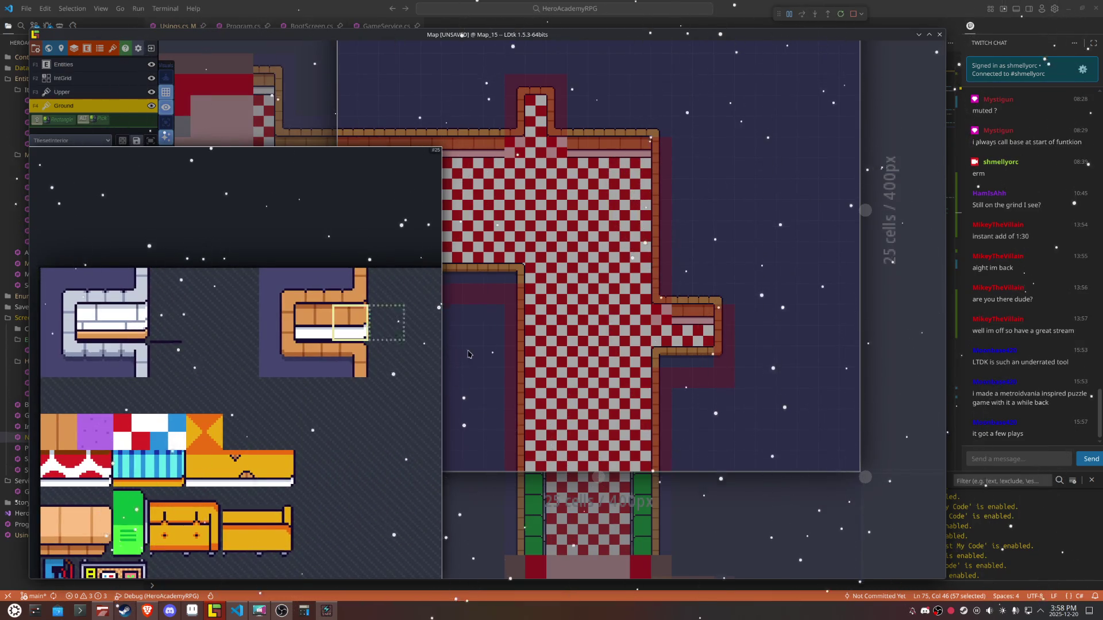
key(x)
key(x)
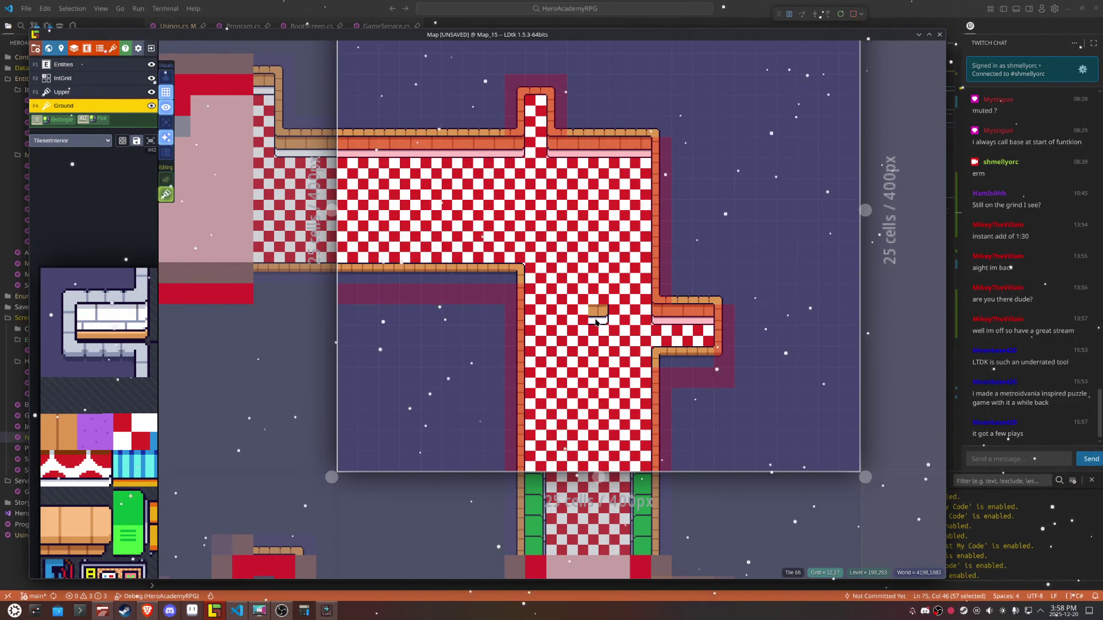
key(space)
click(131, 534)
key(x)
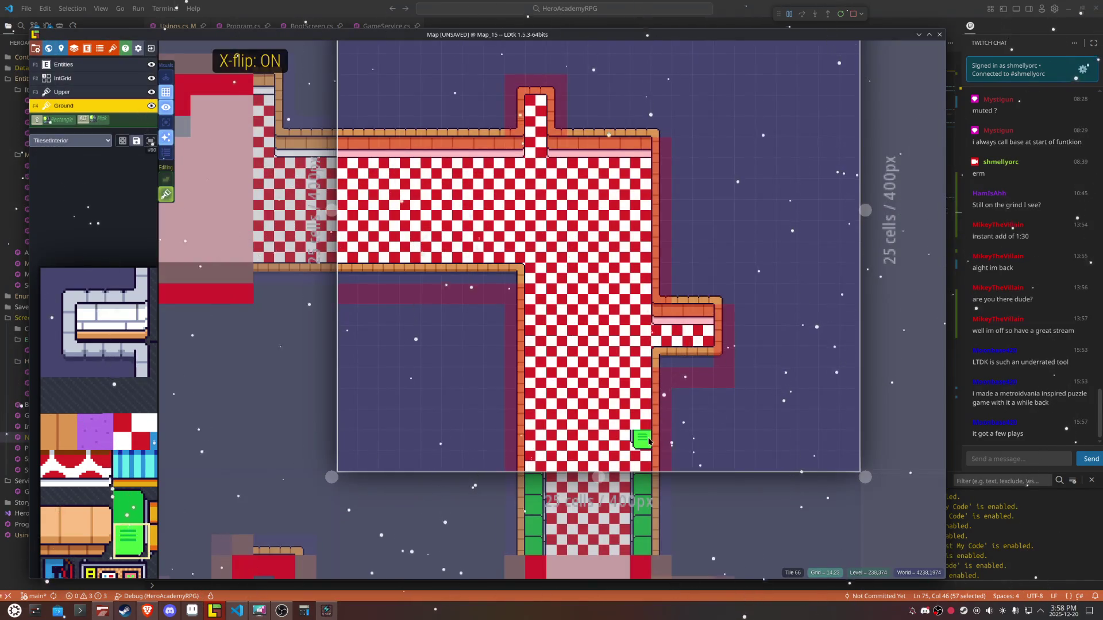
key(x)
drag(535, 460, 537, 398)
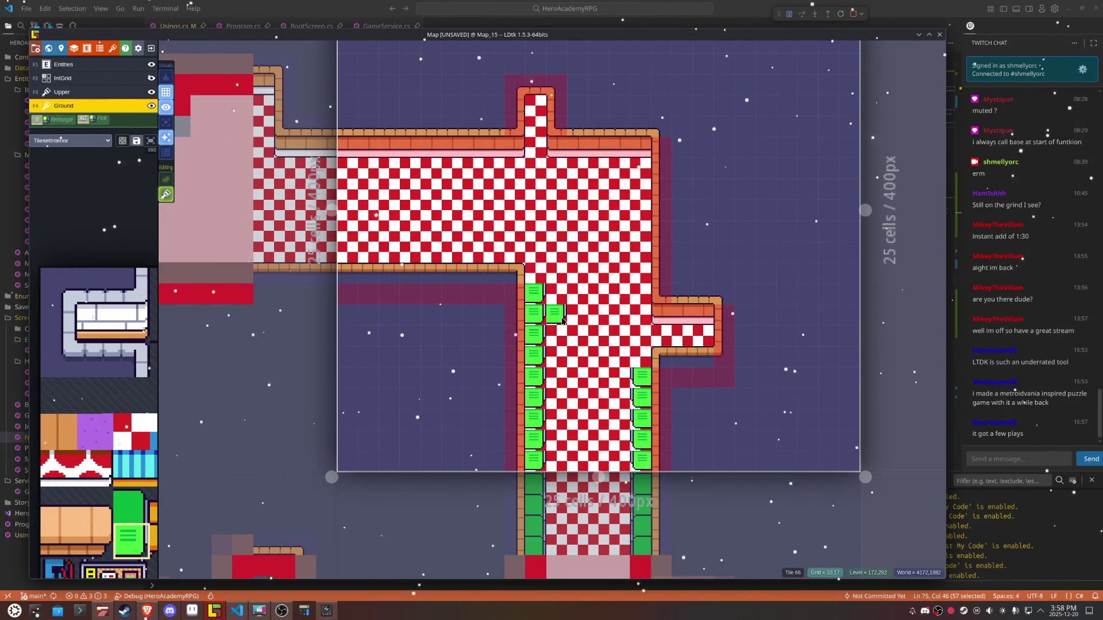
Step: Glance at Map_11, then paint the remaining green tiles along Map_15's corridor
scroll(563, 321, down, 5)
click(577, 473)
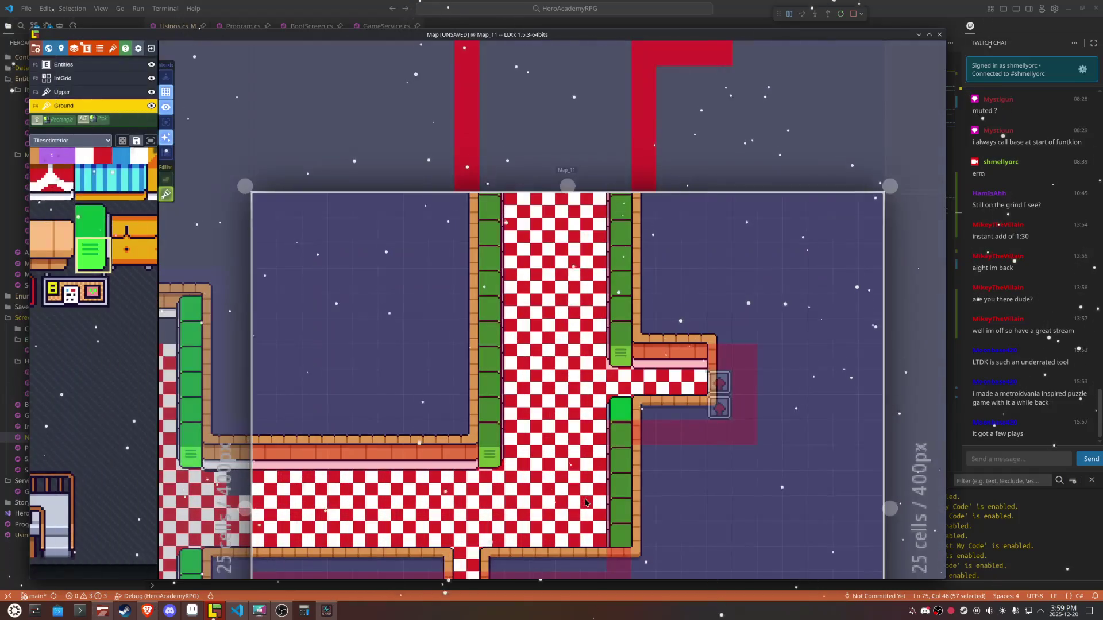
scroll(586, 503, down, 5)
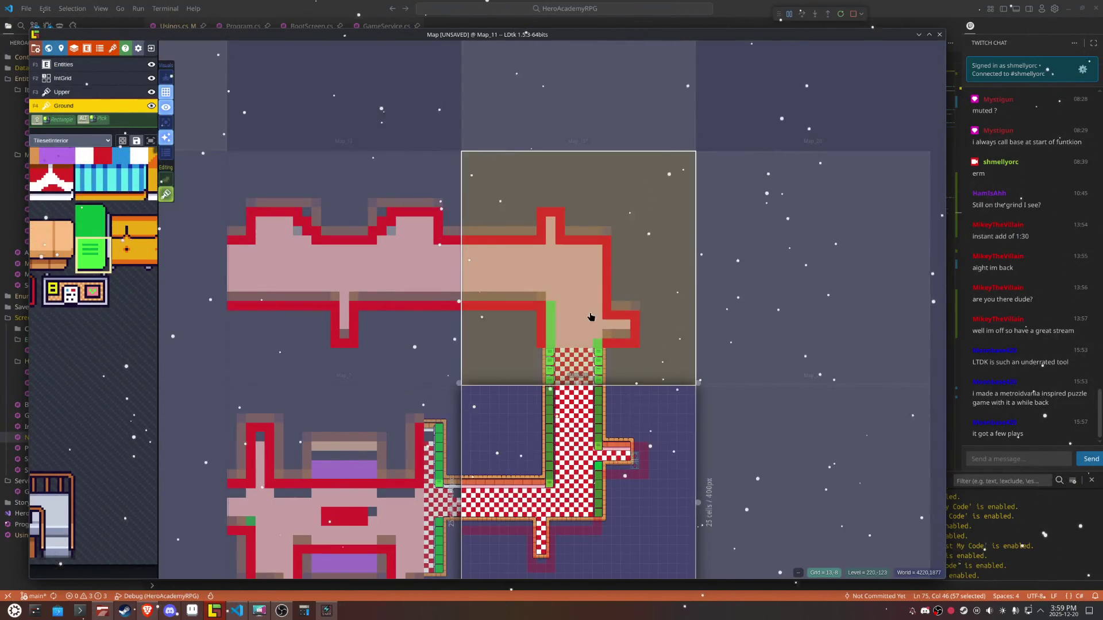
click(588, 332)
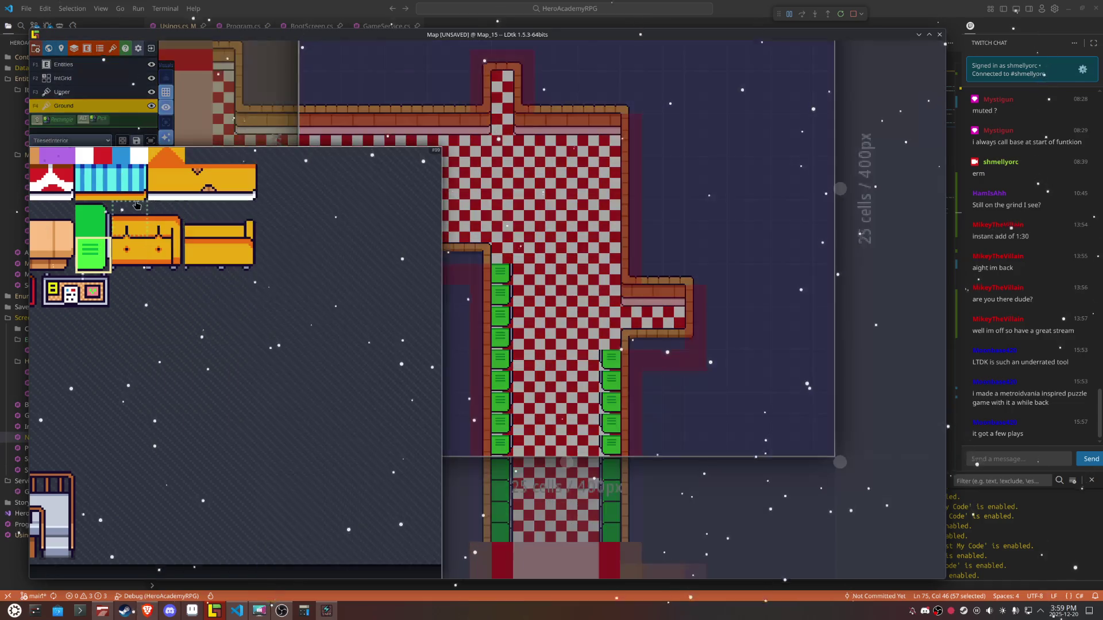
click(91, 219)
key(x)
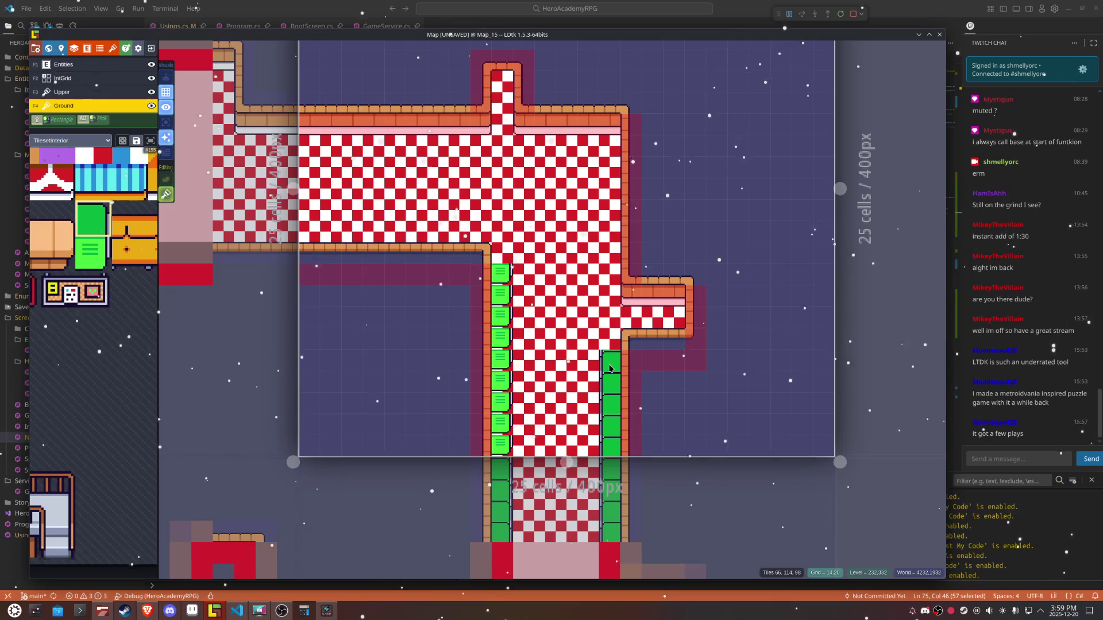
key(x)
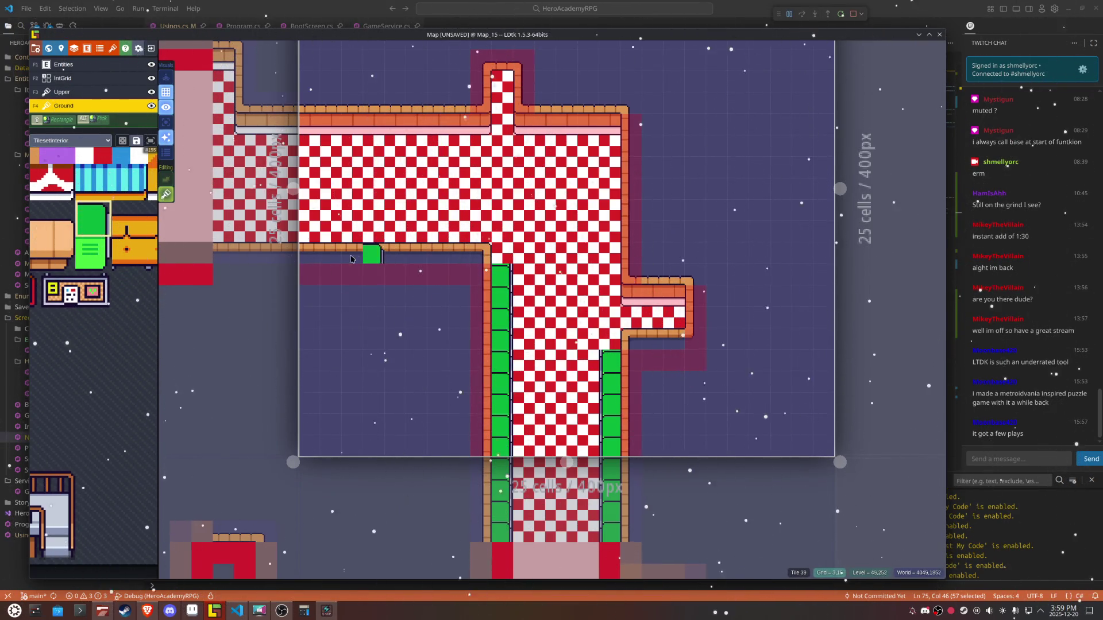
Step: Switch to the Upper layer with stacking and mirroring off, save, and show the world view
key(F3)
key(t)
key(x)
key(x)
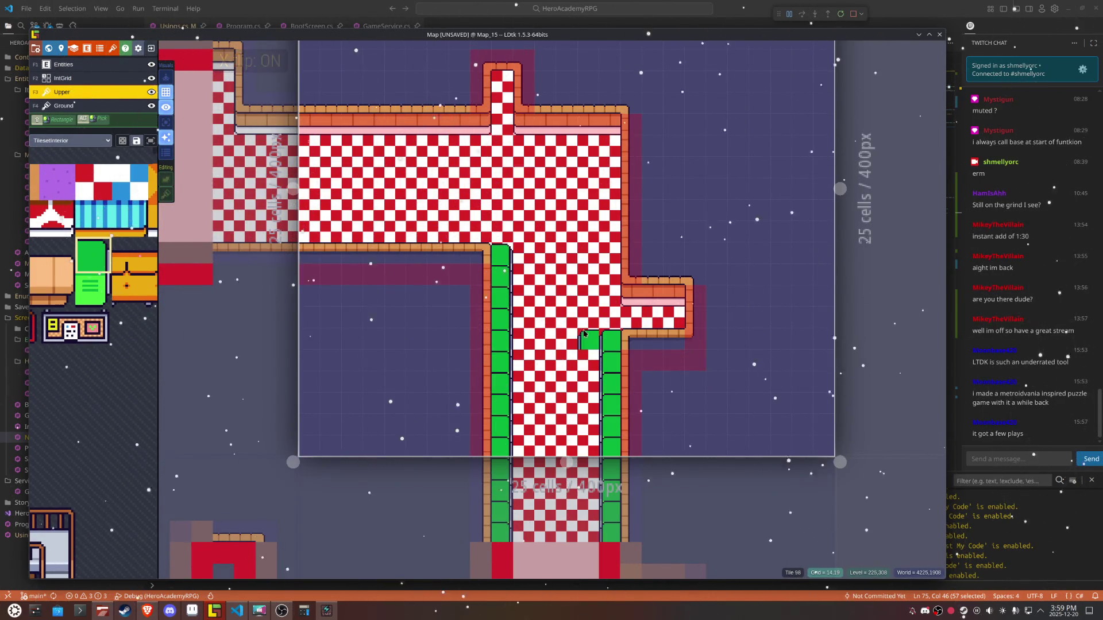
key(ctrl+s)
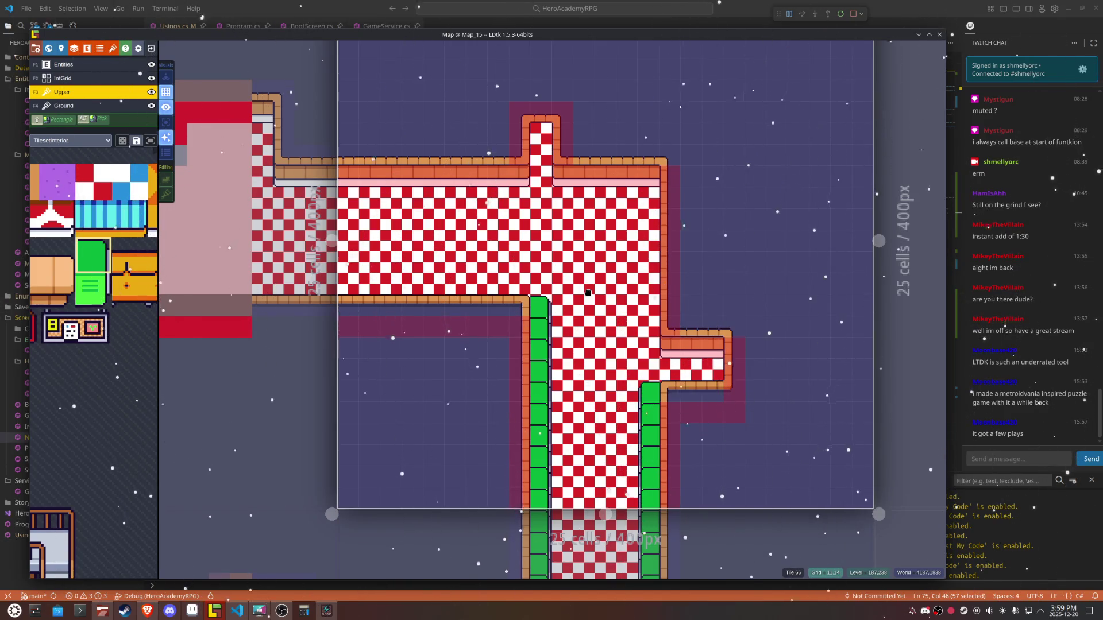
key(w)
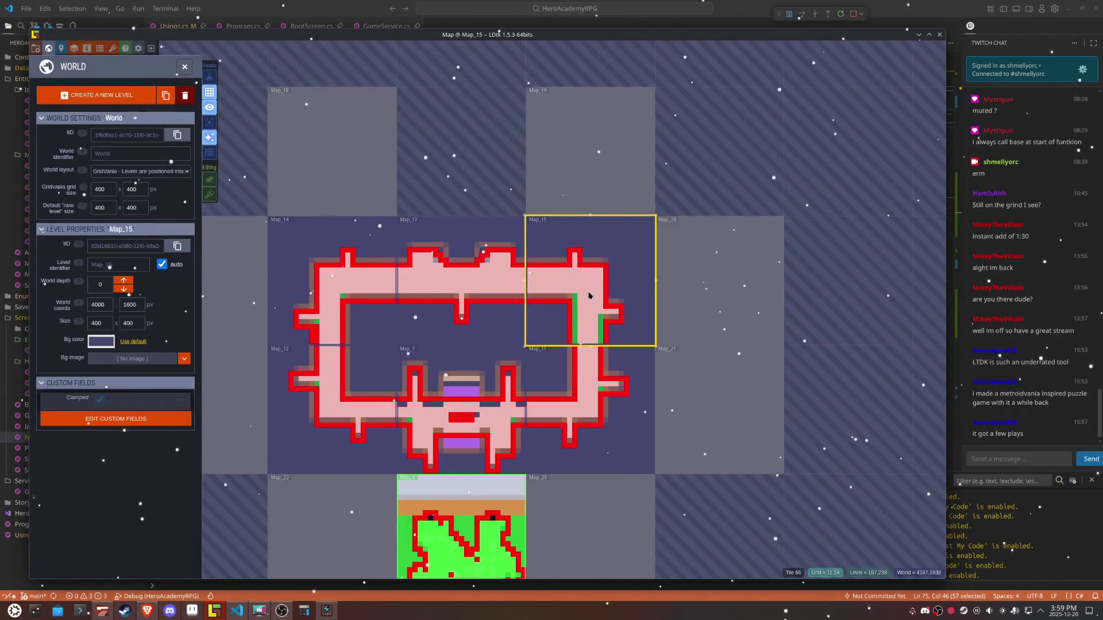
Step: Look over Map_13, Map_14, Map_12 and Map_11 from the world overview and save
click(506, 273)
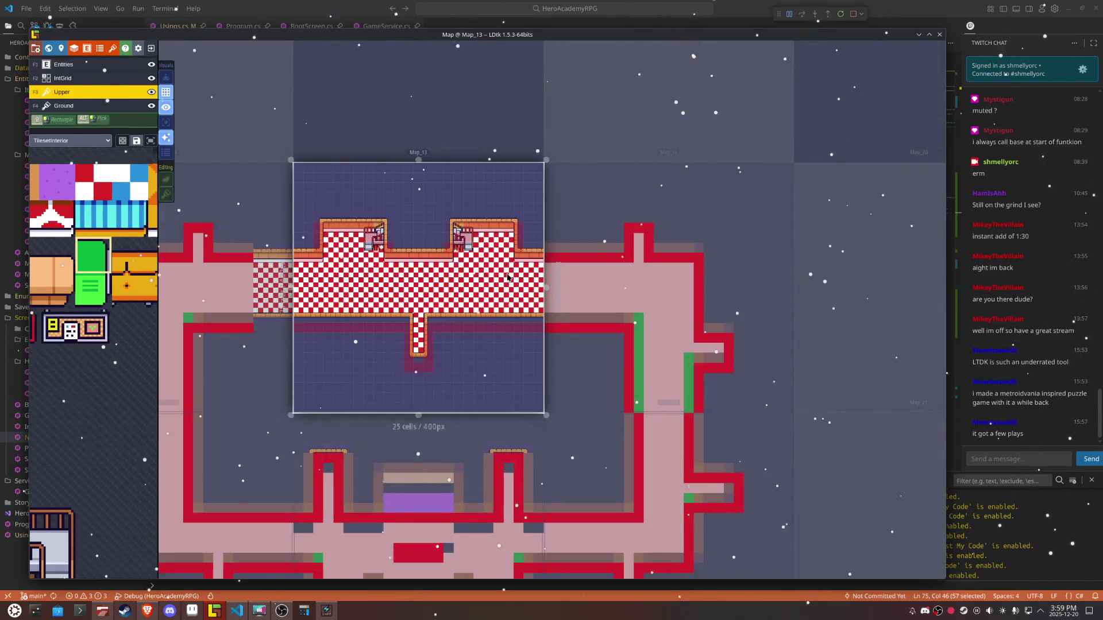
key(w)
click(252, 319)
click(253, 319)
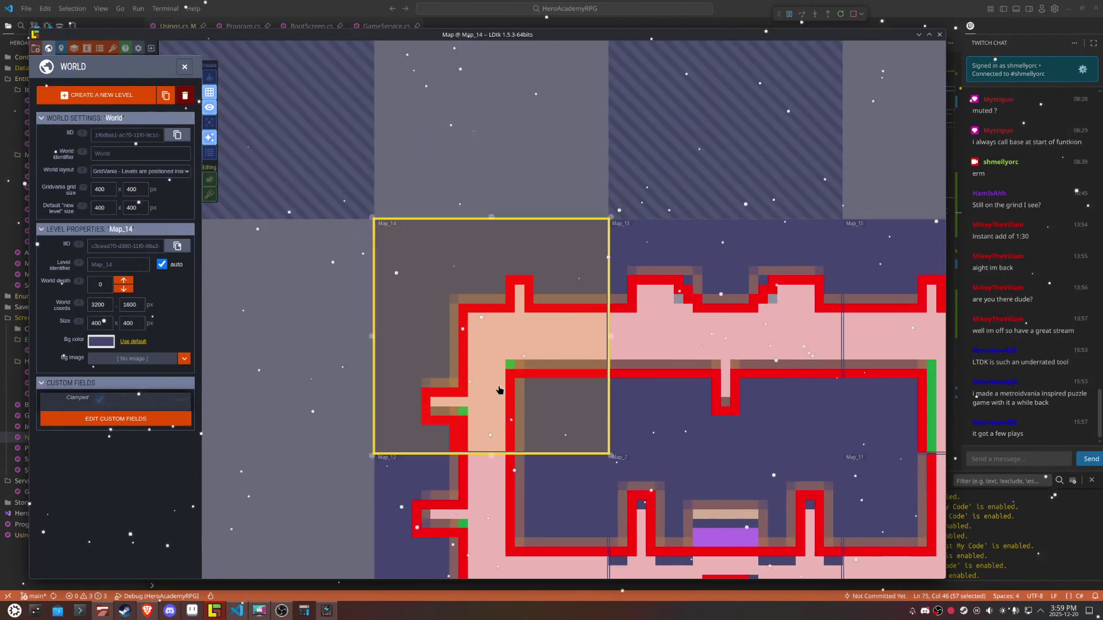
key(w)
double_click(493, 451)
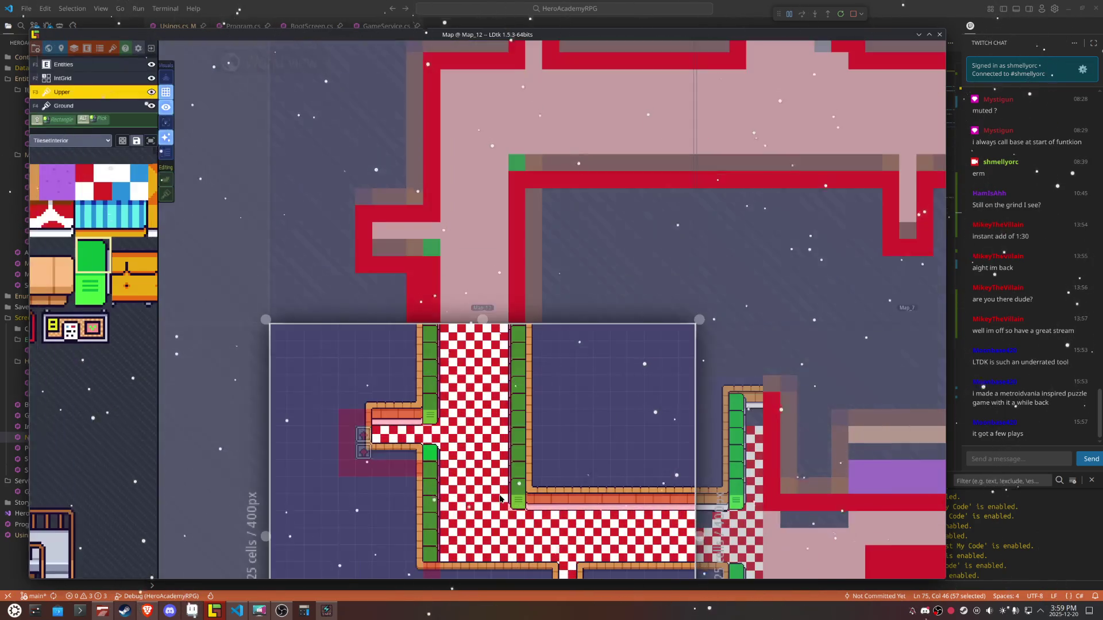
key(w)
scroll(575, 414, up, 3)
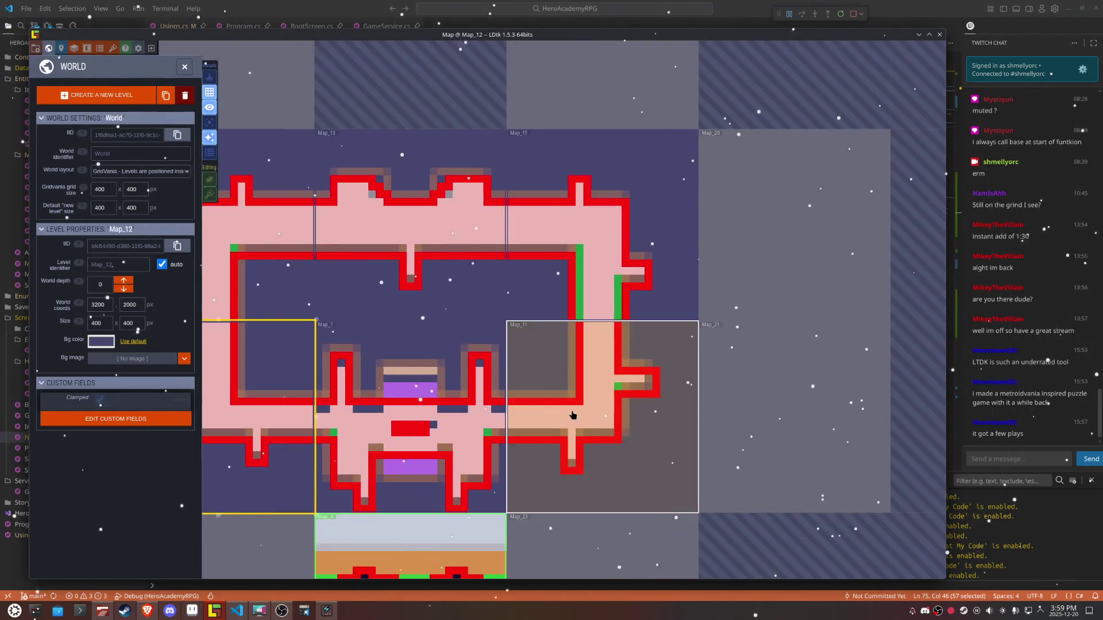
double_click(581, 417)
key(ctrl+s)
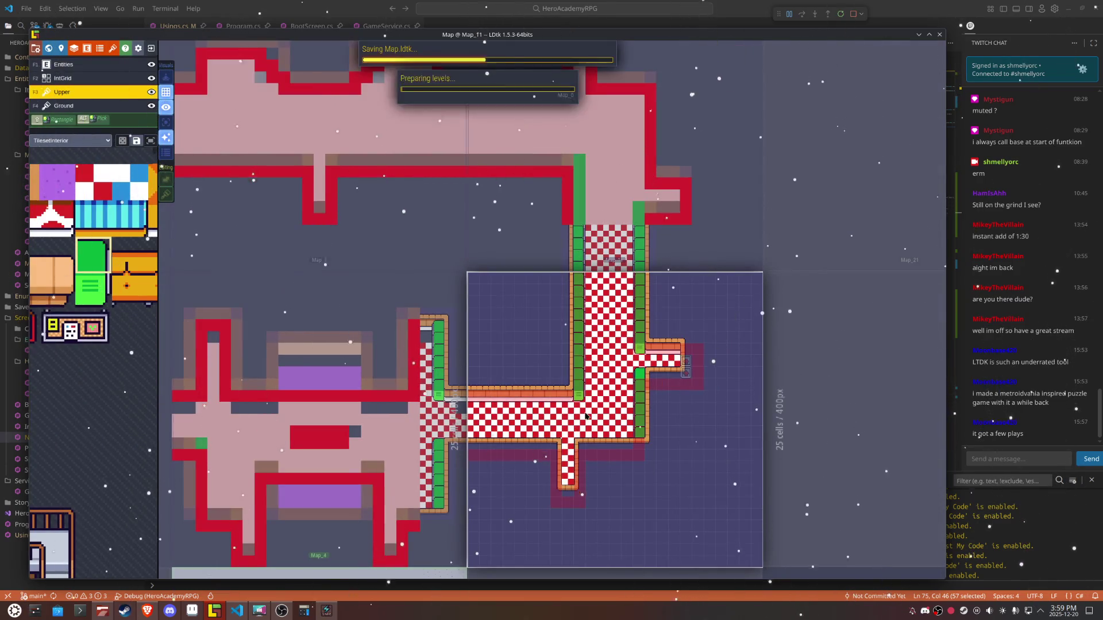
key(w)
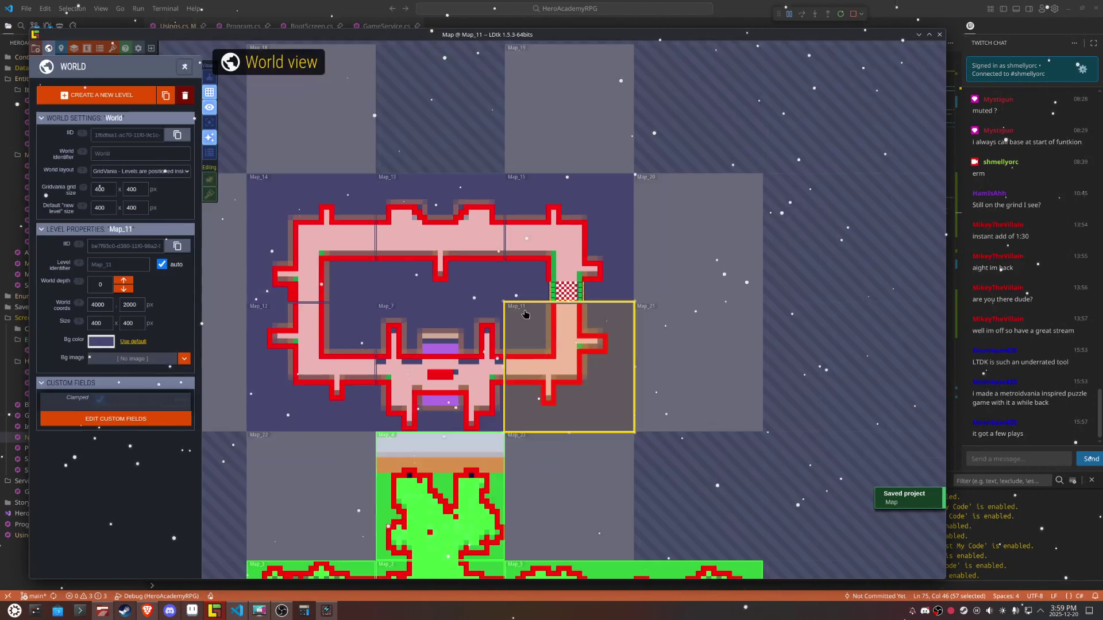
Step: Shift Map_13's corridor-end tiles up one tile and move Map_11's door up to its corridor end
double_click(384, 233)
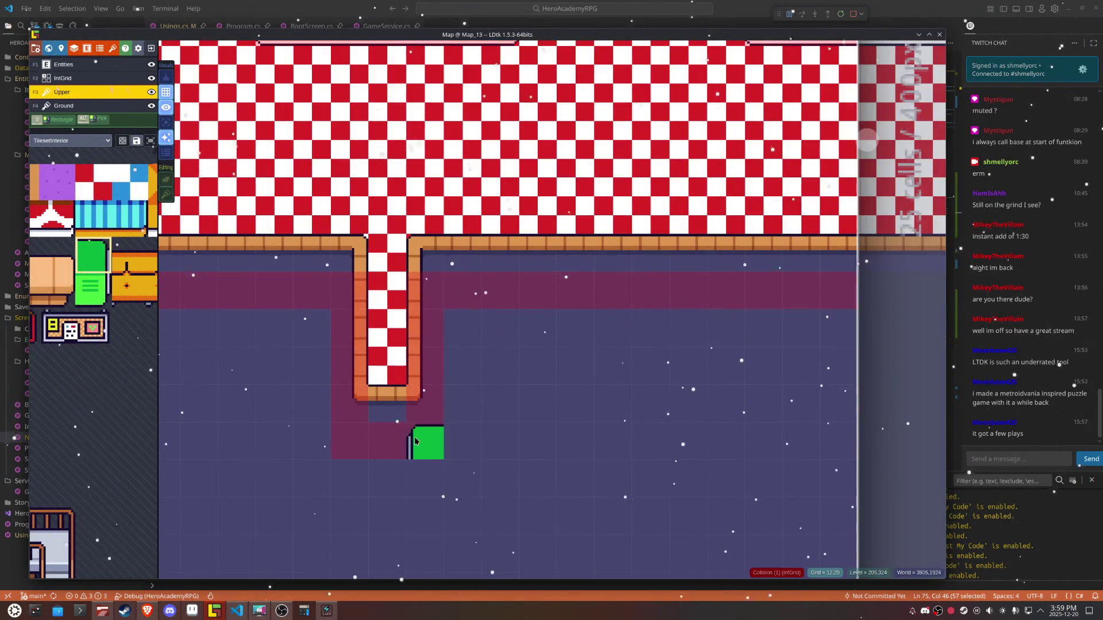
drag(427, 437, 345, 331)
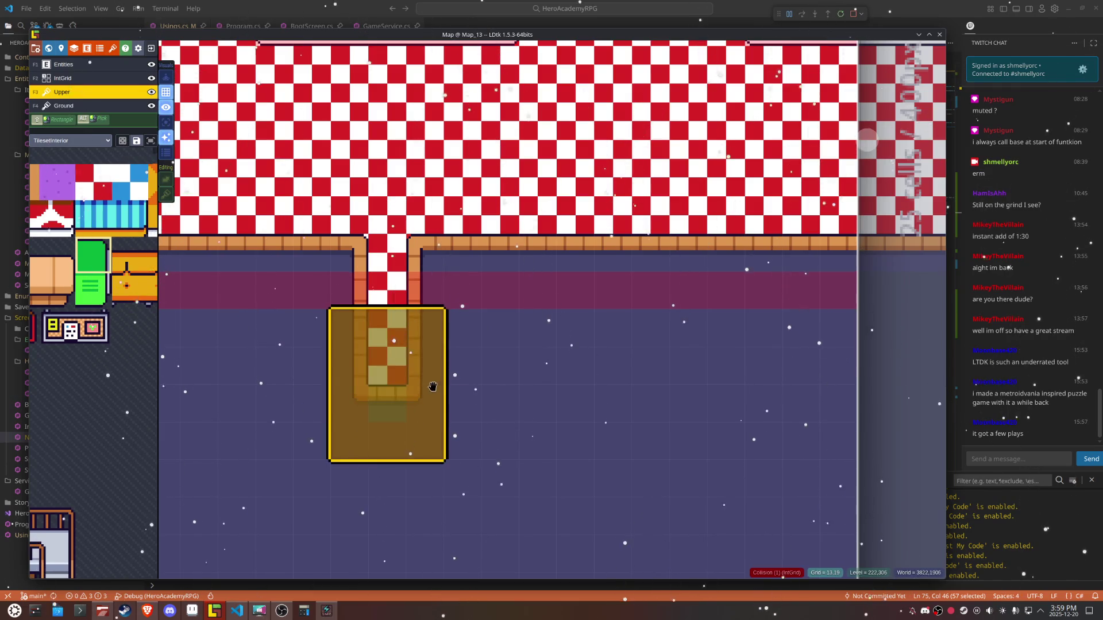
drag(428, 383, 428, 346)
click(520, 402)
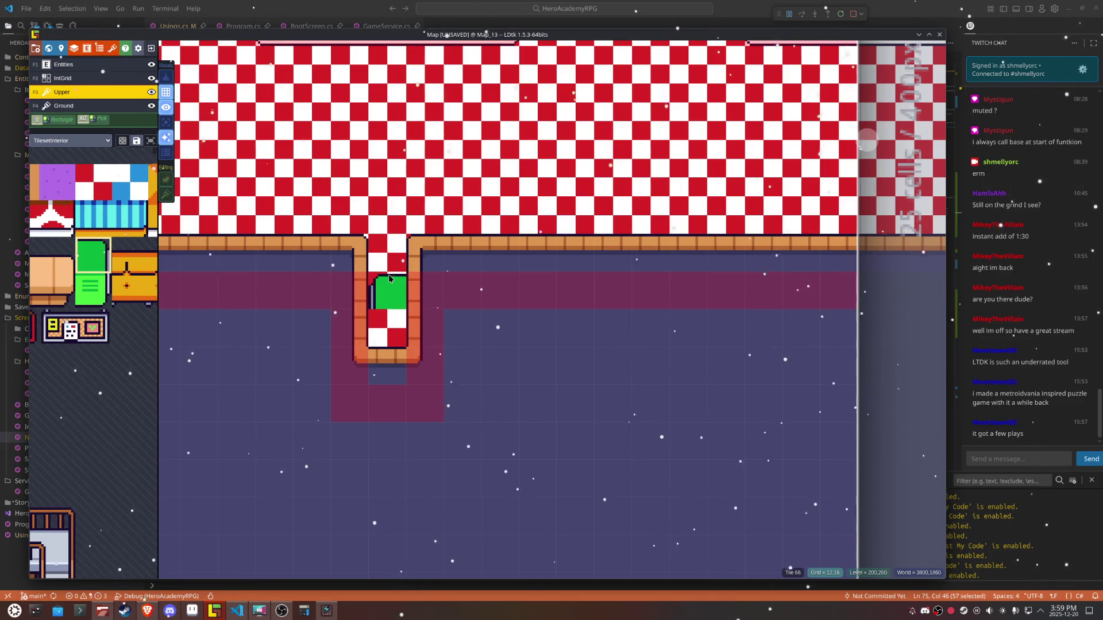
key(w)
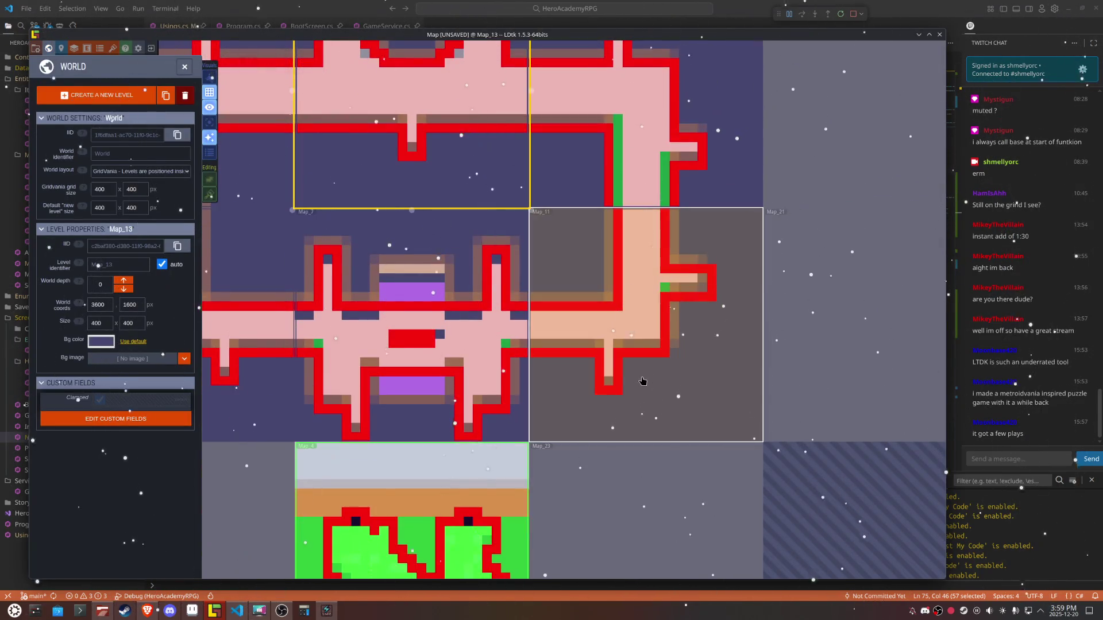
double_click(639, 382)
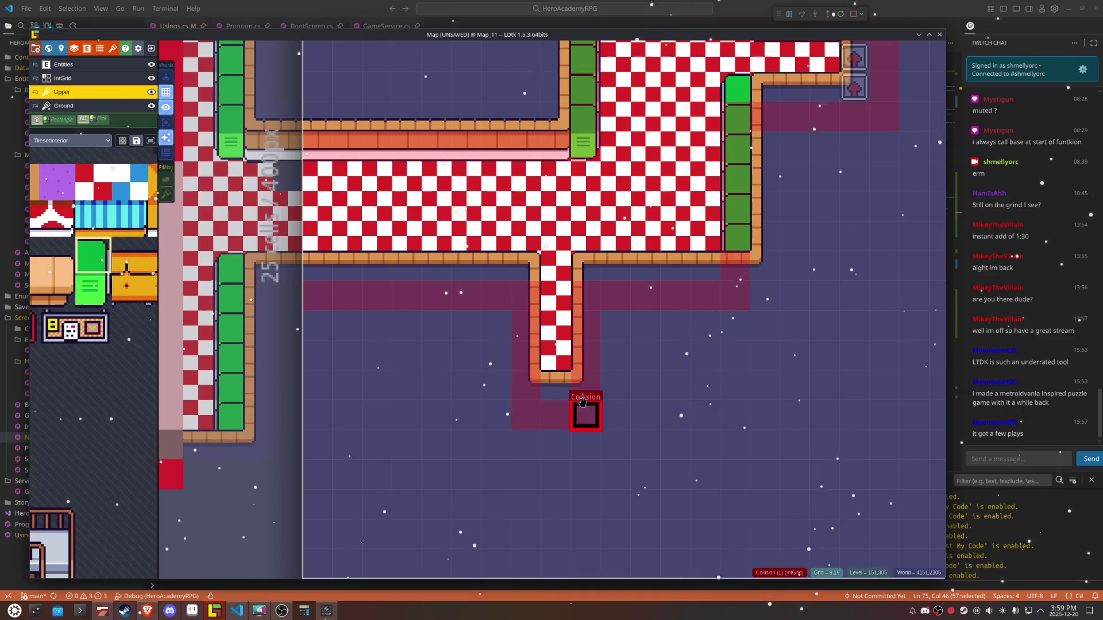
click(591, 394)
mouse_move(592, 394)
mouse_down()
mouse_move(586, 364)
mouse_move(604, 383)
mouse_up()
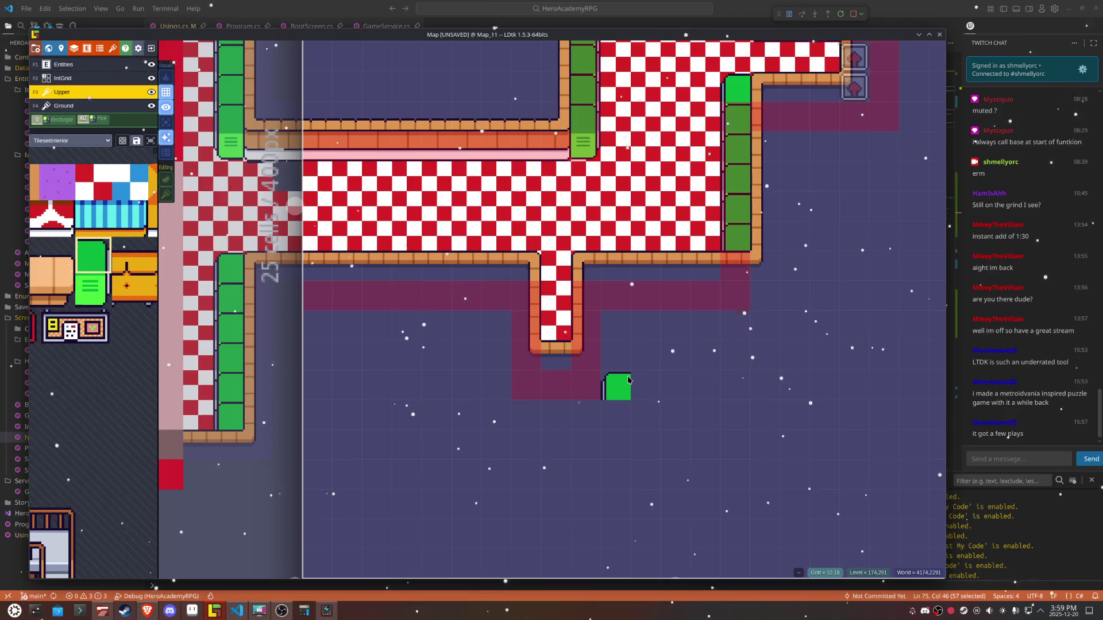
Step: Review Map_7, Map_11, Map_12, Map_14, Map_13 and Map_15 in turn
scroll(629, 379, down, 5)
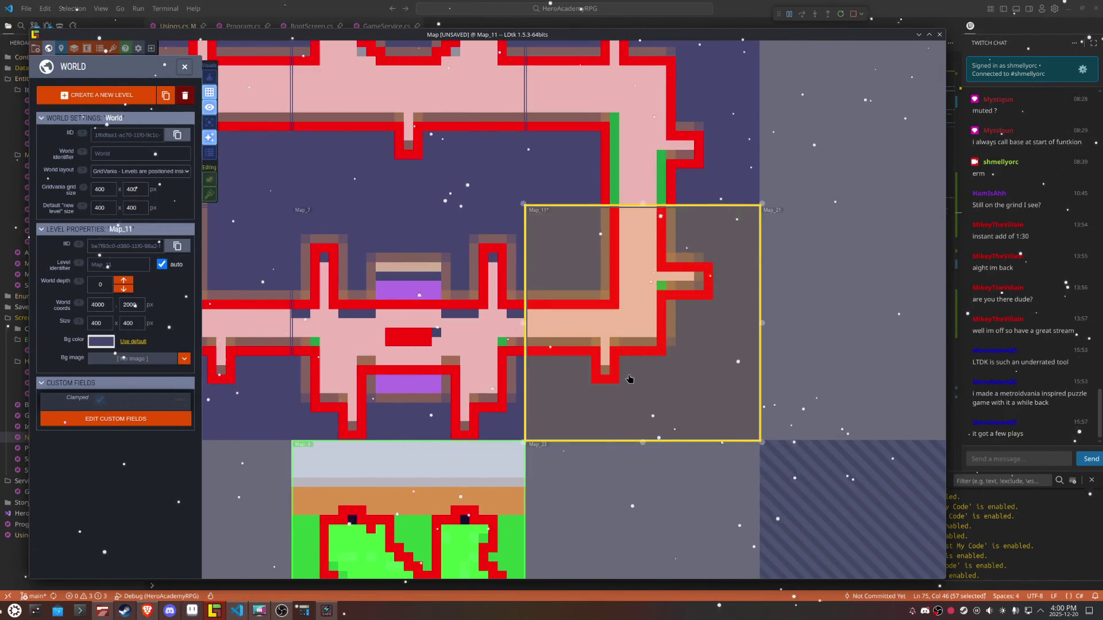
scroll(629, 379, down, 2)
double_click(483, 345)
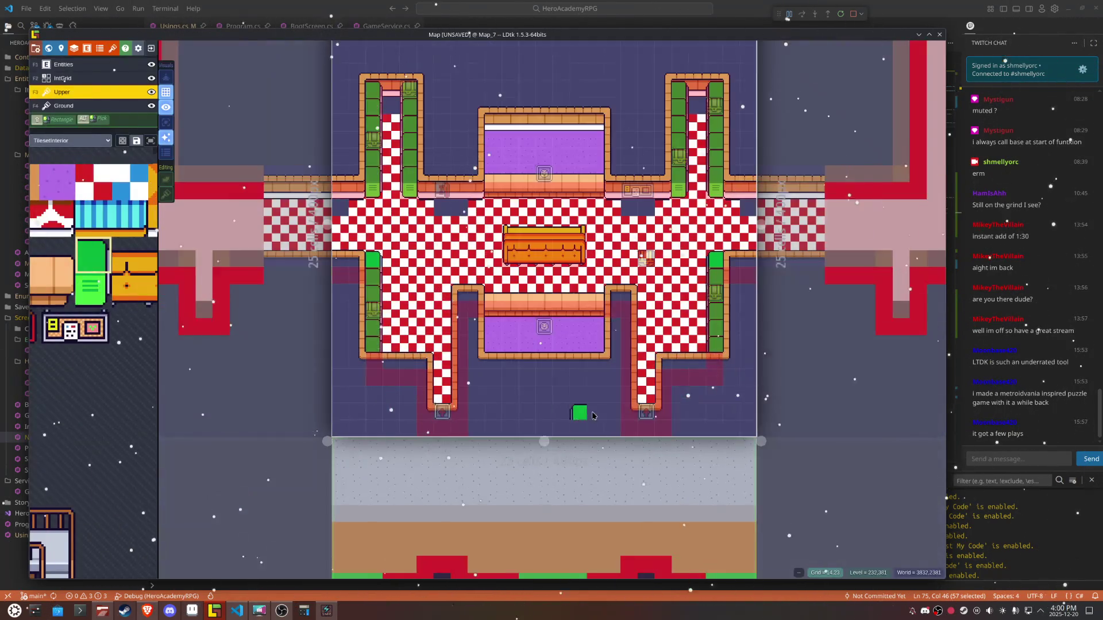
scroll(655, 390, down, 3)
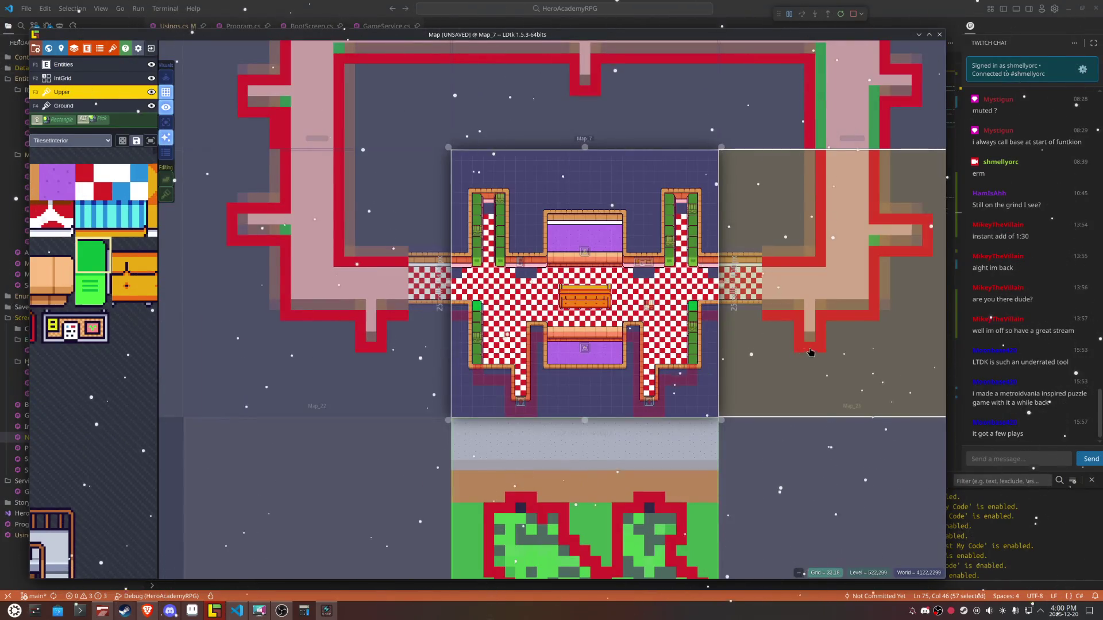
click(867, 347)
scroll(868, 346, up, 2)
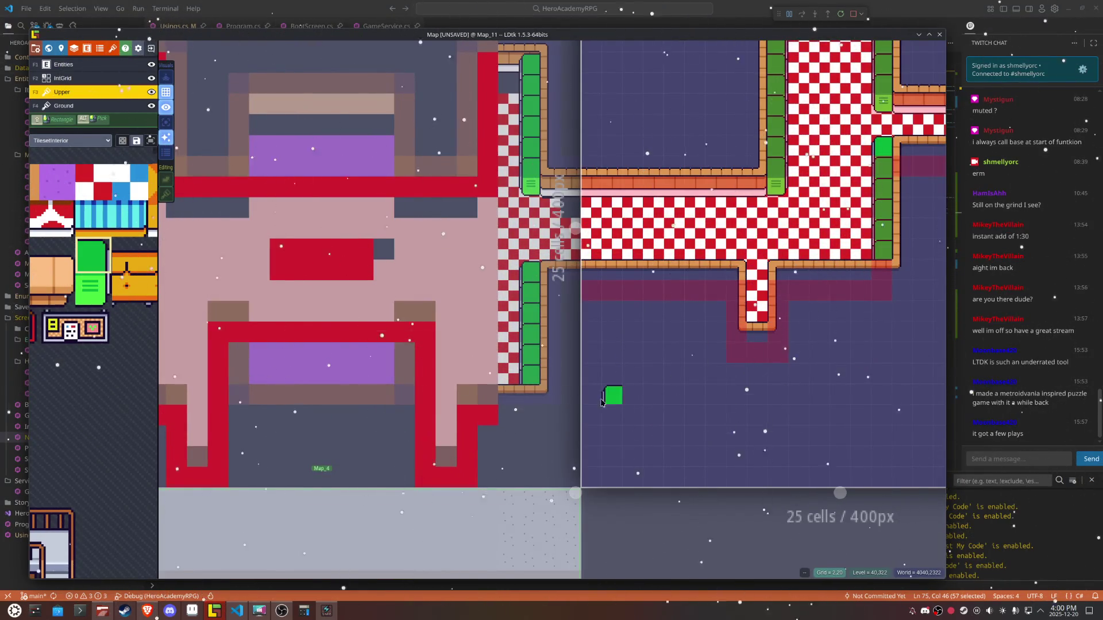
click(444, 430)
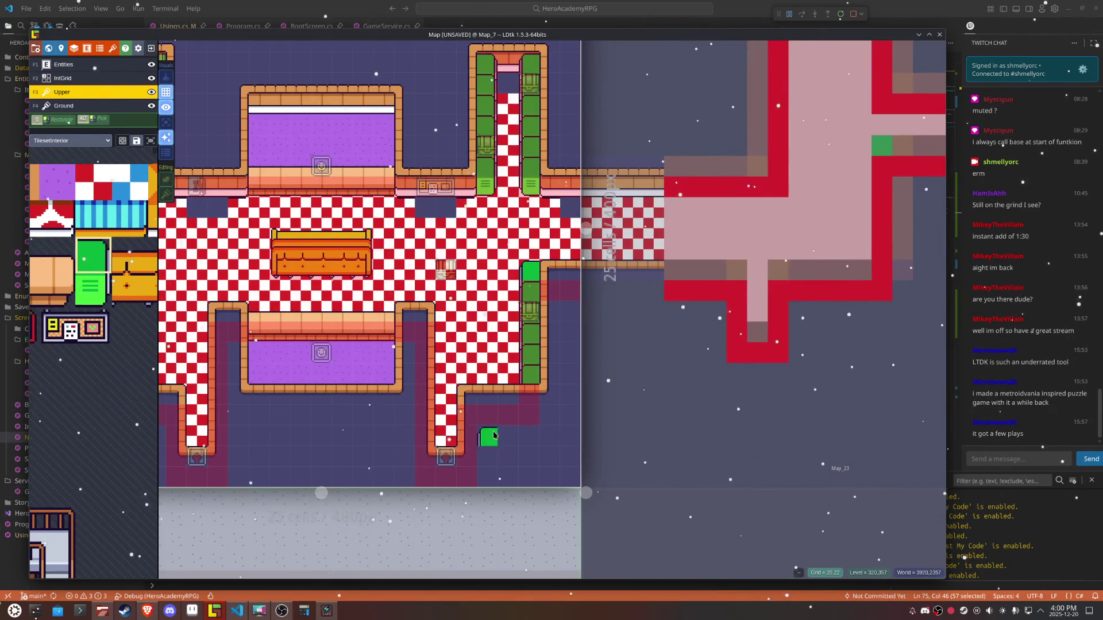
scroll(522, 437, down, 3)
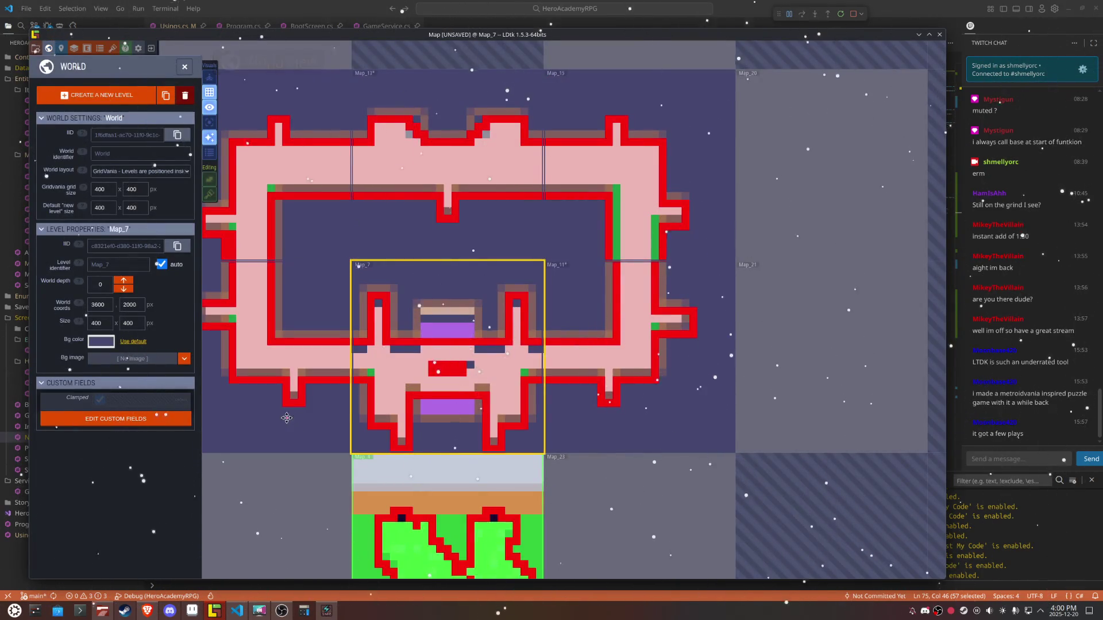
drag(290, 422, 514, 421)
double_click(514, 421)
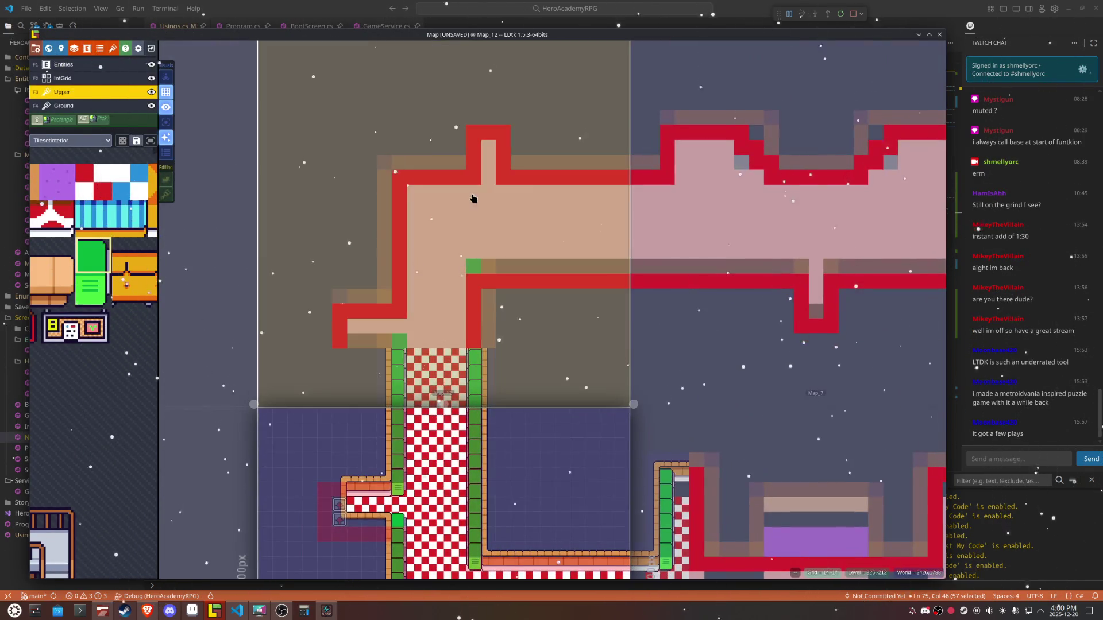
click(492, 186)
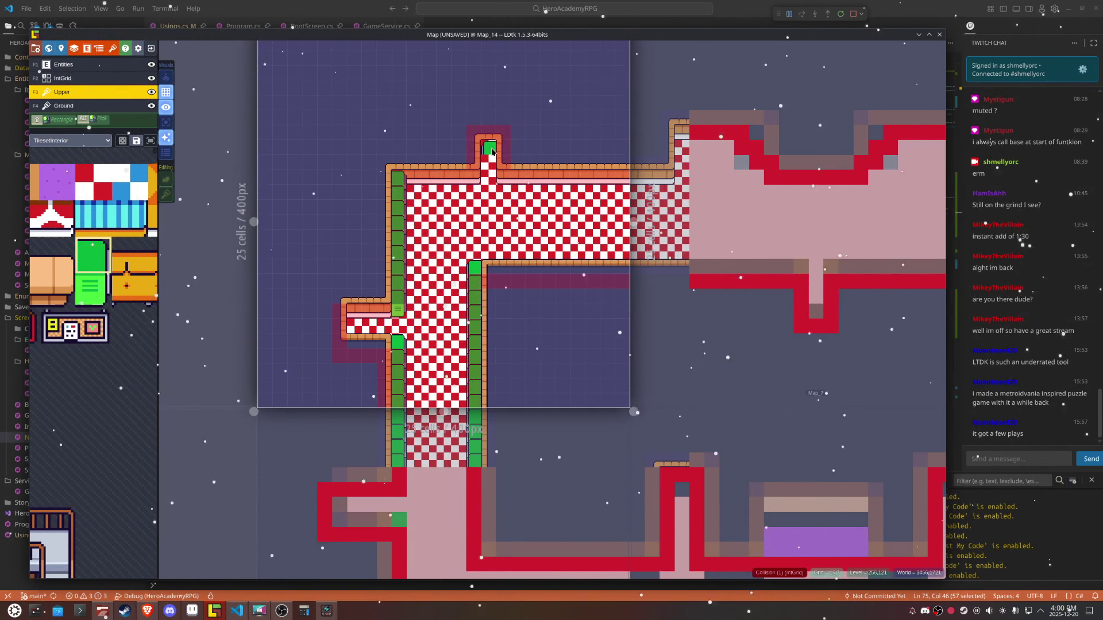
click(706, 278)
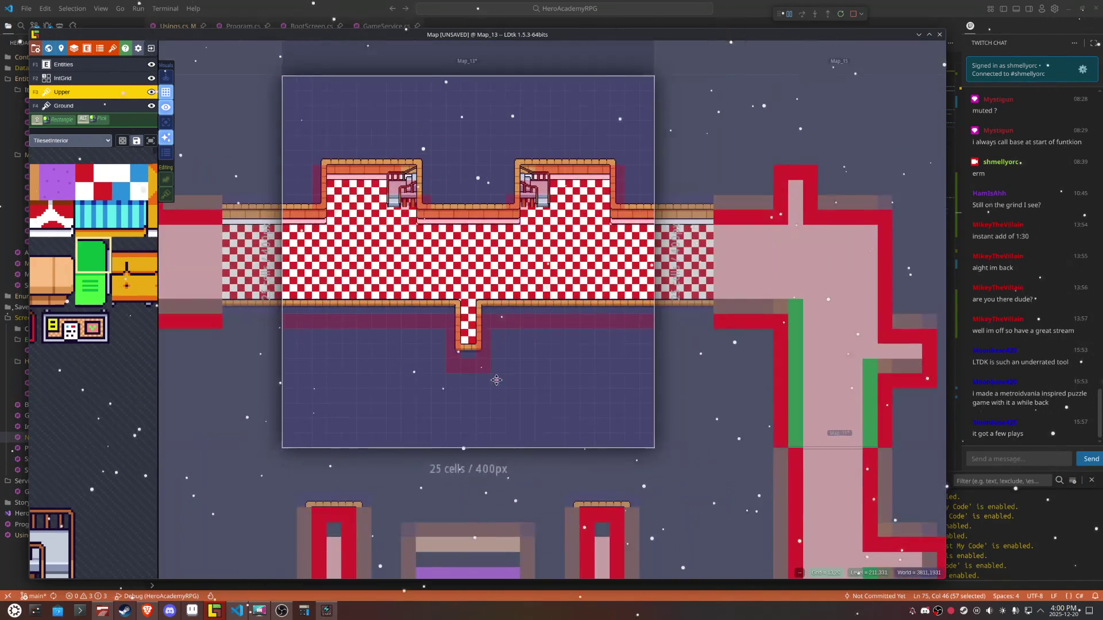
click(727, 359)
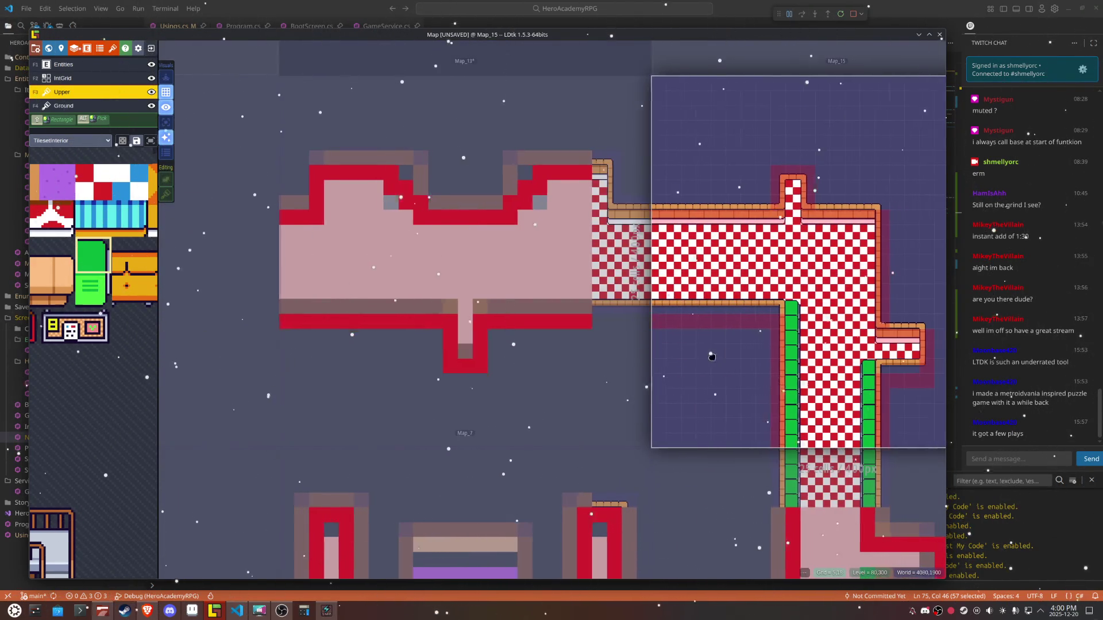
Step: Save the LDtk project and return to VS Code
key(ctrl+s)
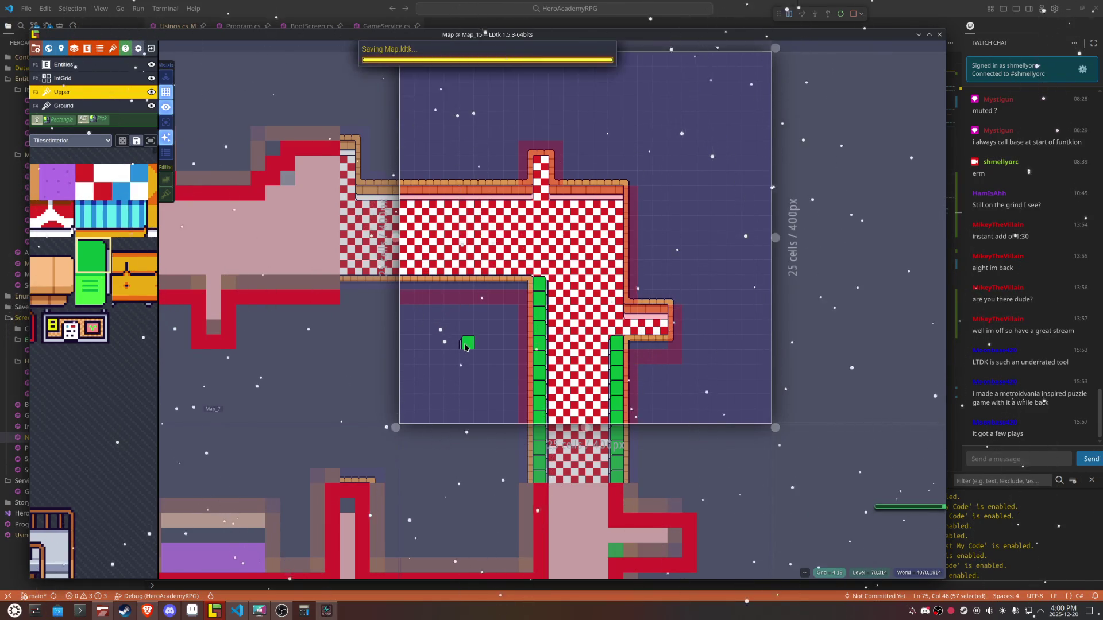
key(w)
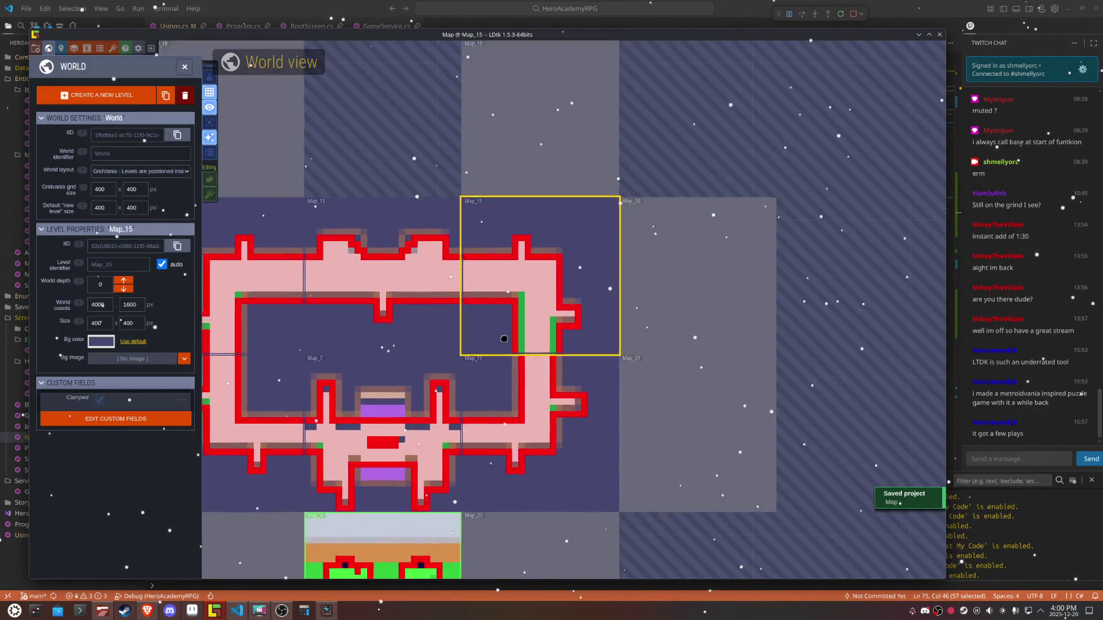
key(ctrl+s)
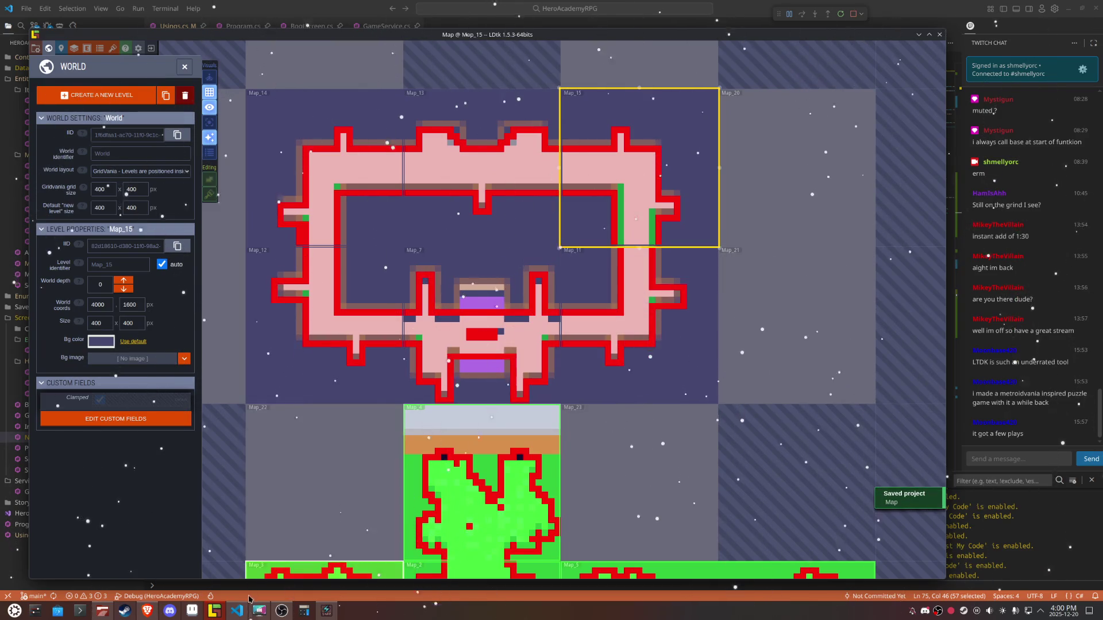
key(alt+Tab)
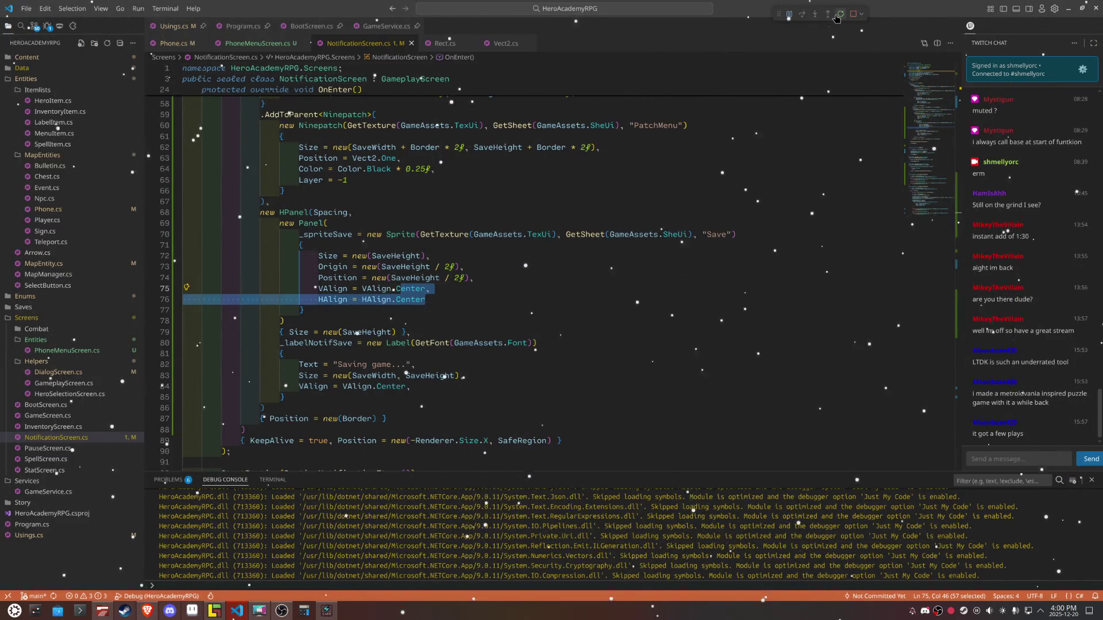
Step: Restart debugging to rebuild Hero Academy RPG and walk the hero right through the room
click(839, 15)
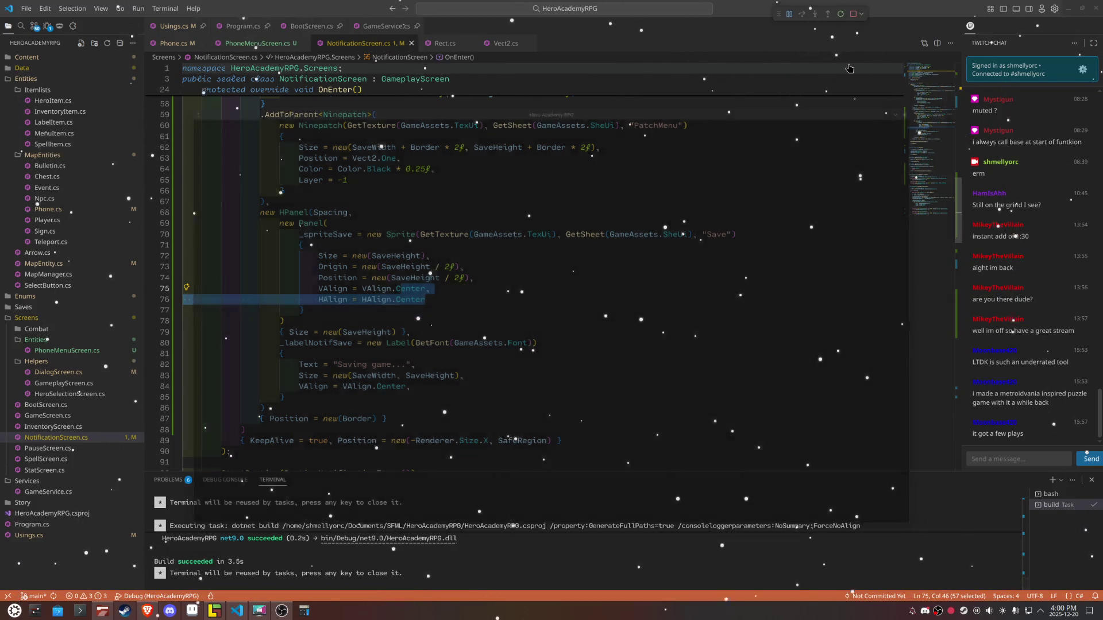
key(Right)
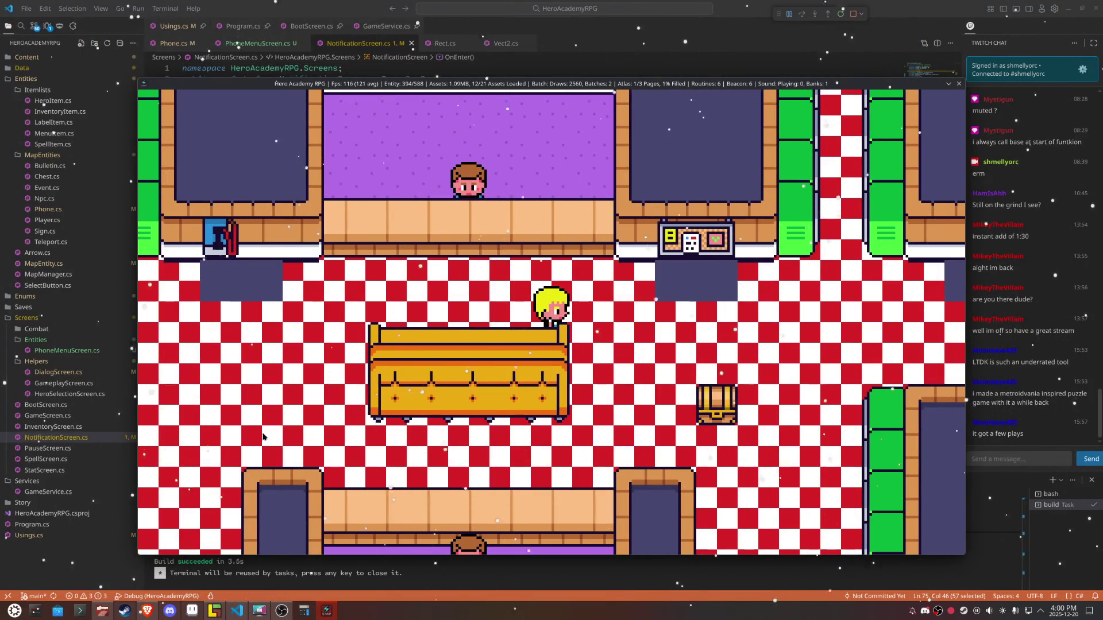
Step: Fill the remaining floor gap in Map_7 with the checker tile on the Ground layer
click(214, 610)
scroll(433, 302, down, 3)
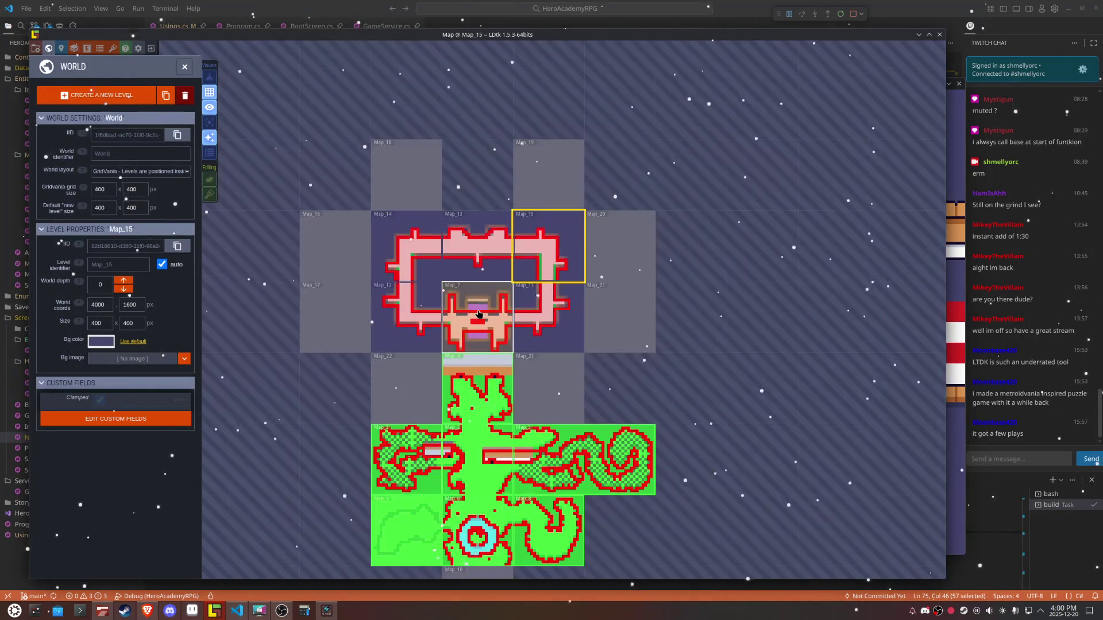
scroll(433, 302, up, 5)
scroll(433, 302, up, 5)
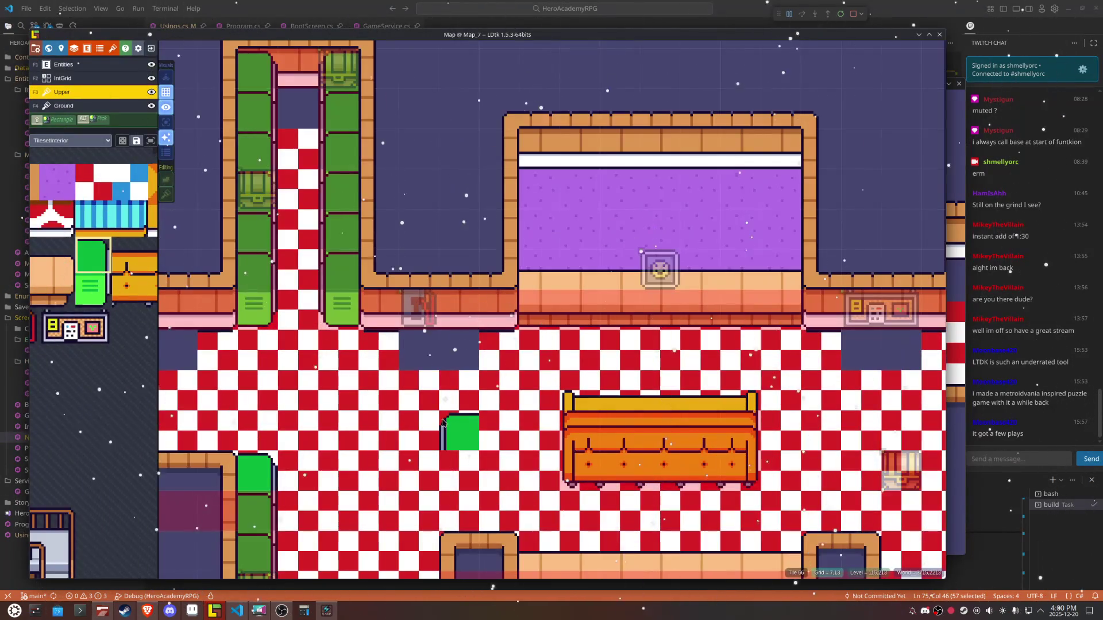
alt+click(449, 389)
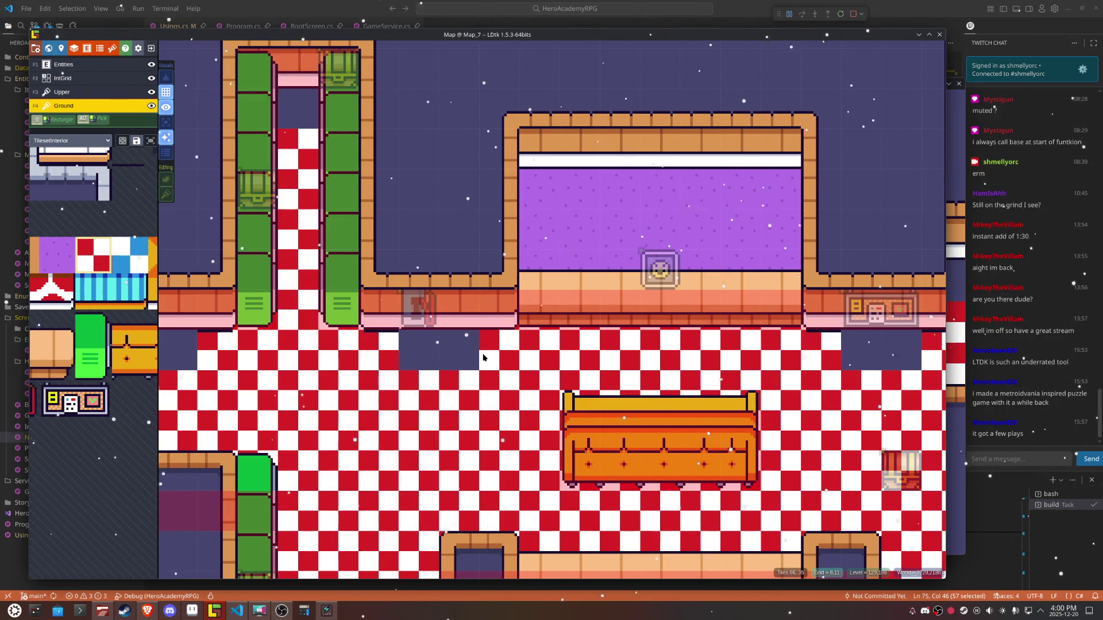
mouse_move(483, 357)
mouse_down()
mouse_move(386, 351)
mouse_move(442, 335)
mouse_up()
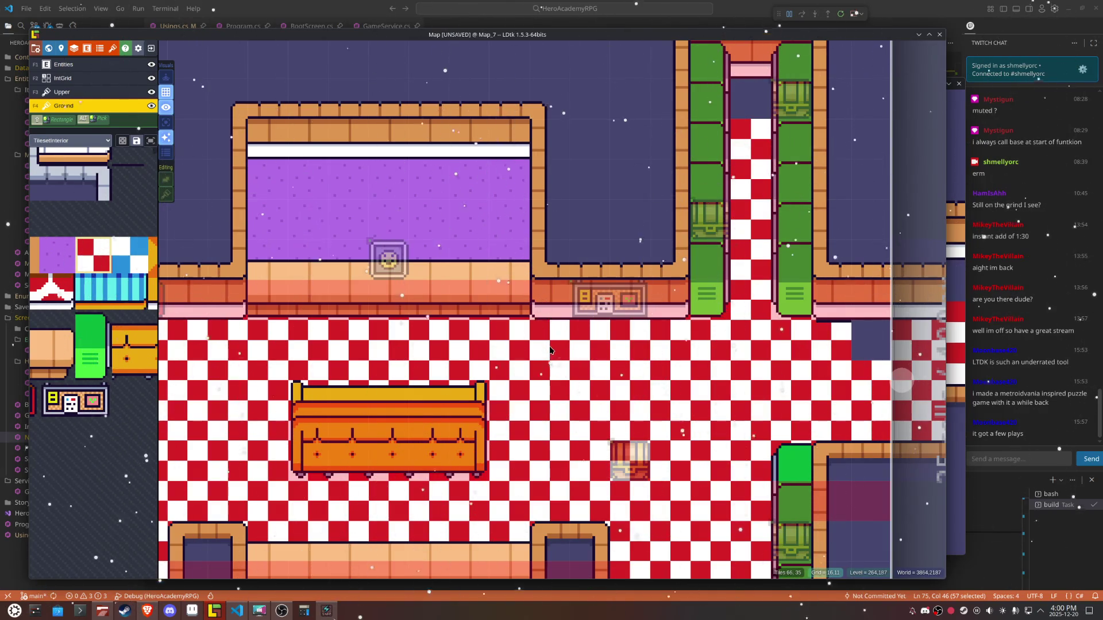
Step: Save the LDtk project and restart the game for a playtest
key(ctrl+s)
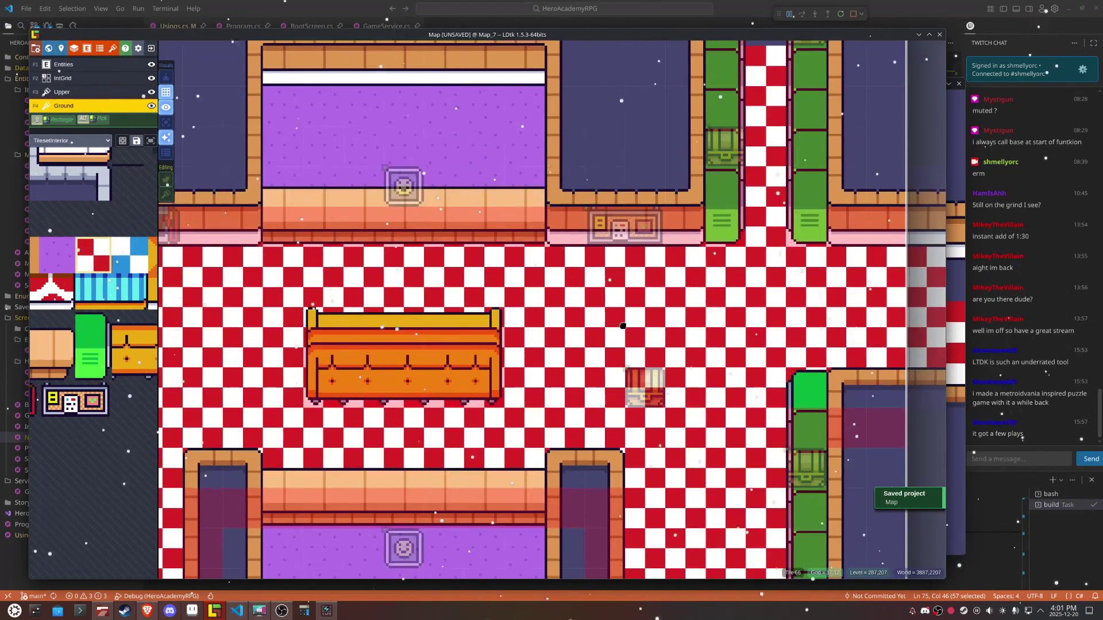
scroll(623, 326, down, 2)
key(ctrl+s)
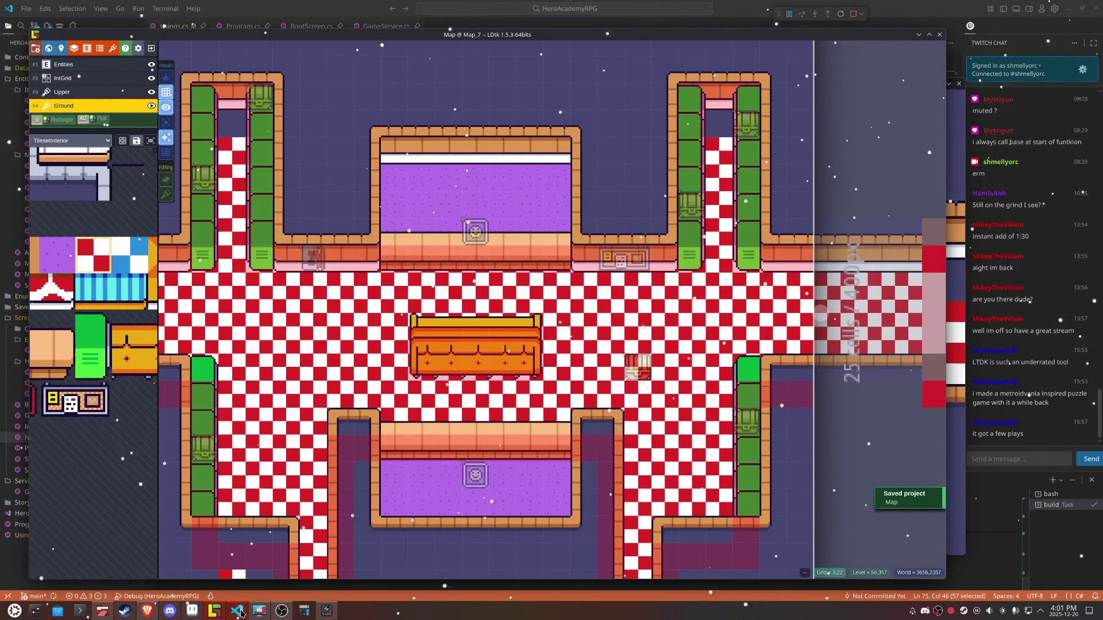
click(841, 14)
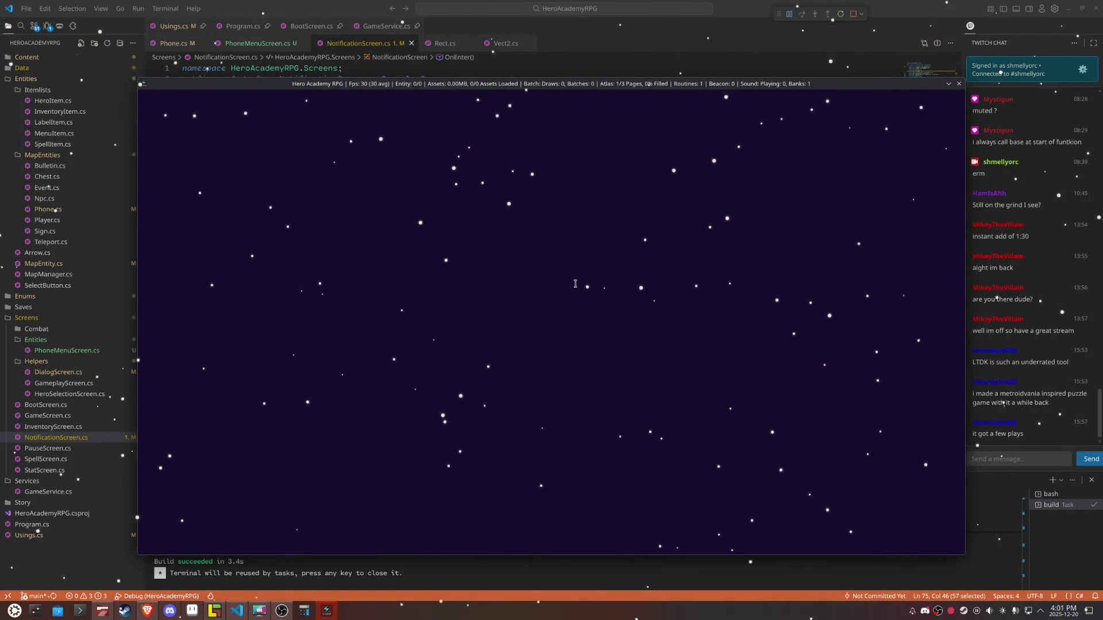
Step: Walk the hero past the blue machine, couch and bulletin board, then off the right edge
key(Left)
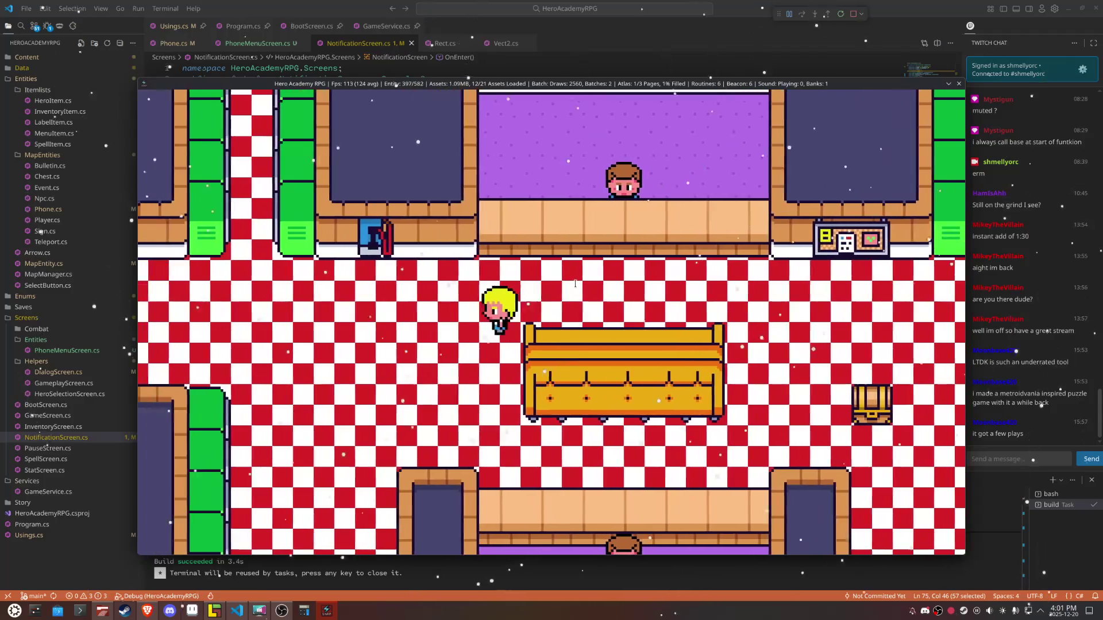
key(Up)
key(Left)
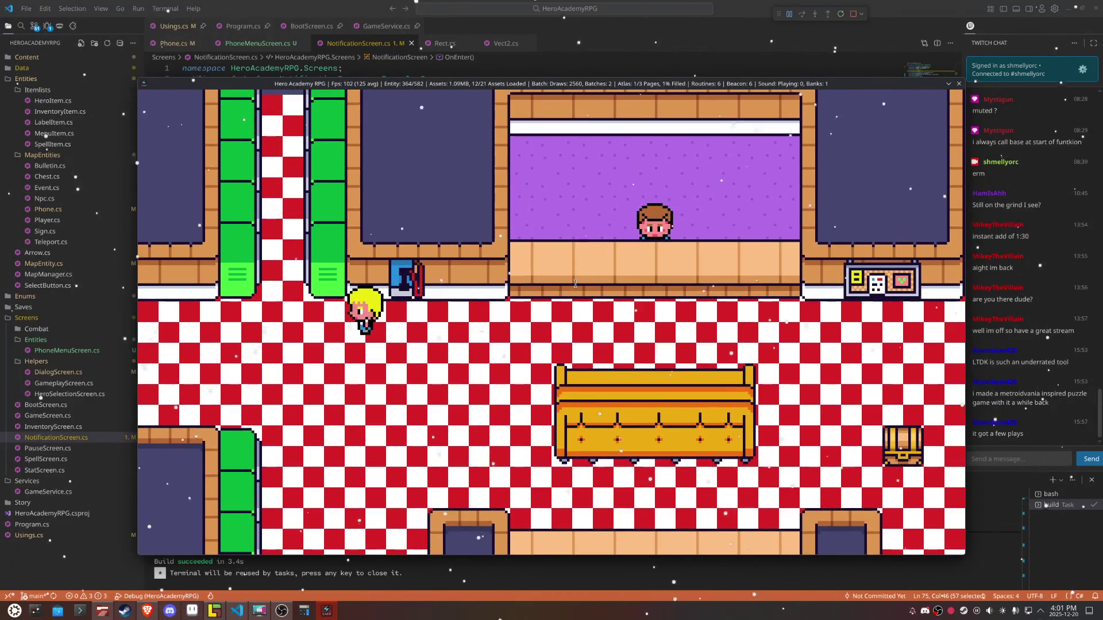
key(Down)
key(Right)
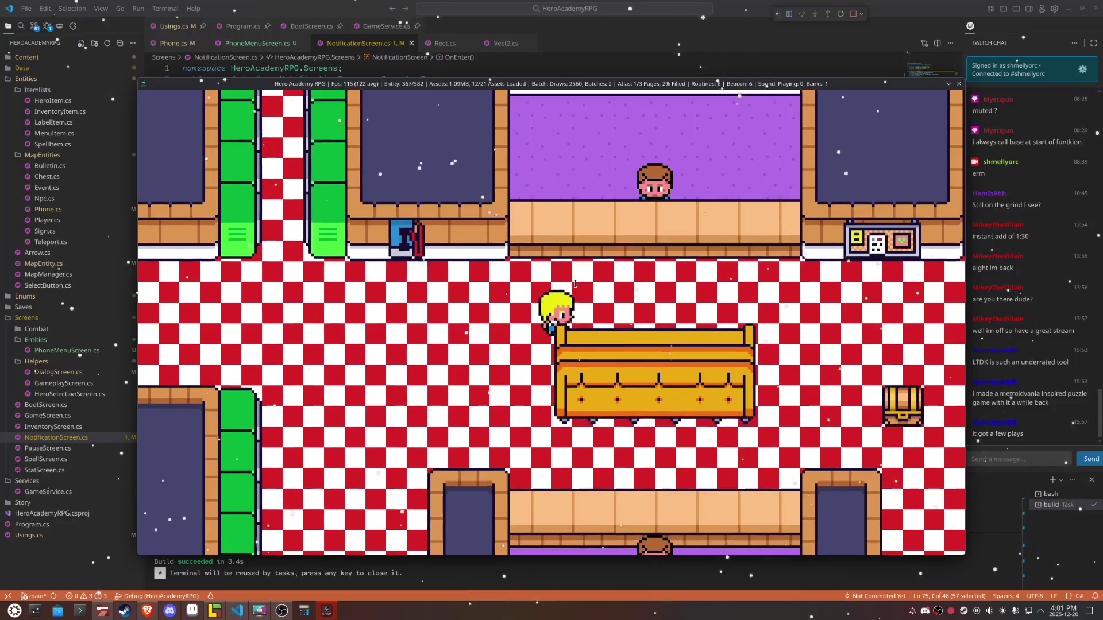
key(Right)
key(Up)
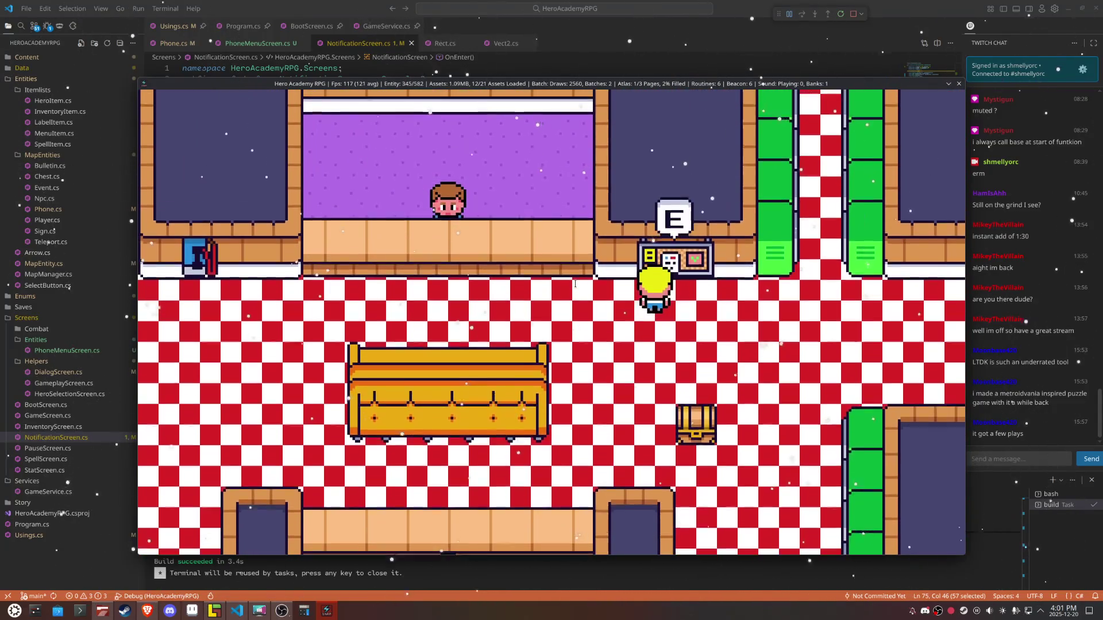
key(Right)
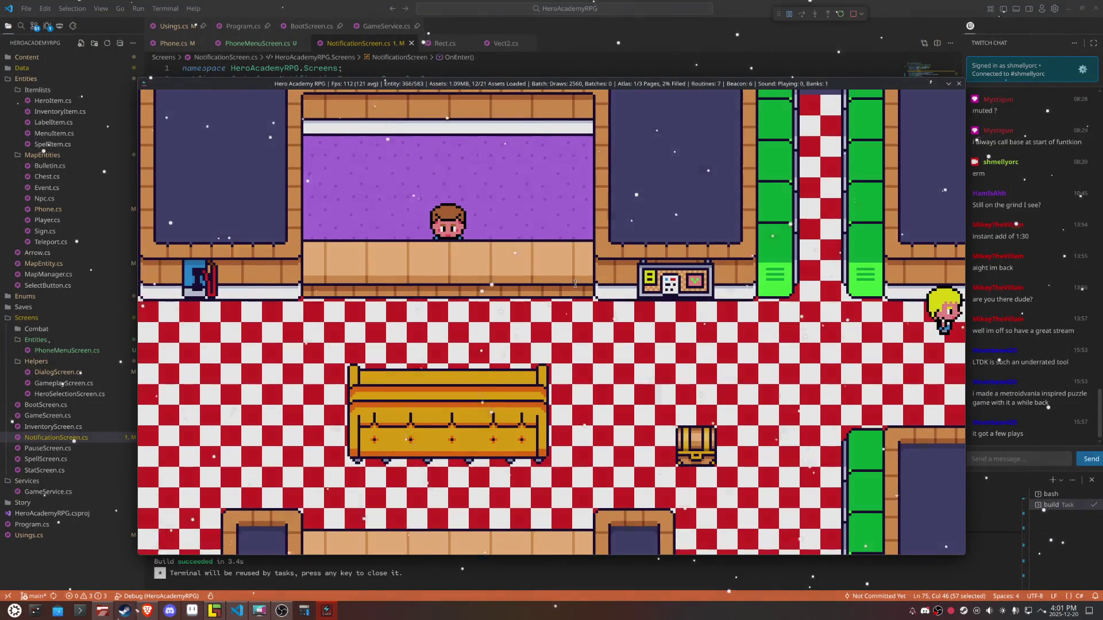
Step: In the new room, walk down the narrow corridor, back past the green wall, to the side corridor's end
key(Right)
key(Down)
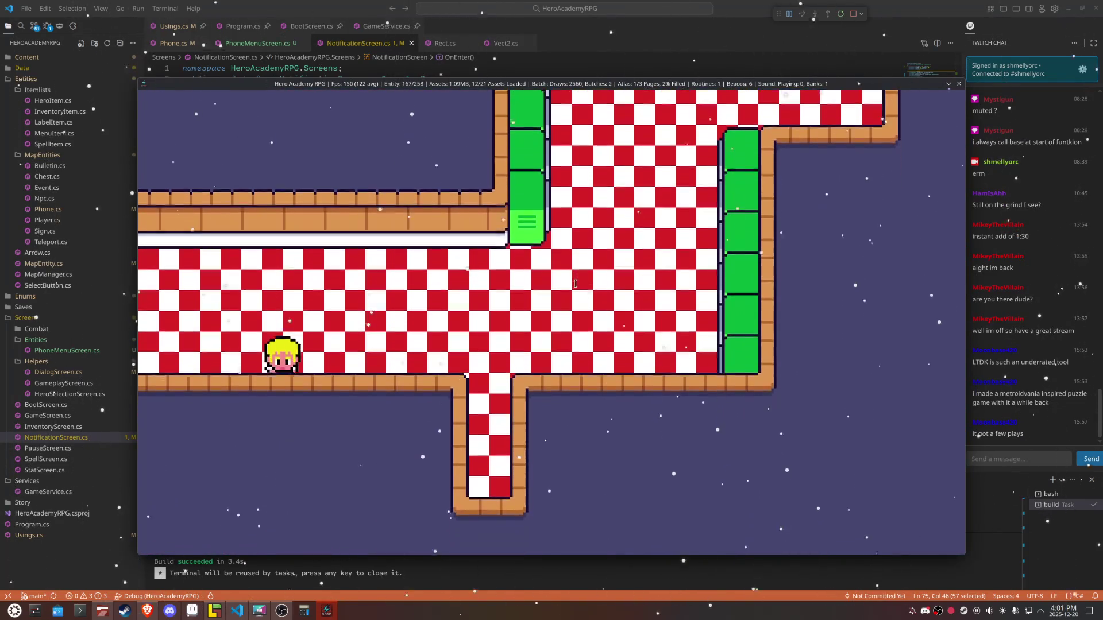
key(Right)
key(Down)
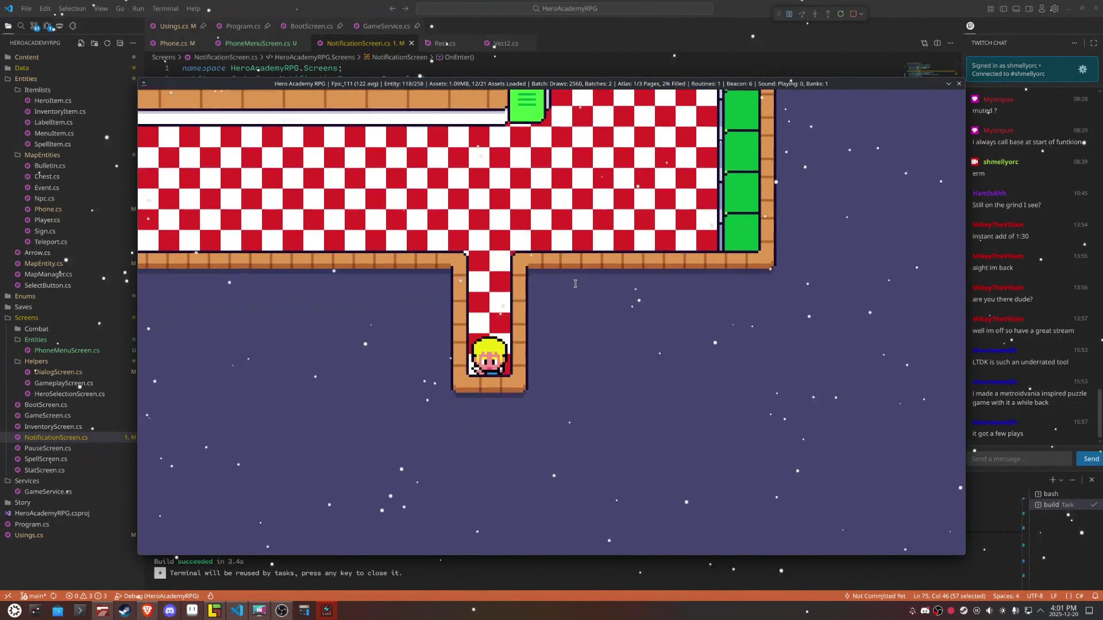
key(Up)
key(Right)
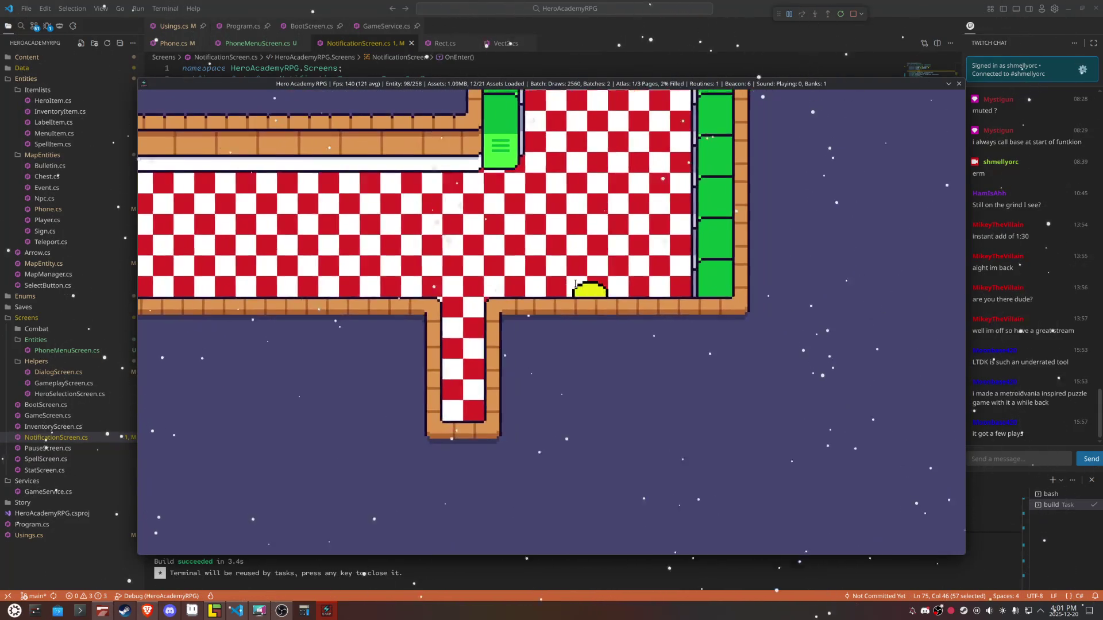
key(Up)
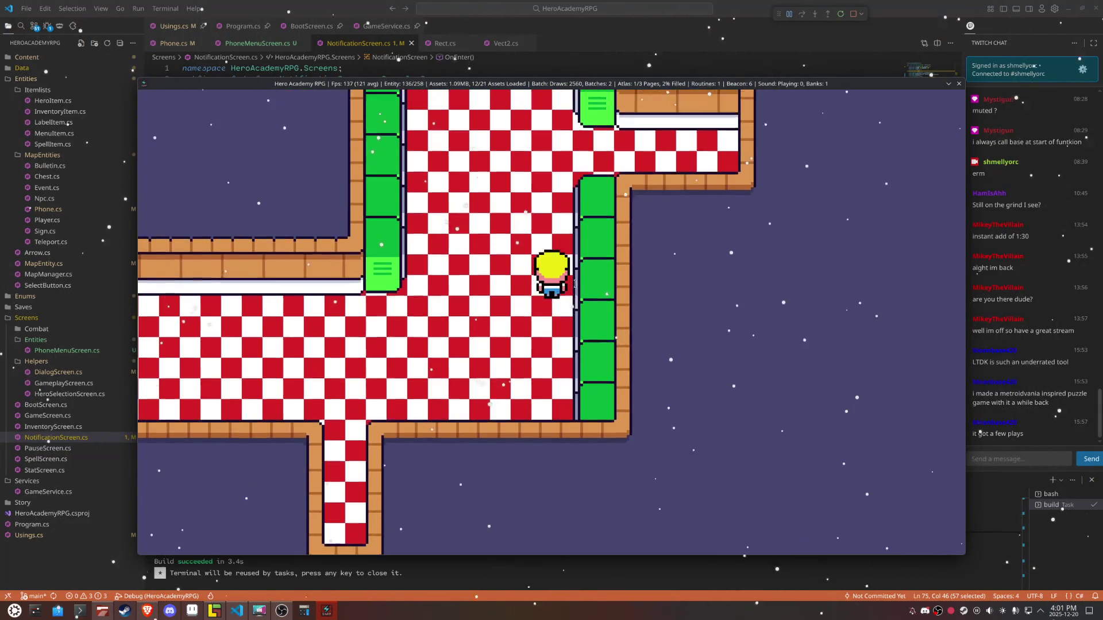
key(Right)
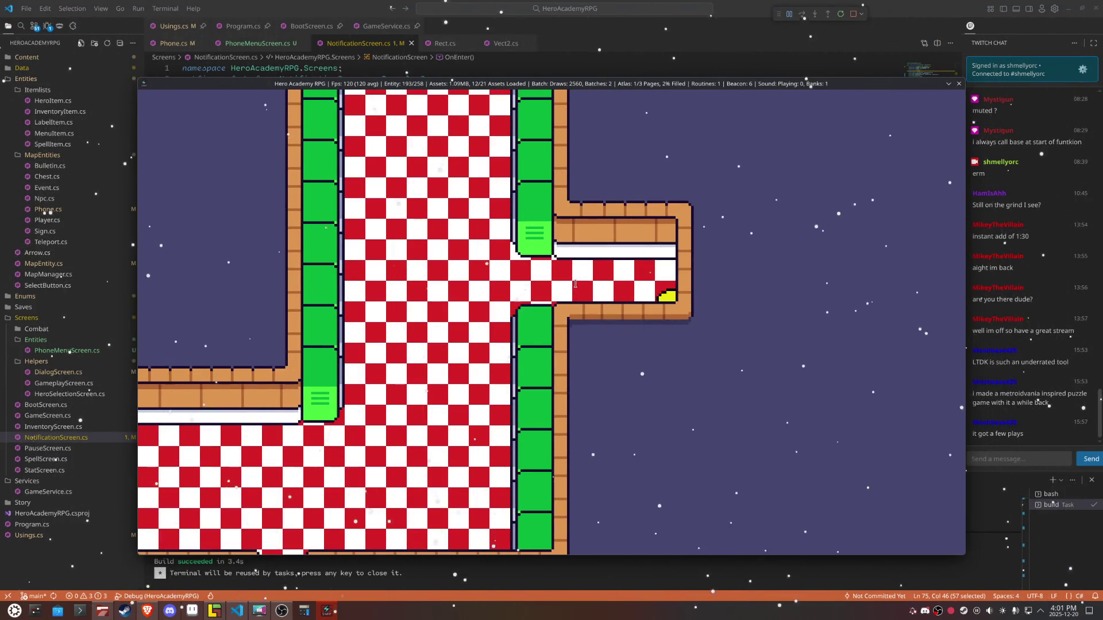
key(Up)
key(Right)
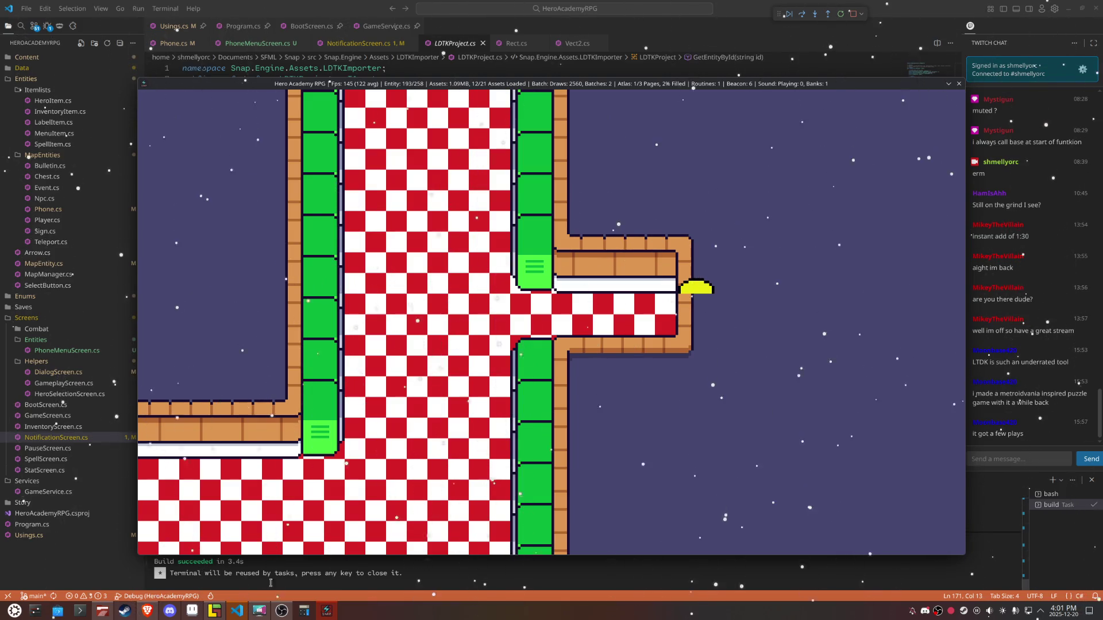
Step: Back in LDtk, open Map_11 and drag its teleport door to a new spot
mouse_move(283, 613)
click(214, 610)
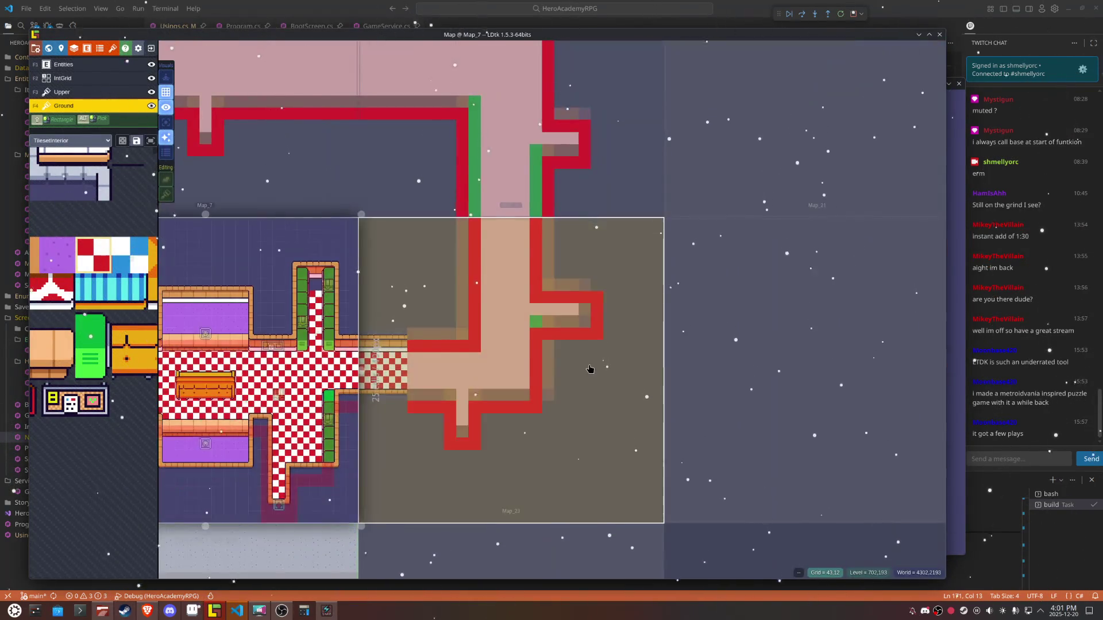
click(588, 369)
click(527, 296)
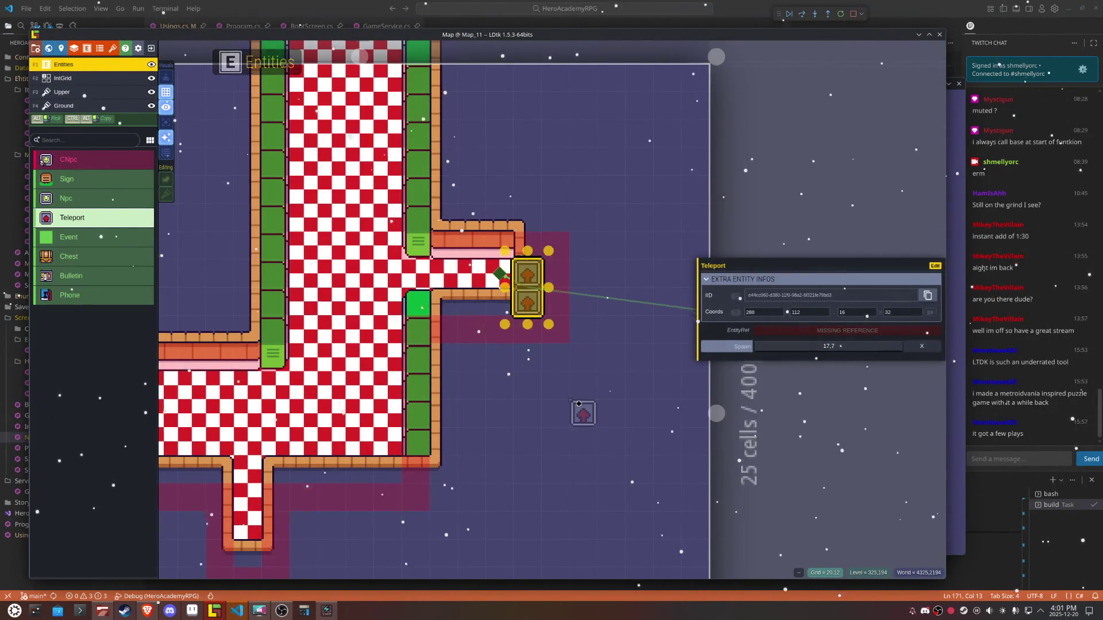
mouse_move(528, 293)
mouse_down()
mouse_move(527, 413)
mouse_move(561, 295)
mouse_up()
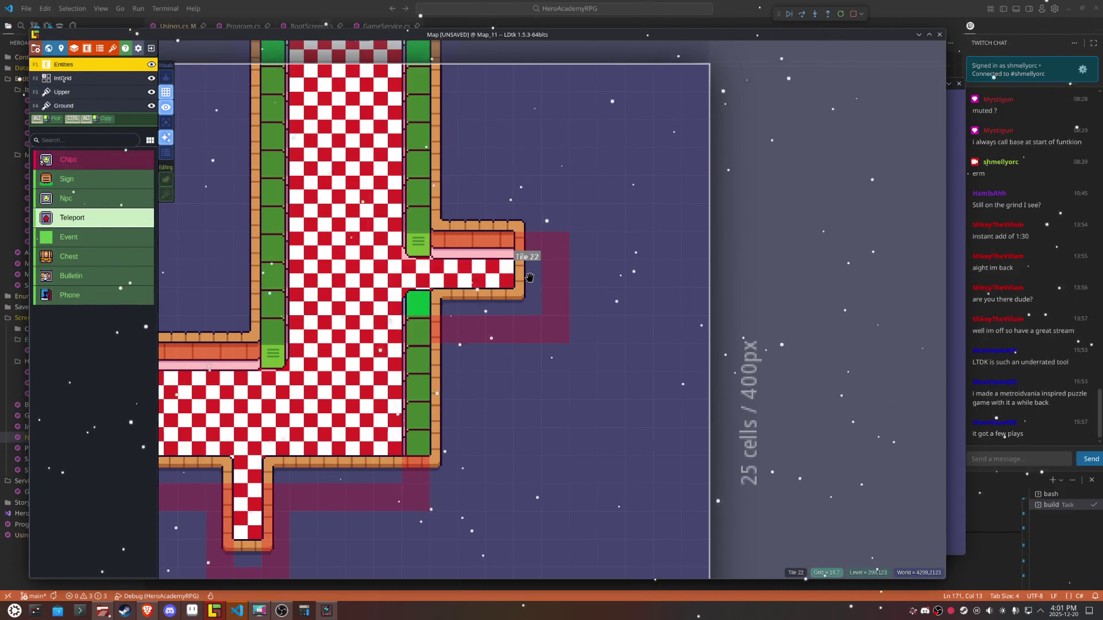
Step: On the Upper layer, extend the side corridor's wall upward with one tile
key(F3)
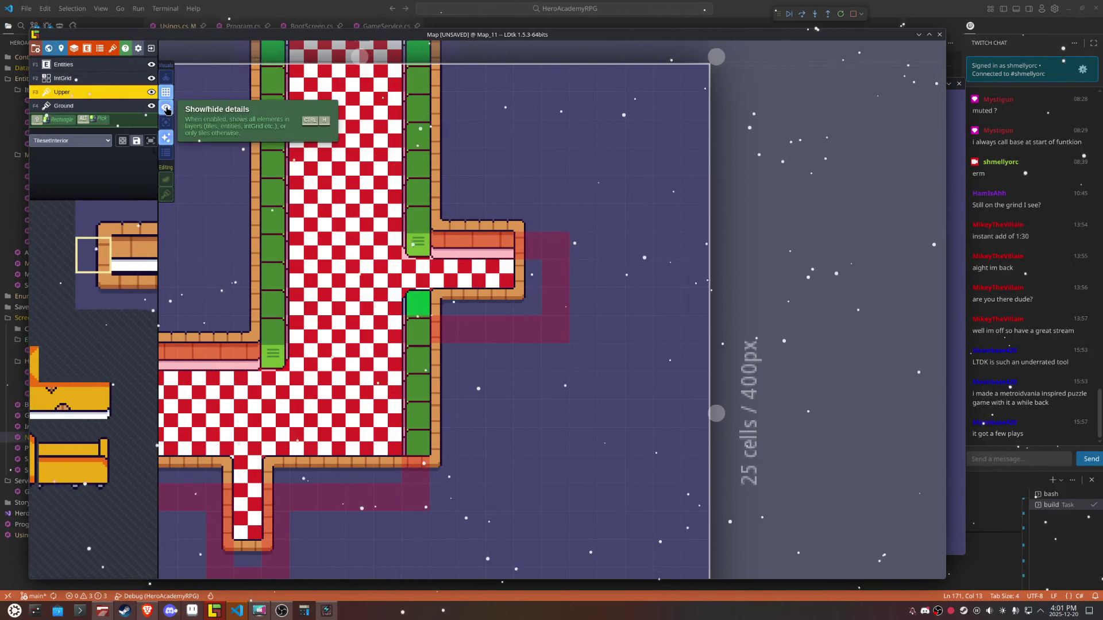
click(170, 120)
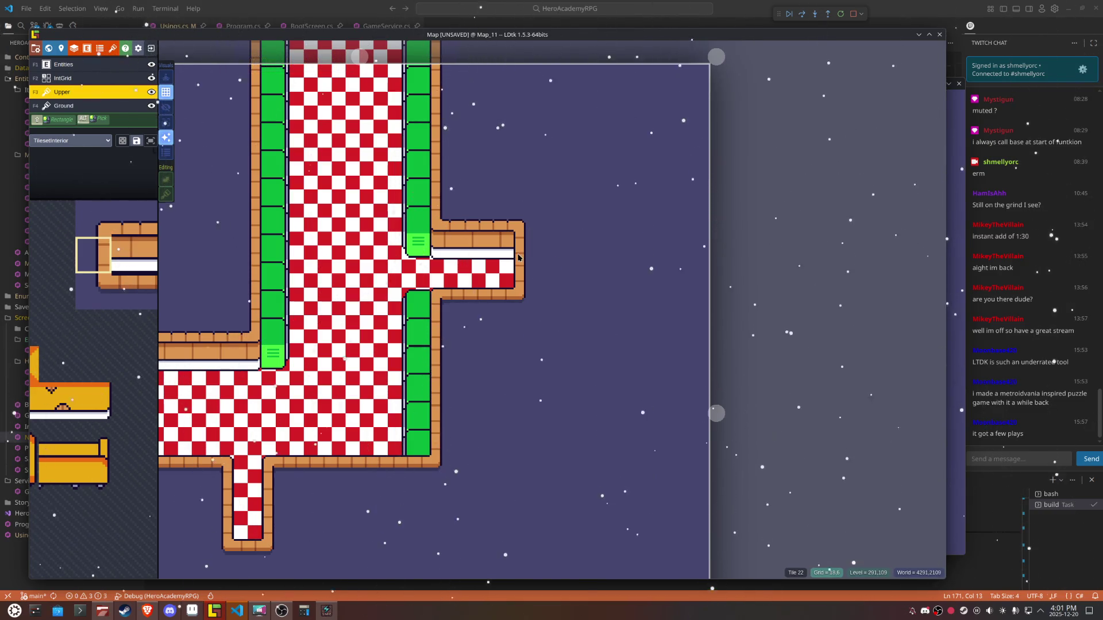
click(165, 107)
click(166, 122)
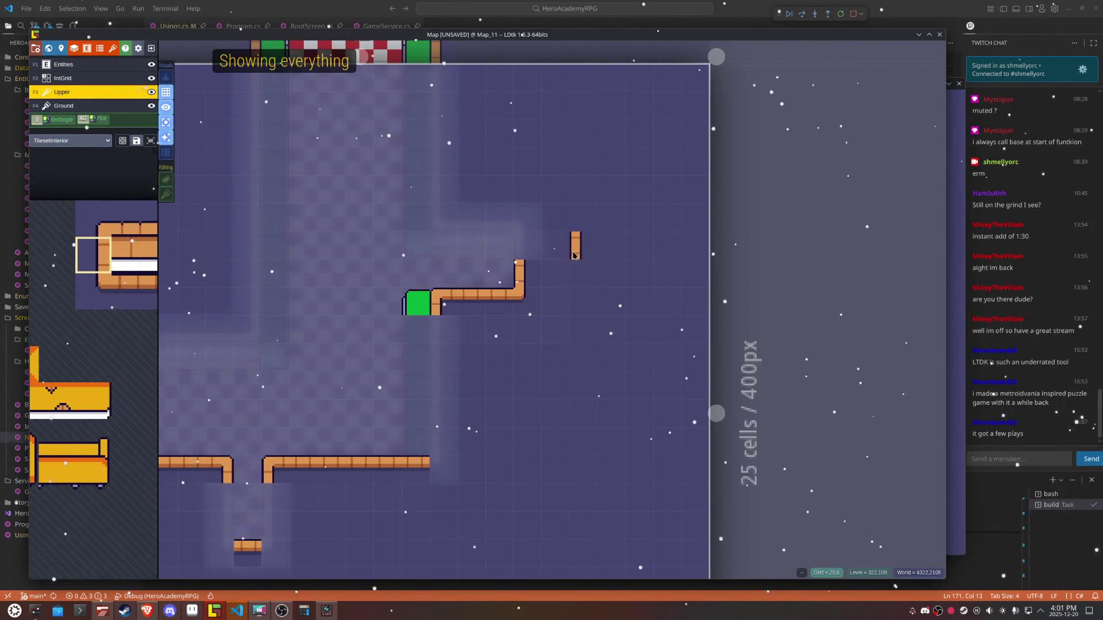
click(519, 247)
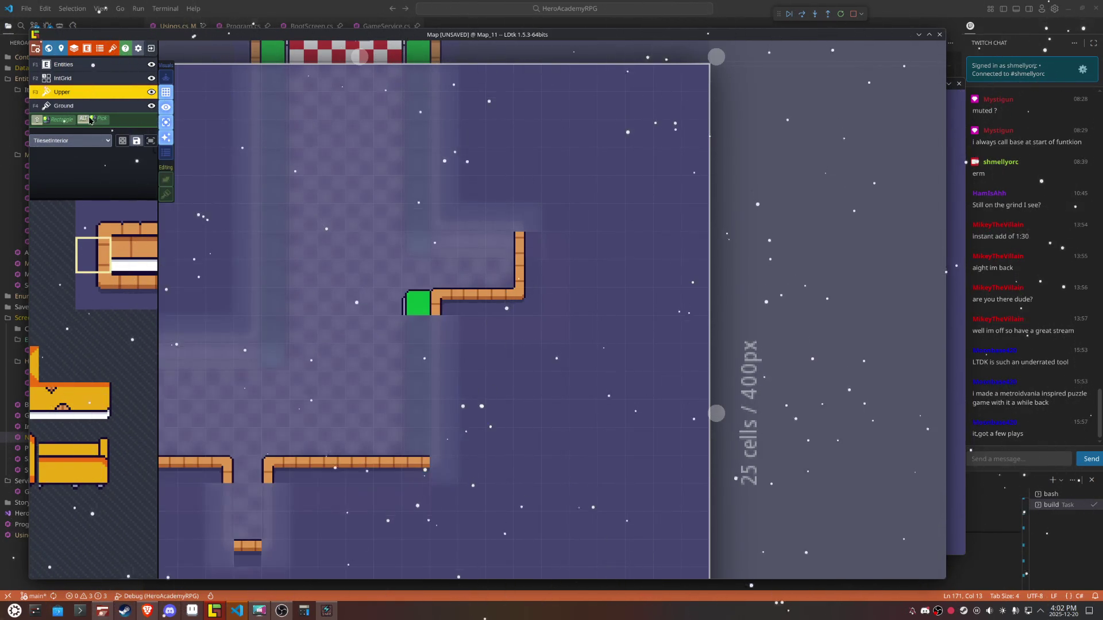
Step: Open Map_15 from the world view and inspect its corridor end on the Upper layer
click(85, 107)
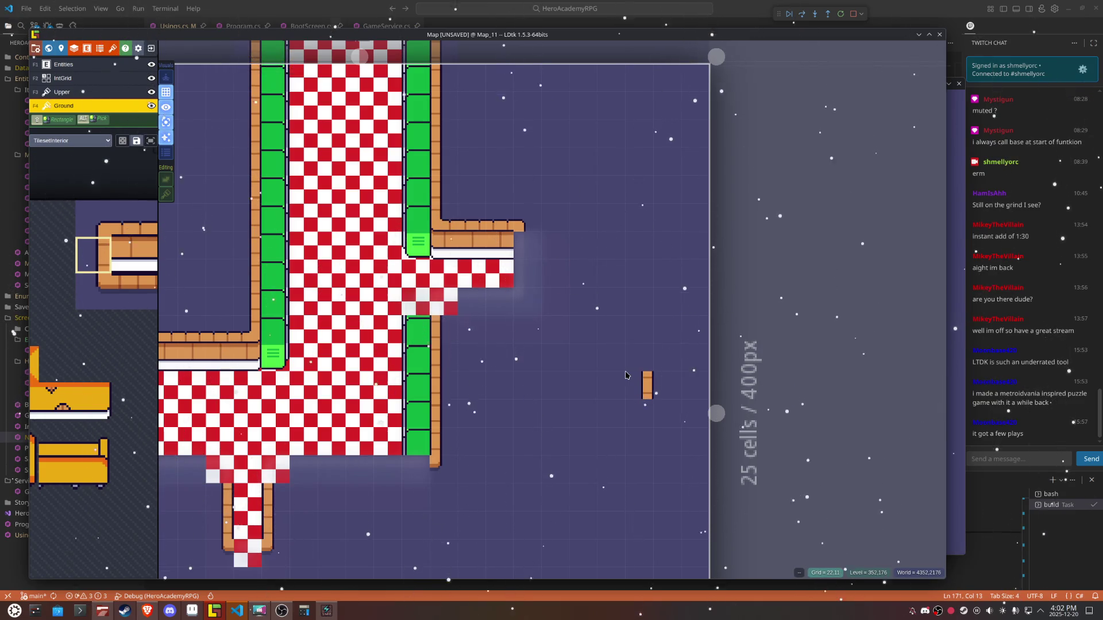
key(w)
double_click(598, 172)
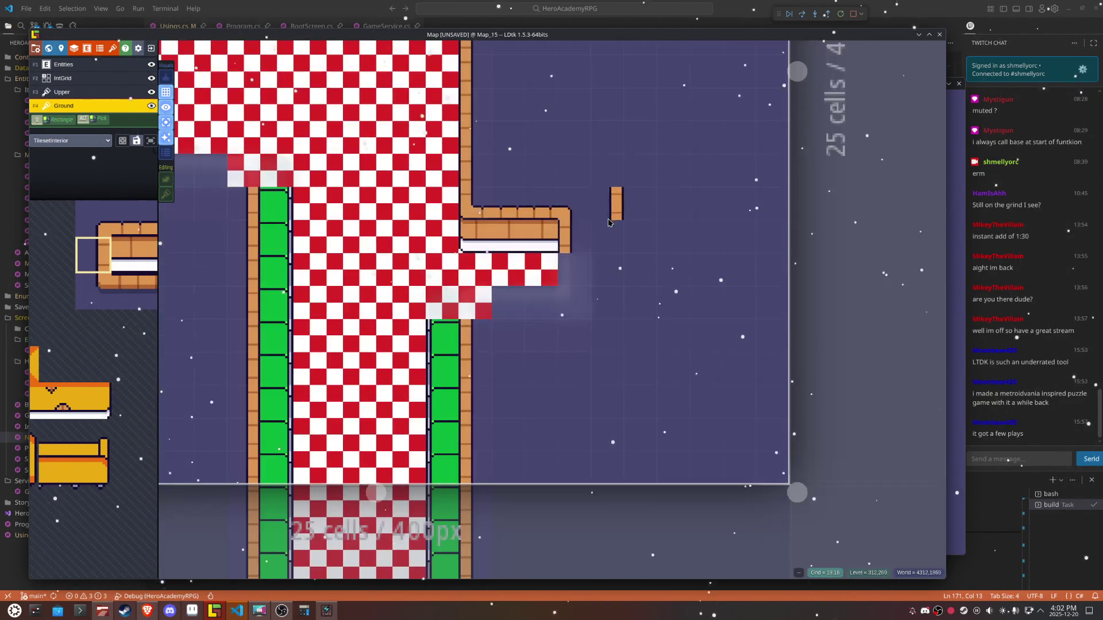
key(F3)
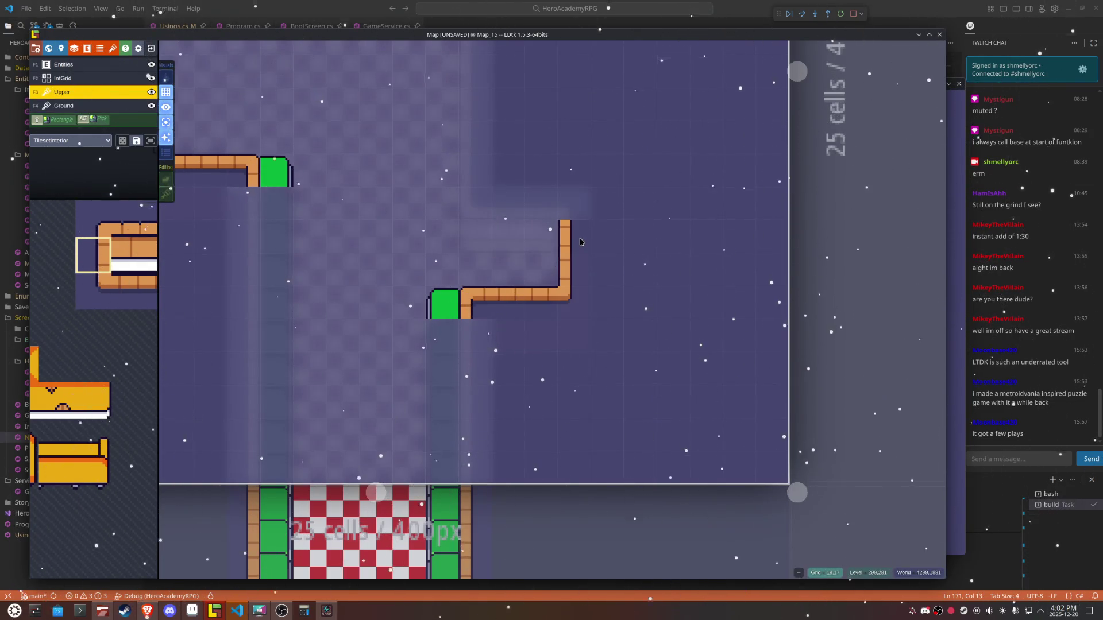
scroll(632, 298, down, 3)
key(Tab)
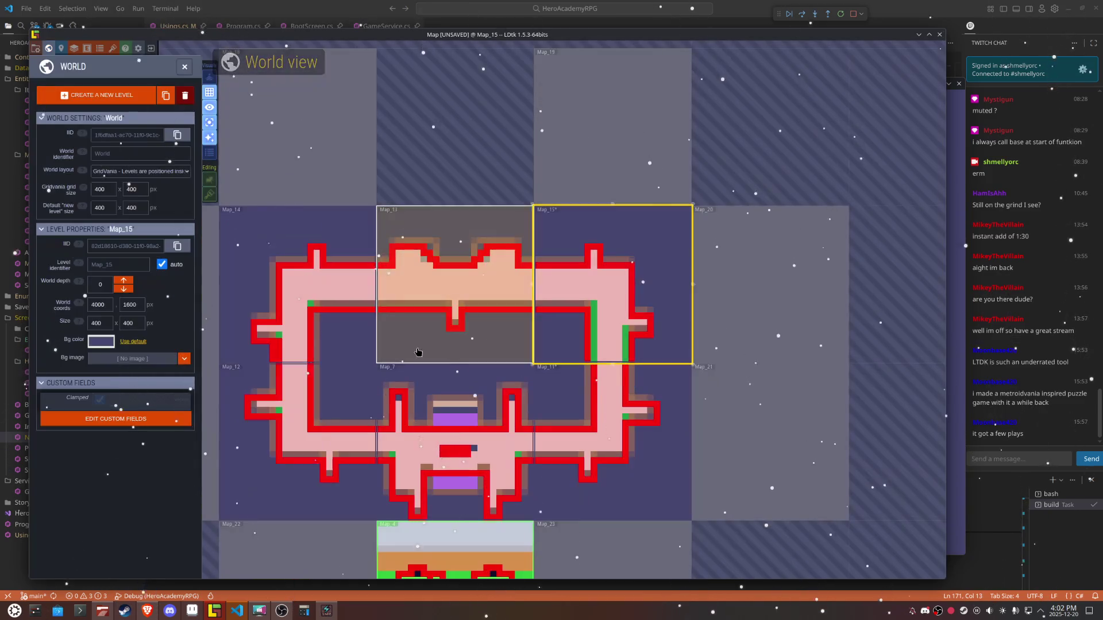
Step: Inspect the corridor ends of Map_14 and Map_12 on Ground and Upper layers, then save
click(430, 321)
key(x)
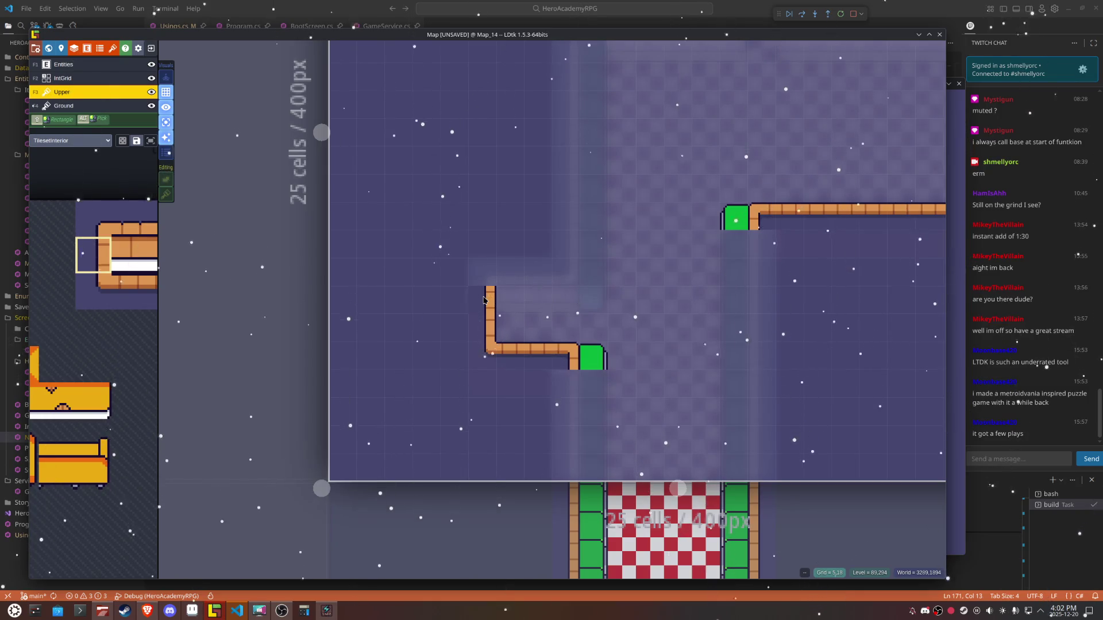
key(F4)
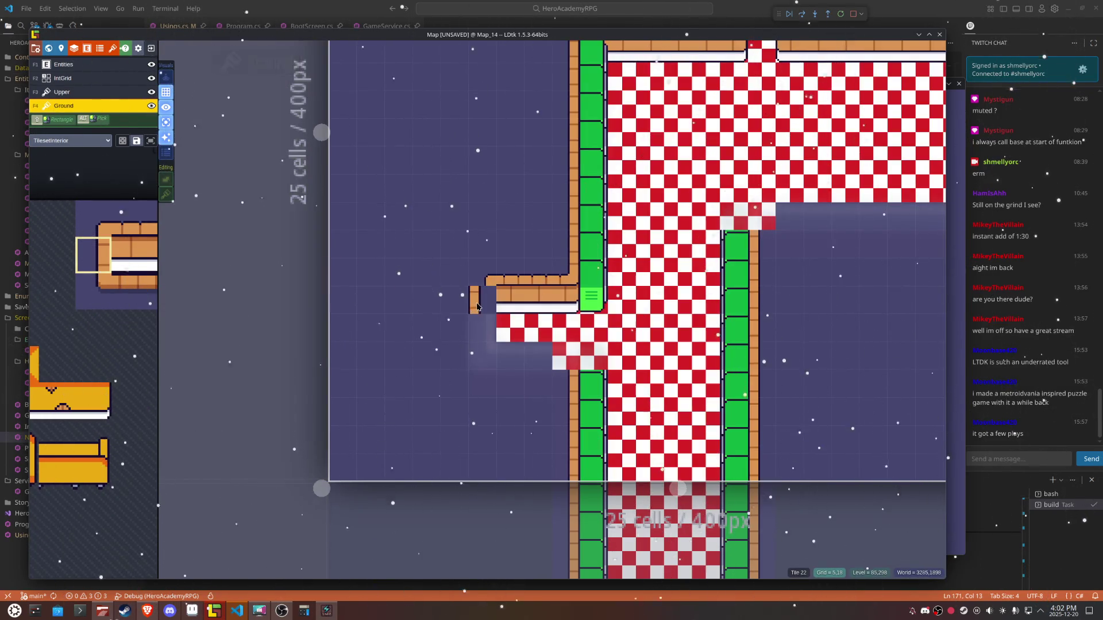
click(440, 350)
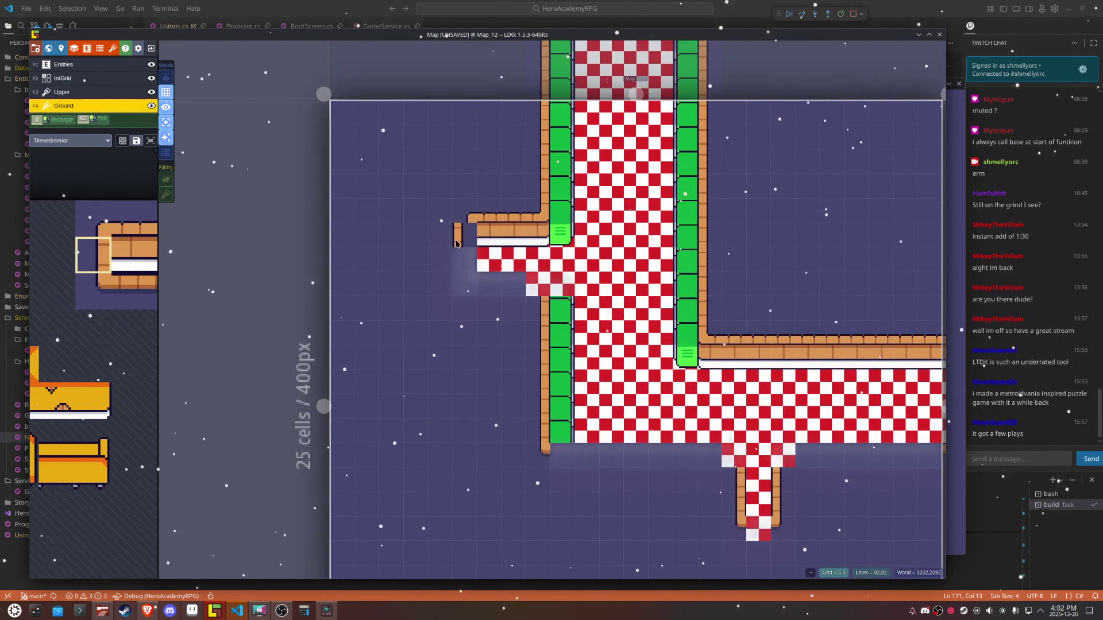
scroll(432, 296, up, 2)
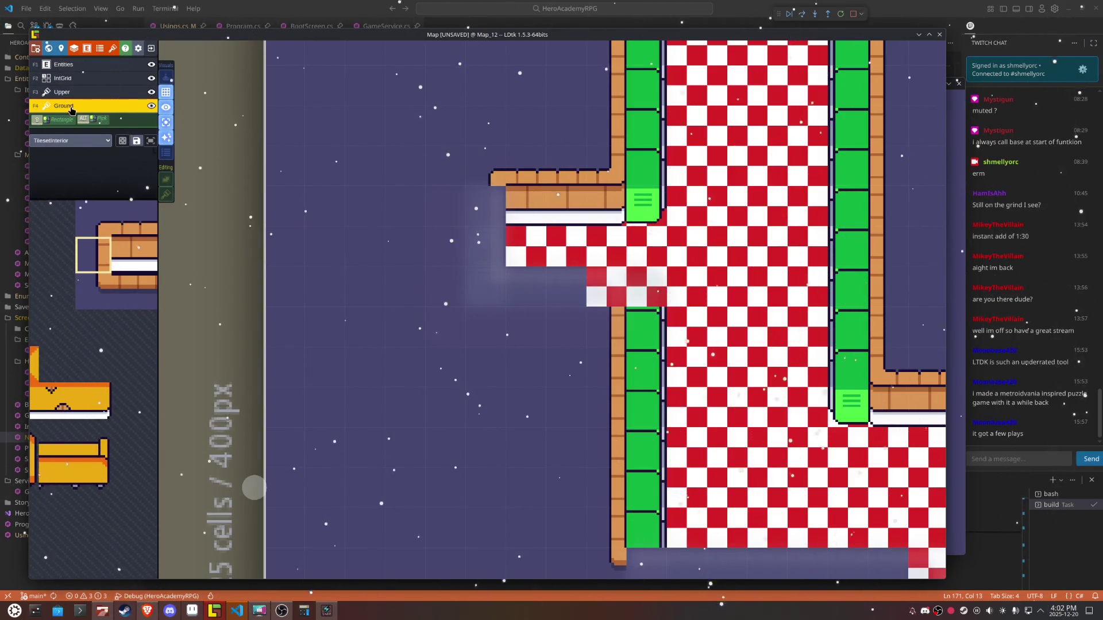
click(82, 93)
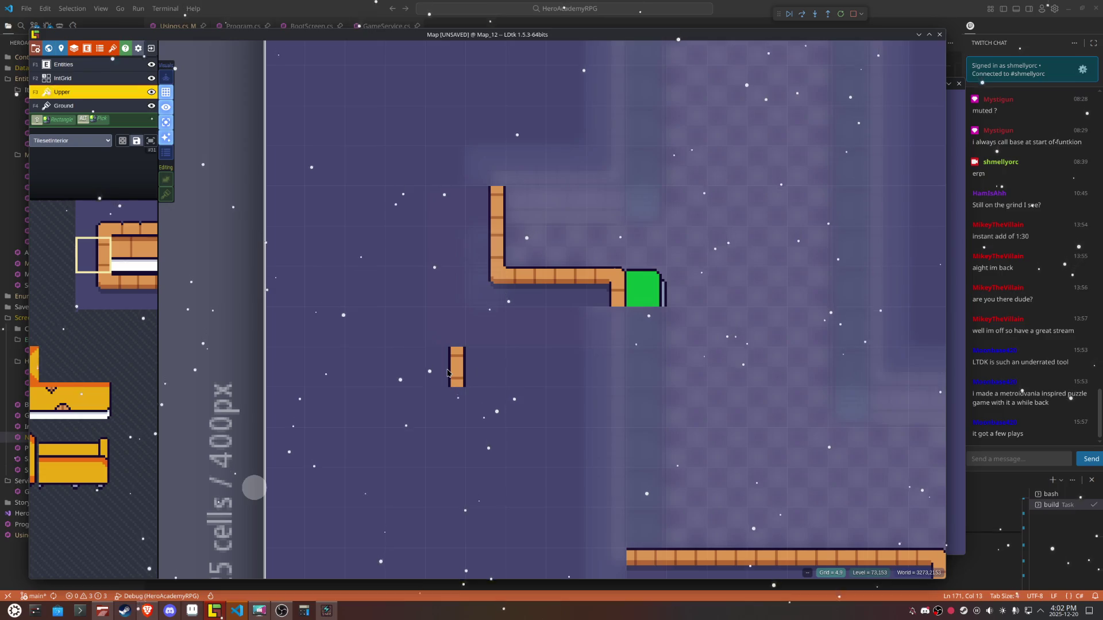
key(ctrl+s)
scroll(424, 366, down, 3)
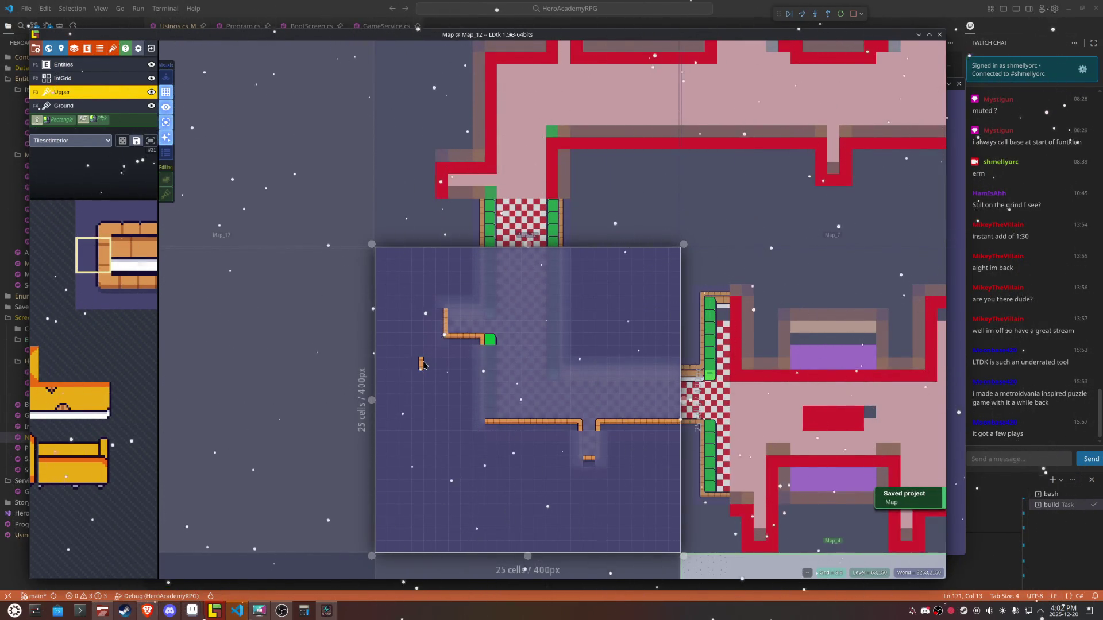
Step: Drag the Map_13 level to its new world position beside the checkered rooms and save
click(776, 384)
click(769, 325)
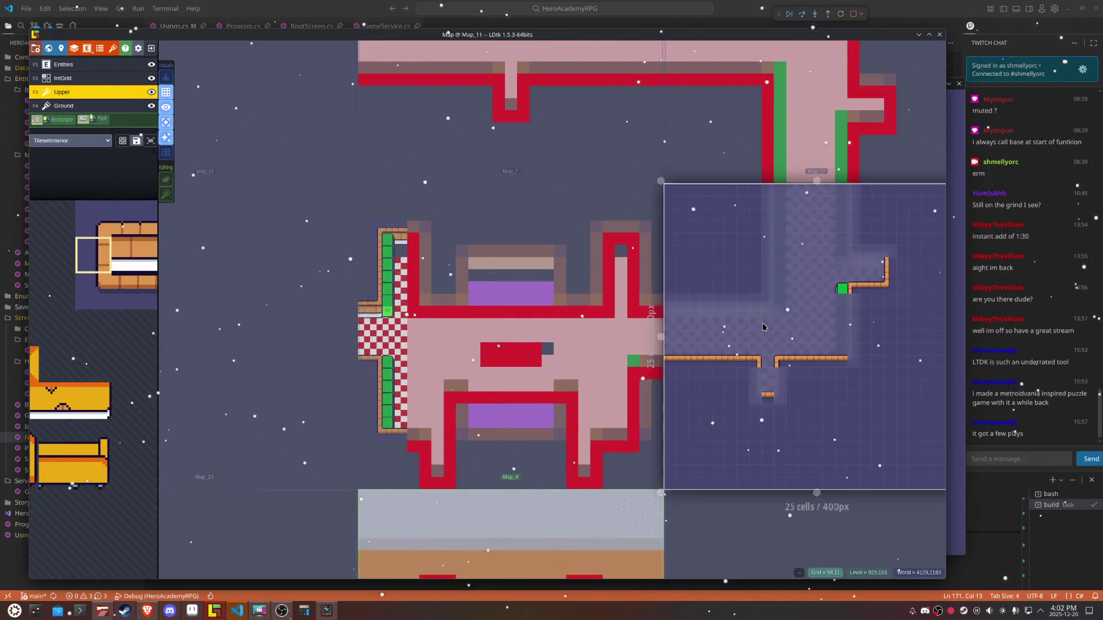
drag(769, 325, 550, 380)
mouse_move(629, 193)
mouse_down()
mouse_move(629, 242)
mouse_move(650, 276)
mouse_move(819, 406)
mouse_up()
click(415, 353)
mouse_move(415, 353)
mouse_down()
mouse_move(650, 358)
mouse_move(343, 355)
mouse_move(476, 379)
mouse_up()
key(ctrl+s)
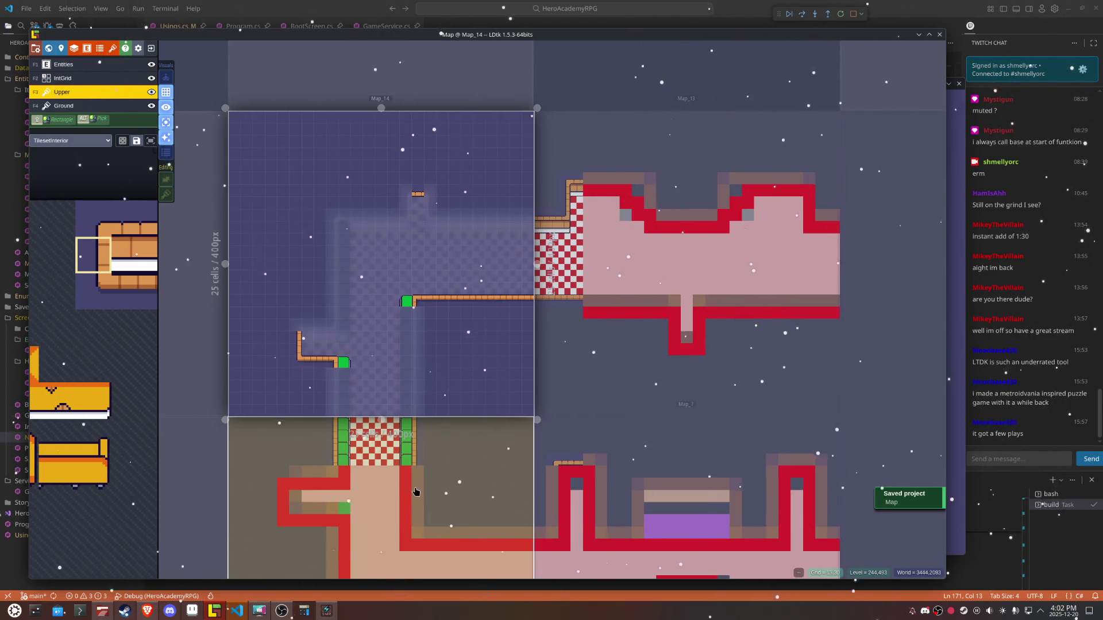
Step: Select Map_7 and the empty Map_15, save again, and switch back to VS Code
click(415, 492)
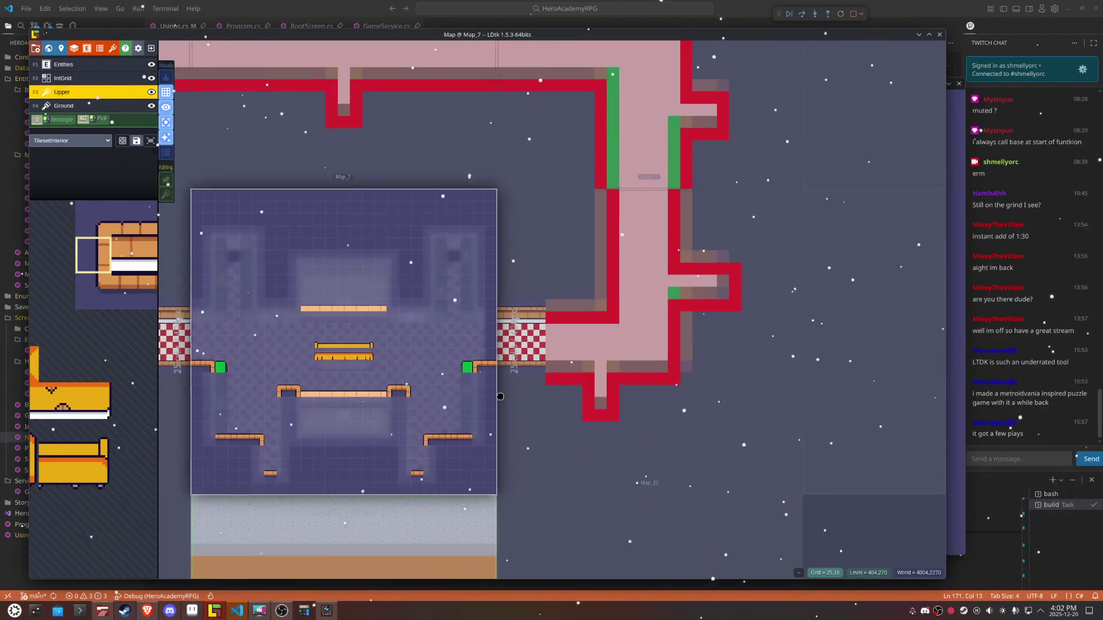
click(733, 374)
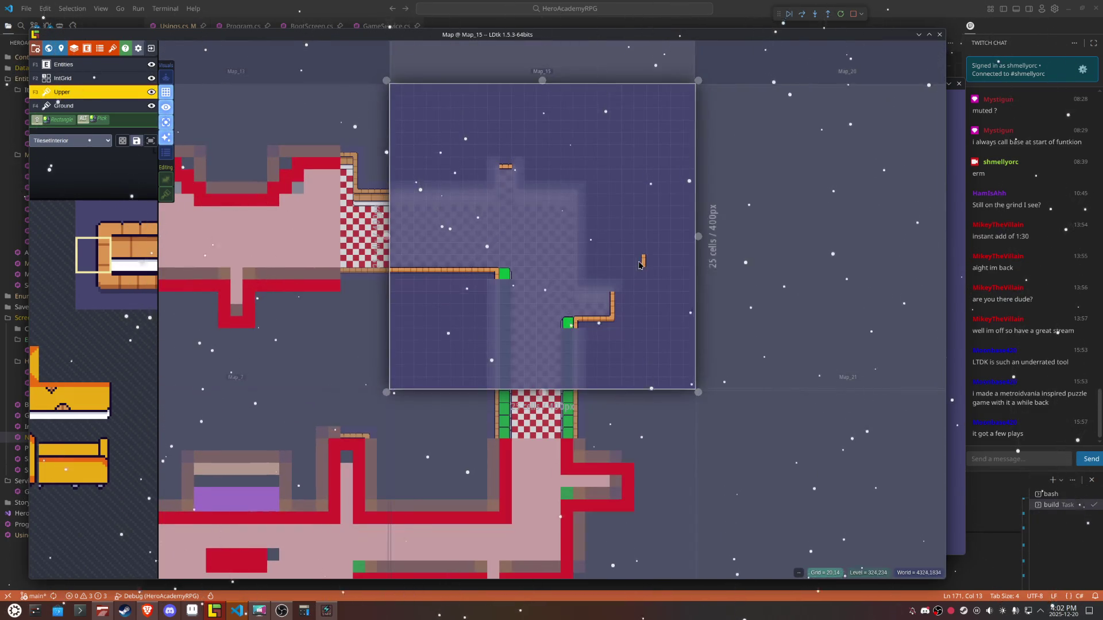
key(ctrl+s)
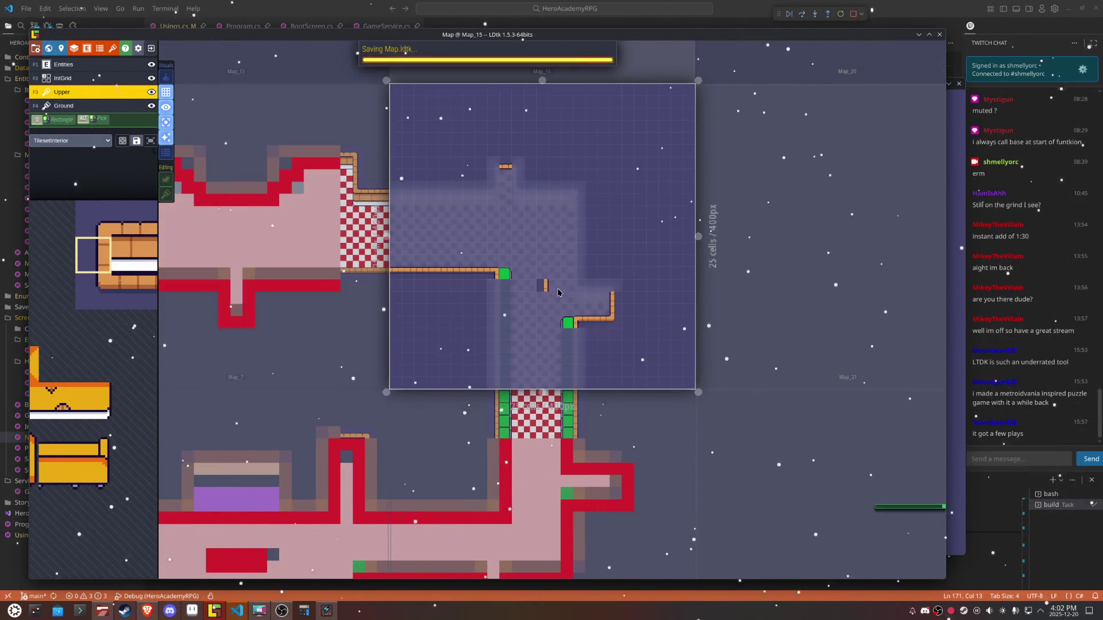
click(236, 610)
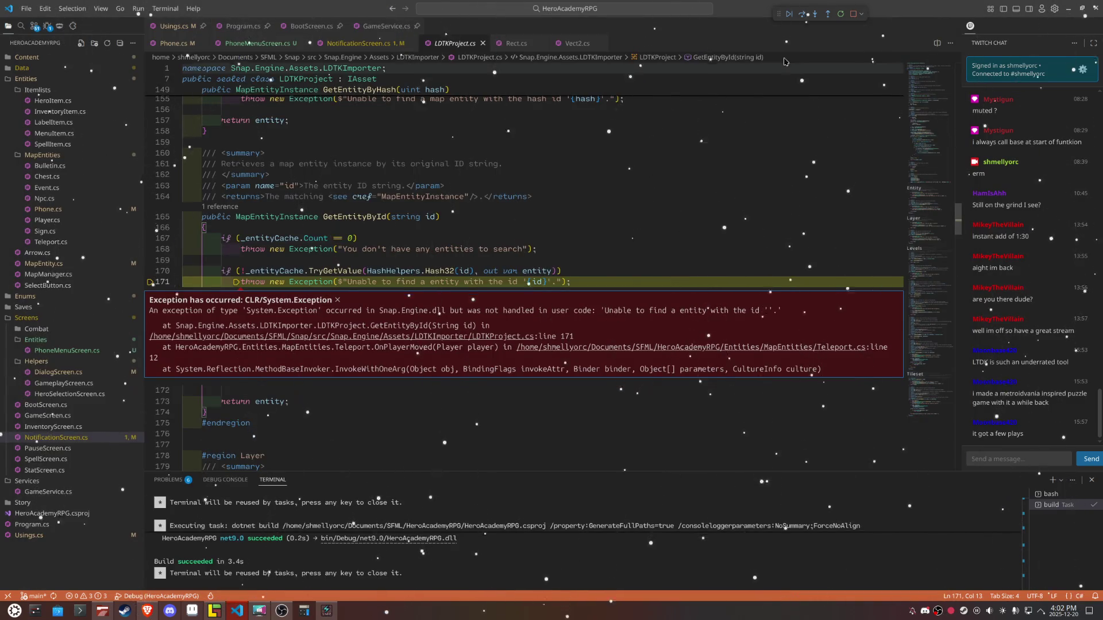
Step: Restart the debug session and walk the hero right into the corridor map and its dead end
click(841, 13)
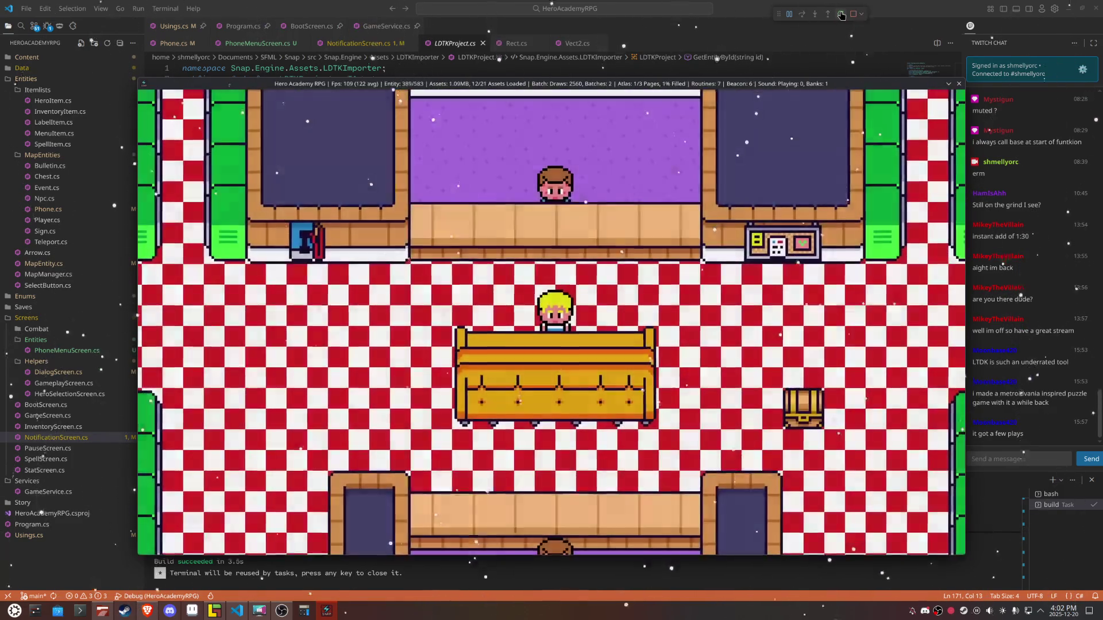
key(Right)
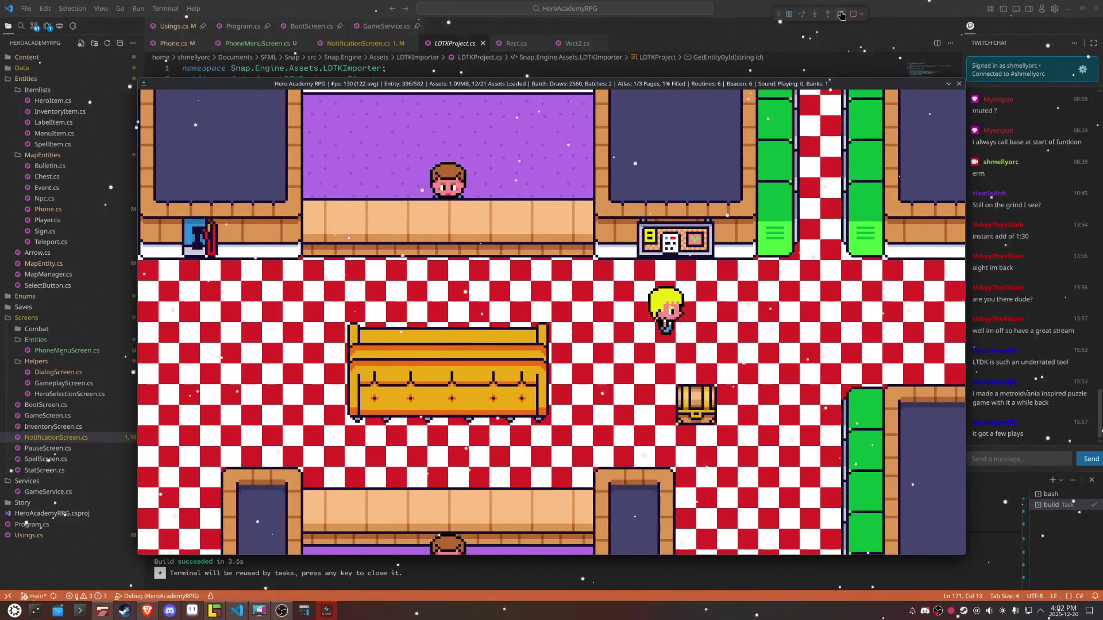
key(Right)
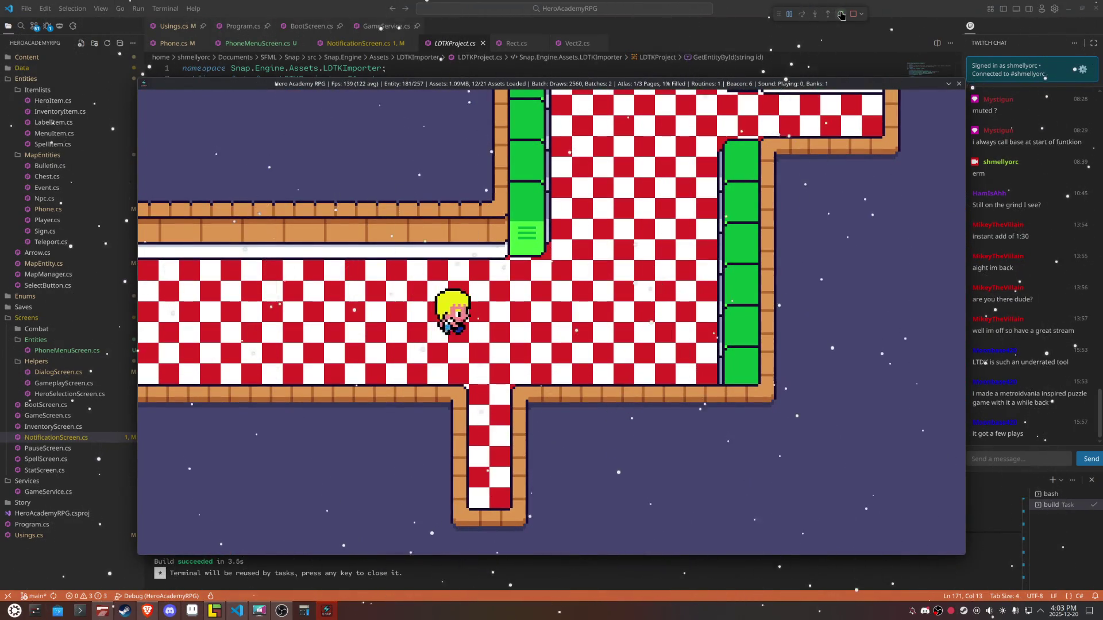
key(Down)
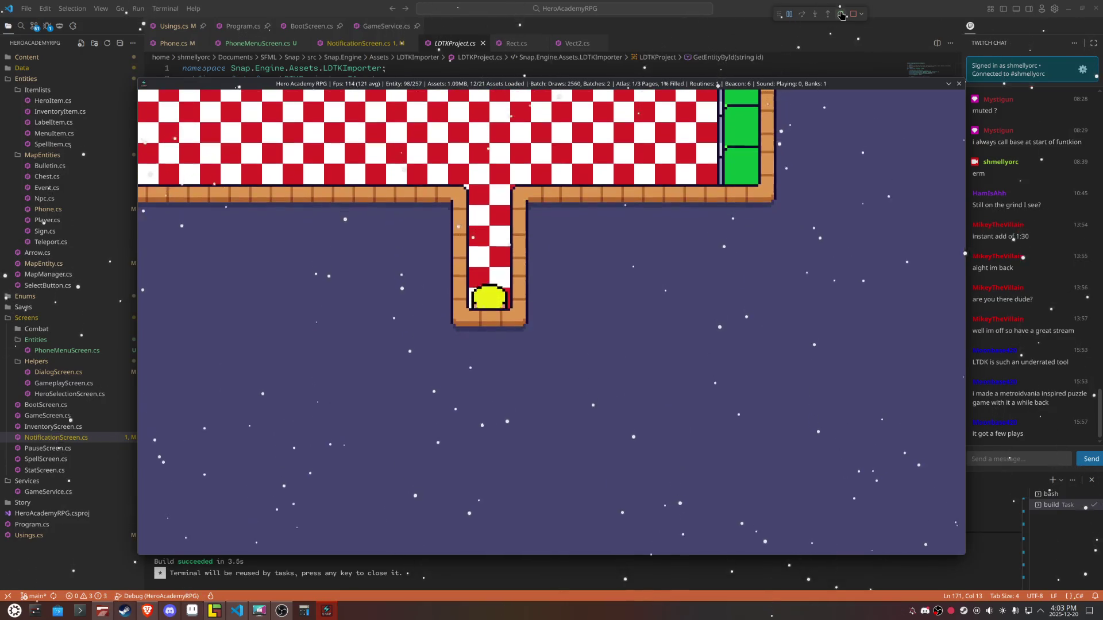
key(Up)
key(Right)
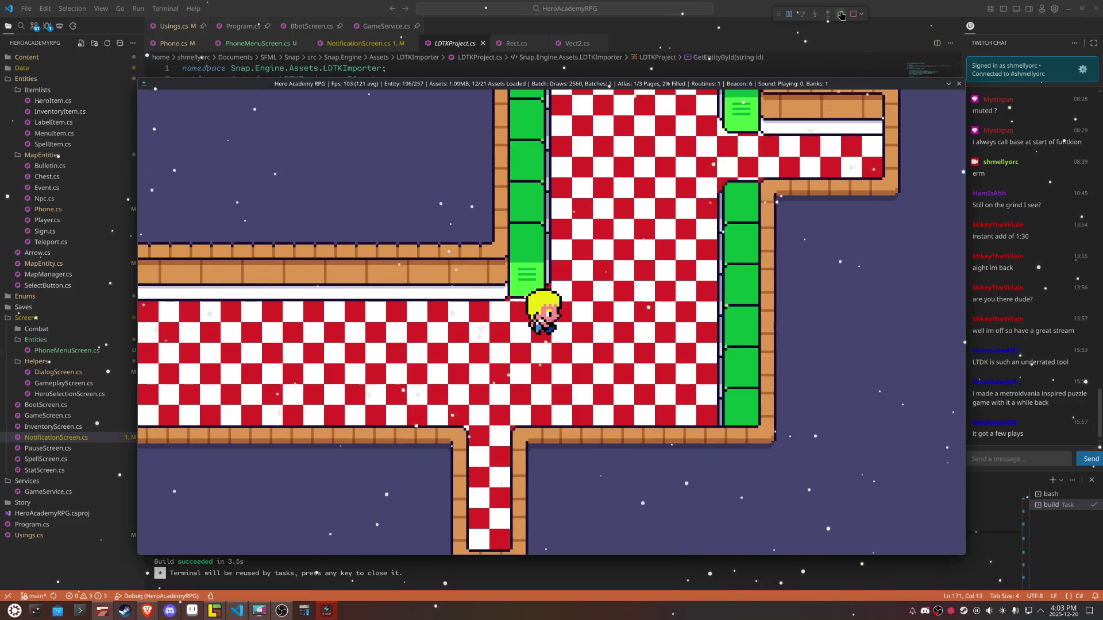
Step: Walk the hero through the side corridor, up the hall and doorway into the right-side corridor
key(Up)
key(Right)
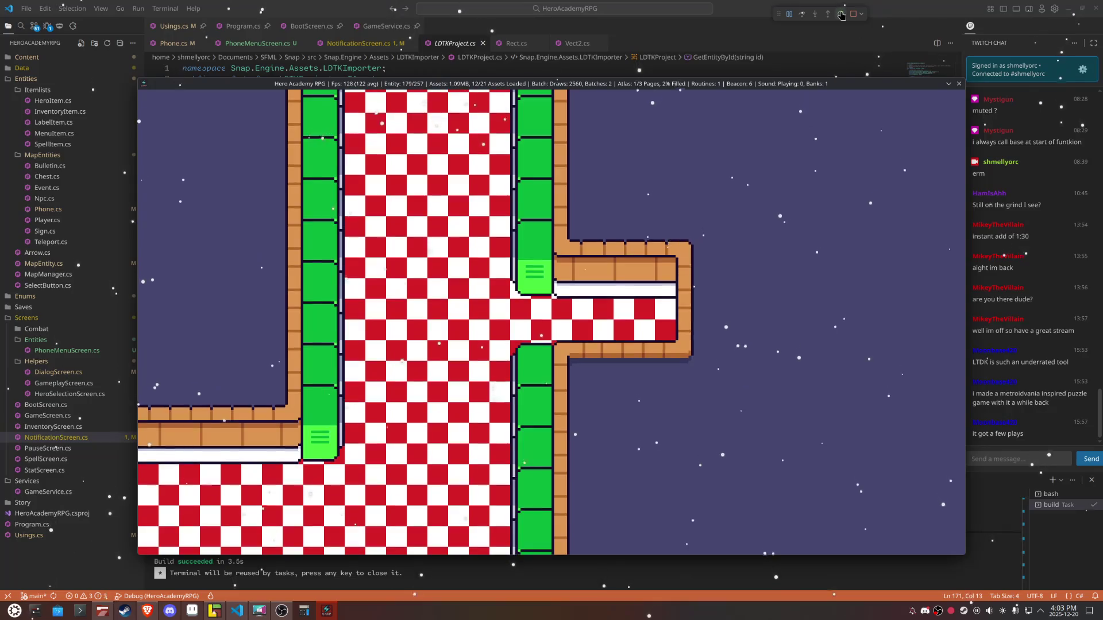
key(Left)
key(Up)
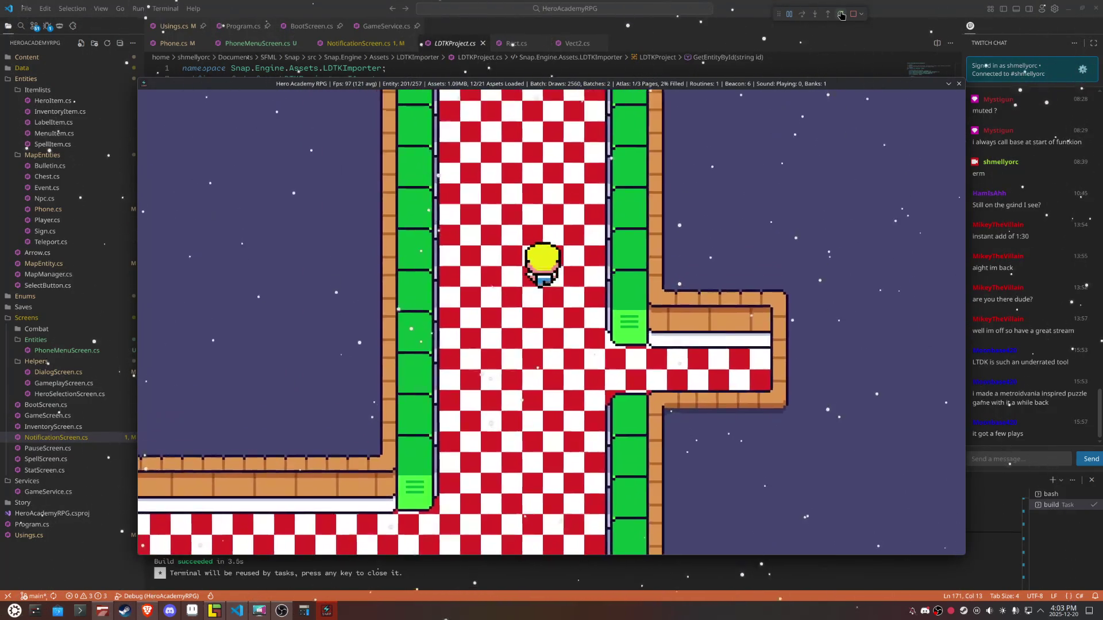
key(Up)
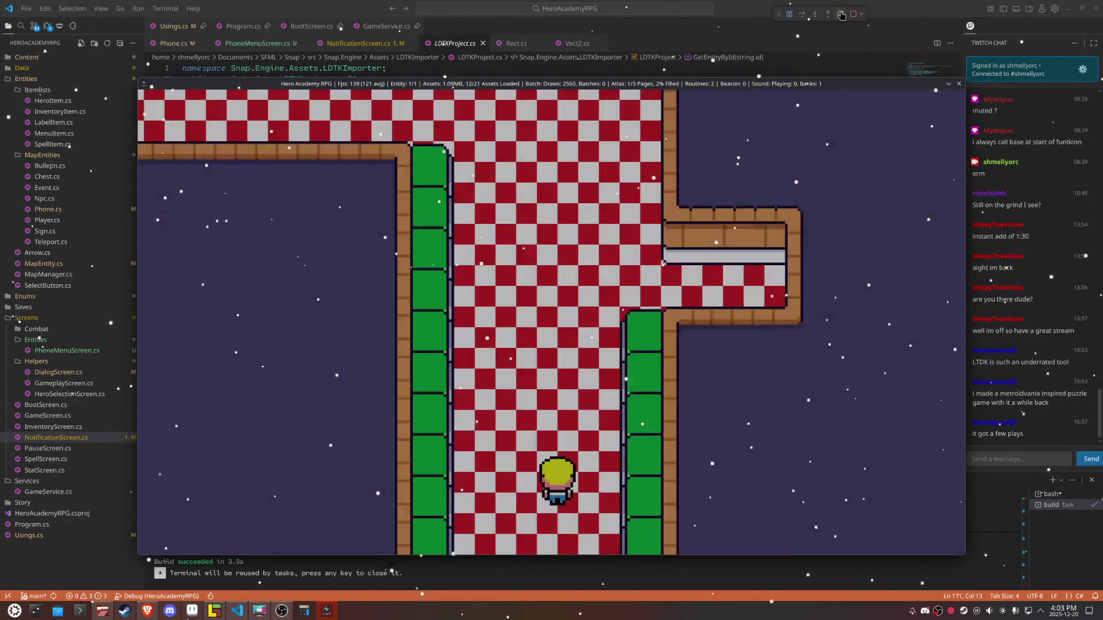
key(Right)
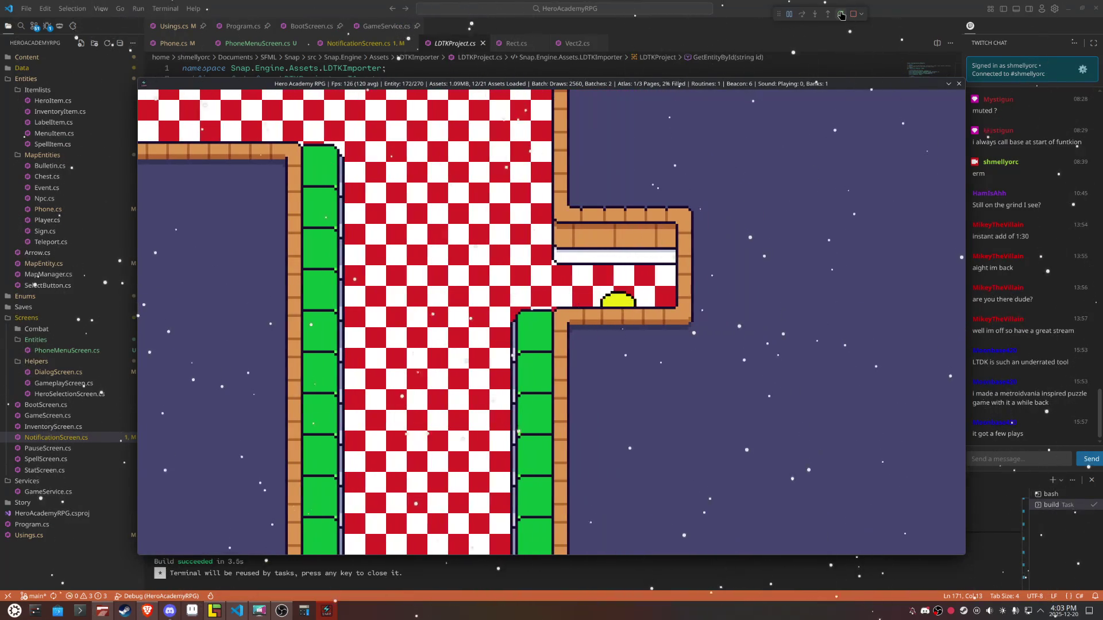
key(Up)
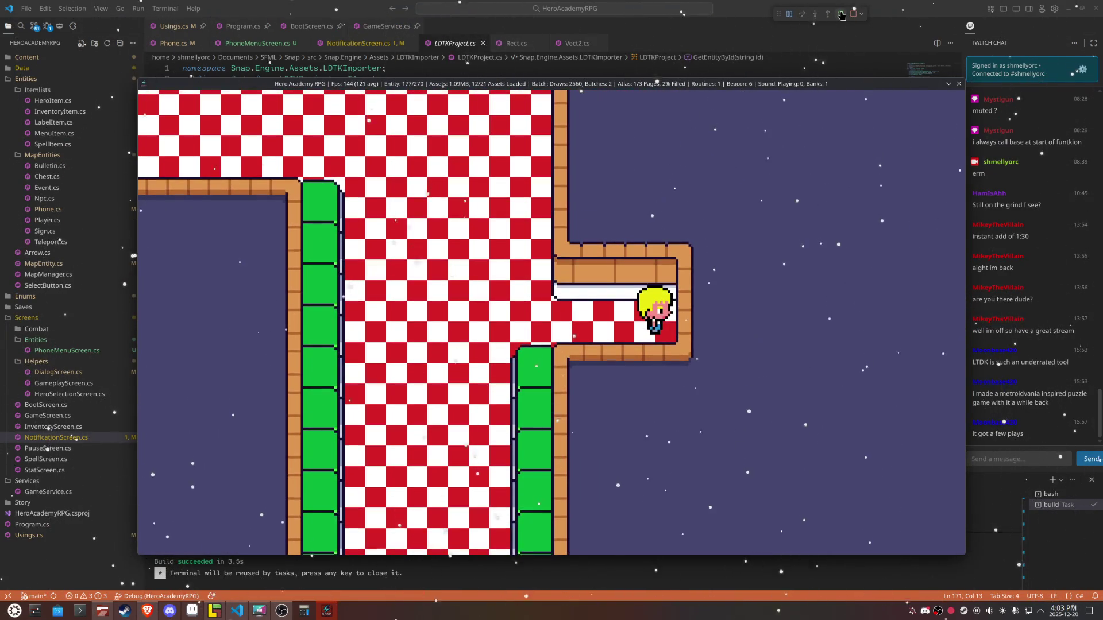
click(214, 611)
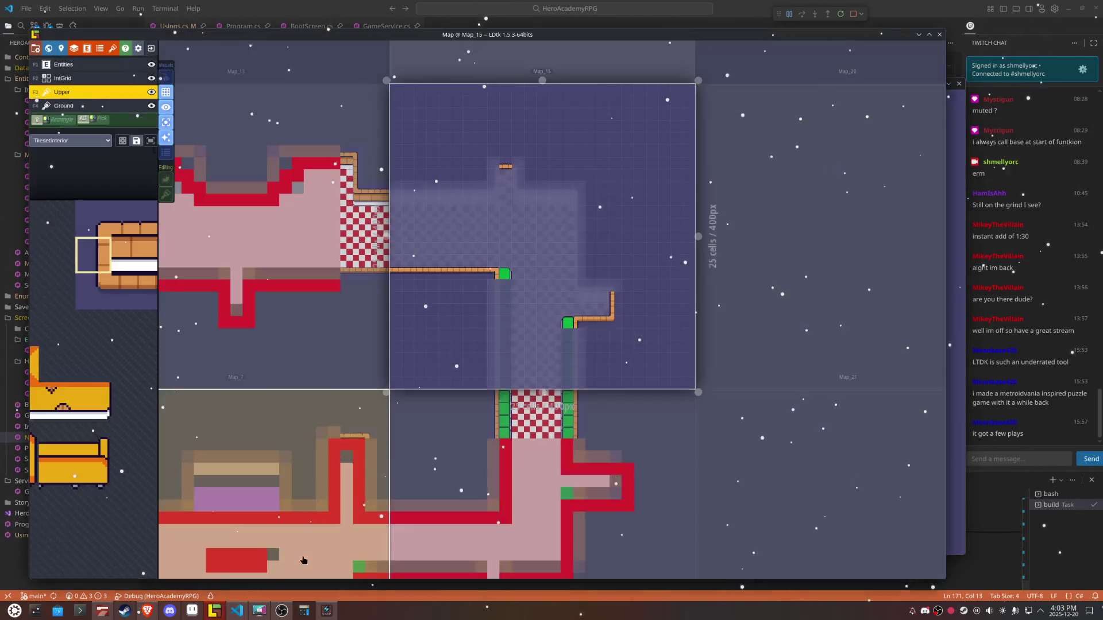
Step: Paint Collision cells around the side corridor's end and erase one stray collision cell
scroll(645, 299, up, 3)
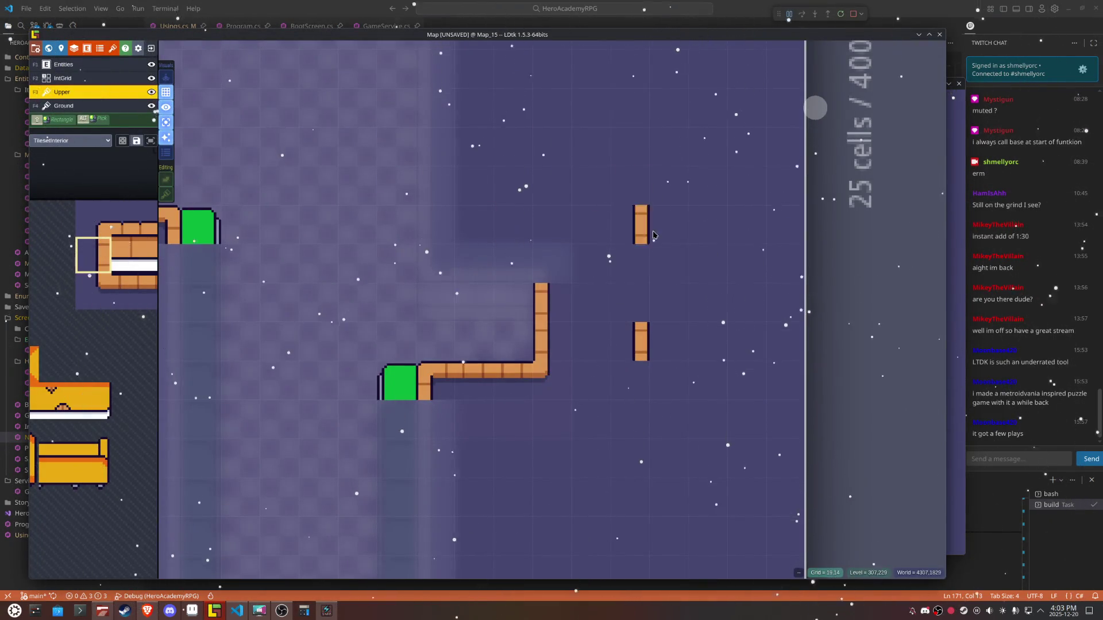
click(64, 78)
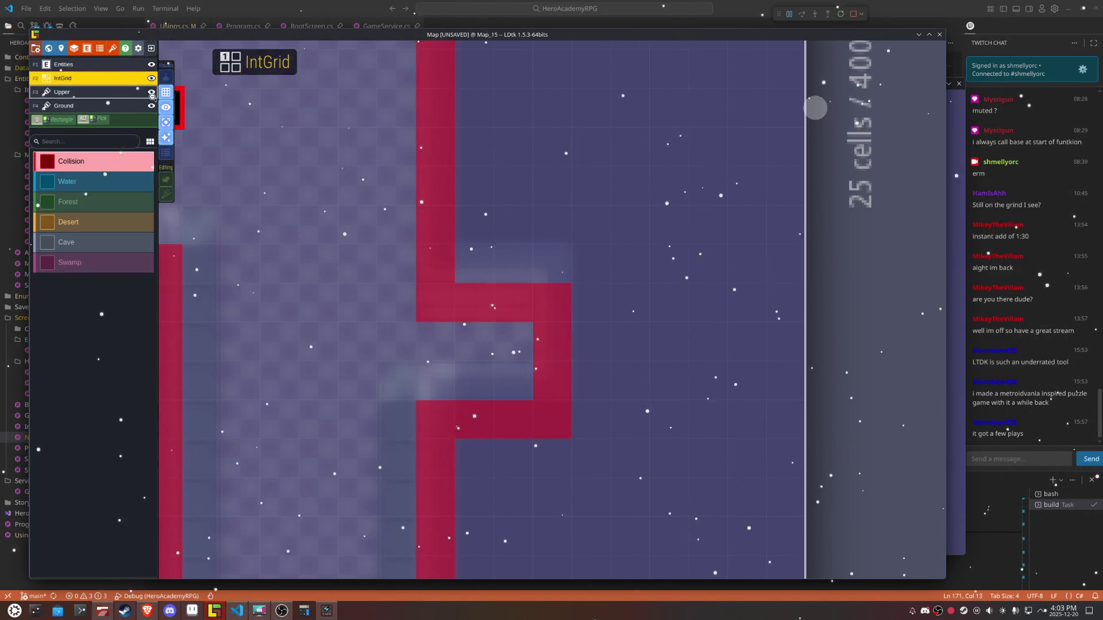
click(166, 108)
click(166, 108)
click(166, 122)
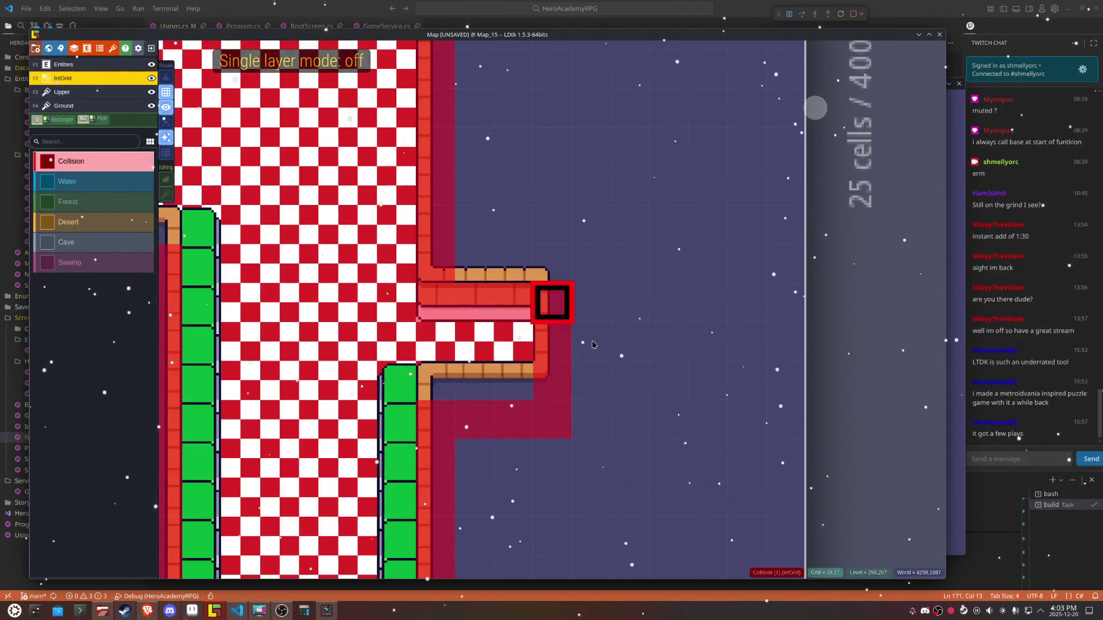
drag(550, 411, 583, 329)
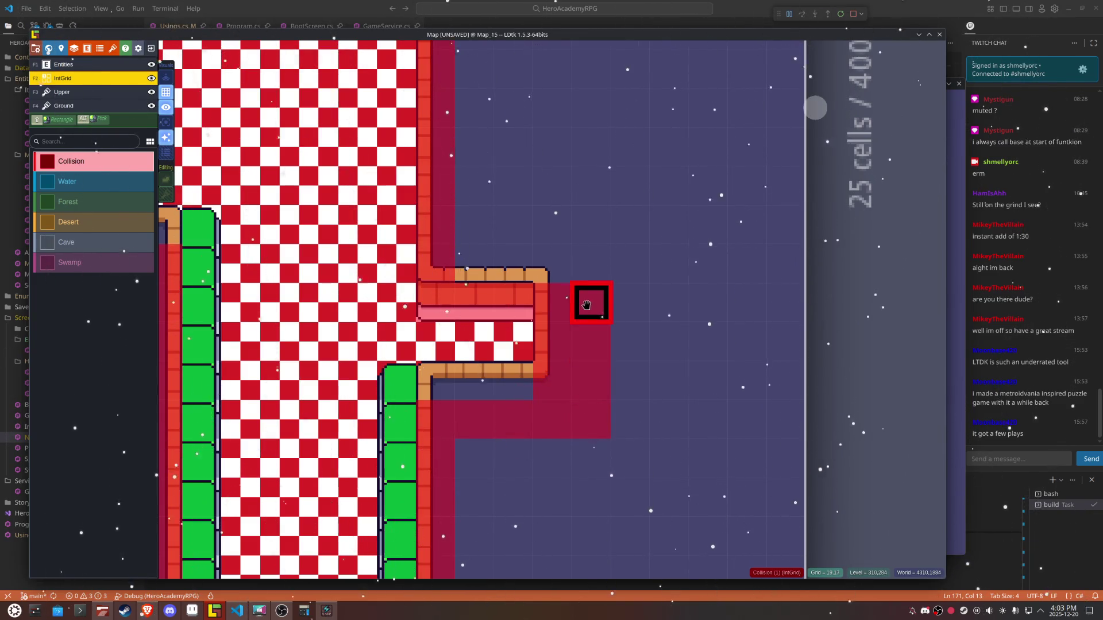
scroll(589, 374, down, 5)
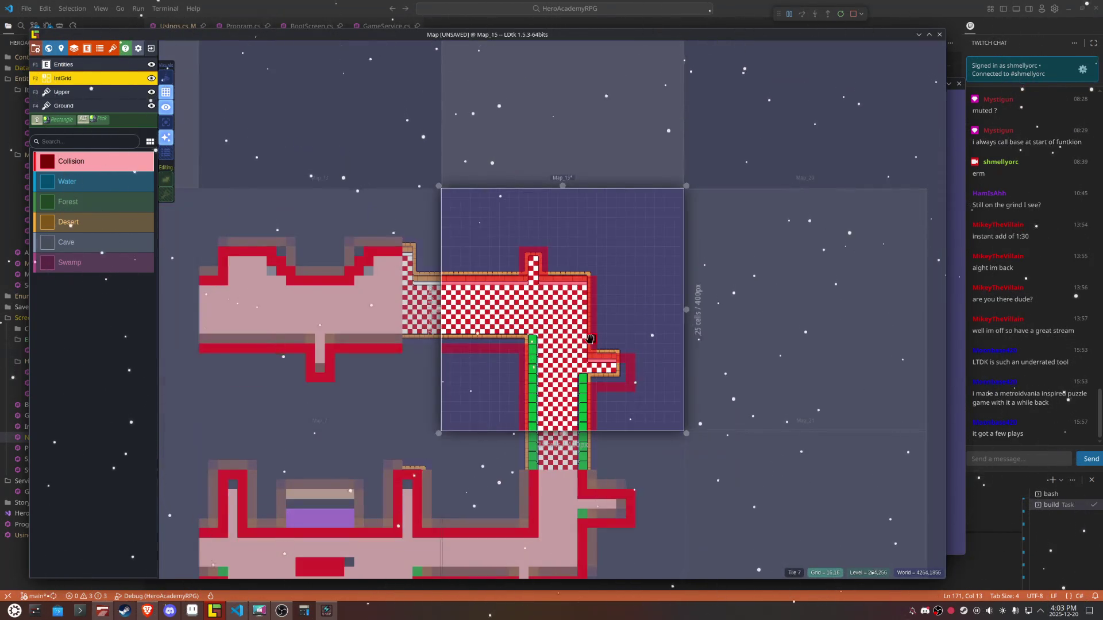
scroll(547, 229, up, 3)
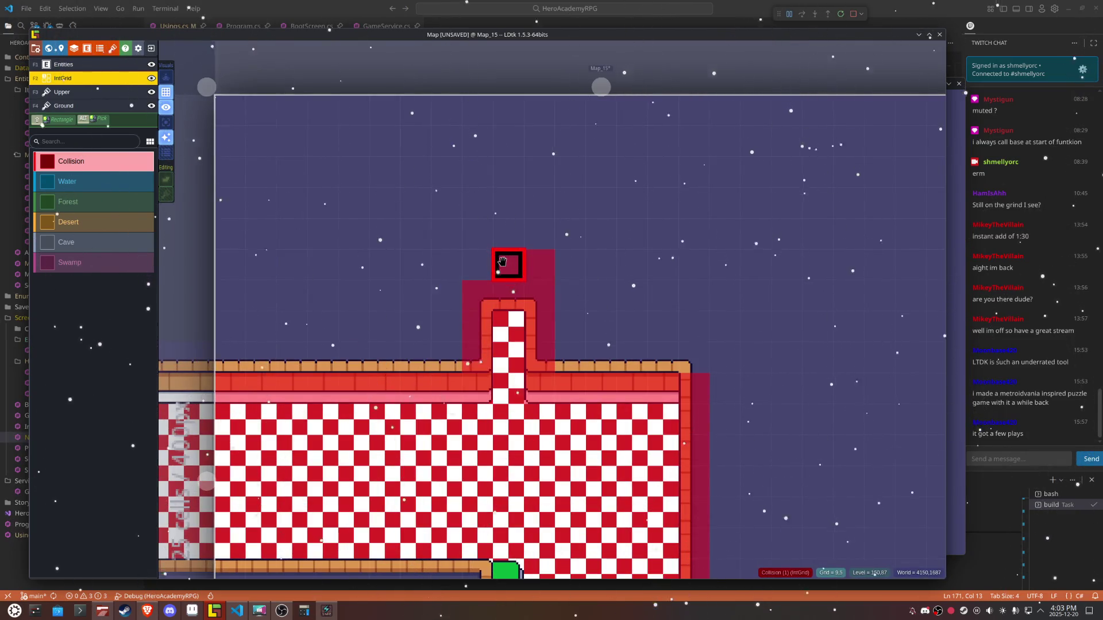
right_click(508, 290)
Step: Check the Upper layer, move on through Map_13 to Map_14, and save the project
click(138, 92)
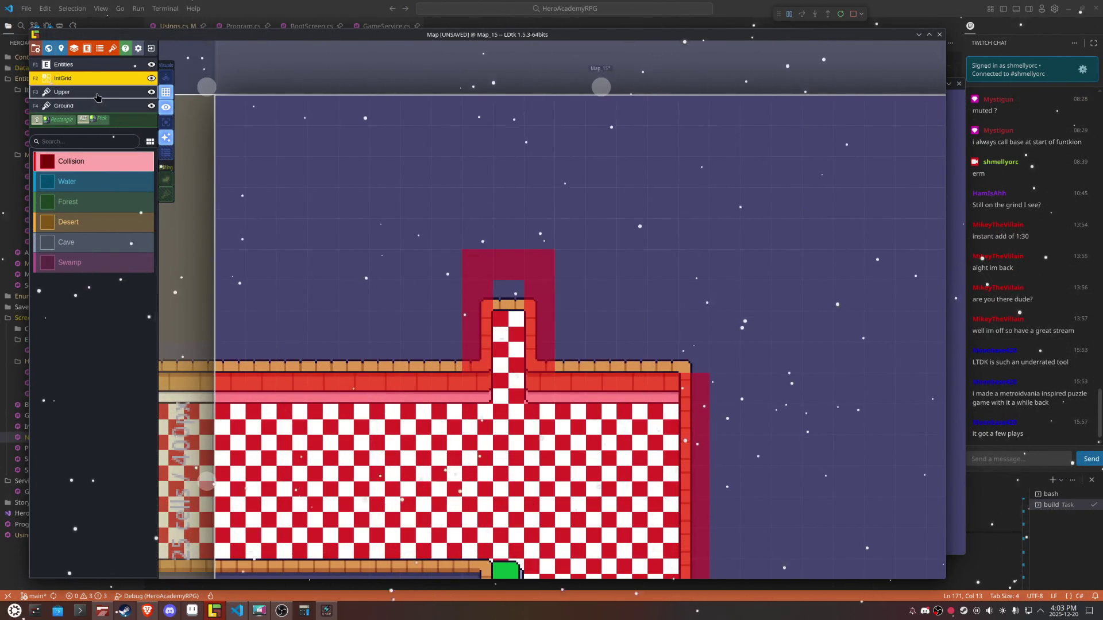
click(165, 107)
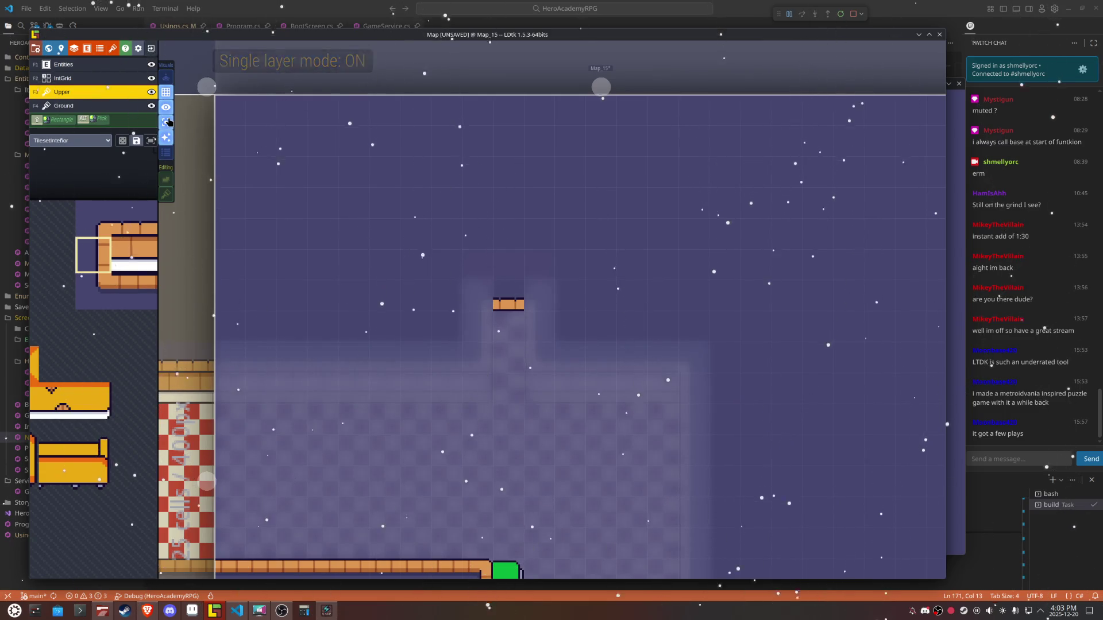
click(166, 106)
click(109, 79)
scroll(447, 326, down, 3)
click(446, 326)
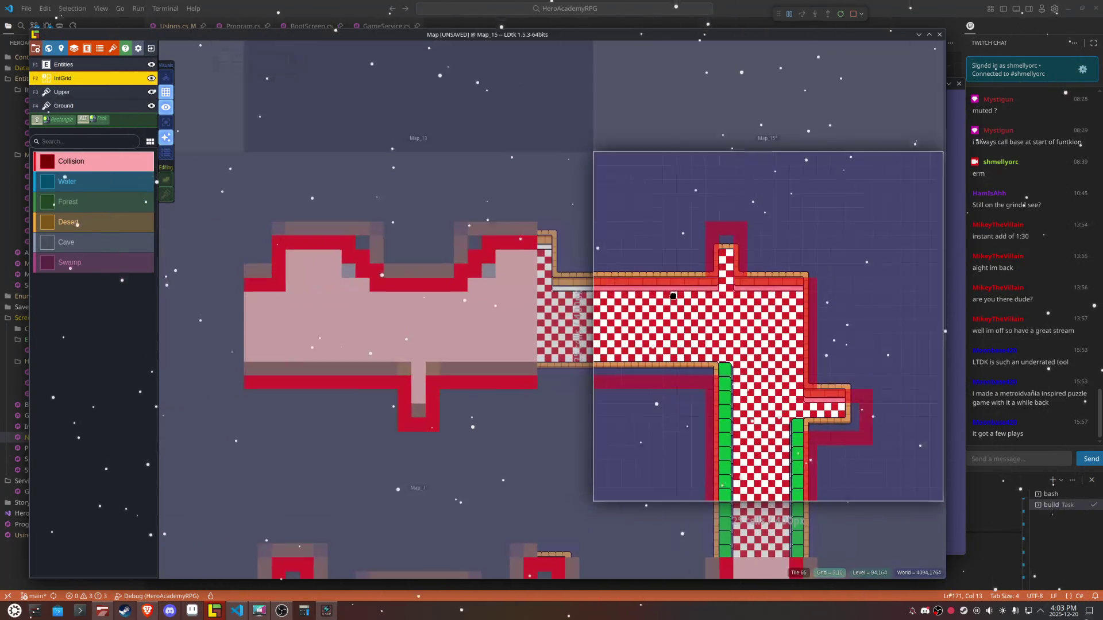
mouse_move(378, 317)
mouse_down()
mouse_move(646, 309)
mouse_move(666, 281)
mouse_up()
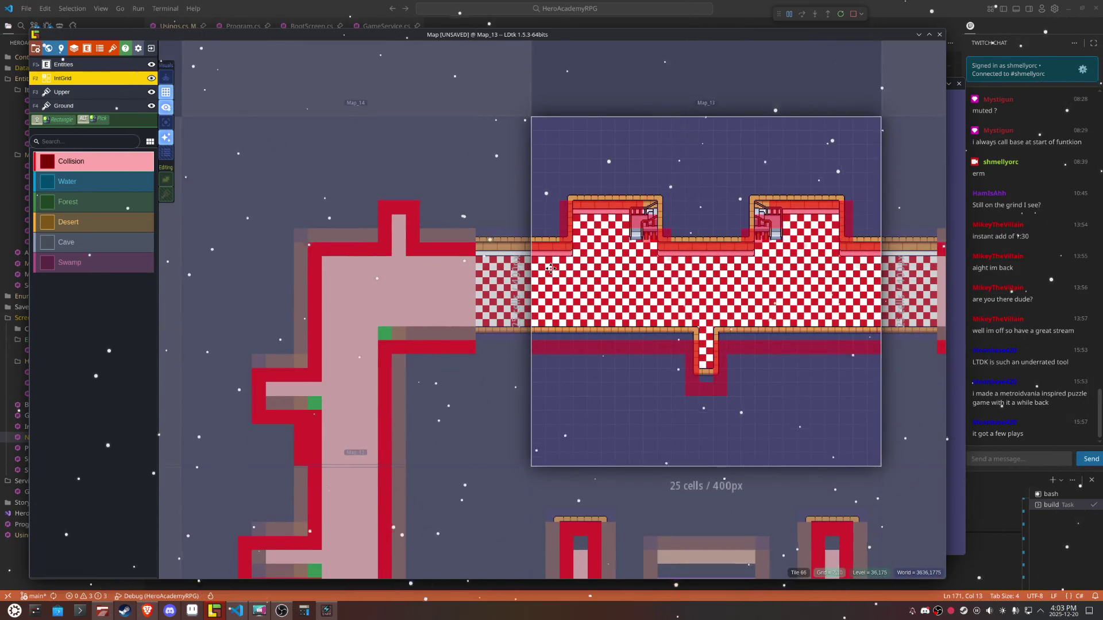
click(496, 261)
scroll(396, 203, up, 2)
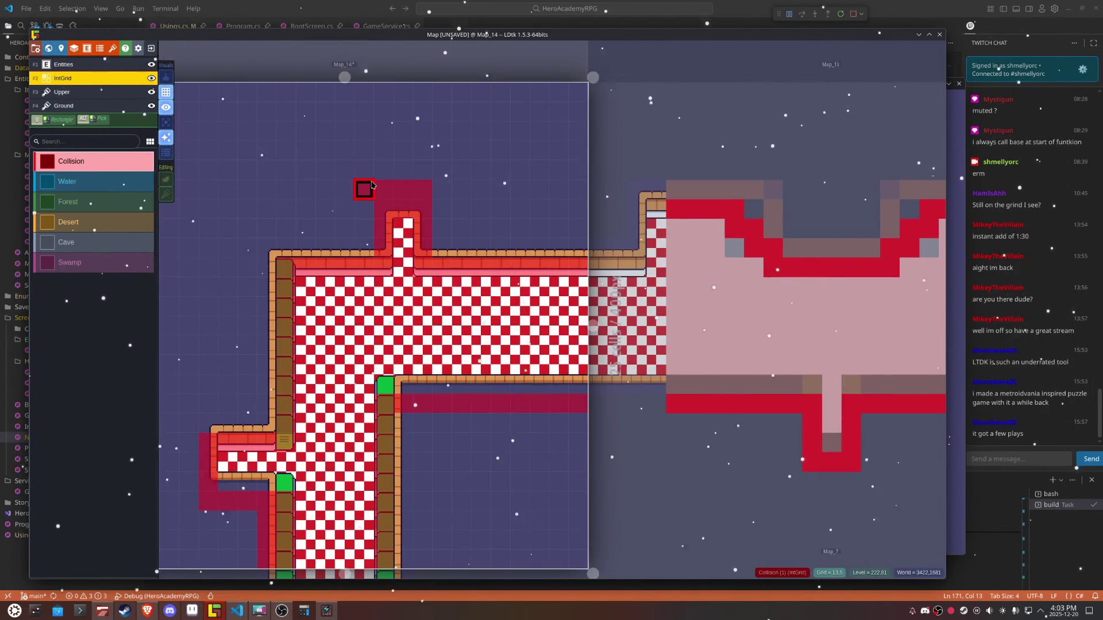
drag(439, 280, 491, 231)
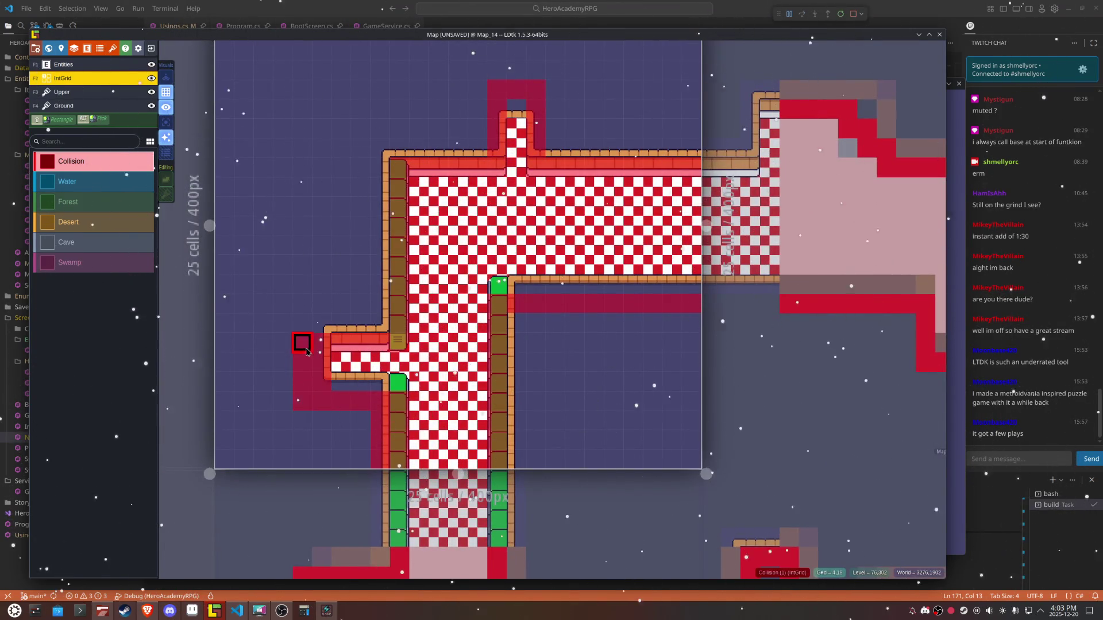
key(ctrl+s)
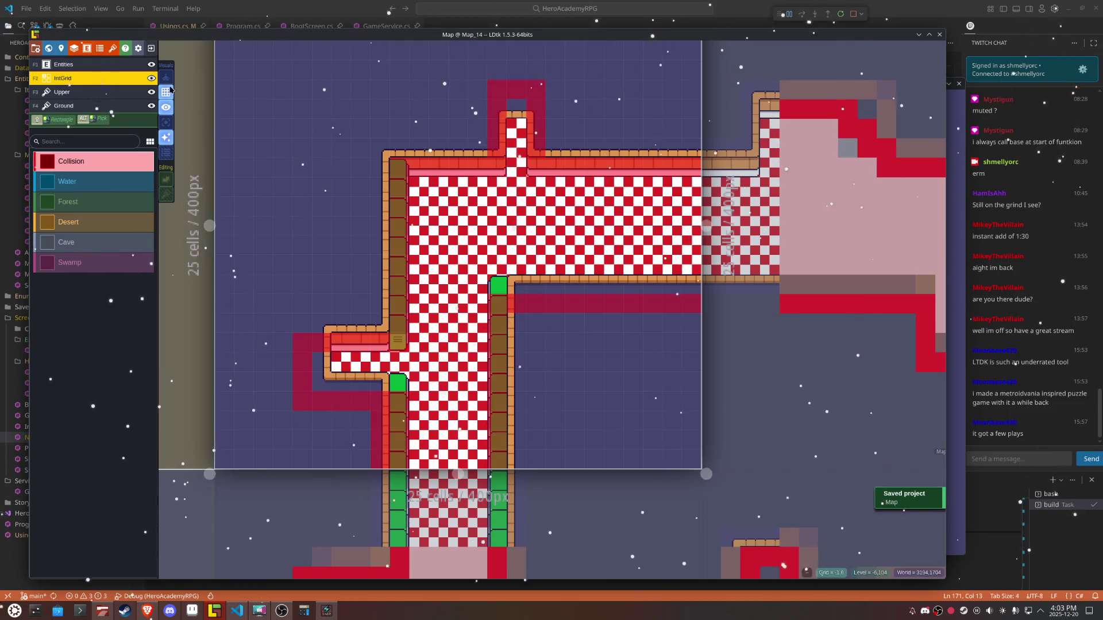
Step: Review Map_14's Upper layer in Single layer mode and save again
click(62, 94)
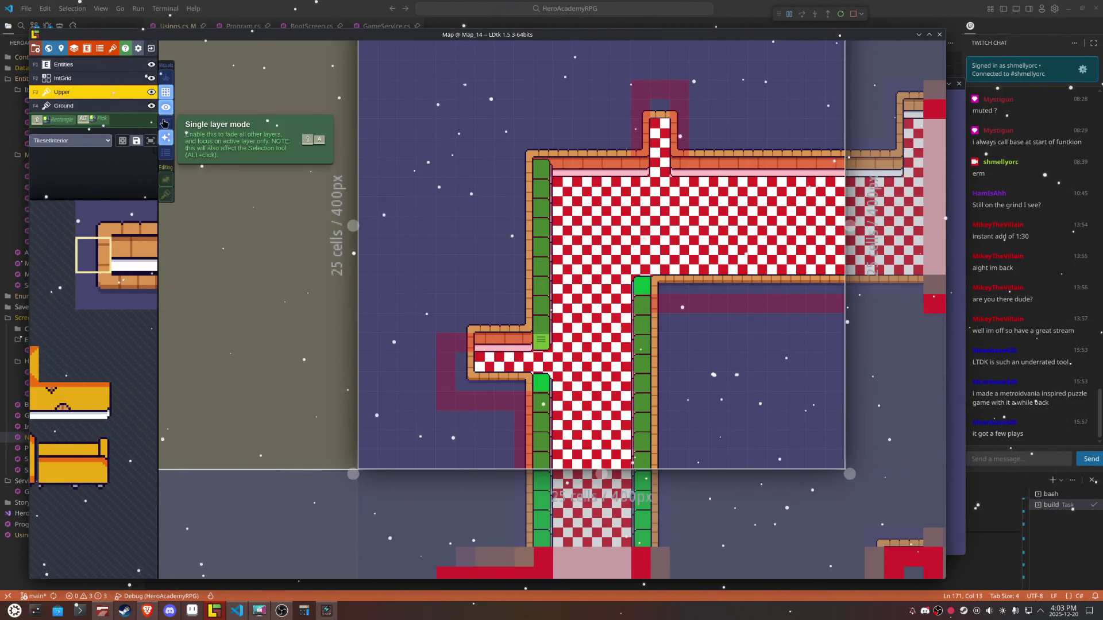
click(165, 124)
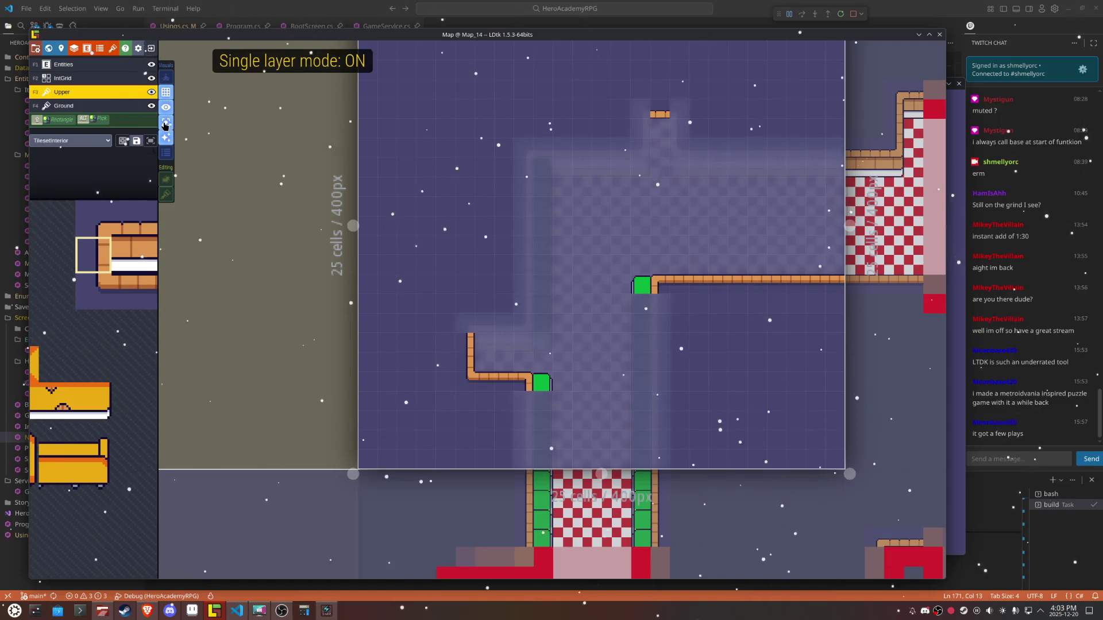
click(164, 124)
key(ctrl+s)
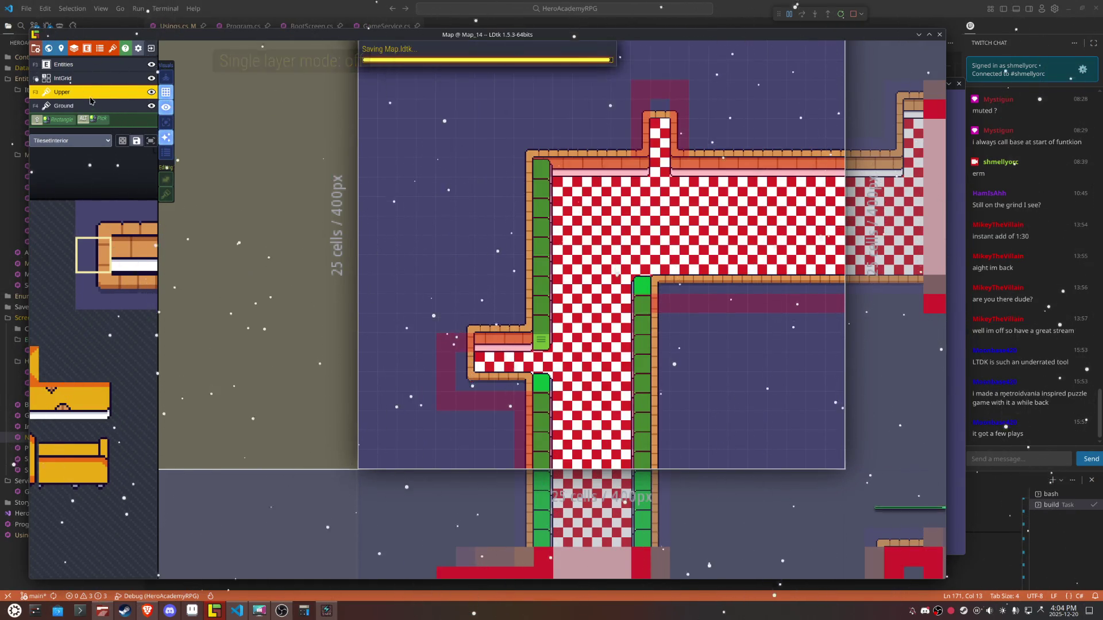
key(F2)
scroll(546, 311, down, 3)
Step: Delete the Teleport entity from Map_12's left side passage and save
click(493, 359)
scroll(493, 359, up, 3)
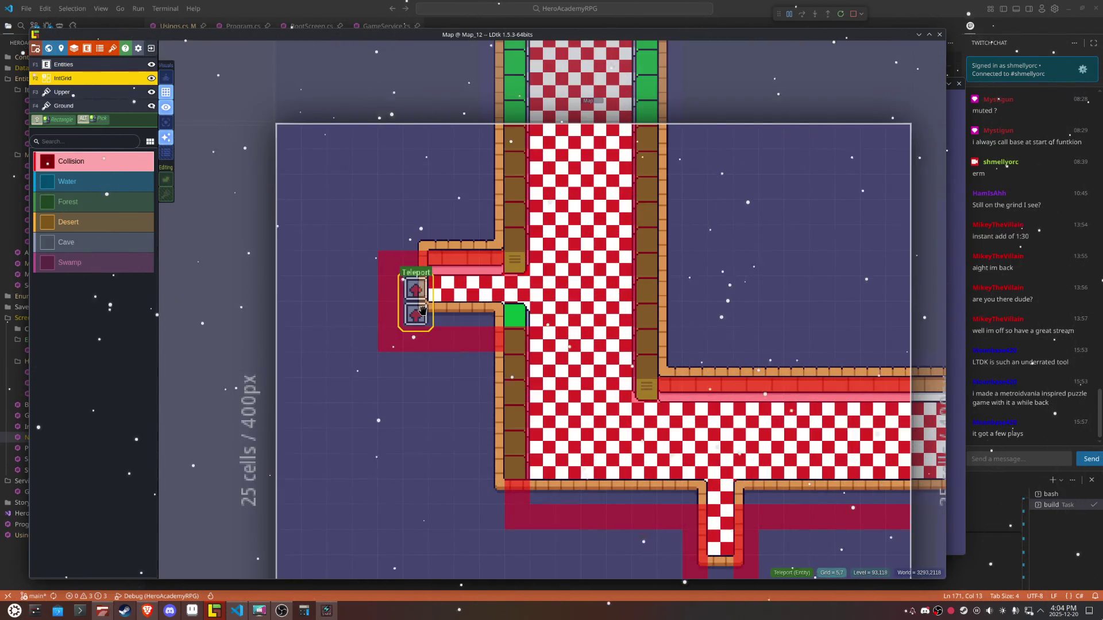
key(F1)
drag(416, 310, 417, 385)
right_click(417, 385)
key(F2)
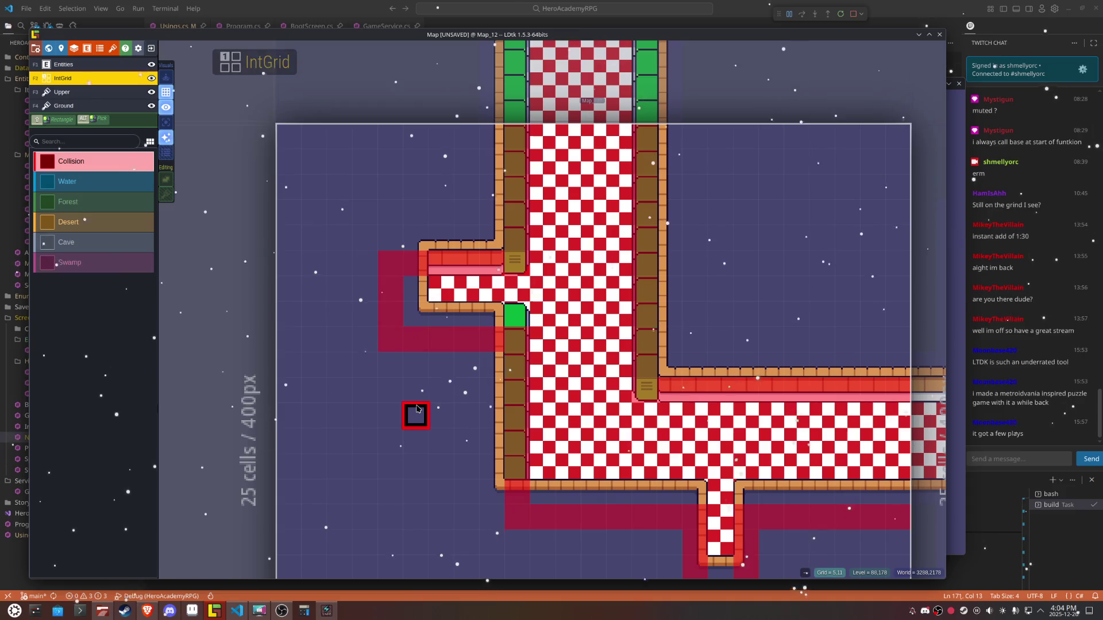
key(ctrl+s)
Step: Turn Single layer mode on for the Upper layer, browse Map_14 and Map_15, and save
key(F3)
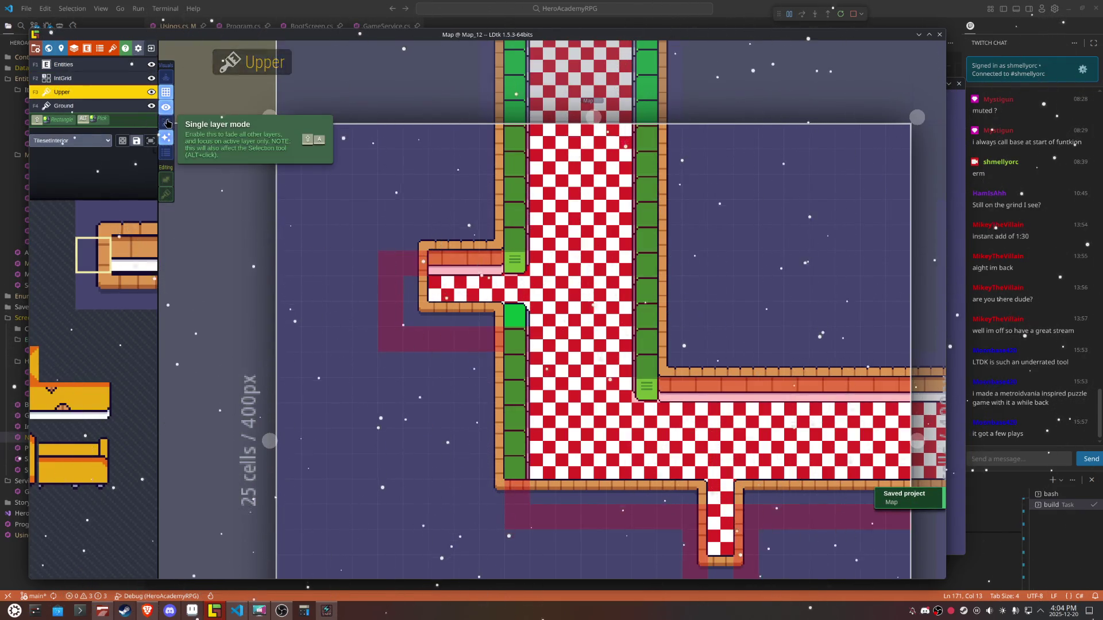
click(166, 123)
click(166, 122)
click(166, 122)
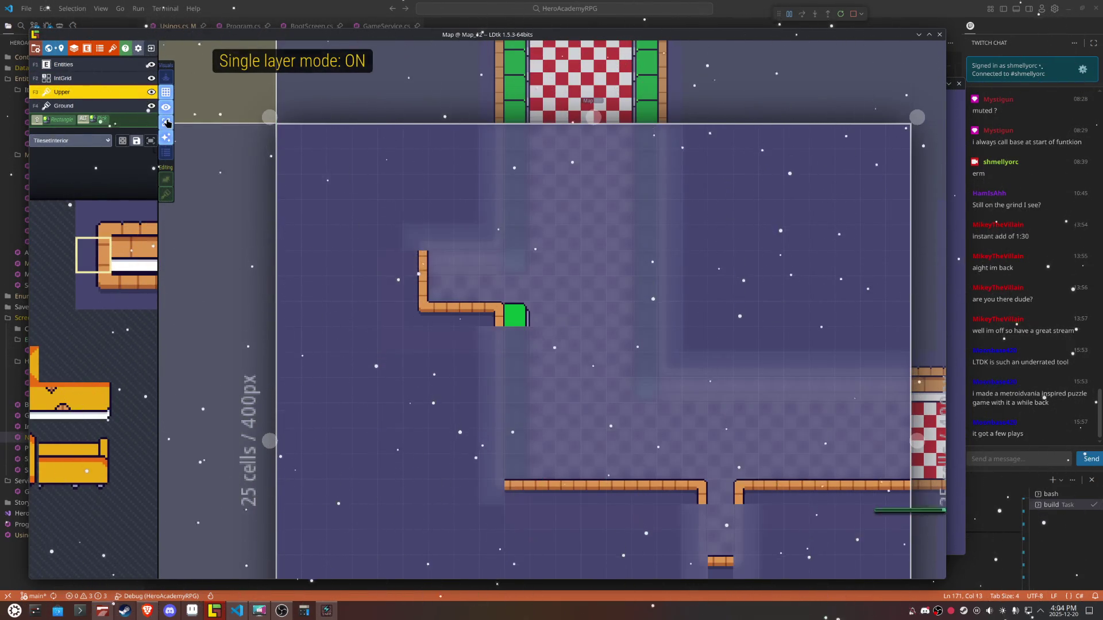
scroll(590, 98, down, 3)
click(590, 92)
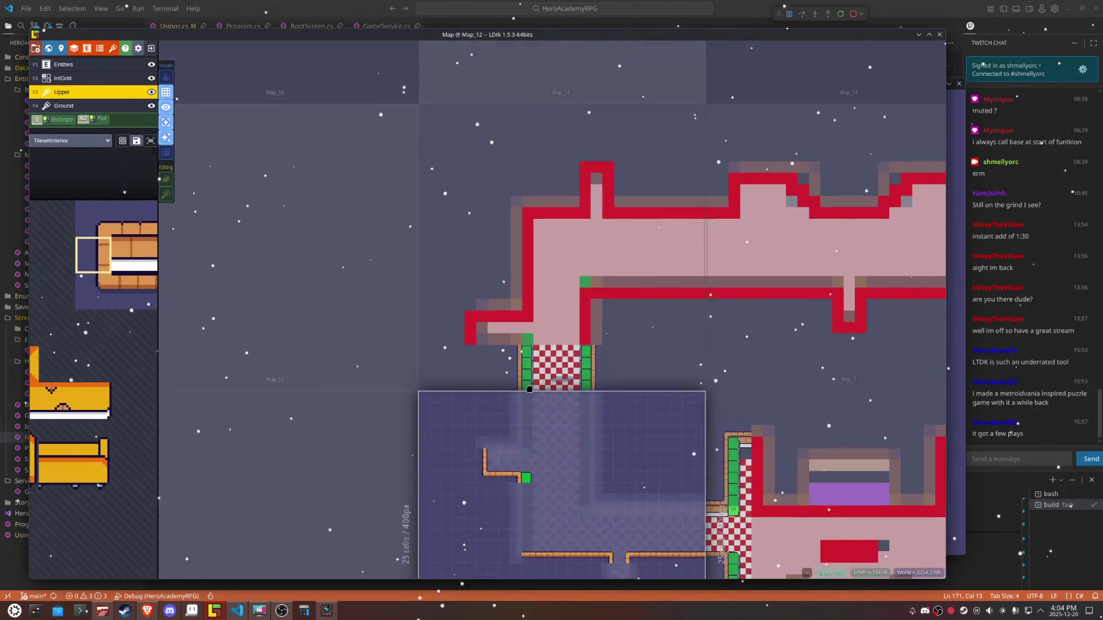
drag(746, 335, 390, 270)
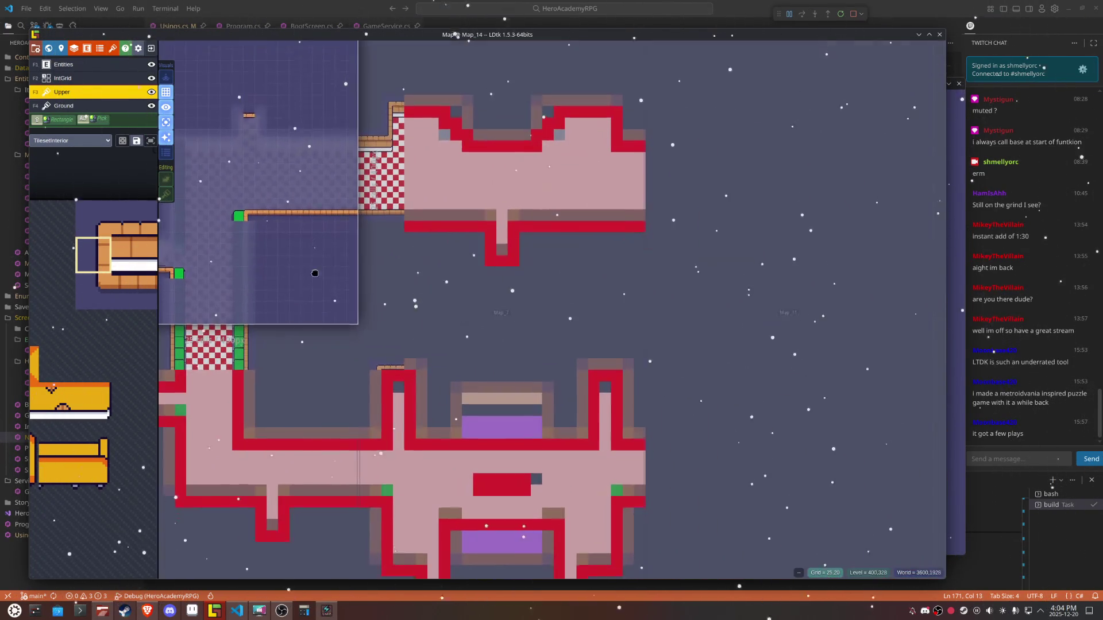
click(751, 259)
mouse_move(846, 312)
mouse_down()
mouse_move(676, 247)
mouse_move(712, 457)
mouse_up()
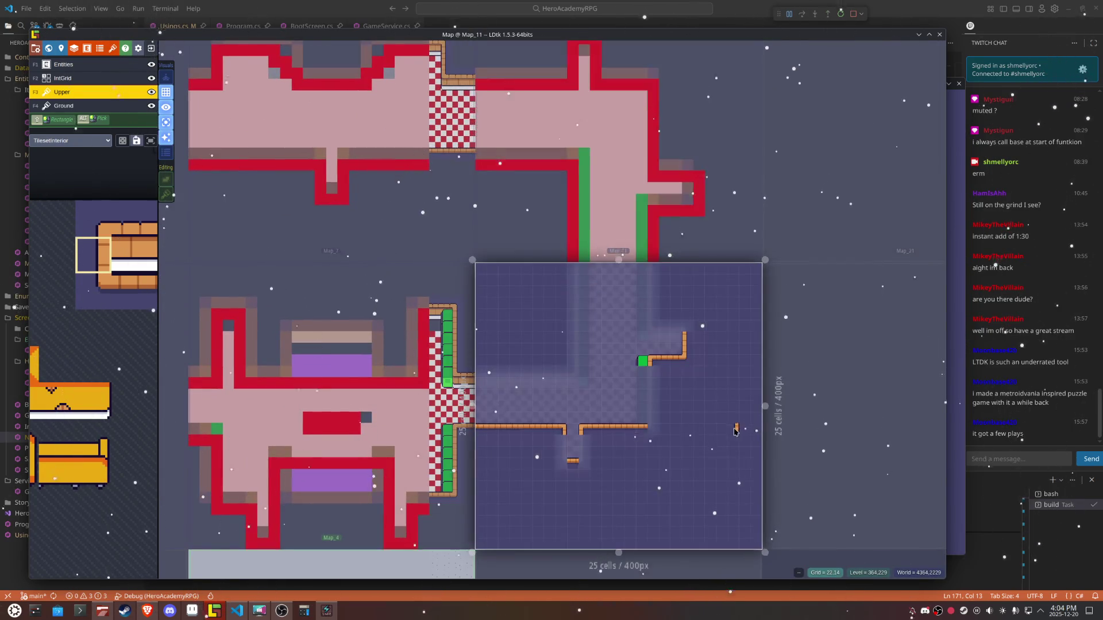
key(ctrl+s)
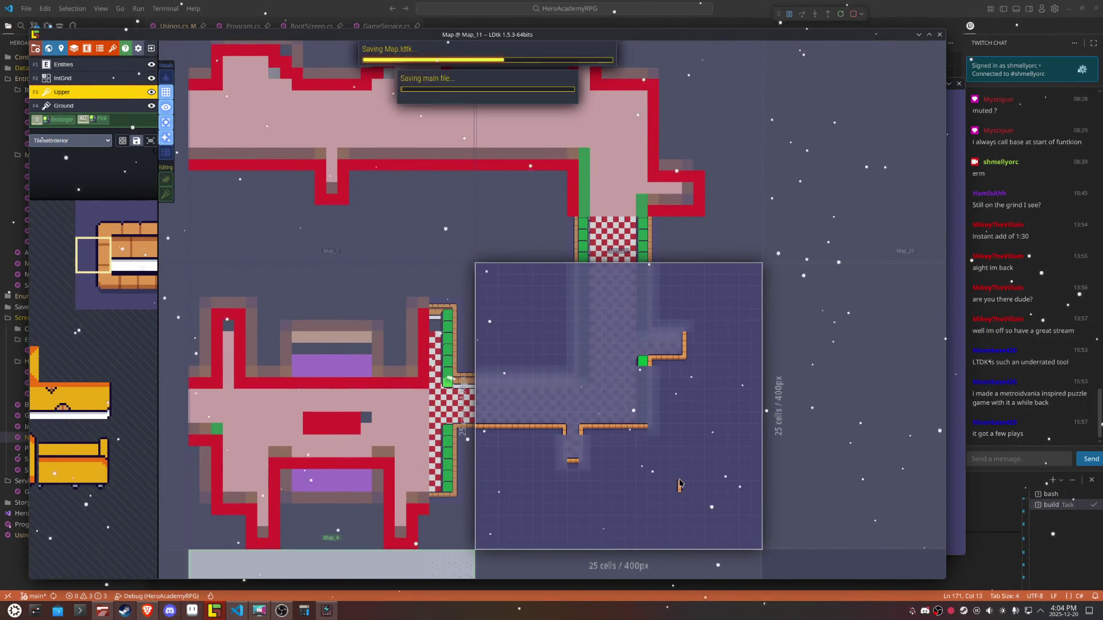
Step: Revisit Map_15 and Map_14 on the IntGrid layer, save, and restart the game from VS Code
click(111, 85)
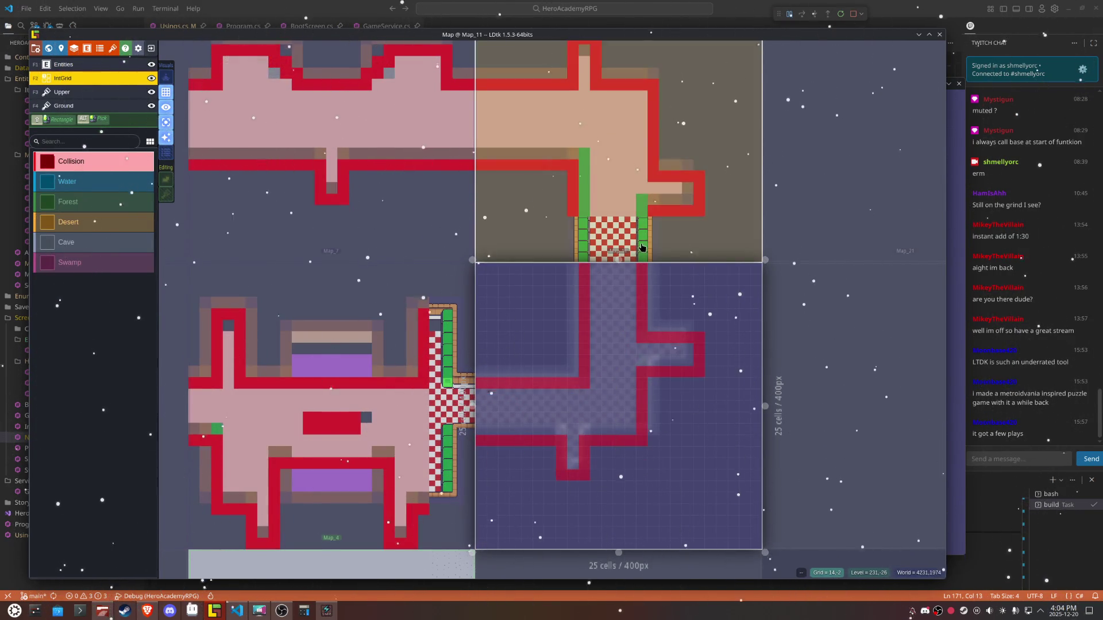
click(642, 248)
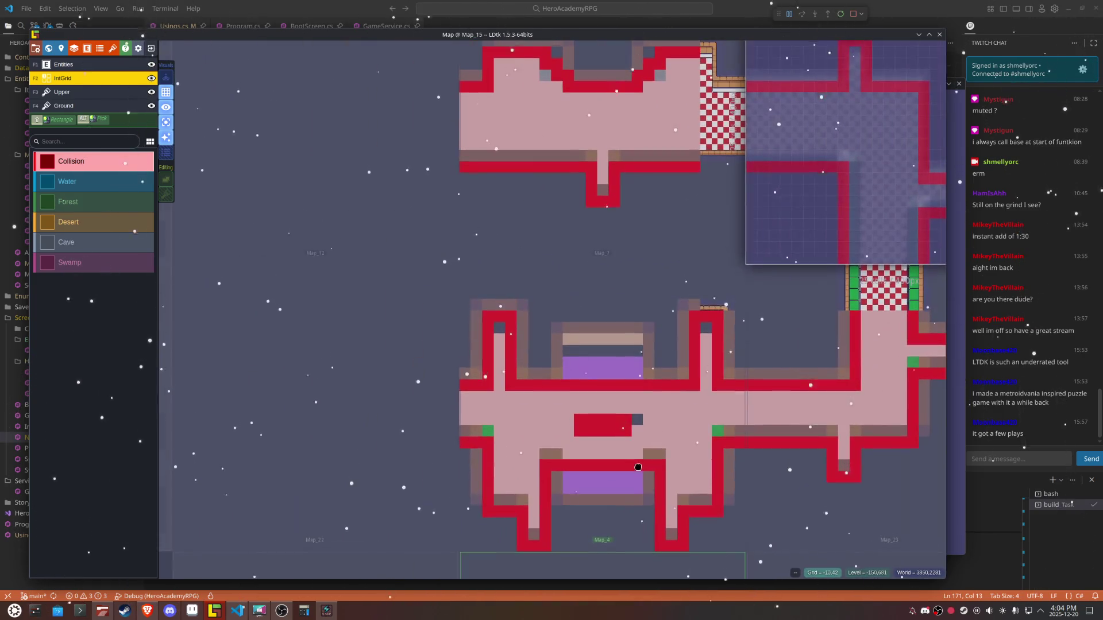
click(208, 405)
key(ctrl+s)
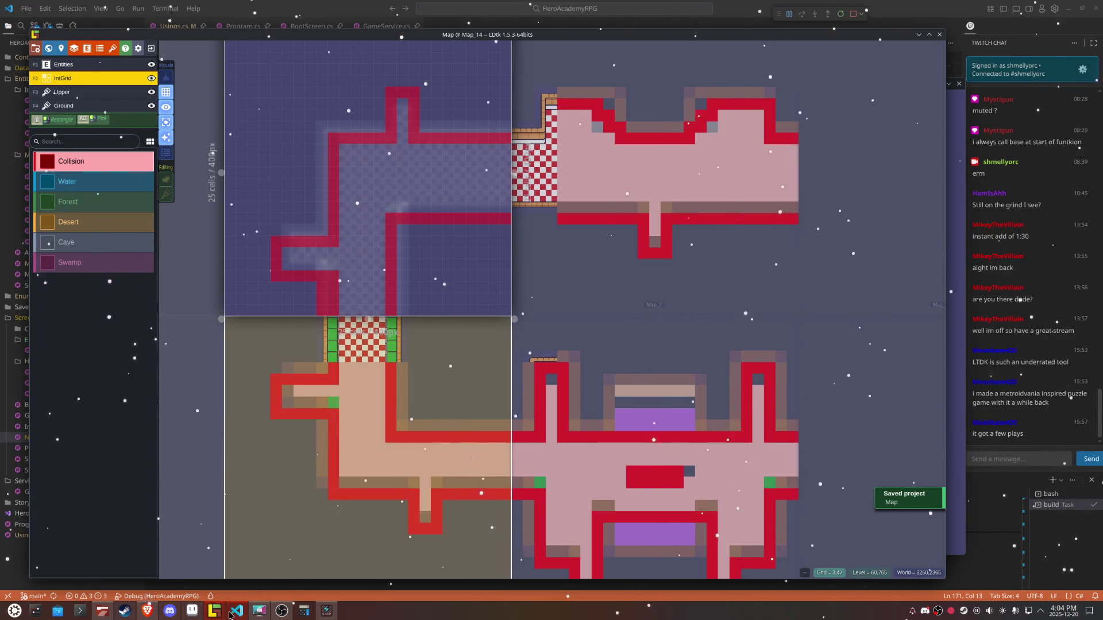
click(236, 612)
click(841, 15)
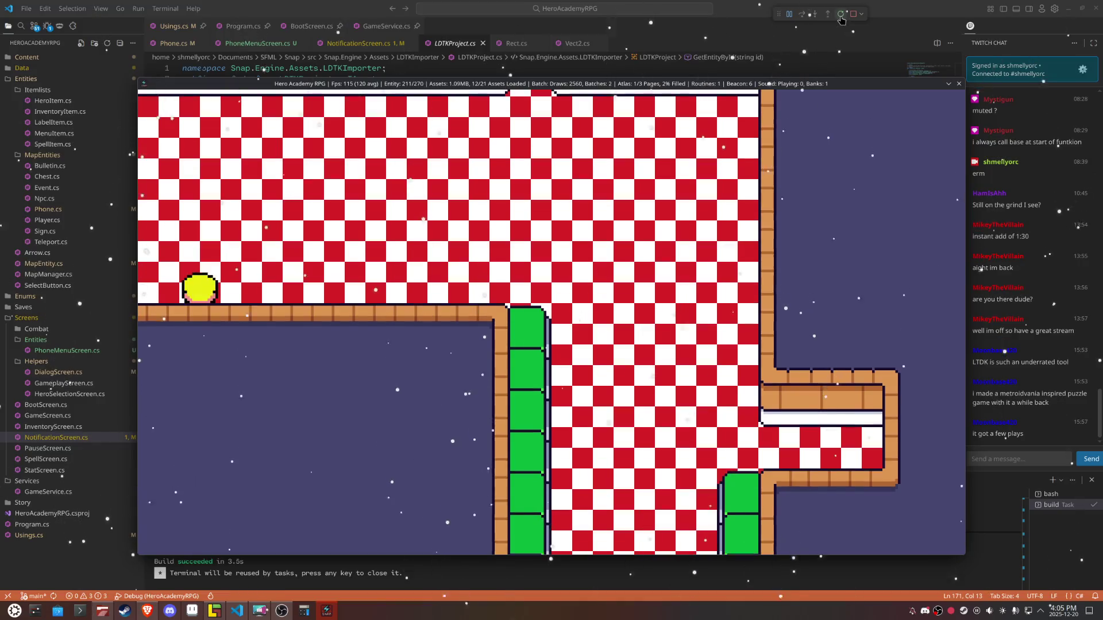
Step: Walk the hero right to the opening and up the narrow checkered corridor to its dead end
key(Right)
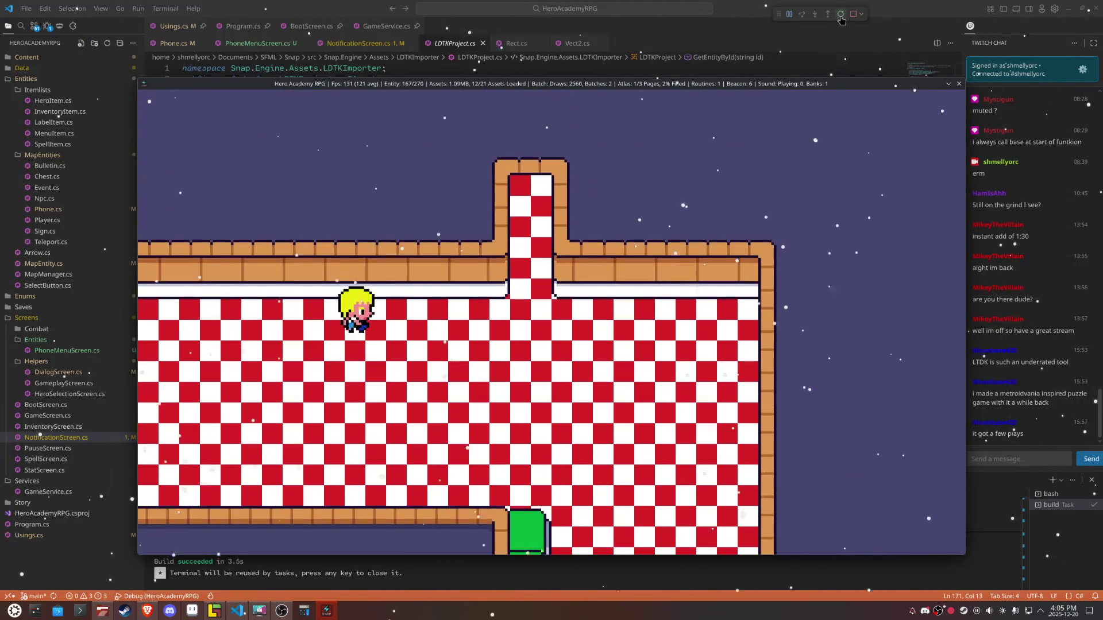
key(Up)
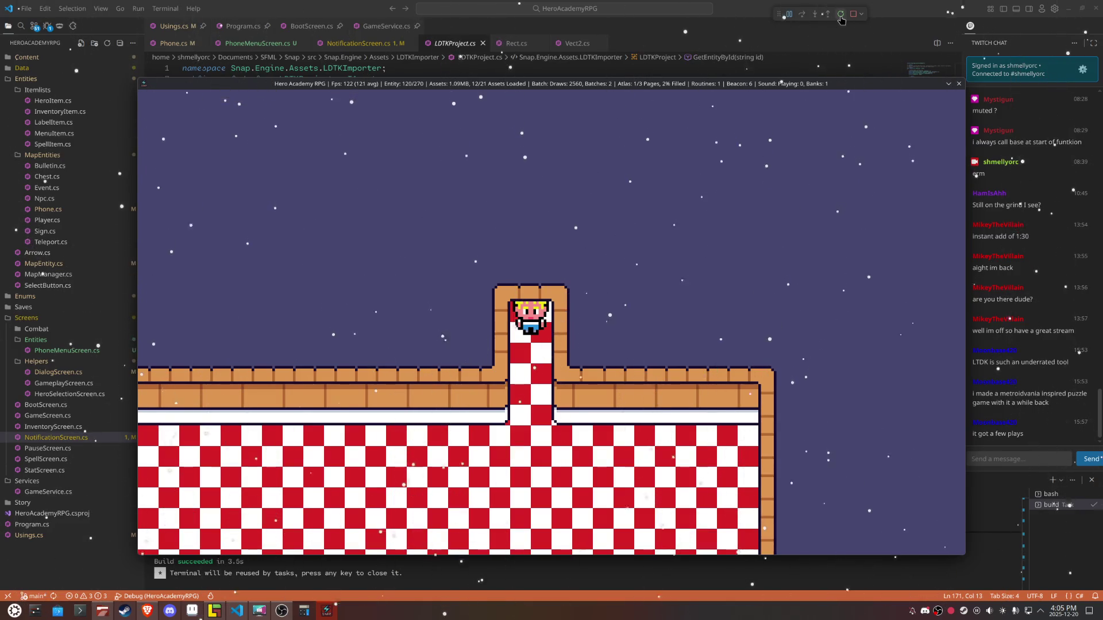
key(Up)
key(Up)
key(Up)
Step: Paint a Collision cell at the top of Map_15's narrow corridor and turn off Single layer mode
mouse_move(191, 616)
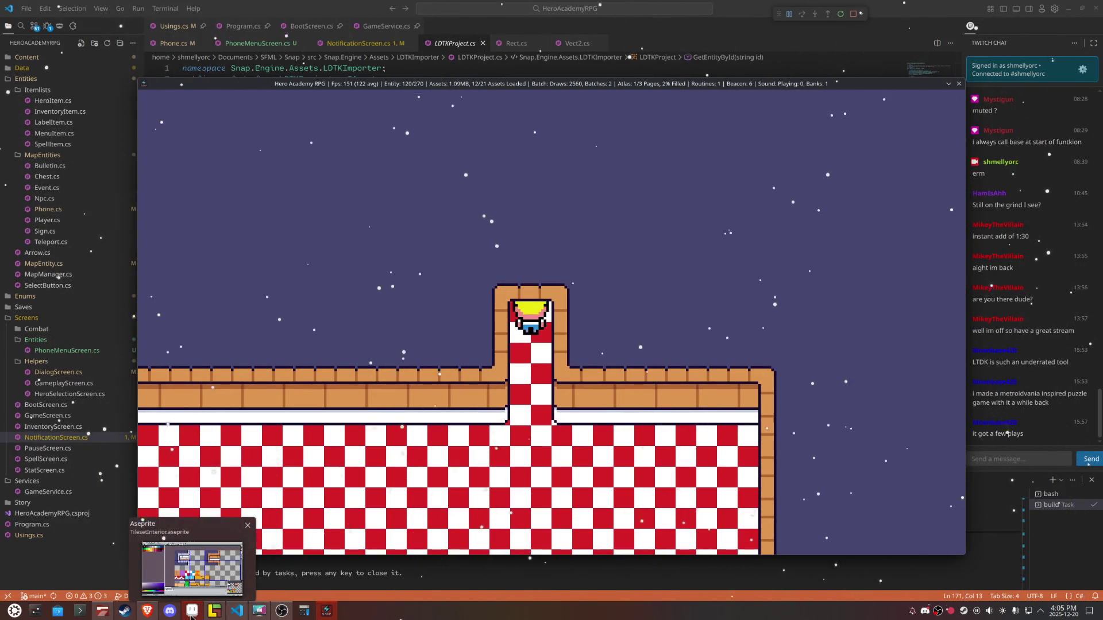
click(214, 611)
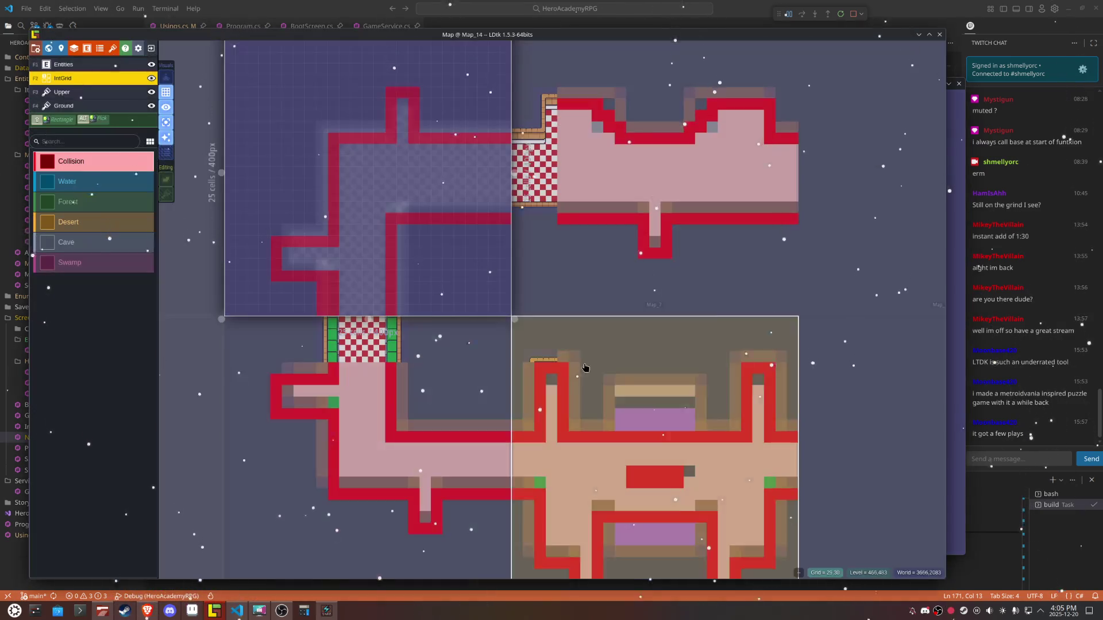
click(880, 164)
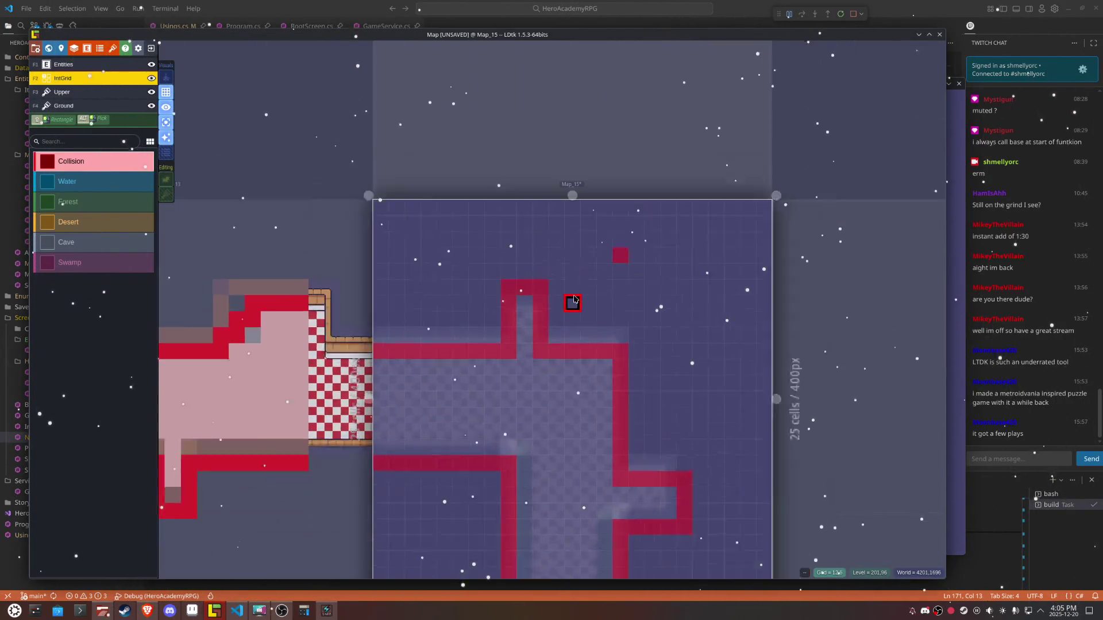
scroll(573, 296, up, 3)
click(572, 294)
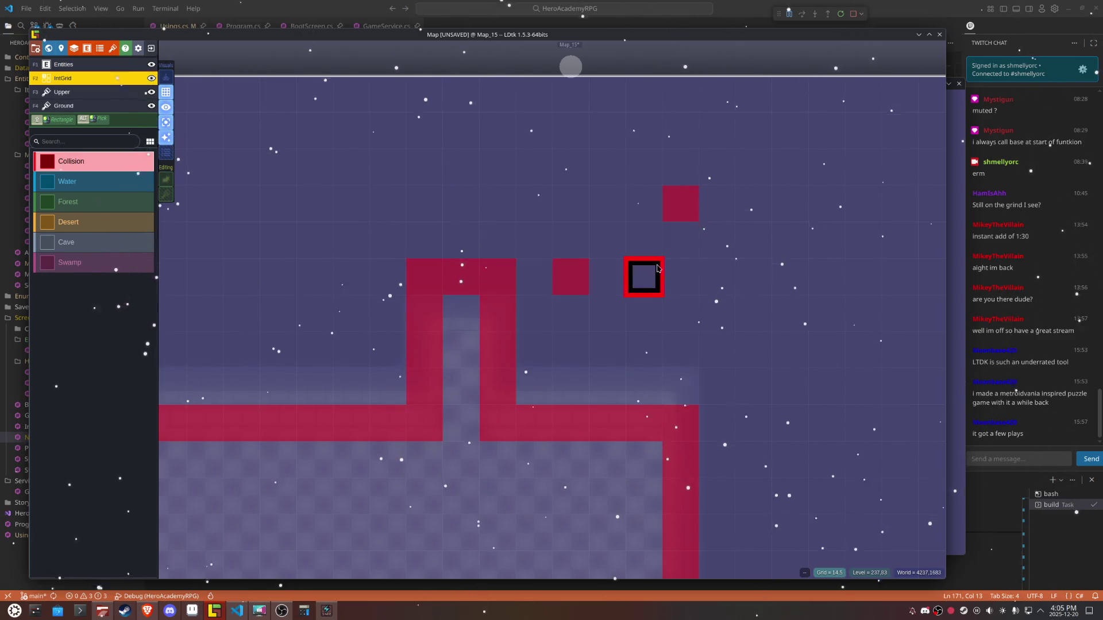
click(165, 122)
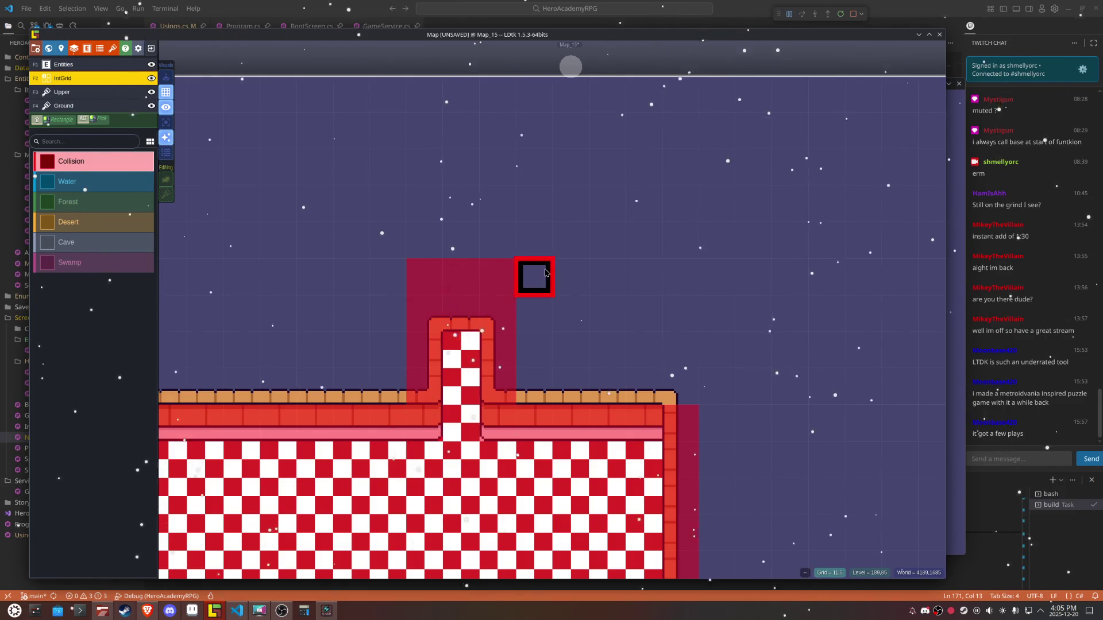
Step: Open Map_14, return to the world overview, save the project, and bring the game forward
scroll(403, 271, down, 5)
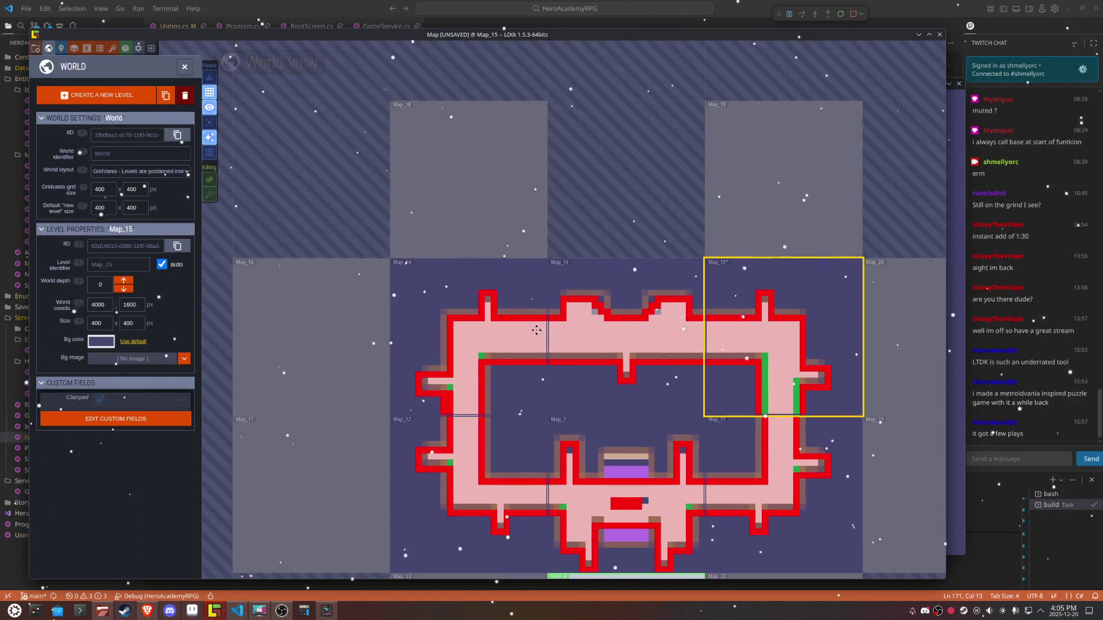
double_click(536, 330)
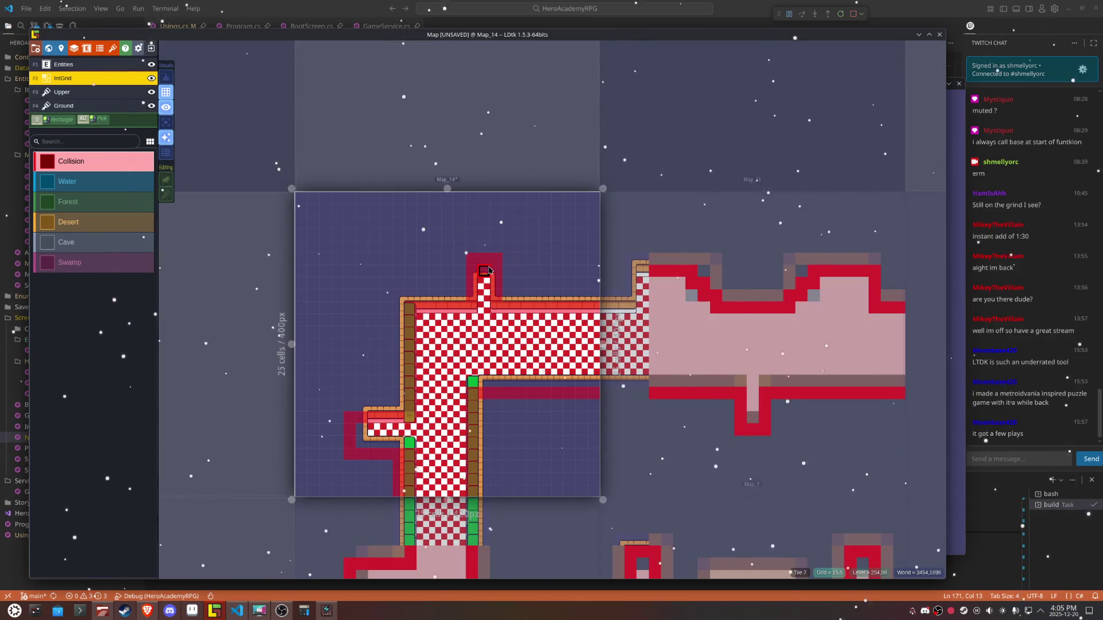
key(w)
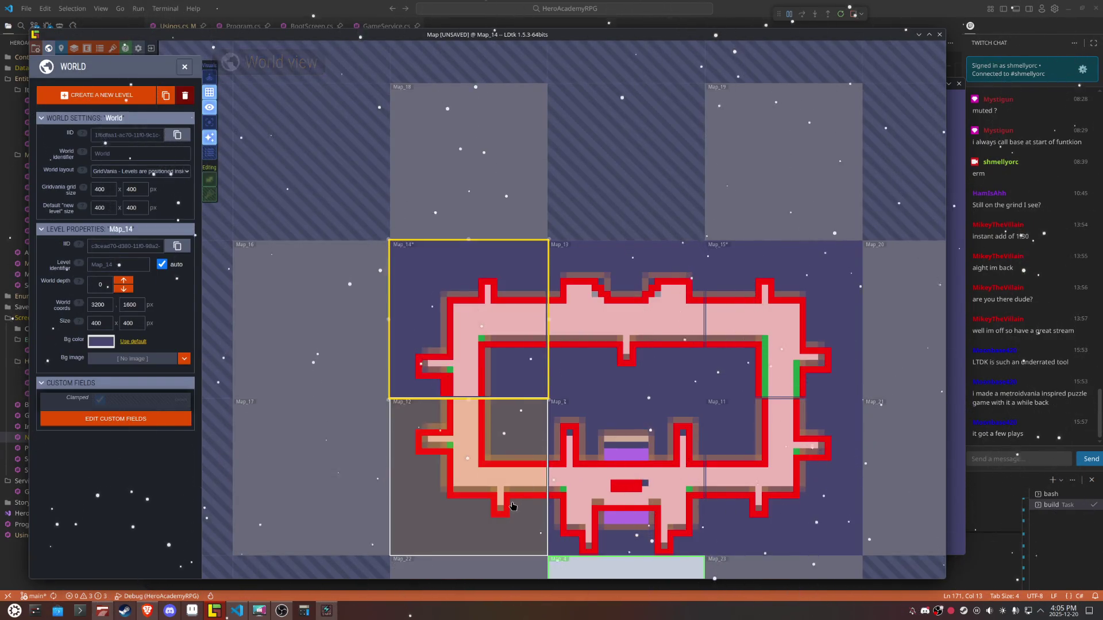
key(ctrl+s)
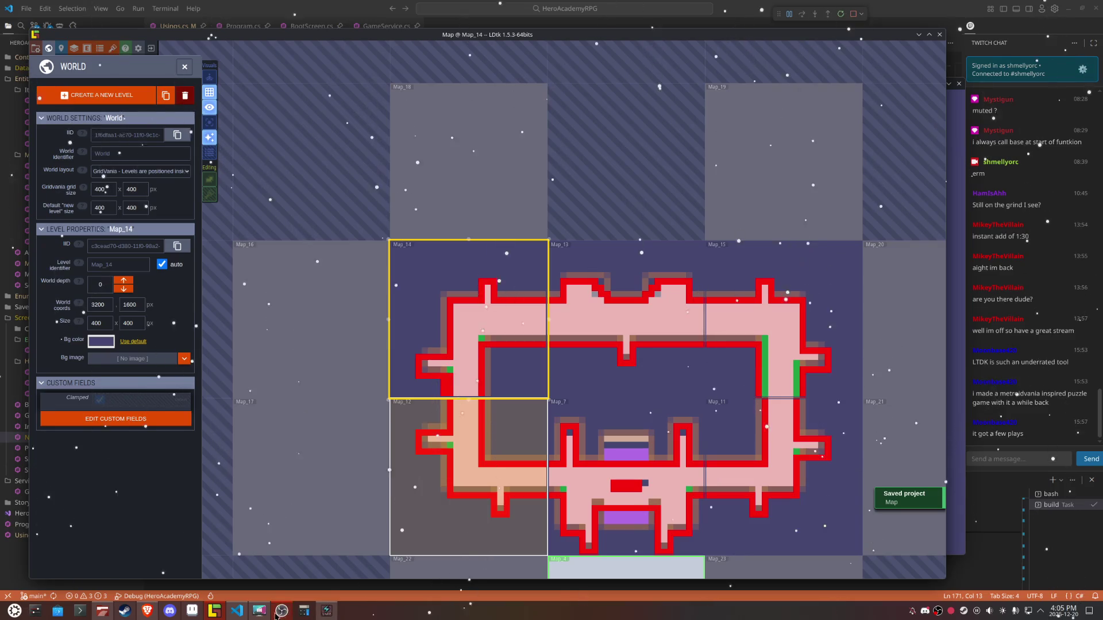
click(325, 613)
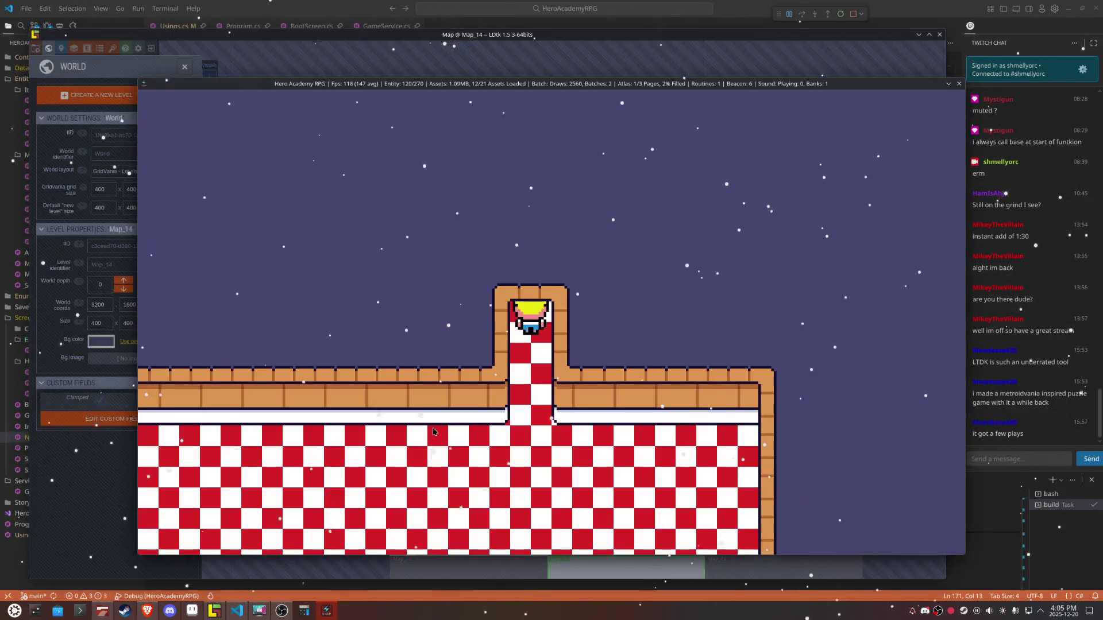
Step: Walk the hero off the left edge into the next room and around its right staircase
key(Left)
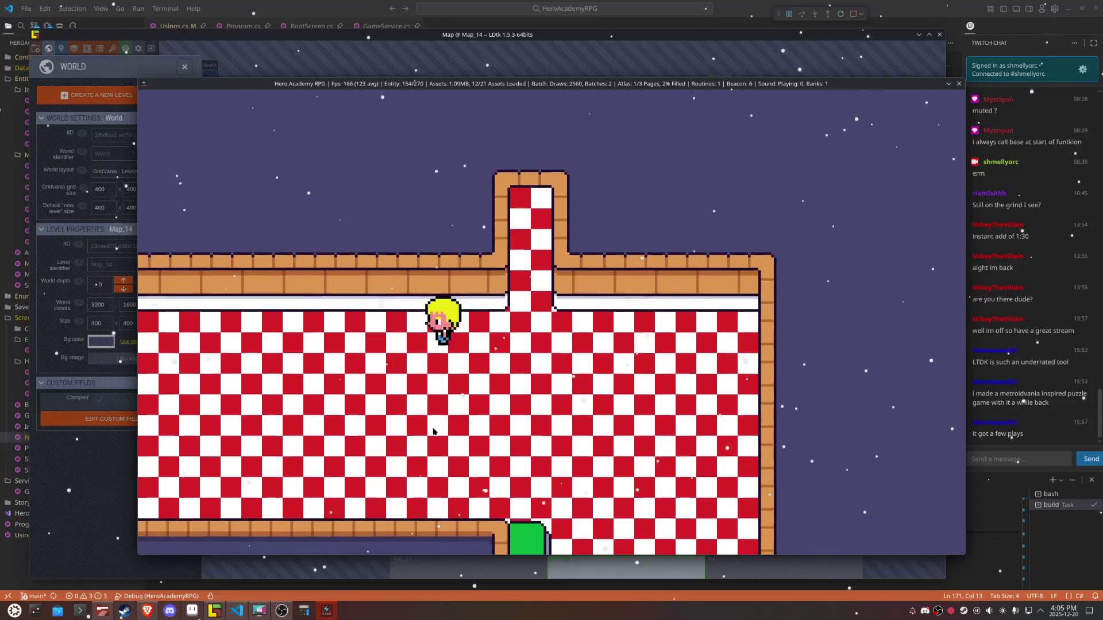
key(Left)
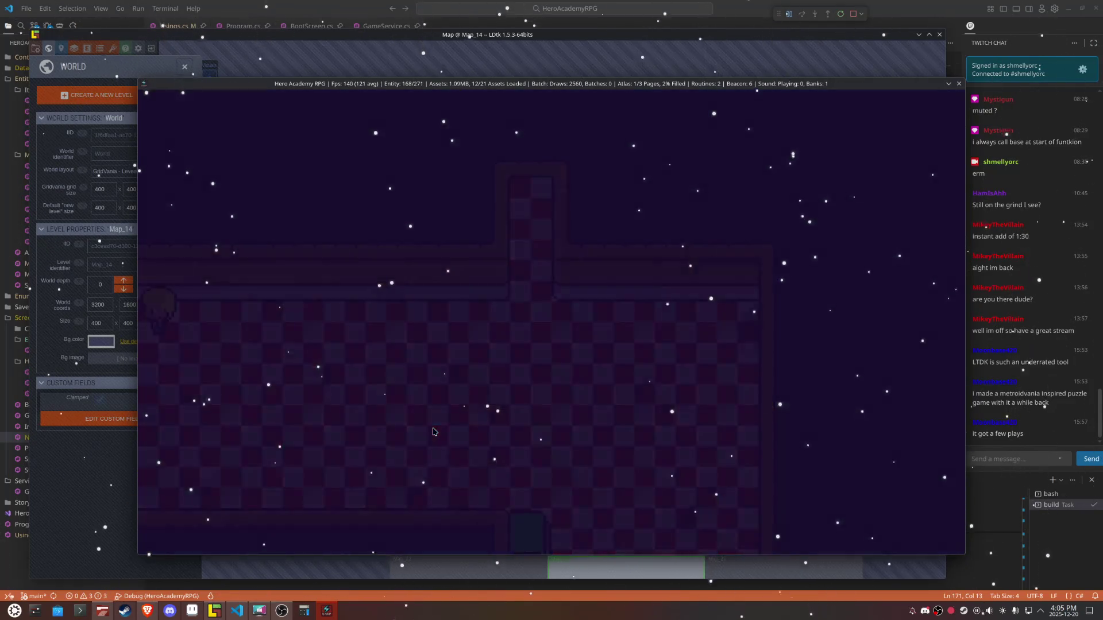
key(Left)
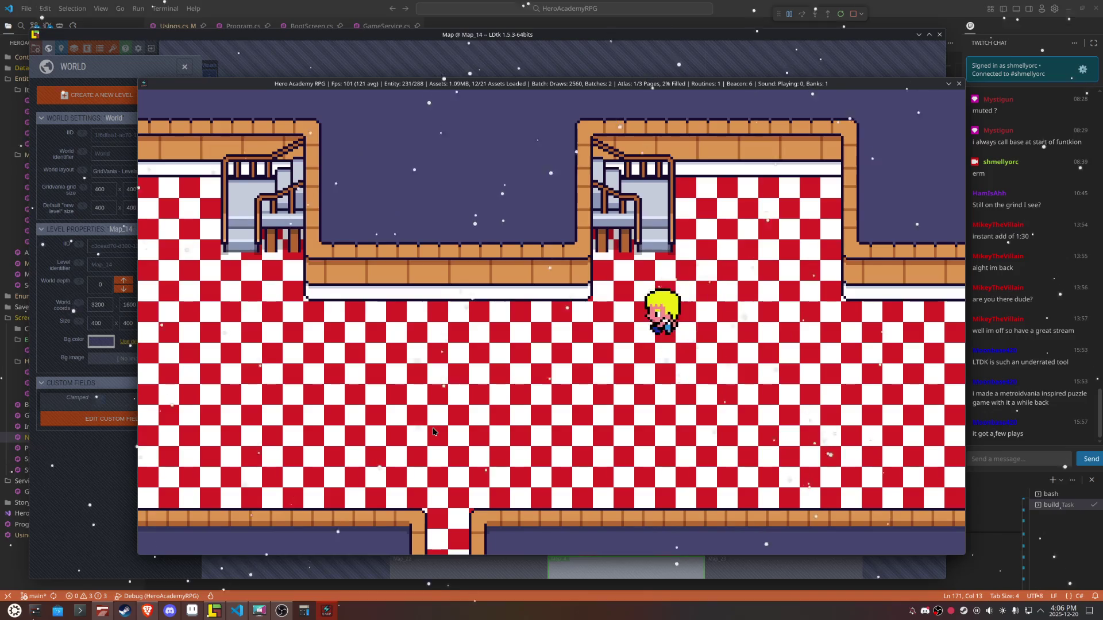
key(Up)
key(Right)
key(Up)
key(Left)
key(Right)
key(Right)
key(Down)
Step: Walk the hero into the alcove, along the lower corridor and down the narrow alcove
key(Left)
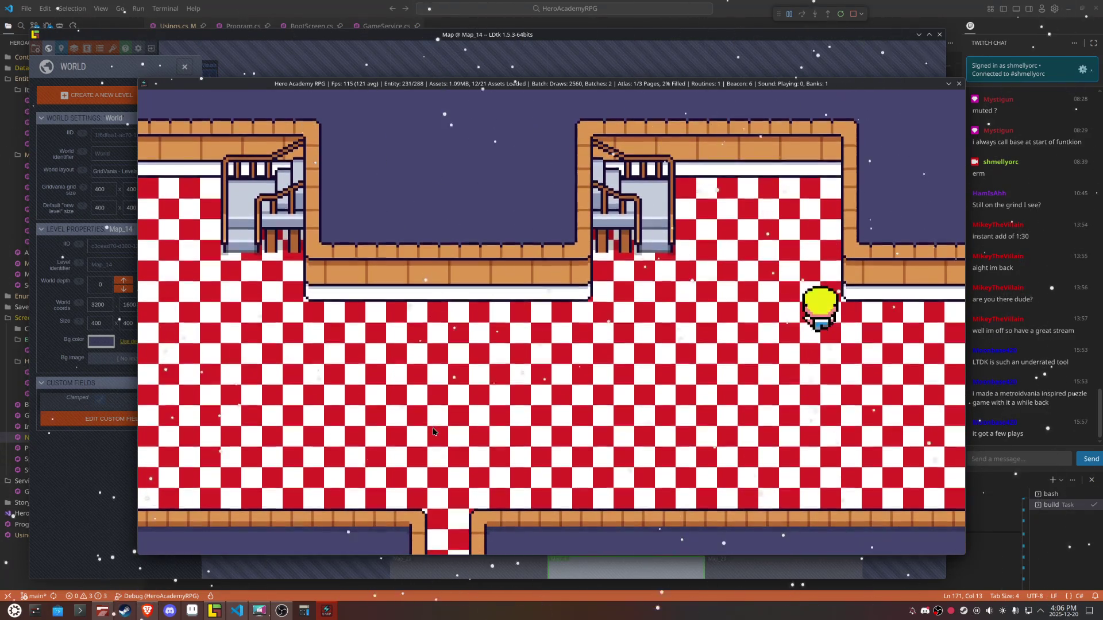
key(Up)
key(Down)
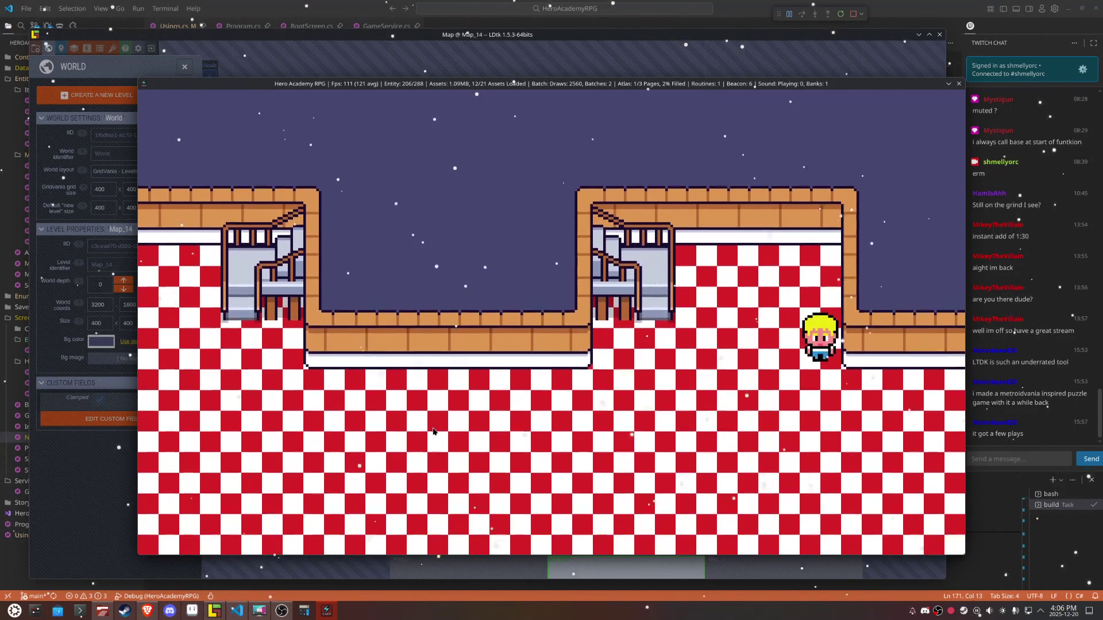
key(Right)
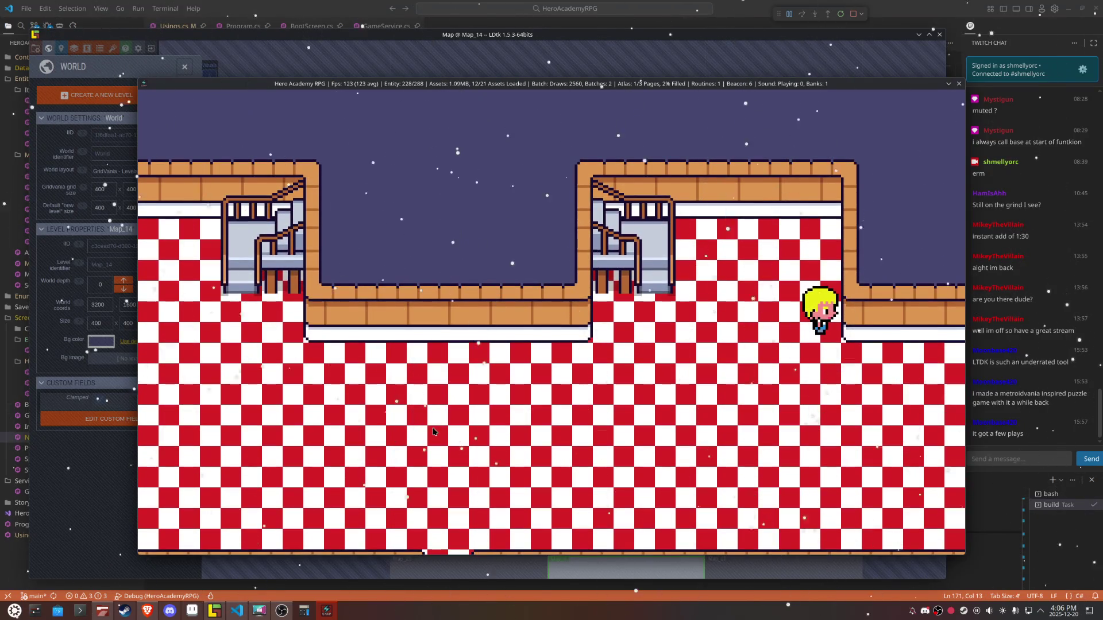
key(Down)
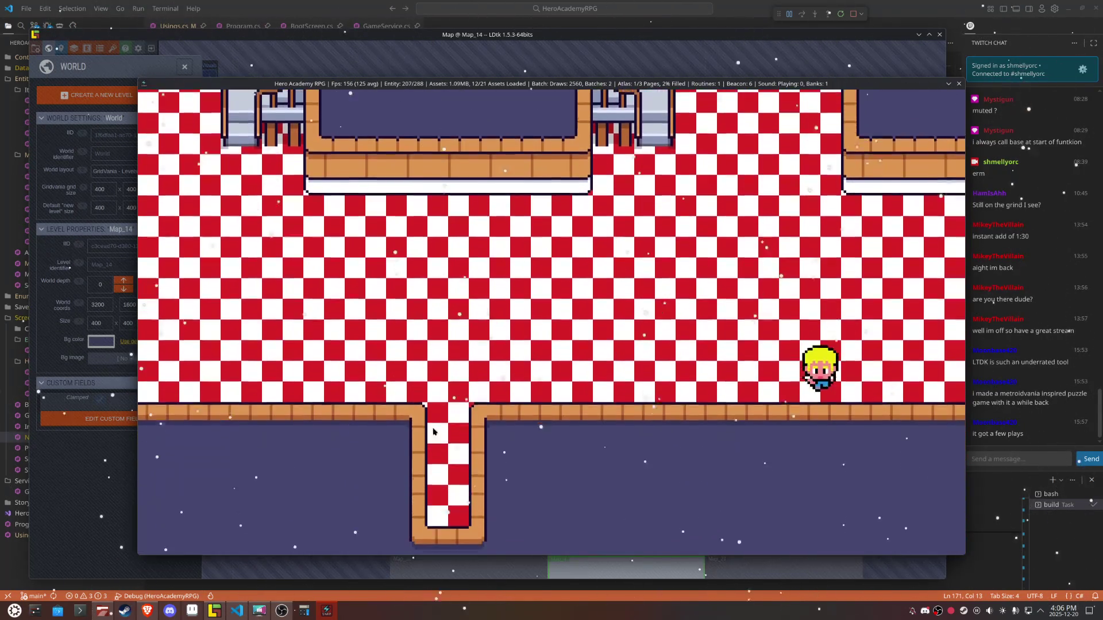
key(Right)
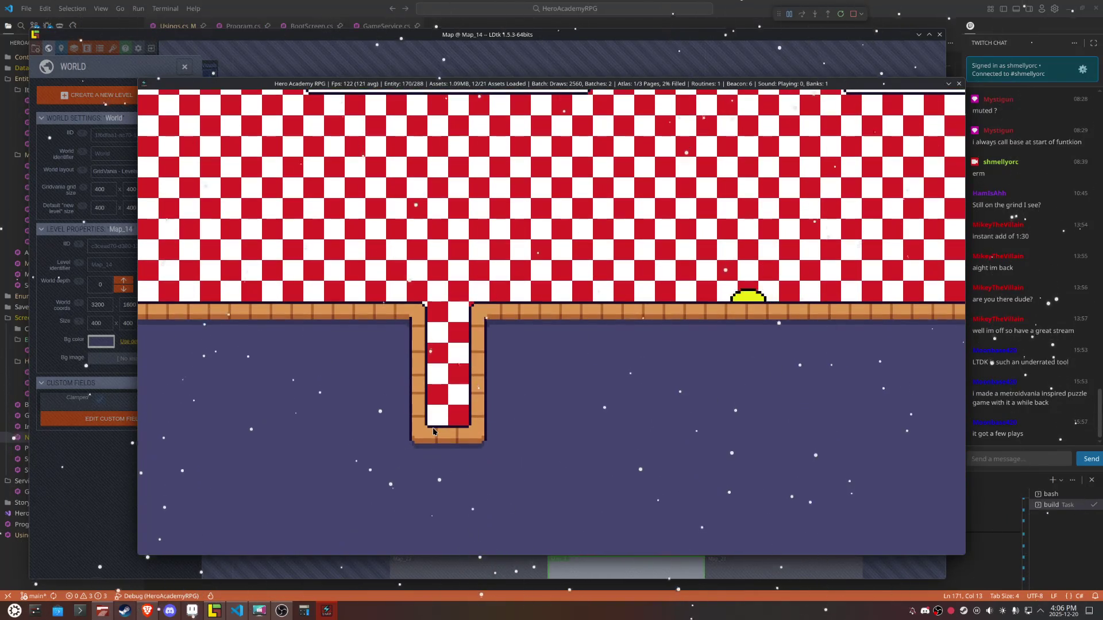
key(Left)
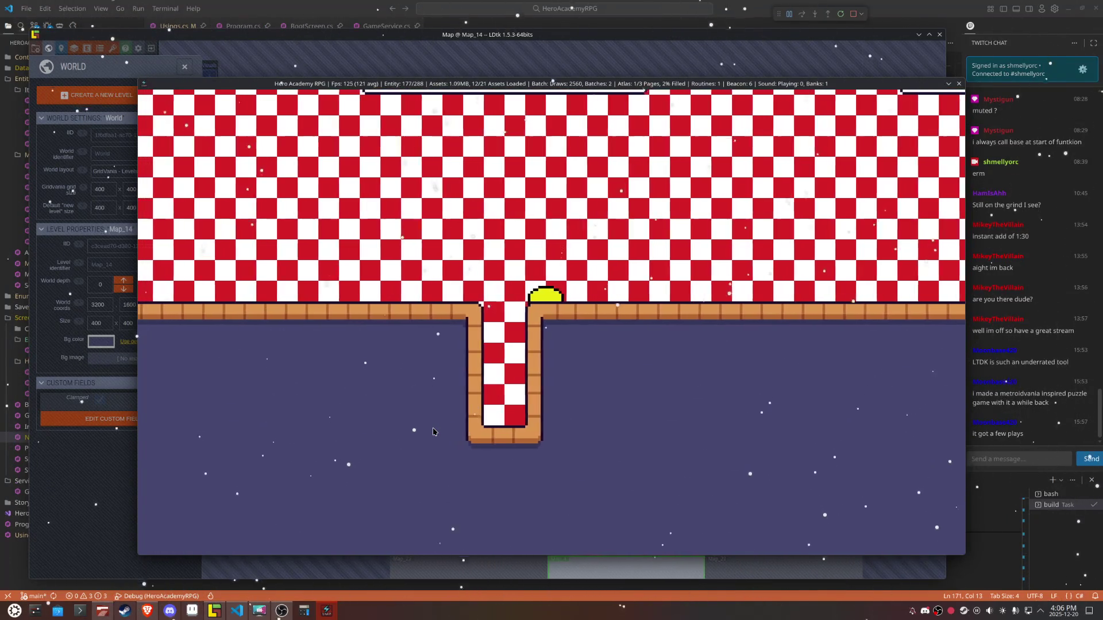
key(Down)
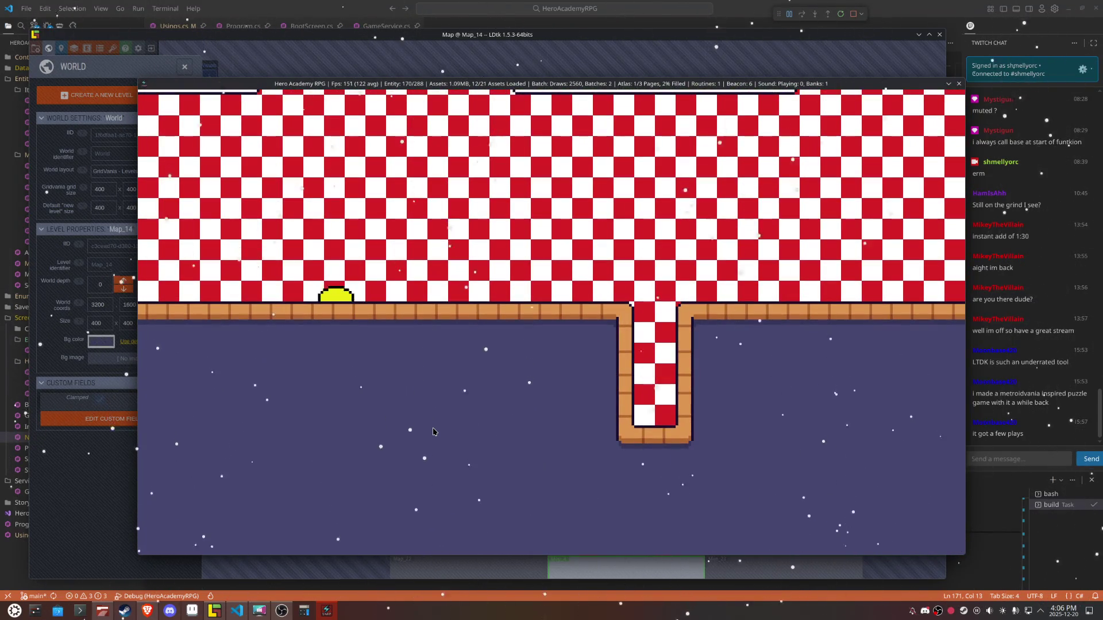
Step: Walk up into the room above, bump the stairs to test collision, then exit left
key(Up)
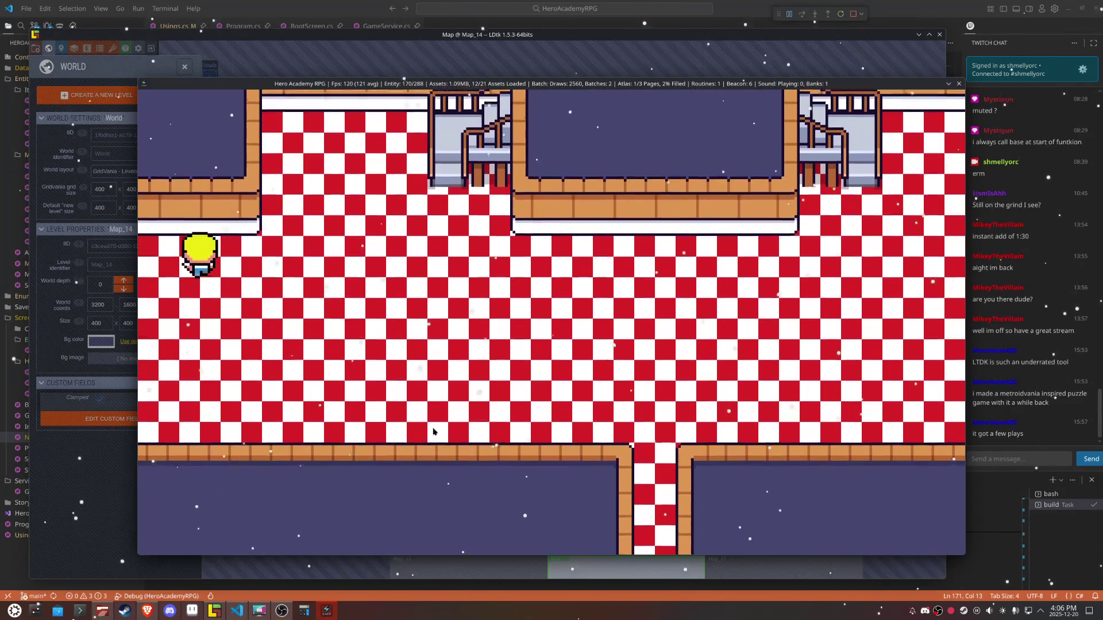
key(Right)
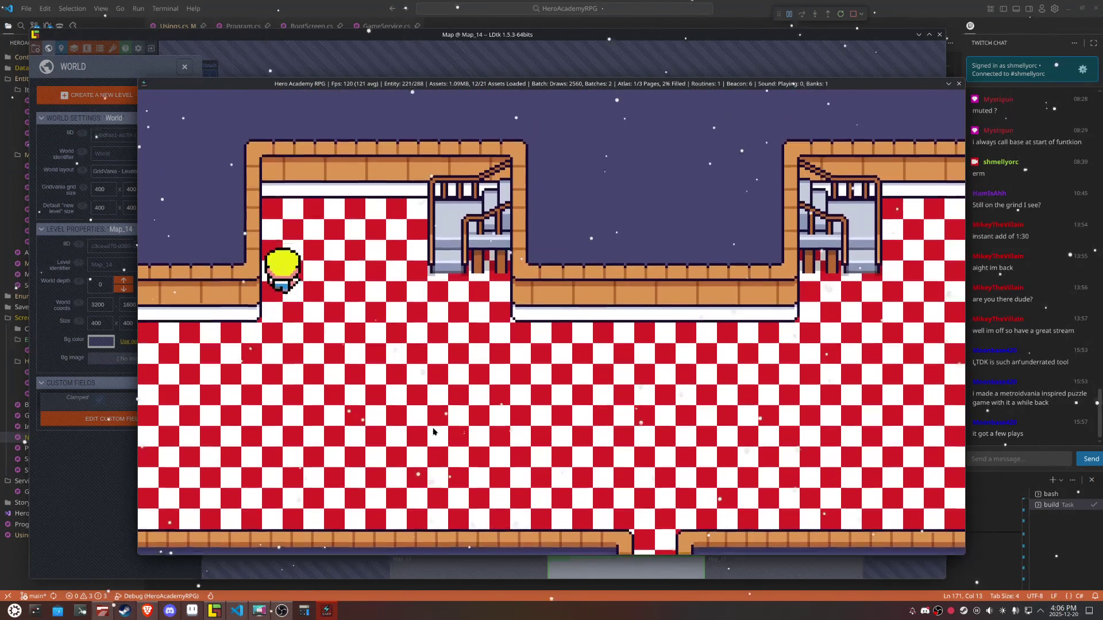
key(Up)
key(Right)
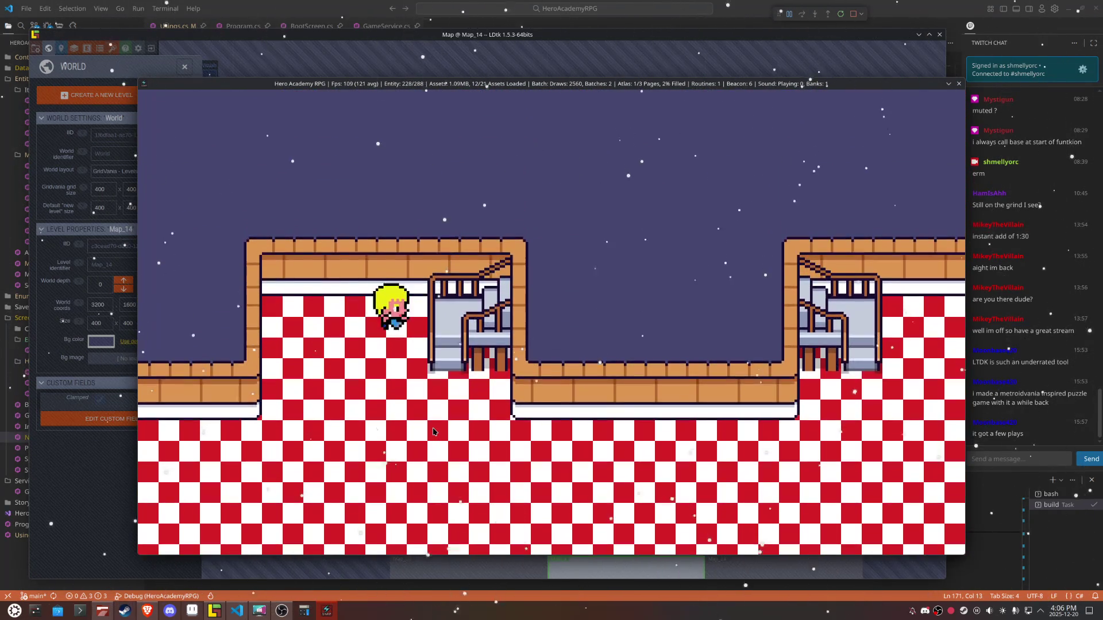
key(Down)
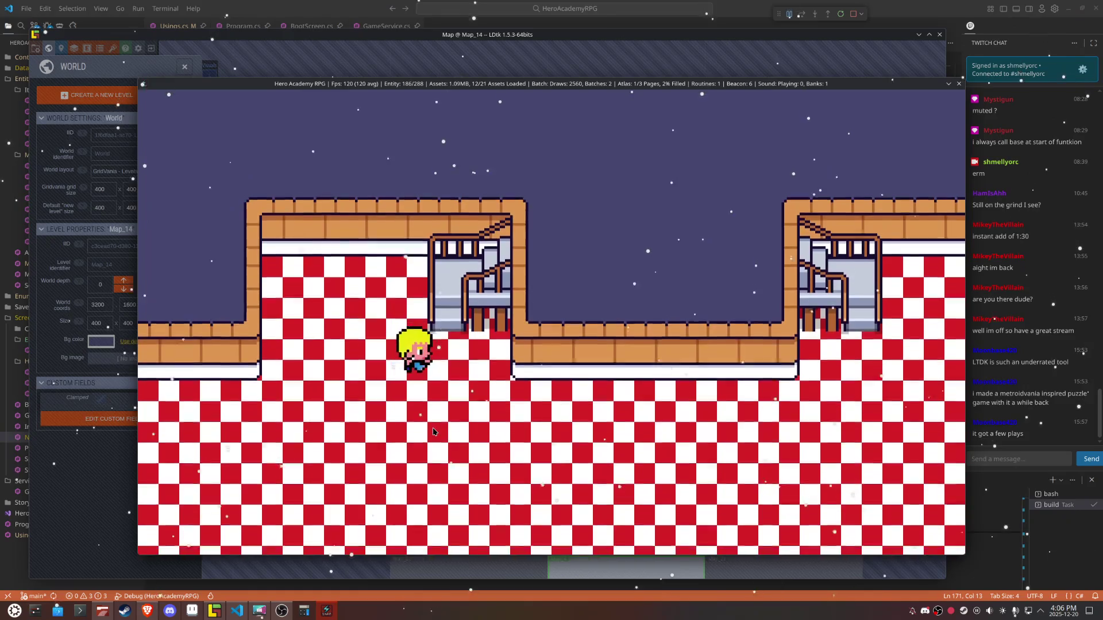
key(Right)
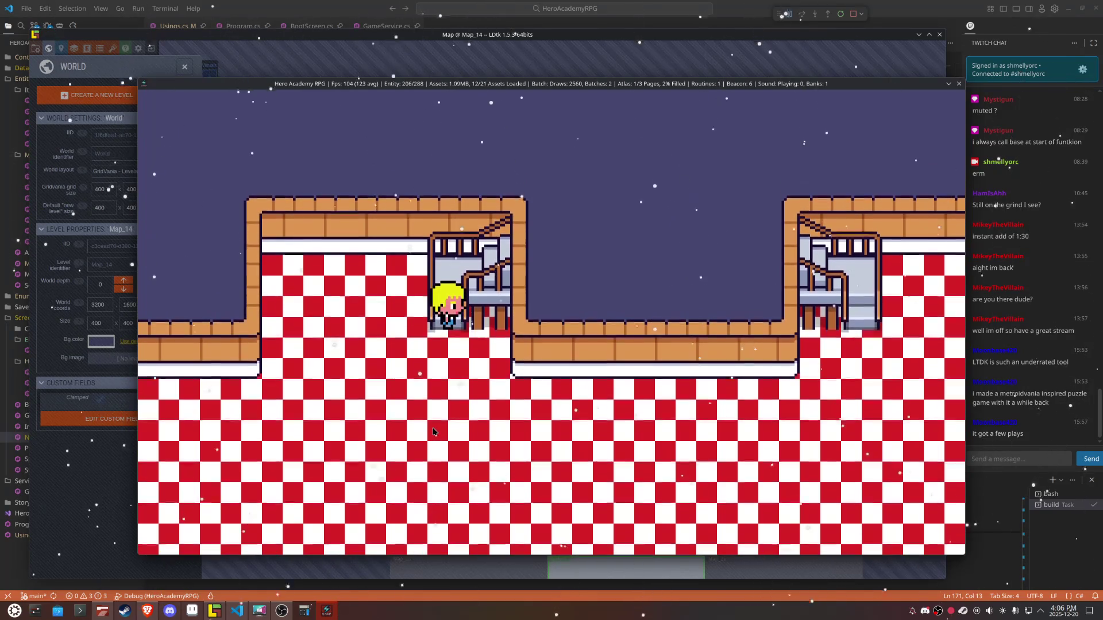
key(Left)
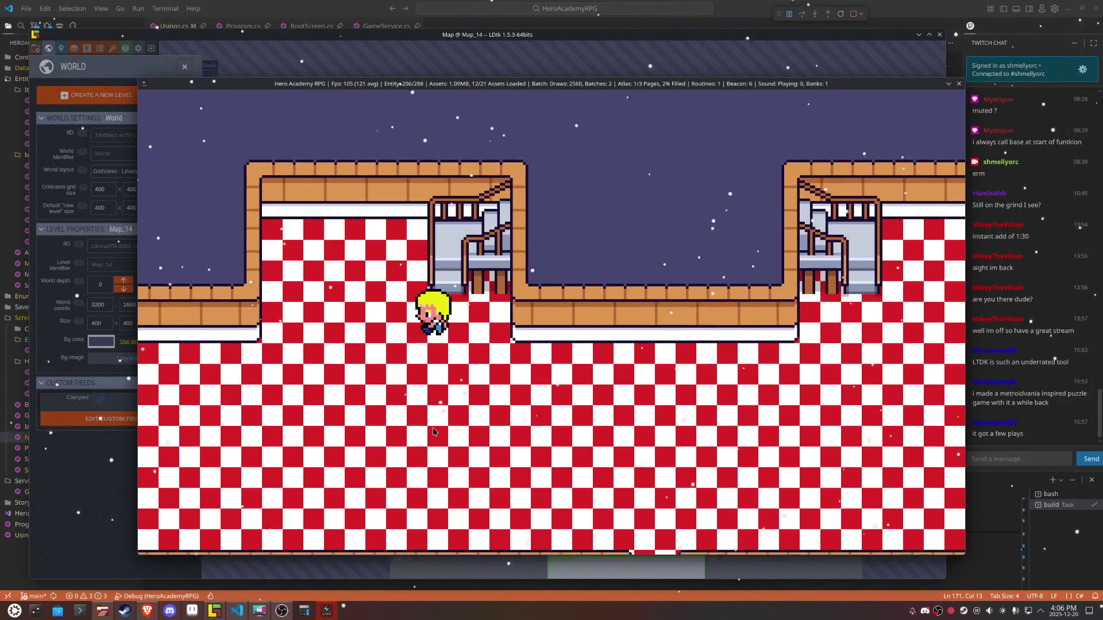
key(Up)
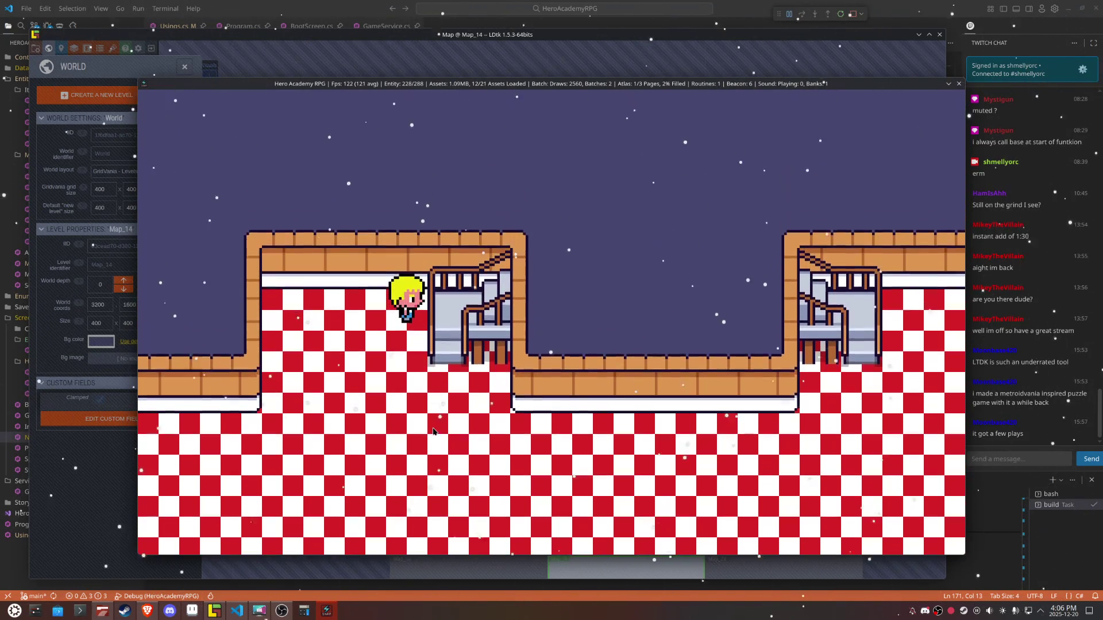
key(Down)
key(Left)
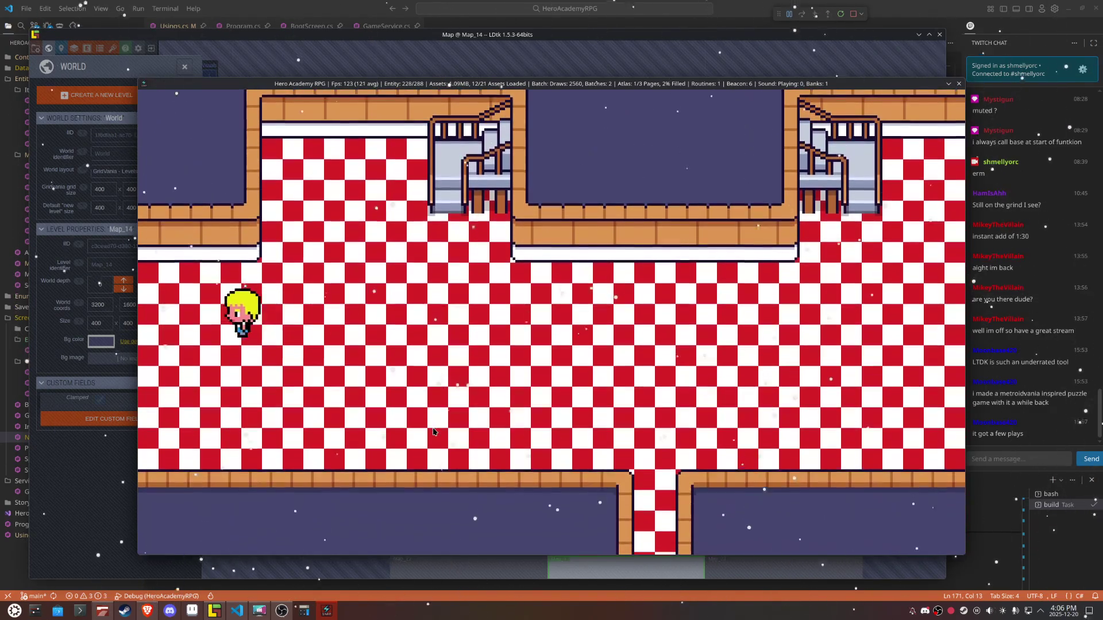
key(Left)
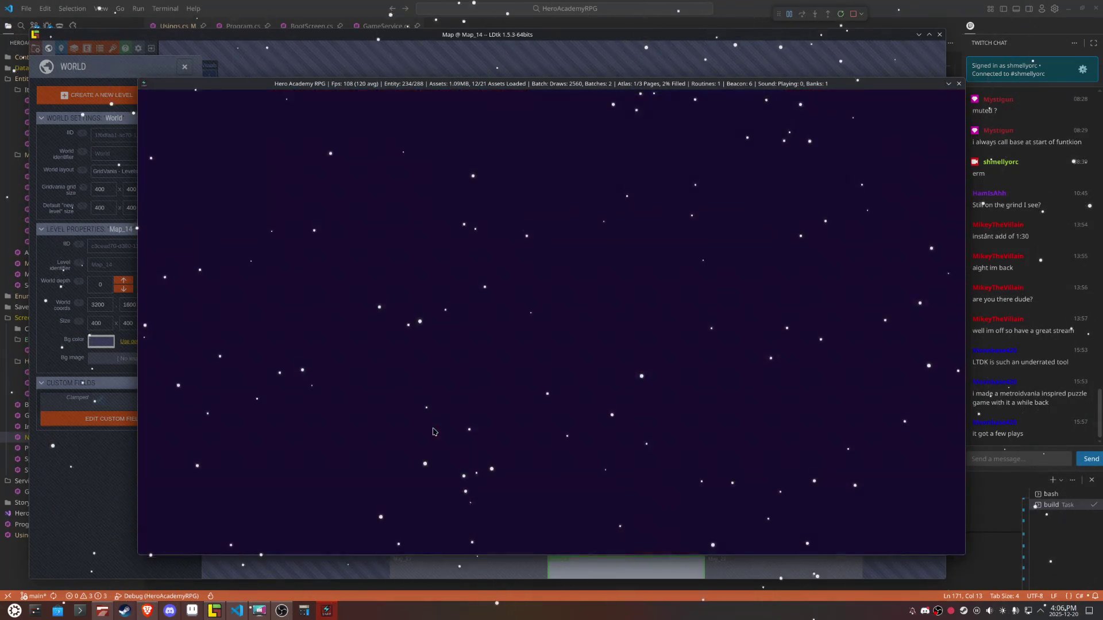
key(Left)
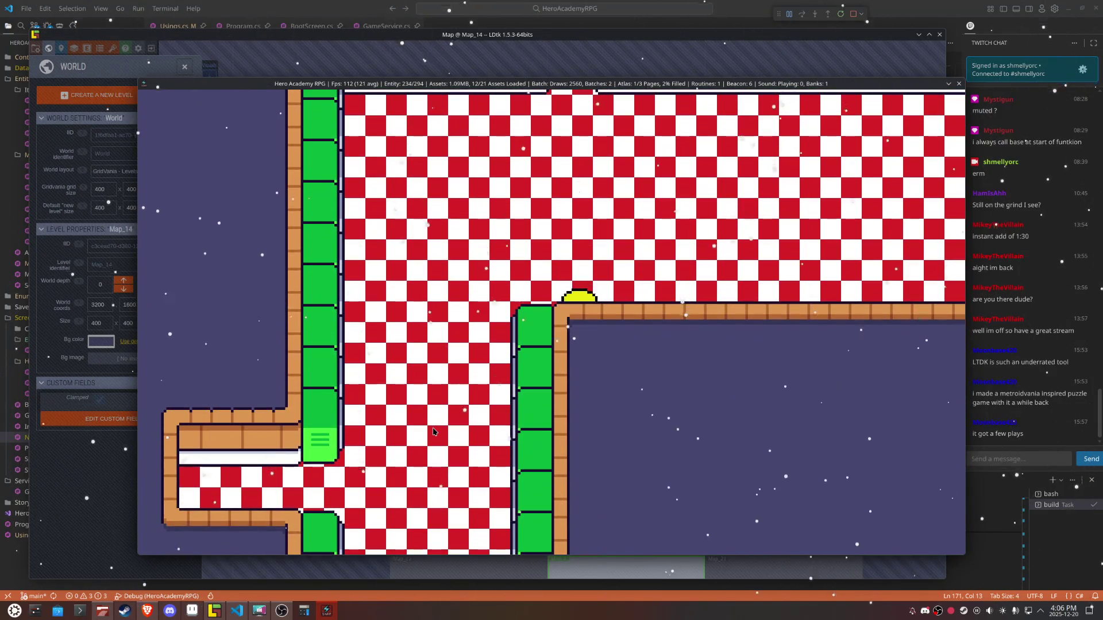
Step: Walk the hero down the checkered corridor, checking its left and right side passages
key(Up)
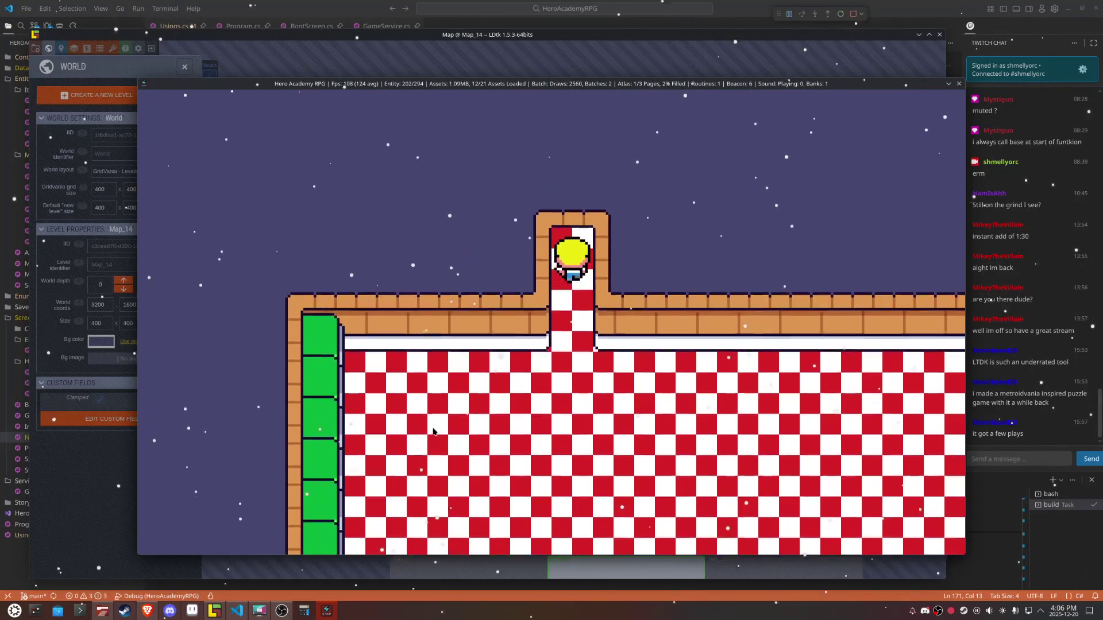
key(Down)
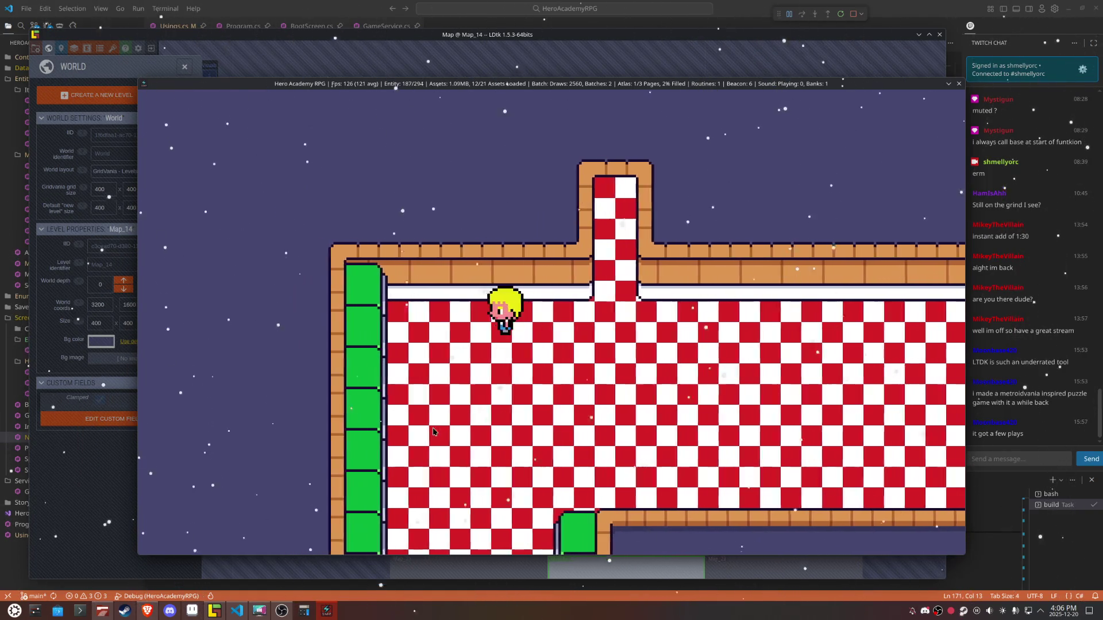
key(Down)
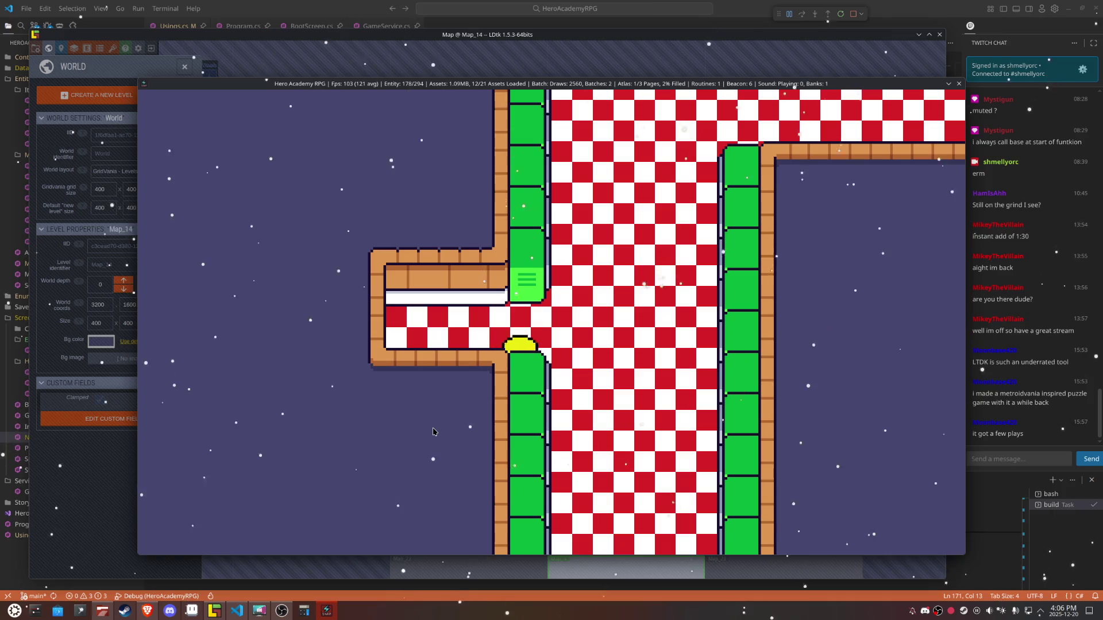
key(Down)
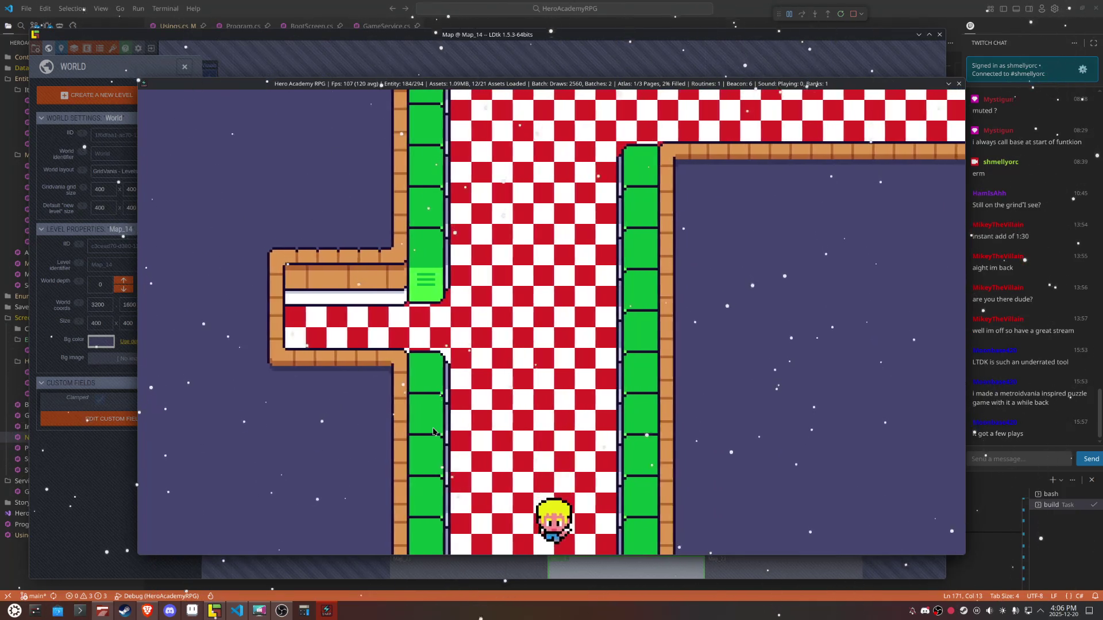
key(Down)
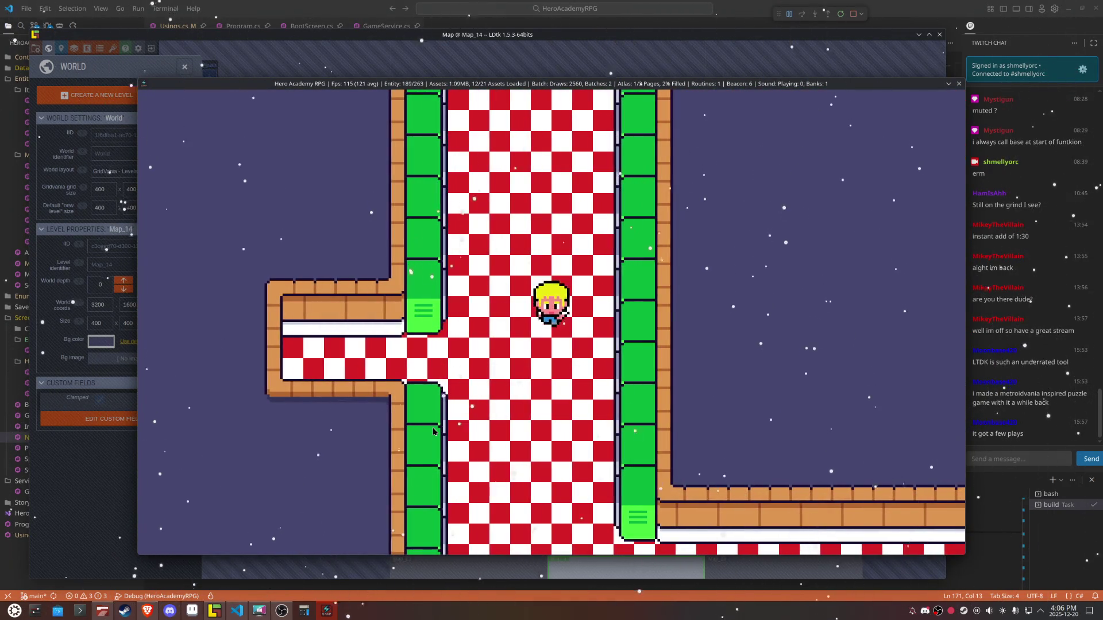
key(Down)
key(Right)
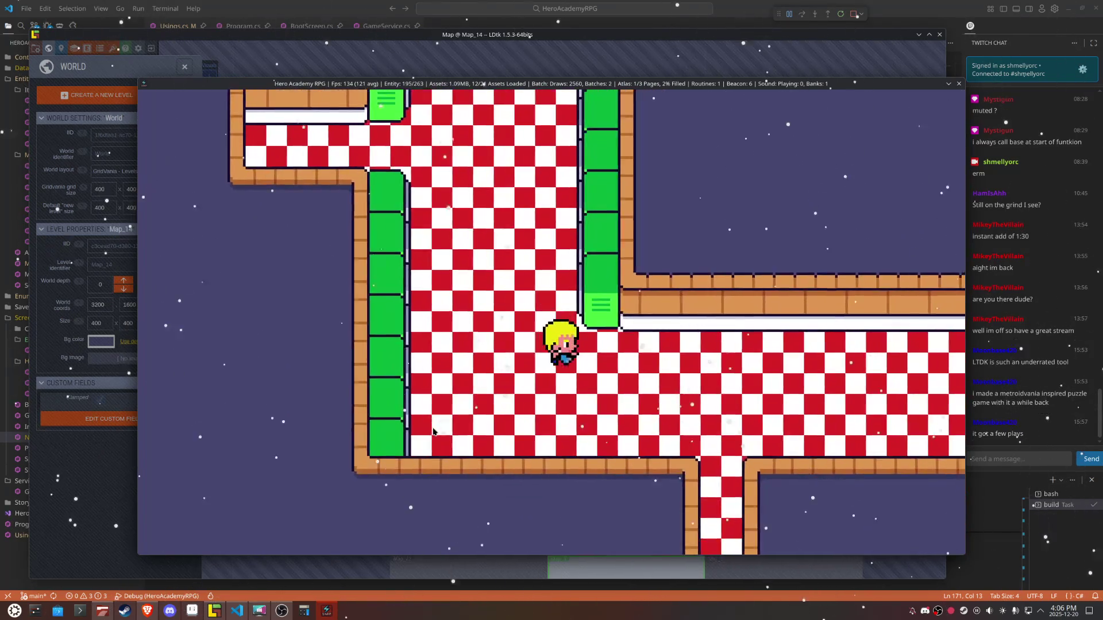
key(Left)
key(Up)
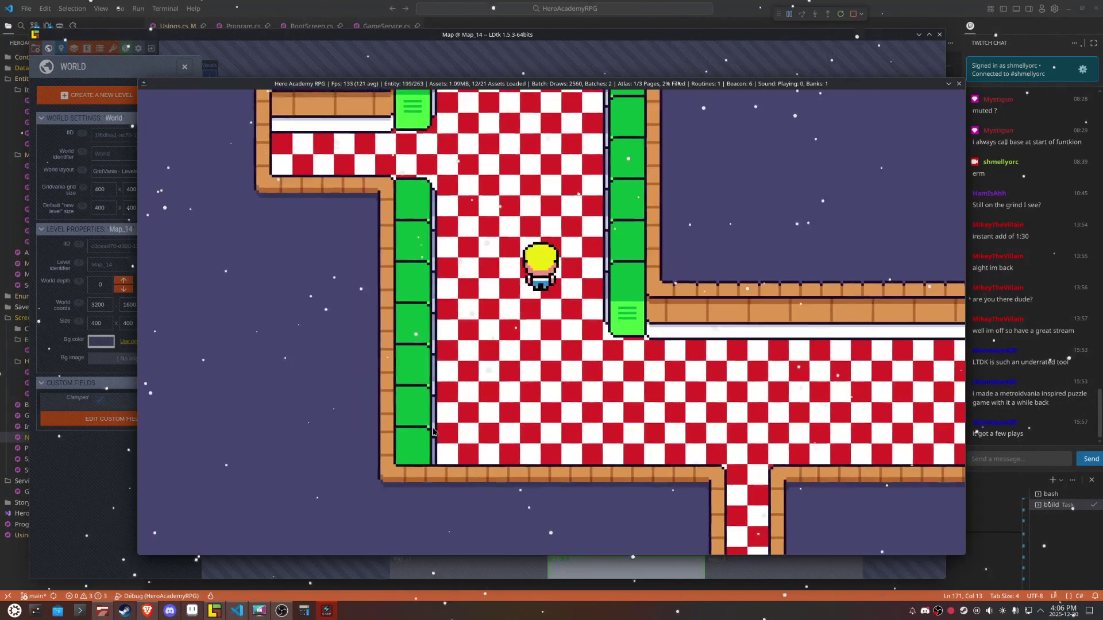
key(Left)
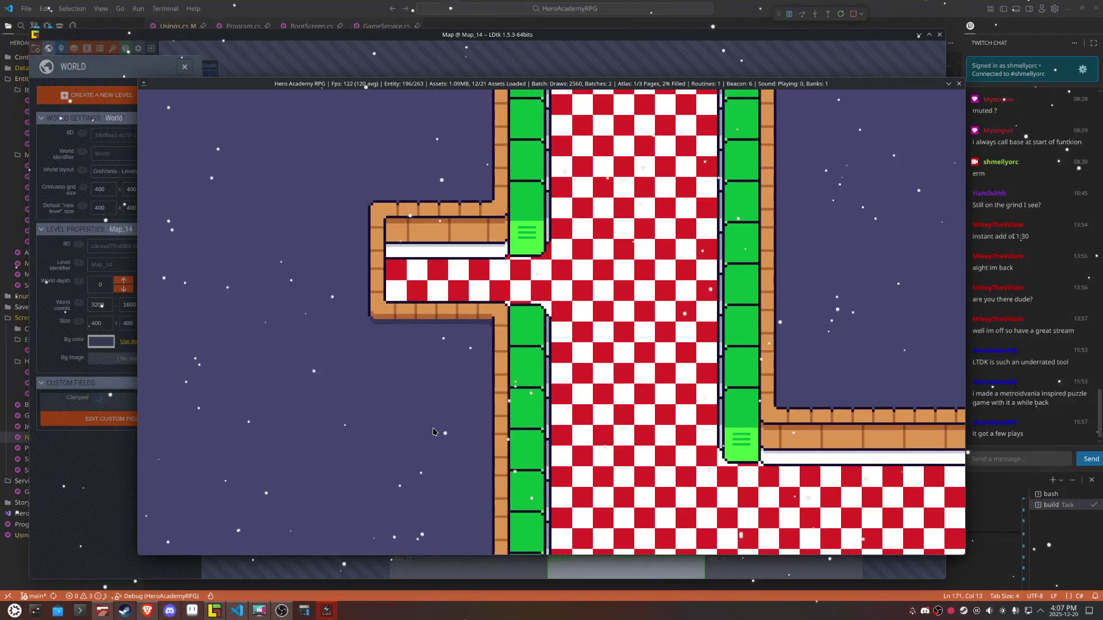
key(Right)
key(Down)
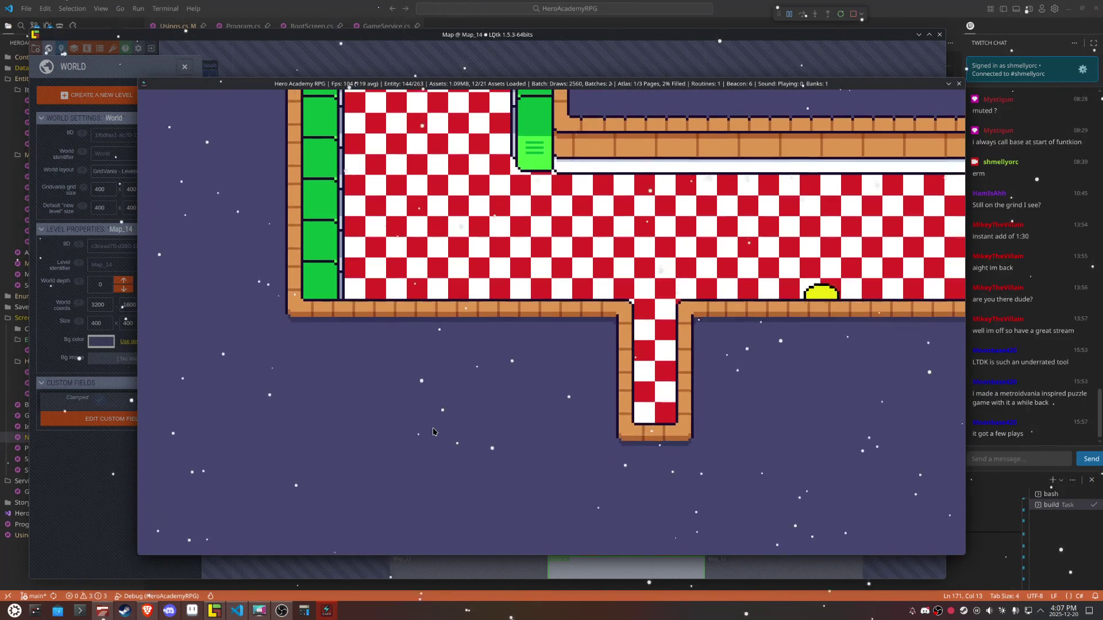
Step: Cross the right edge into the couch room and walk around the couch
key(Right)
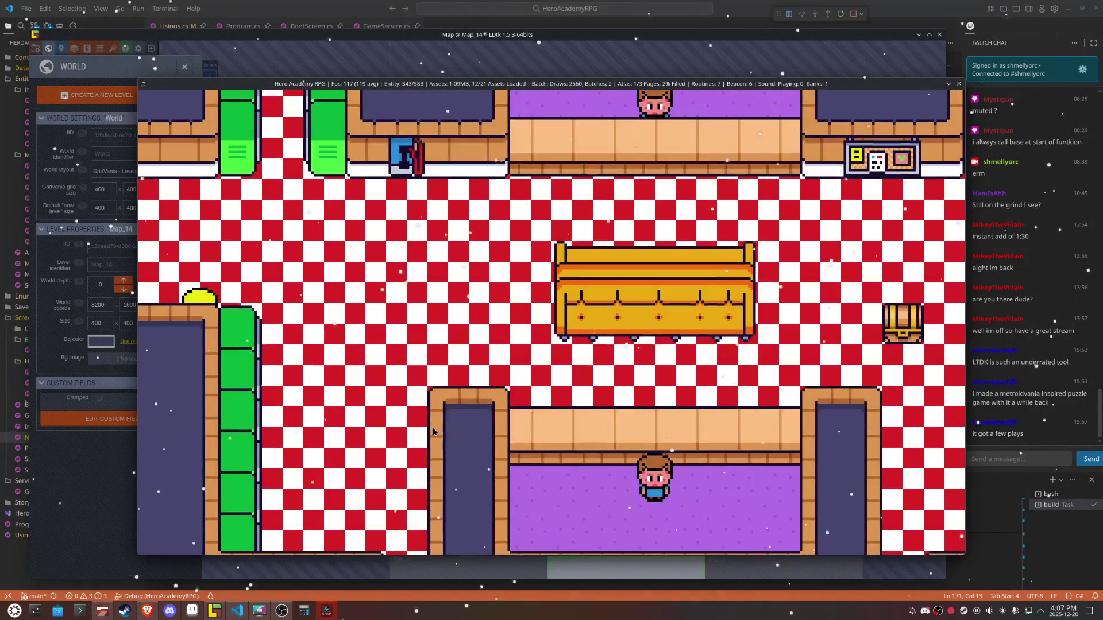
key(Up)
key(Right)
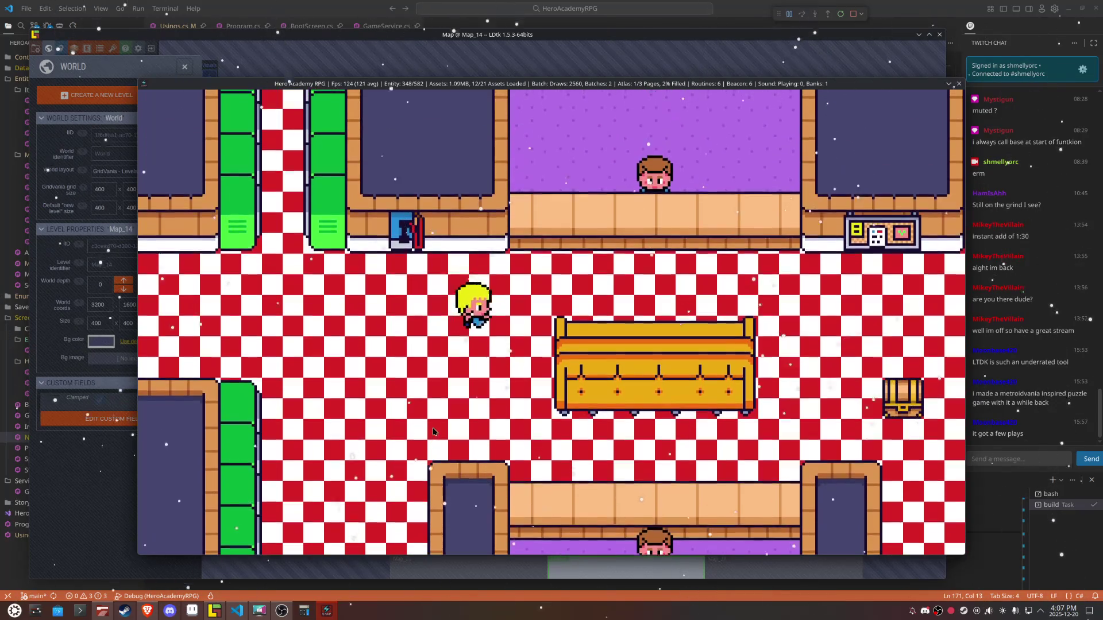
key(Right)
key(Up)
key(Left)
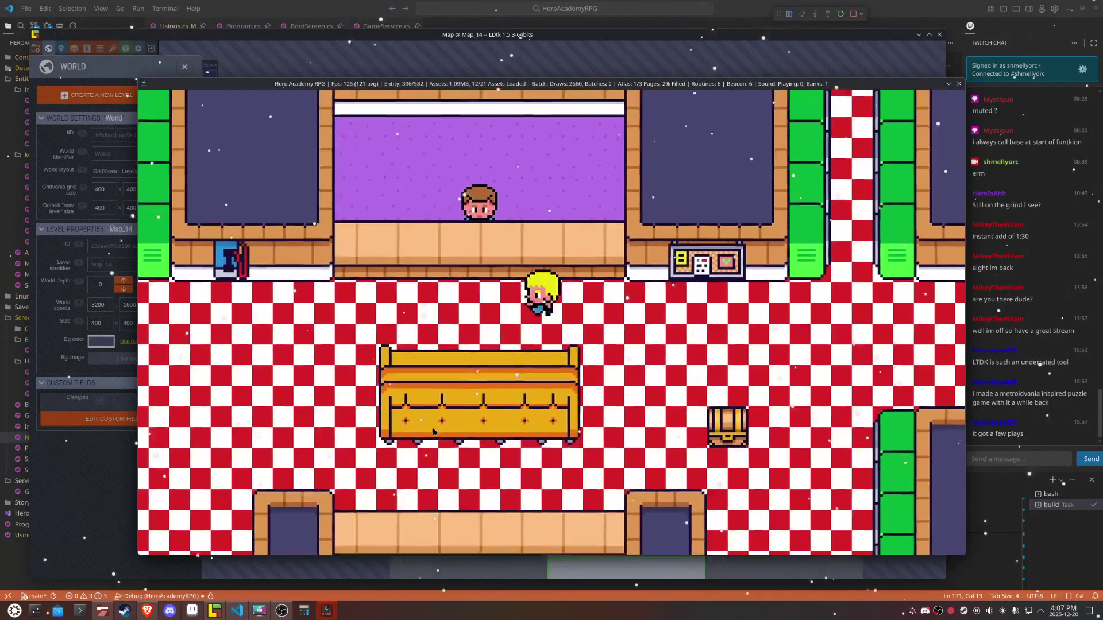
key(Down)
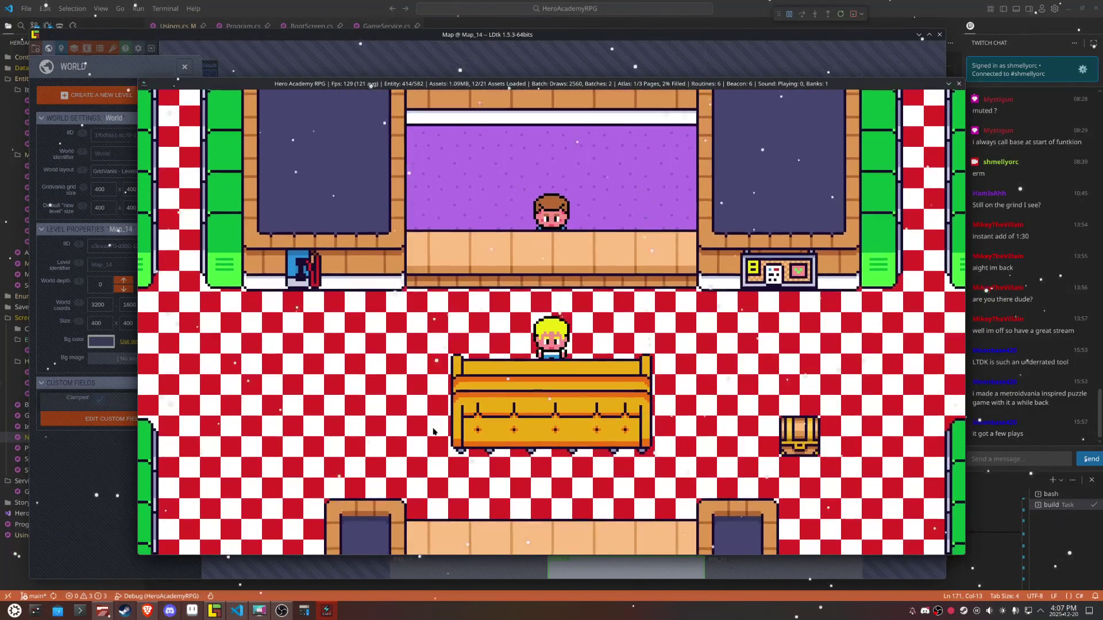
key(Left)
key(Down)
Step: Walk along the counters past the blue machine and up between the green lockers
key(Right)
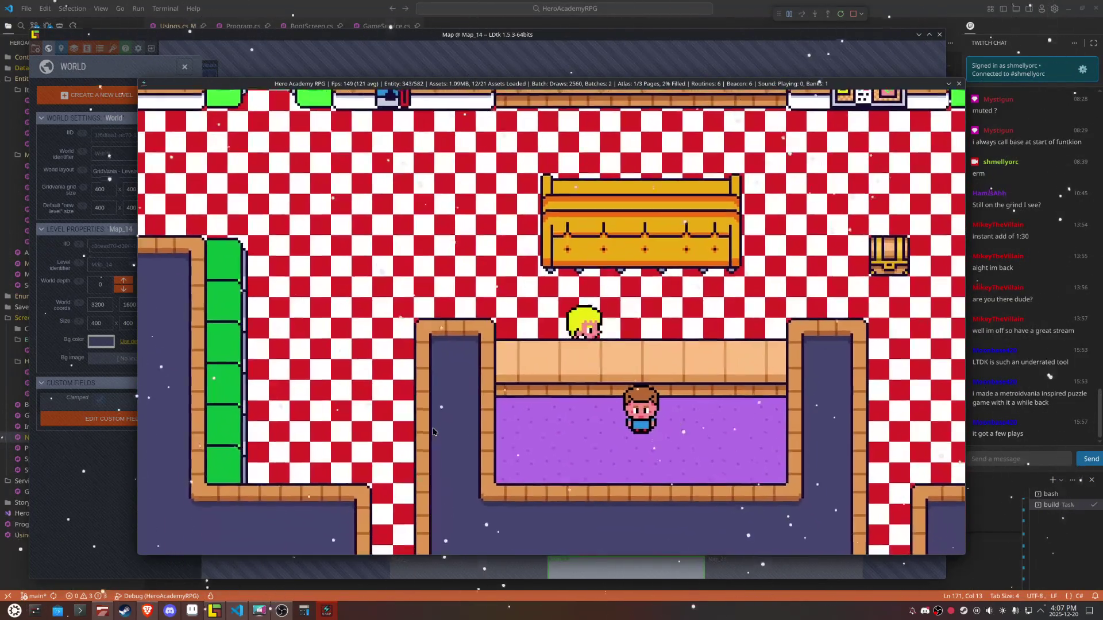
key(Right)
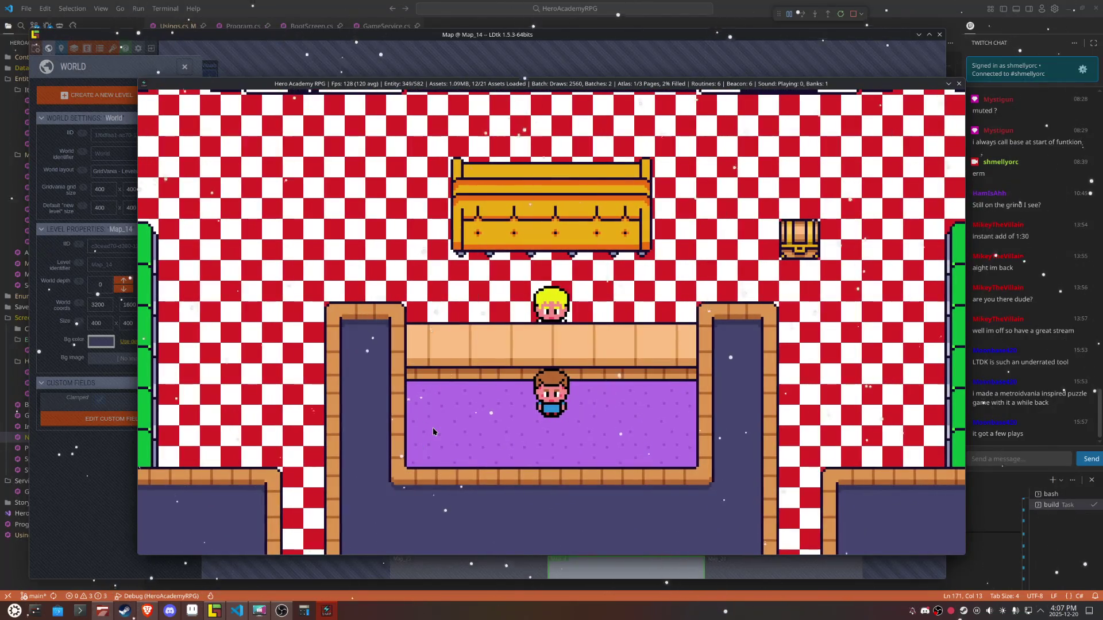
key(Up)
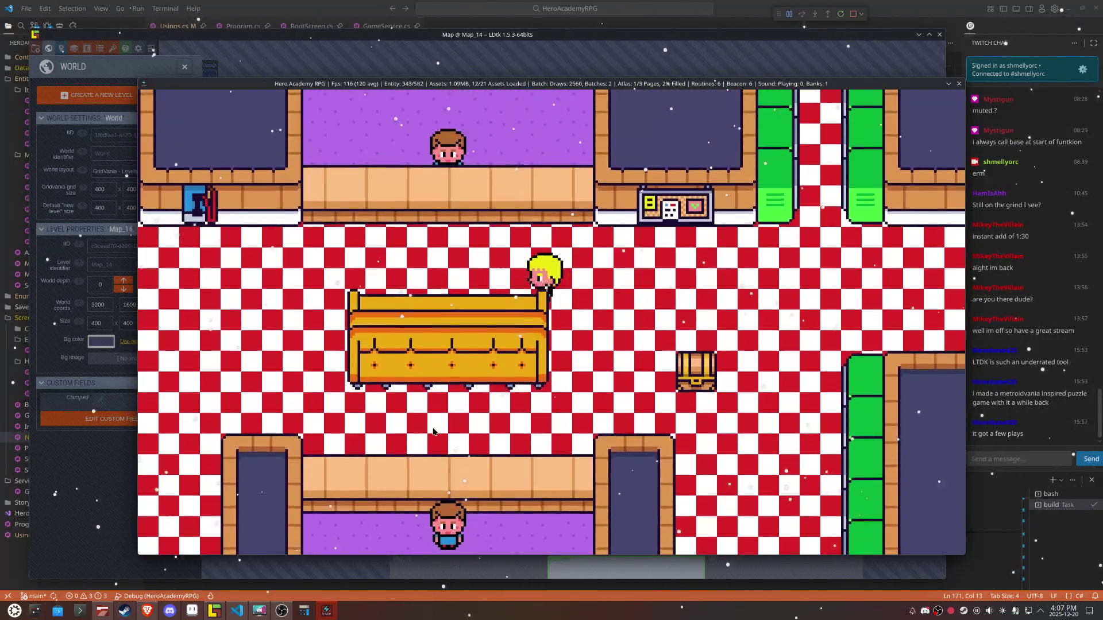
key(Left)
key(Up)
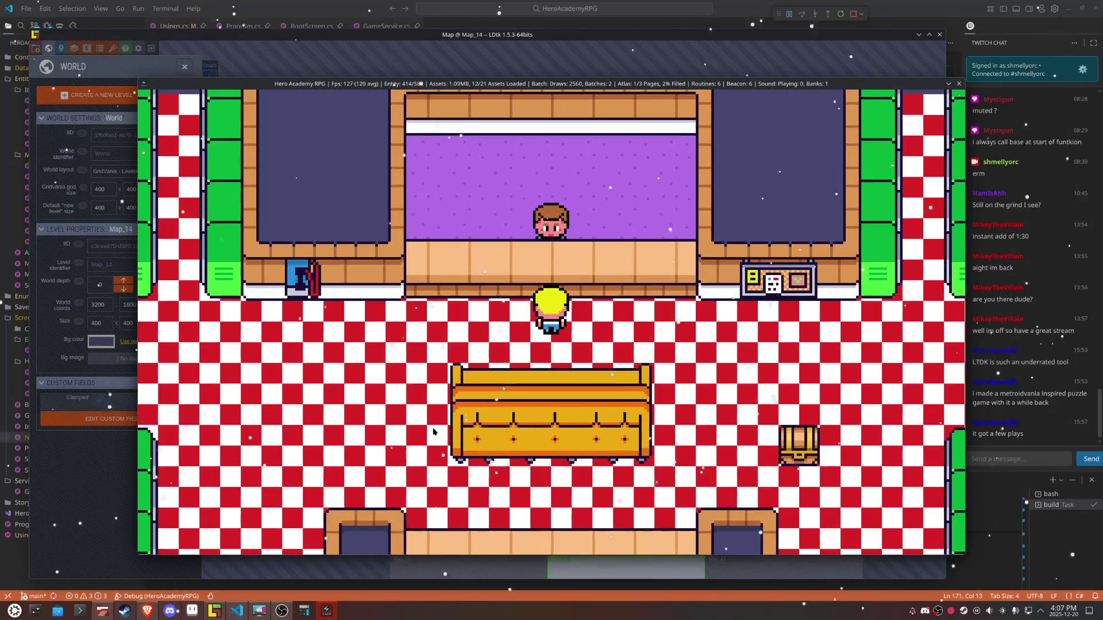
key(Right)
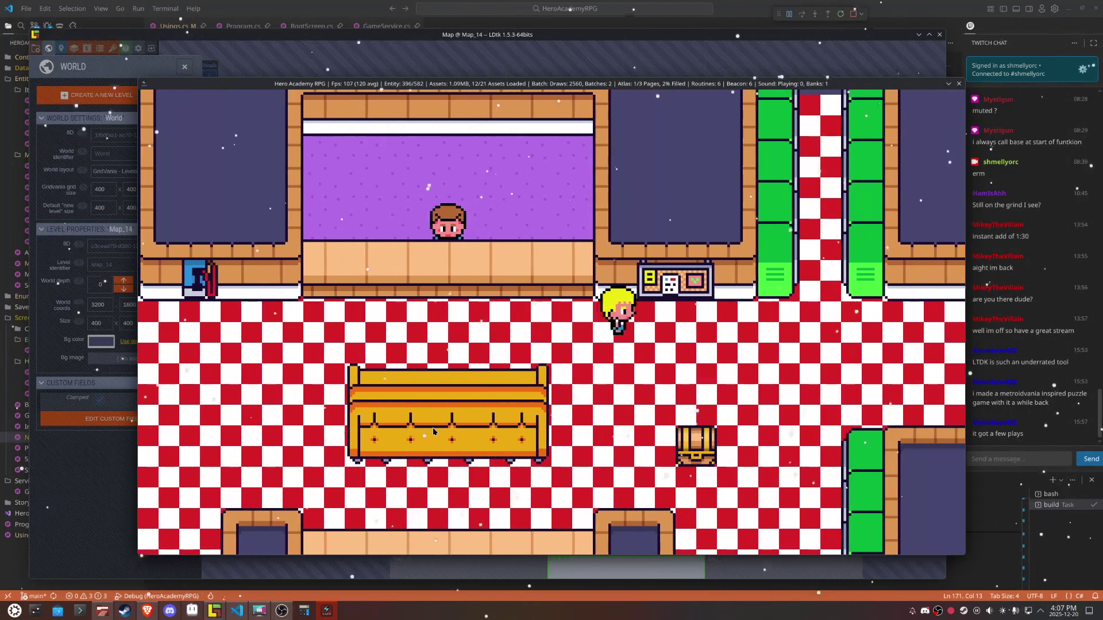
key(Left)
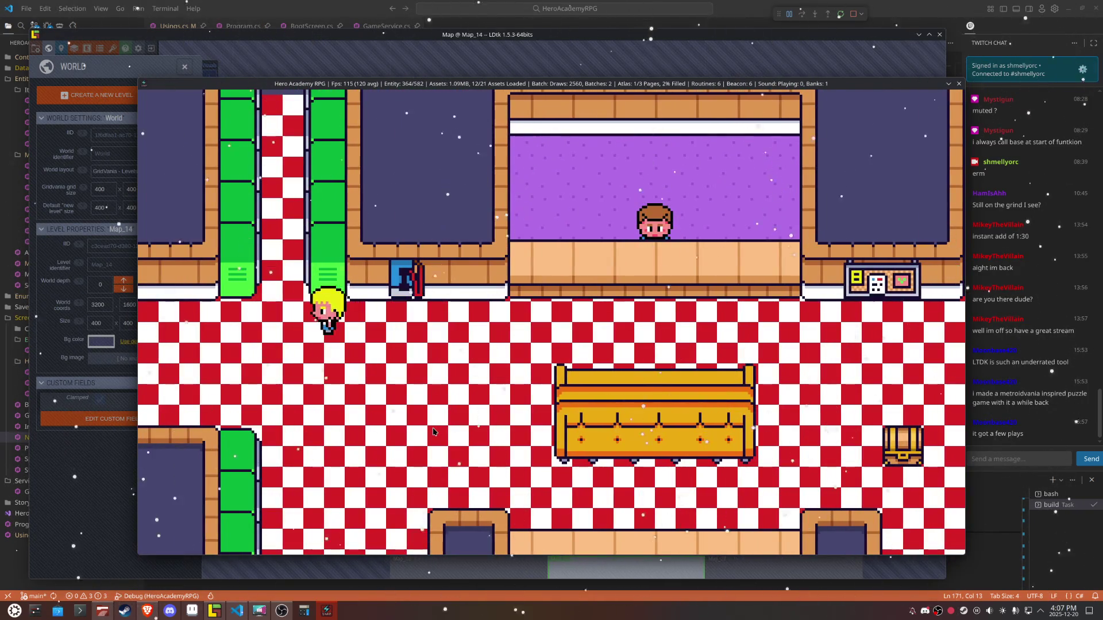
key(Up)
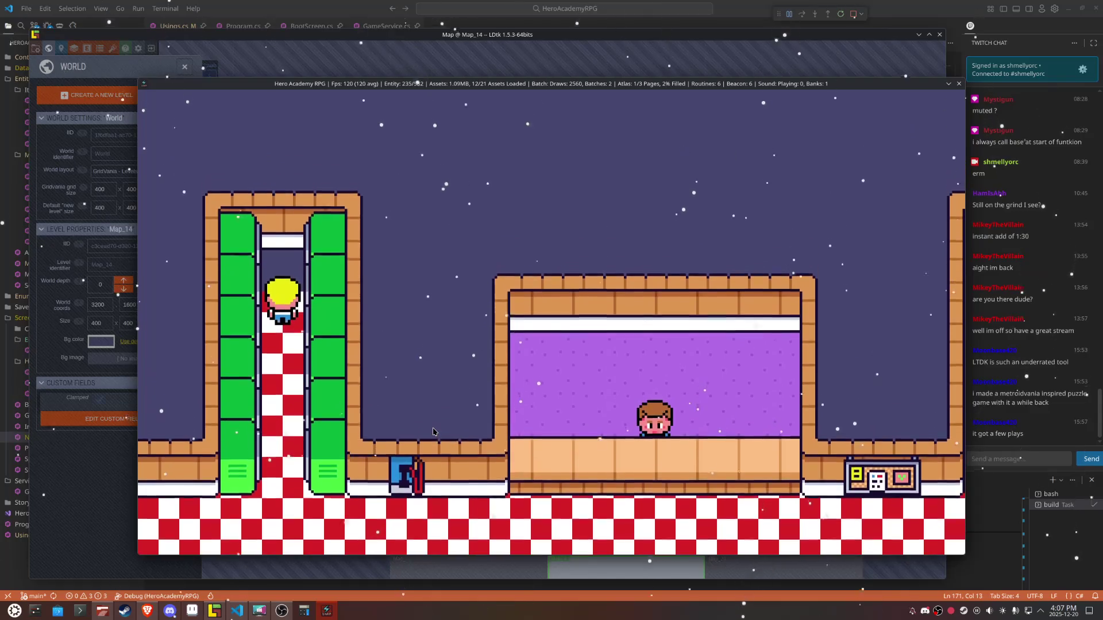
Step: Back in LDtk, open the Map_7 level on its Ground layer and save the project
click(213, 614)
click(597, 456)
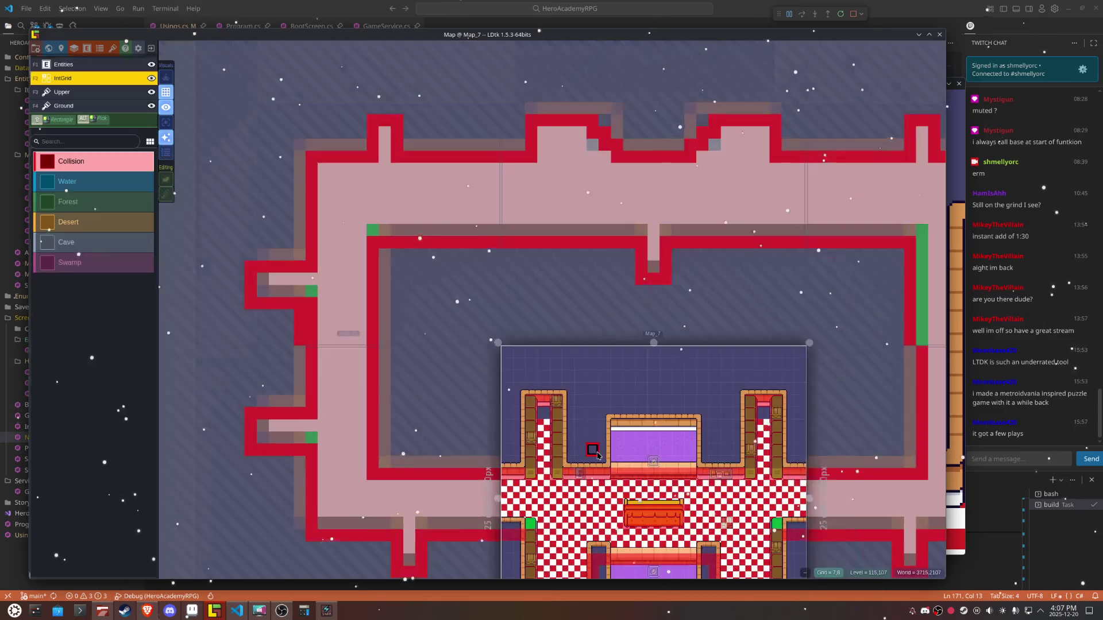
scroll(597, 456, up, 3)
key(F4)
scroll(569, 548, up, 2)
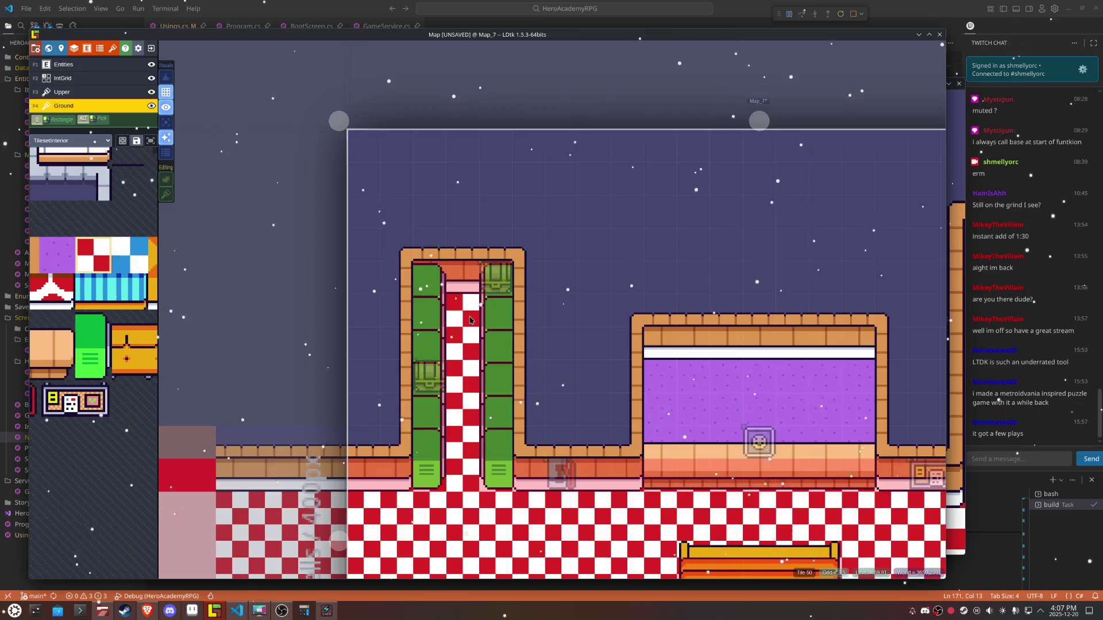
scroll(470, 320, up, 2)
scroll(470, 320, down, 3)
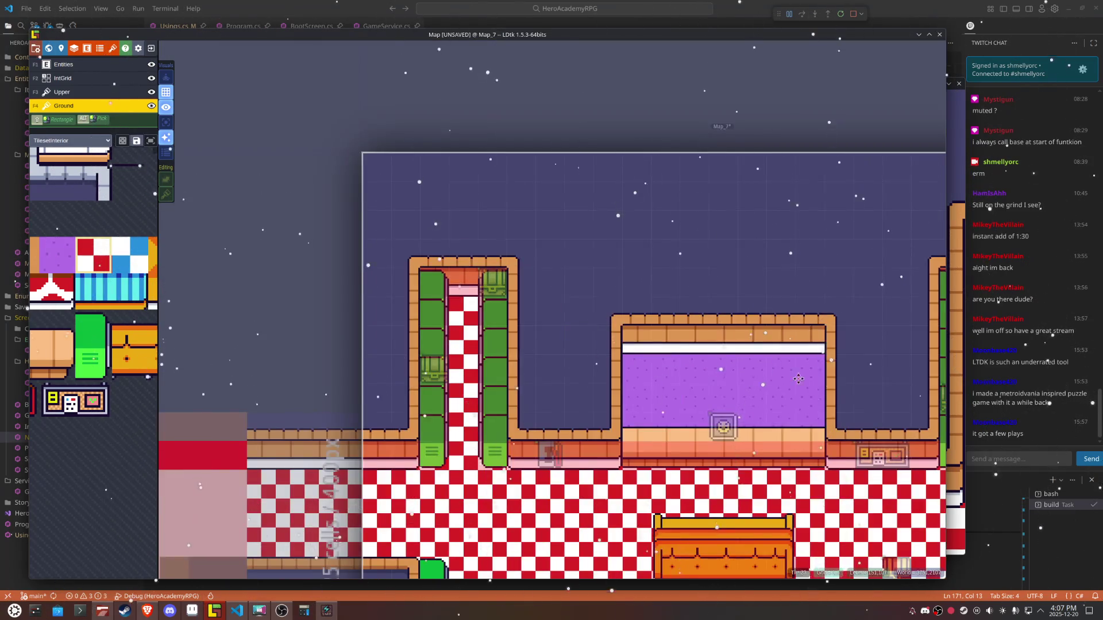
scroll(621, 343, down, 3)
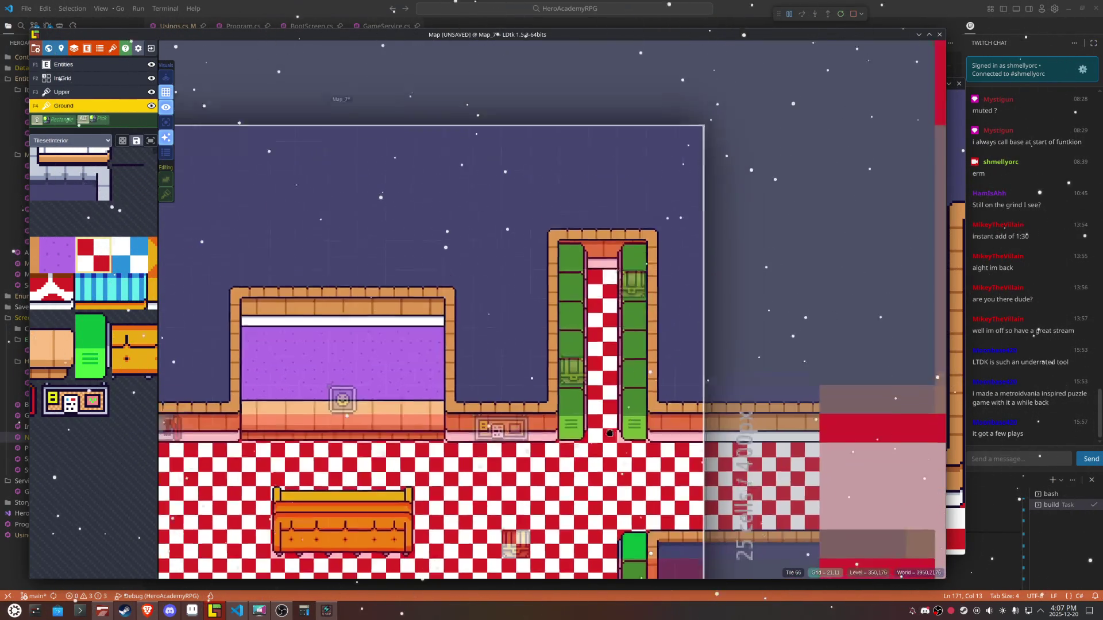
key(ctrl+s)
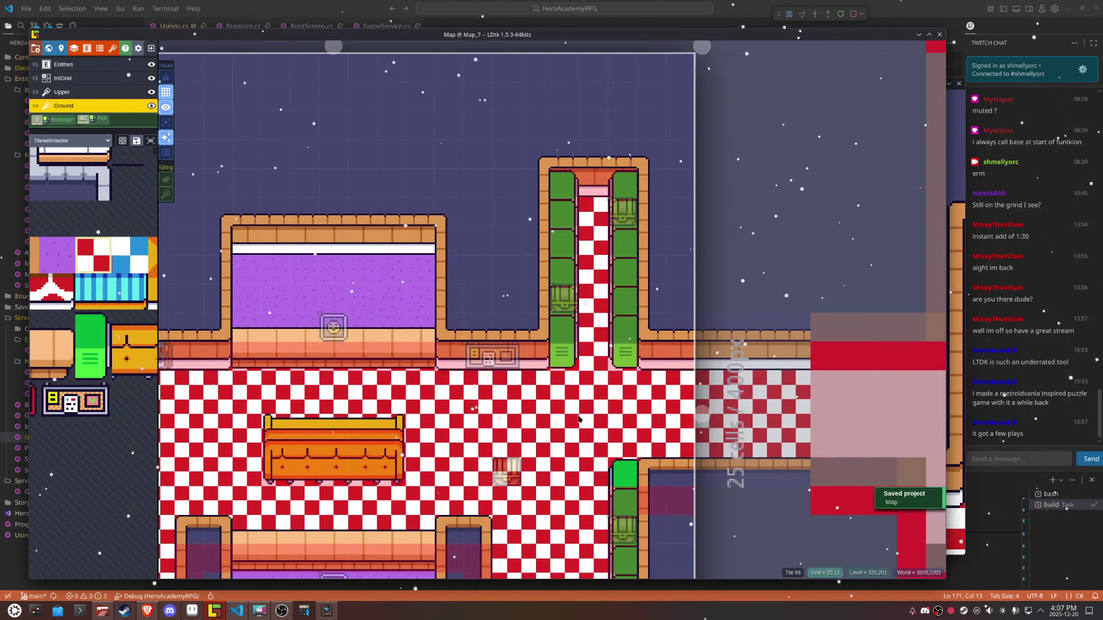
Step: Select the Map_11 level, save again and zoom out to the world overview
mouse_move(521, 432)
mouse_down()
mouse_move(568, 320)
mouse_move(554, 339)
mouse_up()
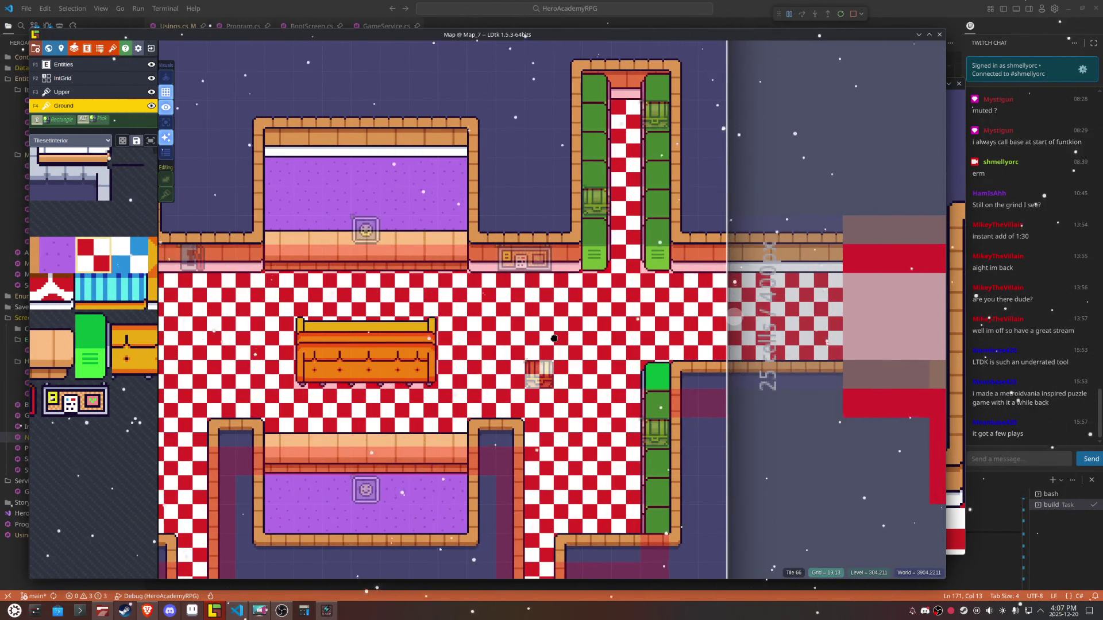
click(763, 301)
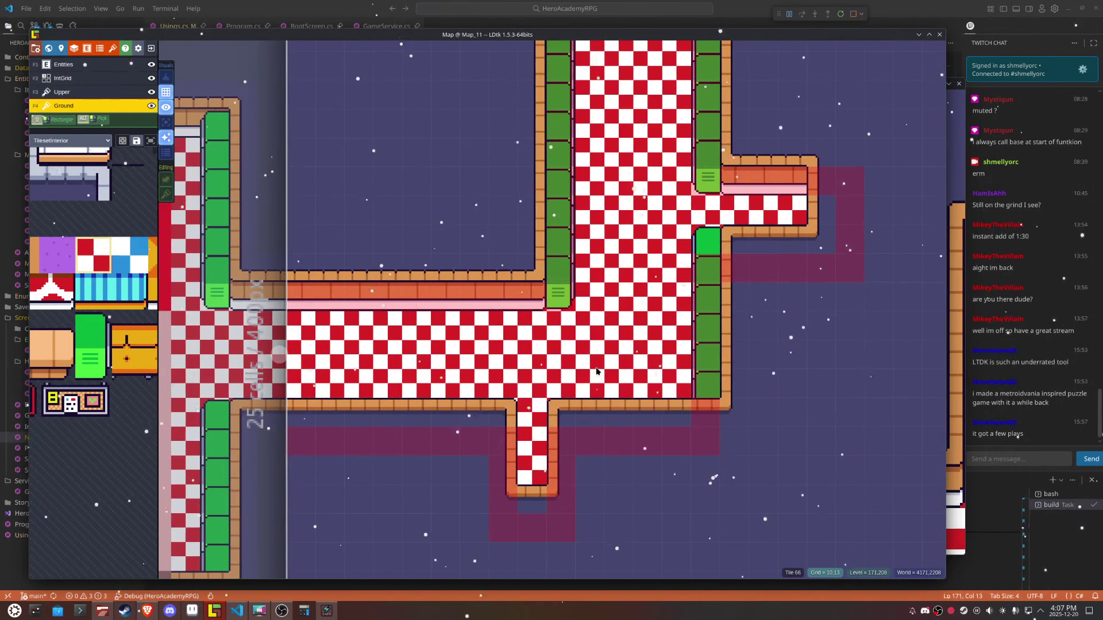
key(ctrl+s)
scroll(598, 370, down, 5)
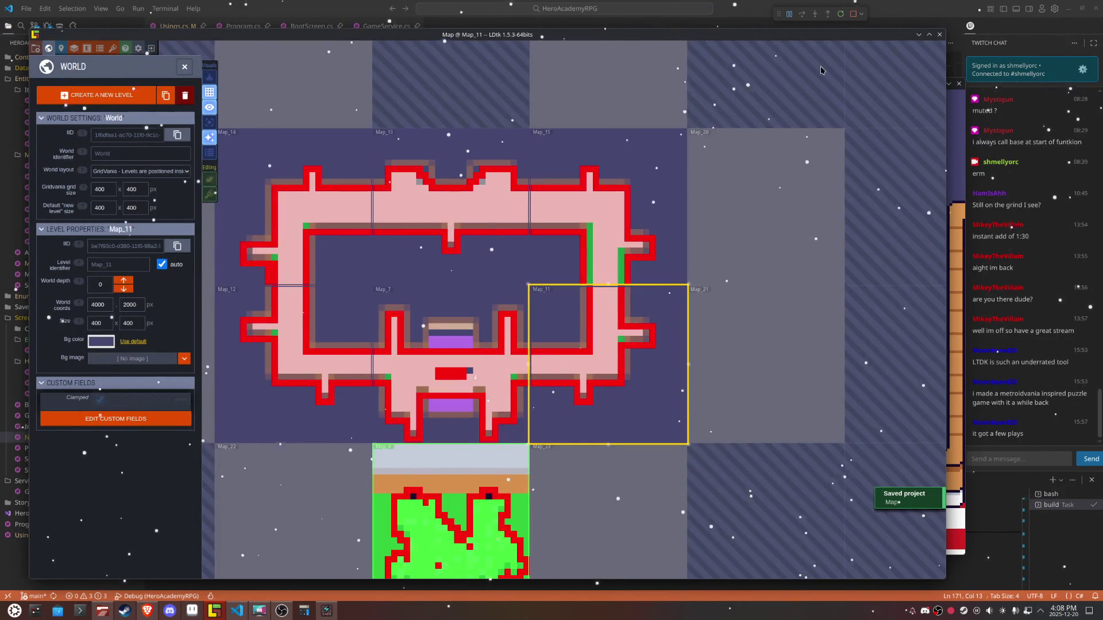
Step: Restart the debug session to rebuild the game with the updated map
click(843, 21)
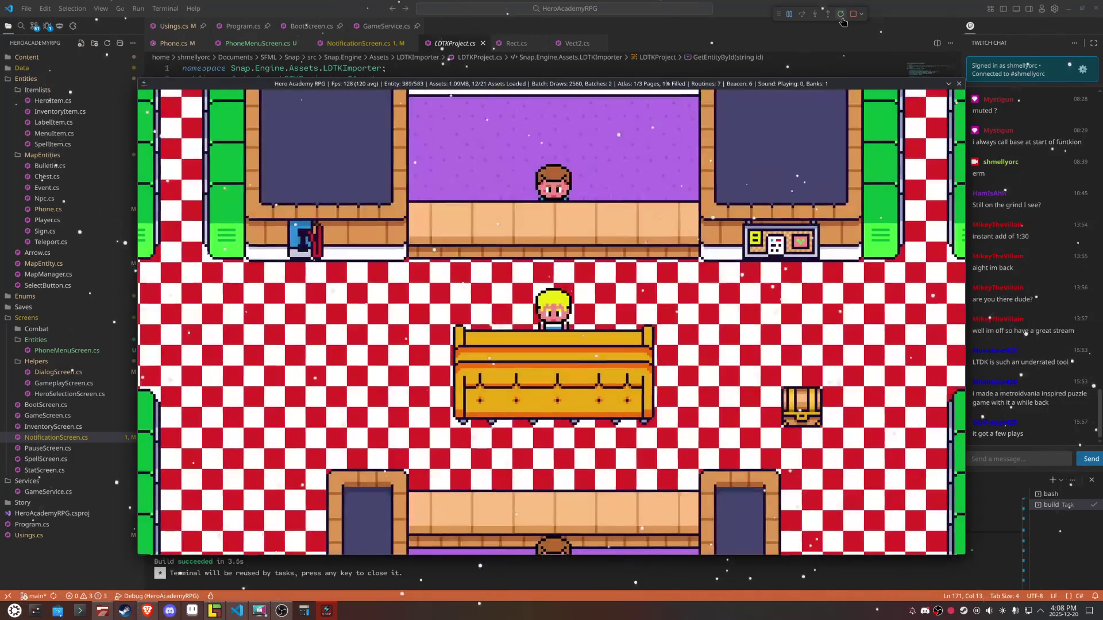
Step: Walk the hero through the checkered corridors and narrow top passage, then off the edge into the next room
key(Right)
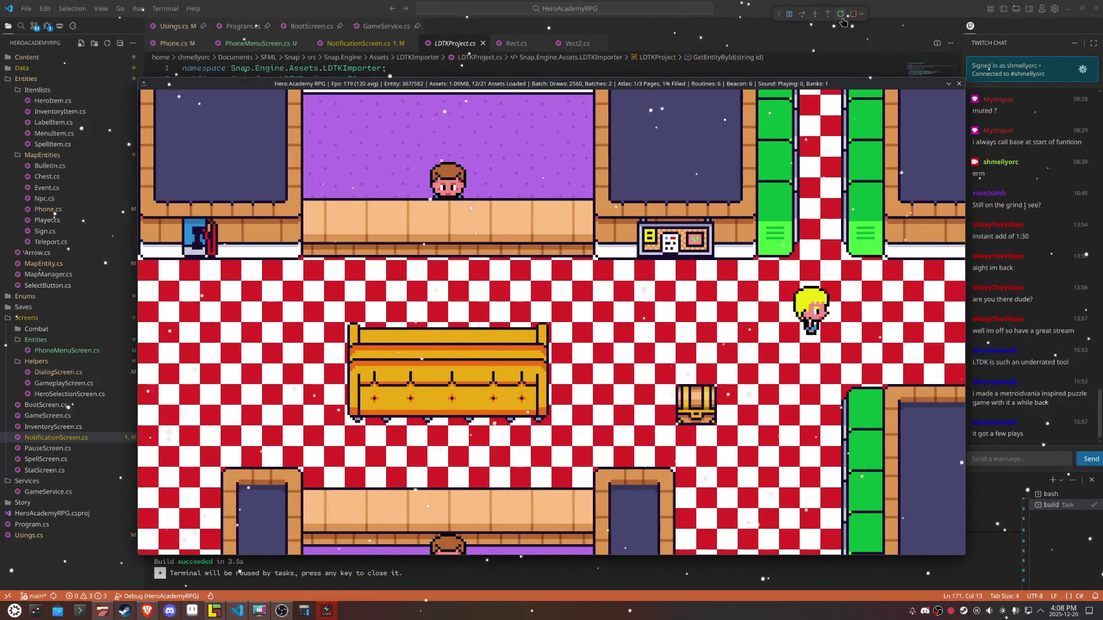
key(Up)
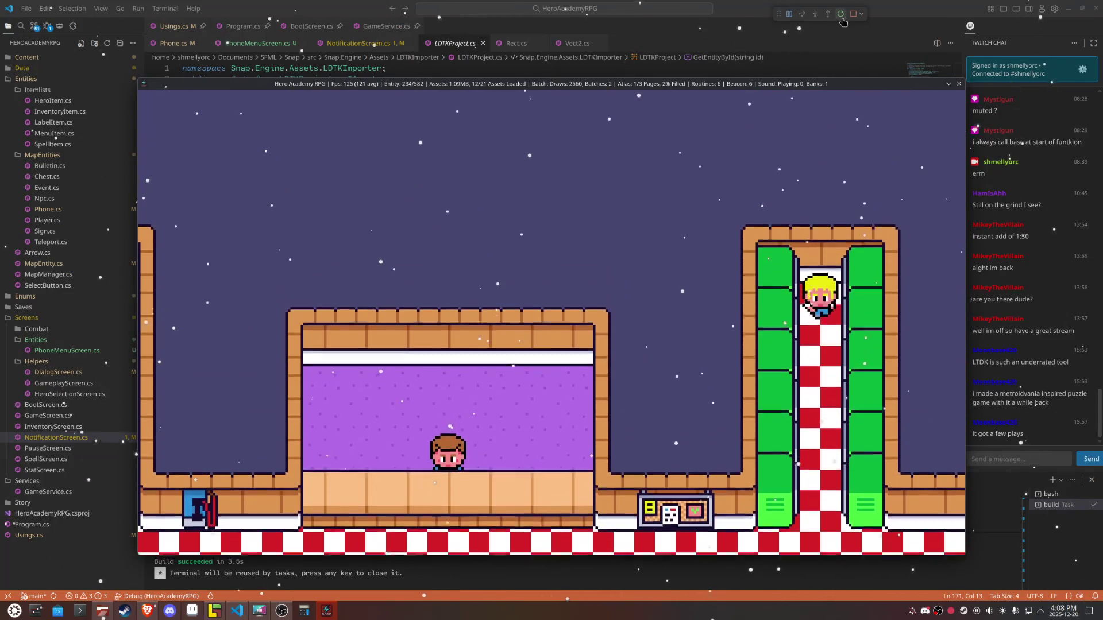
key(Down)
key(Left)
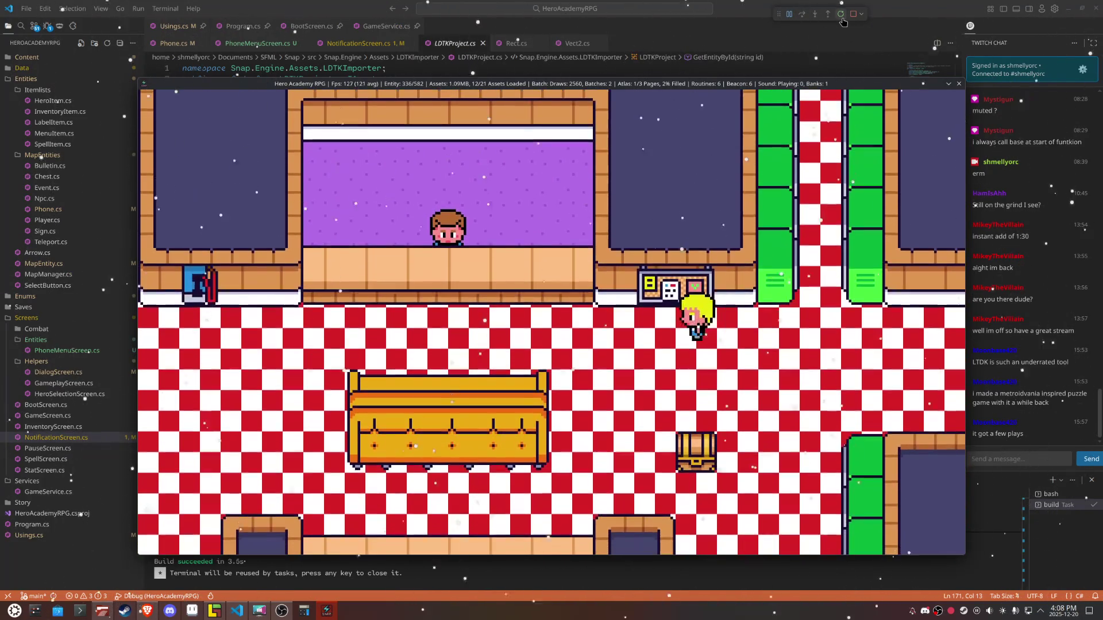
key(Left)
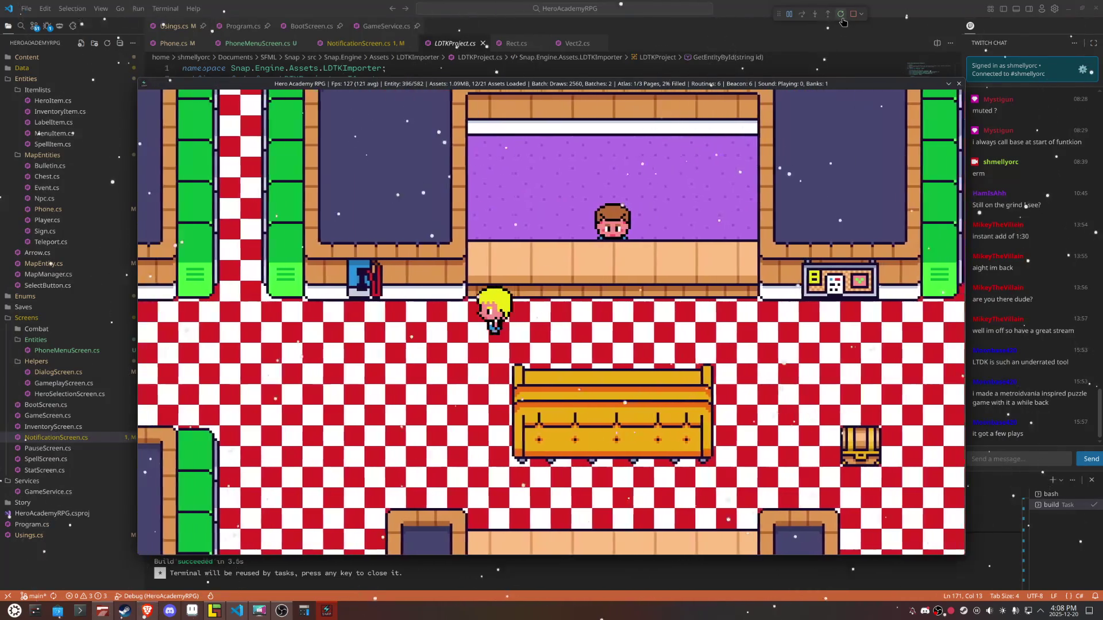
key(Left)
key(Up)
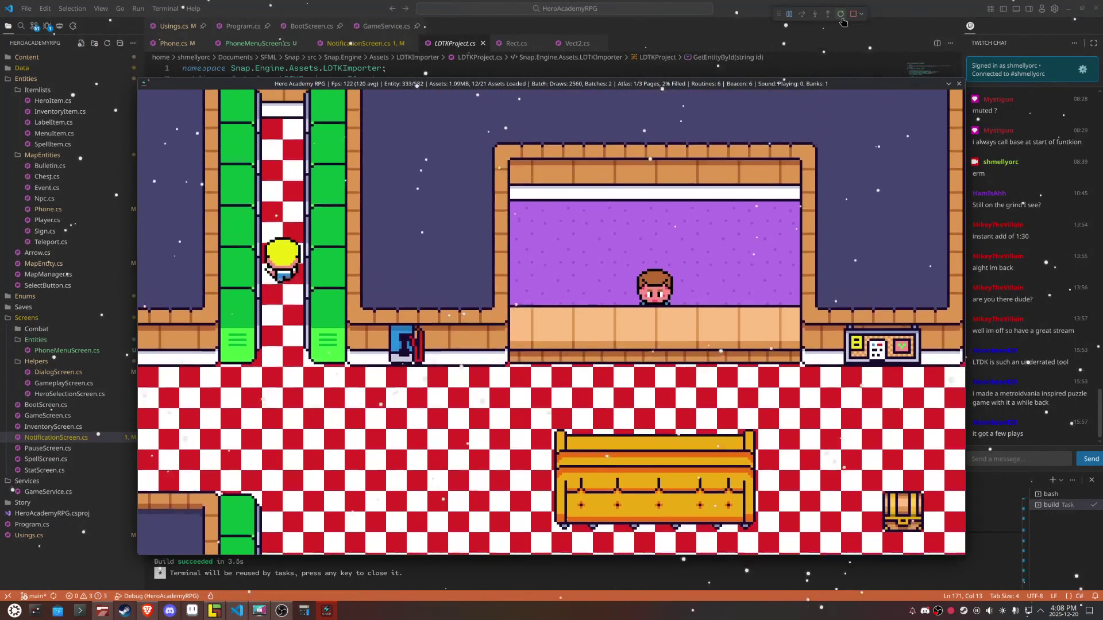
key(Down)
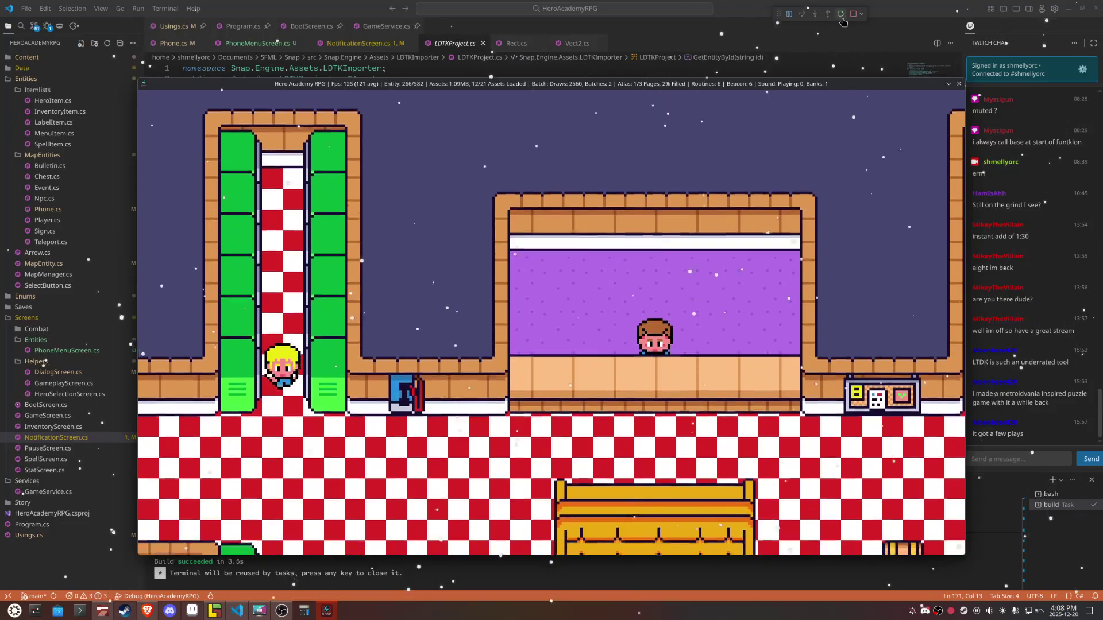
key(Left)
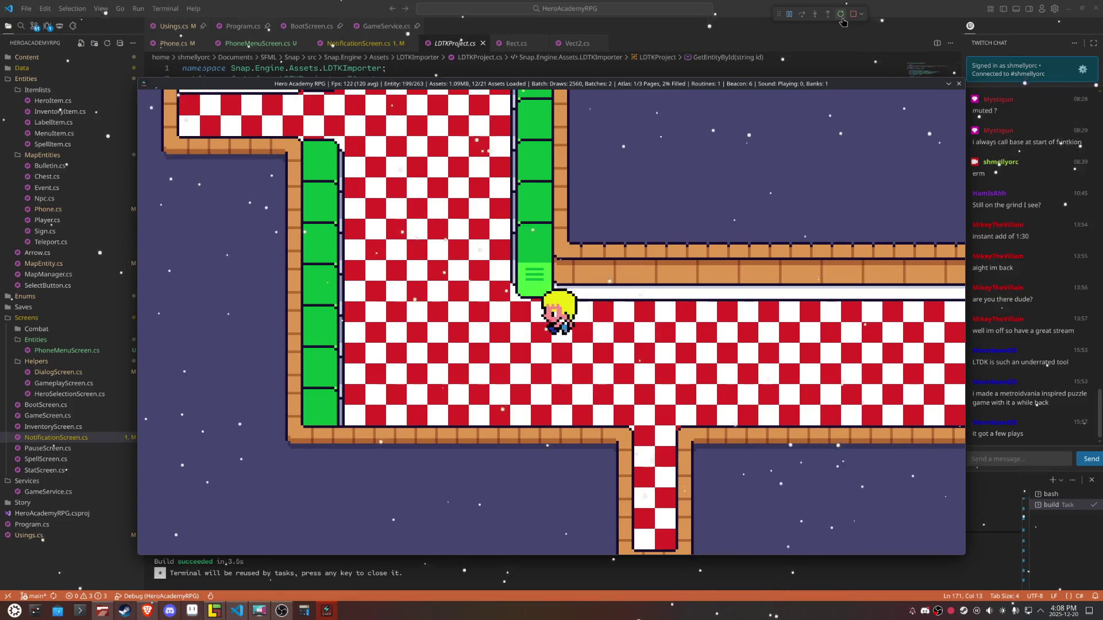
key(Up)
key(Up)
key(Up)
key(Up)
key(Right)
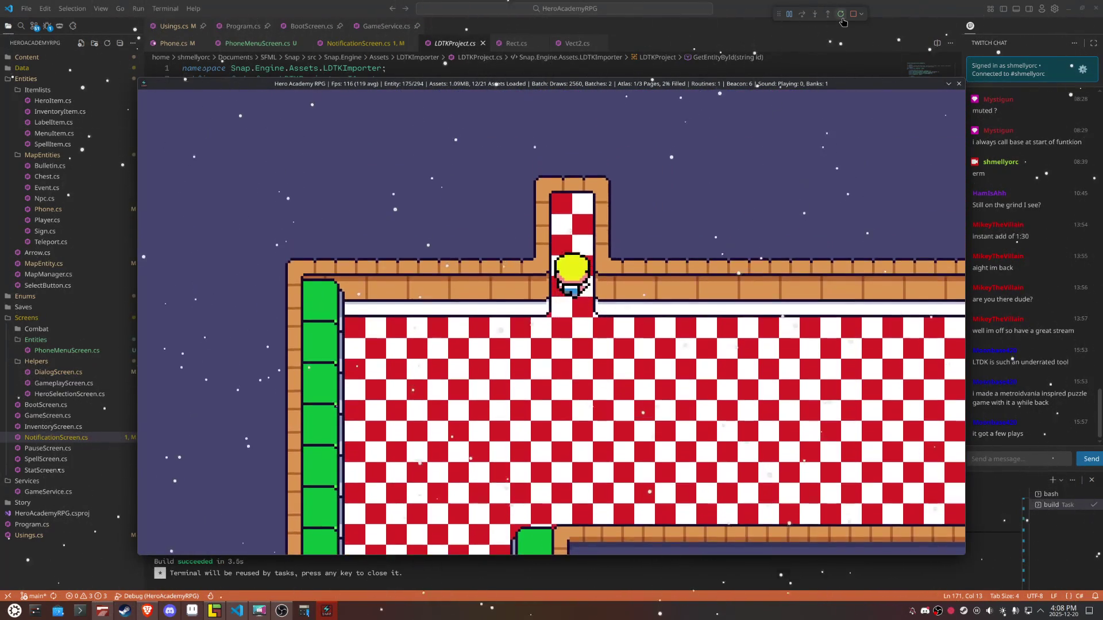
key(Up)
key(Down)
key(Right)
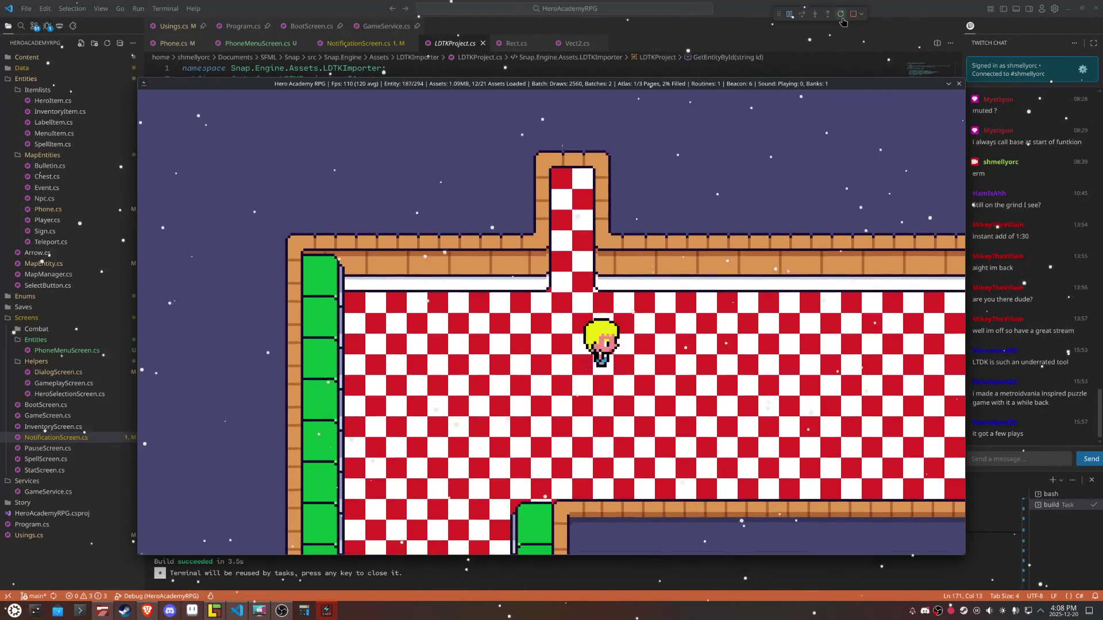
key(Right)
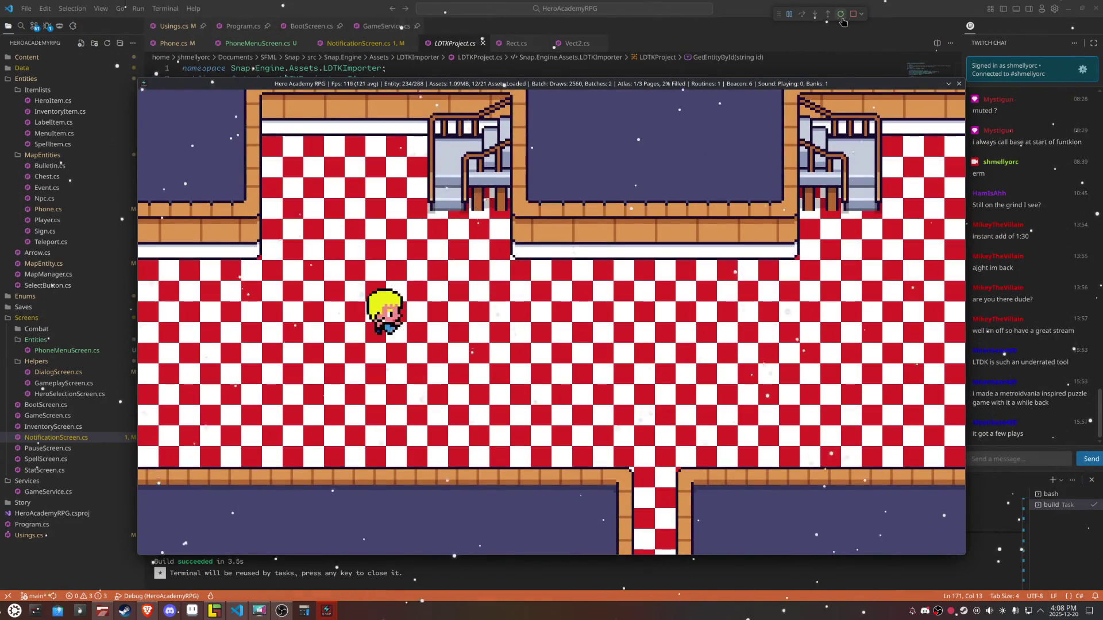
Step: Walk past the middle wall, out the right exit and through the narrow corridor into the next room
key(Up)
key(Right)
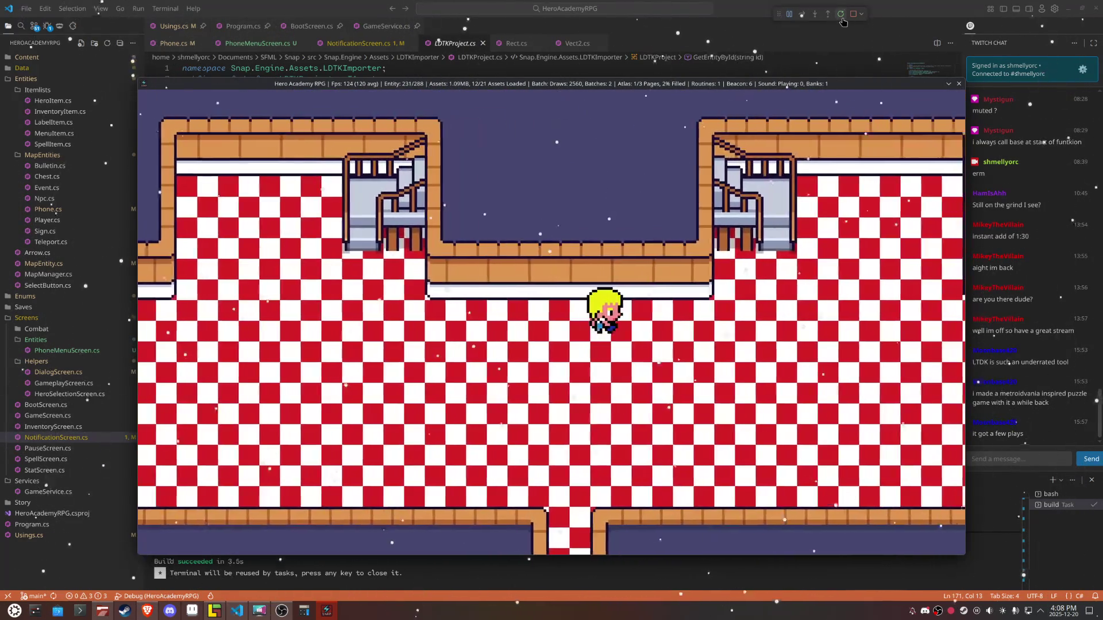
key(Right)
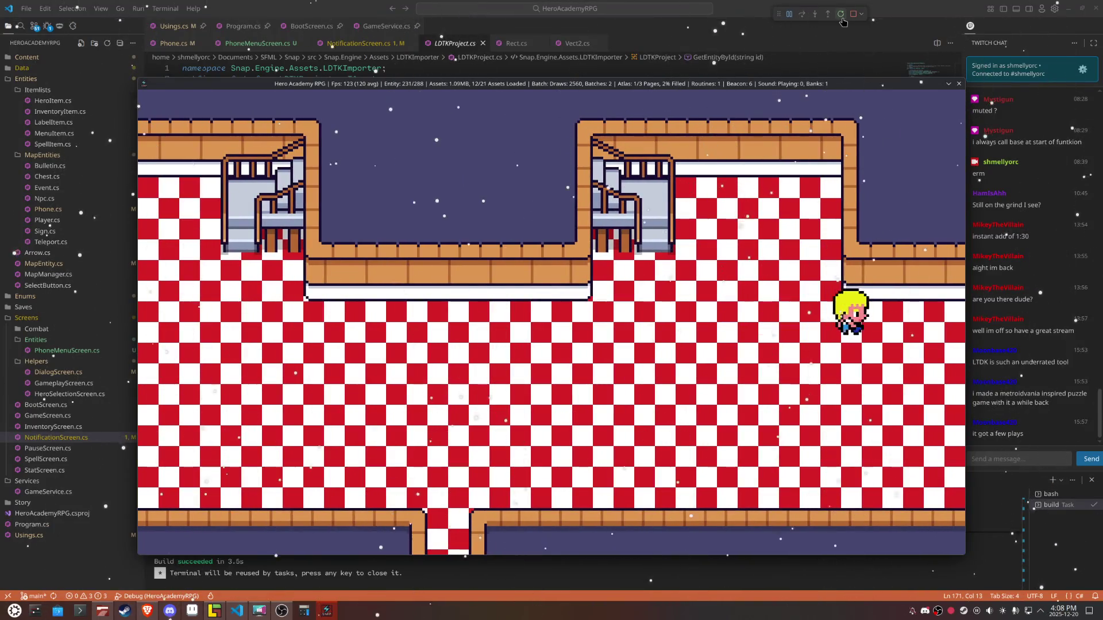
key(Right)
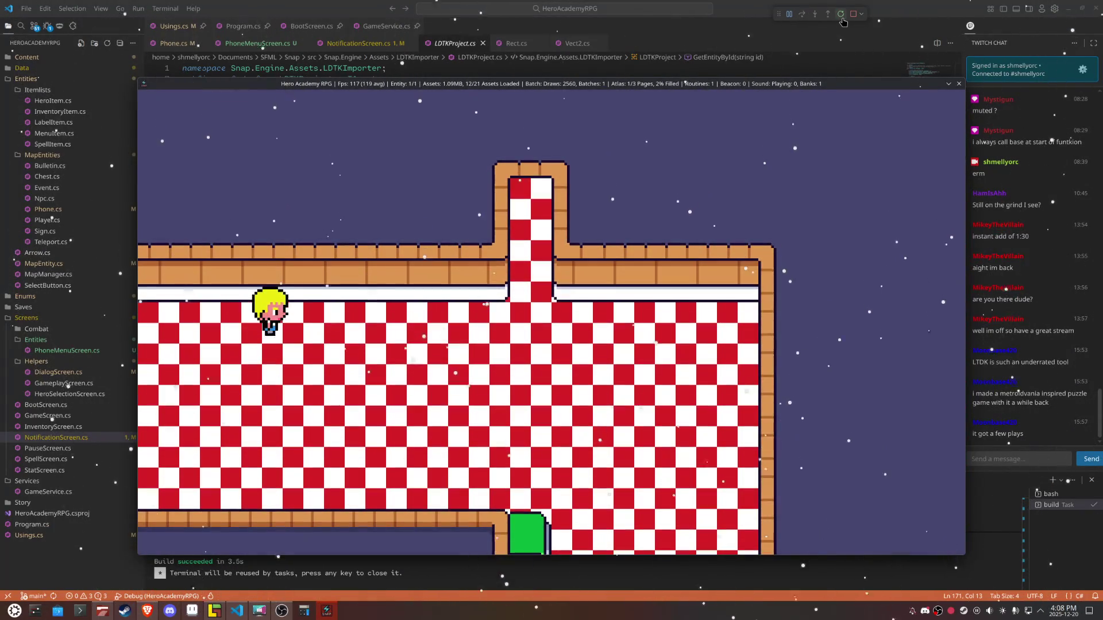
key(Up)
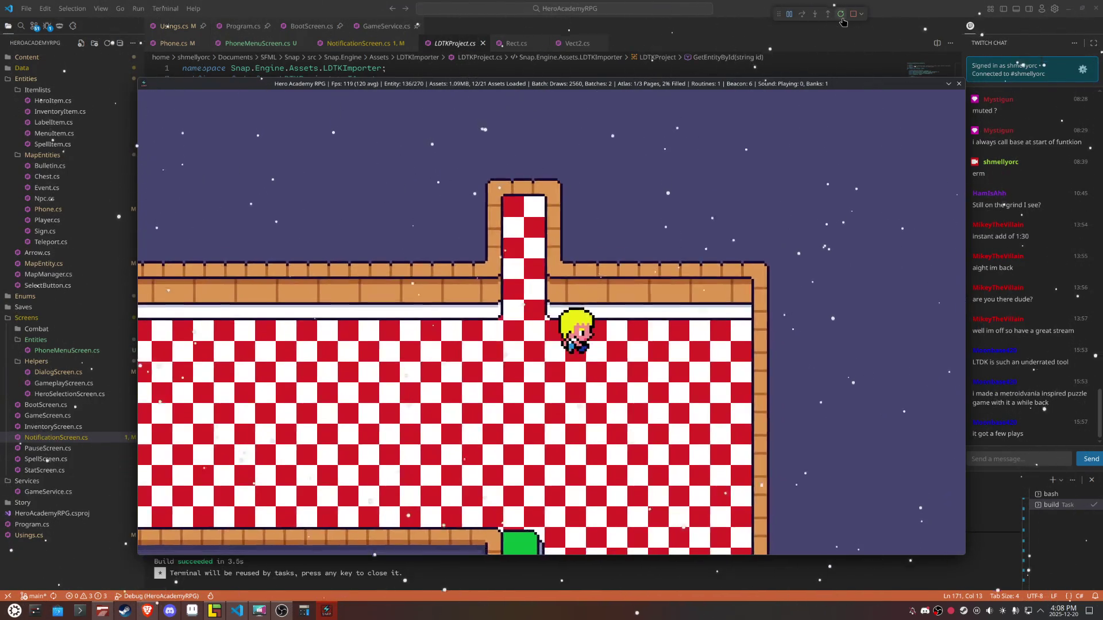
key(Right)
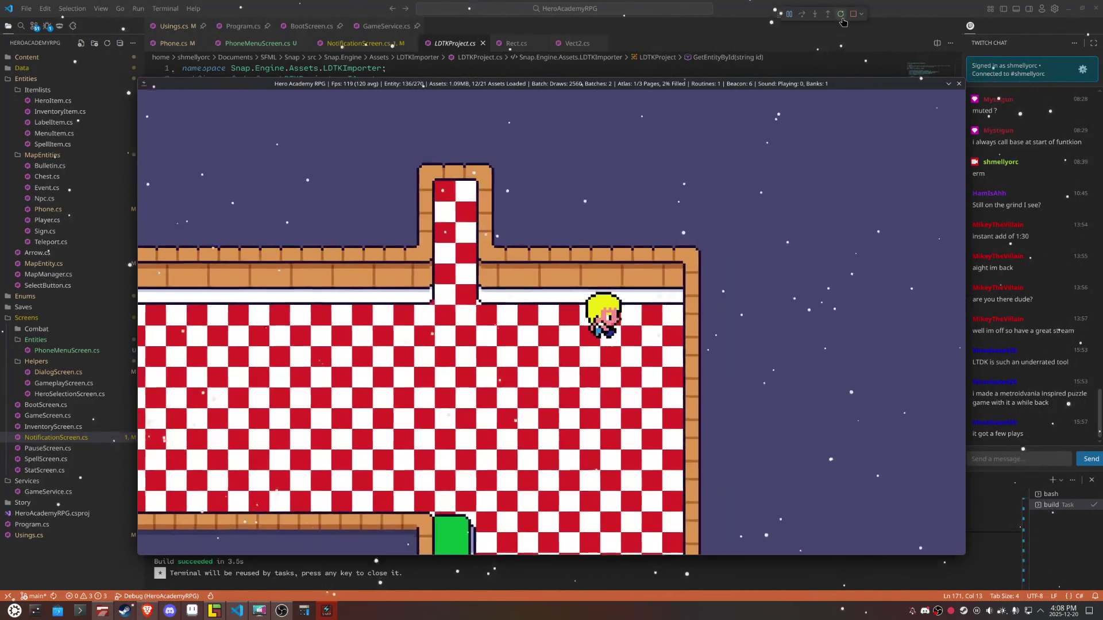
key(Down)
key(Down)
key(Down)
key(Down)
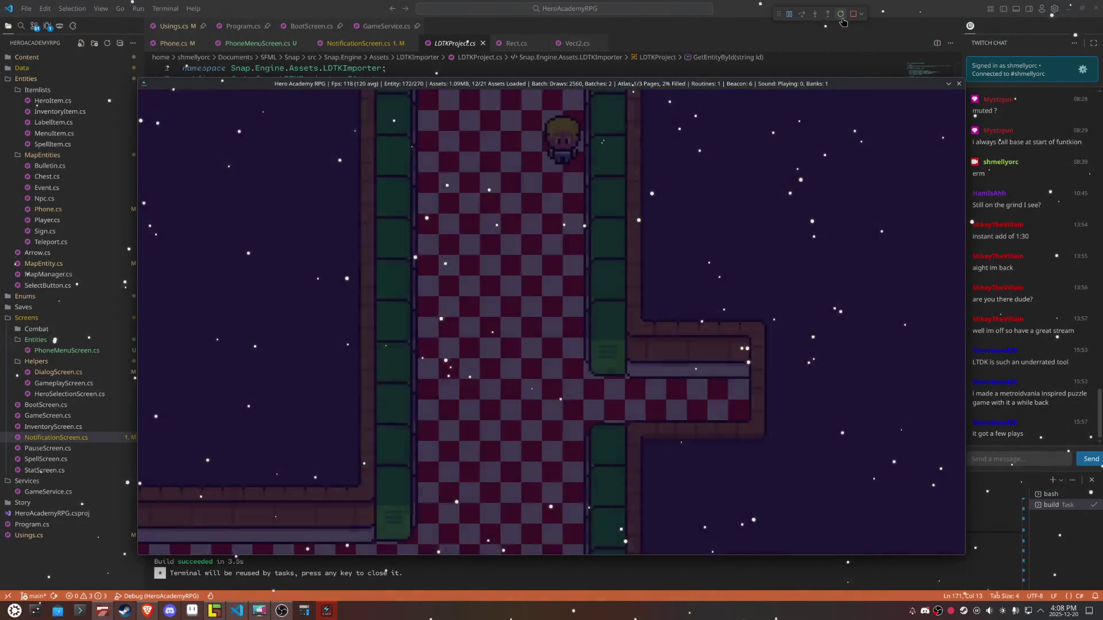
Step: Check the in-game party menu, walk through the left edge into another room and reopen the menu
key(Escape)
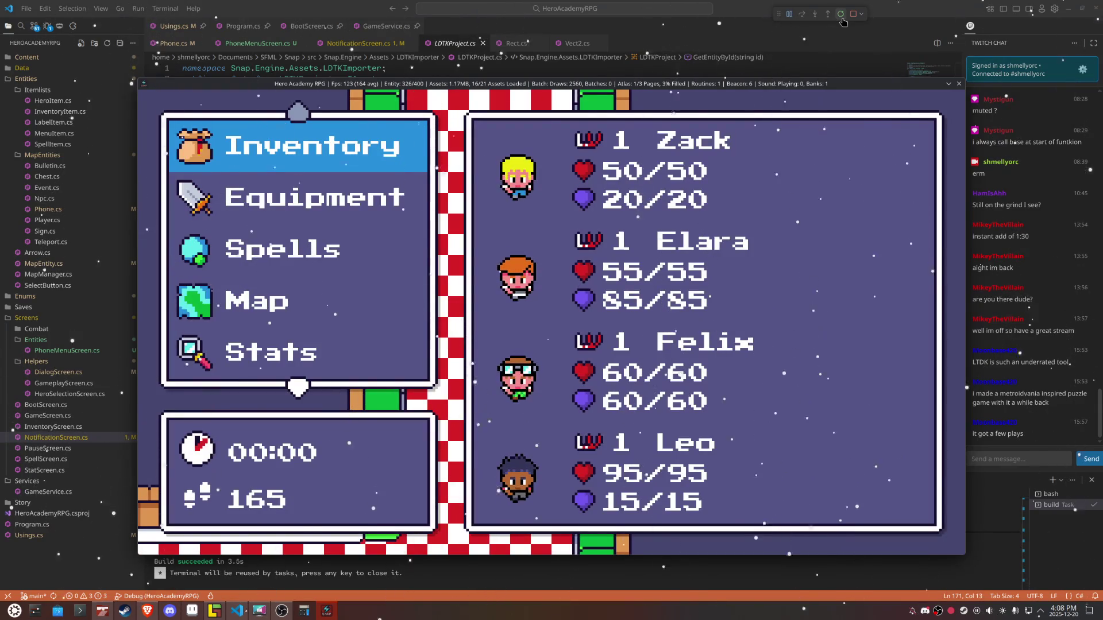
key(Escape)
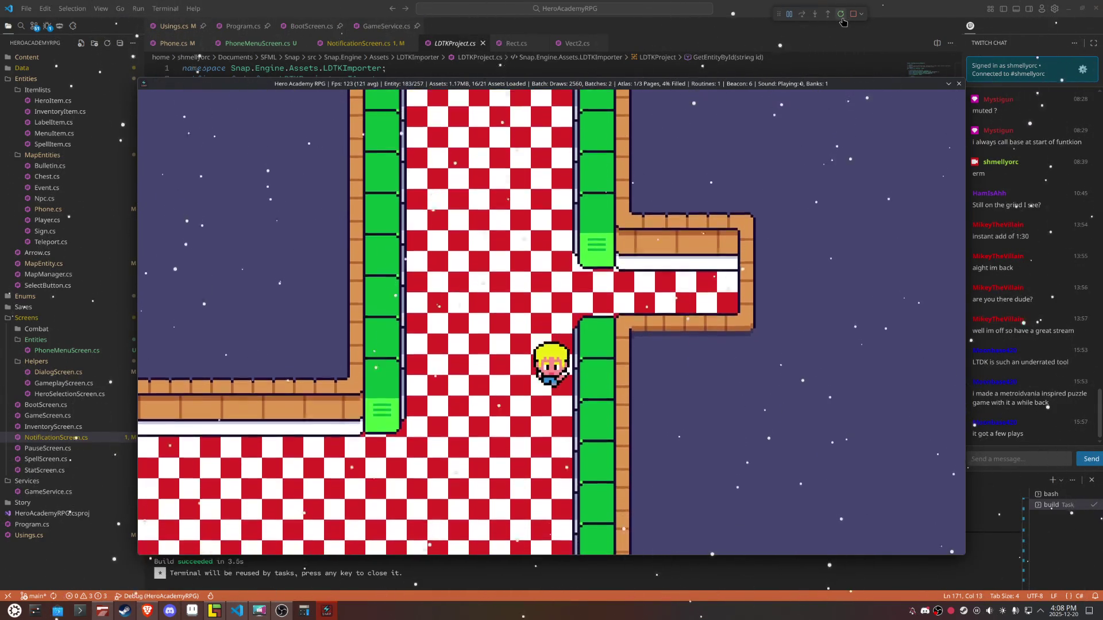
key(Left)
key(Escape)
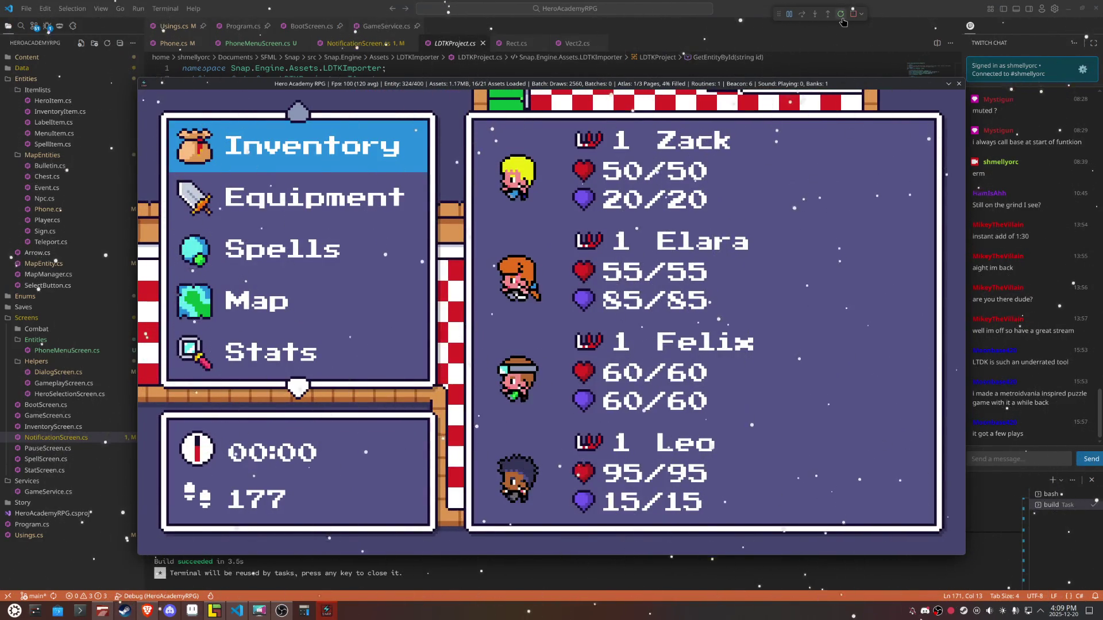
key(Escape)
key(Left)
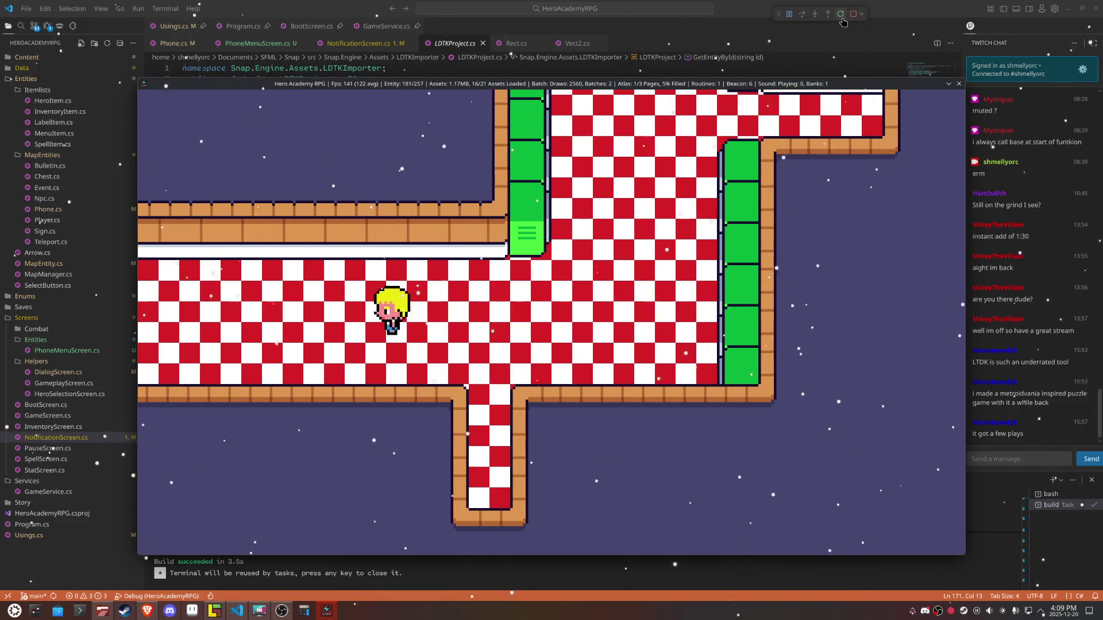
key(Left)
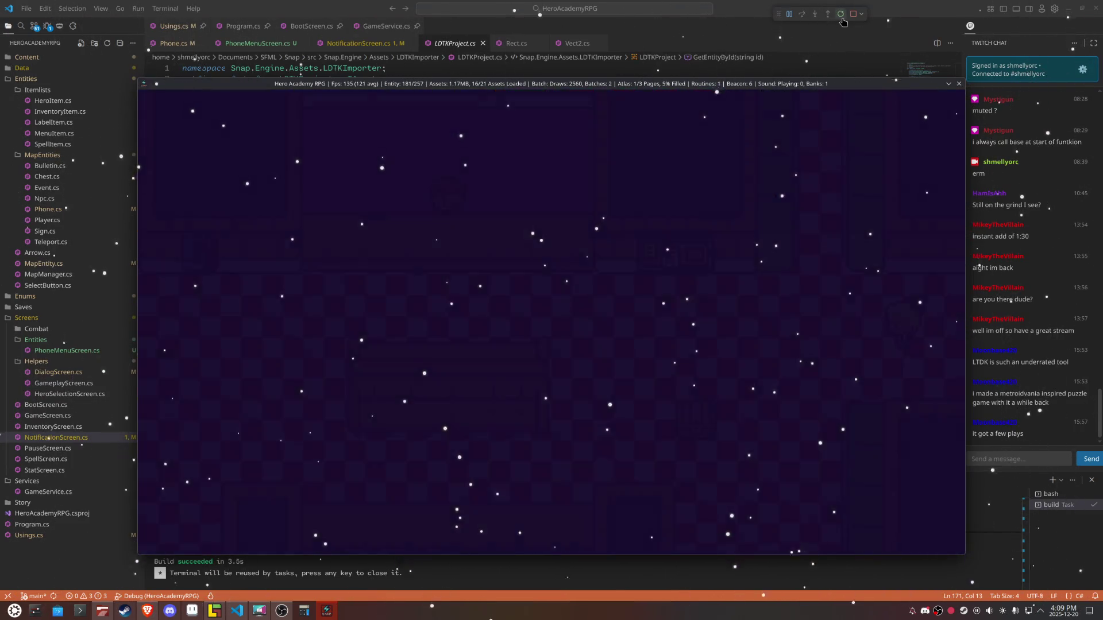
key(Left)
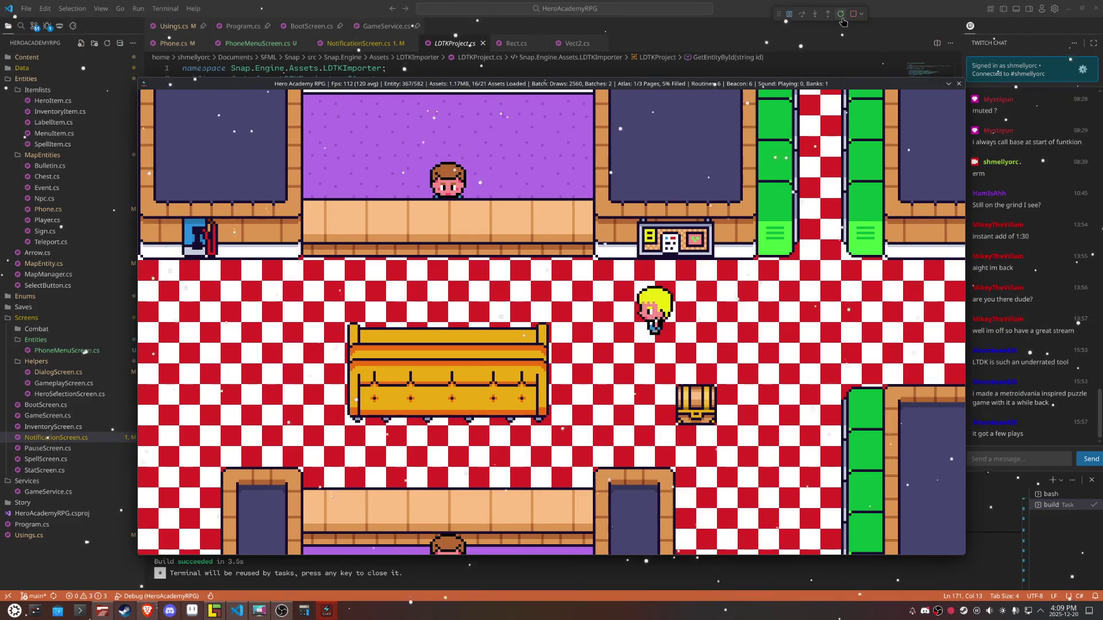
key(Down)
key(Escape)
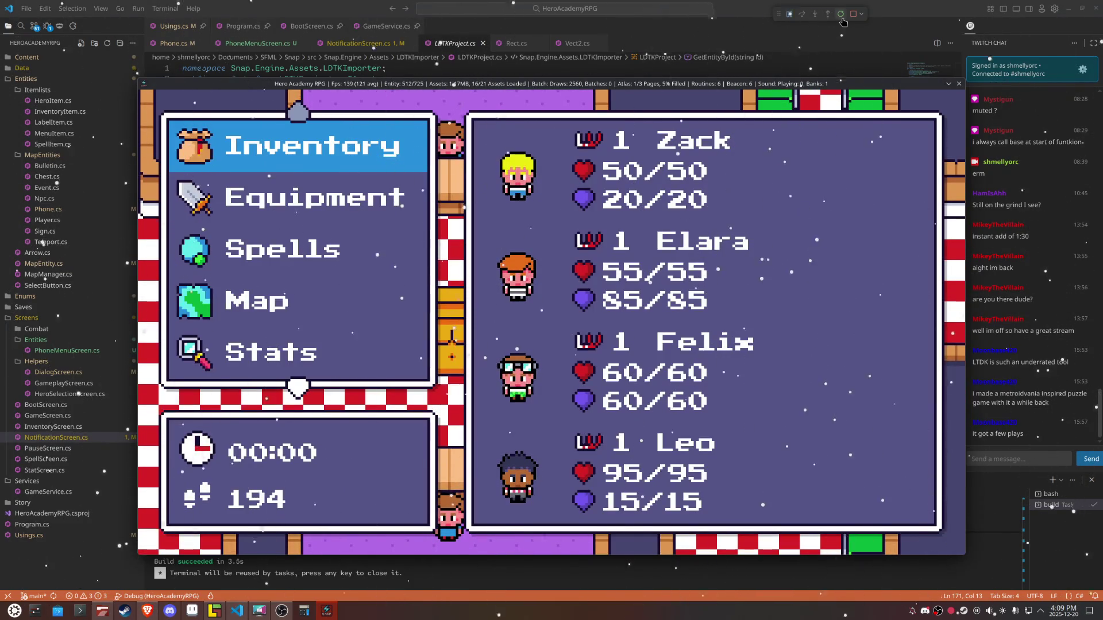
Step: View Zack's Light Heal spell details from the Spells menu, then open SpellScreen.cs in the editor
key(Down)
key(Down)
key(e)
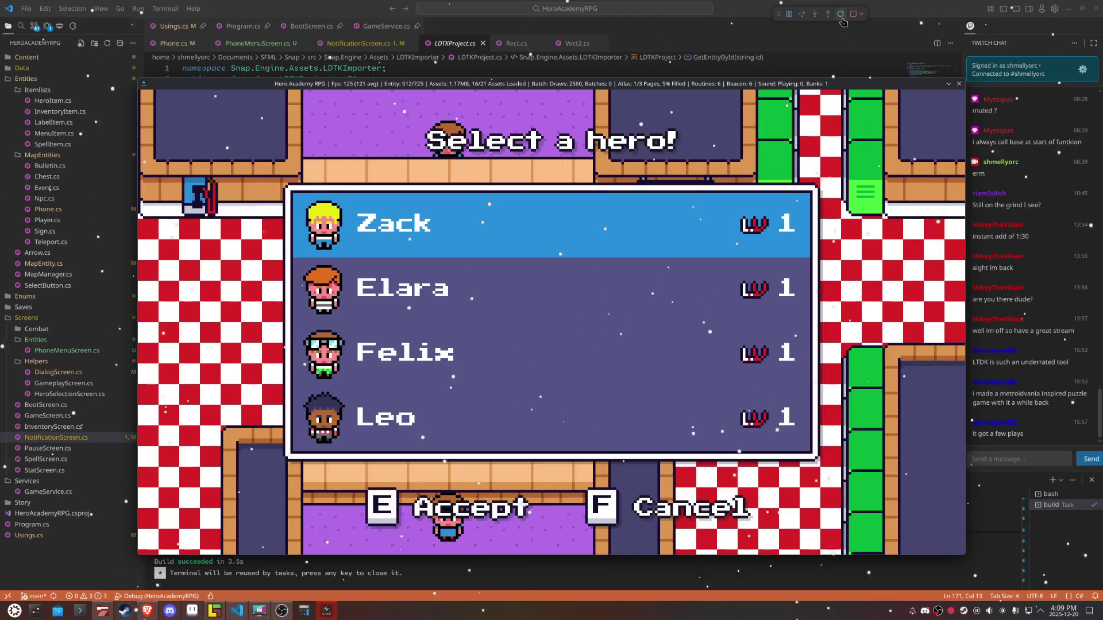
key(e)
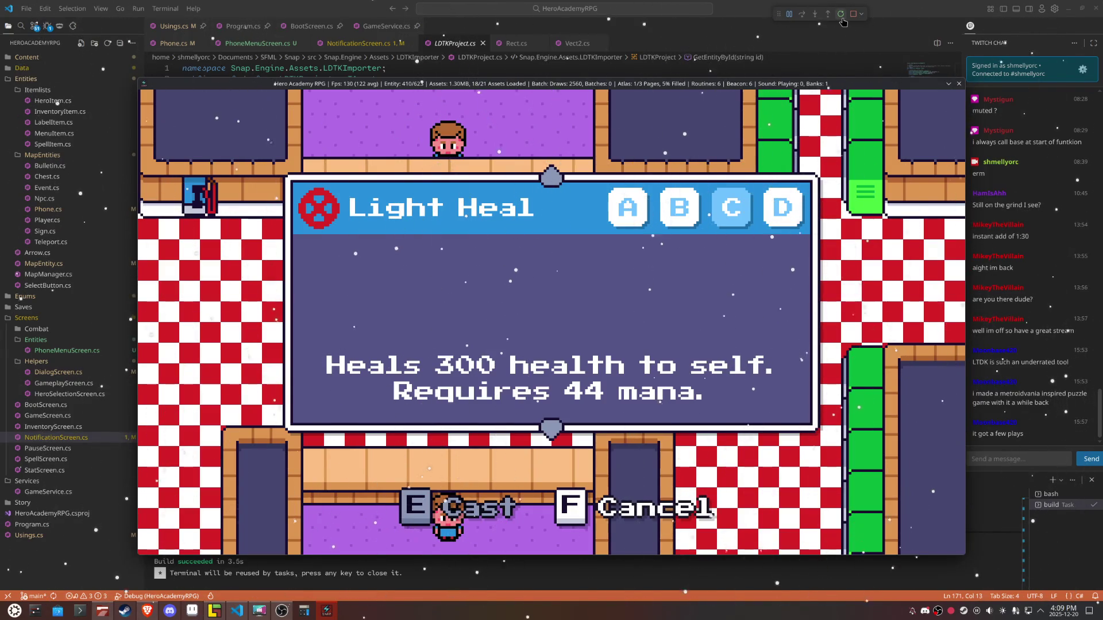
key(f)
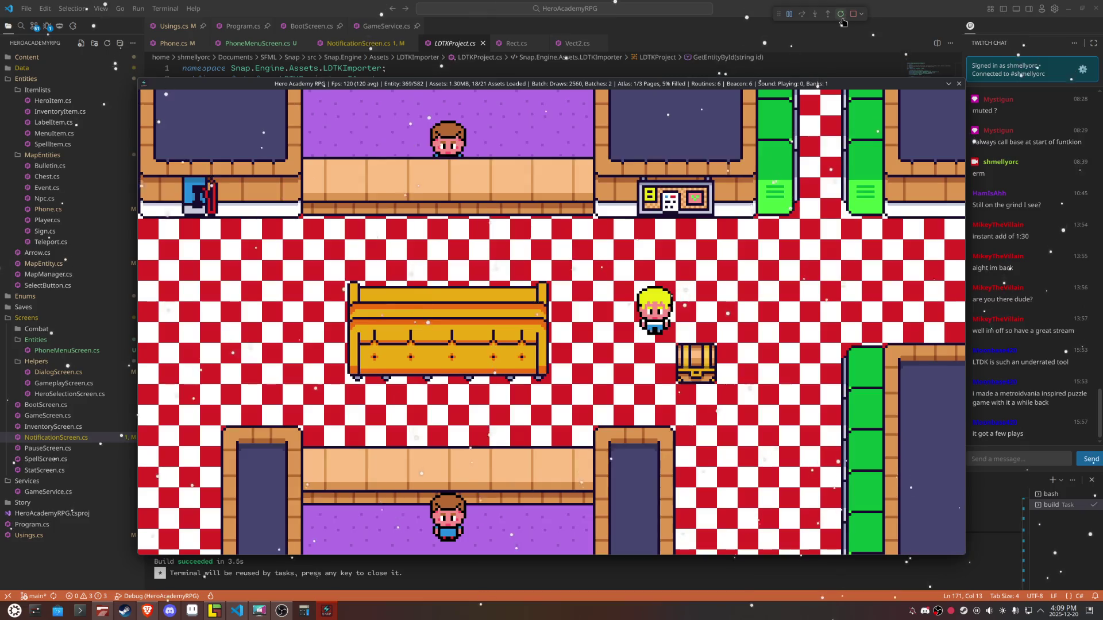
key(Escape)
key(Down)
key(Down)
key(e)
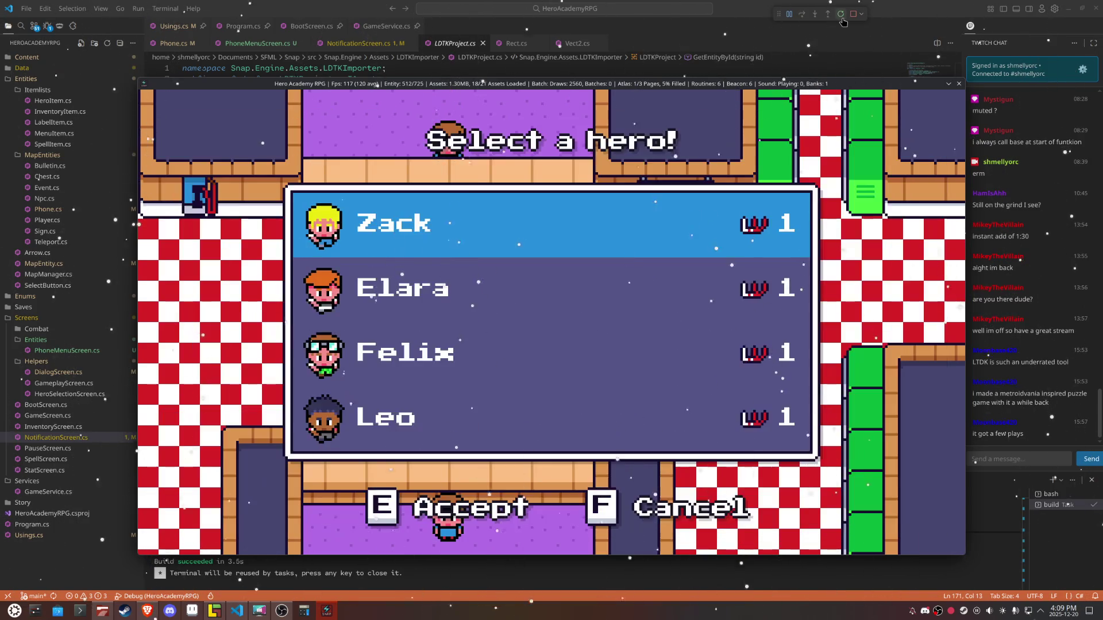
key(e)
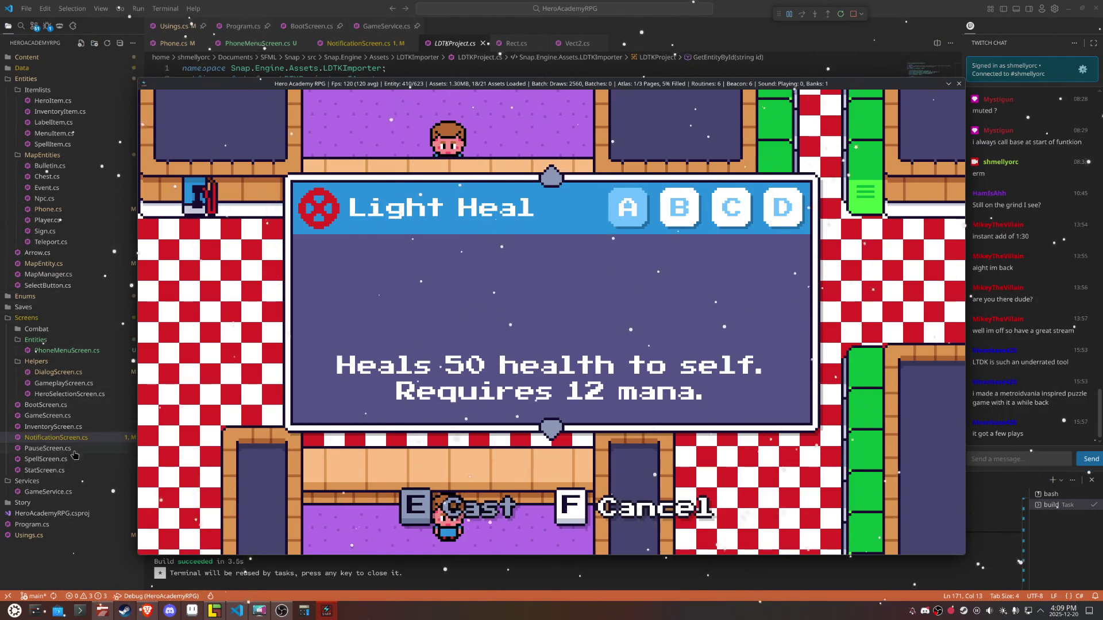
click(58, 460)
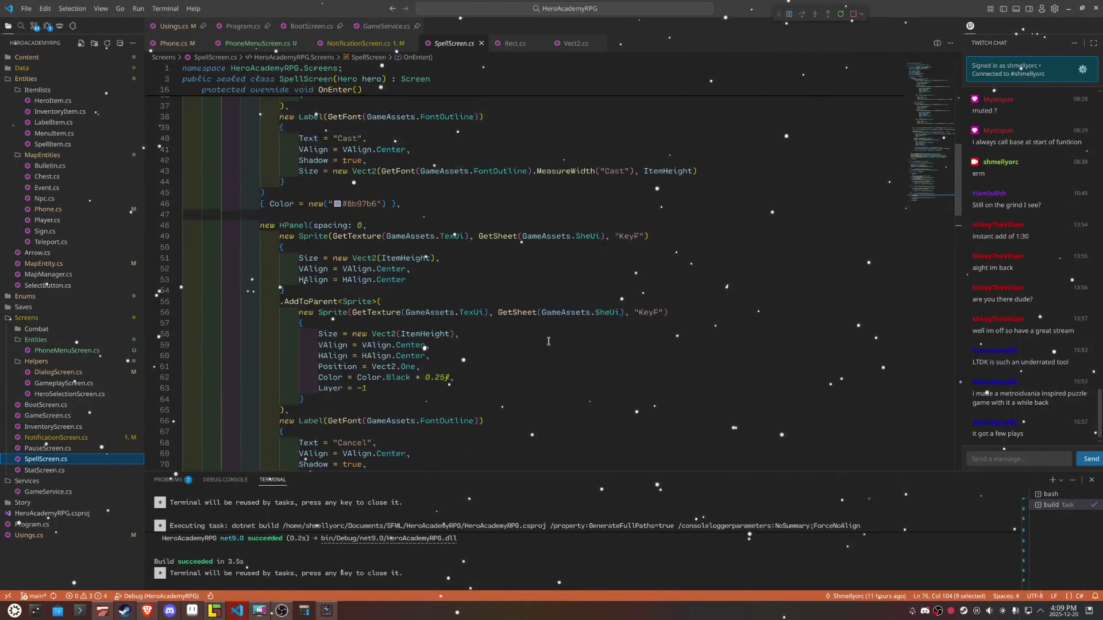
Step: Try changing LabelWidth from 190 to 220, save, then undo it back to 190
scroll(548, 341, up, 10)
double_click(359, 130)
text(220)
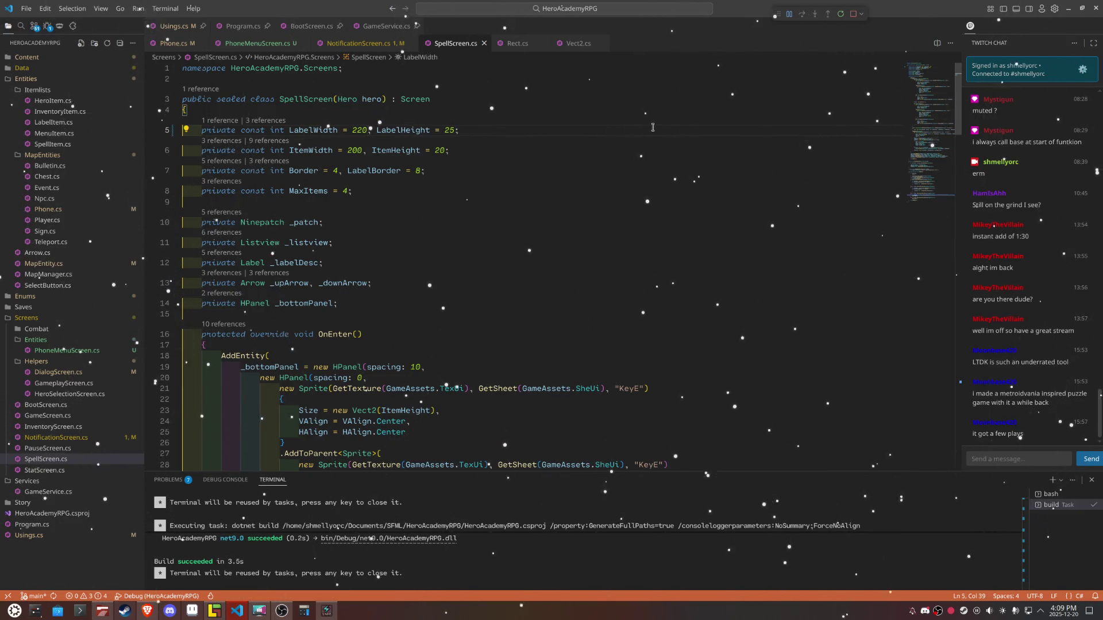
key(ctrl+s)
key(ctrl+z)
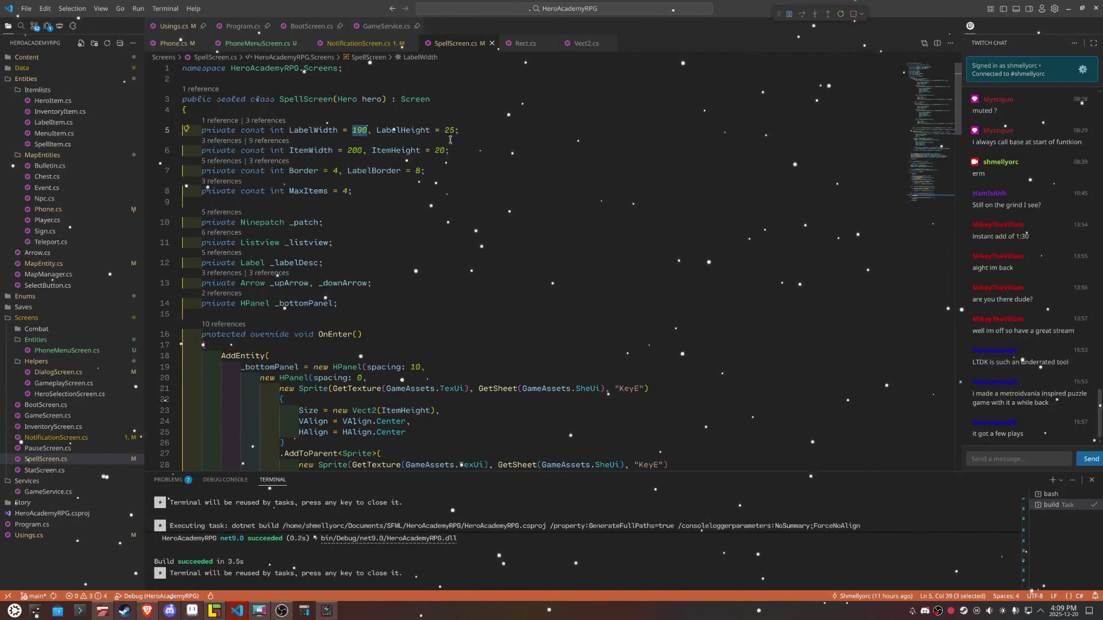
Step: Replace LabelWidth's 190 with the expression ItemWidth - LabelBorder
click(357, 150)
double_click(355, 150)
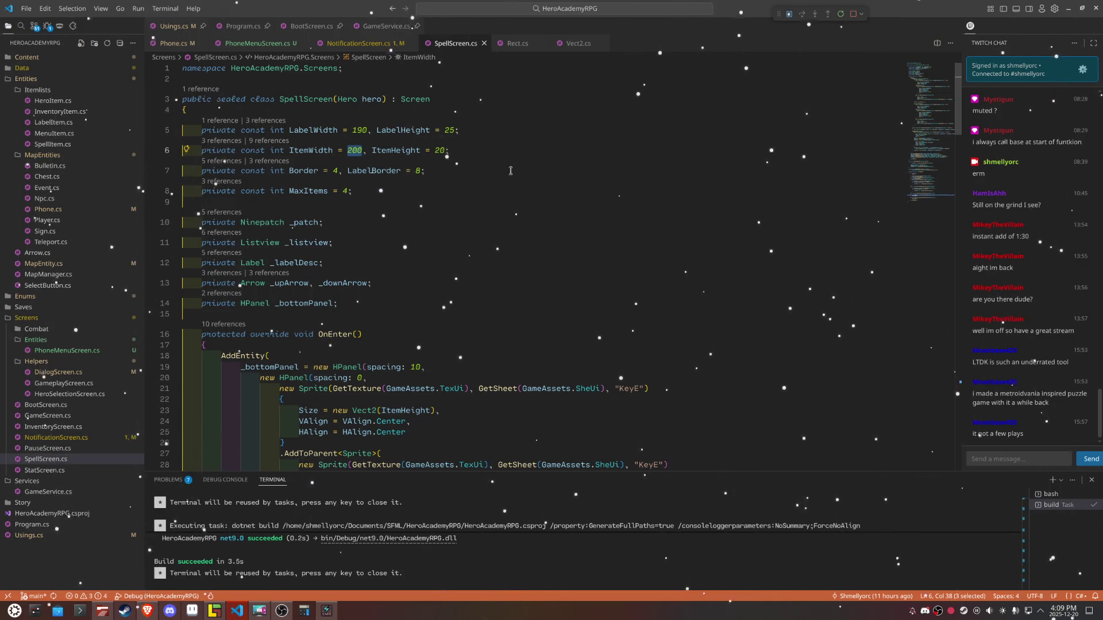
double_click(322, 150)
key(ctrl+c)
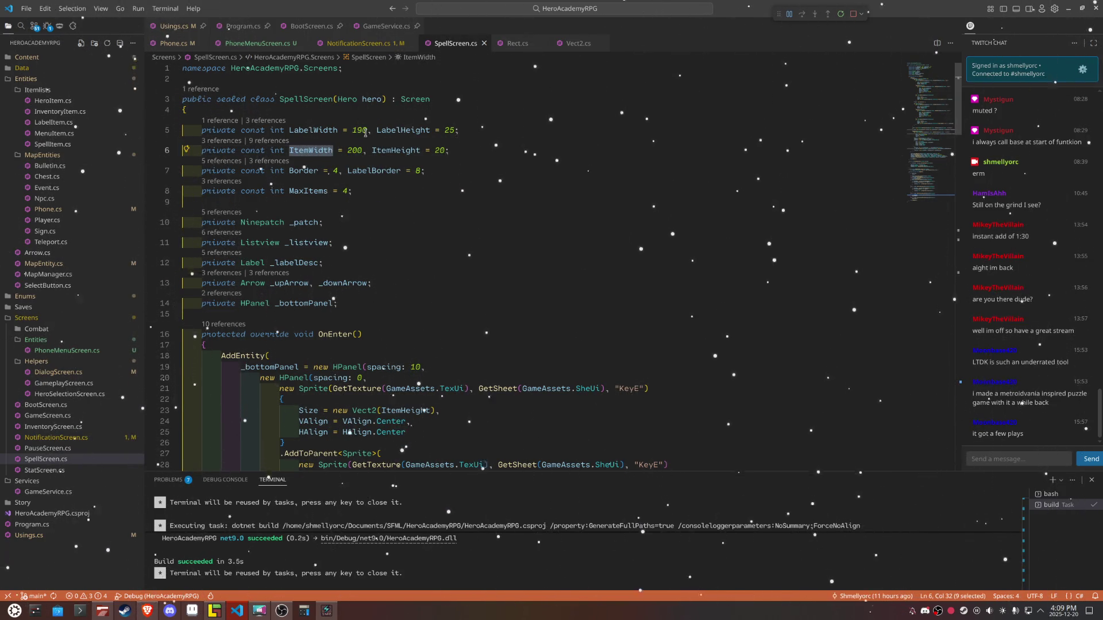
double_click(359, 130)
key(ctrl+v)
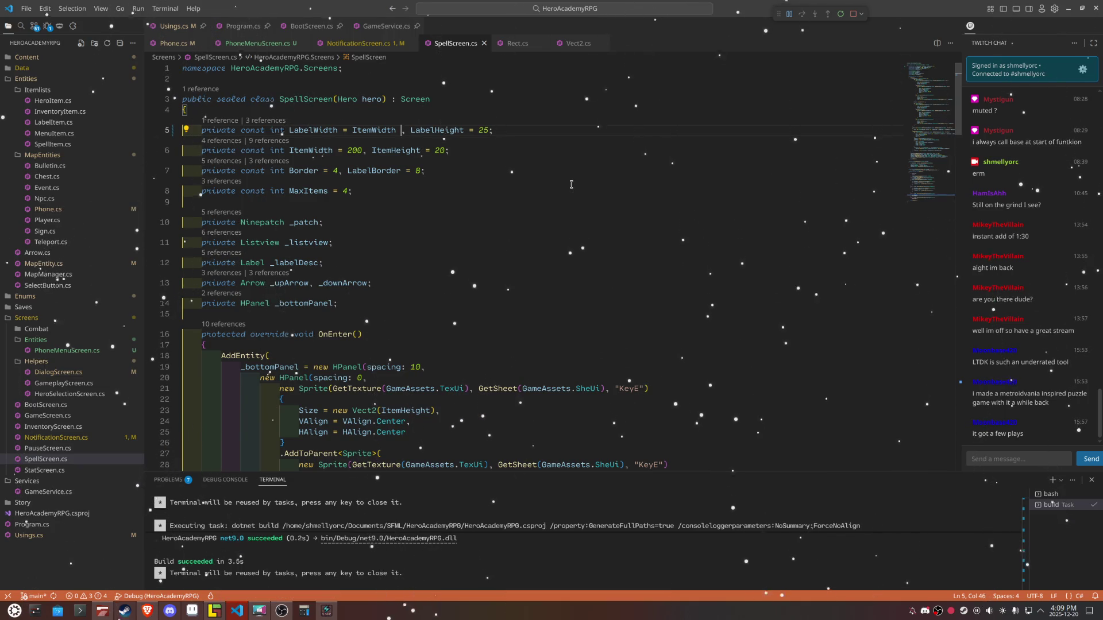
text(-)
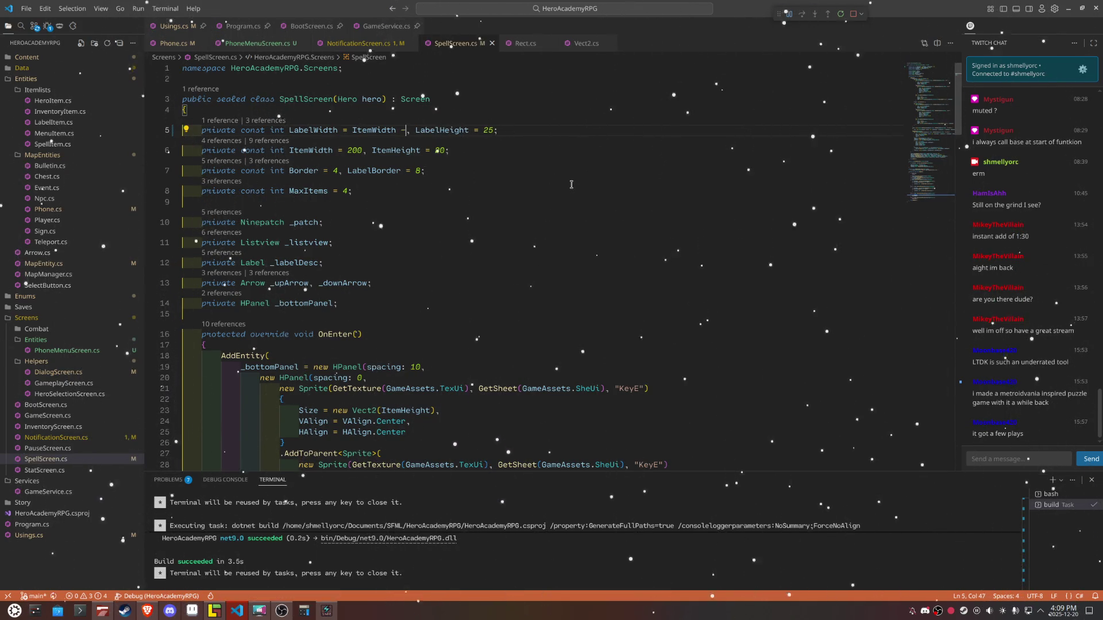
text( LabelBorder)
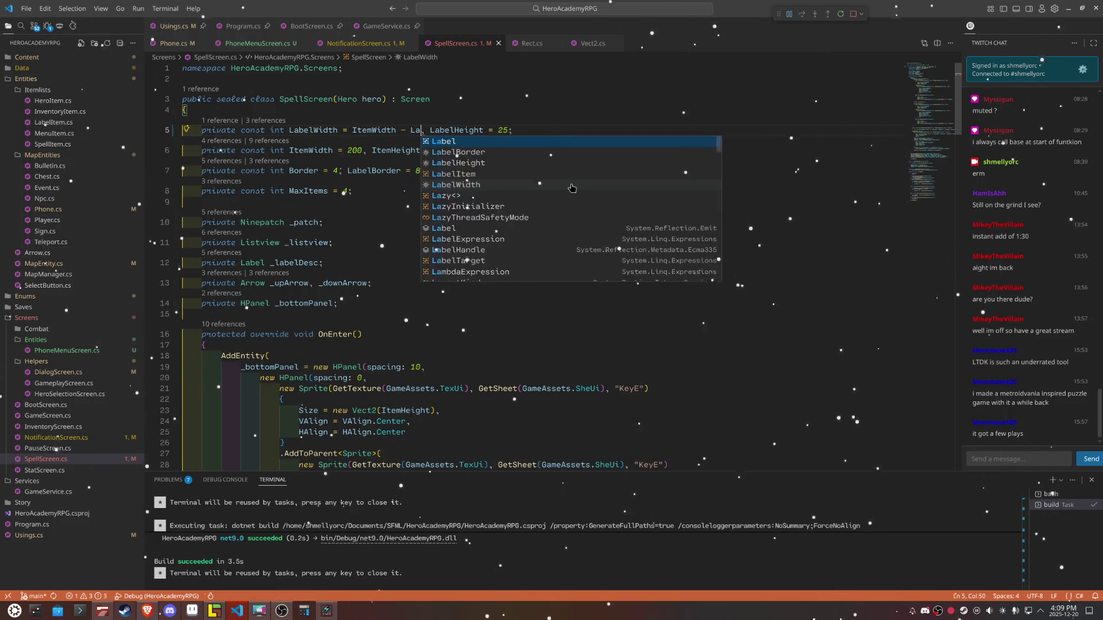
click(571, 185)
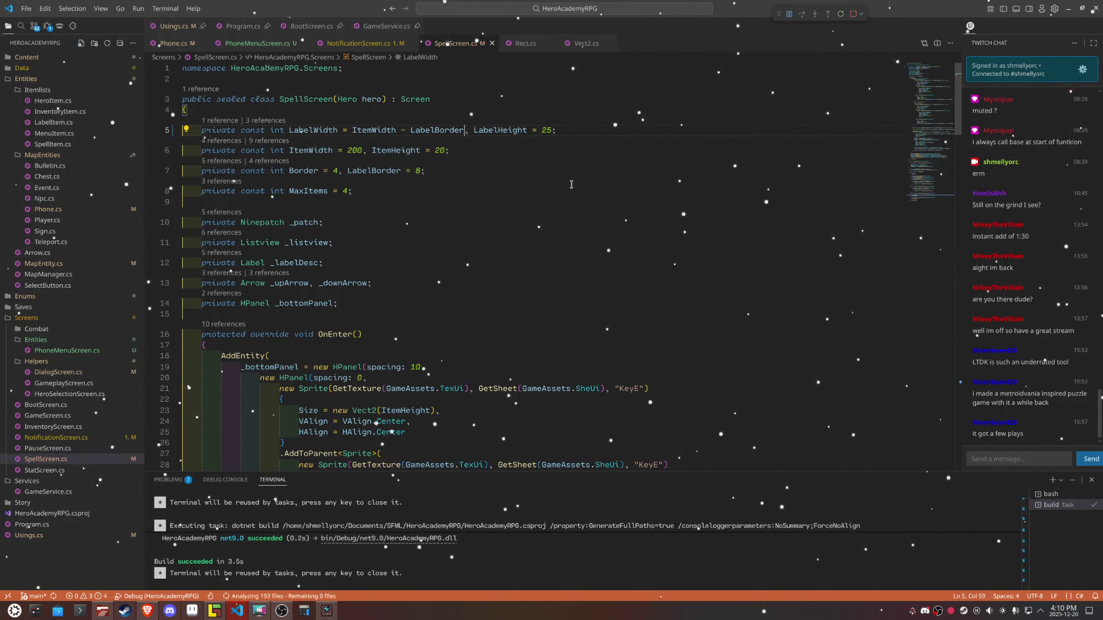
Step: Change ItemWidth from 200 to 220 and restart the game to rebuild it
double_click(357, 150)
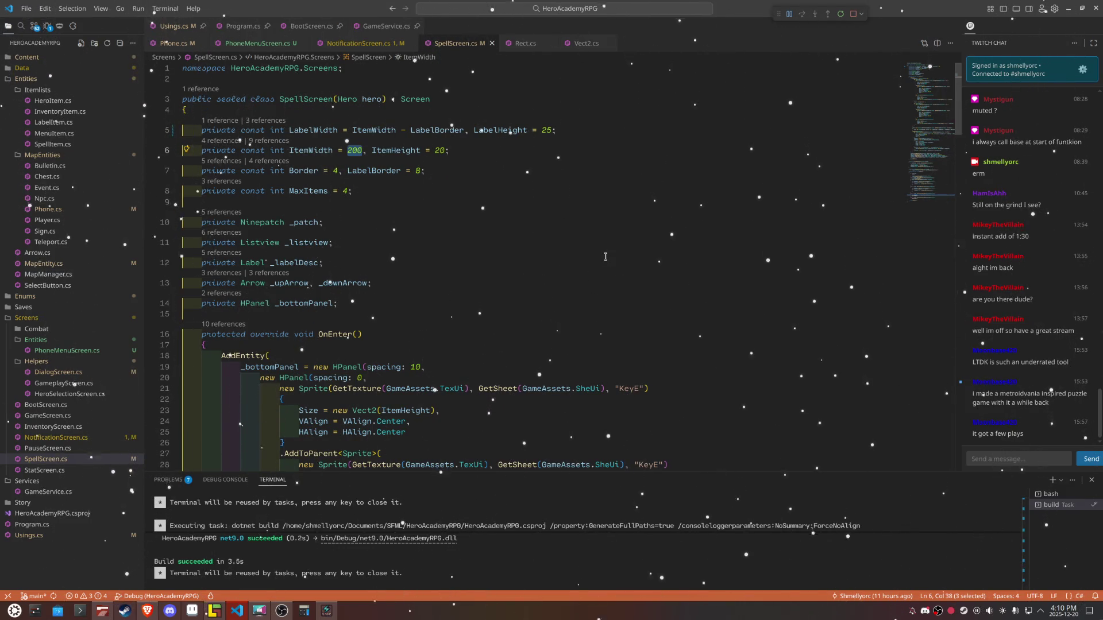
text(320)
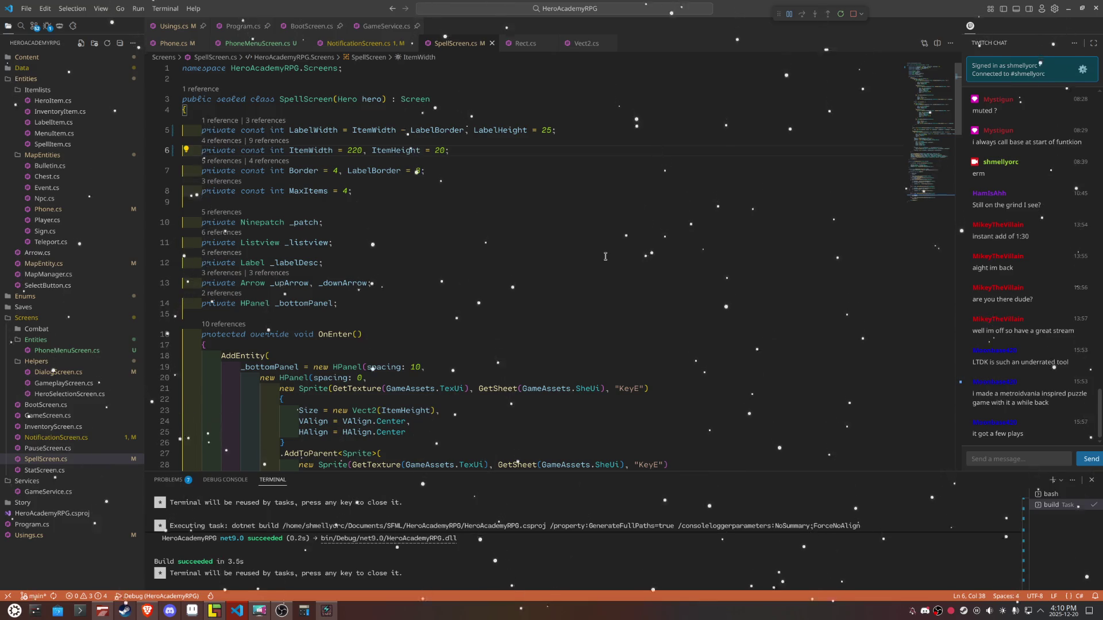
click(840, 13)
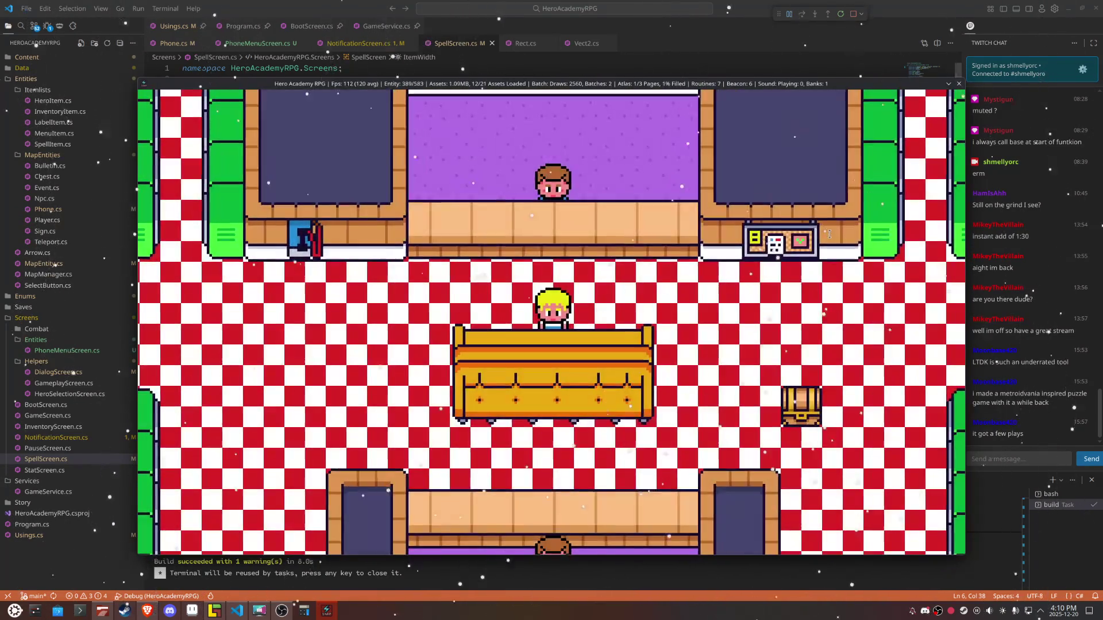
Step: Open Light Heal from Spells, cycle its tiers A–D ending on tier B, then close the game
key(Down)
key(Down)
key(Return)
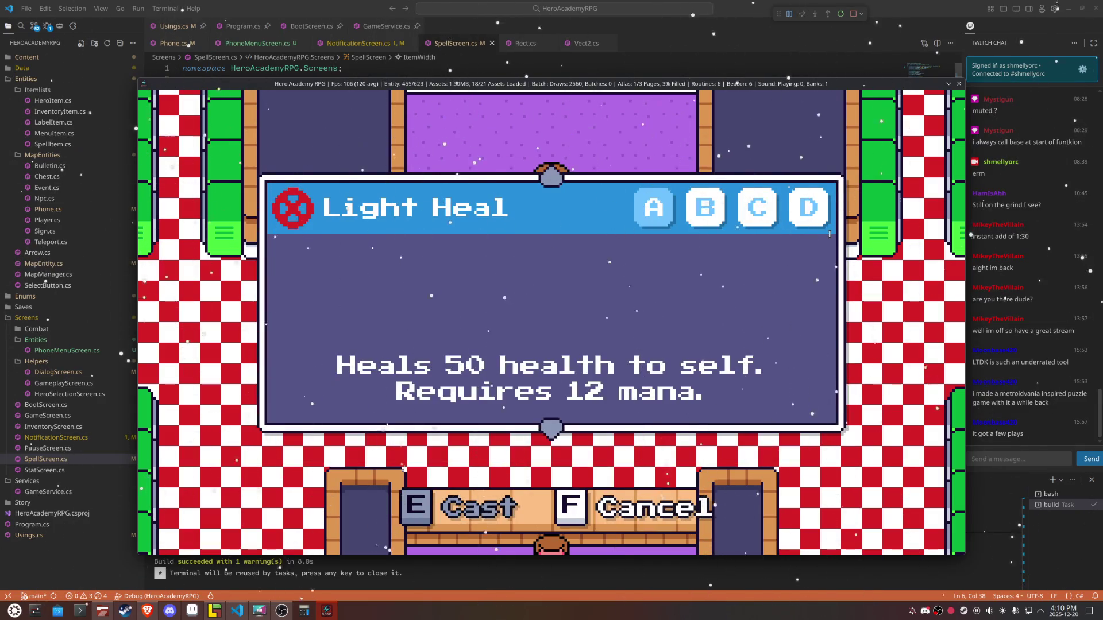
key(Right)
key(Right)
key(Right)
key(Right)
key(Right)
key(Left)
key(Left)
key(Left)
key(Right)
key(Right)
key(Right)
key(Right)
key(Right)
key(Right)
key(Left)
key(Left)
key(Left)
key(Left)
key(Left)
key(Left)
key(Left)
key(Left)
key(Right)
key(Right)
key(Right)
key(Right)
key(Right)
key(Left)
key(Left)
key(Left)
key(Right)
key(Right)
key(Right)
key(Left)
key(Left)
key(Right)
key(Right)
key(Left)
key(Left)
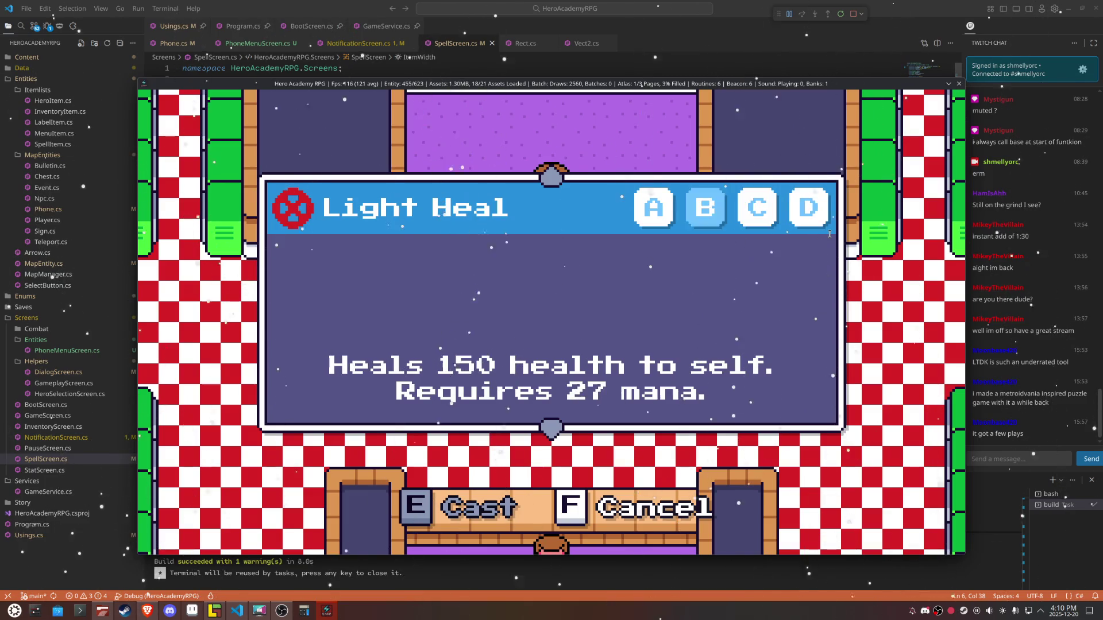
key(Left)
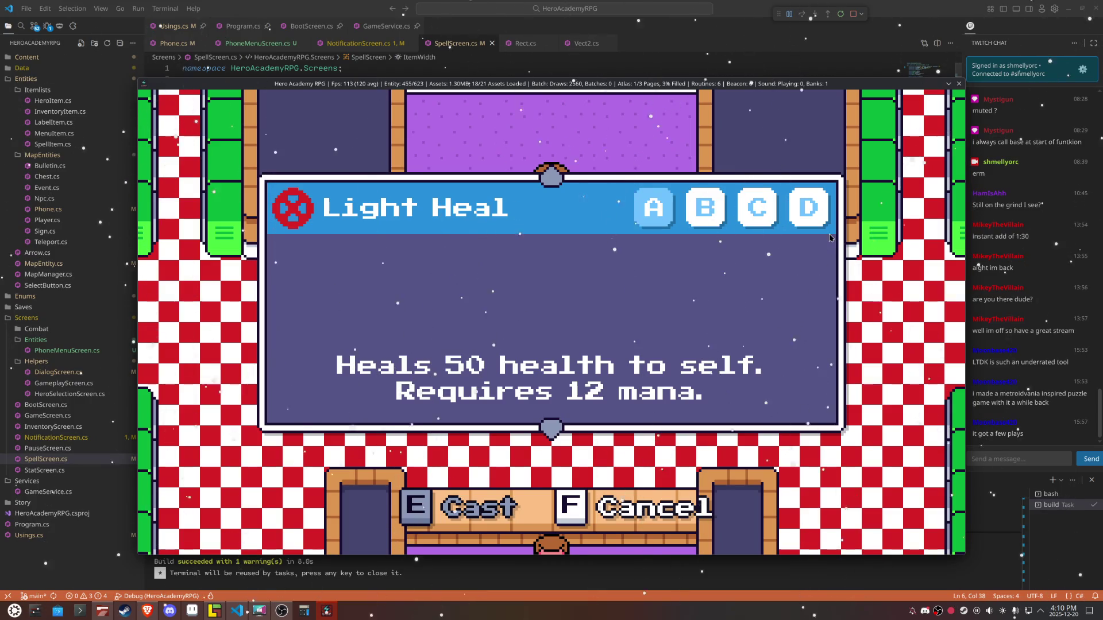
key(Right)
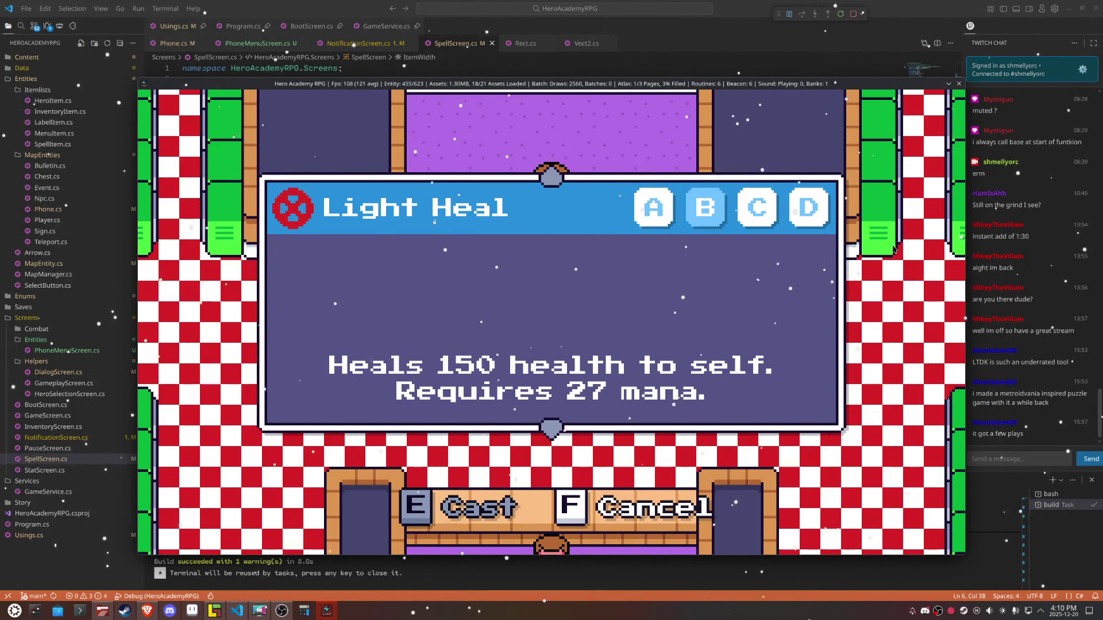
click(959, 84)
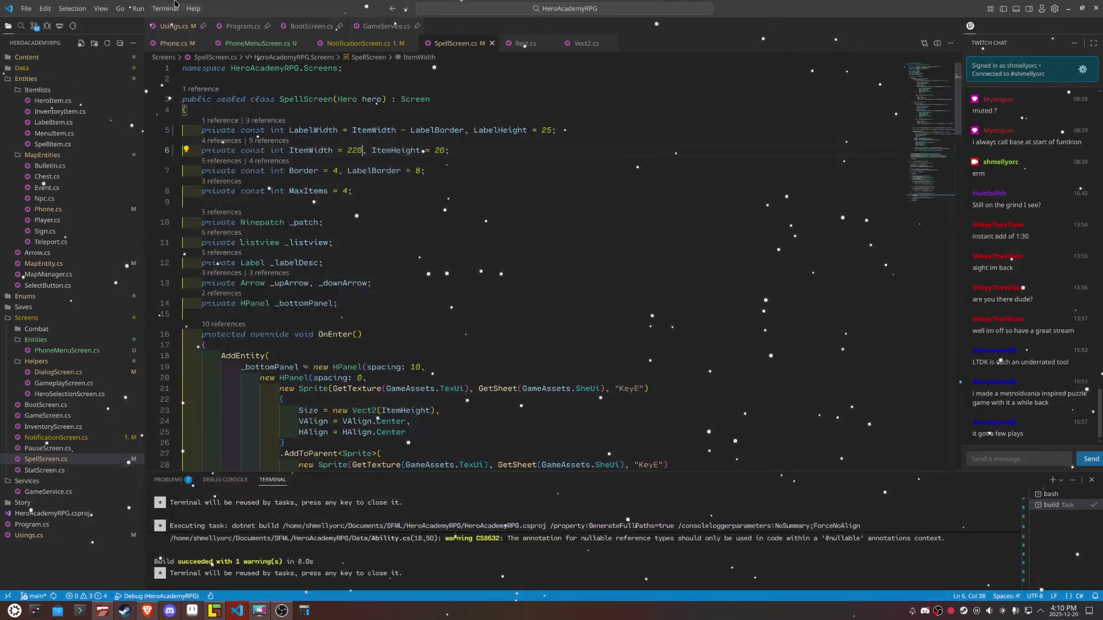
Step: Change WithDebugDraw(false) to true in Program.cs and launch the game with F5
click(243, 25)
double_click(287, 264)
text(true)
click(513, 207)
key(F5)
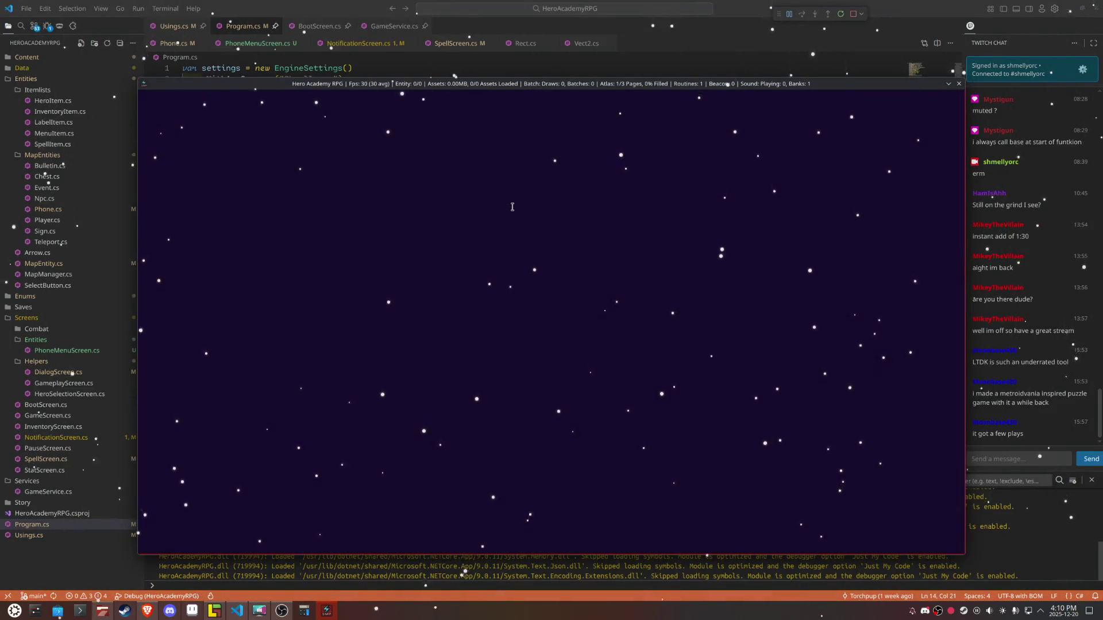
Step: Open the first hero's Light Heal spell screen, inspect its debug outlines, then close the game
key(Escape)
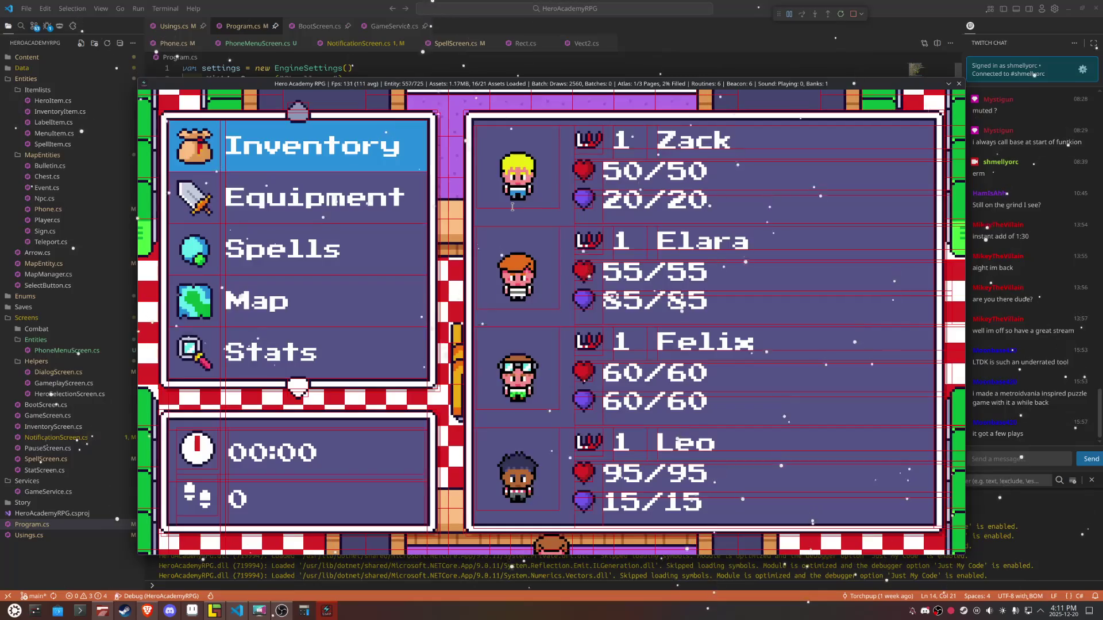
key(Down)
key(Down)
key(Down)
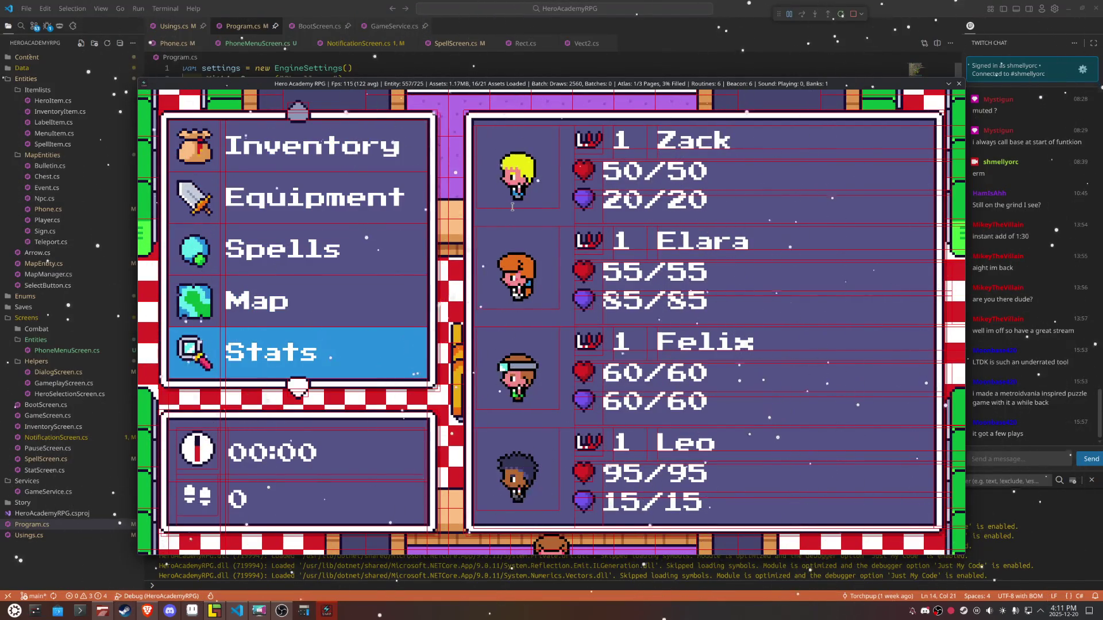
key(Up)
key(Up)
key(e)
key(e)
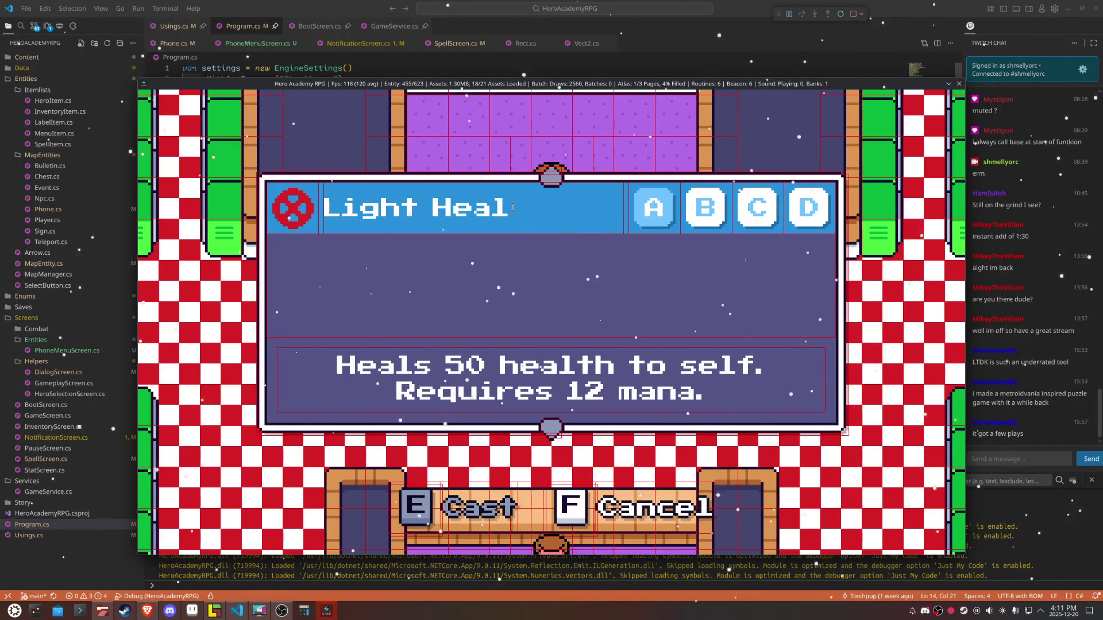
key(Escape)
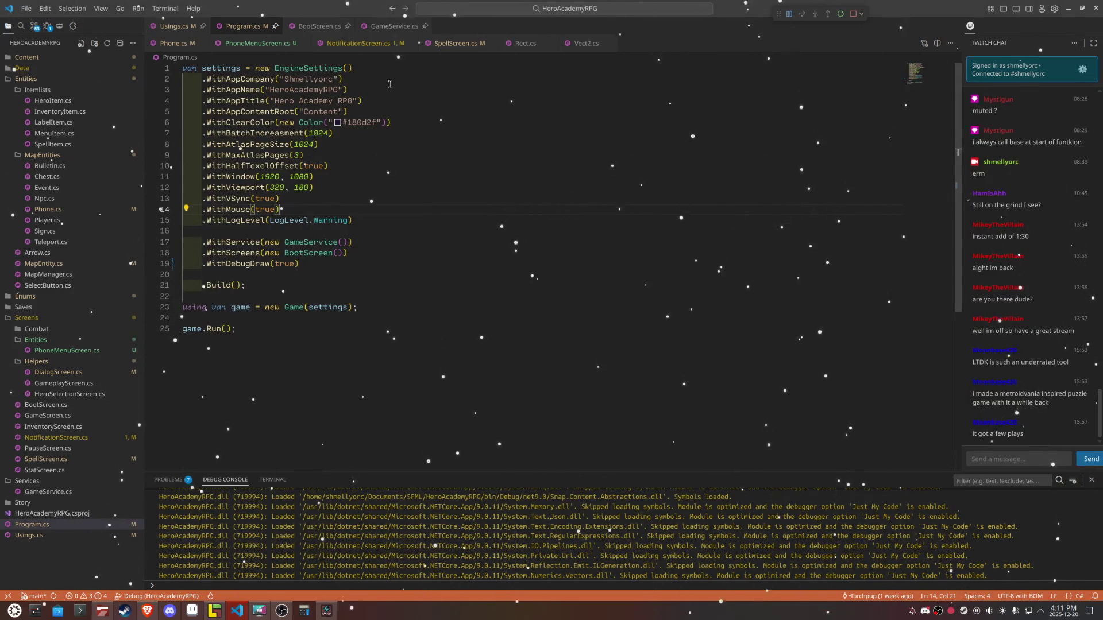
Step: Set WithDebugDraw back to false in Program.cs
double_click(284, 264)
text(false)
click(448, 175)
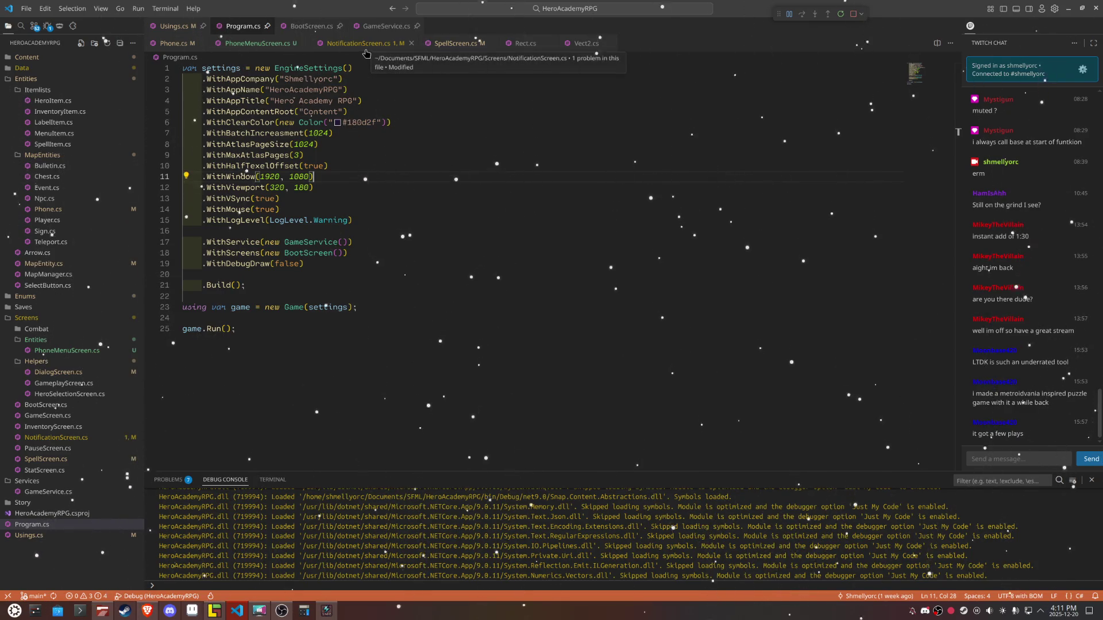
Step: Change ItemWidth from 220 to 250 in SpellScreen.cs and restart the game
click(462, 48)
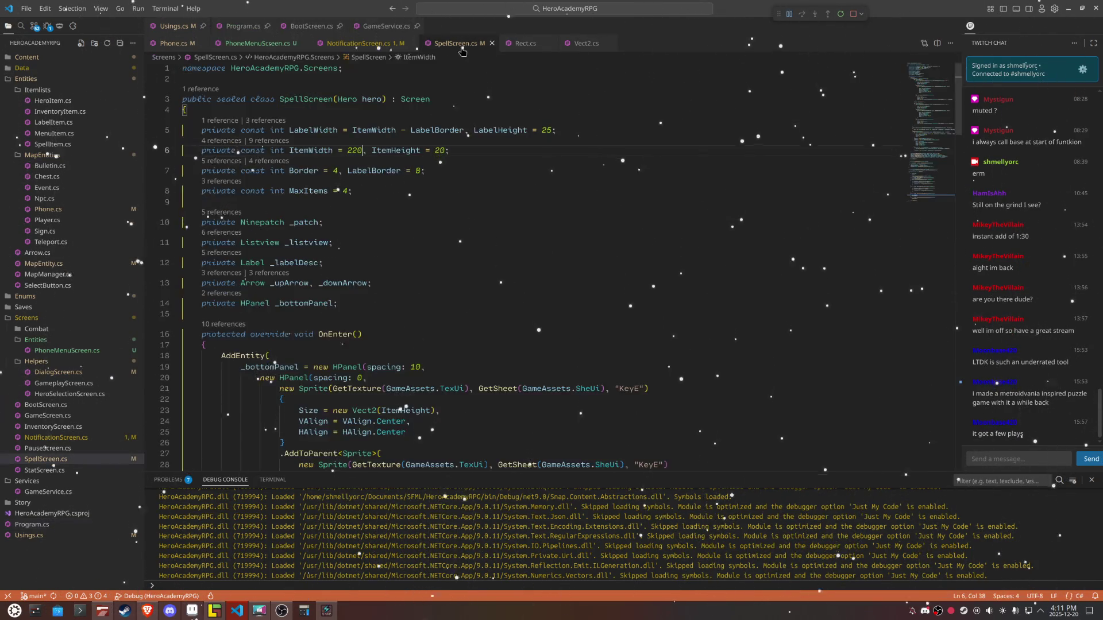
double_click(354, 151)
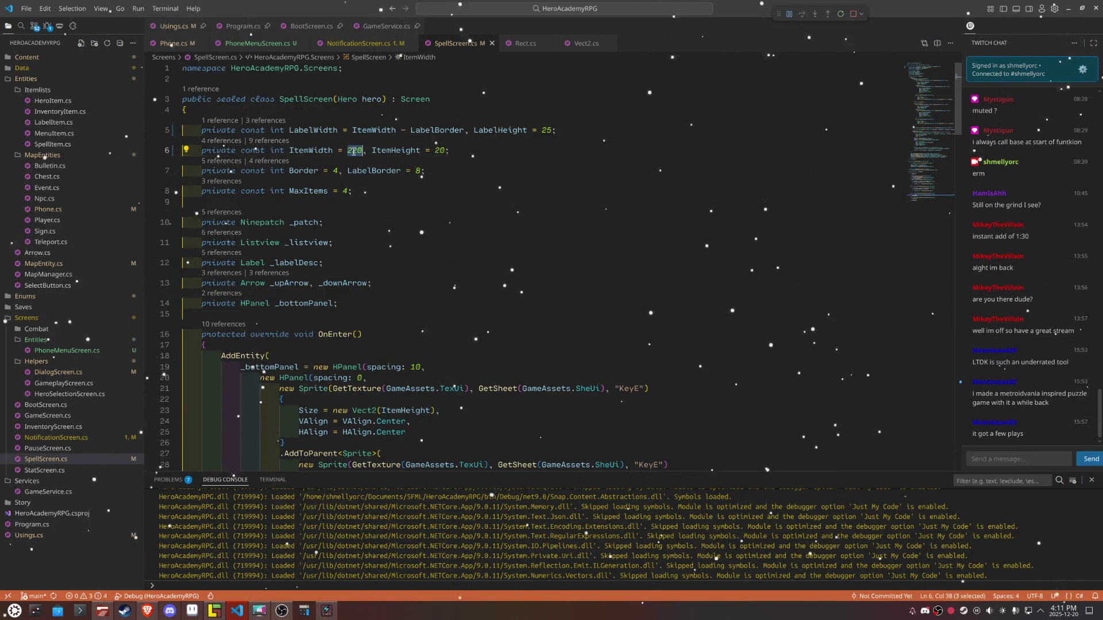
text(250)
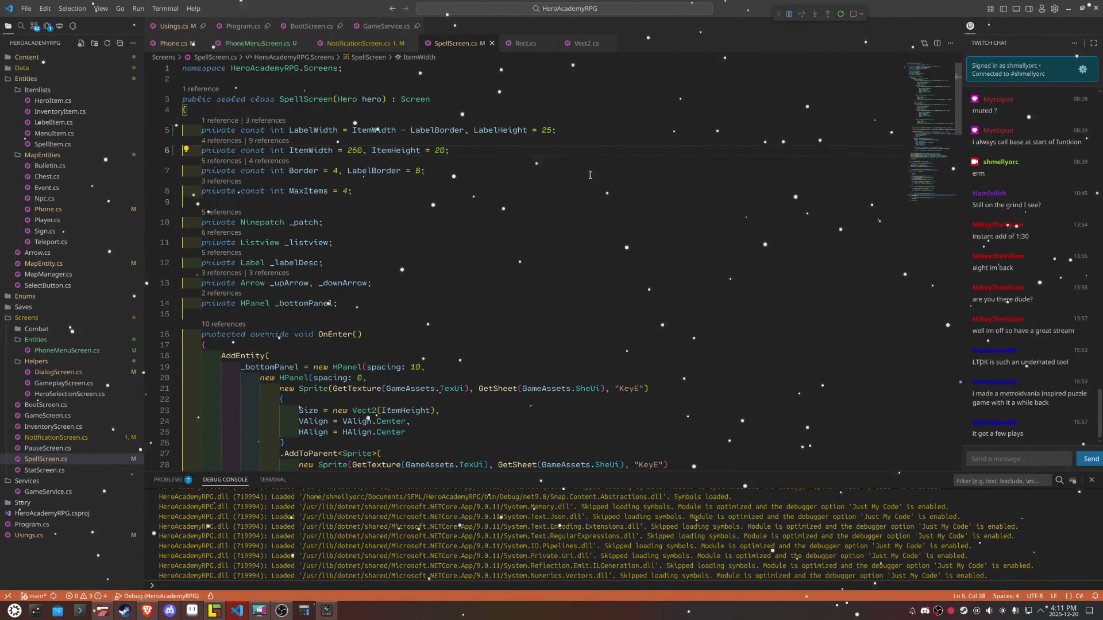
click(840, 13)
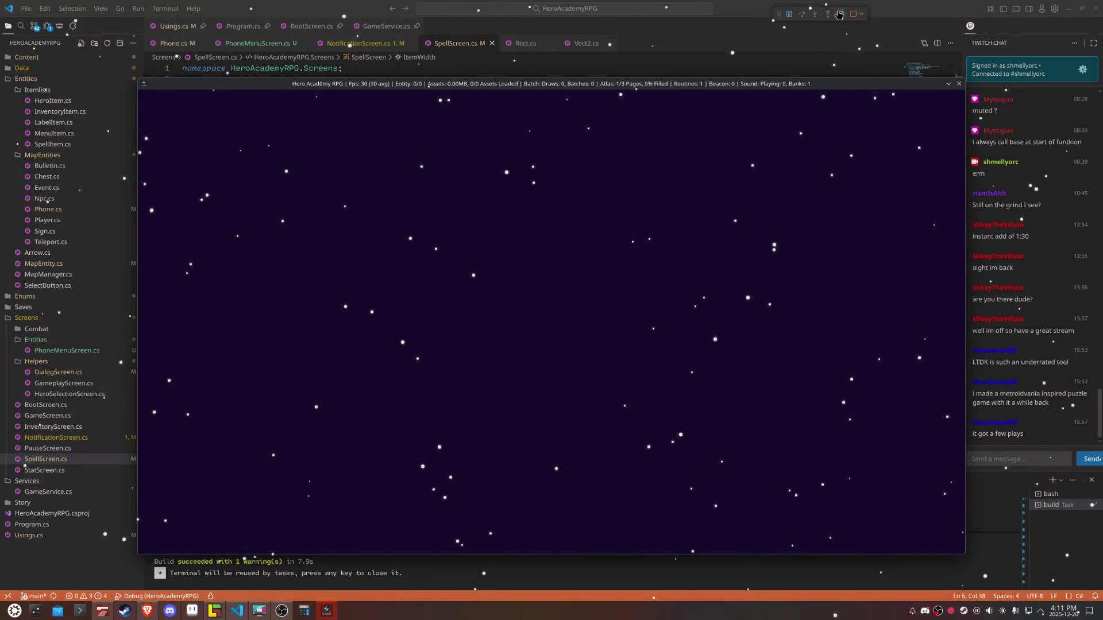
Step: Open Spells for the first hero to view the 250-wide Light Heal screen
key(Down)
key(Down)
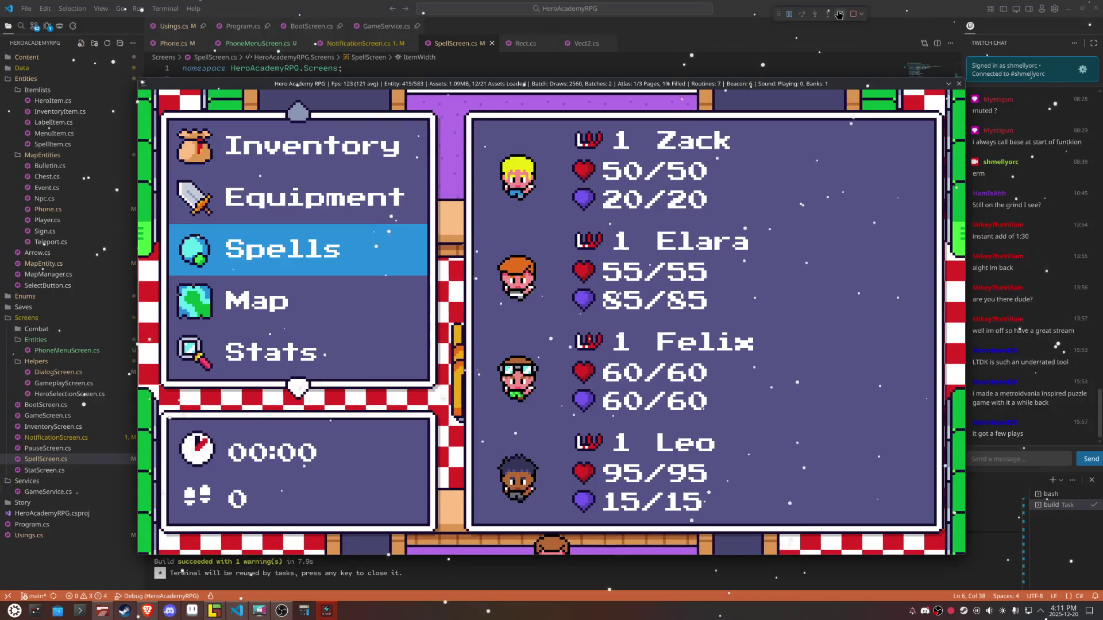
key(e)
key(e)
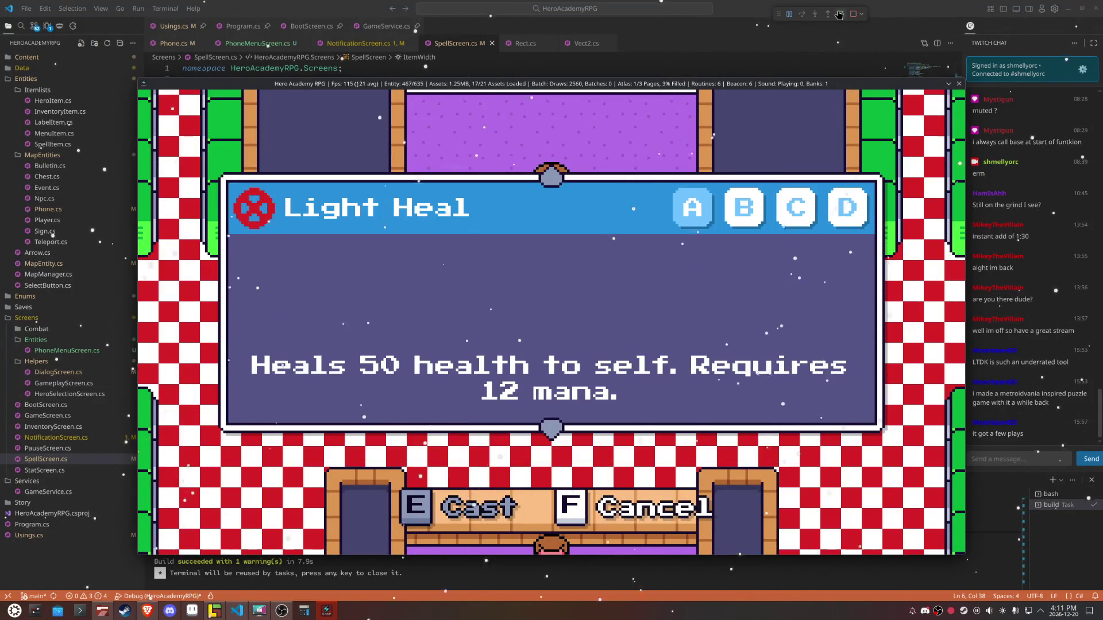
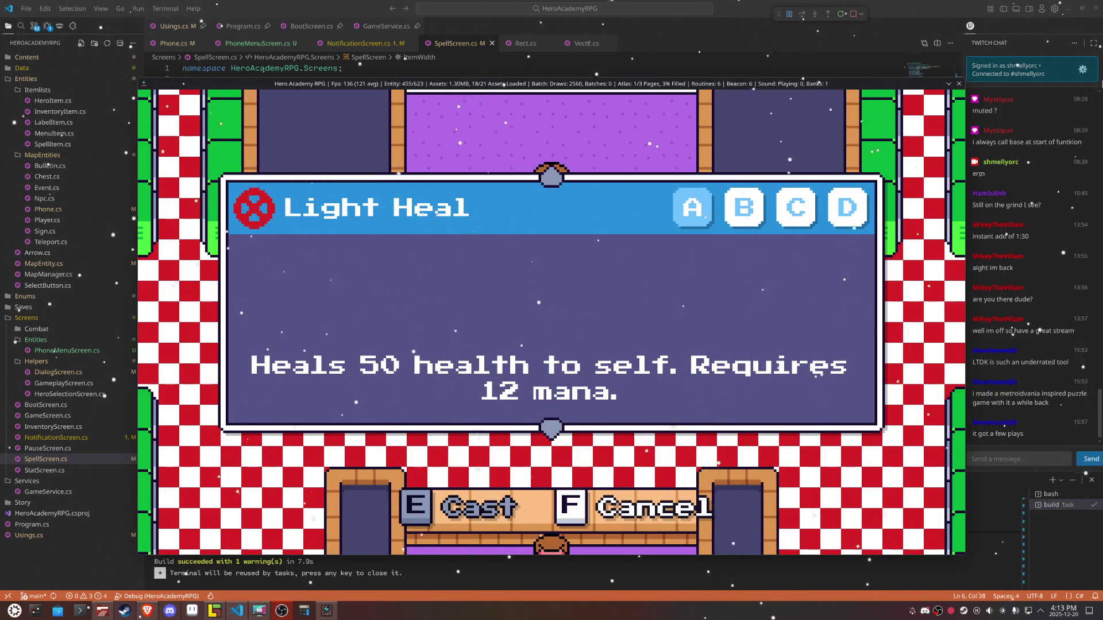
Step: Close the game and set ItemWidth to 180 in SpellScreen.cs
key(alt+F4)
key(BackSpace)
key(BackSpace)
key(BackSpace)
text(180)
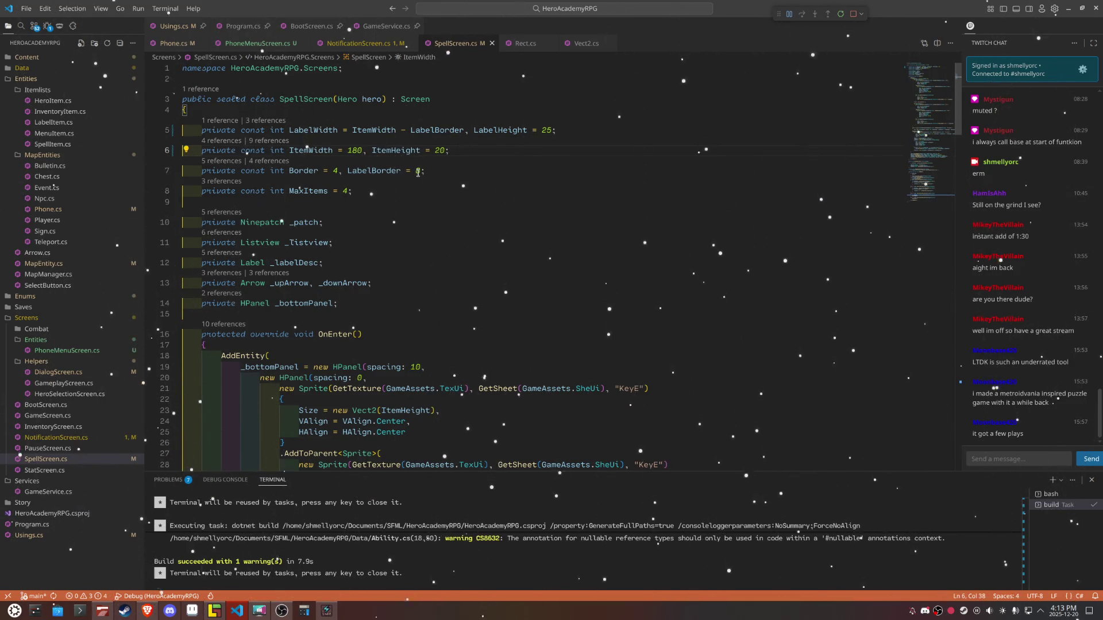
double_click(356, 151)
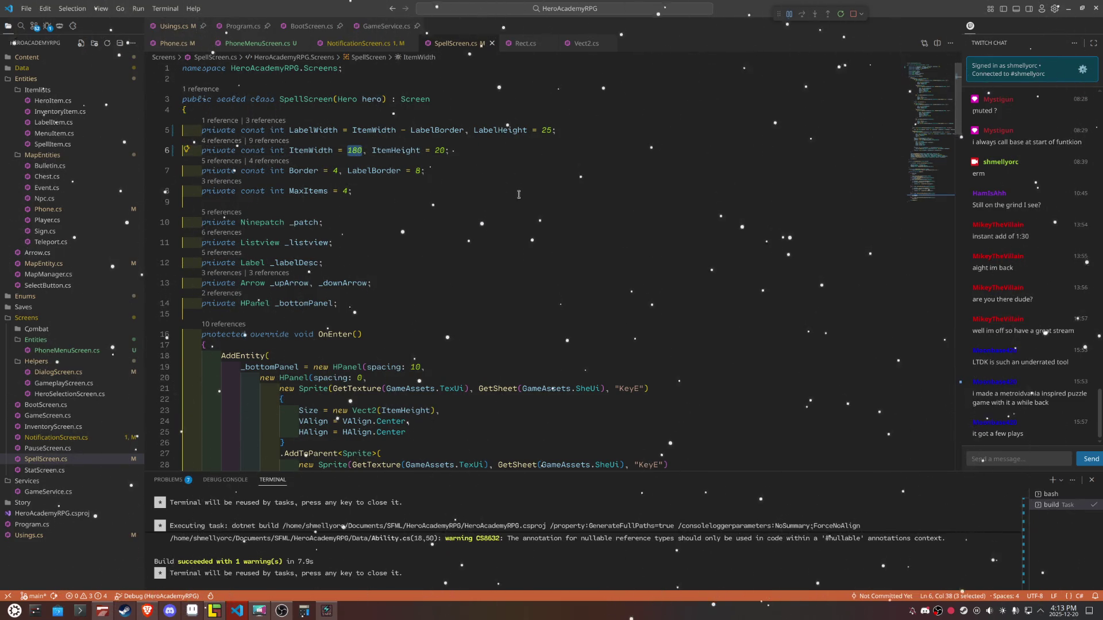
Step: Change the panel alignment on line 106 from HAlign.Center to HAlign.Right
click(933, 195)
drag(933, 195, 935, 156)
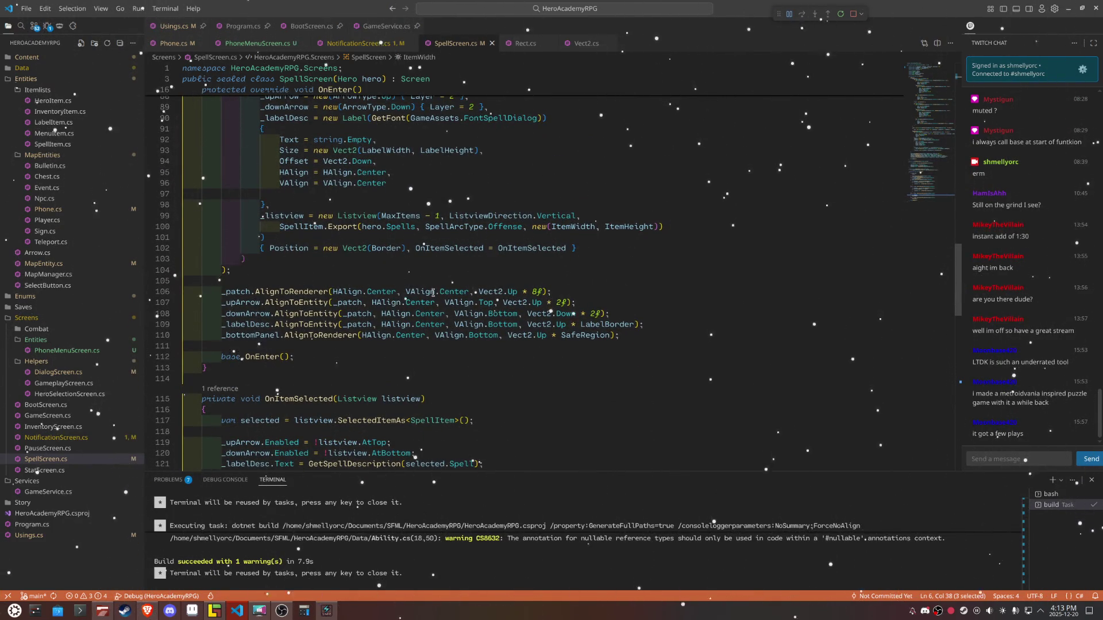
mouse_move(427, 294)
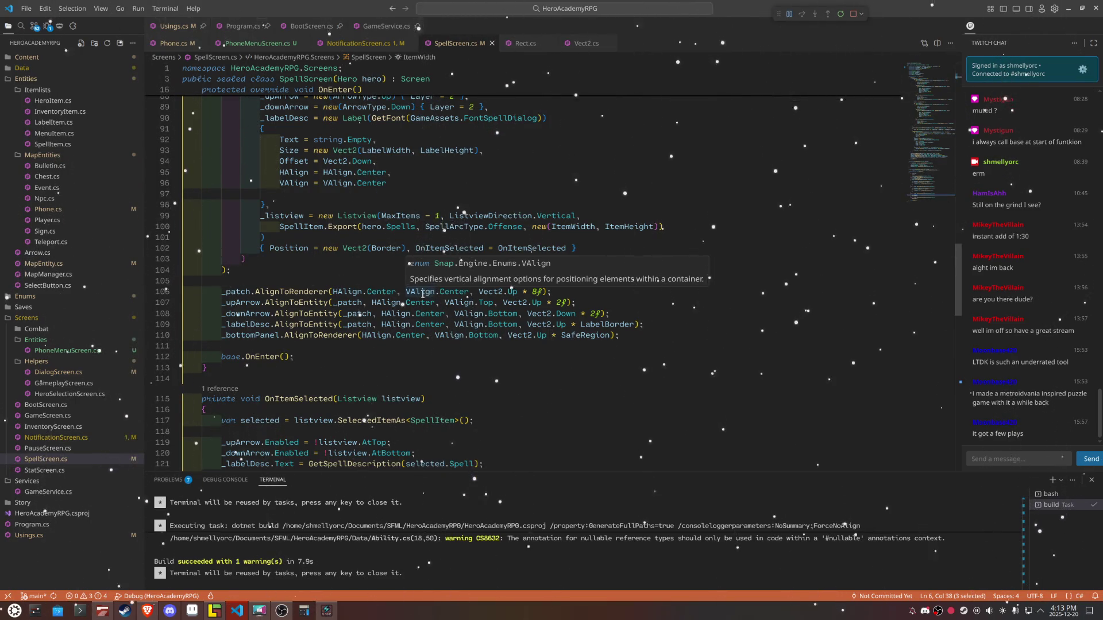
double_click(454, 292)
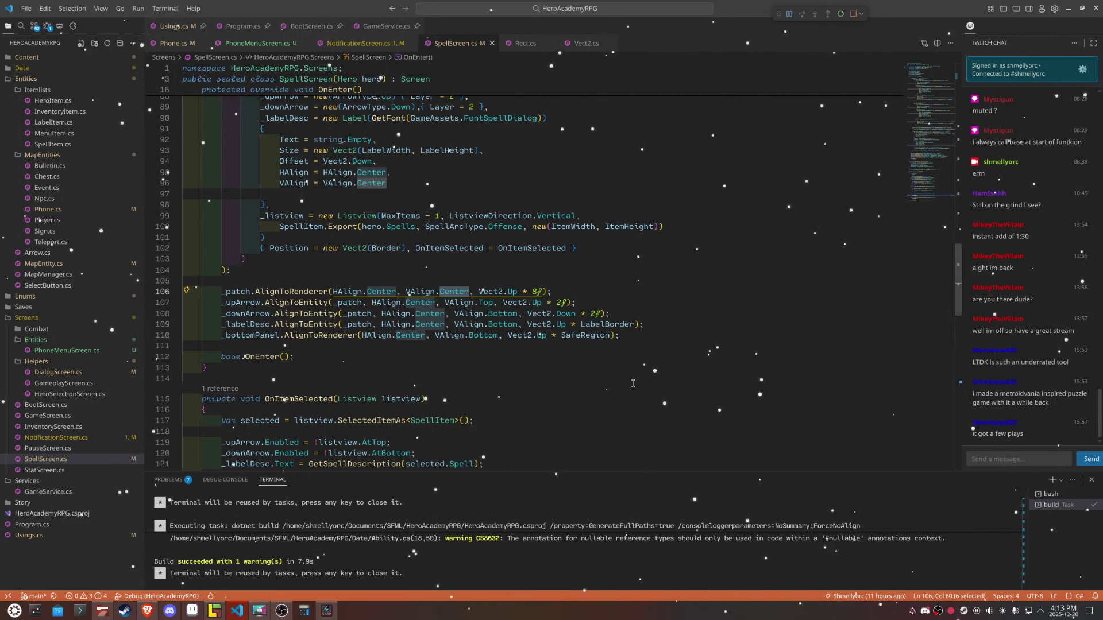
text(r)
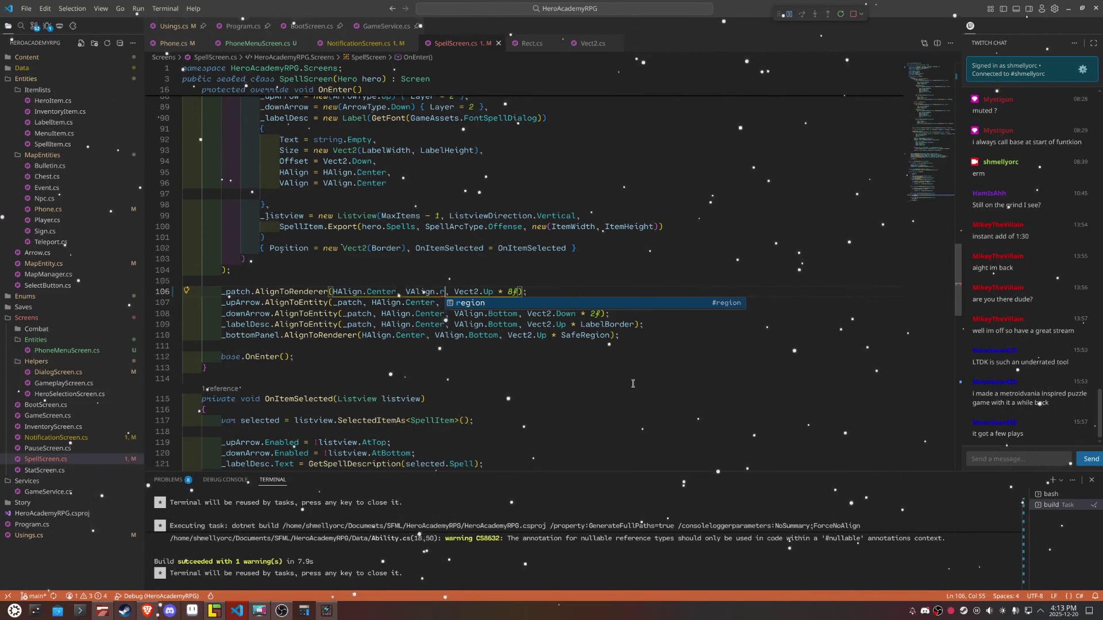
key(ctrl+z)
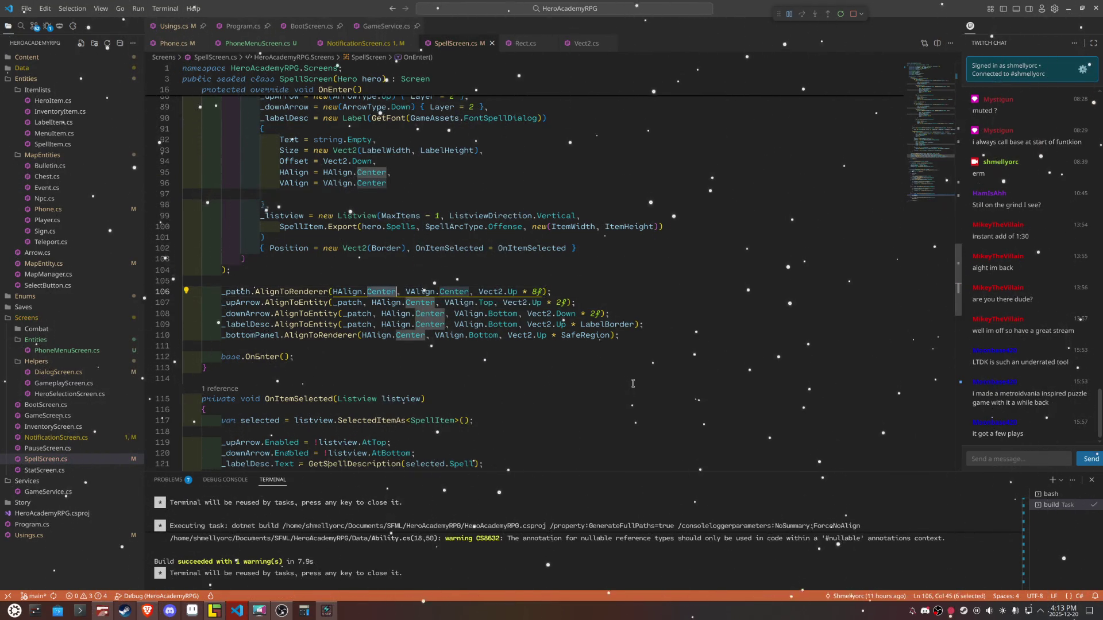
text(Right)
key(Right)
key(Right)
key(Right)
key(Right)
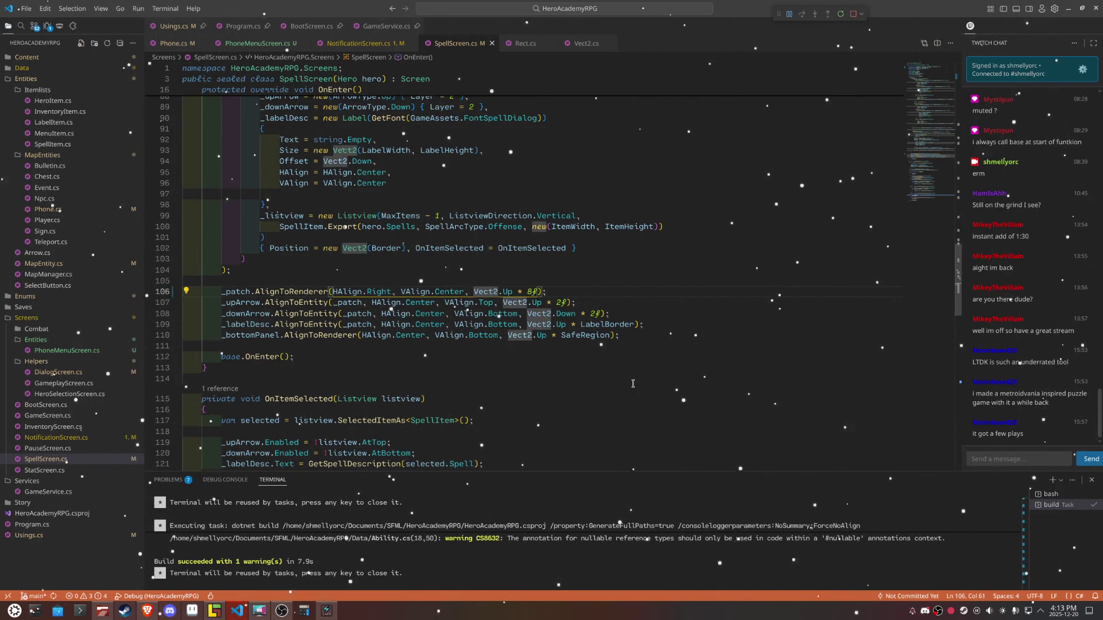
Step: Append + Vect2.Left * SafeRegion to the _patch offset on line 106
key(Down)
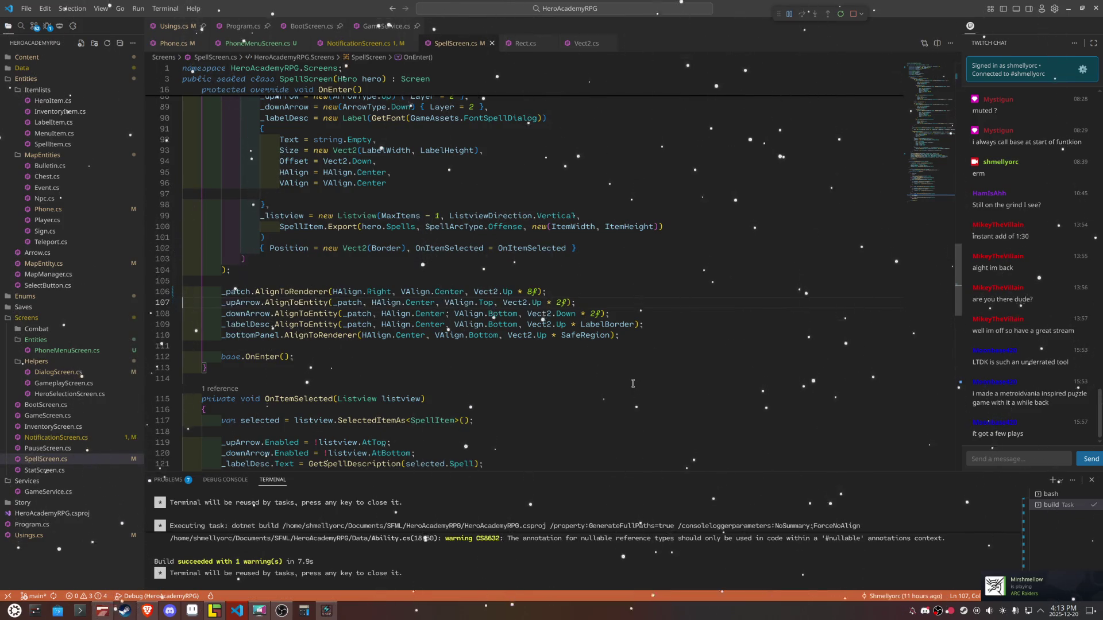
key(End)
key(Up)
key(BackSpace)
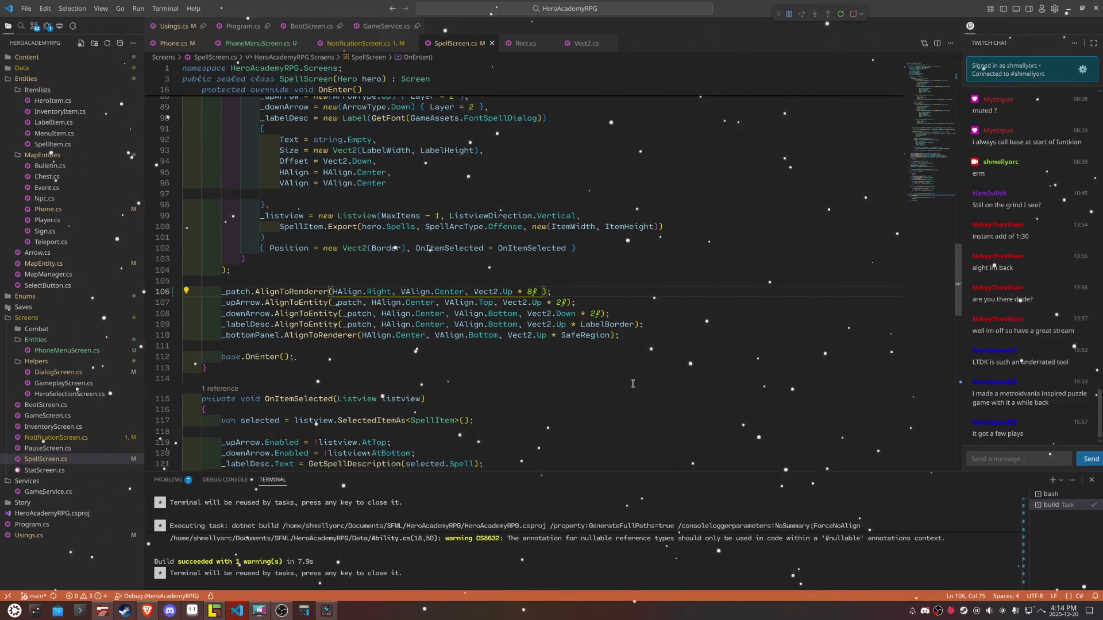
text(+ )
text(VEc)
key(Down)
key(Down)
key(Tab)
text(* S)
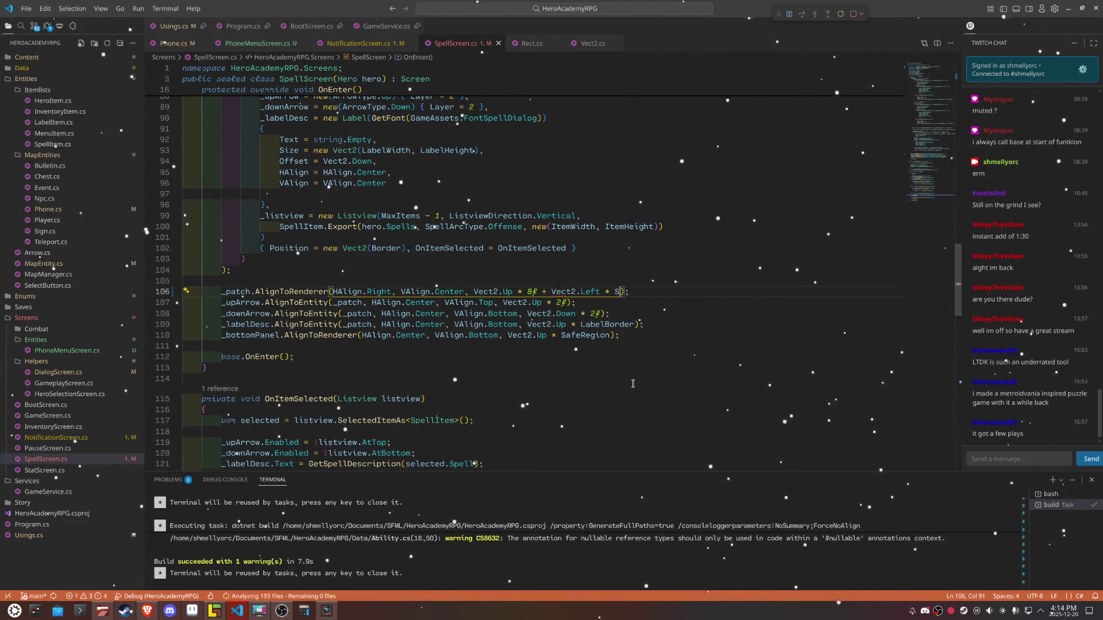
key(Tab)
click(632, 382)
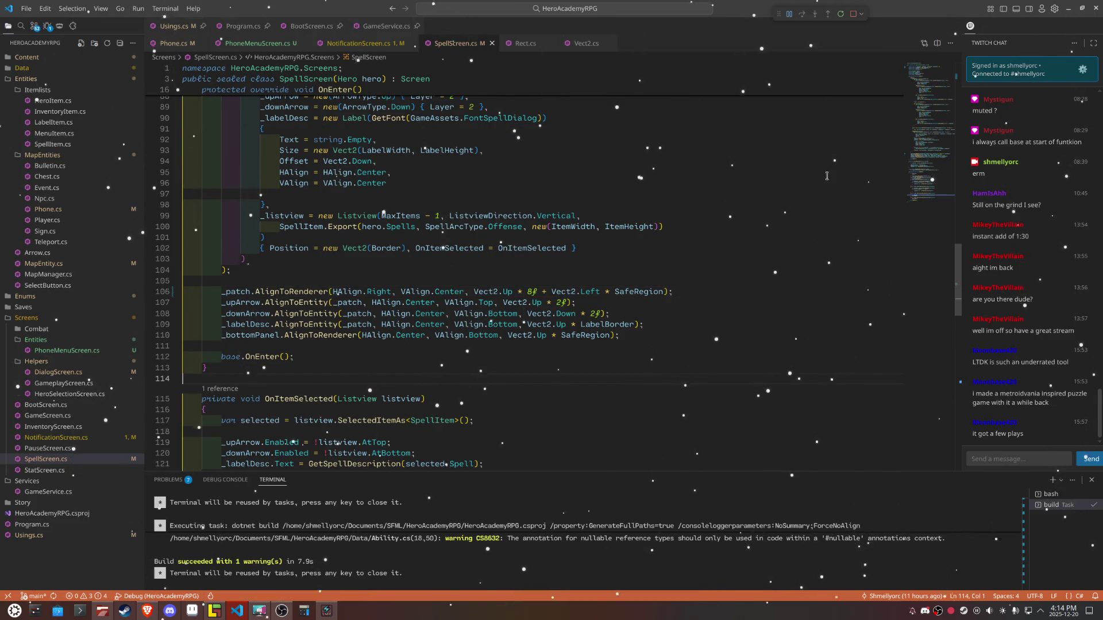
Step: Run the game to inspect the Light Heal spell panel's new right-side position, then return to the editor
click(842, 18)
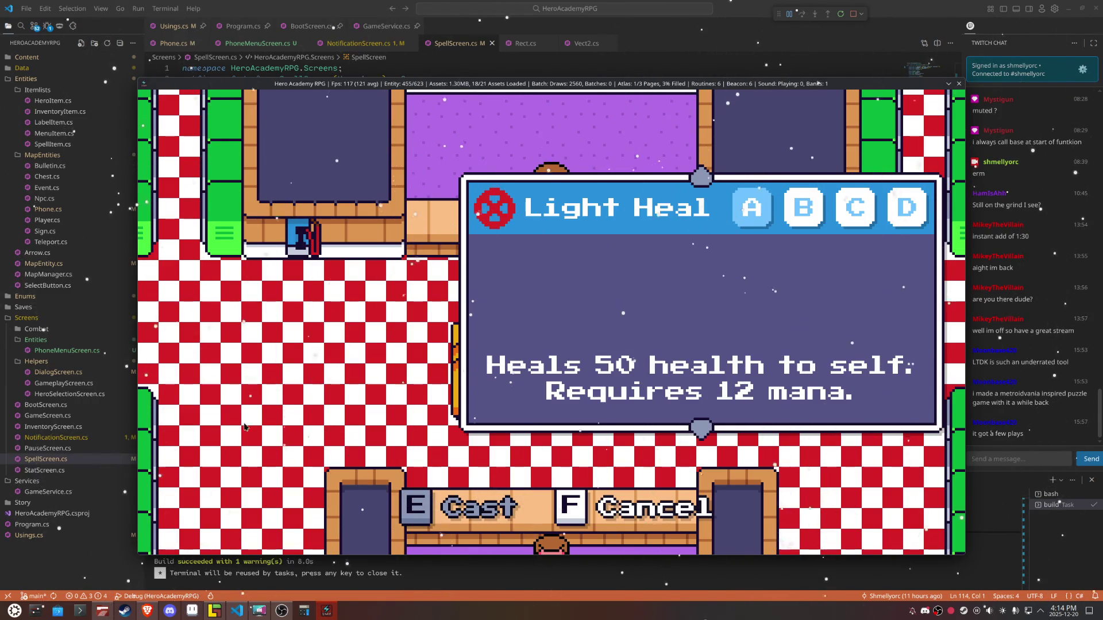
click(733, 3)
scroll(663, 197, down, 10)
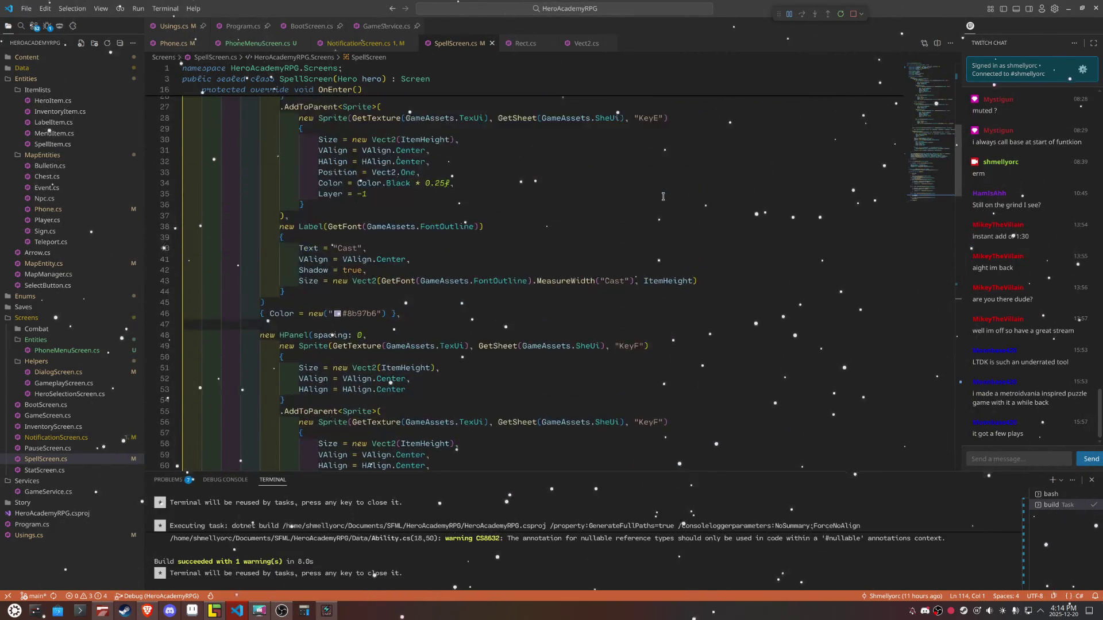
Step: Change ItemWidth from 180 to 220 and stop the running game
scroll(663, 197, up, 10)
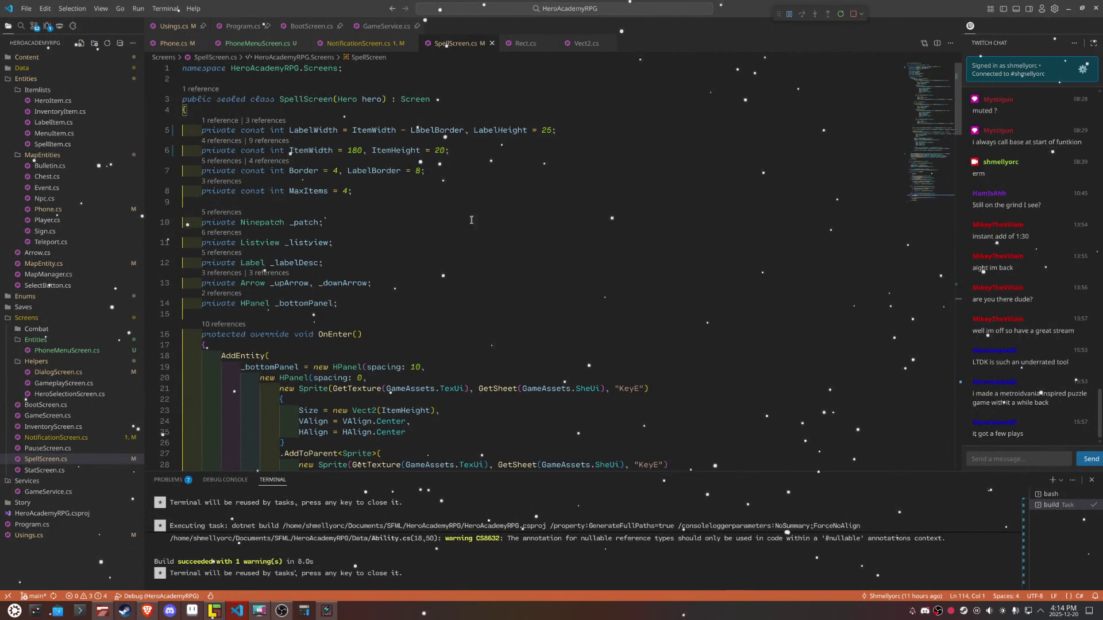
double_click(355, 150)
text(220)
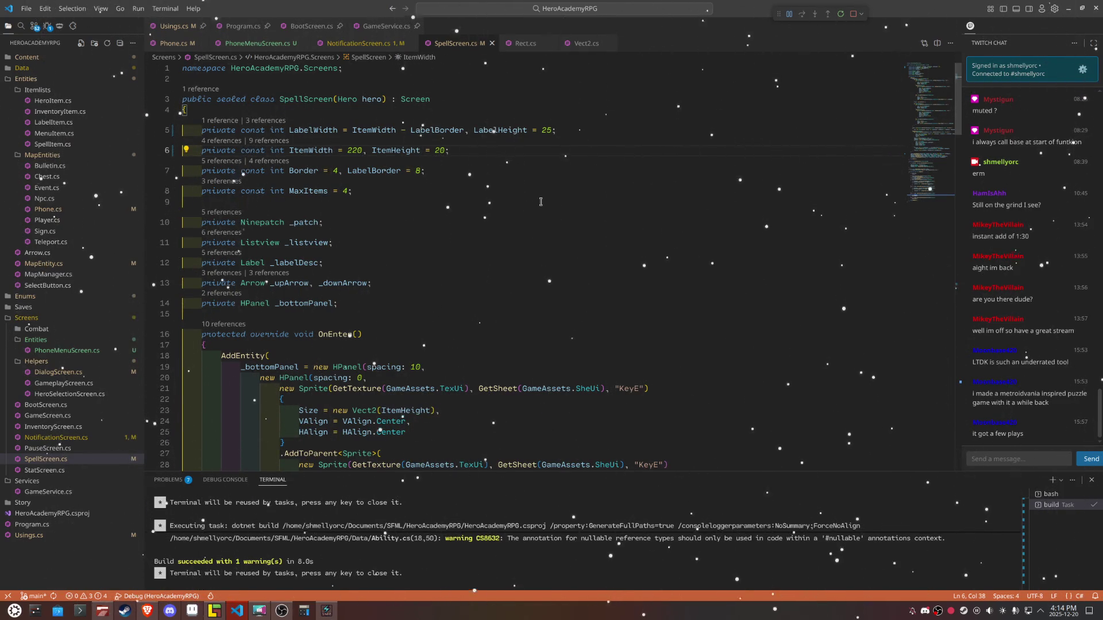
key(shift+F5)
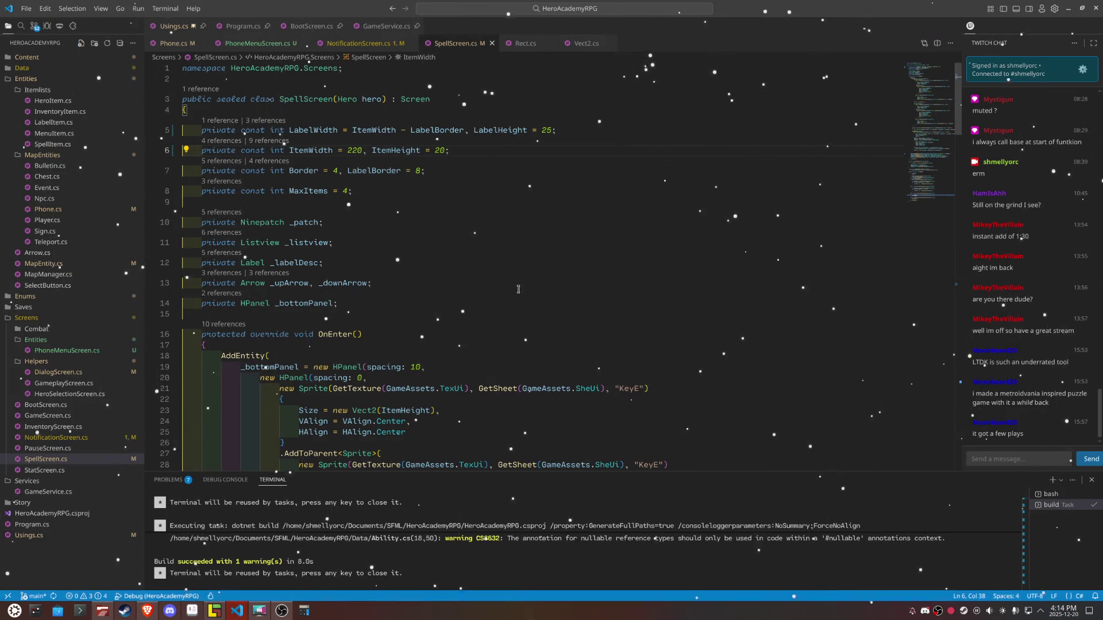
Step: Create a Spells folder under Screens and move SpellScreen.cs into it
right_click(25, 320)
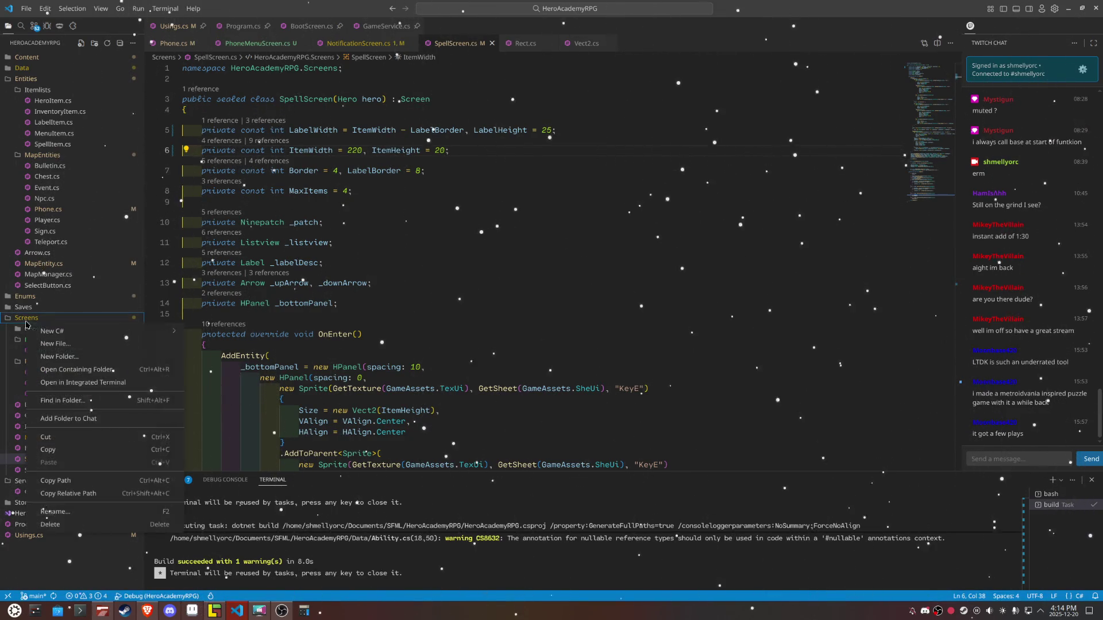
click(91, 353)
text(Spells)
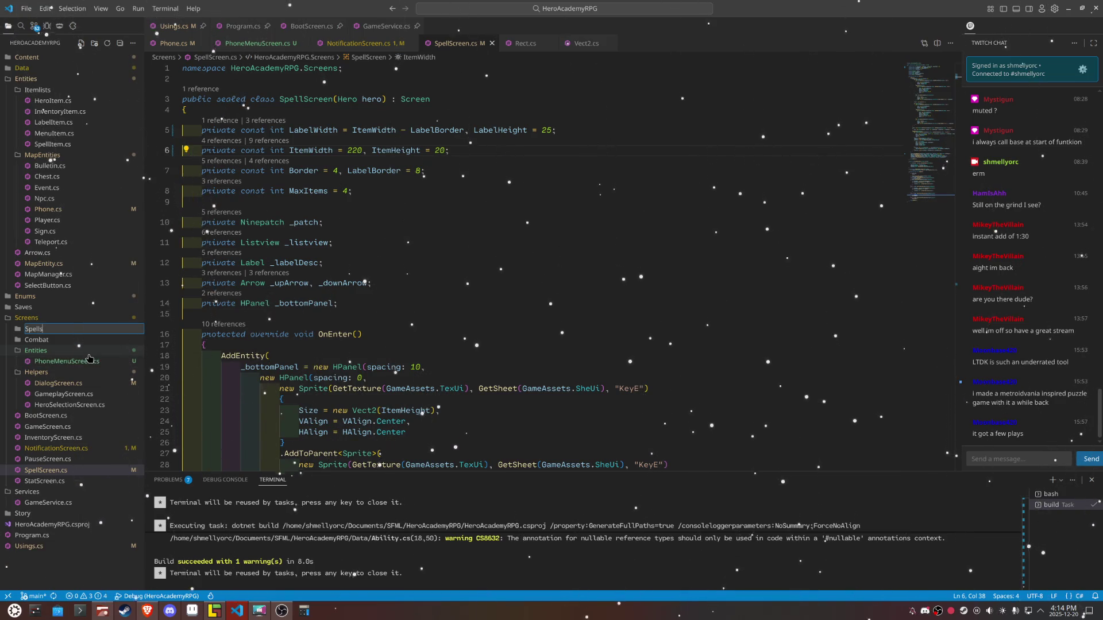
key(Return)
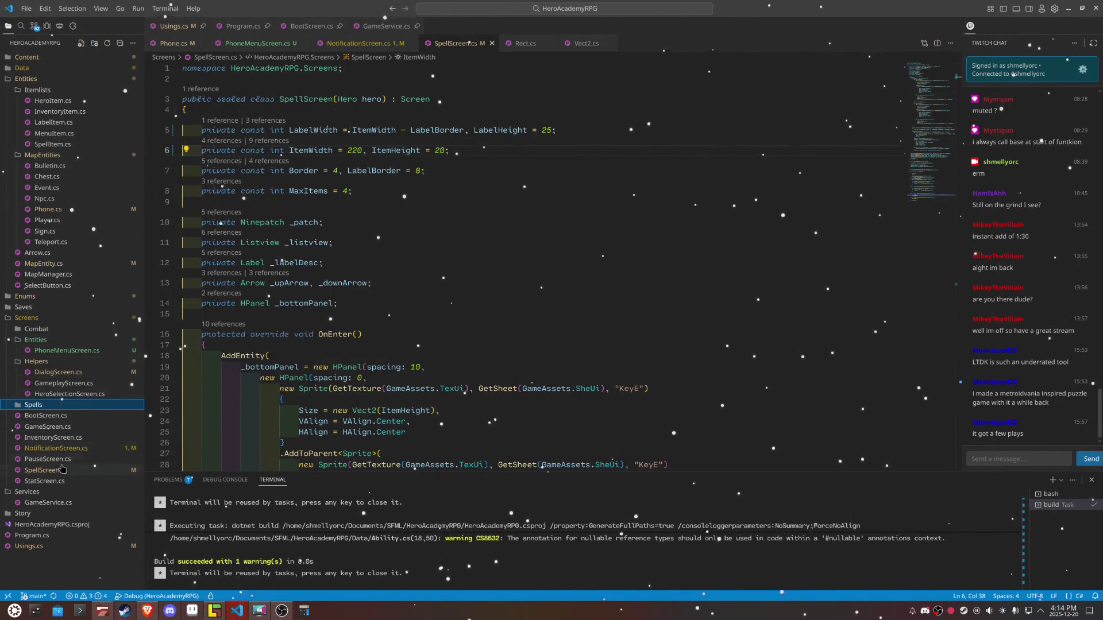
drag(43, 470, 38, 408)
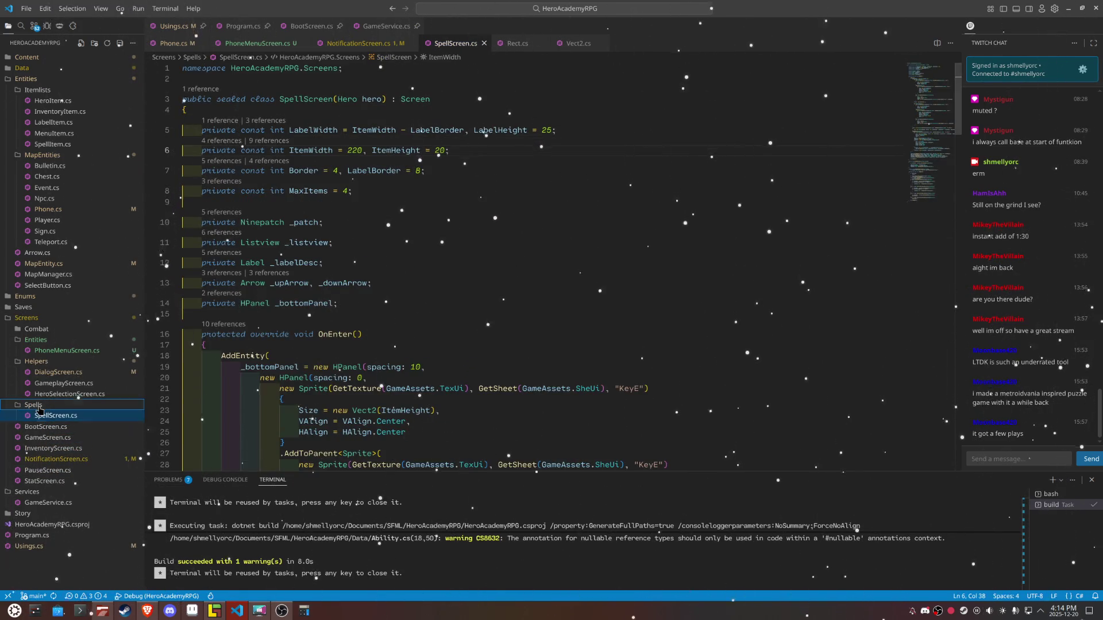
Step: Start a new C# class named SpellCategory in the Spells folder
right_click(39, 407)
mouse_move(133, 206)
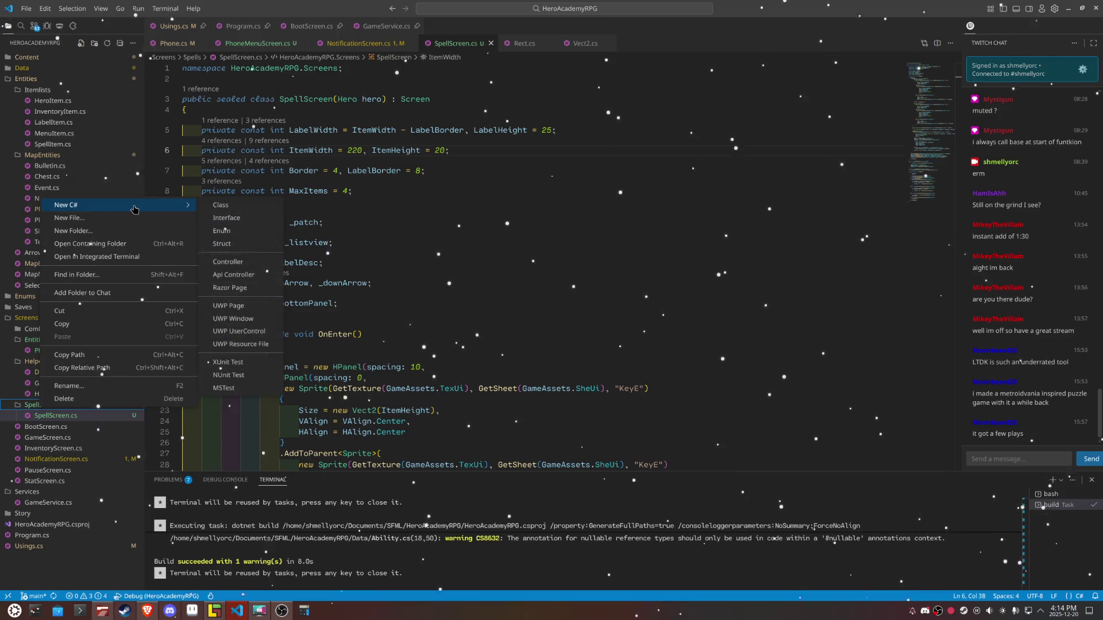
click(214, 205)
text(SpellCateg)
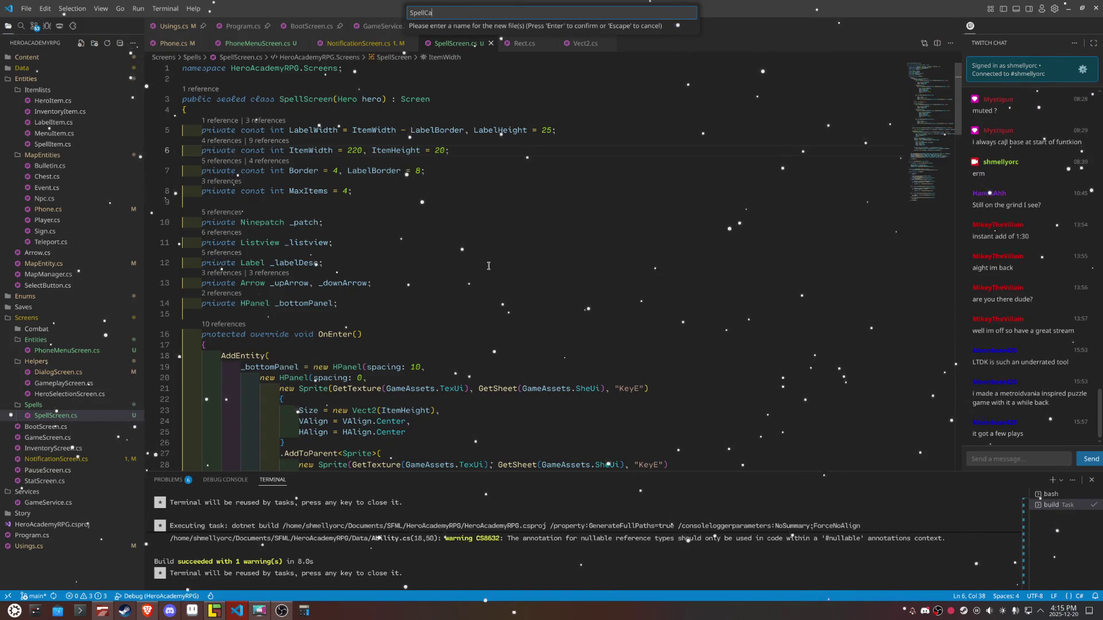
text(ory)
Step: Create SpellCategory.cs as a class deriving from GameplayScreen
key(Return)
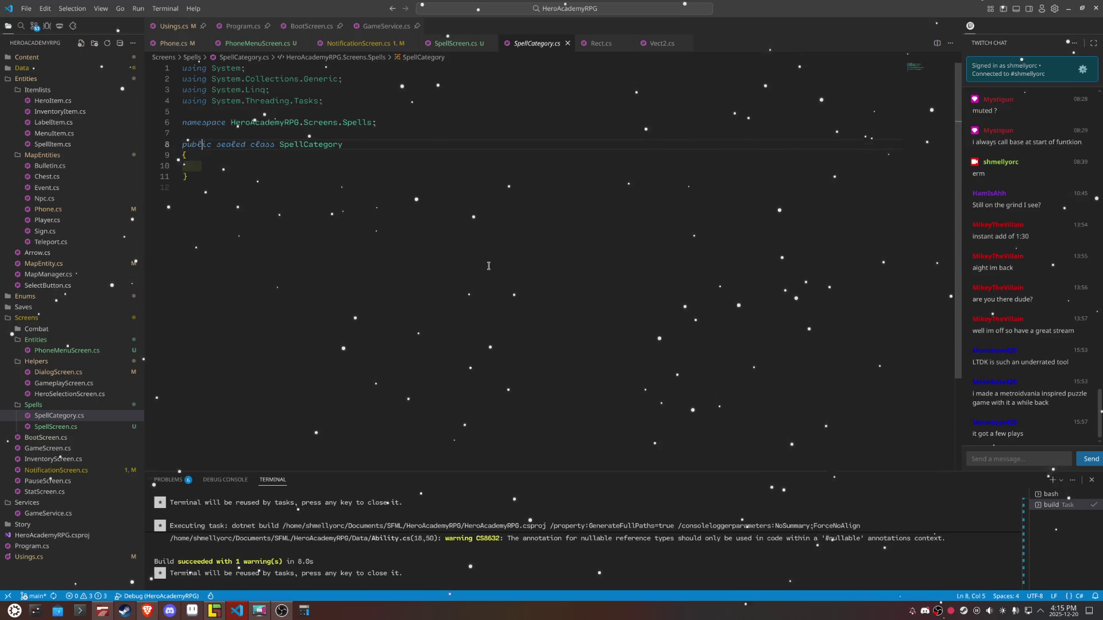
text( : )
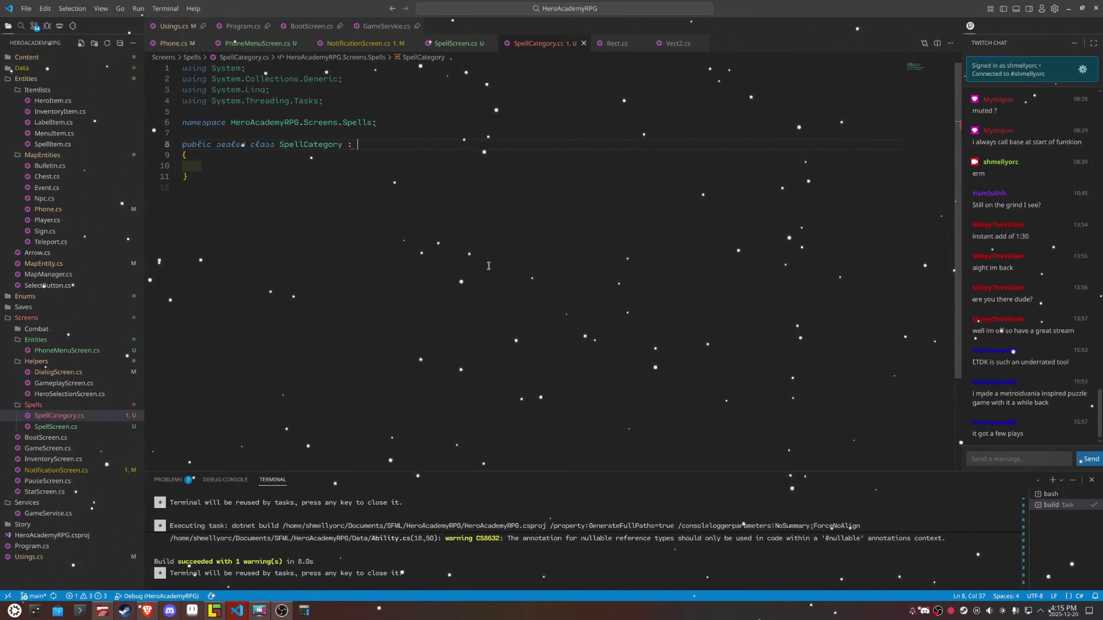
text(Gameplays)
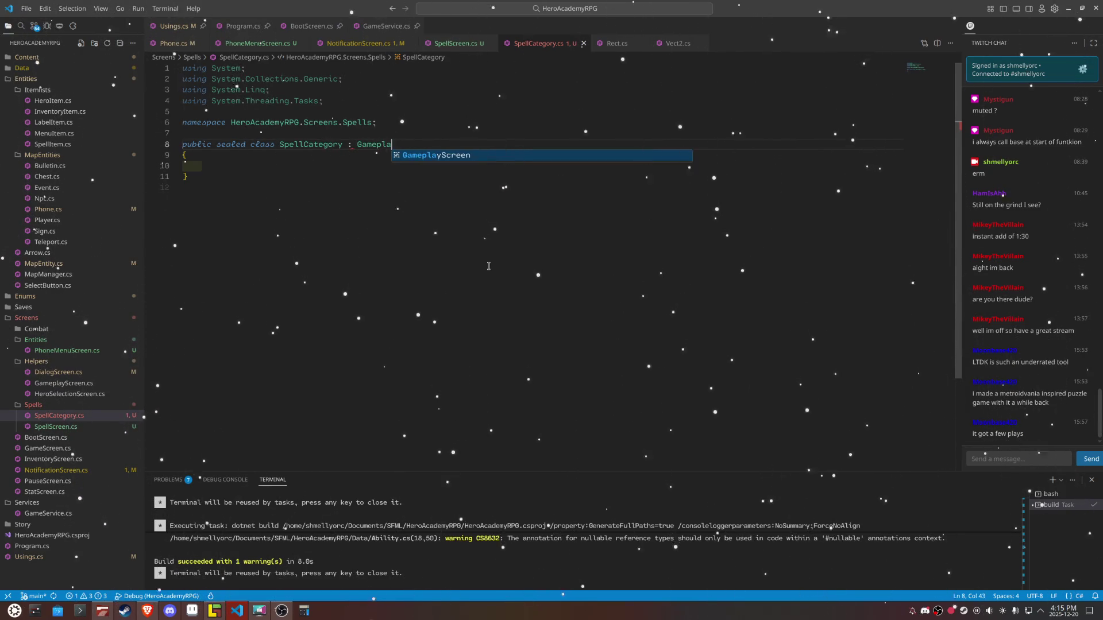
key(Tab)
key(Down)
key(Down)
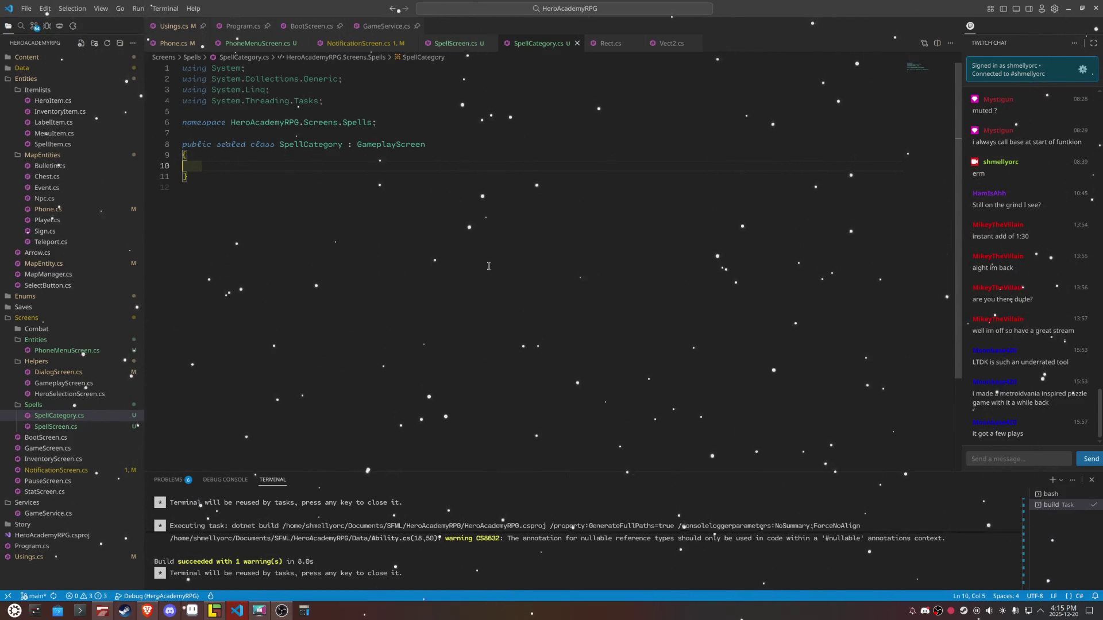
Step: Add a constructor taking a Hero and assigning it to a new _hero field
text(ctor)
key(Tab)
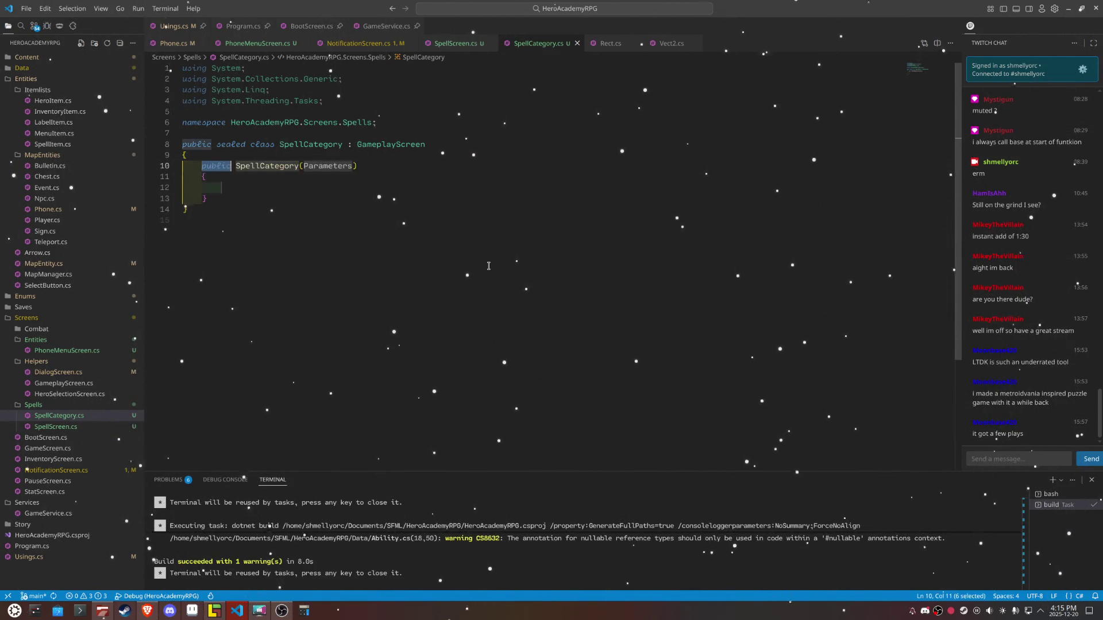
key(Tab)
text(h)
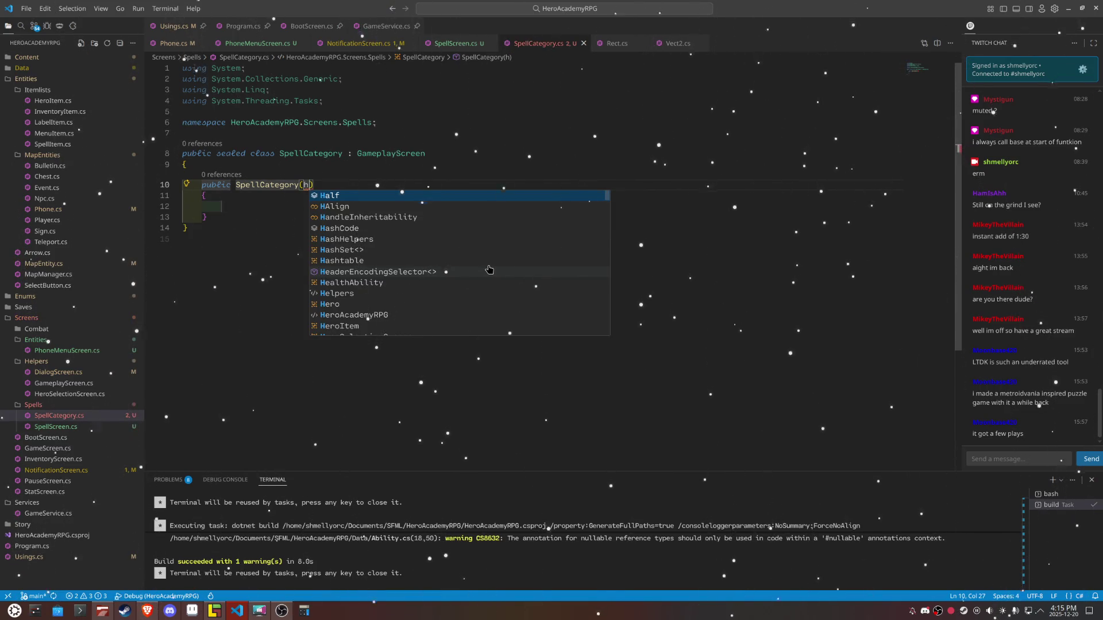
text(er)
key(Tab)
text(her)
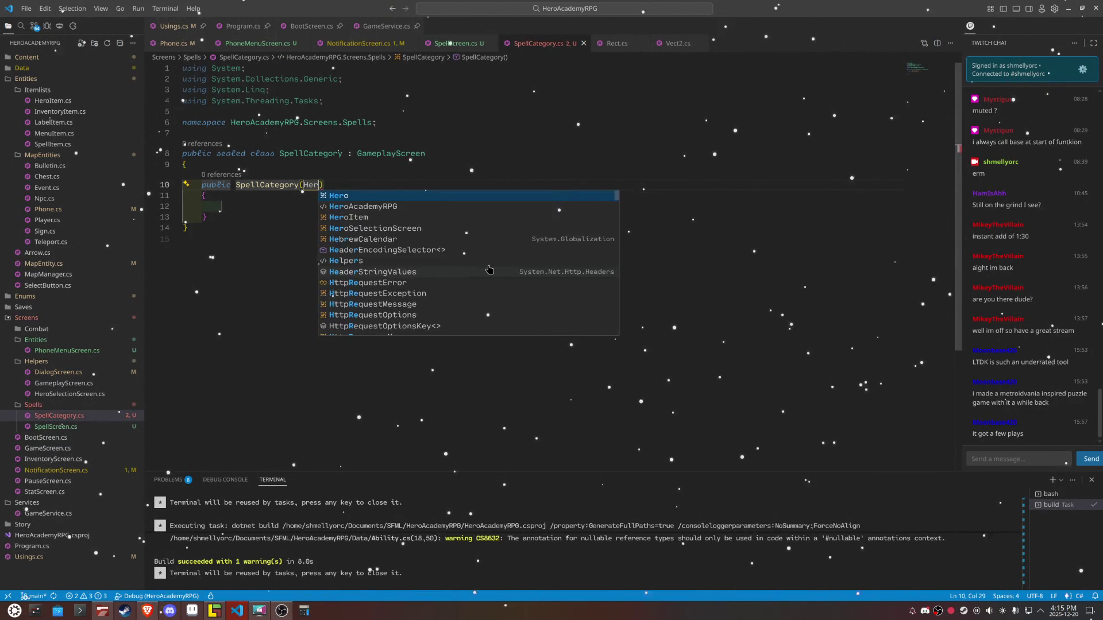
key(ctrl+period)
key(Down)
key(Down)
key(Down)
key(Return)
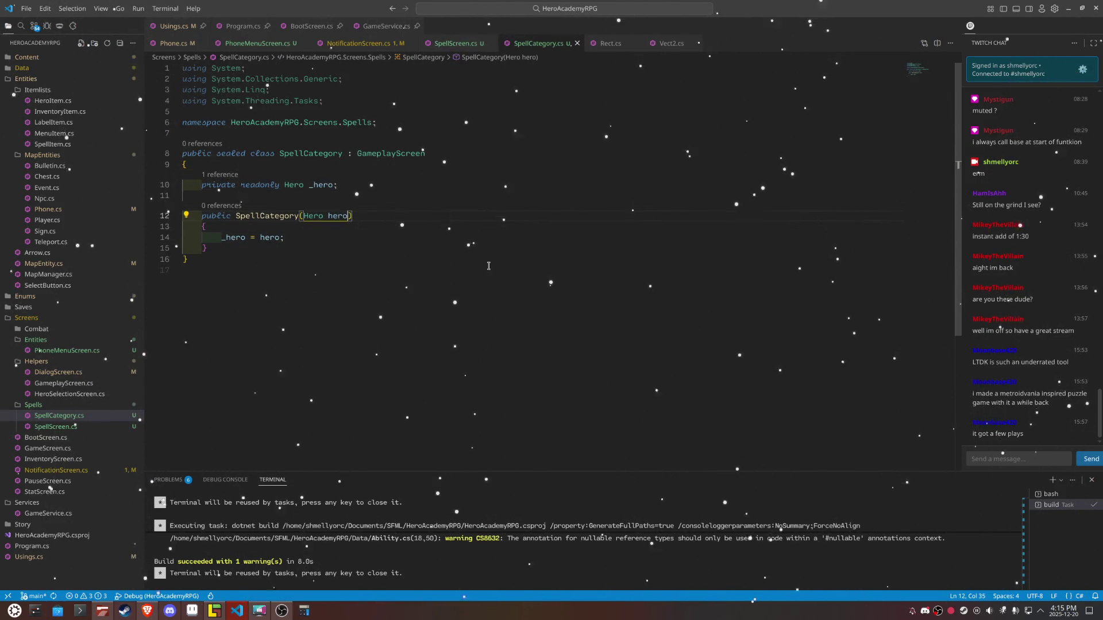
key(Down)
key(Down)
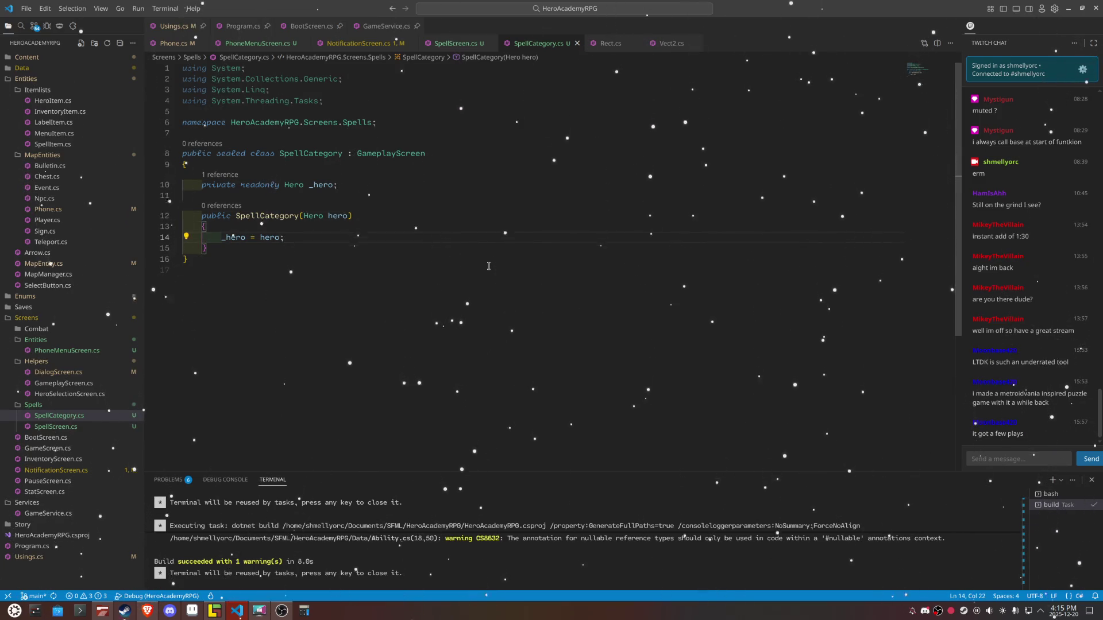
Step: Insert the createscreen template with its ninepatch and listview setup
key(Return)
key(Return)
key(Return)
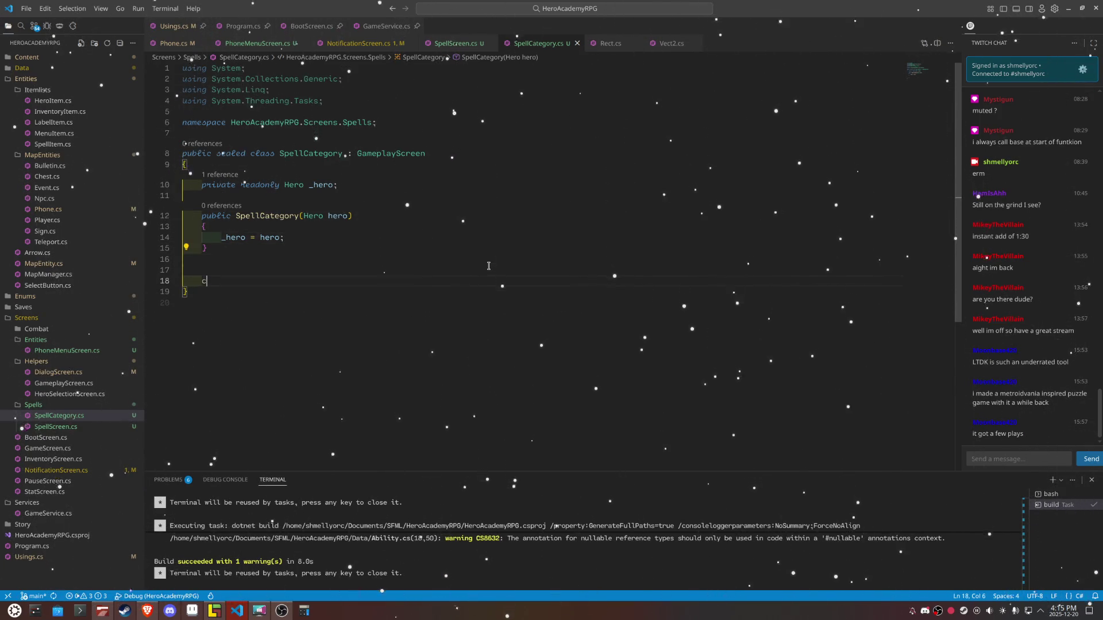
text(cre)
key(Return)
key(Tab)
key(Tab)
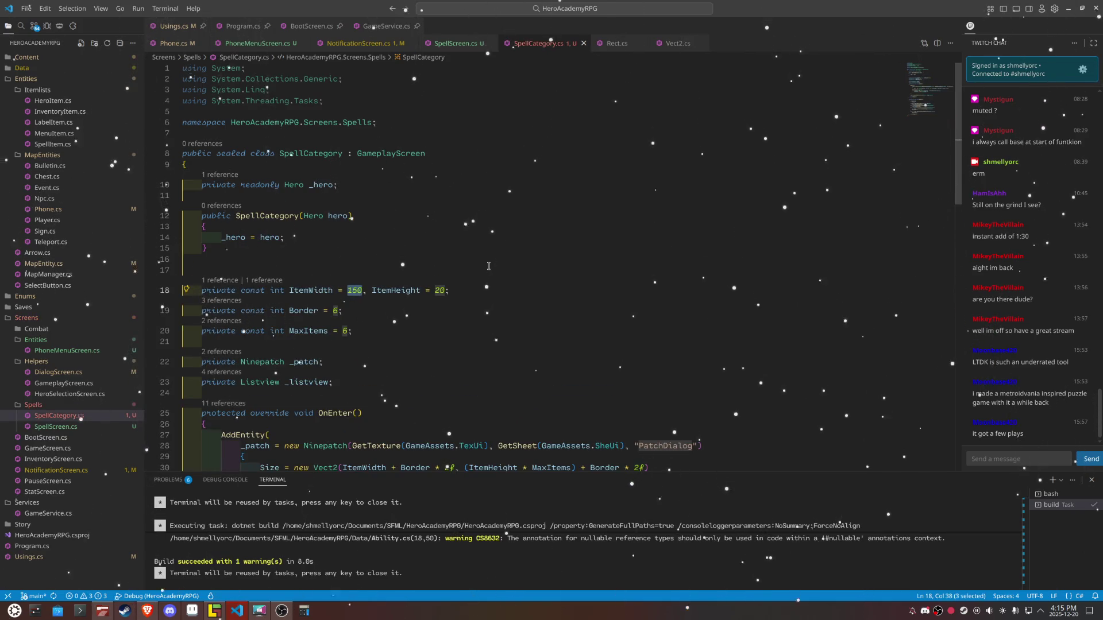
key(Tab)
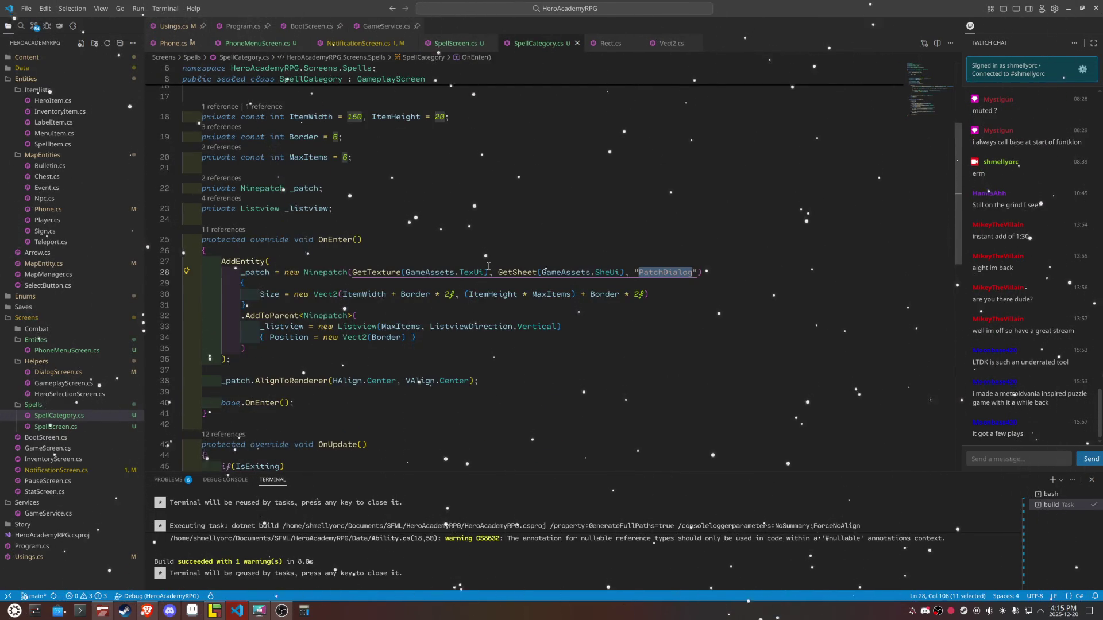
key(Tab)
scroll(489, 266, up, 15)
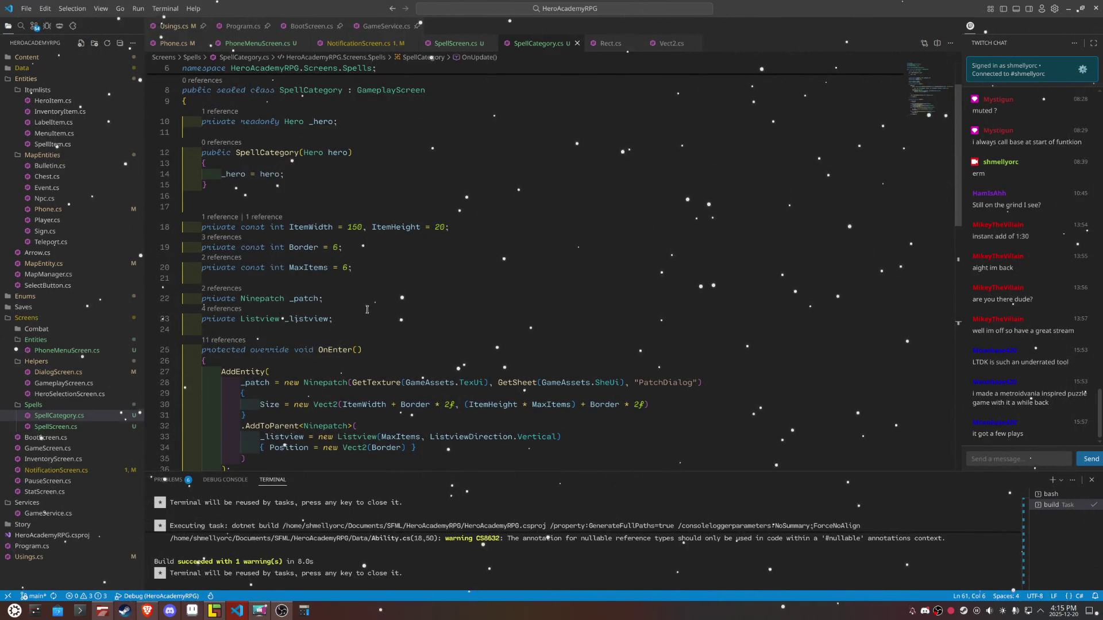
Step: Move the constants and patch/listview fields above the constructor and tidy the blank lines
drag(335, 316, 203, 229)
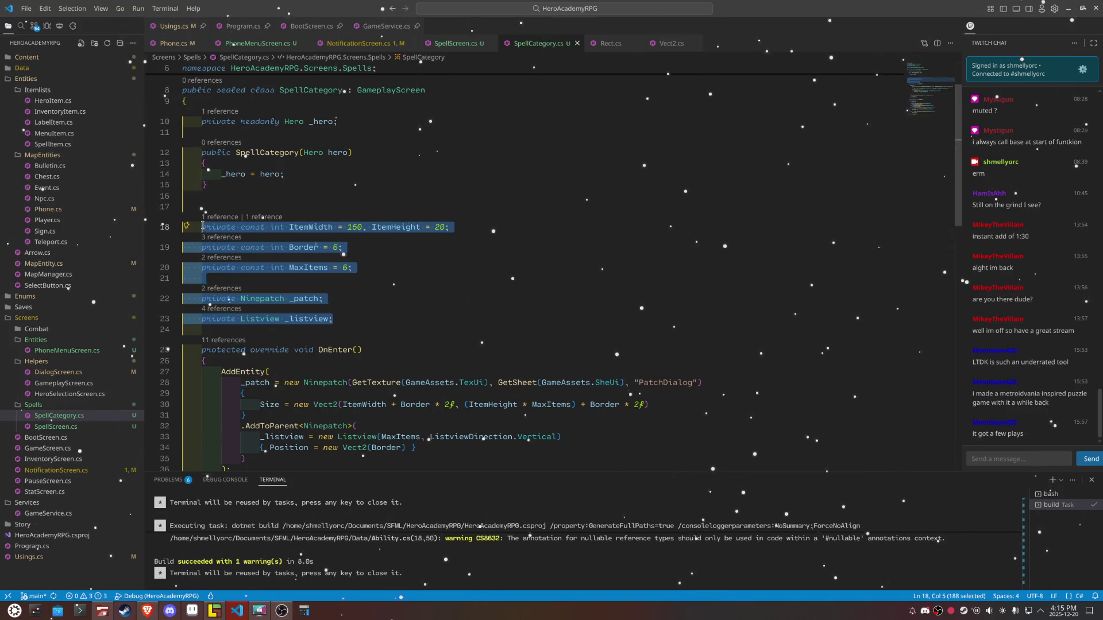
key(alt+Up)
key(alt+Up)
key(alt+Up)
key(alt+Up)
key(alt+Up)
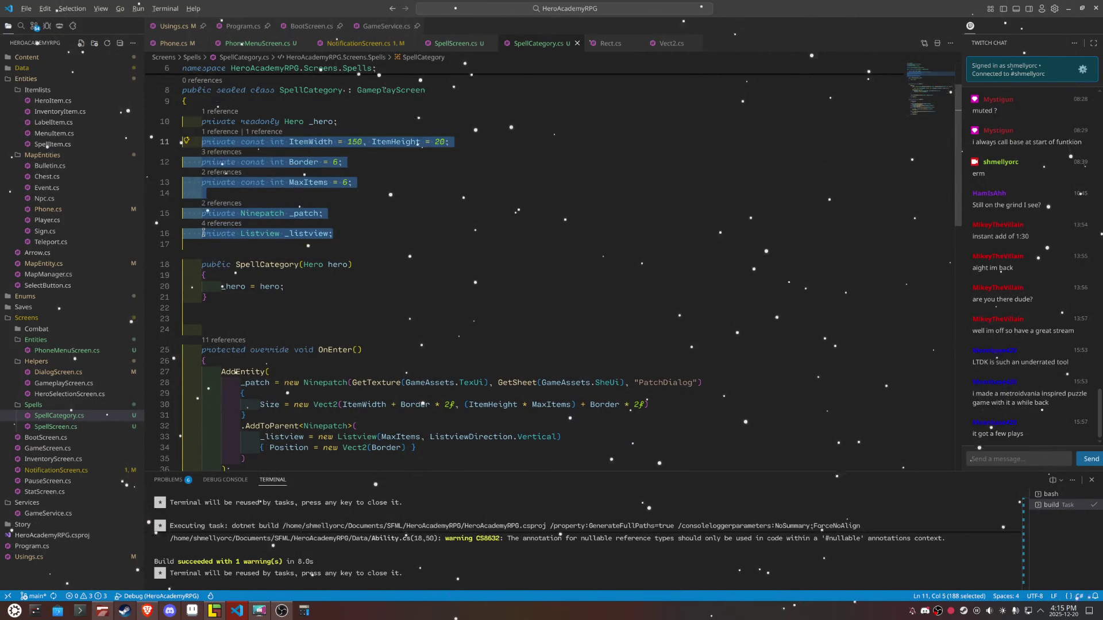
click(354, 217)
key(Return)
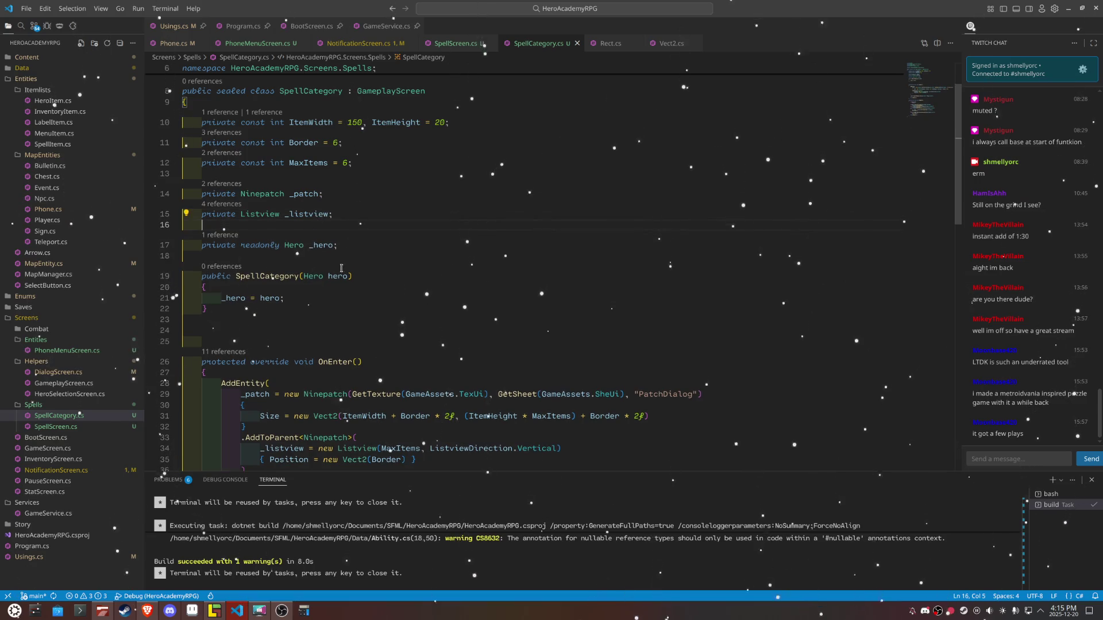
click(377, 340)
key(BackSpace)
key(BackSpace)
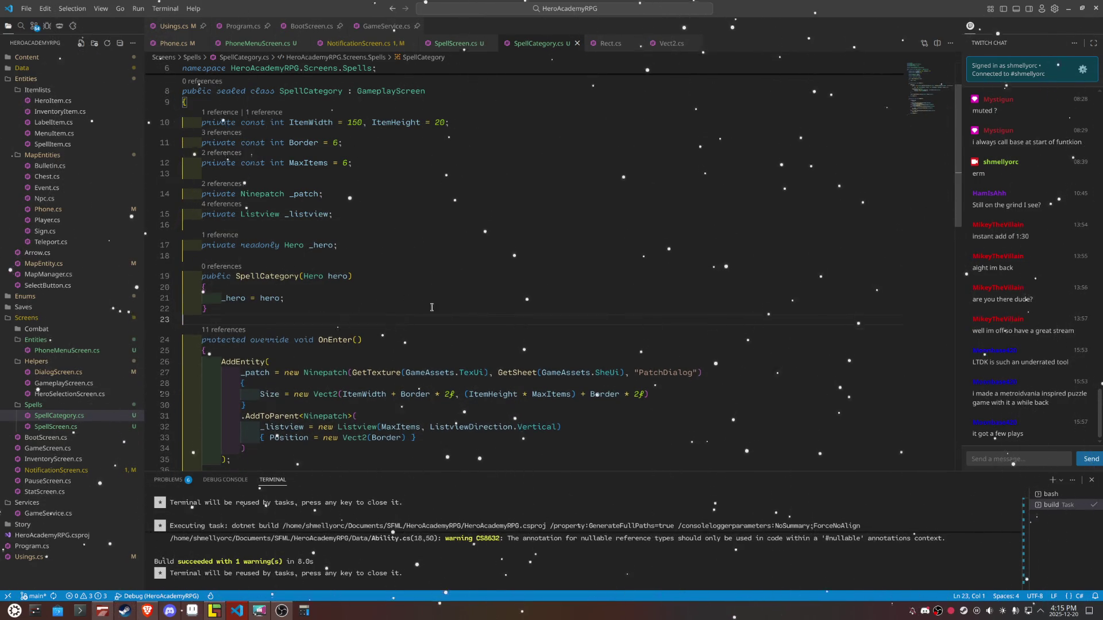
scroll(460, 311, down, 3)
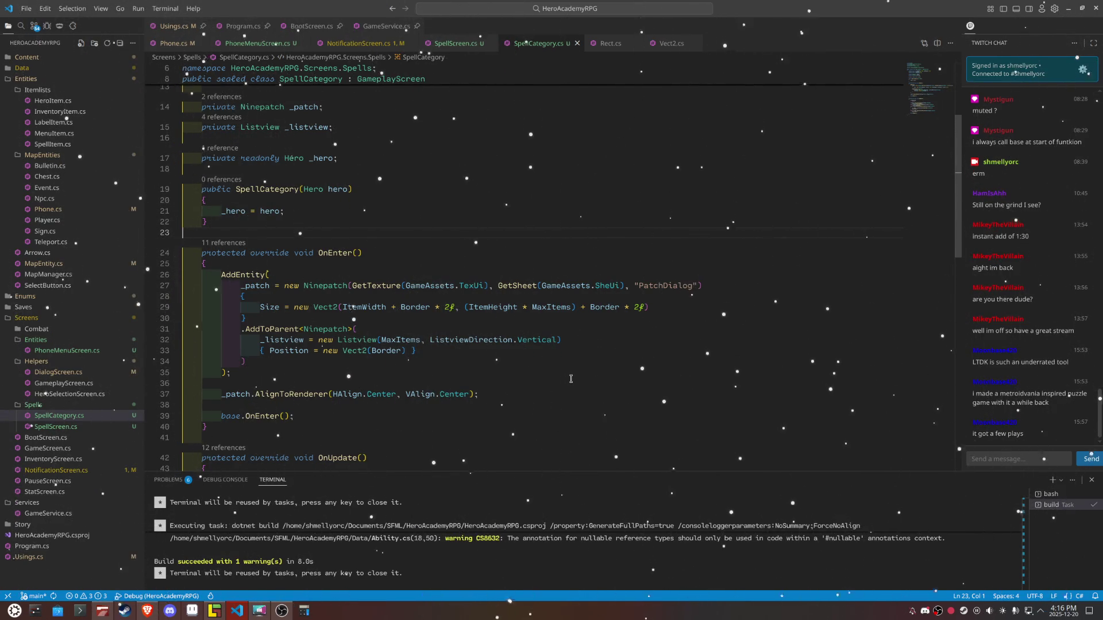
Step: Put the Listview closing parenthesis on its own indented line
click(557, 341)
key(Return)
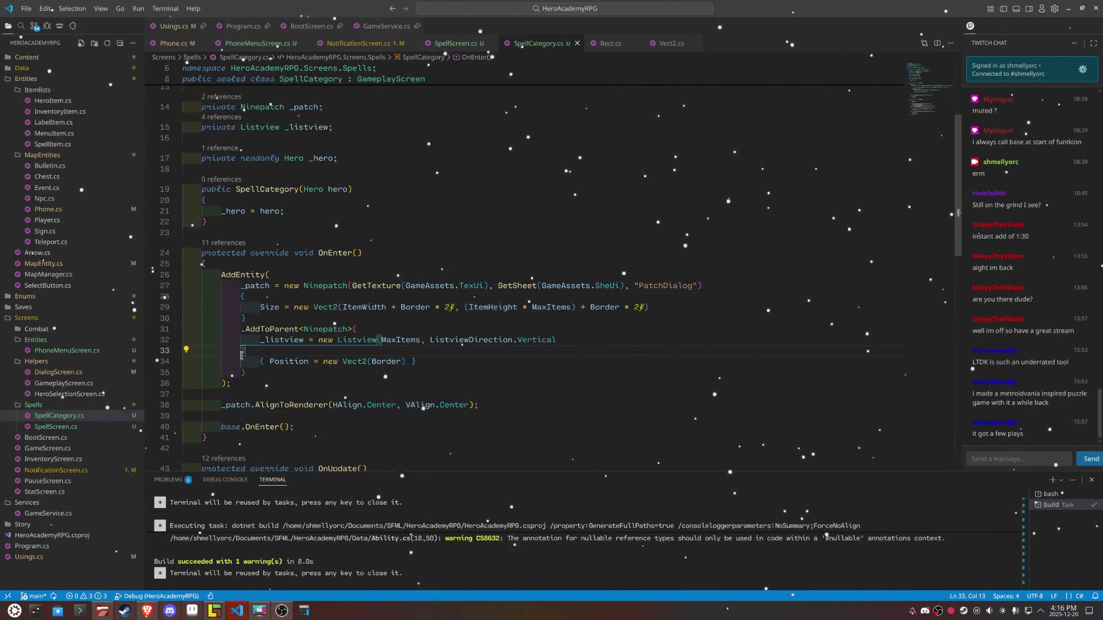
key(Tab)
Step: Set OnItemSelected = OnItemSelected on the listview and generate the handler method
click(406, 362)
text(, On)
key(Tab)
text(= OnItemSelected)
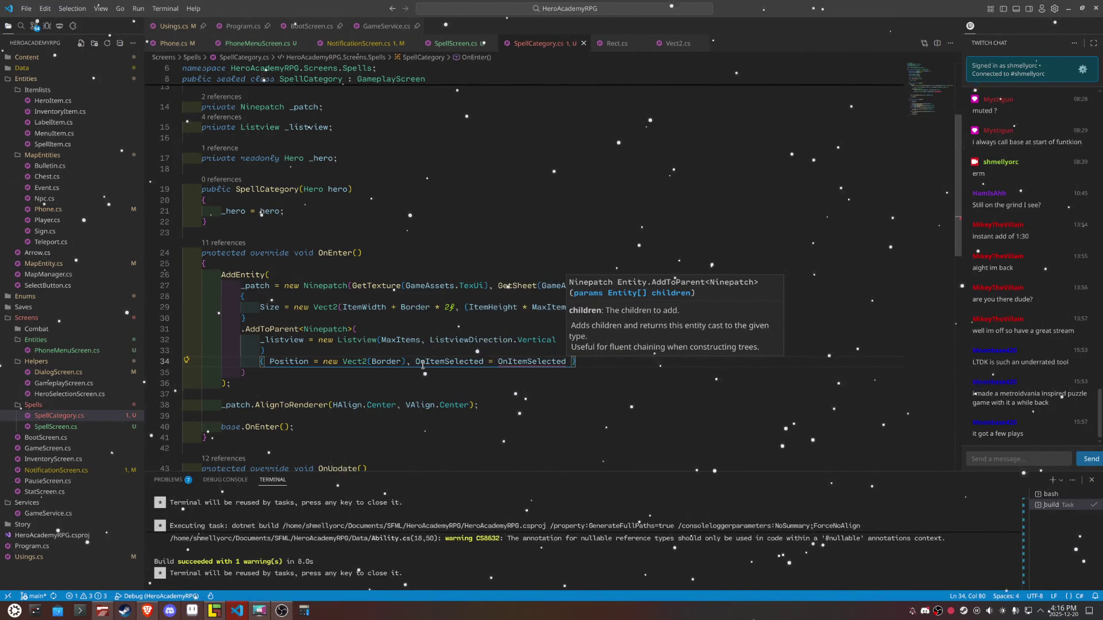
key(ctrl+period)
key(Return)
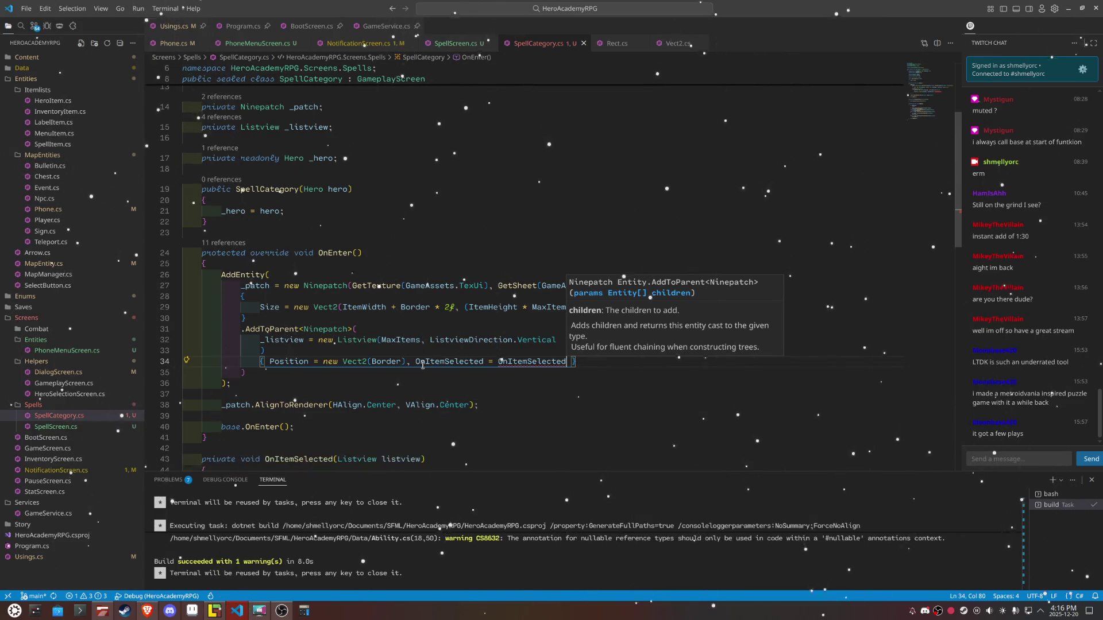
click(545, 415)
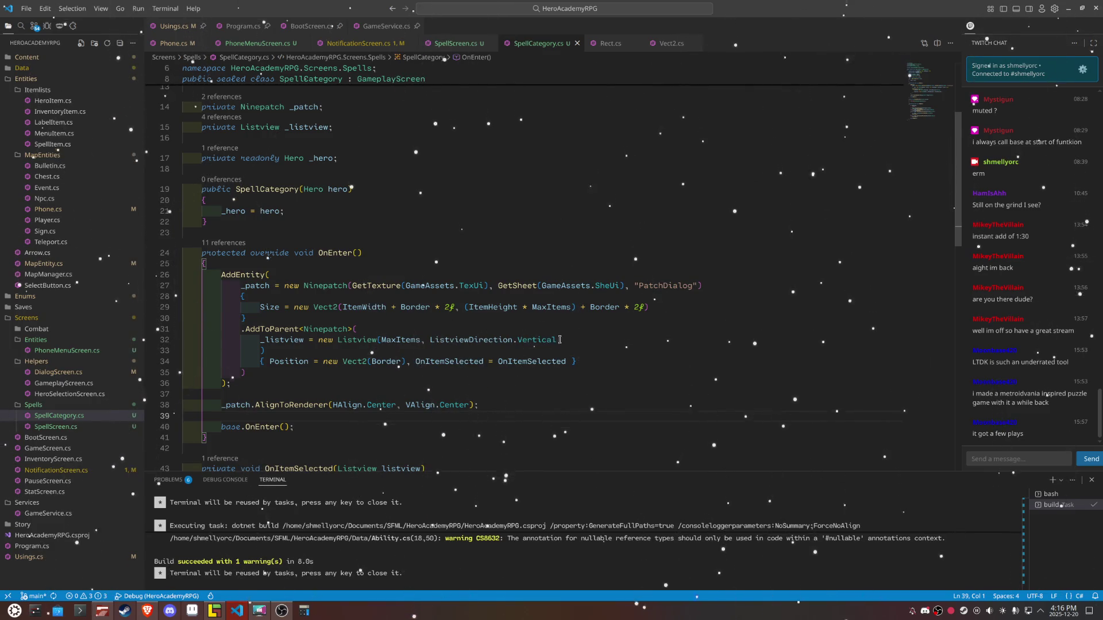
Step: Add a LabelItem("Offensive") entry sized new Vect2(ItemWidth, ItemHeight) after ListviewDirection.Vertical
click(595, 339)
text(,)
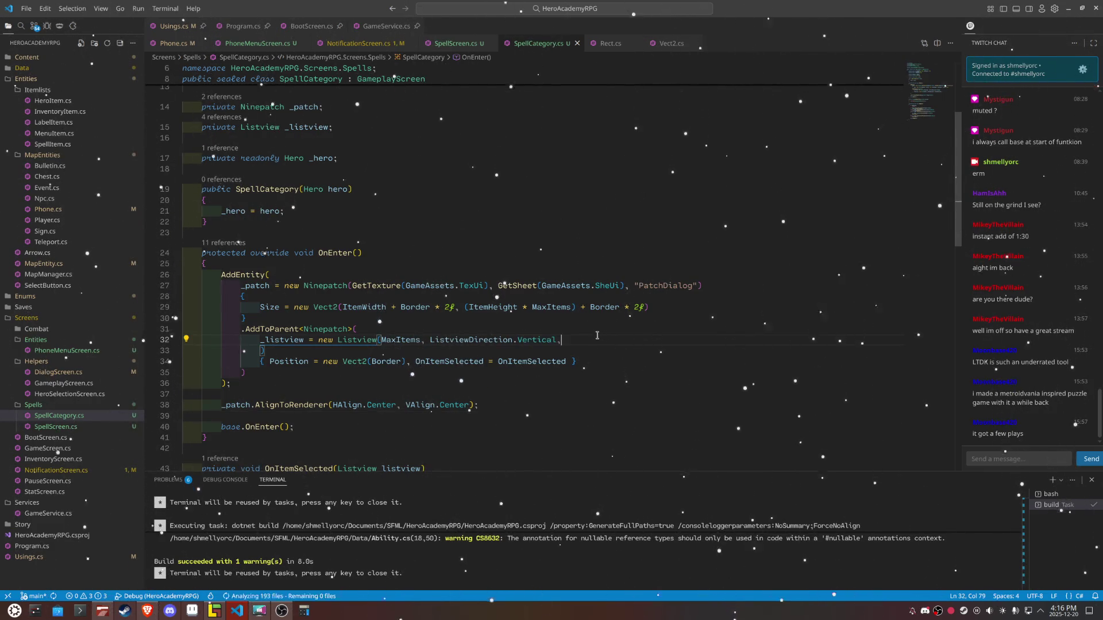
key(Return)
key(Tab)
text(new L)
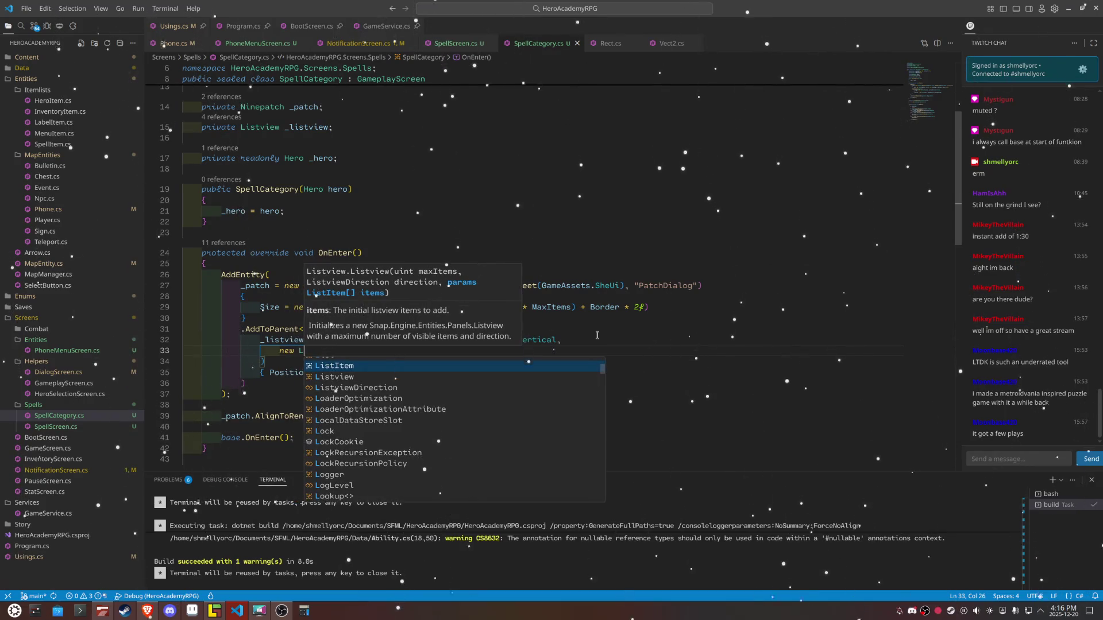
text(L)
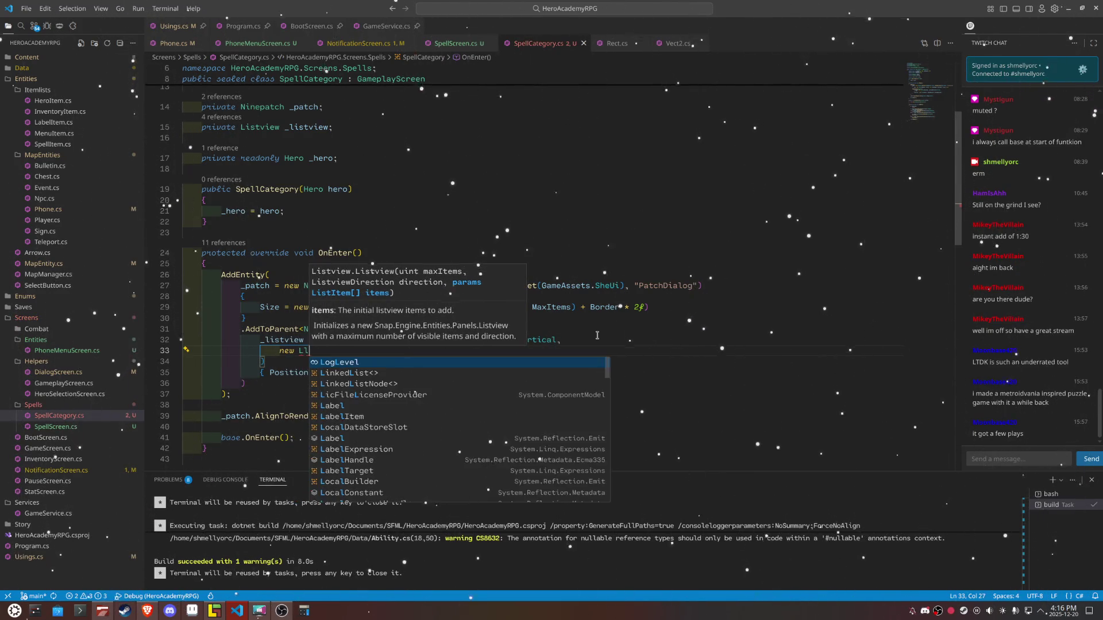
text(ab)
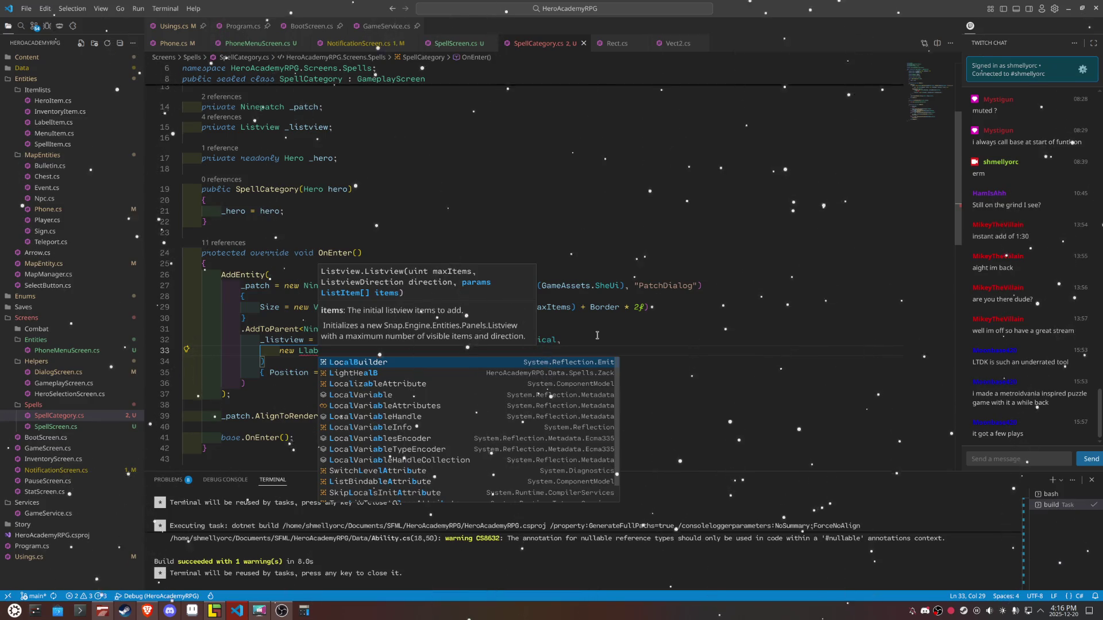
key(BackSpace)
key(BackSpace)
text(abe)
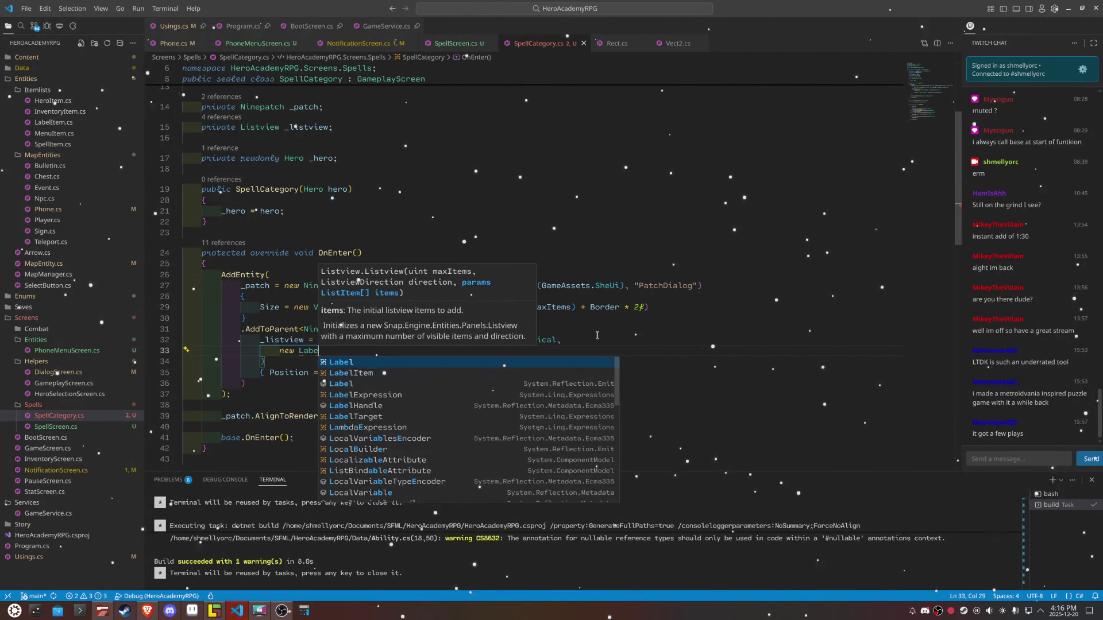
key(Down)
key(Tab)
text(()
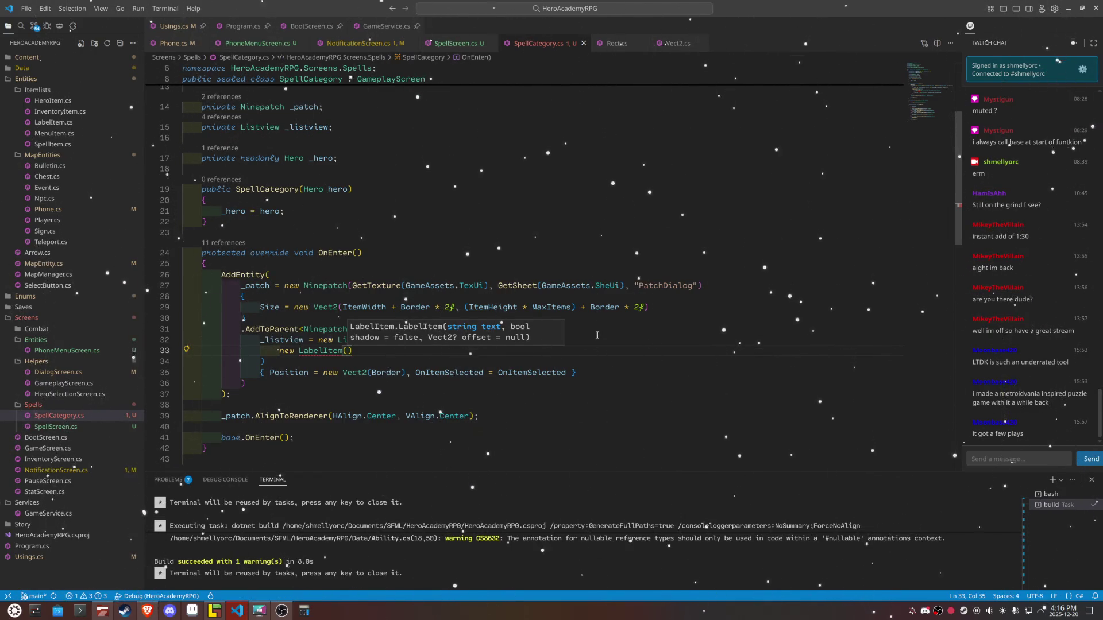
text("Offens)
text(ve)
key(BackSpace)
key(BackSpace)
key(BackSpace)
text(sive",)
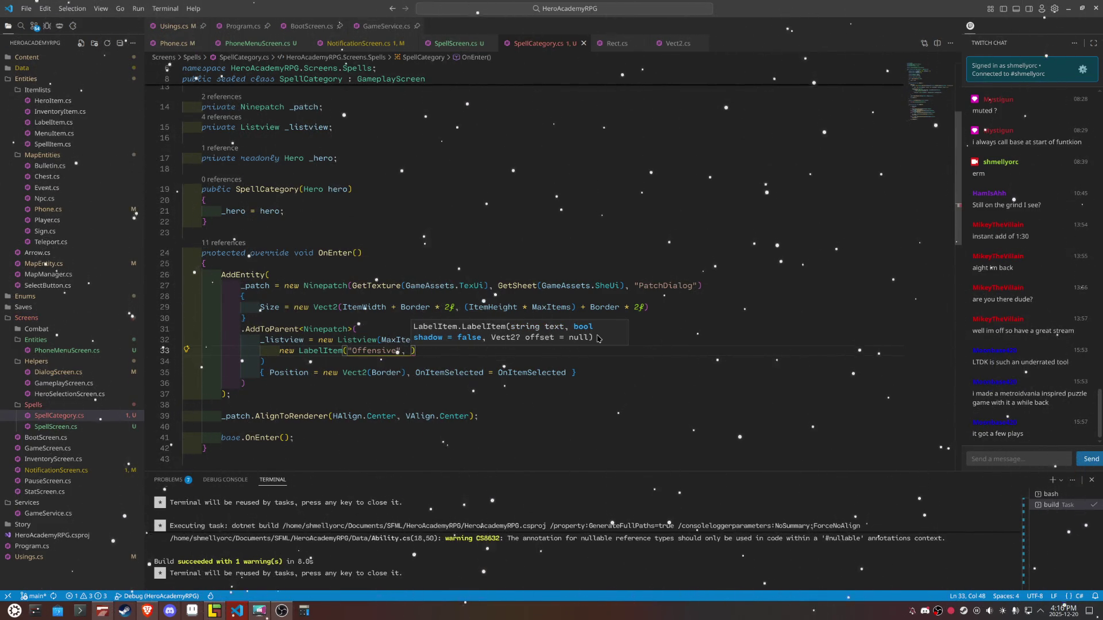
key(BackSpace)
key(BackSpace)
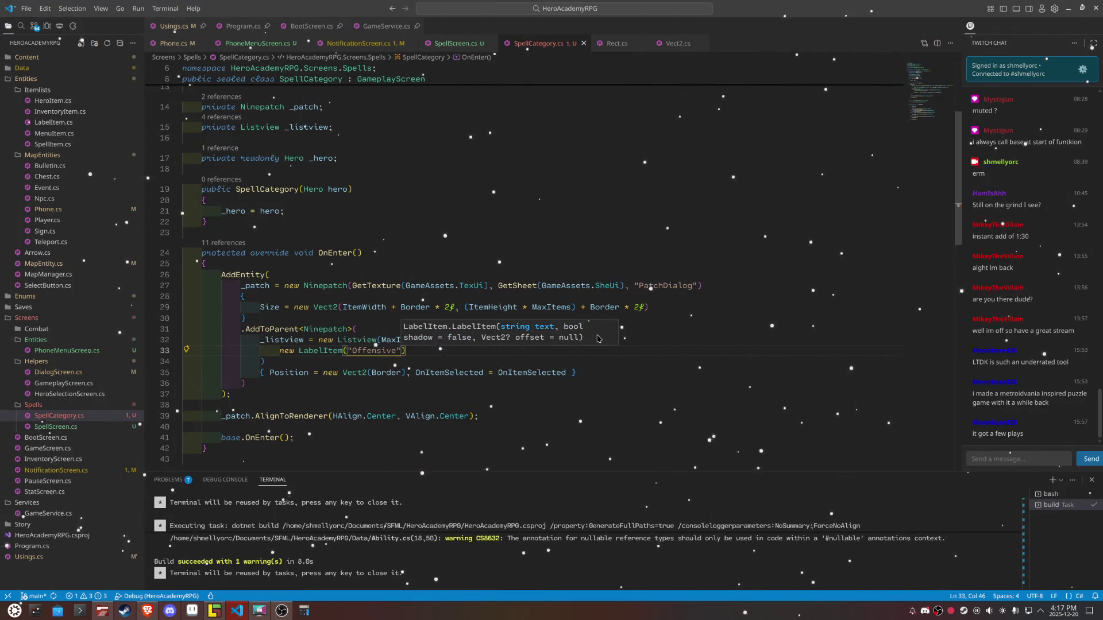
text({)
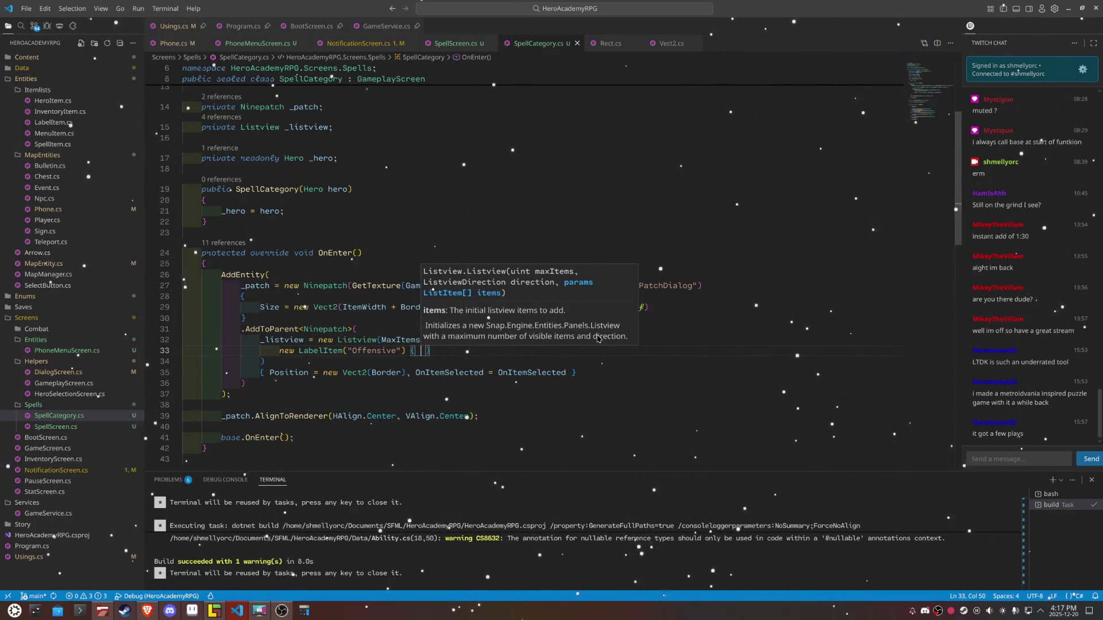
text( Size = n)
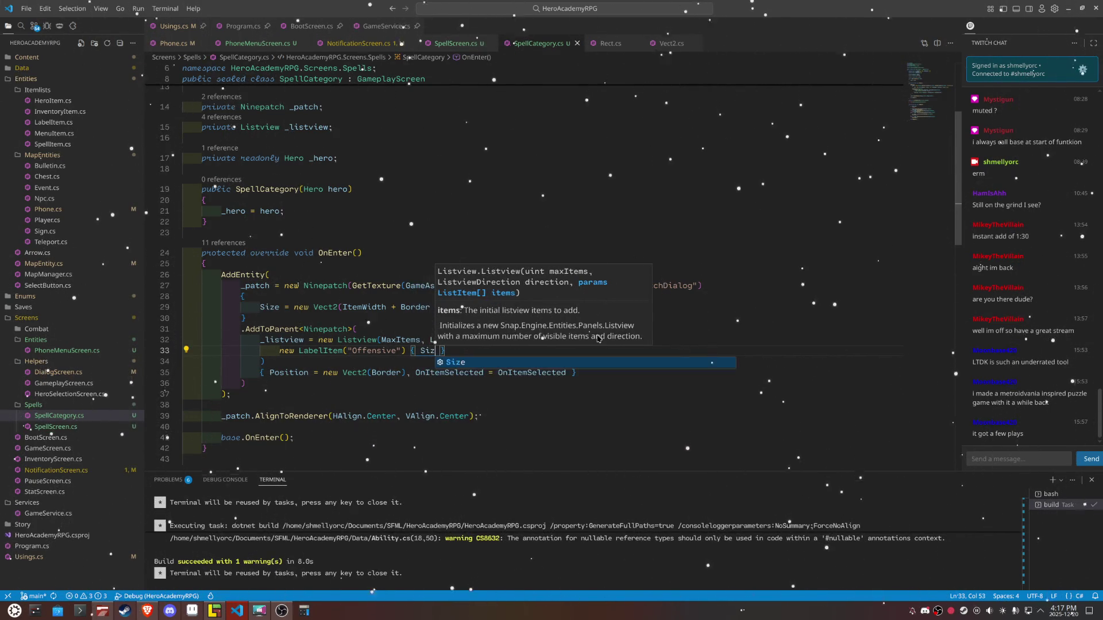
text(ew Vect2(I)
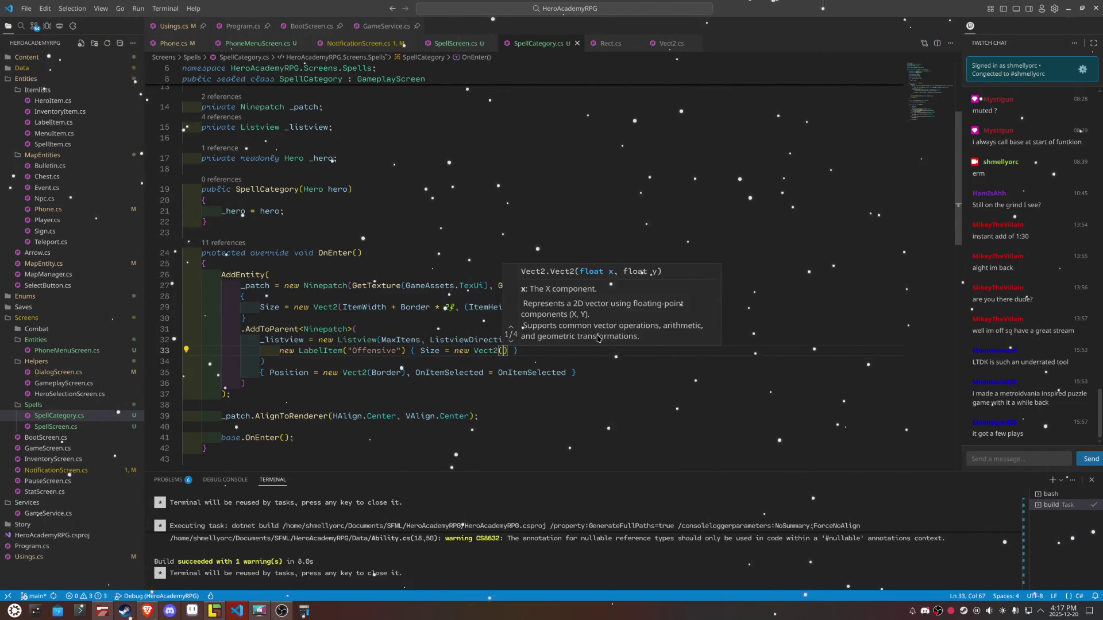
text(tem)
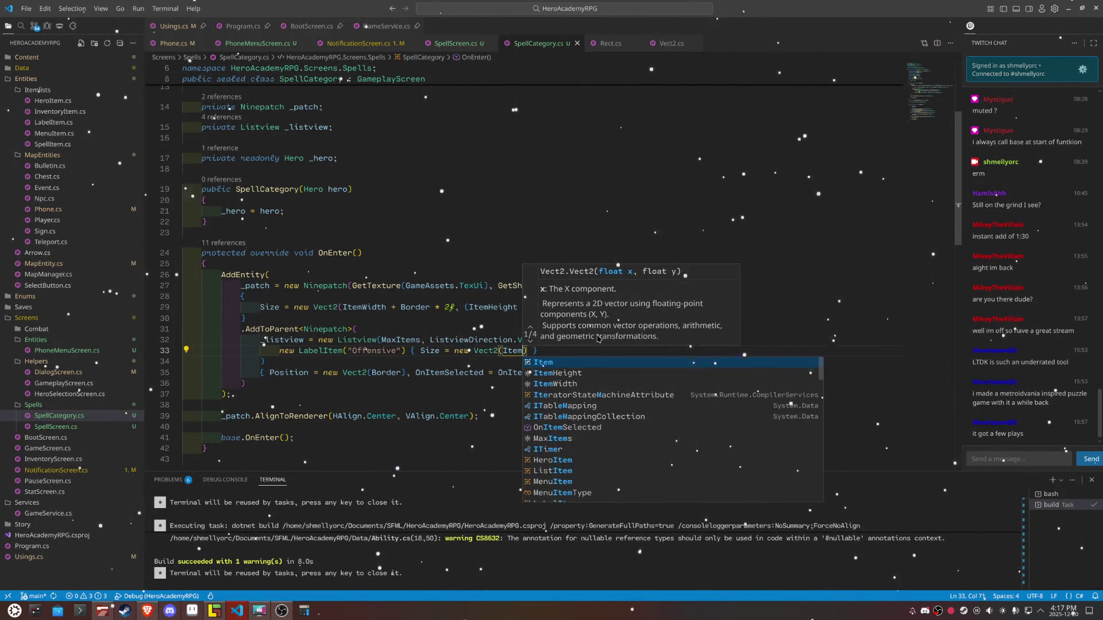
text(Width, I)
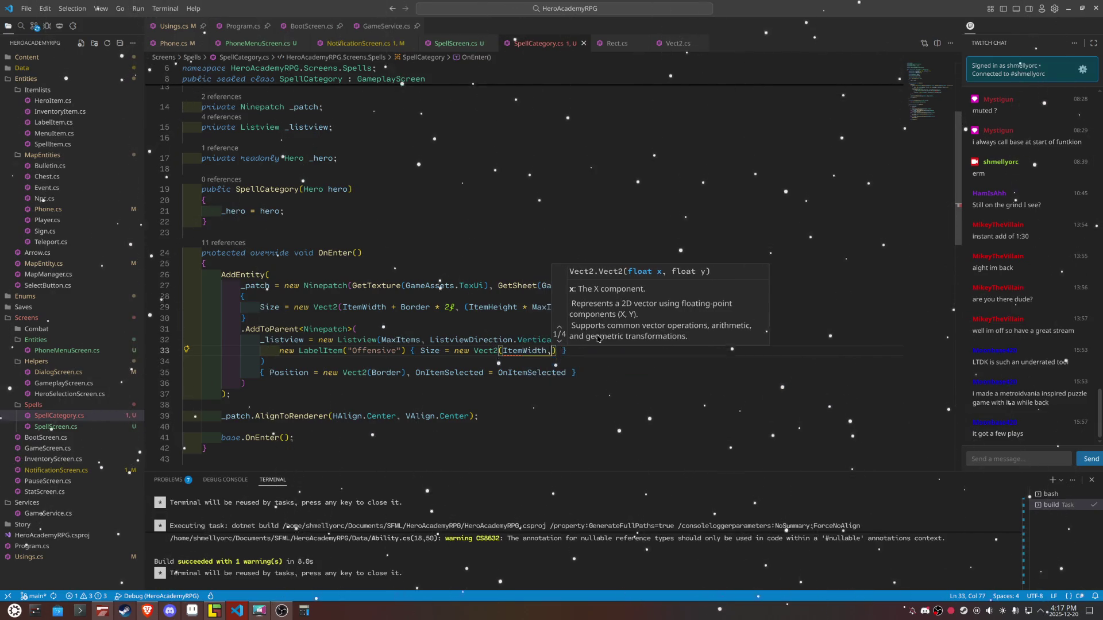
text(temHeight)
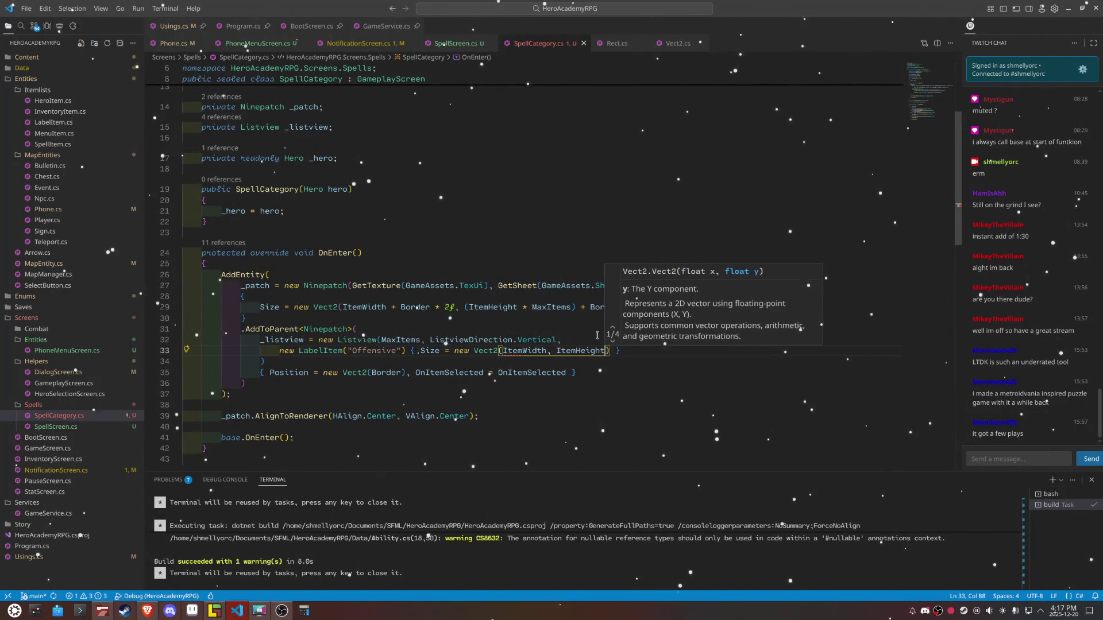
key(End)
Step: Duplicate the Offensive label item line until there are four entries
key(shift+Home)
key(ctrl+c)
key(BackSpace)
key(ctrl+v)
key(Return)
key(ctrl+v)
key(Return)
key(ctrl+v)
key(Return)
key(ctrl+v)
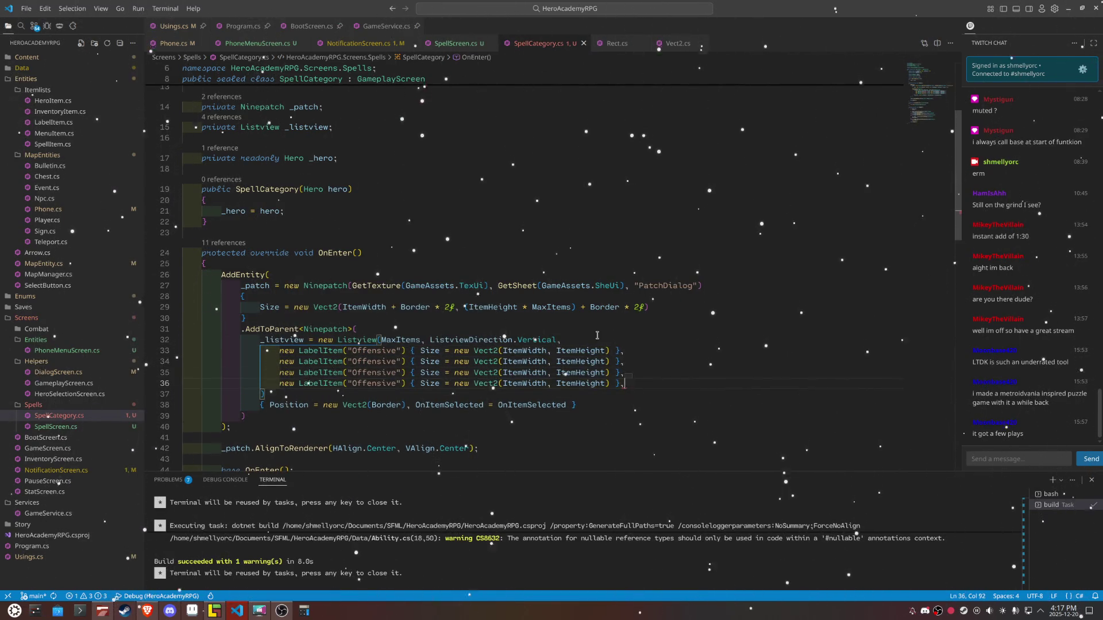
scroll(347, 185, up, 5)
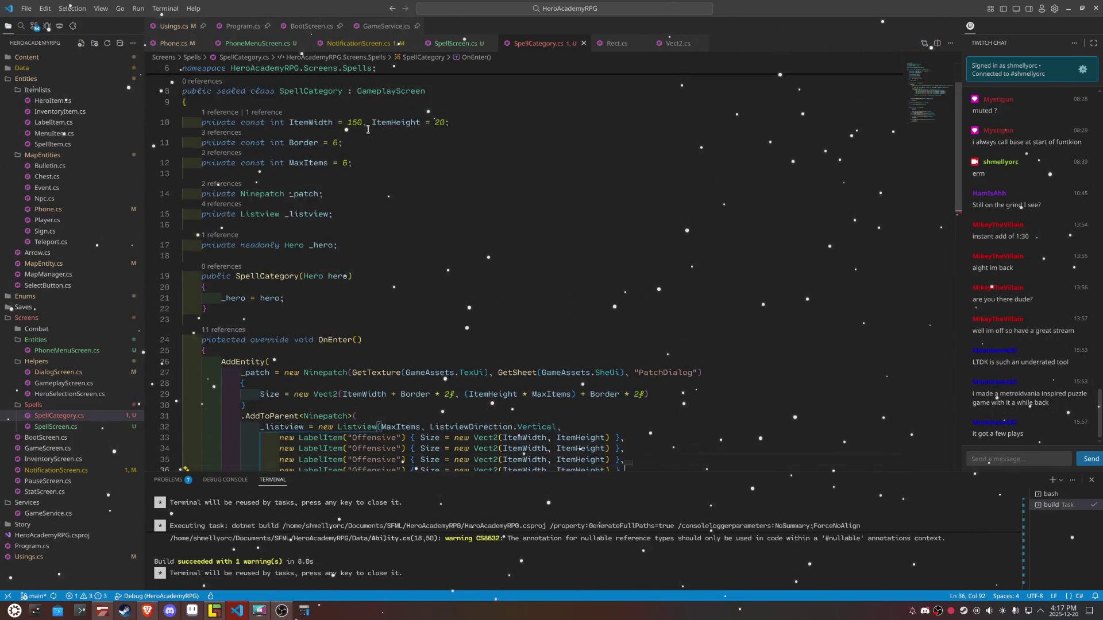
Step: Change the MaxItems and Border constants from 6 to 4
click(336, 206)
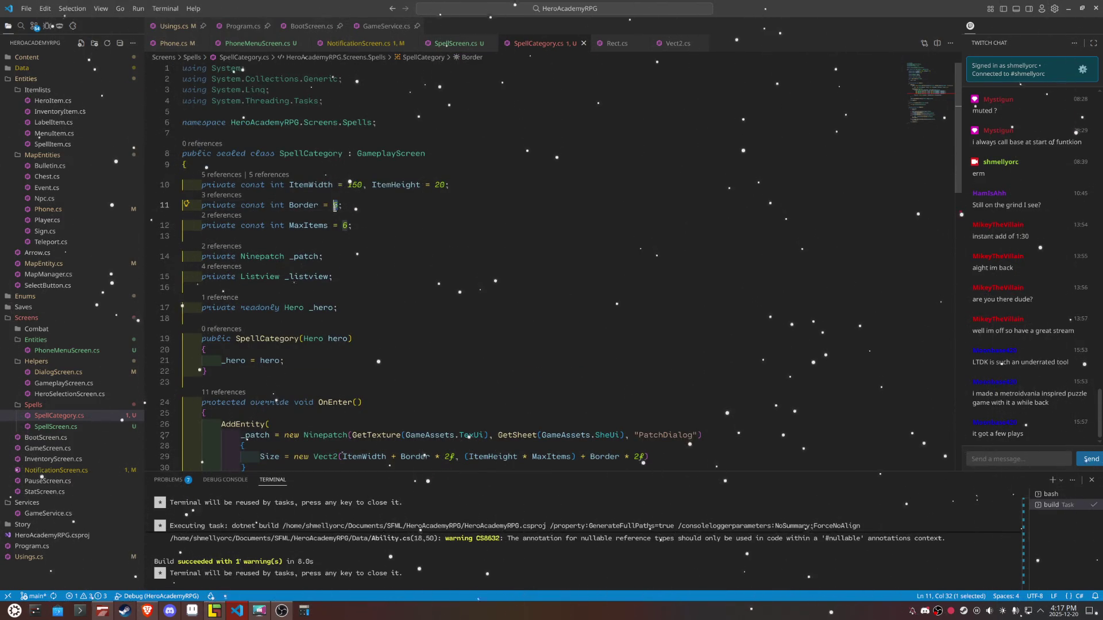
double_click(344, 225)
text(4)
scroll(450, 404, down, 4)
scroll(429, 245, up, 3)
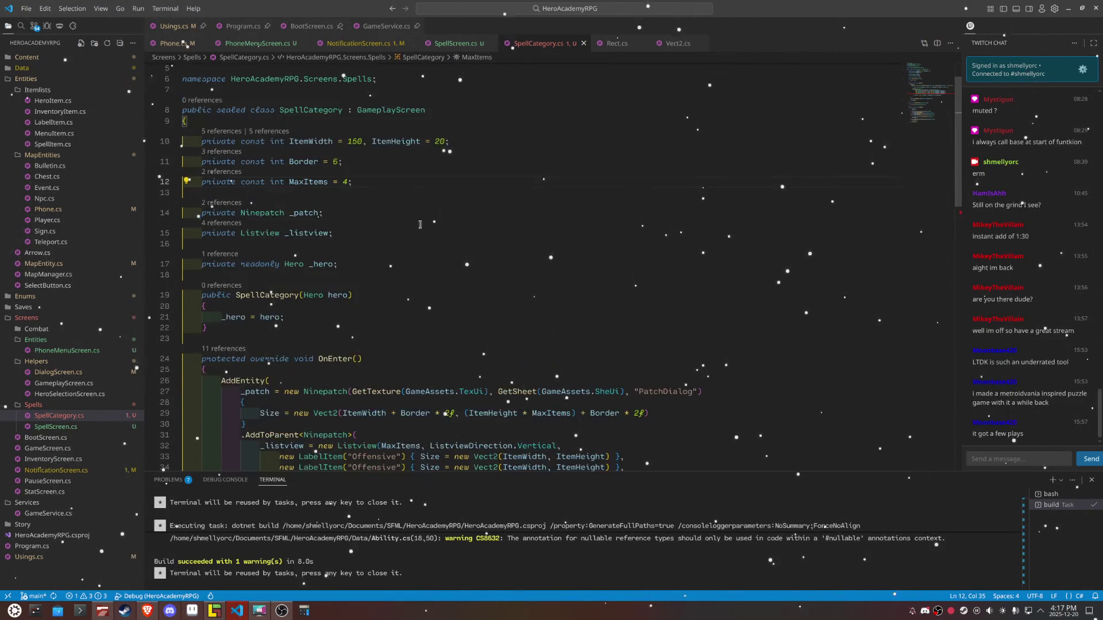
double_click(336, 162)
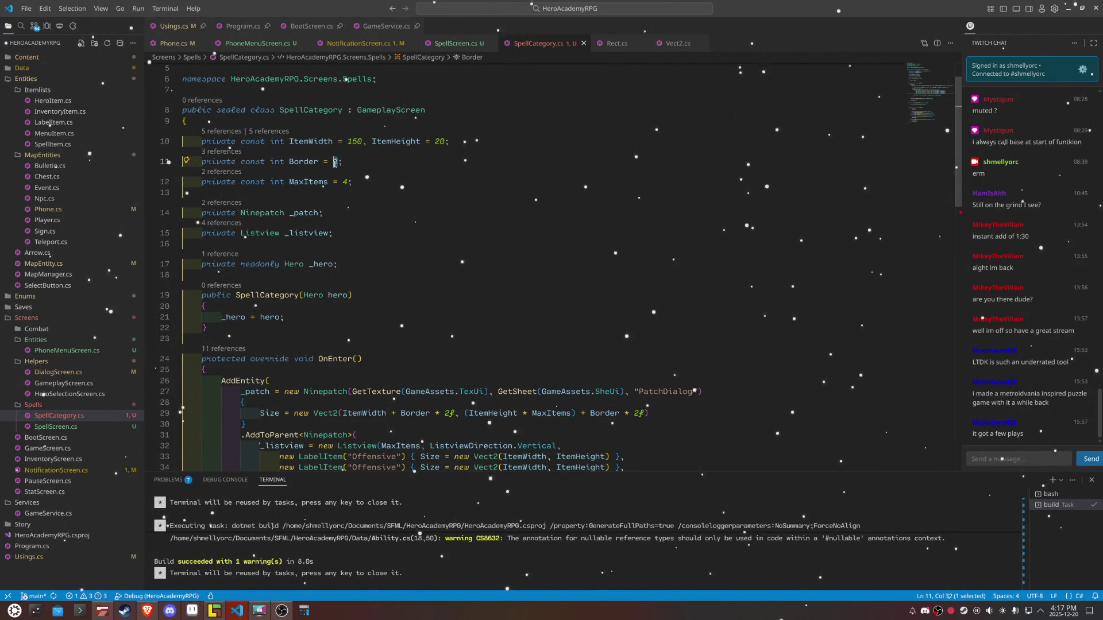
text(4)
scroll(520, 196, down, 3)
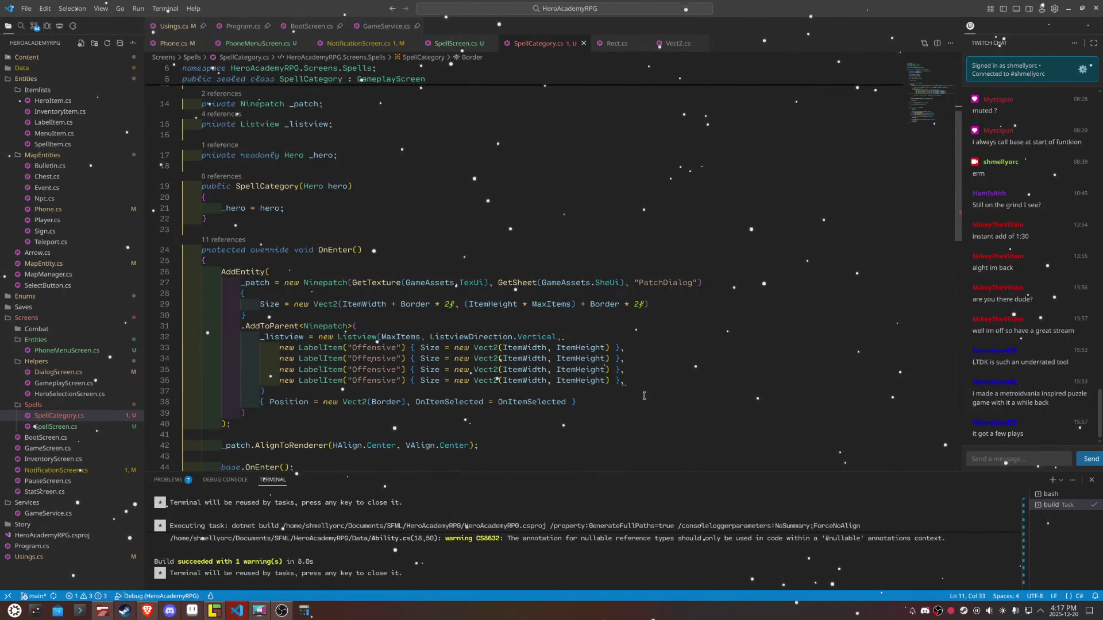
scroll(644, 396, up, 3)
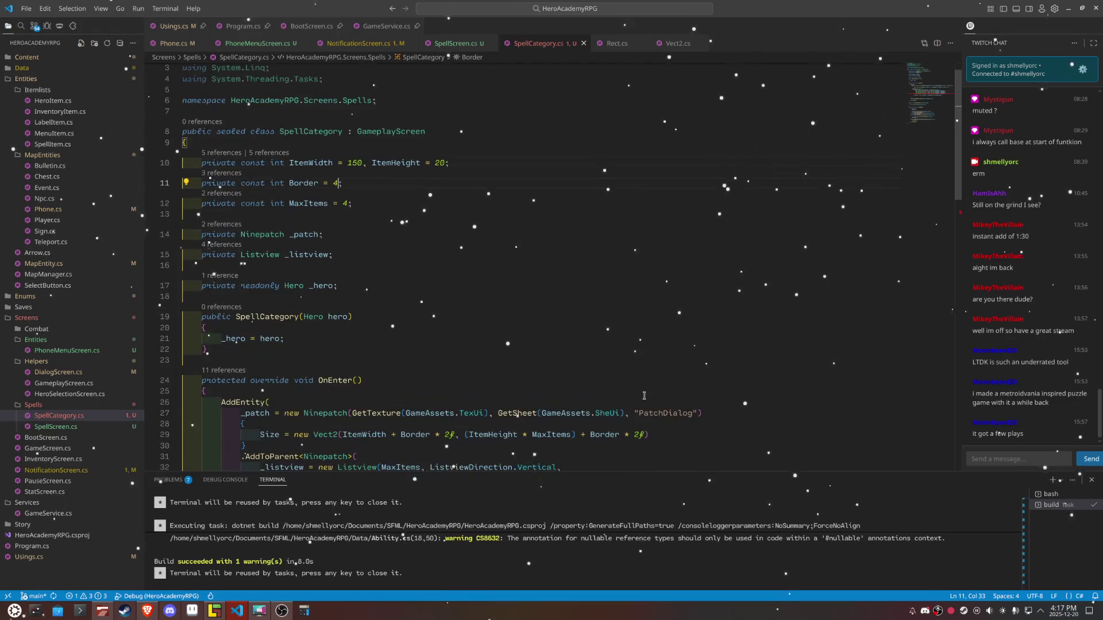
scroll(644, 395, down, 3)
Step: Rename the last three items to Defensive, Utility and Cancel, removing the trailing comma
click(646, 384)
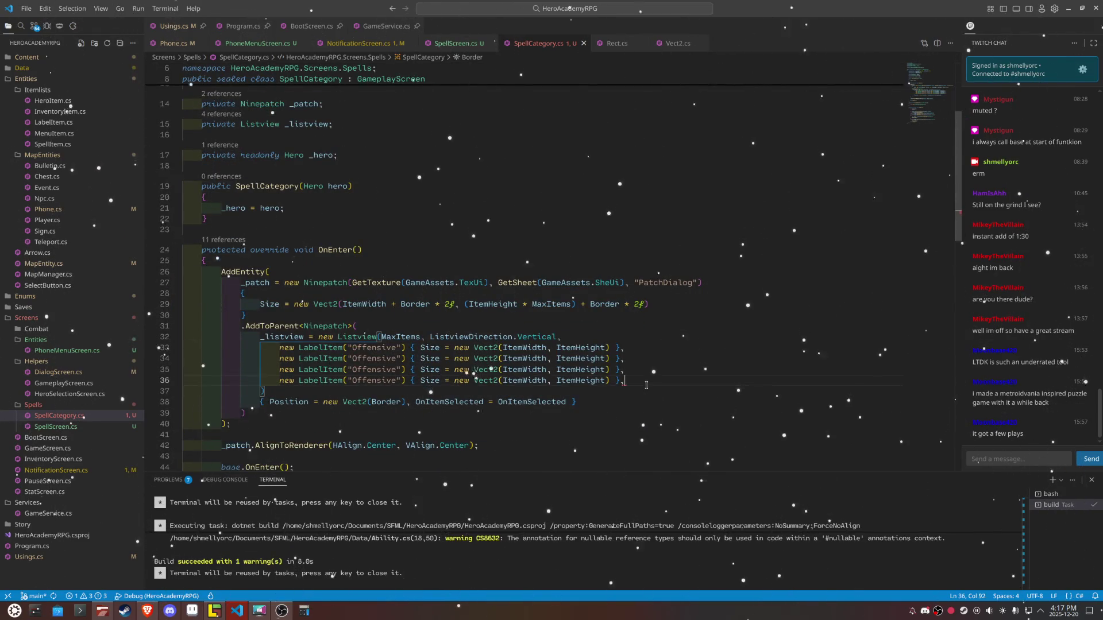
key(BackSpace)
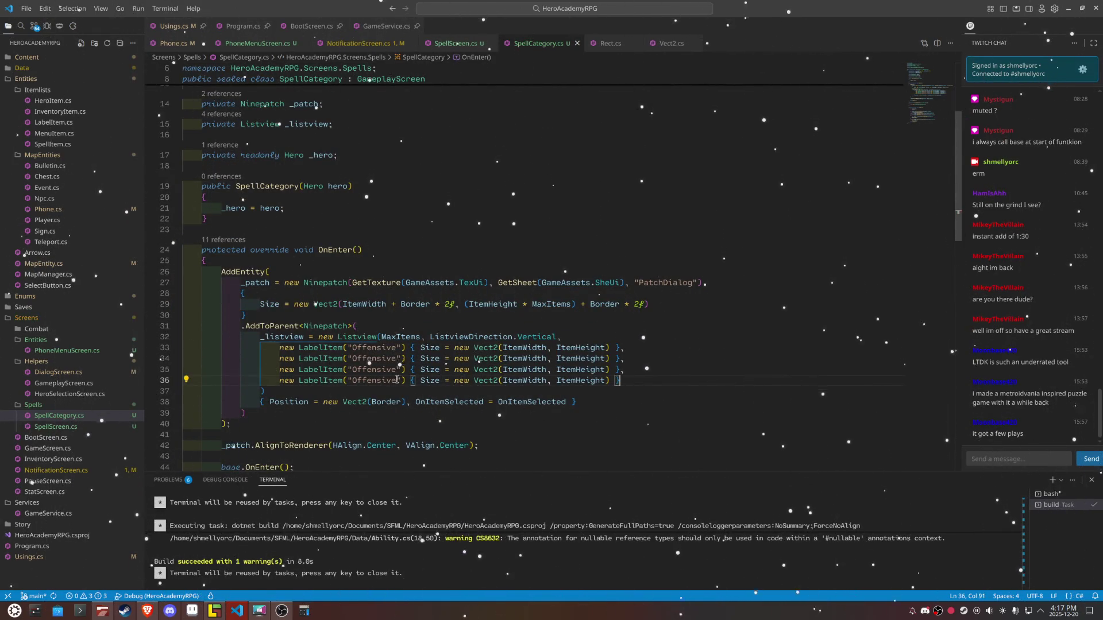
double_click(380, 380)
text(Cancel)
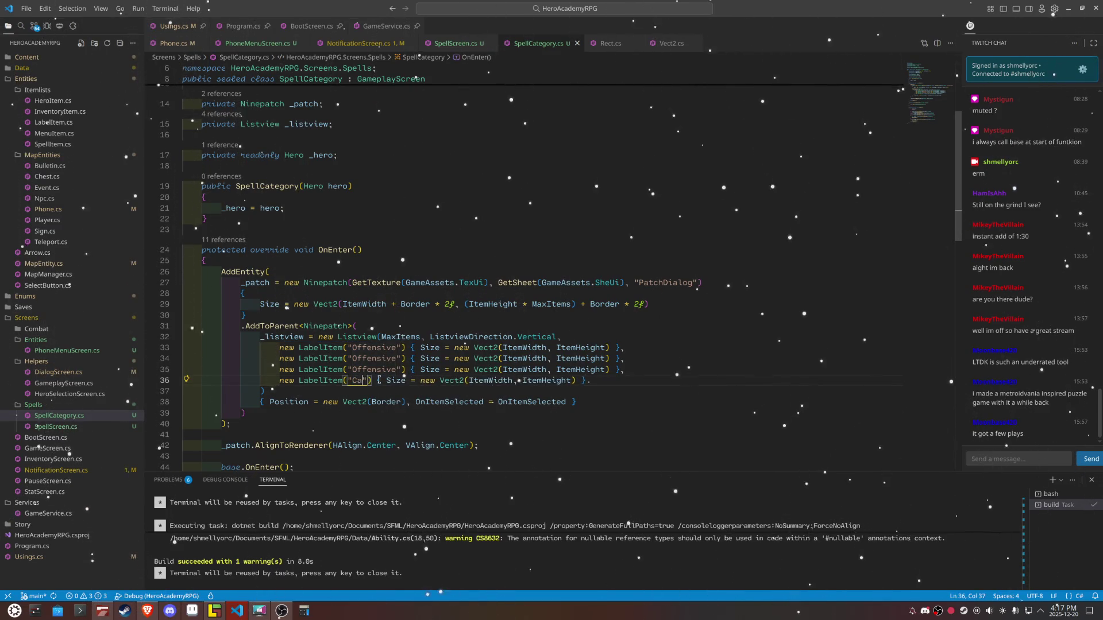
double_click(379, 360)
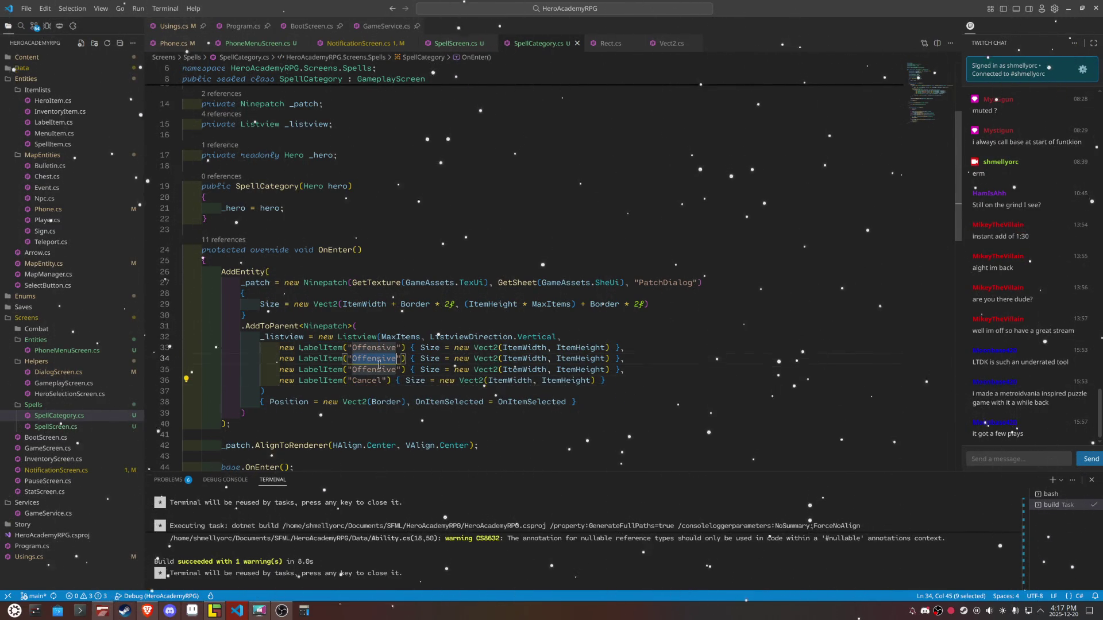
text(Defensive)
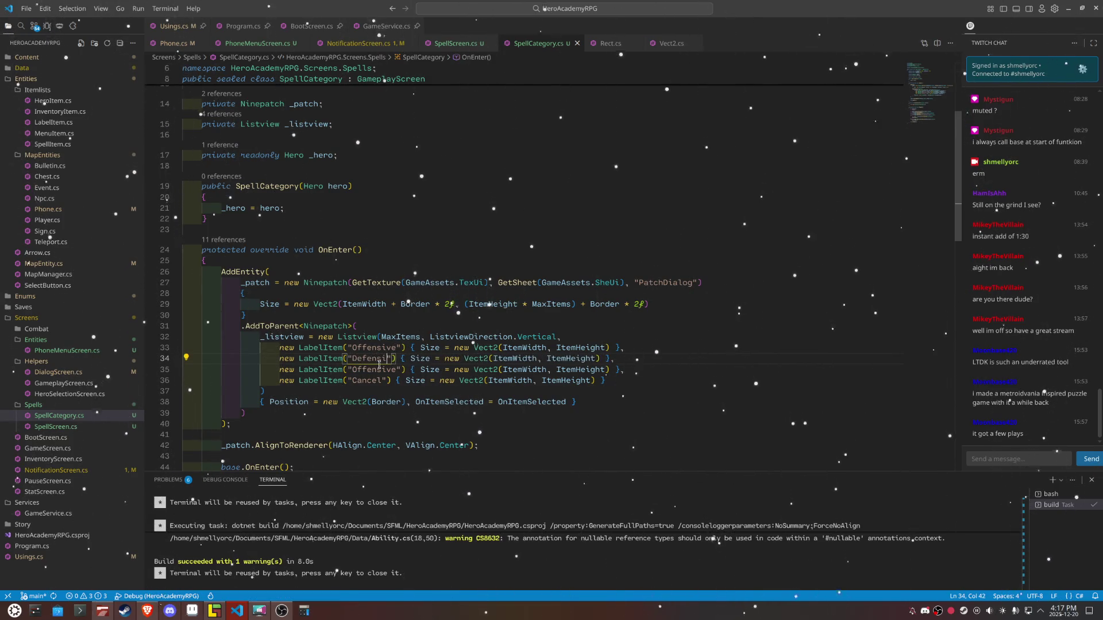
double_click(372, 371)
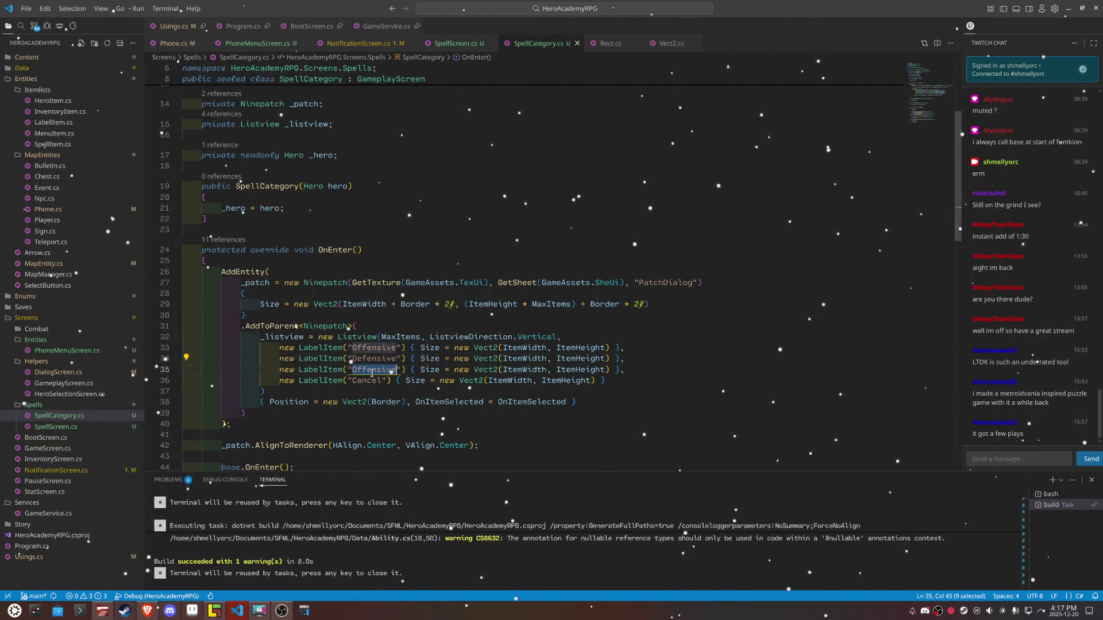
text(Utl)
key(BackSpace)
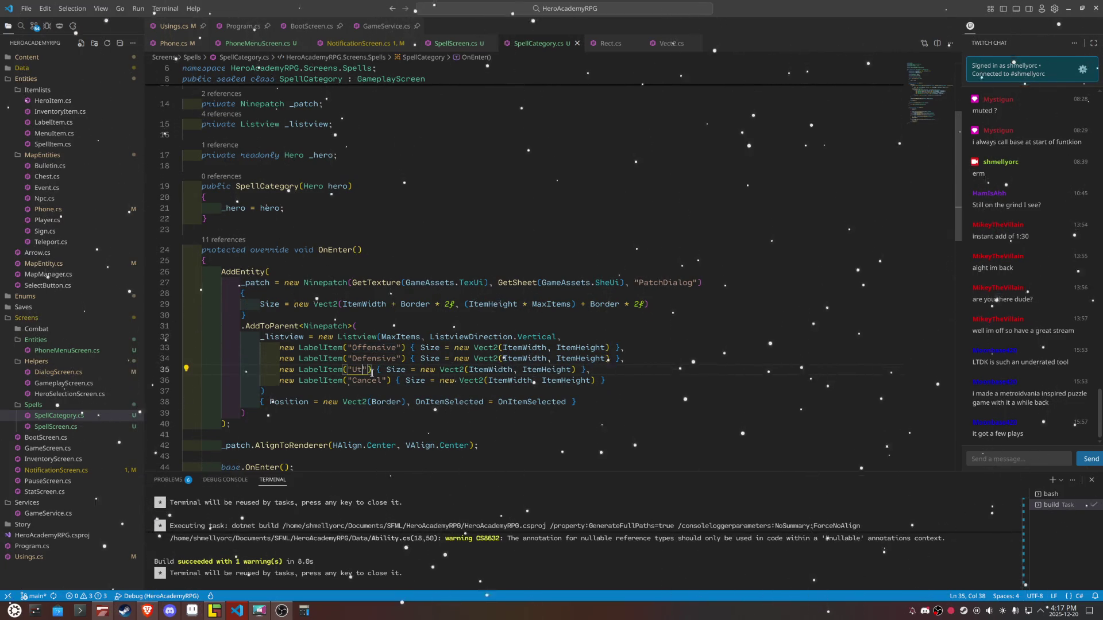
text(ility)
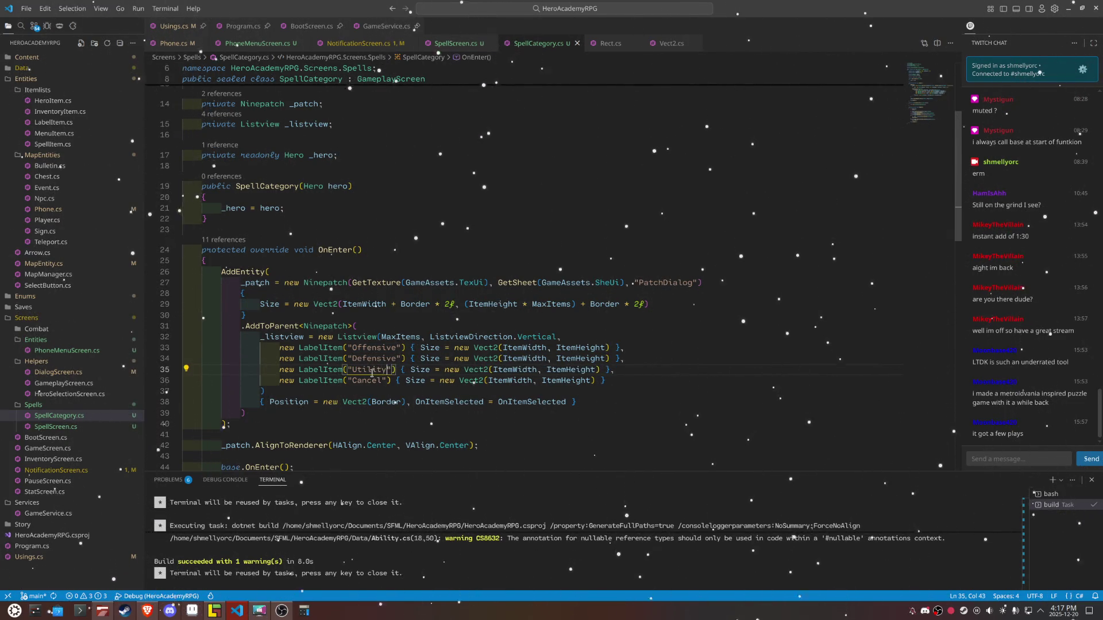
click(617, 369)
Step: Set ItemWidth to 100 and ItemHeight to 16
scroll(379, 165, up, 3)
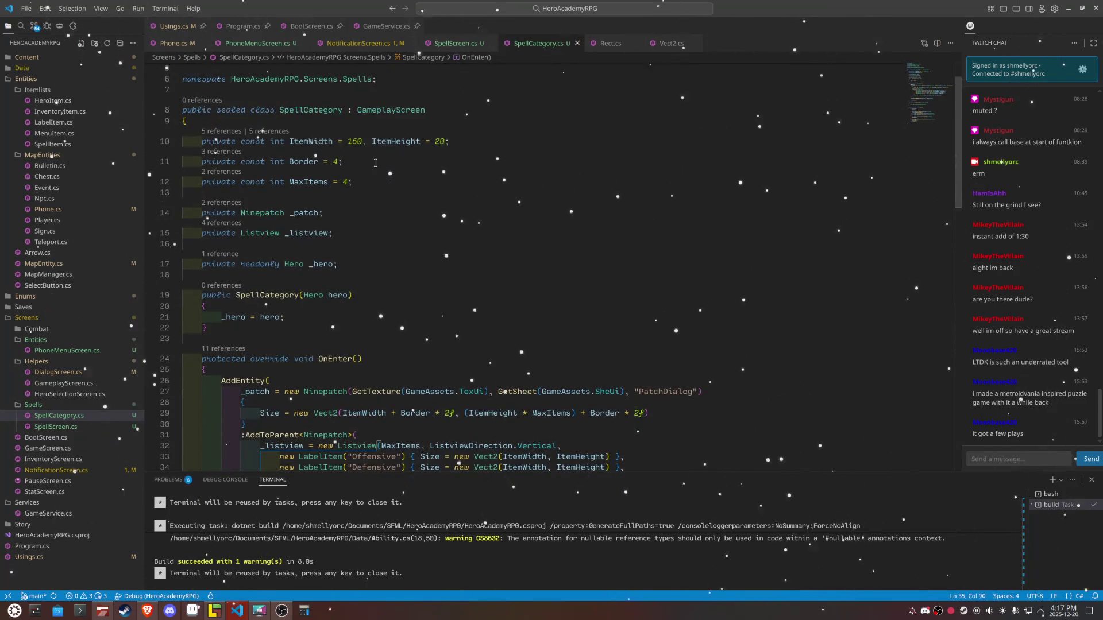
double_click(355, 141)
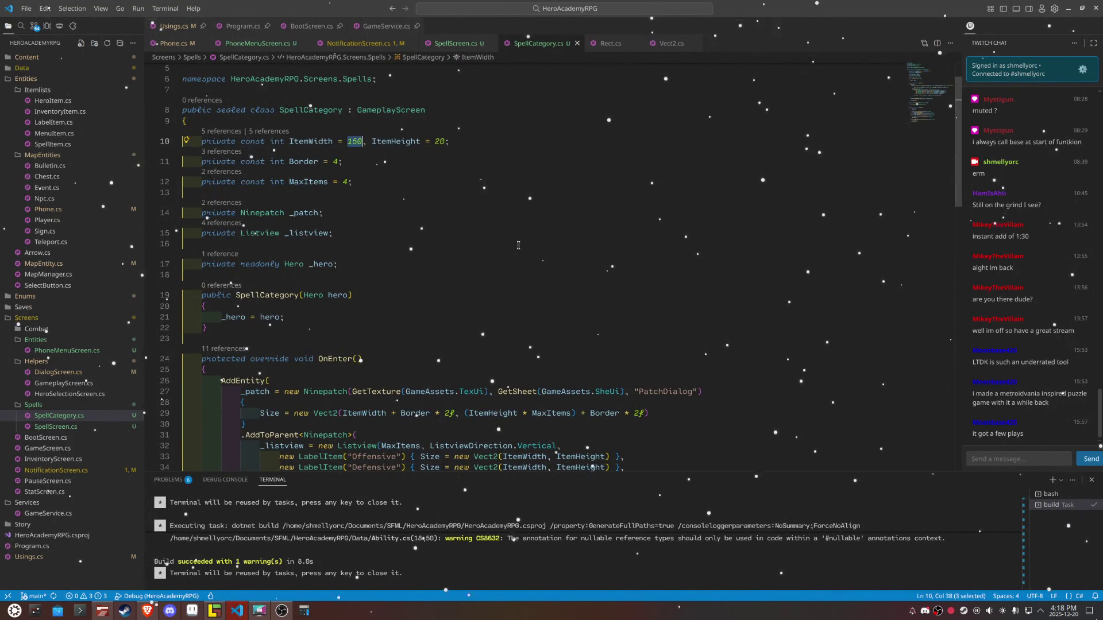
text(100)
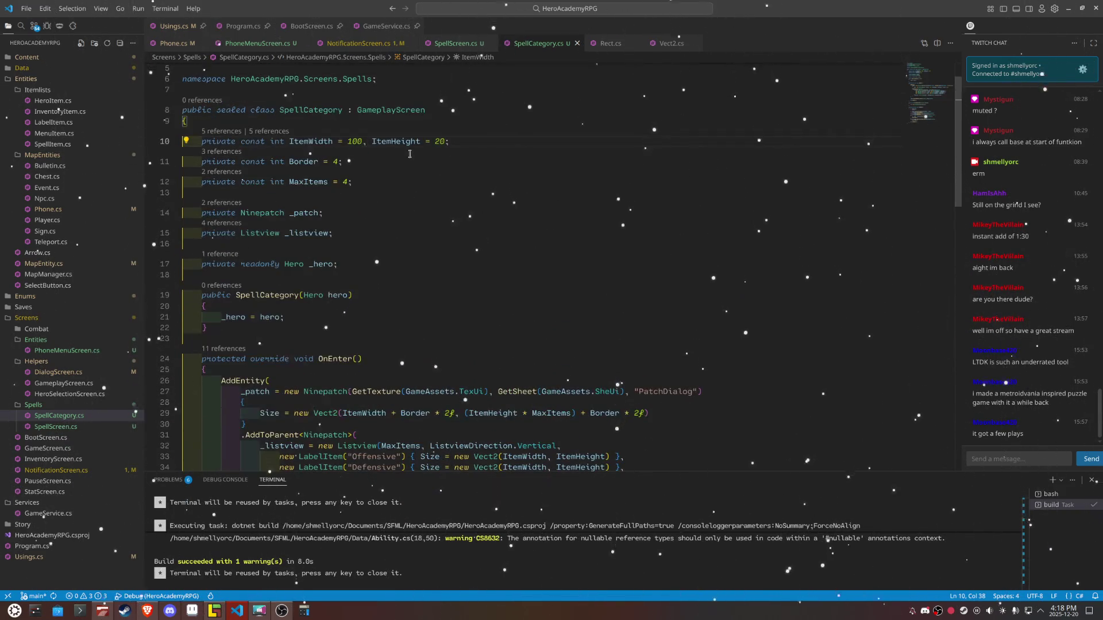
double_click(440, 141)
text(16)
scroll(682, 287, down, 4)
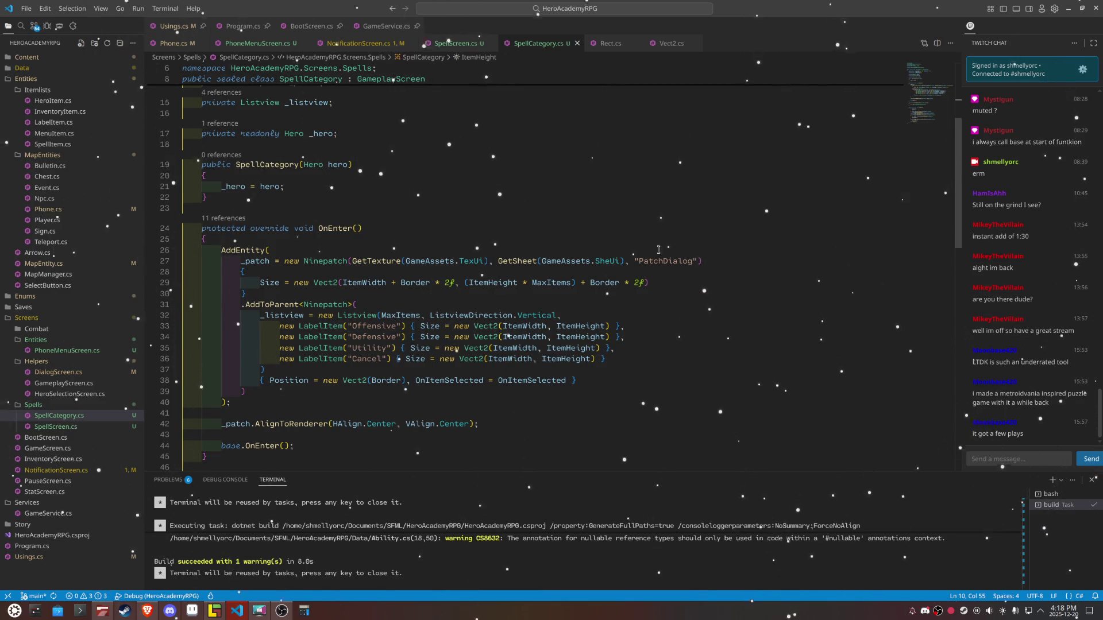
Step: Switch the ninepatch texture from "PatchDialog" to "PatchPause" and review the file
drag(667, 262, 696, 262)
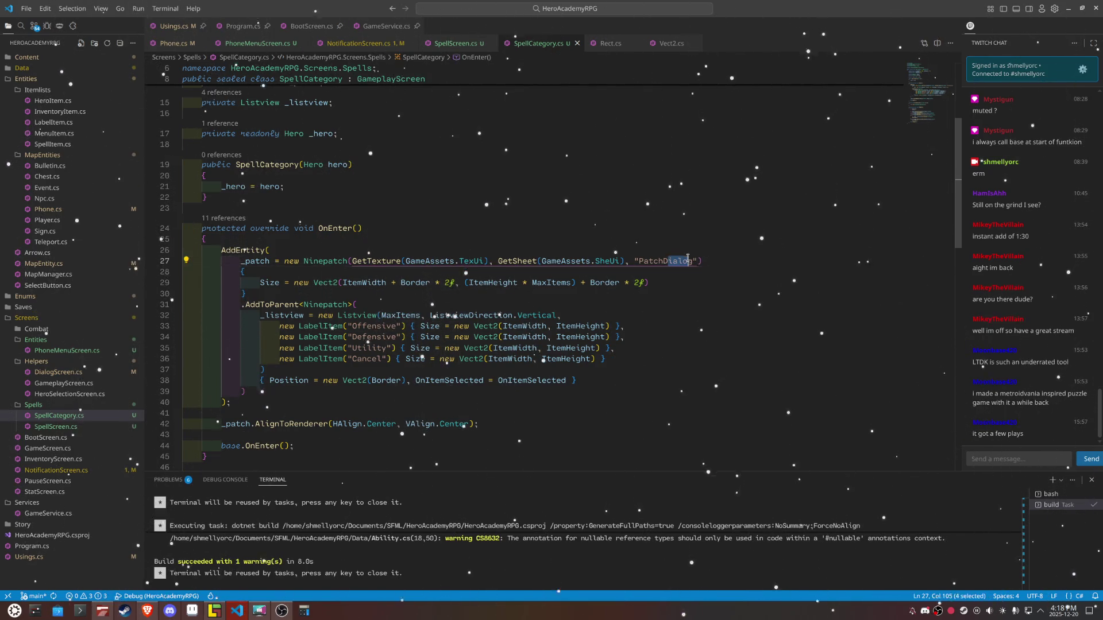
key(BackSpace)
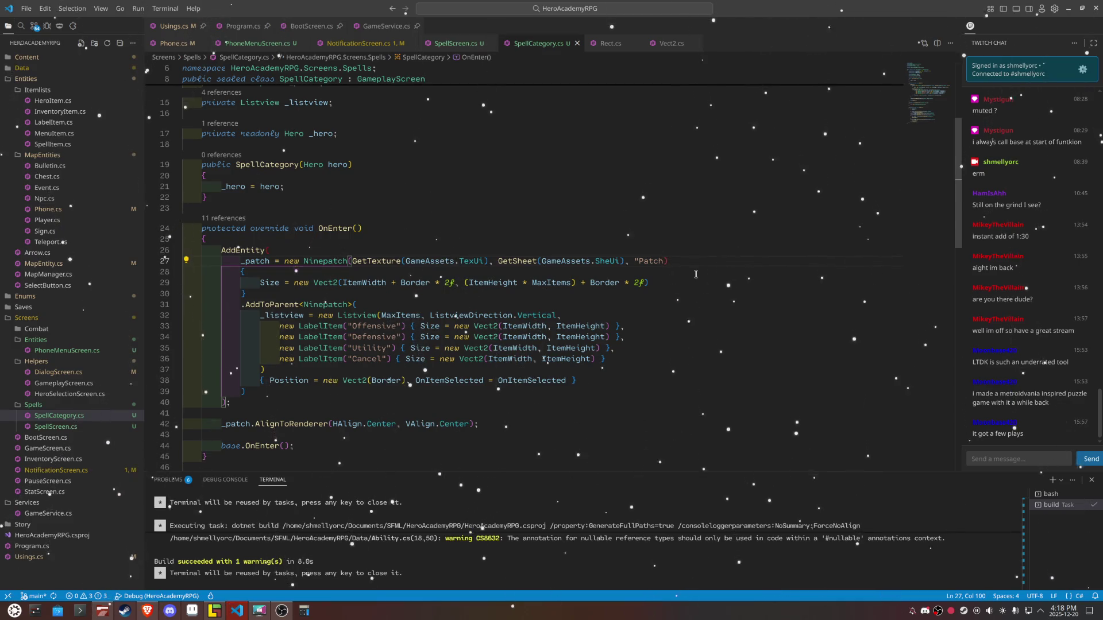
text(Pause)
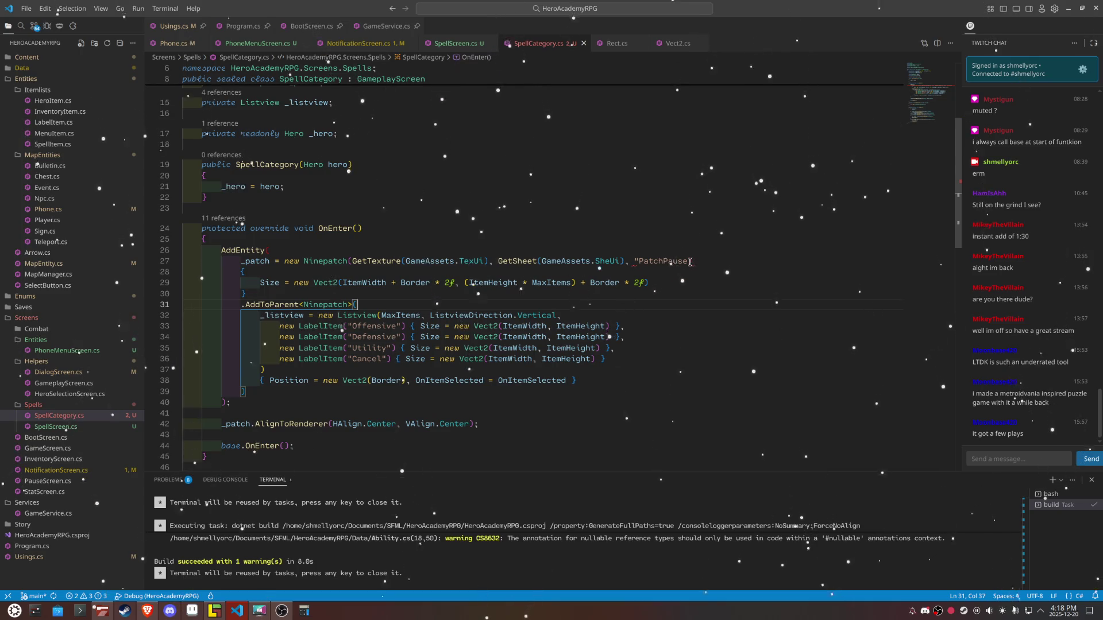
text(")
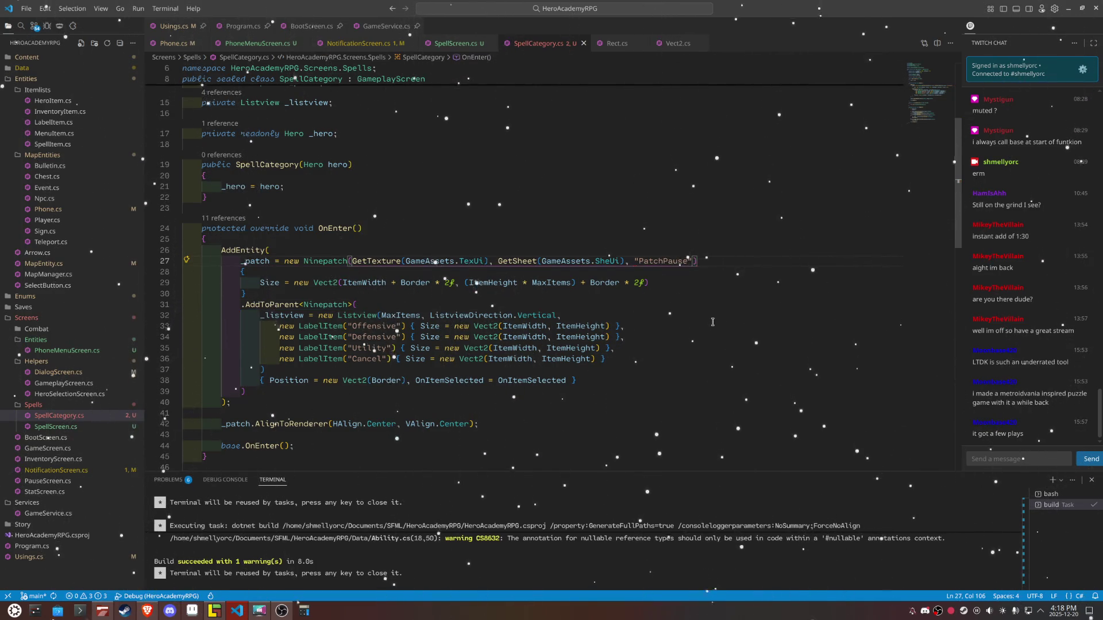
scroll(713, 322, down, 10)
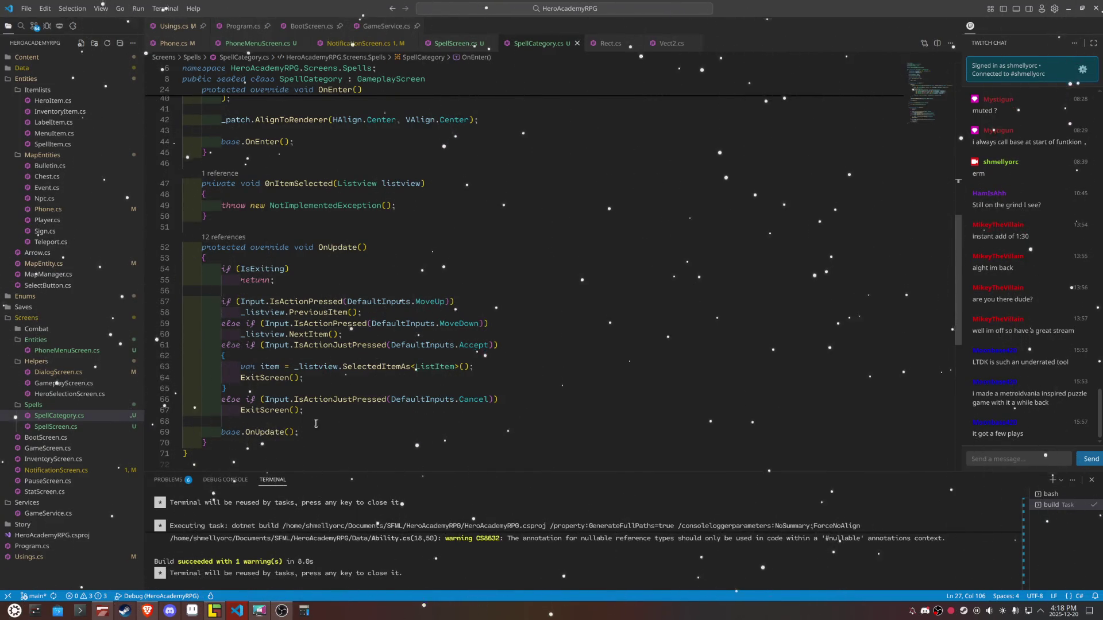
click(462, 367)
scroll(666, 331, up, 13)
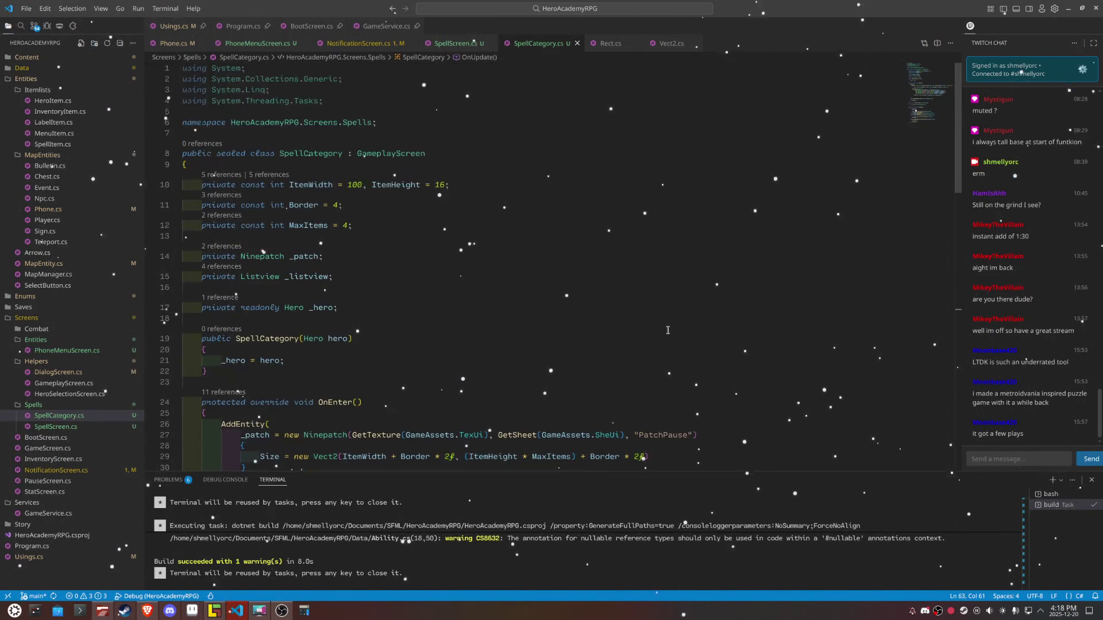
click(354, 99)
Step: Remove the unnecessary using directives with the Quick Fix
key(ctrl+period)
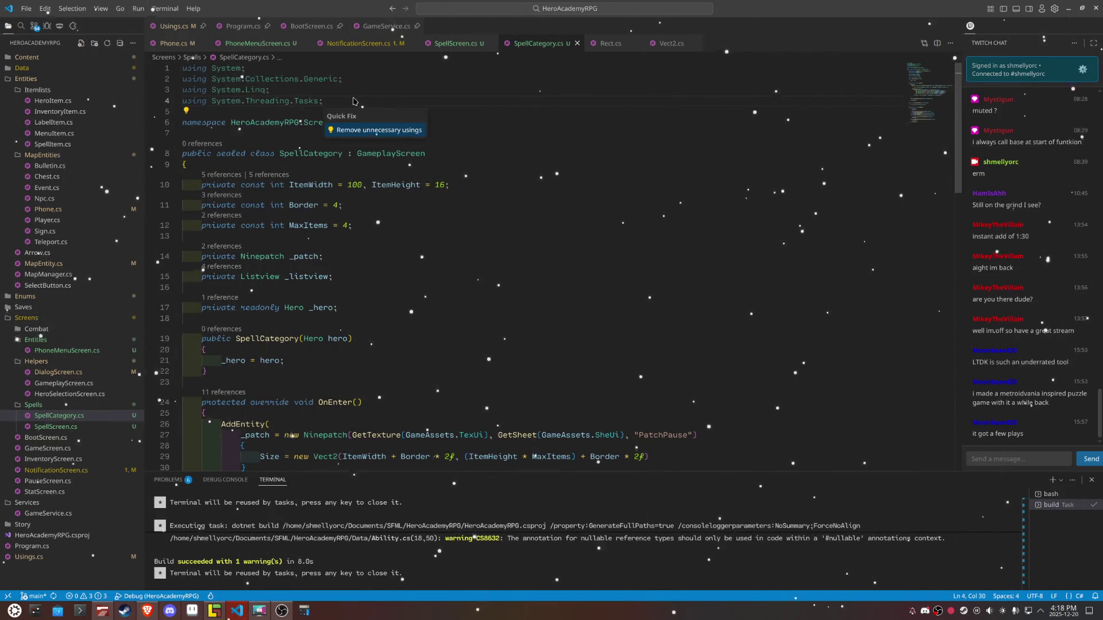
click(418, 117)
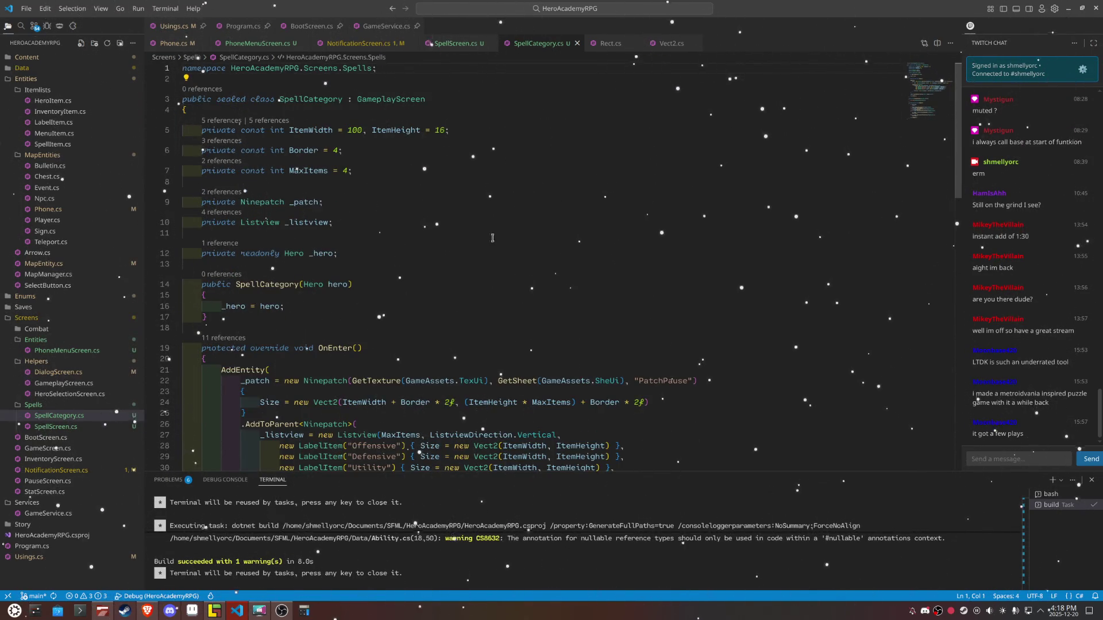
scroll(577, 280, down, 3)
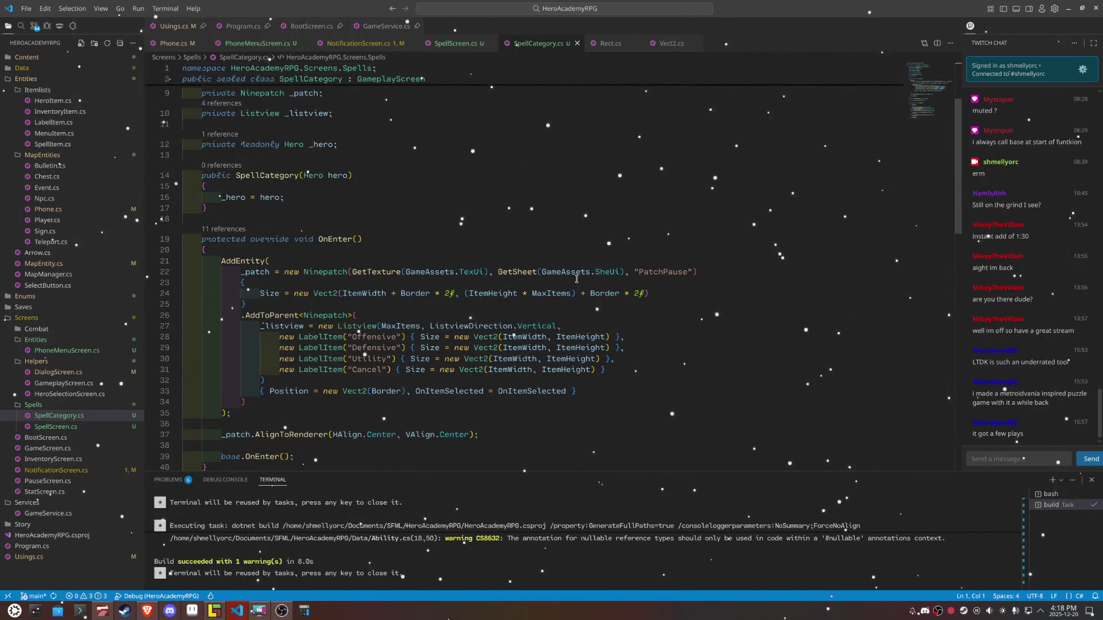
scroll(577, 279, down, 3)
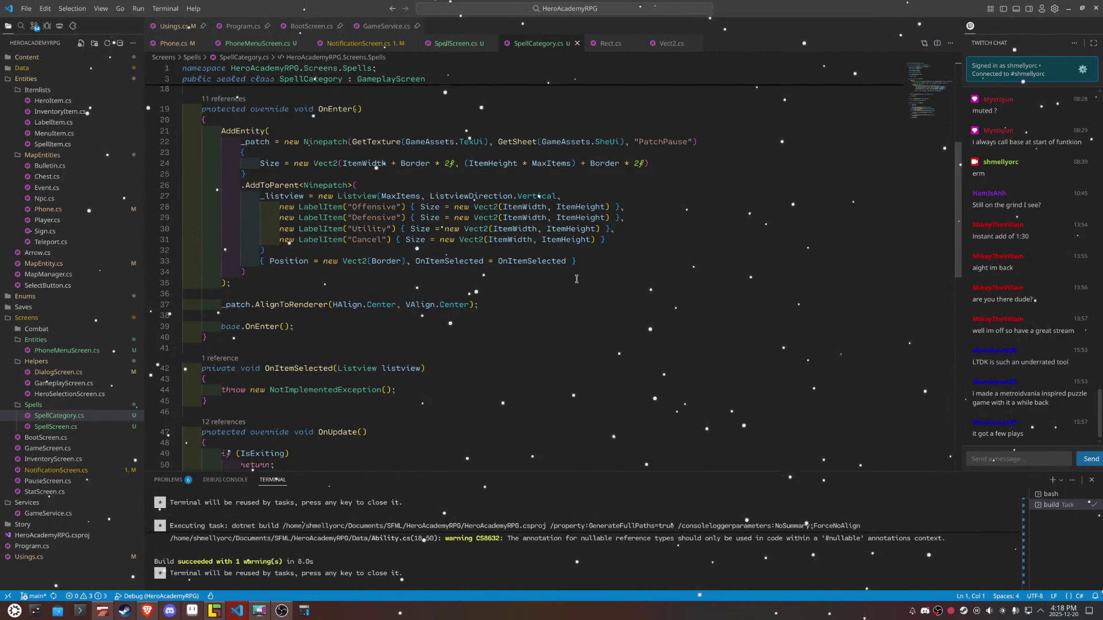
scroll(499, 291, down, 8)
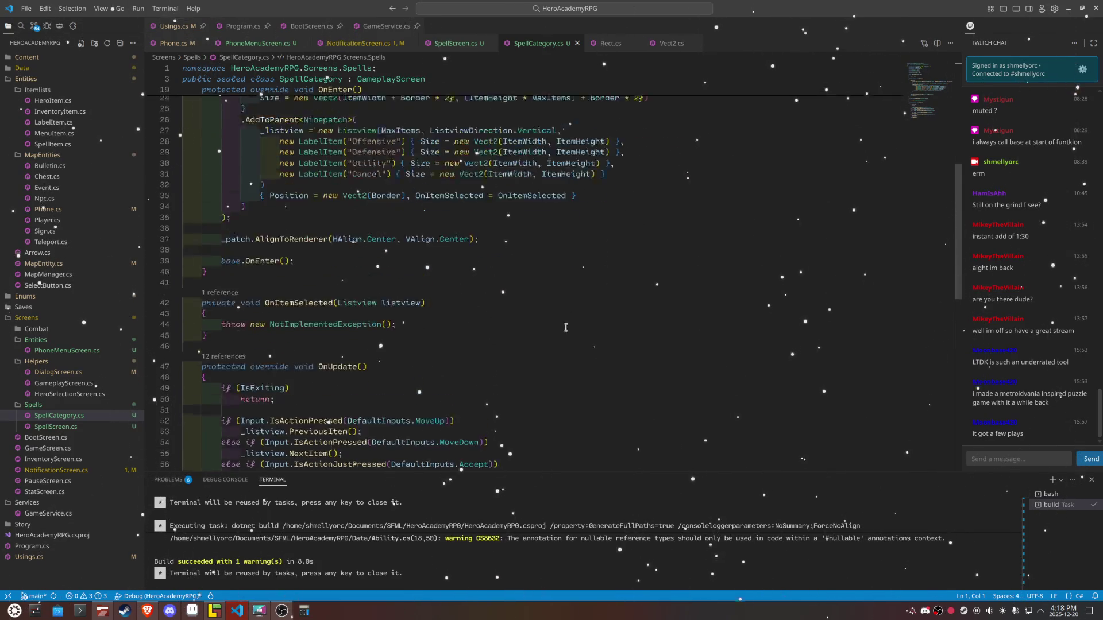
Step: Change the item lookup's type from ListItem to LabelItem and rename the variable item to selected
click(504, 289)
key(Left)
key(Left)
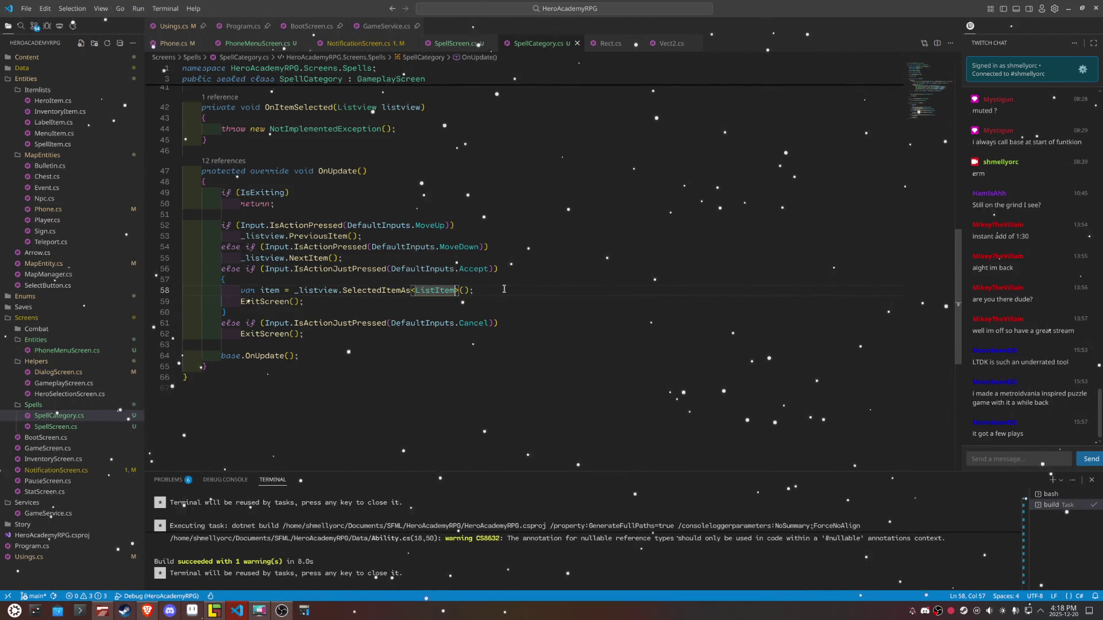
key(BackSpace)
key(BackSpace)
key(BackSpace)
text(Label)
key(Down)
key(Down)
key(Tab)
key(End)
key(Return)
key(Return)
key(Return)
key(Up)
key(Tab)
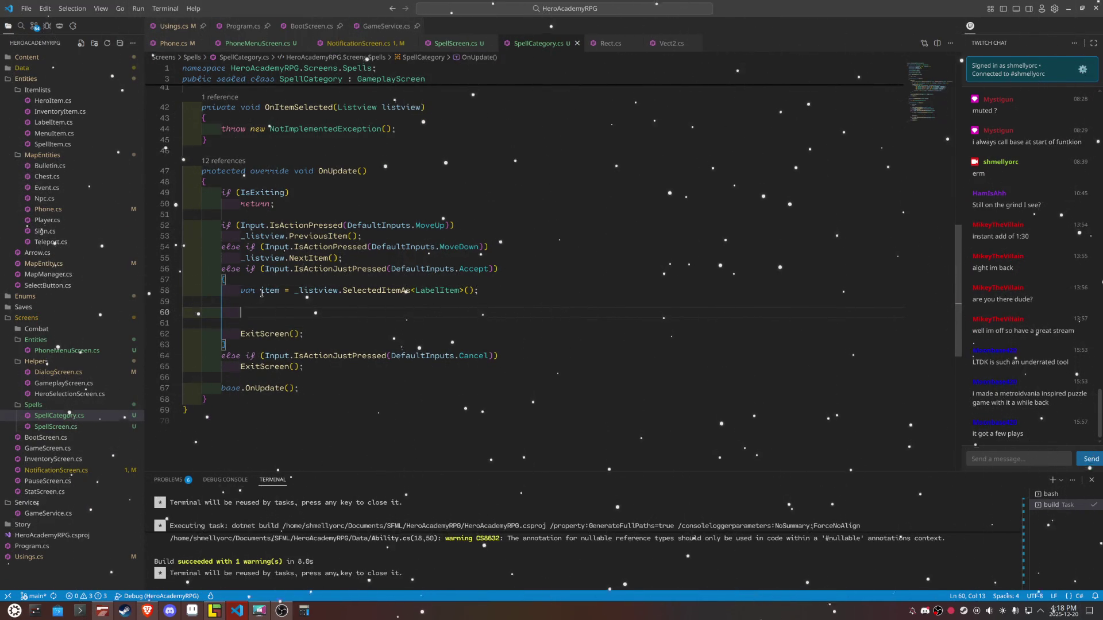
double_click(261, 293)
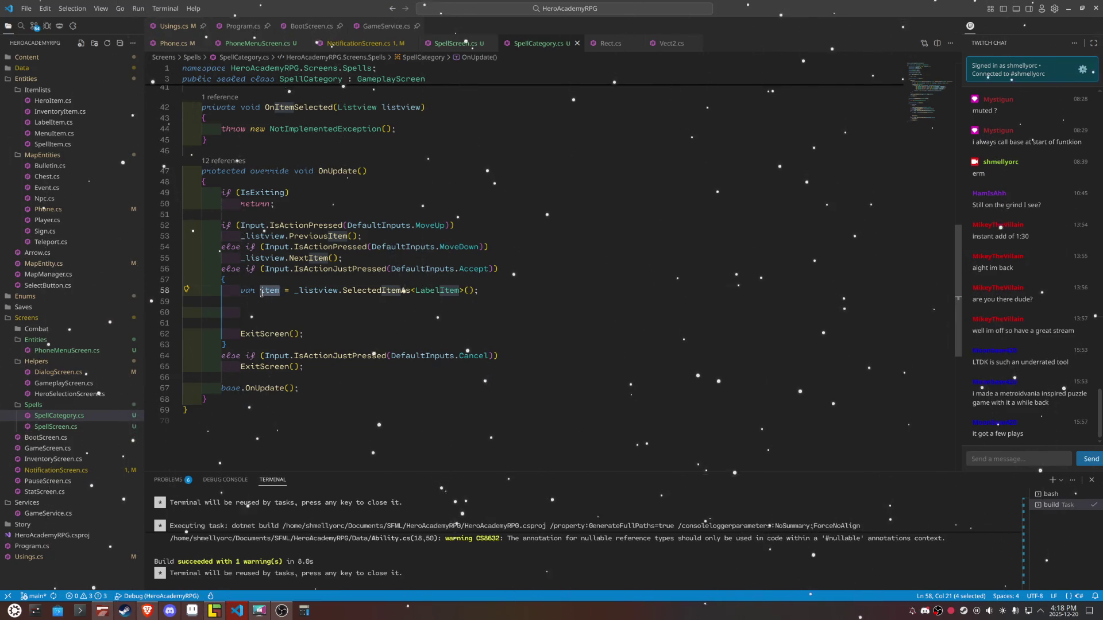
text(selected)
Step: Start a switch(selected) block with a case below the lookup
click(305, 310)
key(Tab)
text(swi)
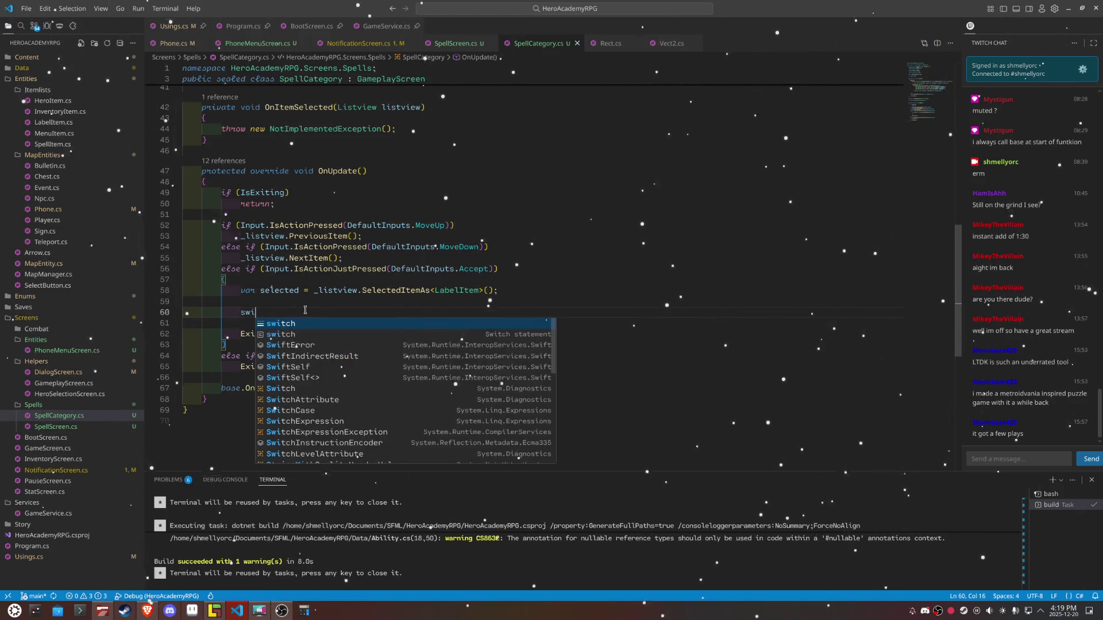
text(tch(selected))
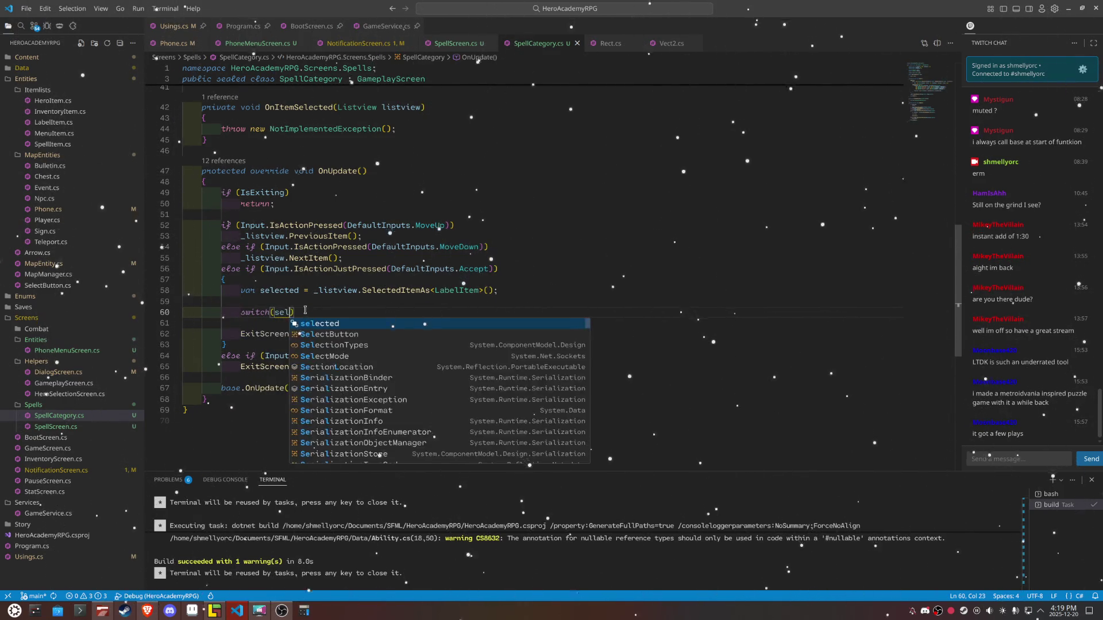
key(Return)
text({)
key(Return)
text(case)
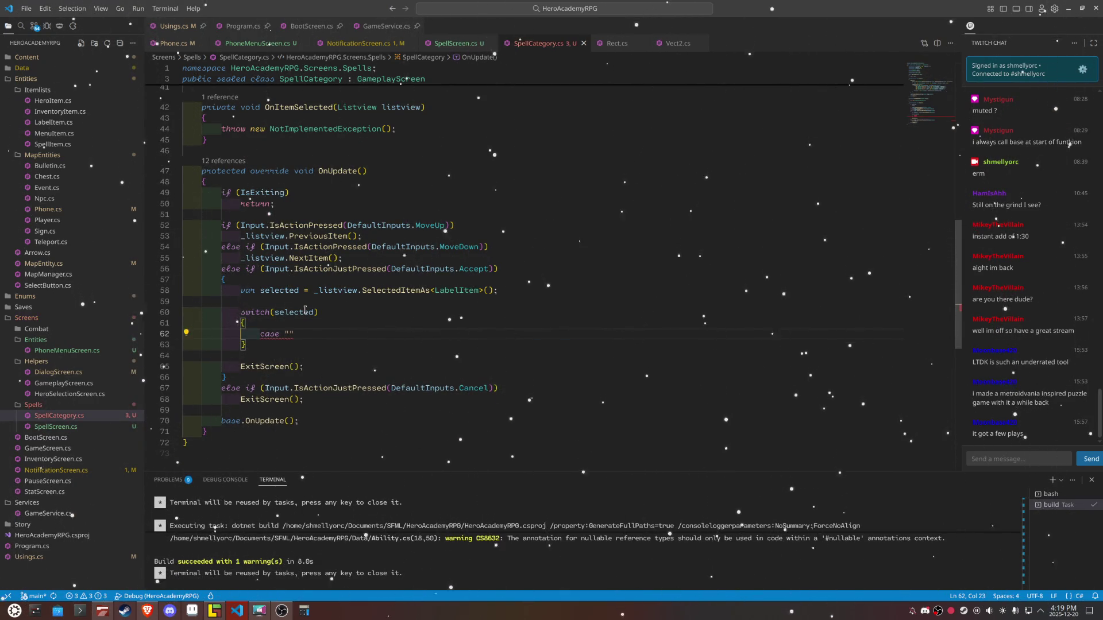
Step: Fill in the first case as case "Offensive": break; using the copied label name
scroll(420, 308, up, 7)
double_click(344, 185)
key(ctrl+c)
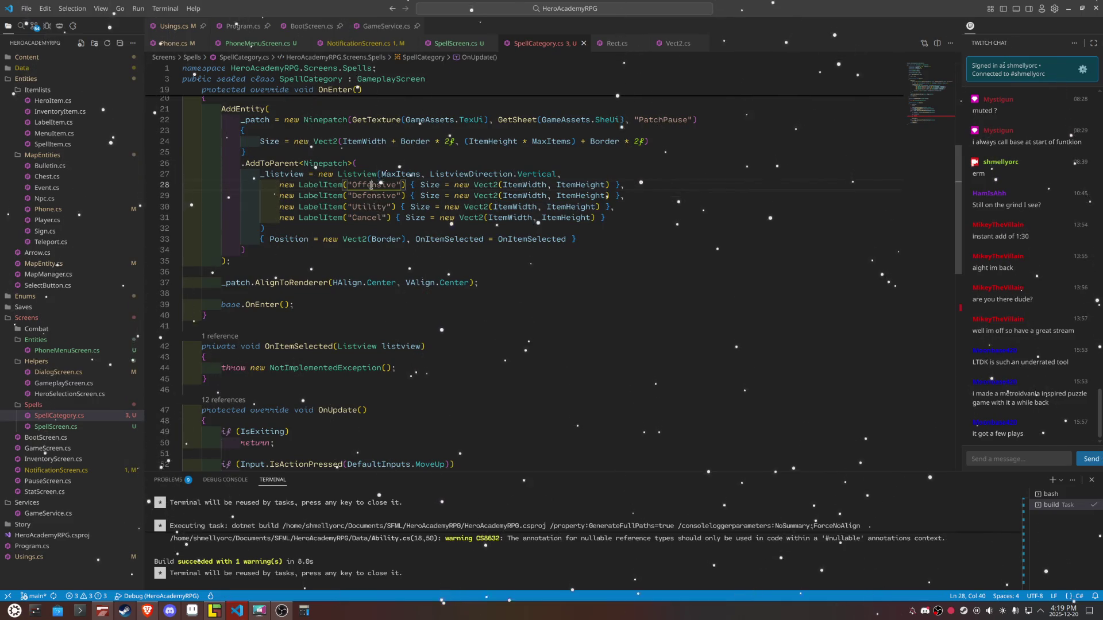
scroll(372, 347, down, 4)
click(289, 443)
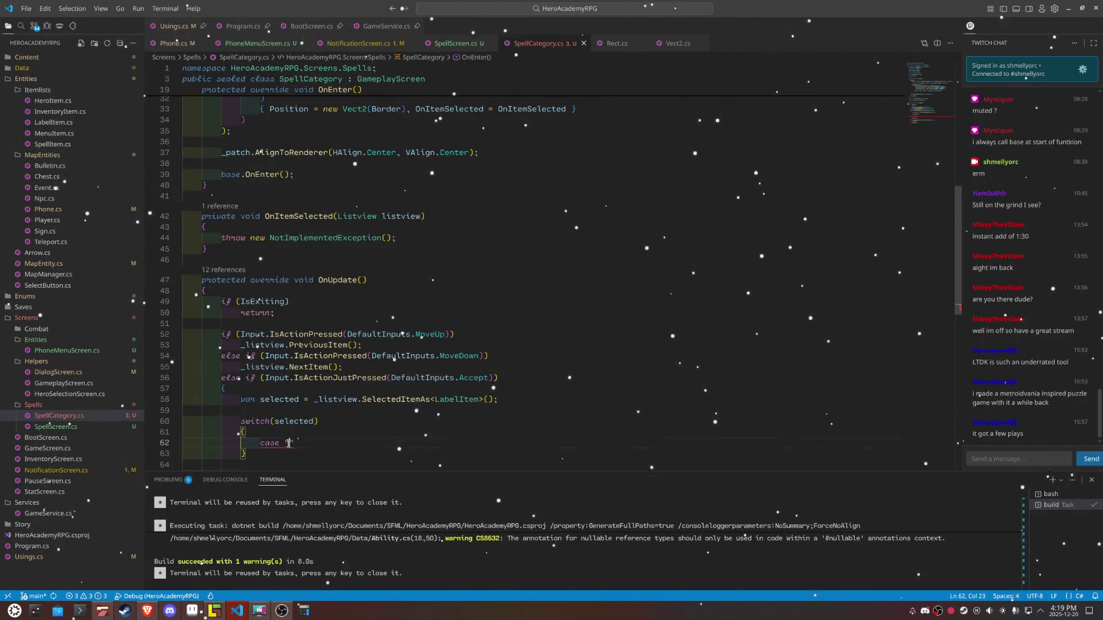
key(ctrl+v)
scroll(345, 426, down, 1)
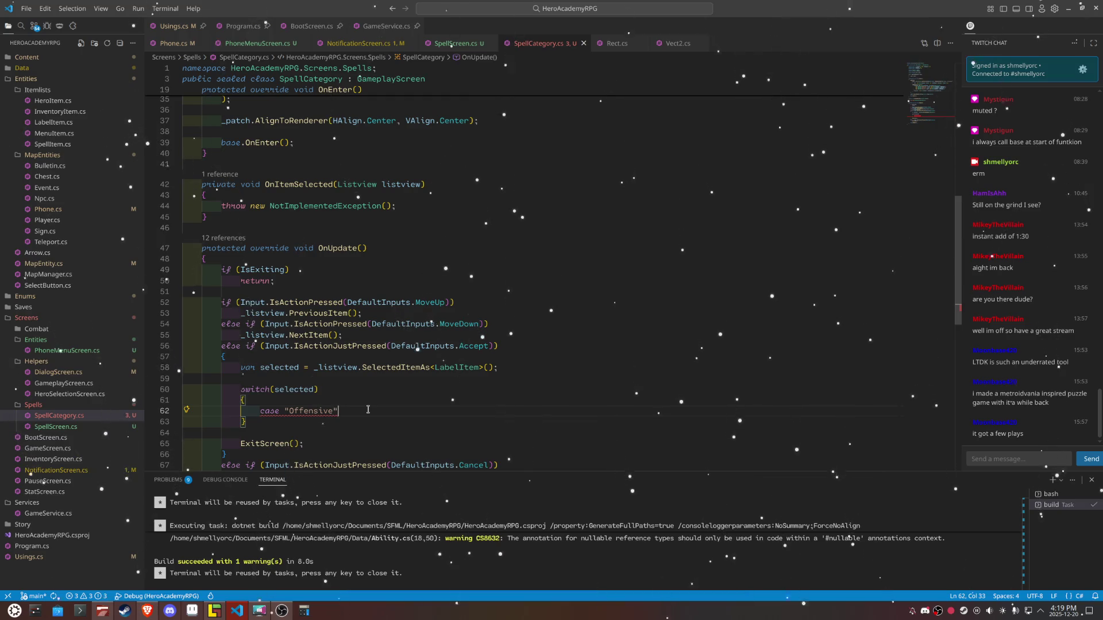
key(Right)
text(:)
key(Return)
text(pass)
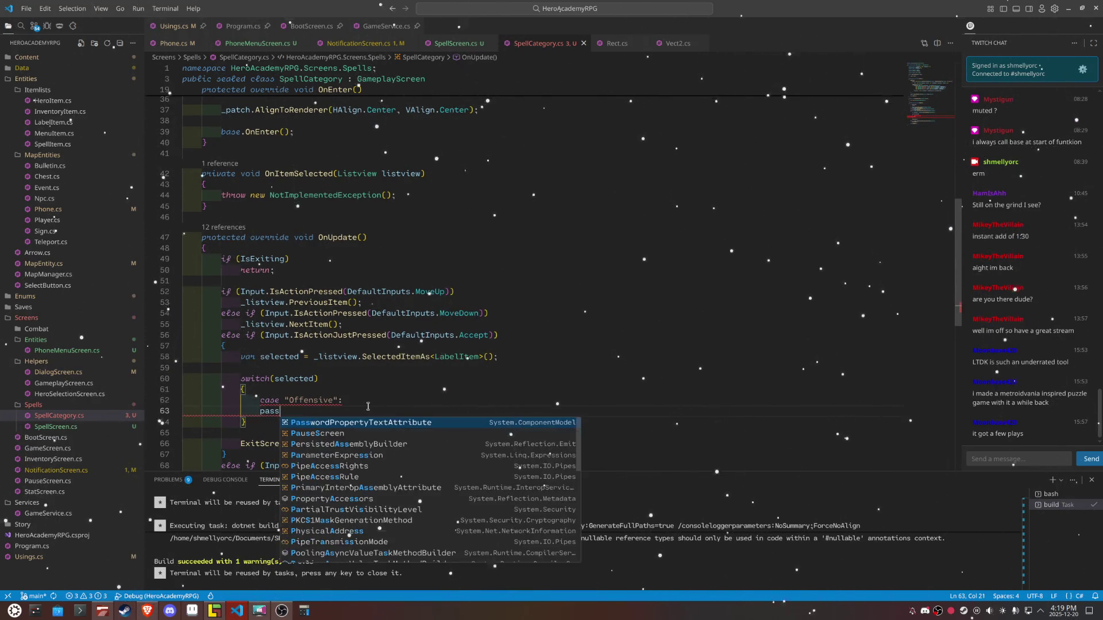
key(BackSpace)
key(BackSpace)
key(BackSpace)
key(Tab)
text(;)
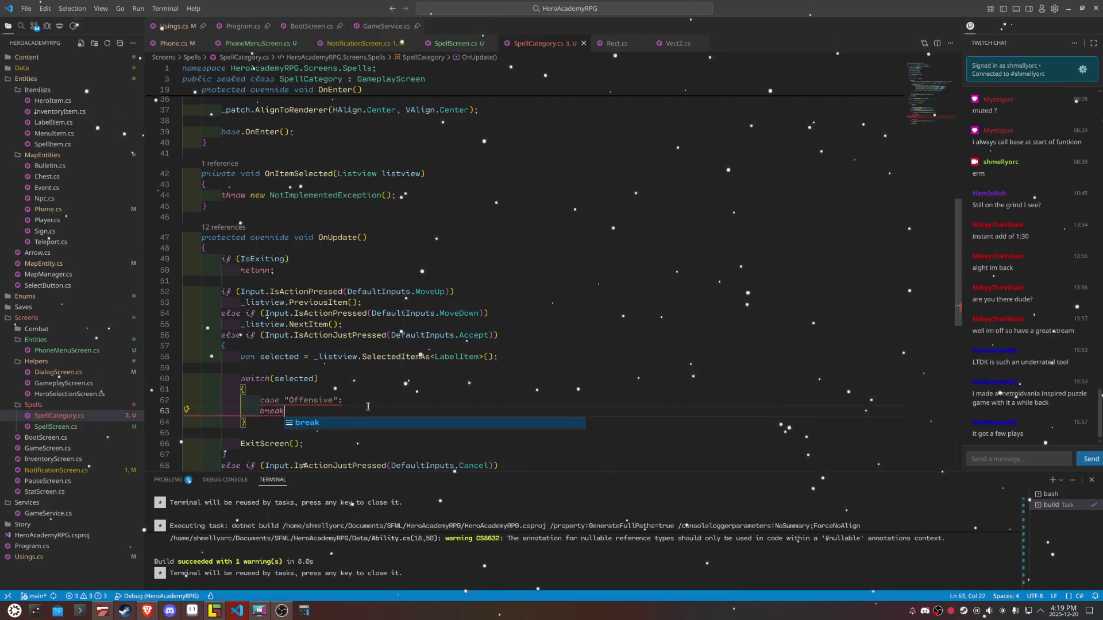
scroll(369, 407, up, 5)
scroll(368, 406, up, 3)
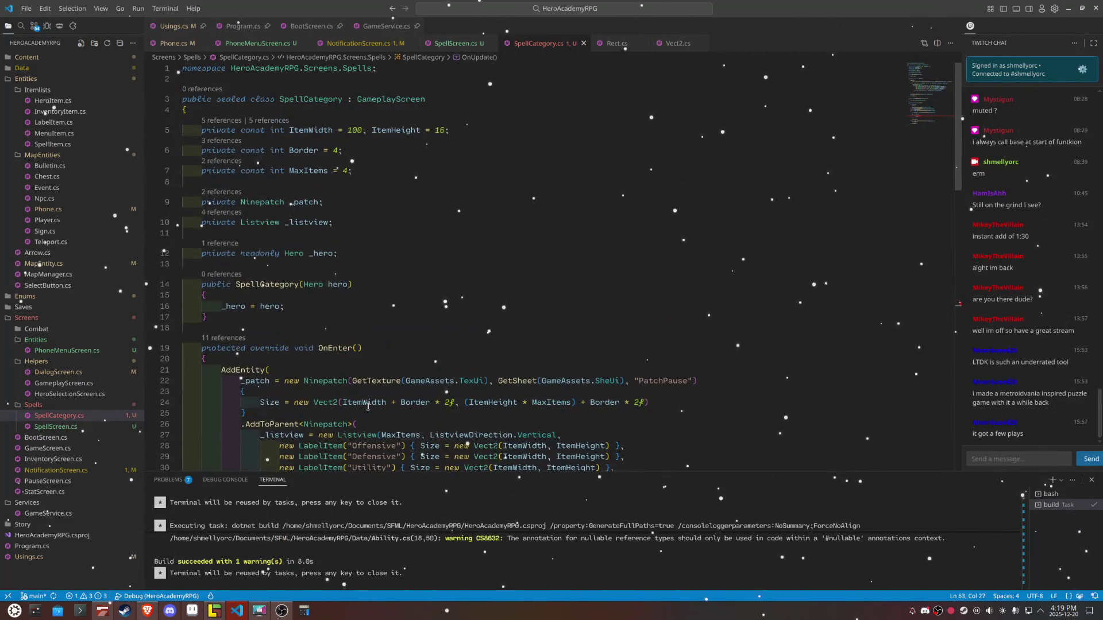
click(370, 166)
Step: Declare private const string OffensiveId = "Offensive"; below MaxItems and select that line
key(Down)
key(Down)
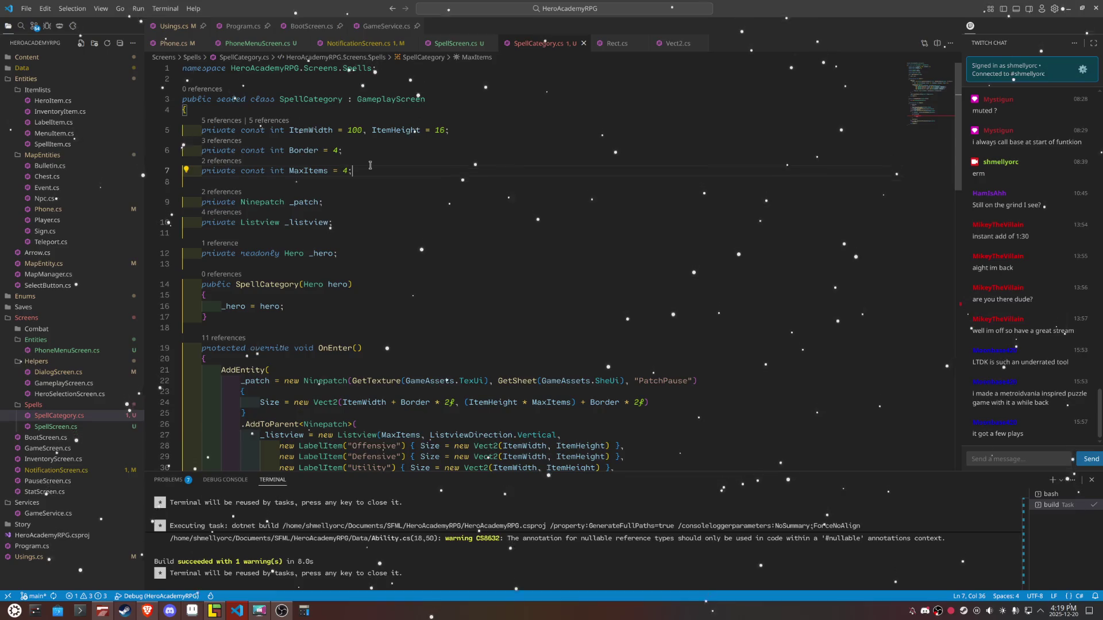
key(Return)
key(Return)
key(Up)
text(private const stri)
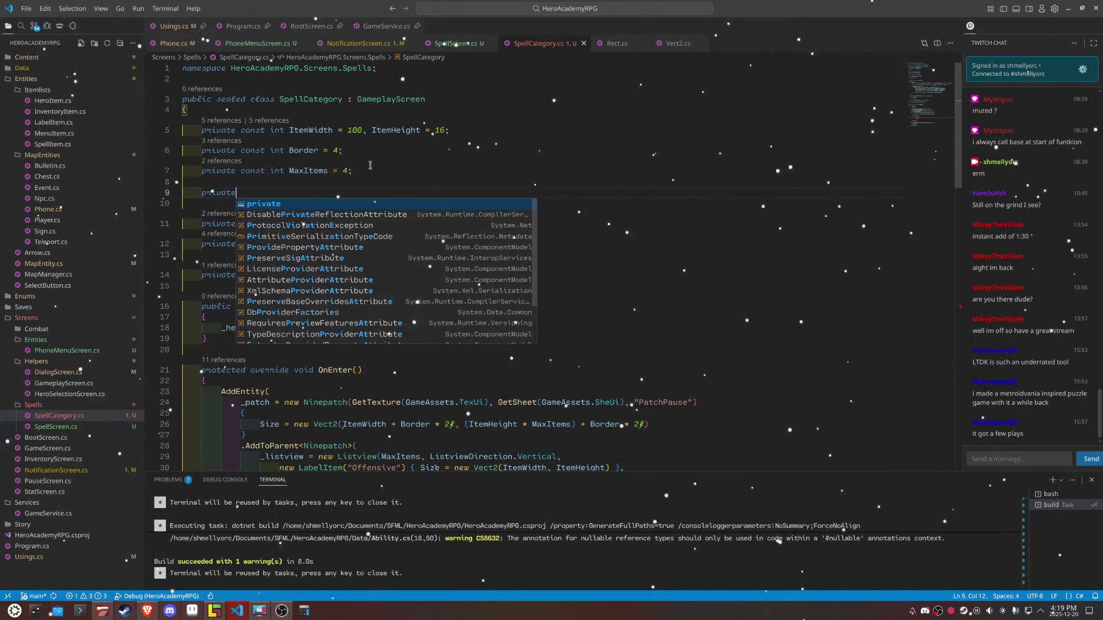
text(ng )
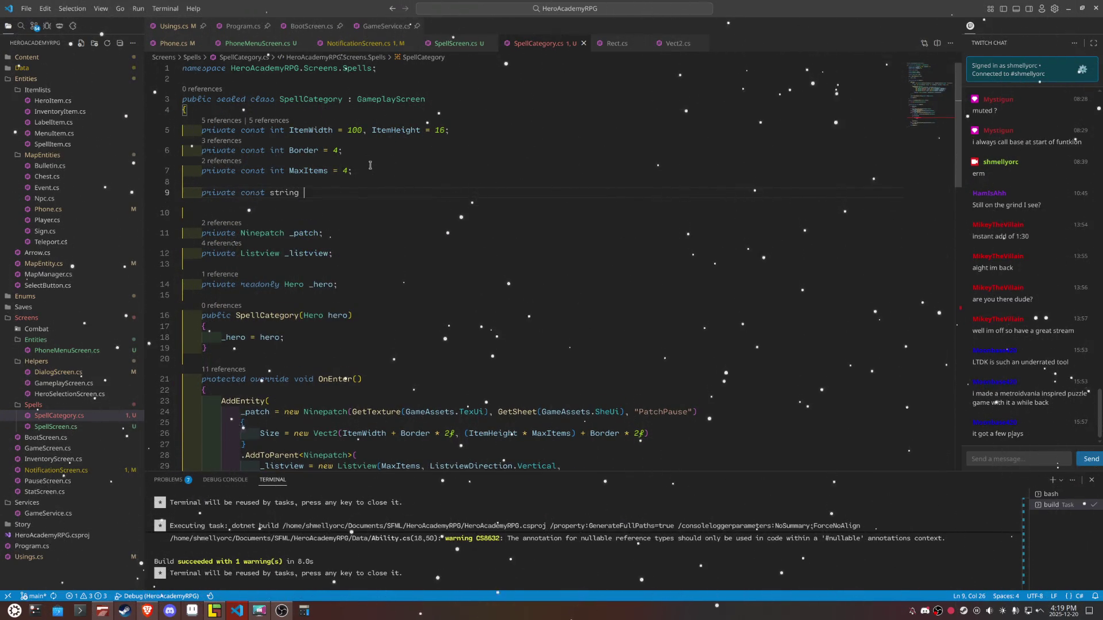
text(Offen)
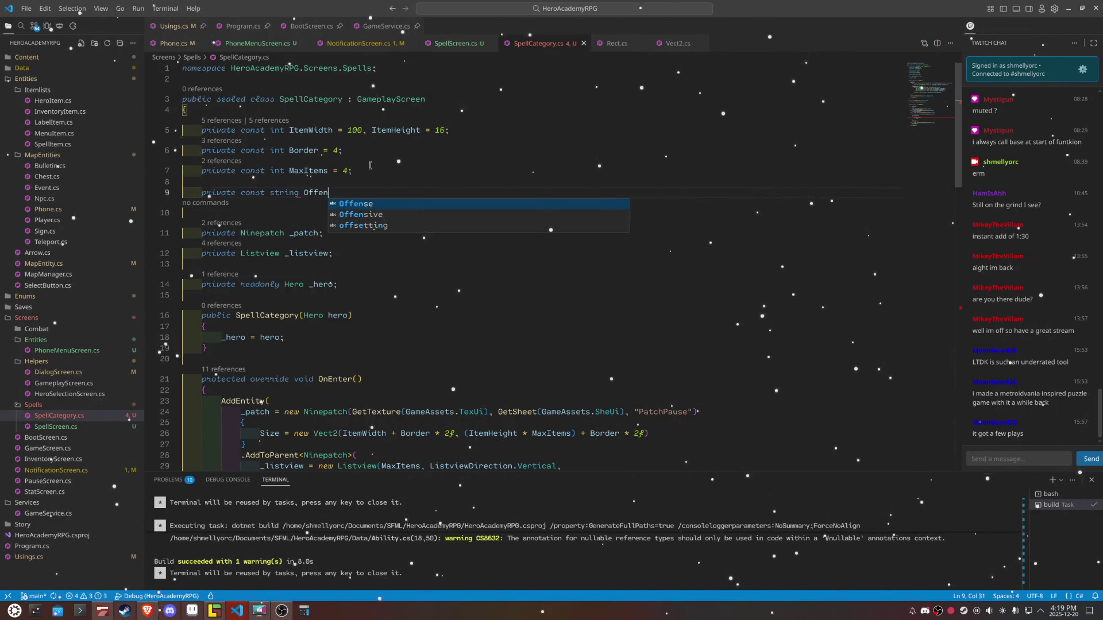
text(siveID =)
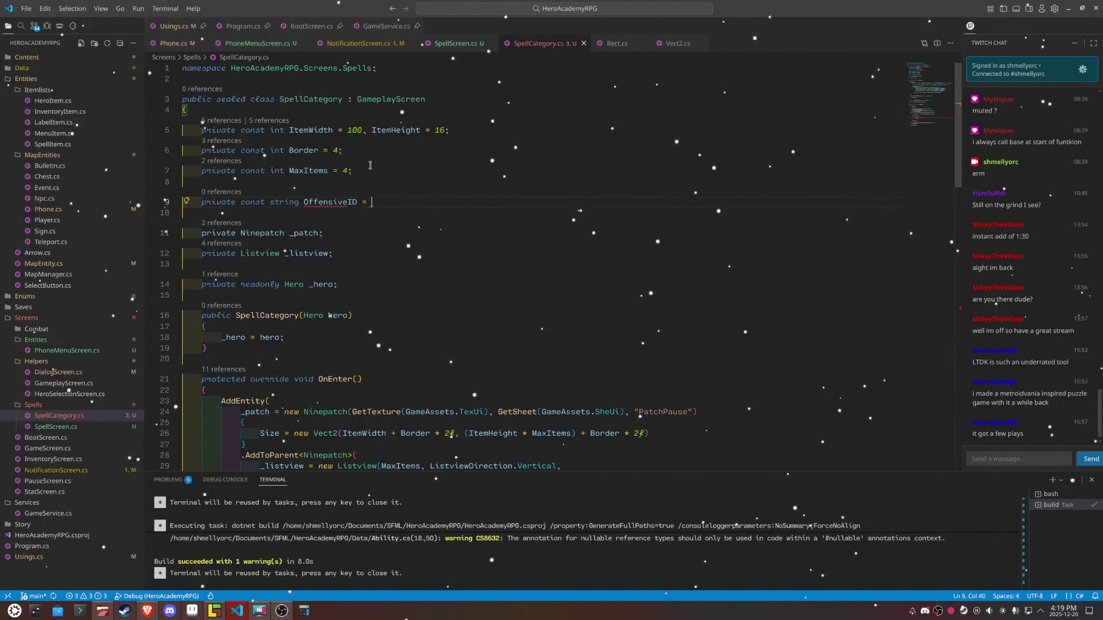
key(BackSpace)
key(BackSpace)
key(BackSpace)
text(d =)
key(shift+Home)
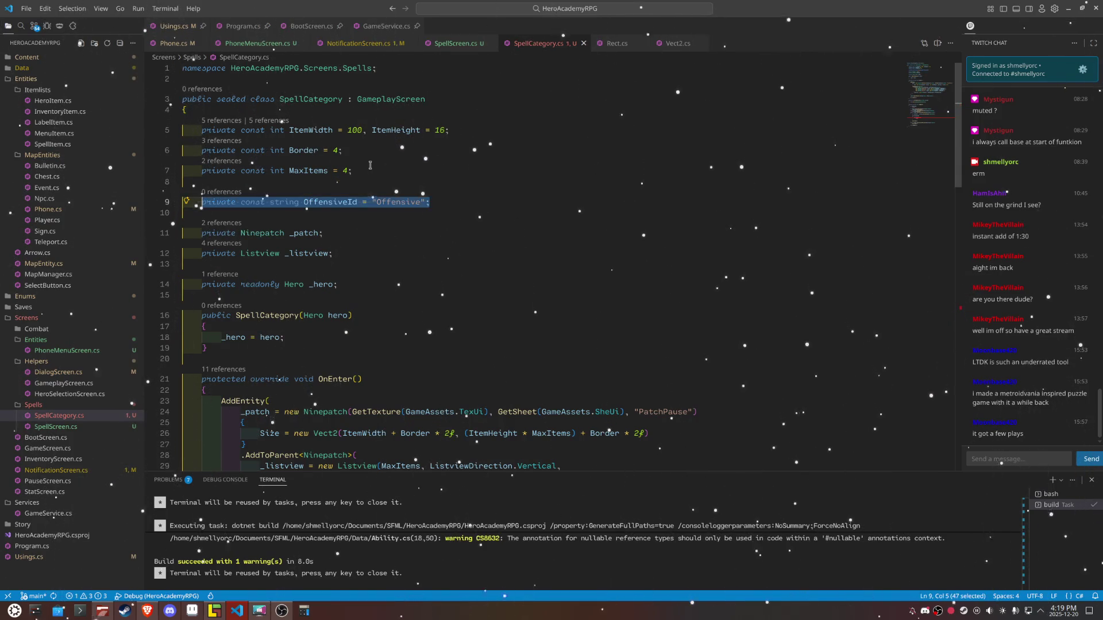